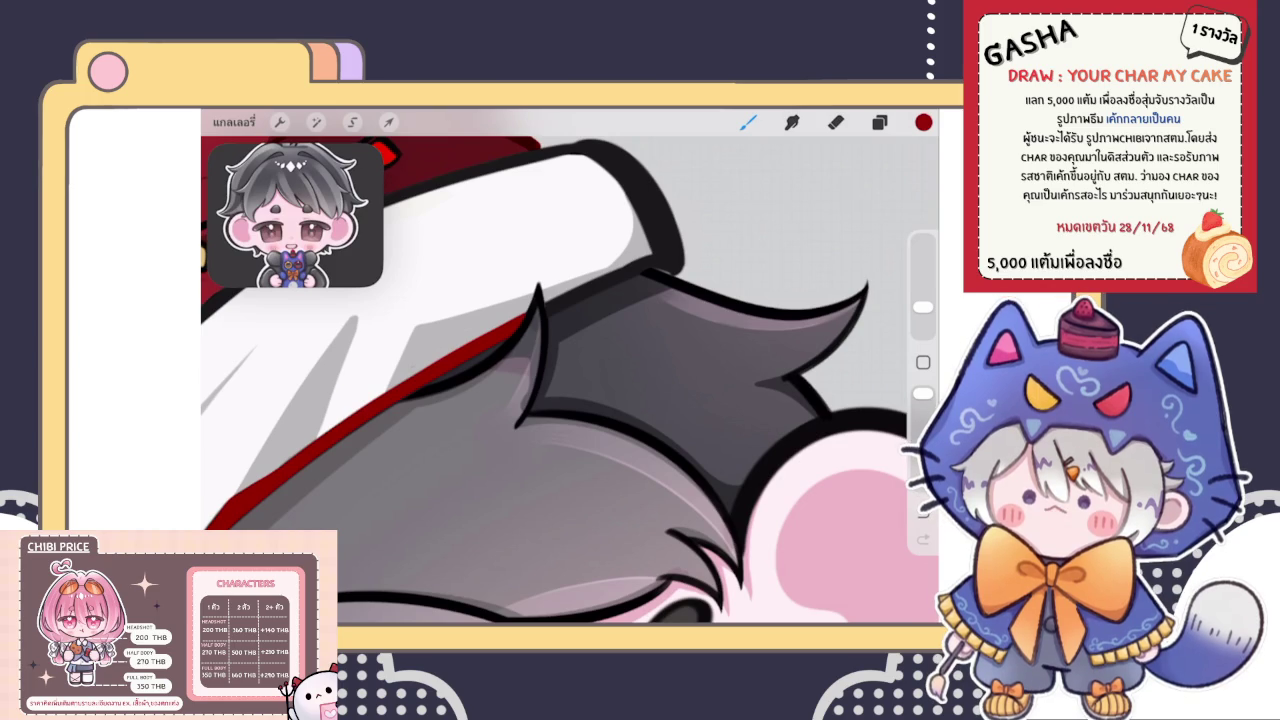
Try a red stroke along the brim's black outline, undoing the too-thick attempts
scroll(570, 380, up, 5)
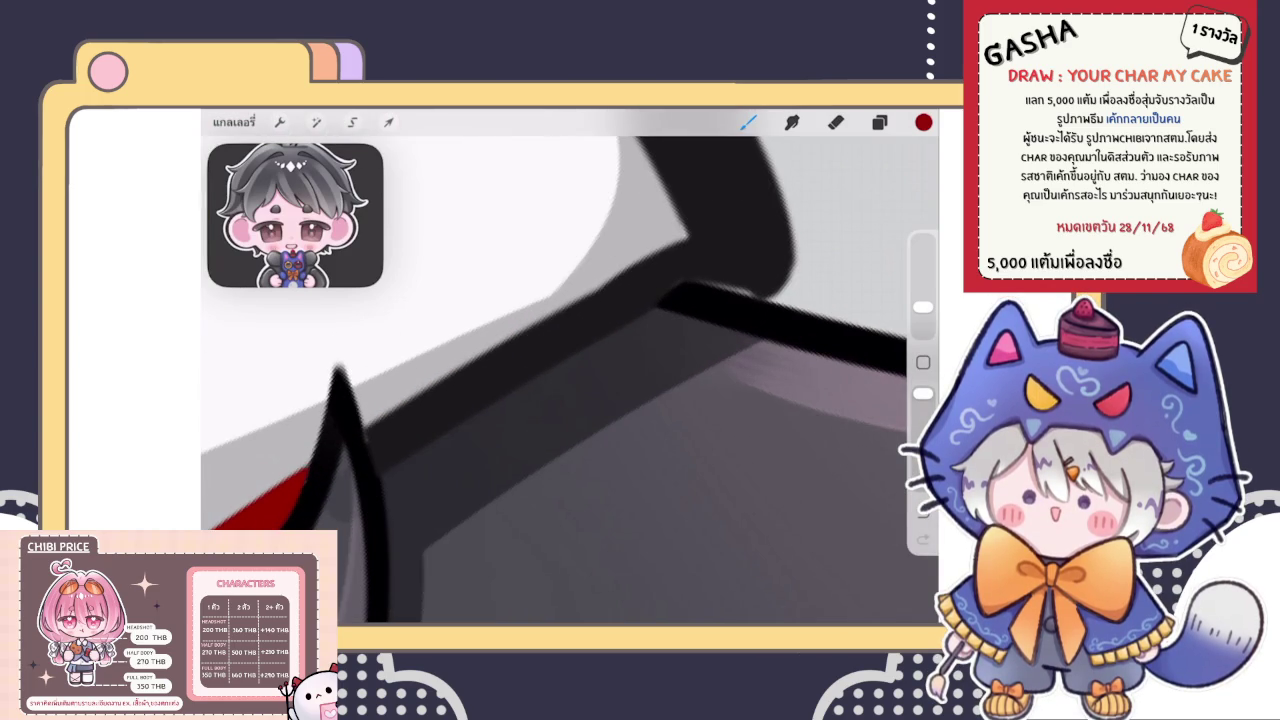
drag(370, 440, 800, 240)
scroll(570, 380, down, 2)
scroll(570, 380, up, 2)
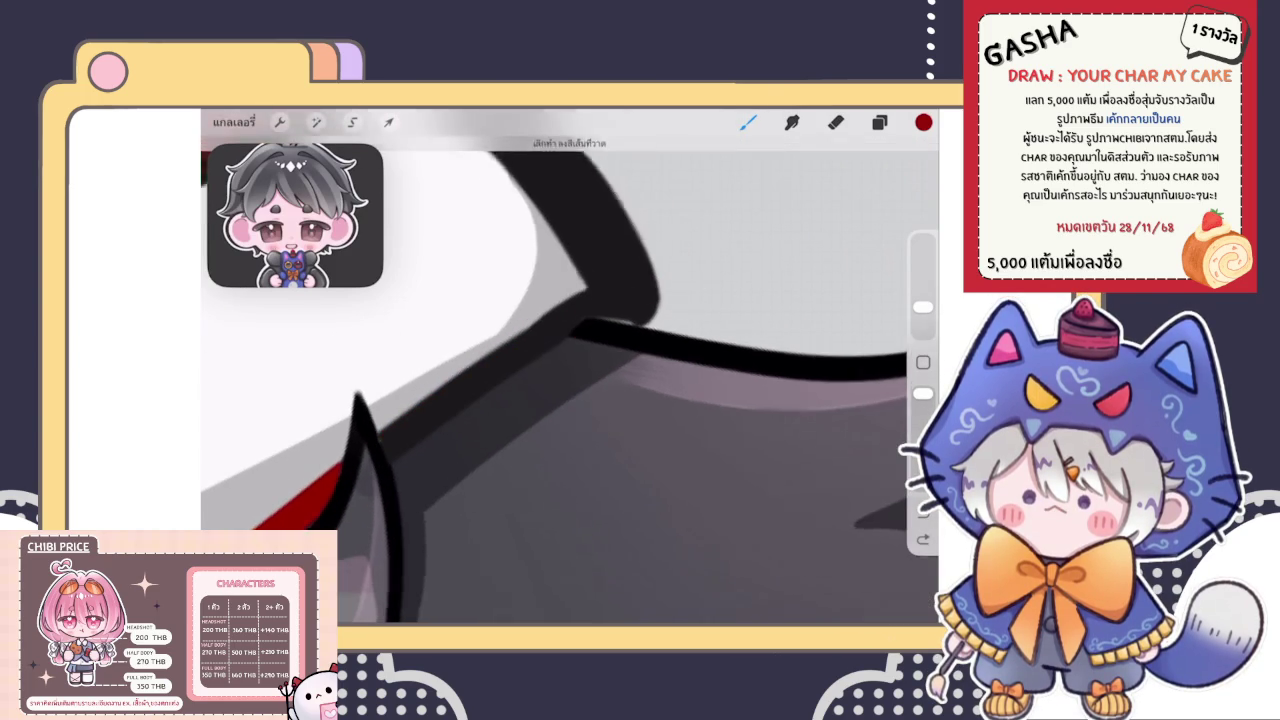
drag(360, 455, 682, 260)
key(ctrl+z)
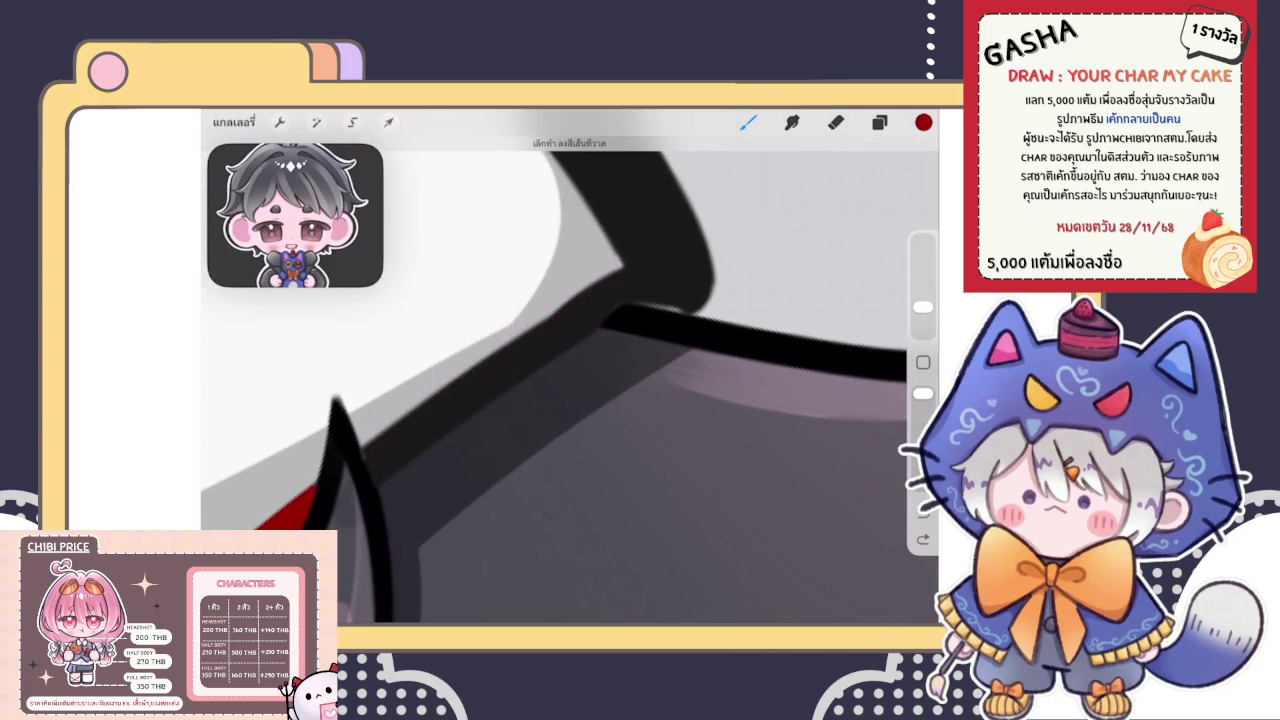
drag(358, 460, 682, 266)
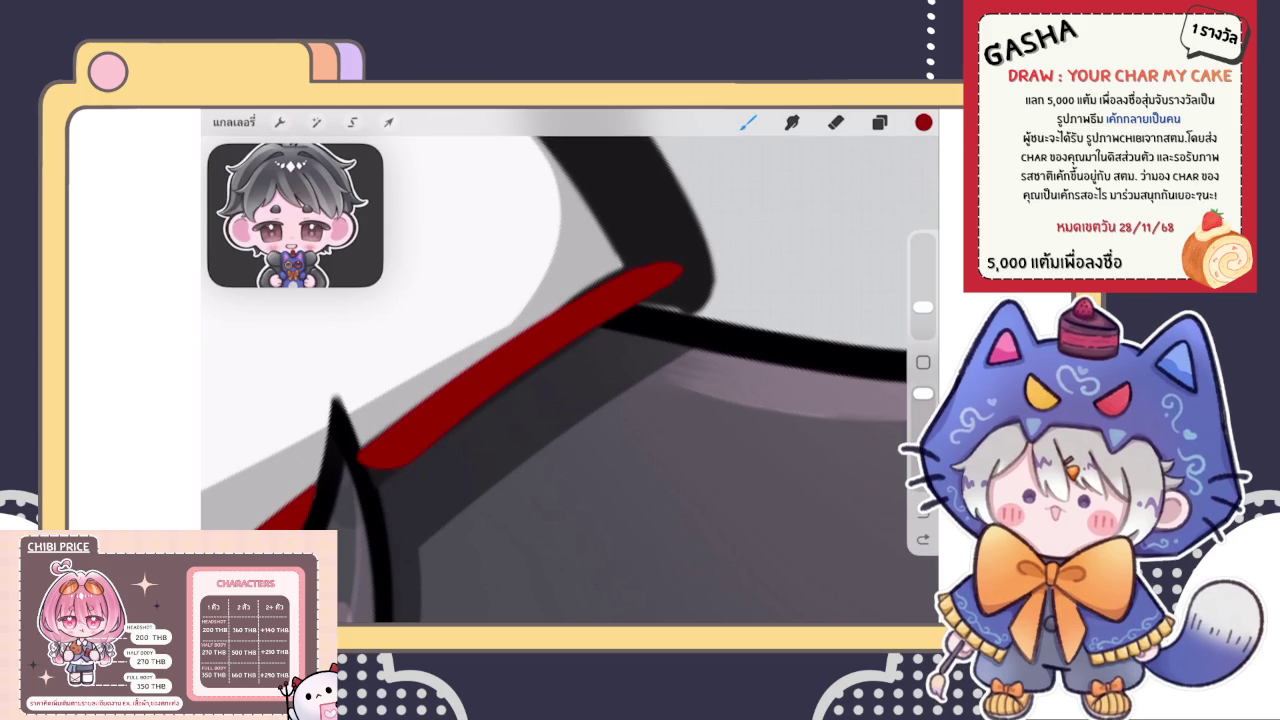
key(ctrl+z)
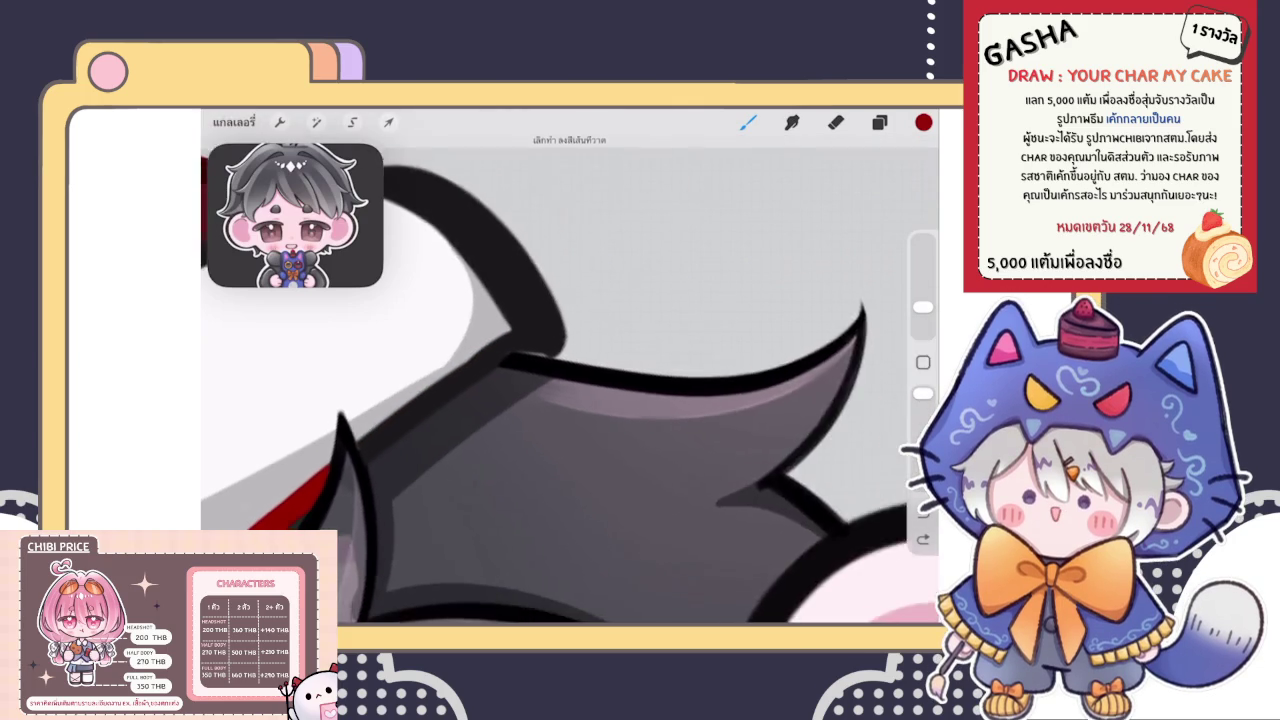
Redraw the thin red trim from the lower left up to the brim corner
drag(363, 435, 654, 266)
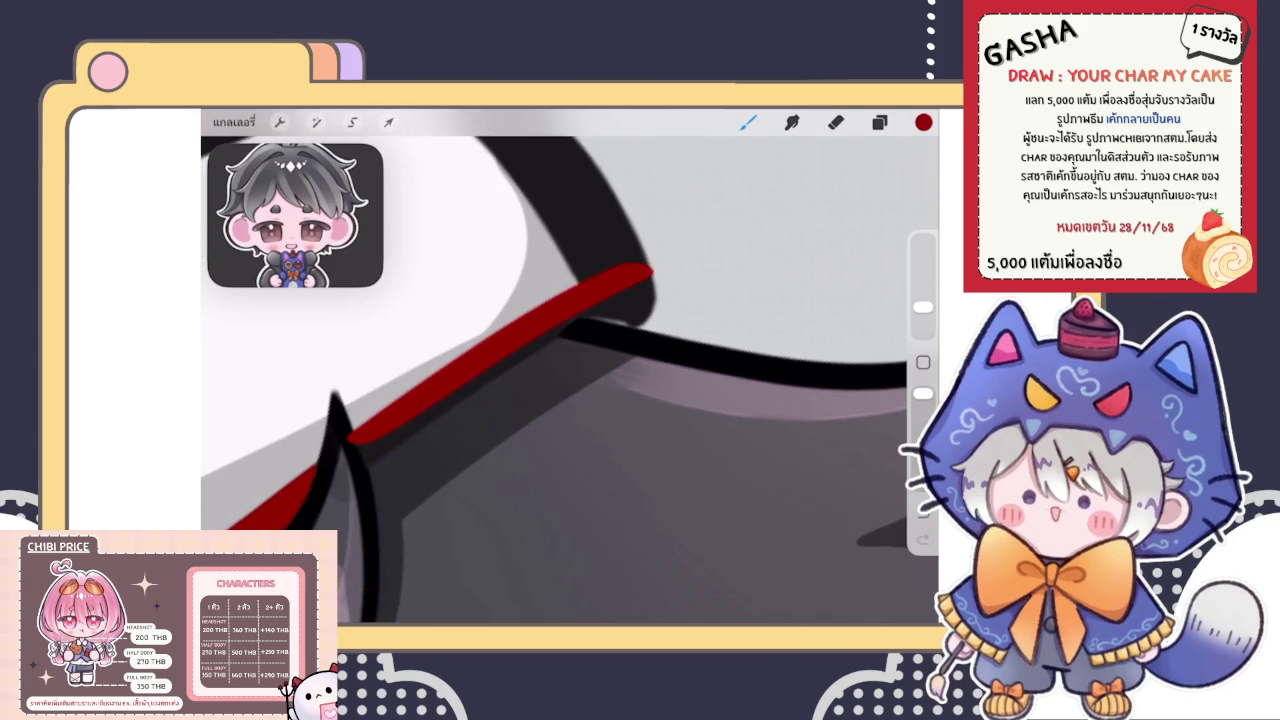
key(ctrl+z)
drag(361, 435, 655, 268)
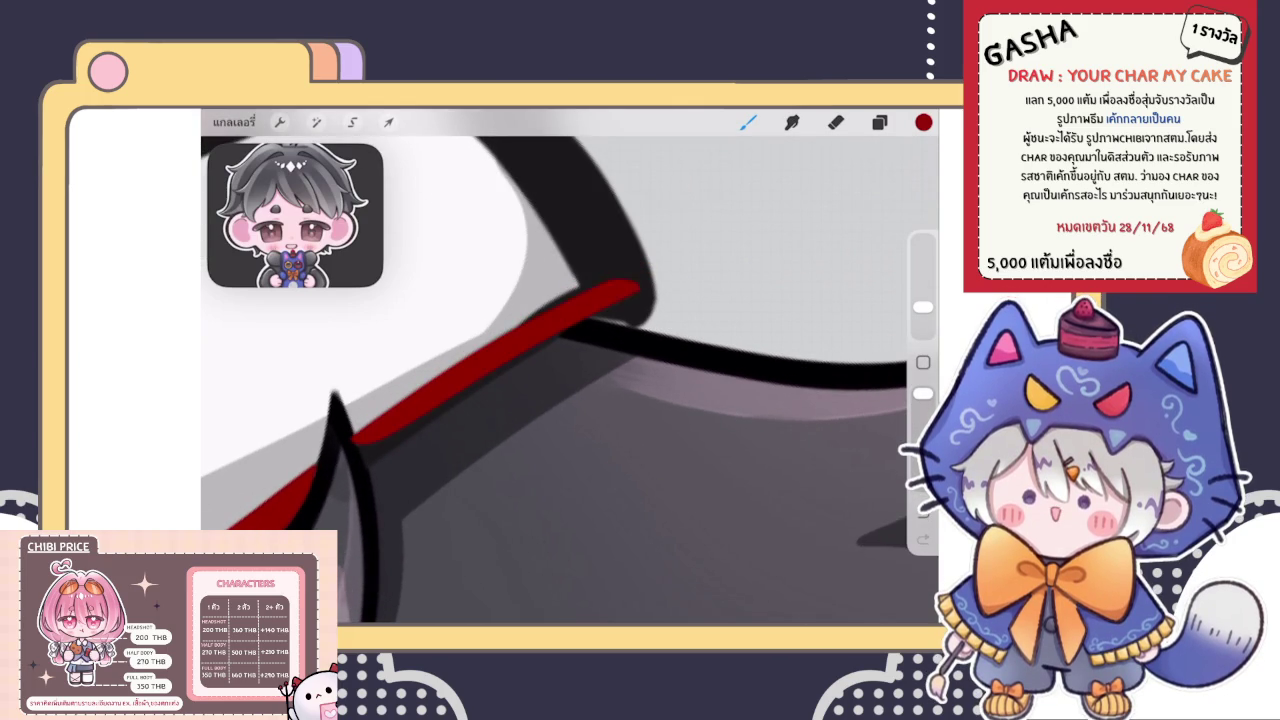
key(ctrl+z)
click(361, 435)
drag(361, 435, 655, 276)
key(ctrl+z)
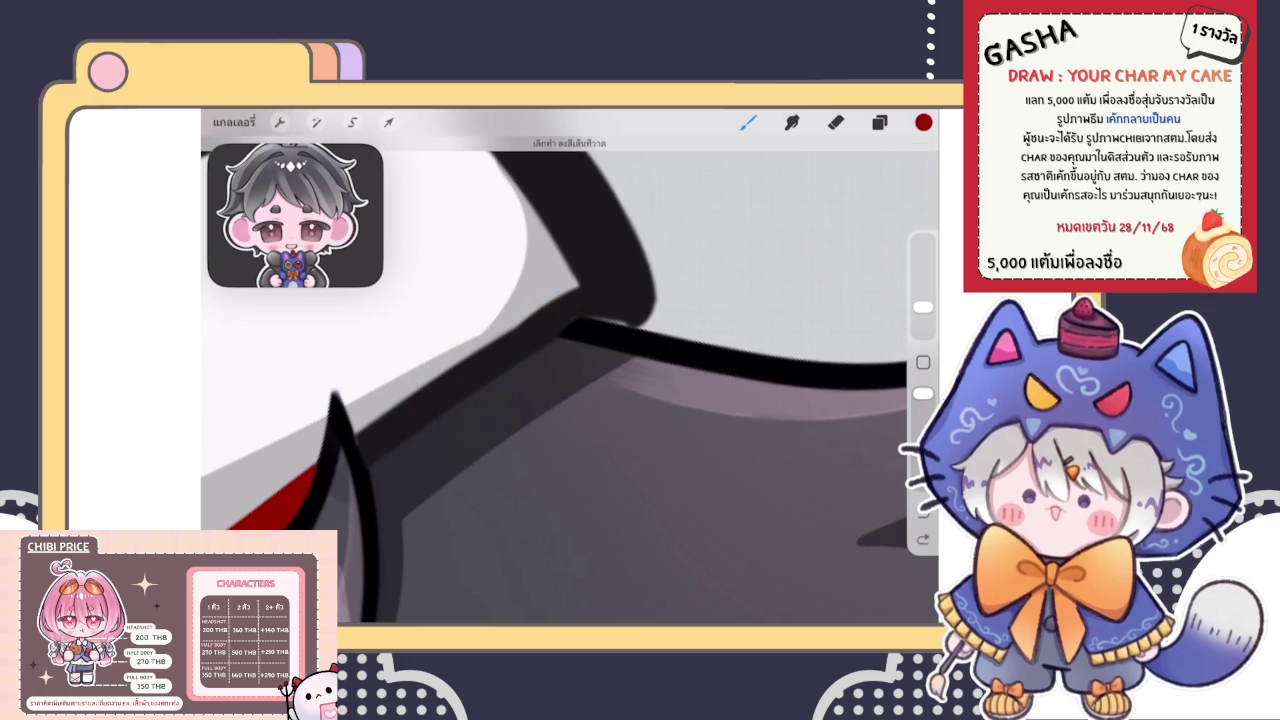
drag(361, 435, 655, 276)
Erase the red line's tip by the hair spike and fill the remaining gap in red
scroll(570, 370, down, 3)
scroll(570, 370, down, 3)
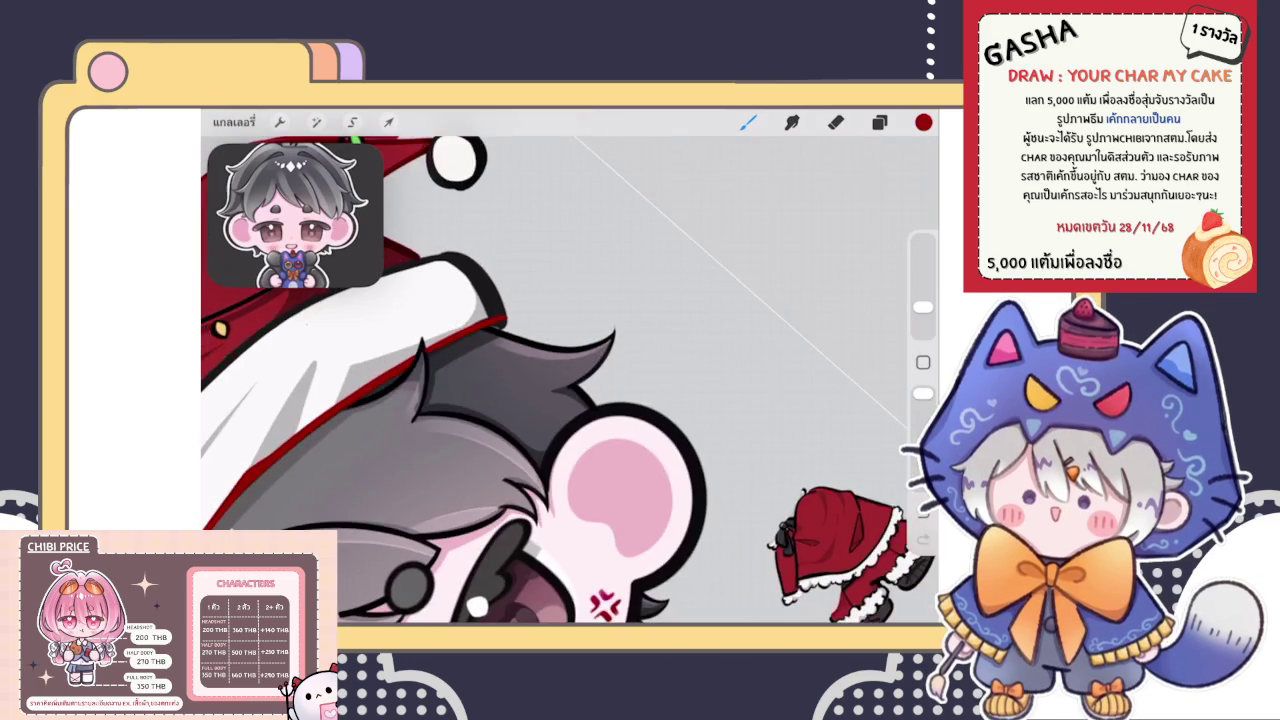
scroll(570, 370, down, 2)
scroll(570, 370, up, 3)
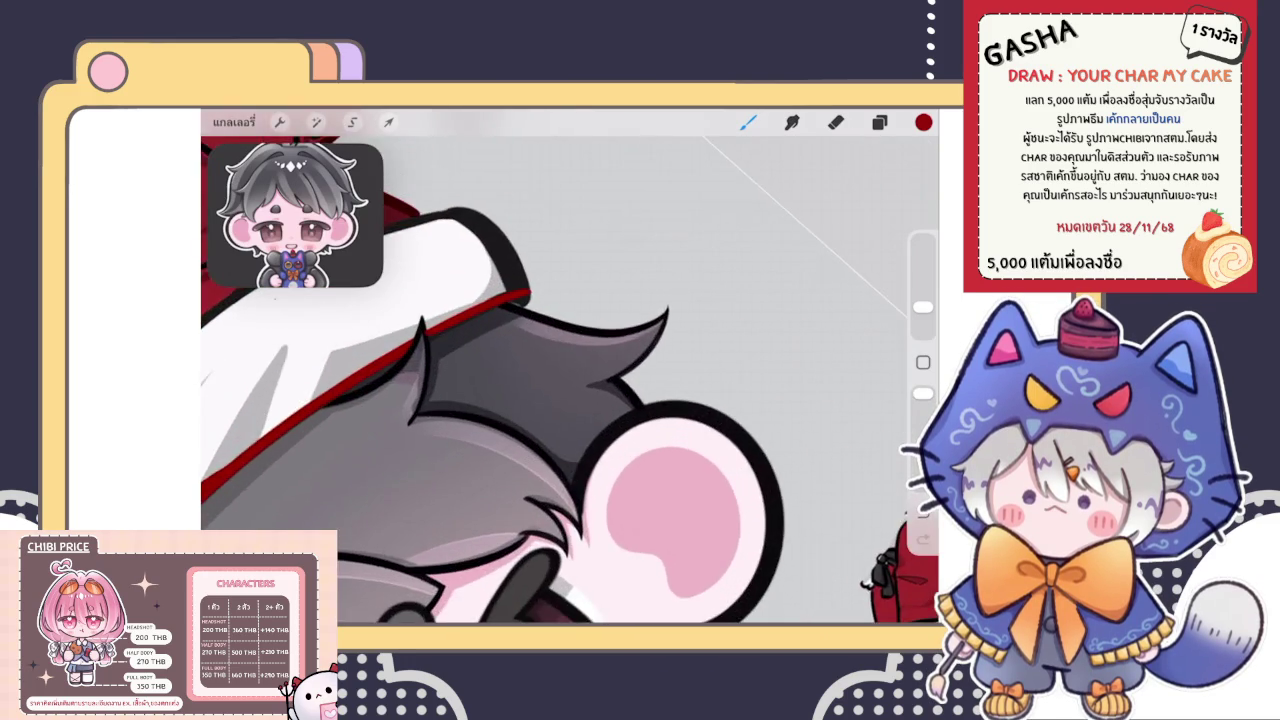
scroll(570, 370, up, 3)
scroll(570, 370, up, 2)
key(e)
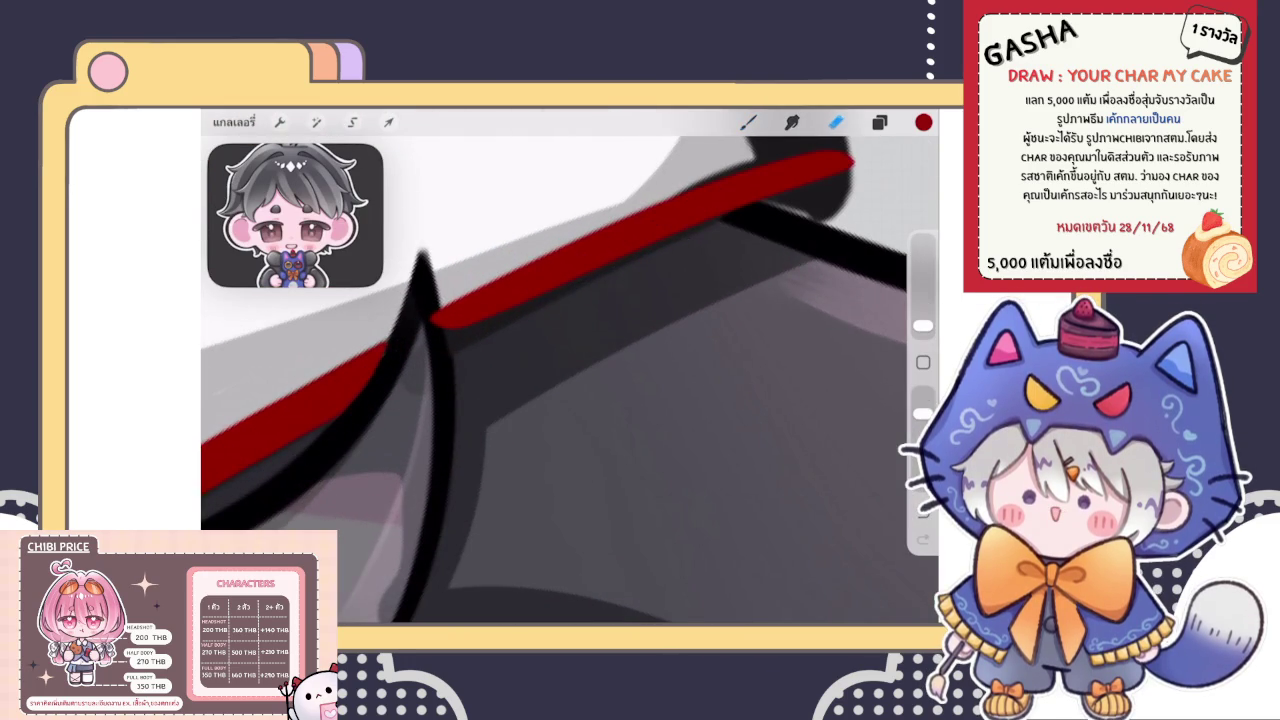
mouse_move(420, 300)
mouse_down()
mouse_move(426, 331)
mouse_move(423, 289)
mouse_up()
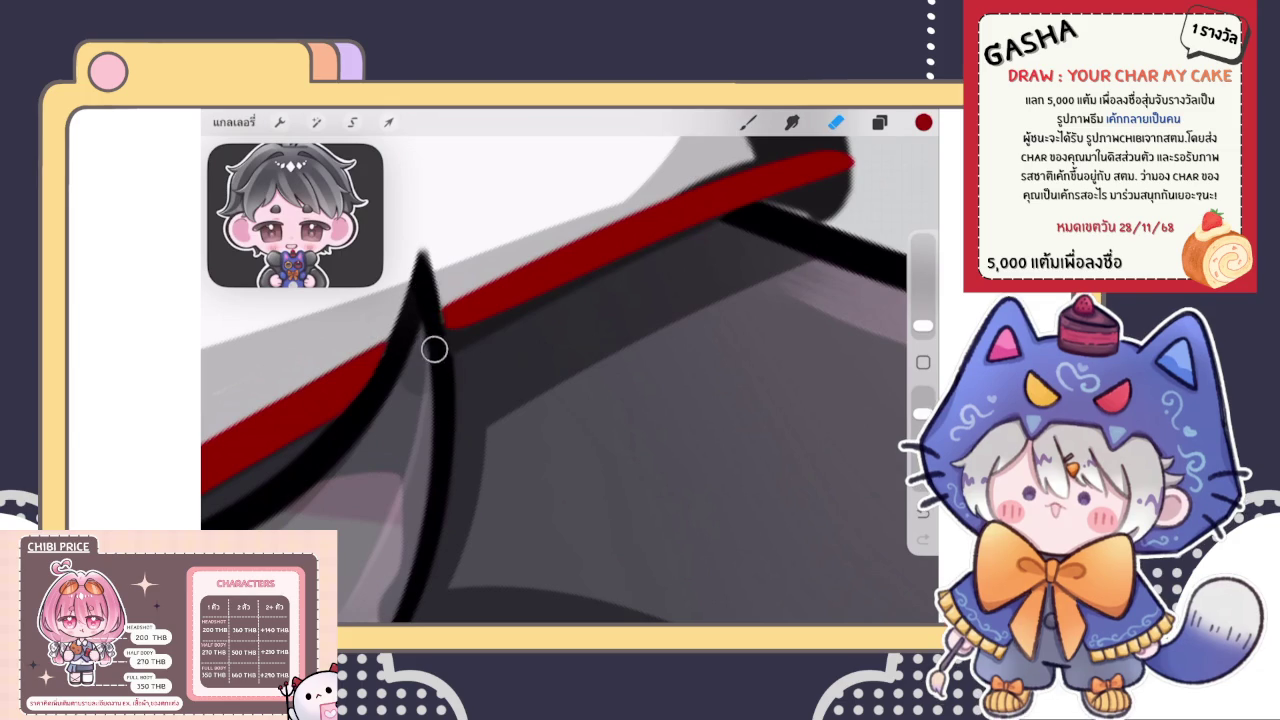
key(b)
scroll(570, 370, up, 2)
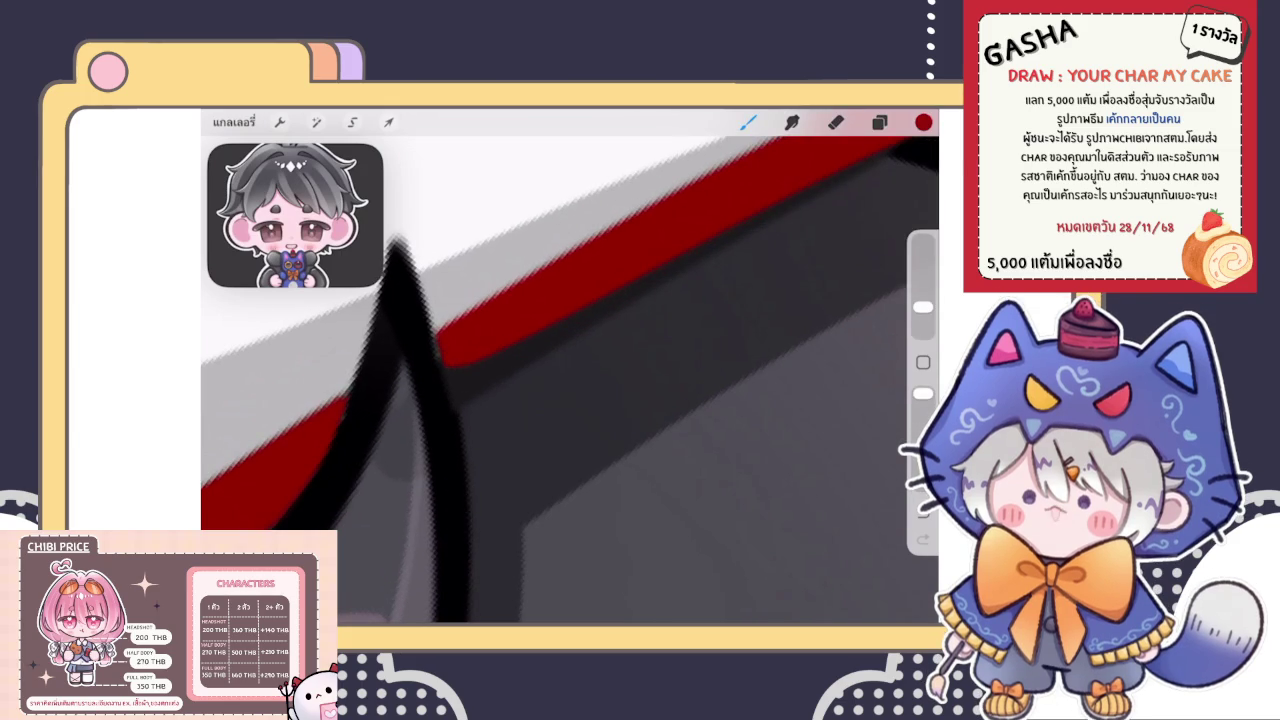
drag(478, 392, 494, 358)
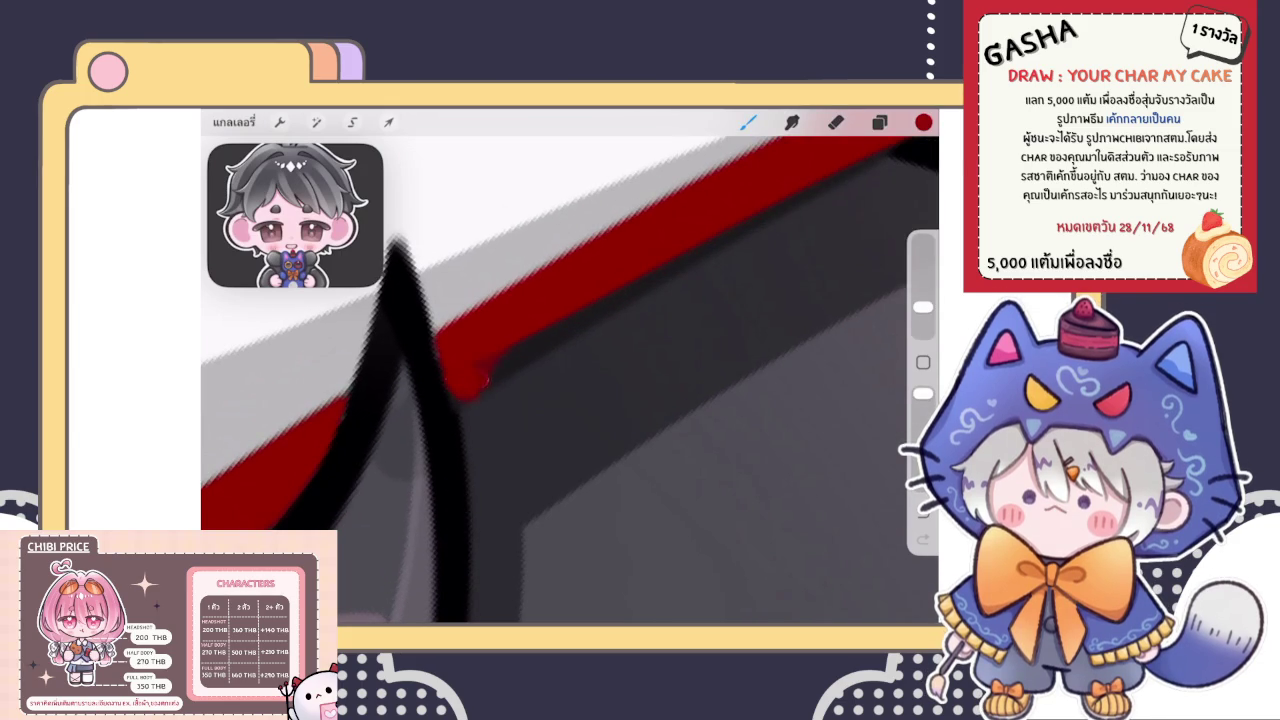
scroll(524, 355, down, 2)
Zoom in and repaint the red brim trim much thicker along the outline
scroll(570, 370, down, 2)
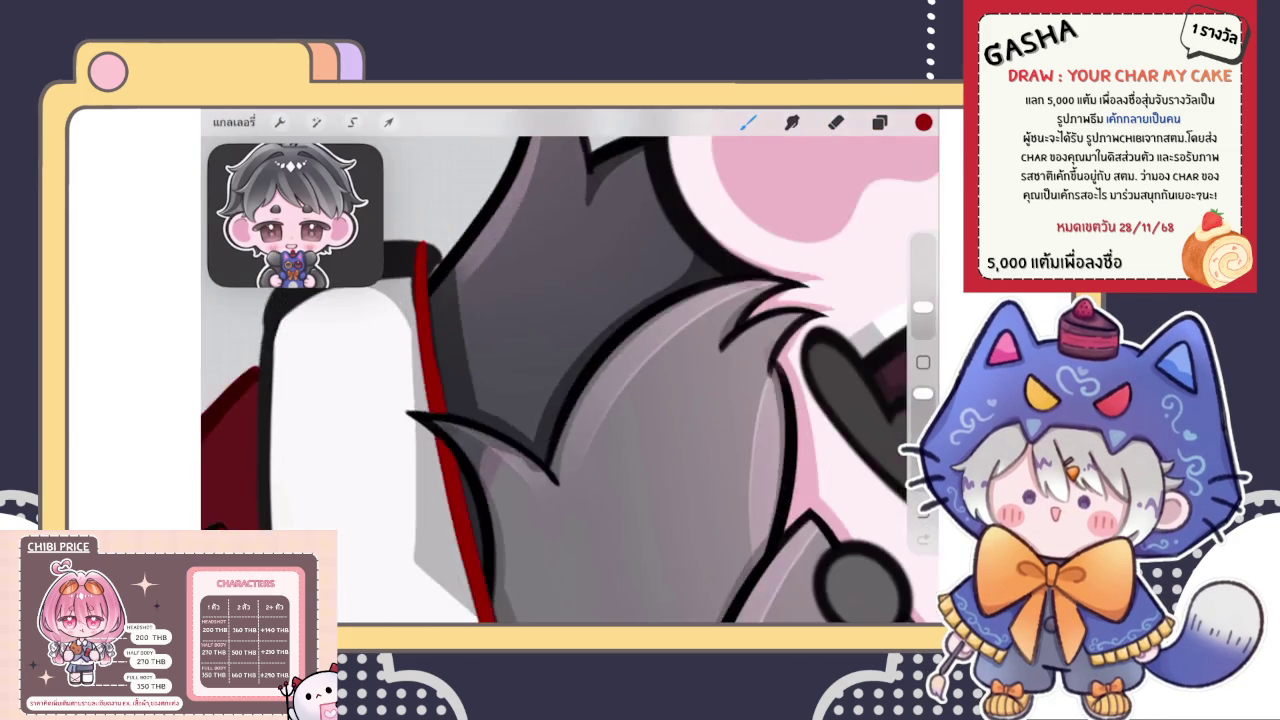
scroll(570, 370, down, 2)
scroll(570, 370, up, 3)
scroll(570, 370, up, 3)
scroll(570, 370, up, 3)
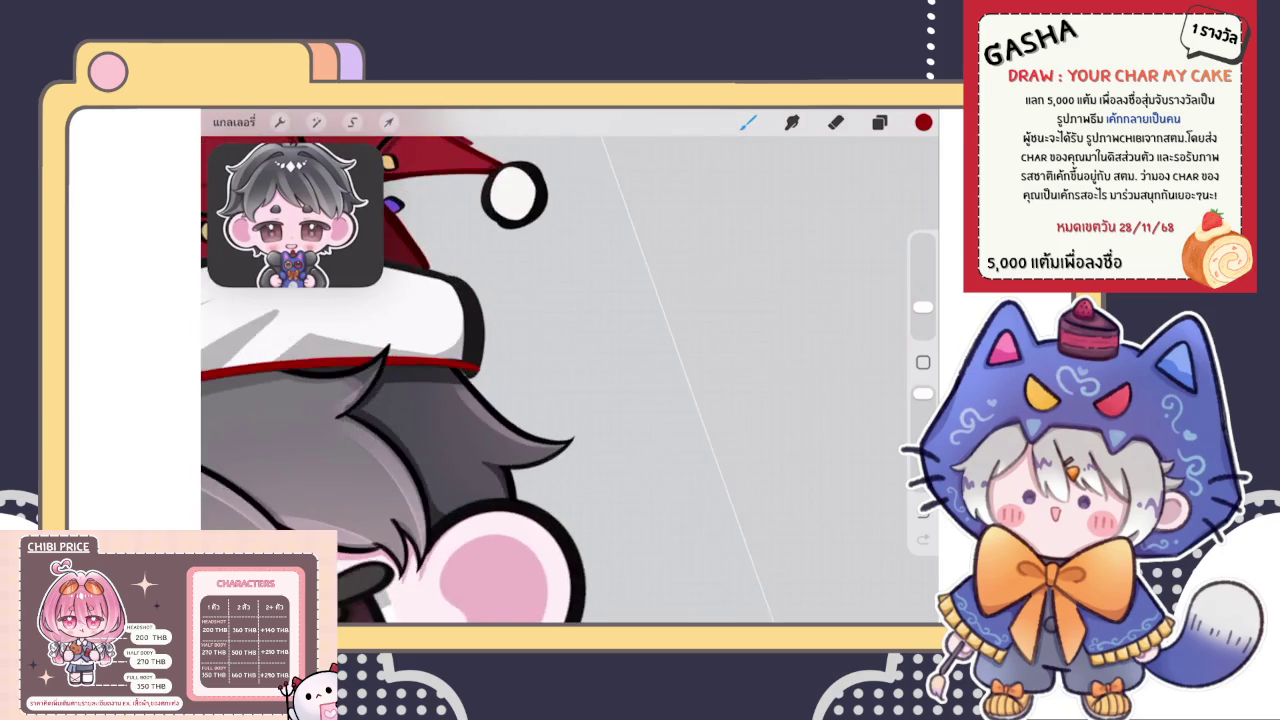
scroll(570, 370, up, 2)
scroll(570, 370, up, 3)
scroll(570, 370, up, 2)
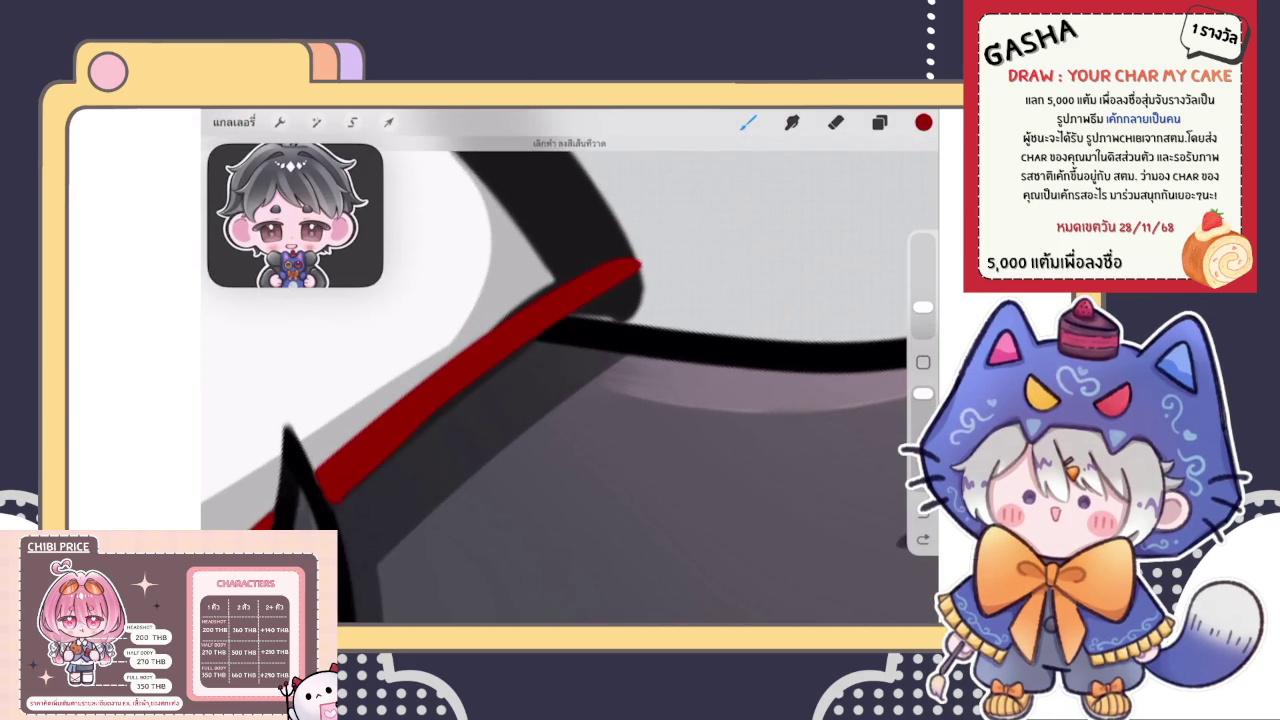
drag(330, 490, 635, 268)
Clean the thick red trim's edges by alternating between Eraser and Brush
scroll(570, 370, down, 2)
scroll(570, 370, down, 3)
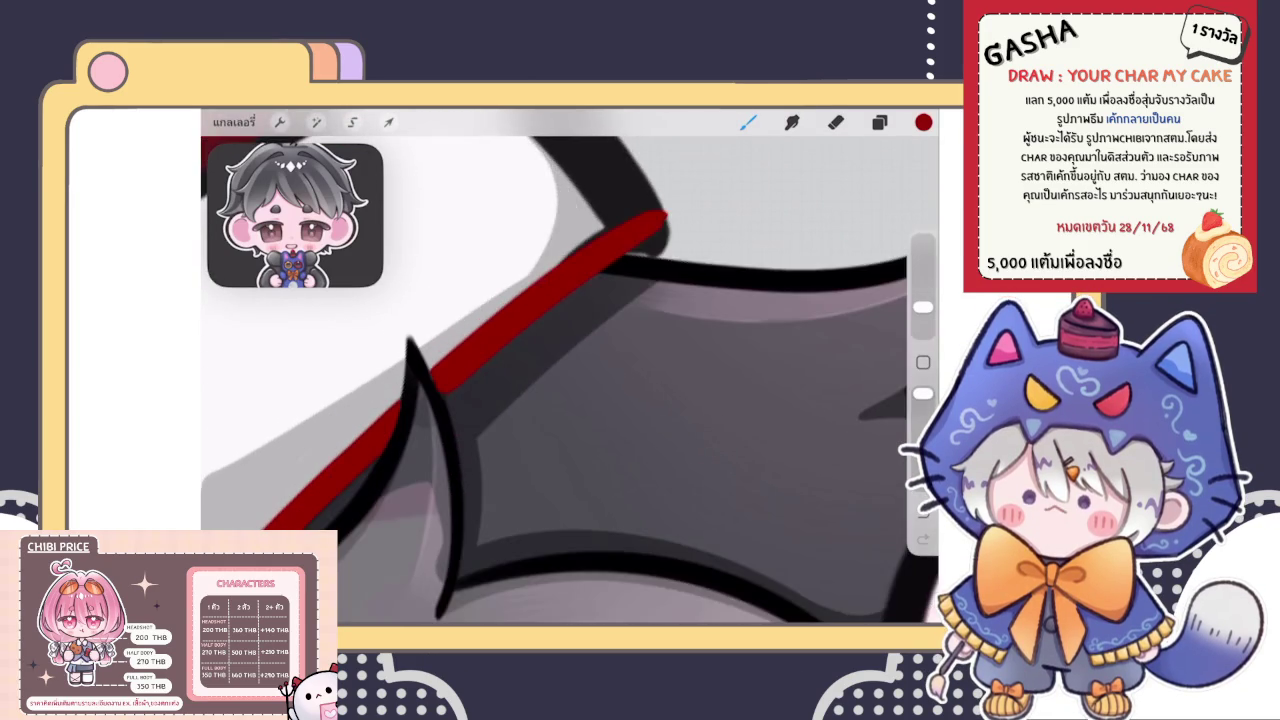
scroll(570, 370, left, 2)
key(e)
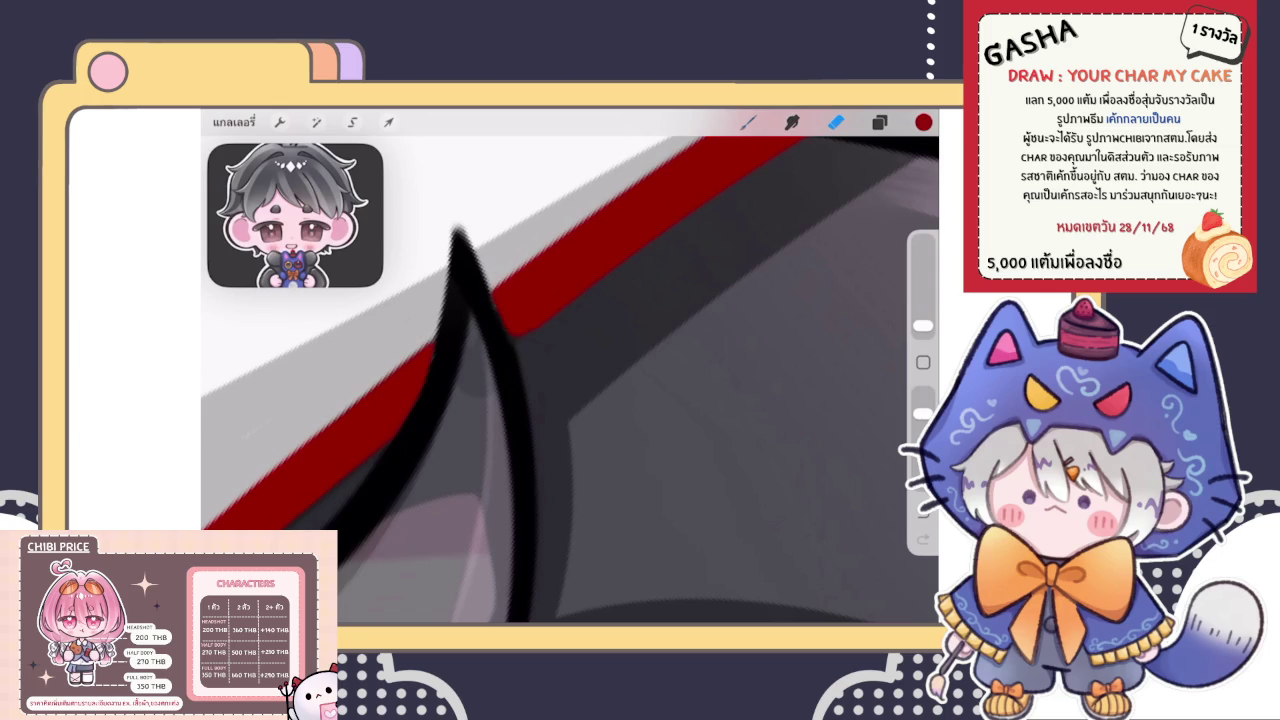
key(b)
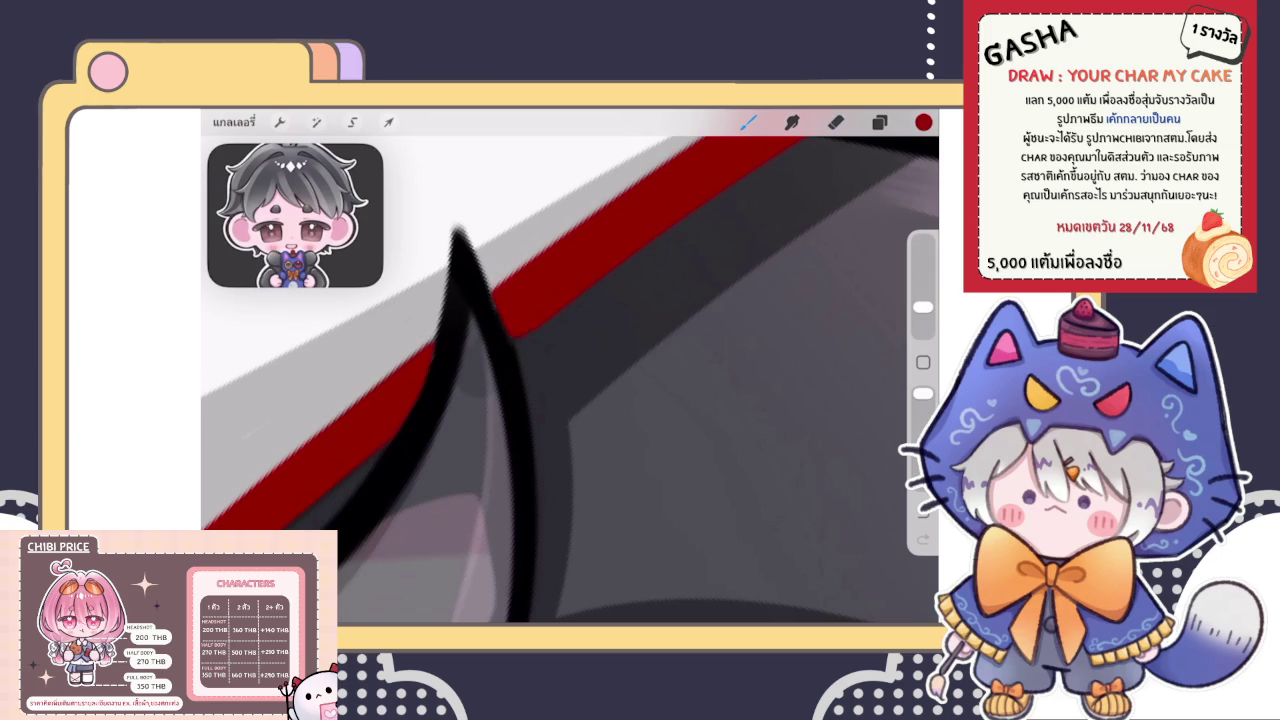
scroll(570, 380, down, 5)
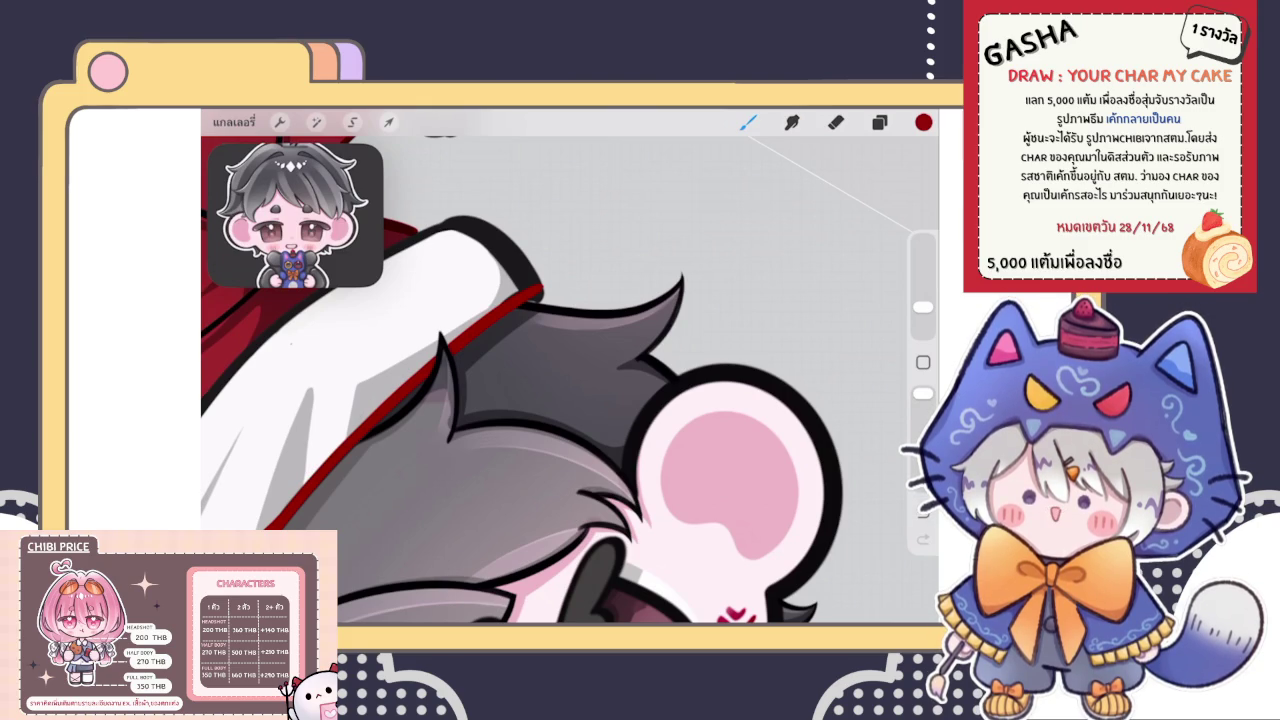
scroll(570, 380, up, 5)
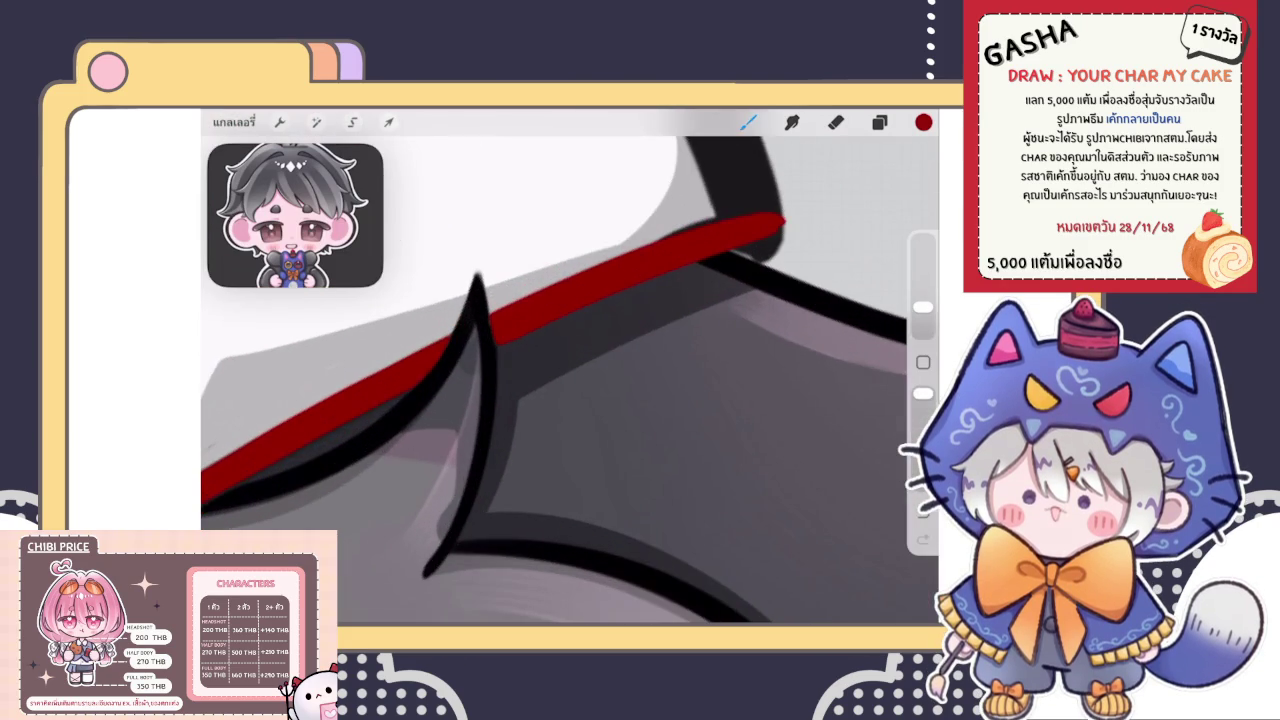
scroll(570, 366, up, 3)
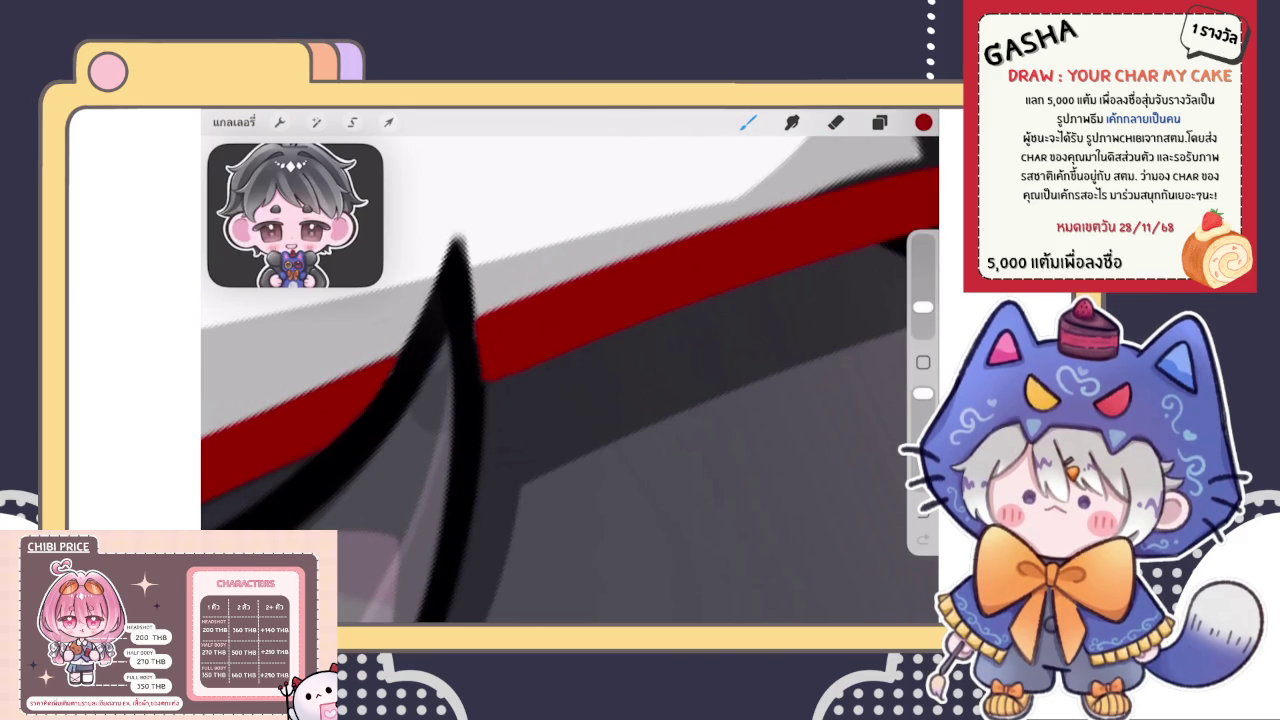
scroll(570, 366, down, 3)
scroll(570, 366, up, 3)
scroll(570, 366, up, 3)
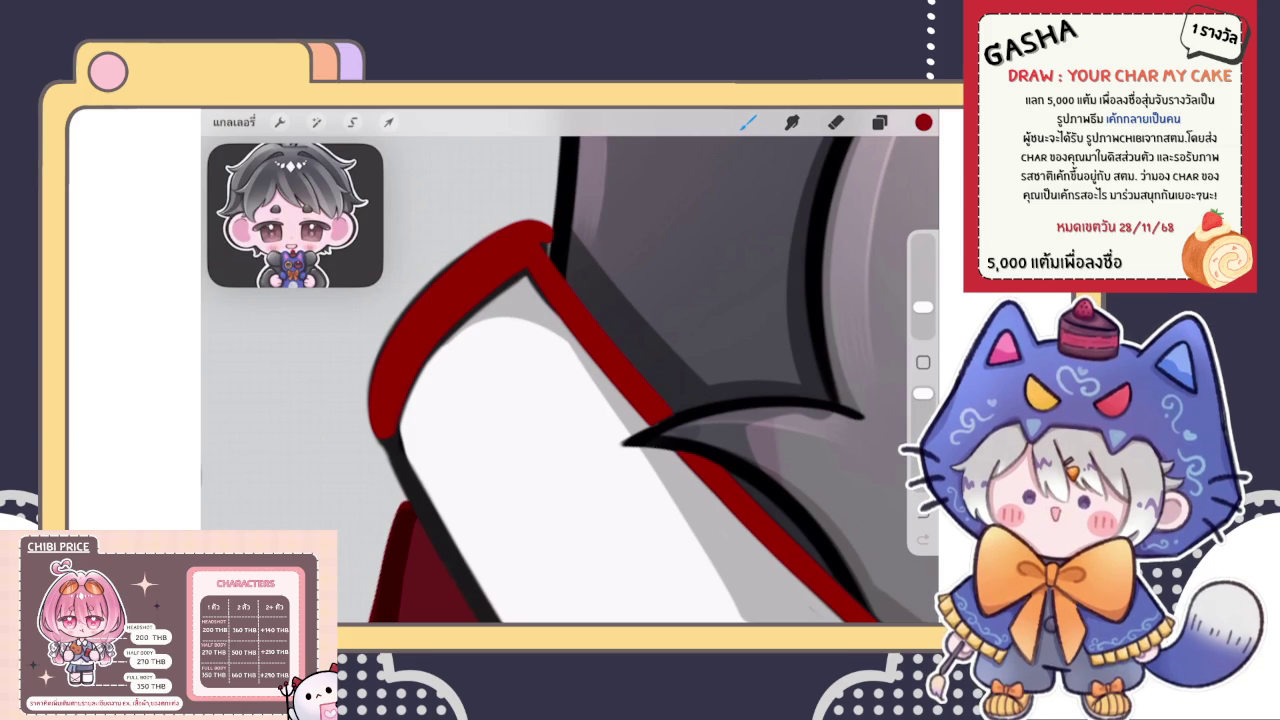
Erase near the brim, then undo and redo recent red strokes before removing the latest
scroll(462, 314, up, 5)
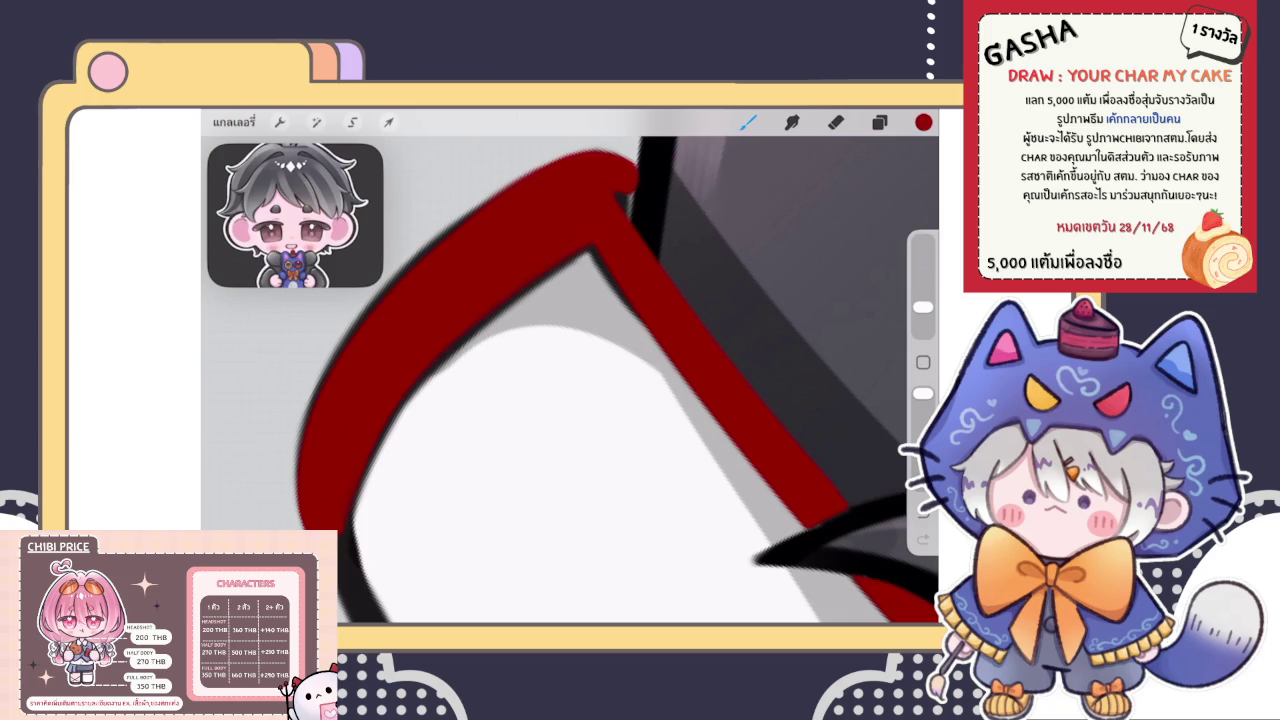
key(e)
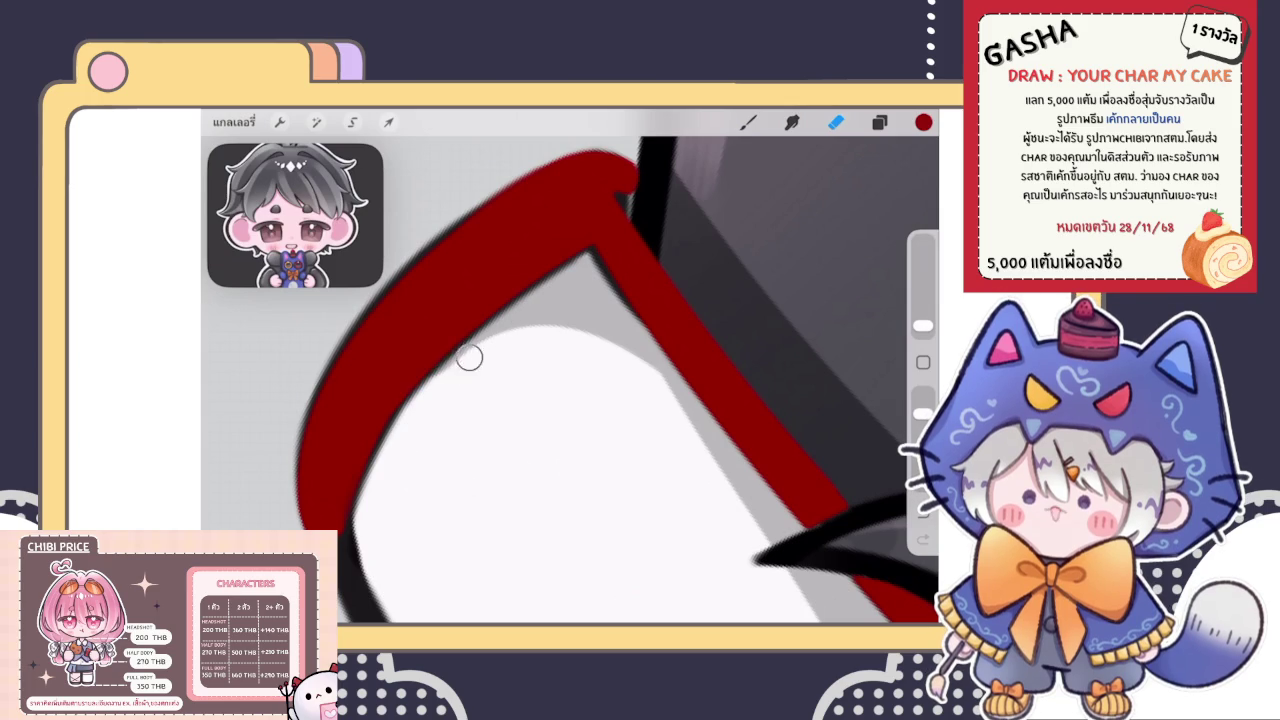
key(b)
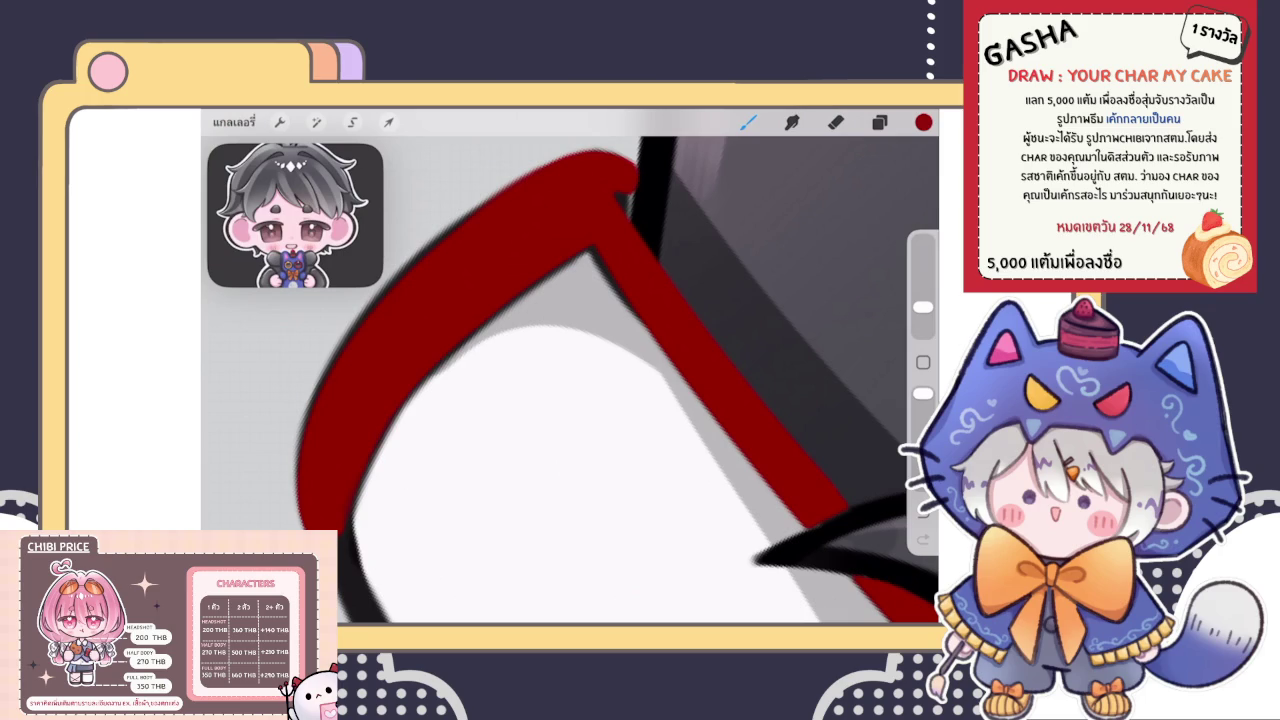
scroll(570, 380, down, 3)
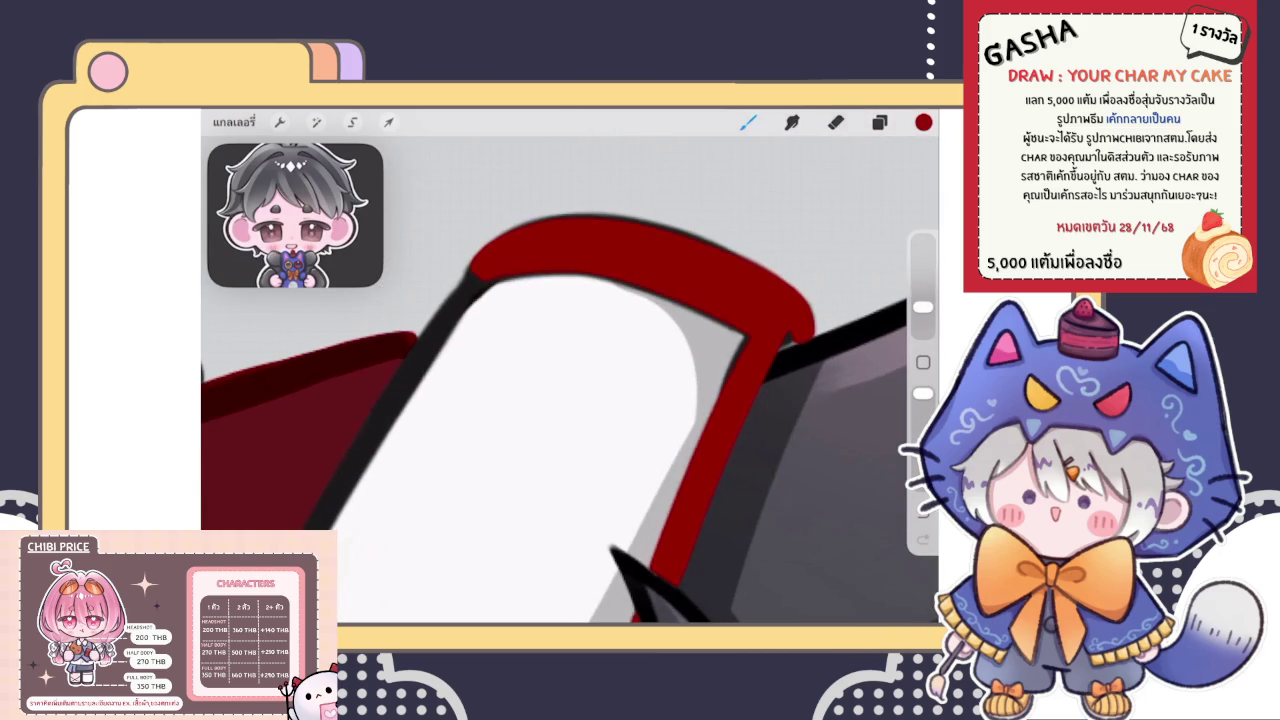
scroll(570, 417, up, 2)
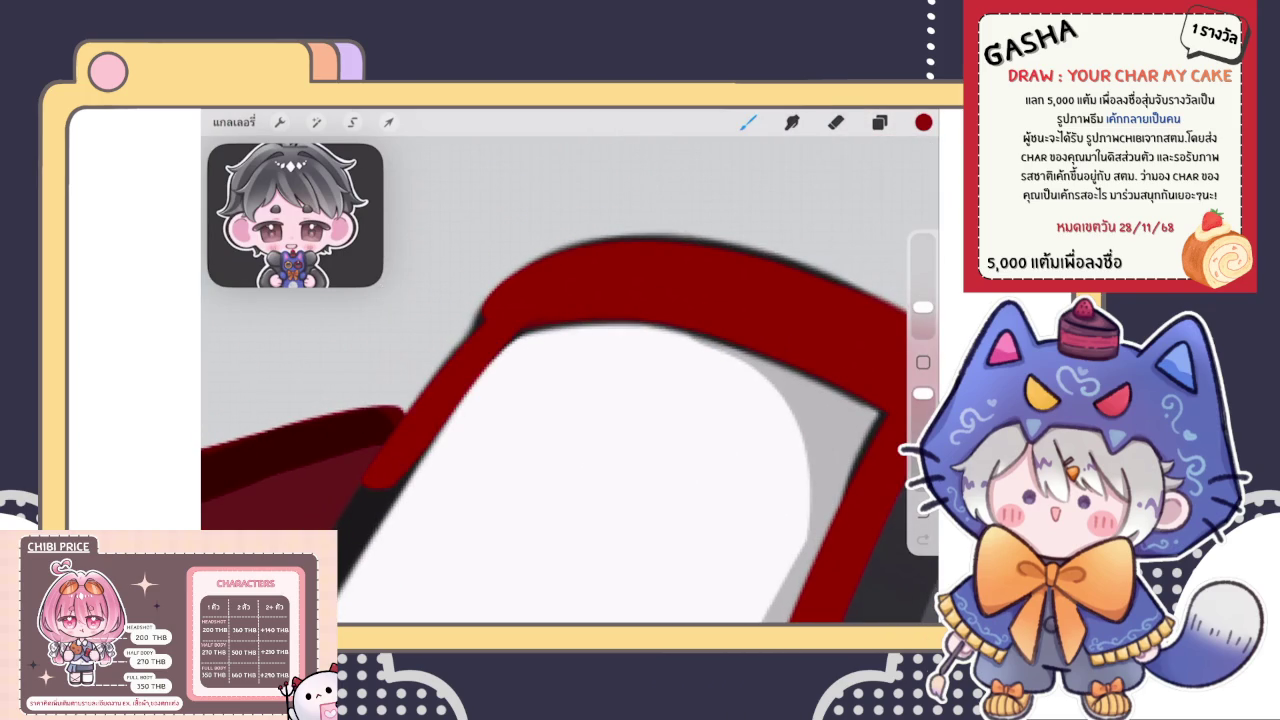
key(ctrl+z)
key(ctrl+z)
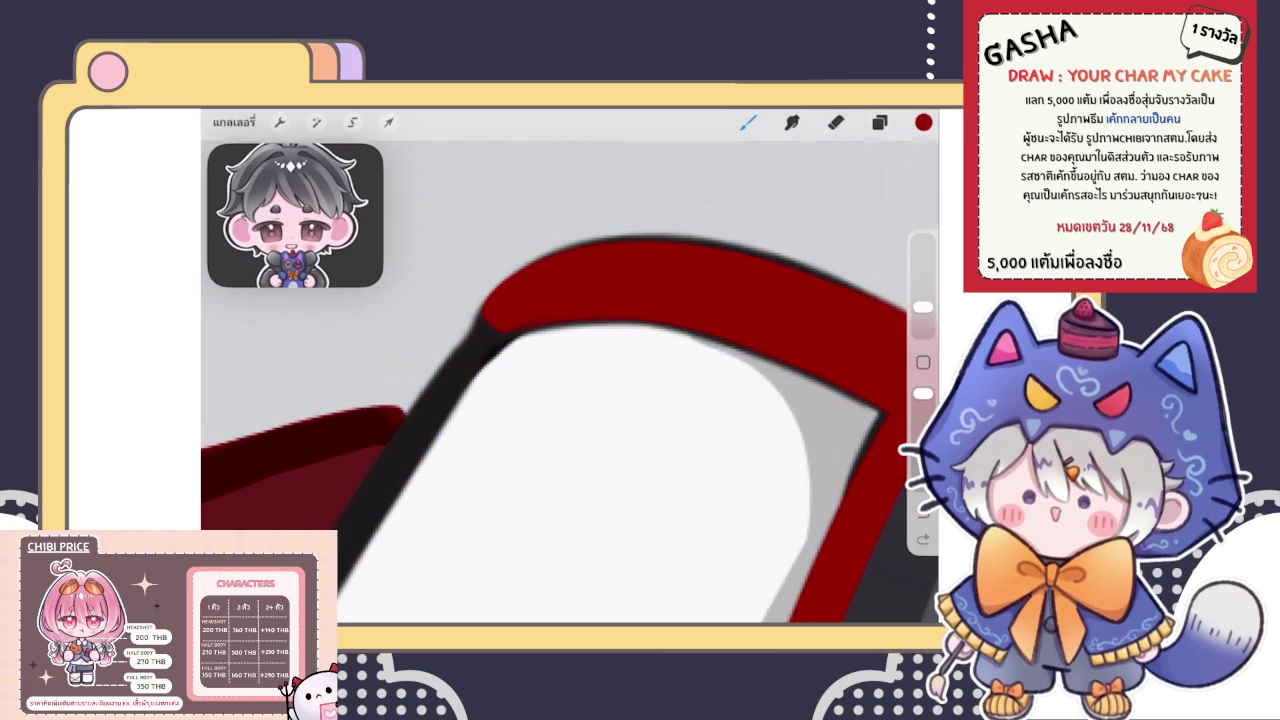
key(ctrl+shift+z)
key(ctrl+z)
key(ctrl+shift+z)
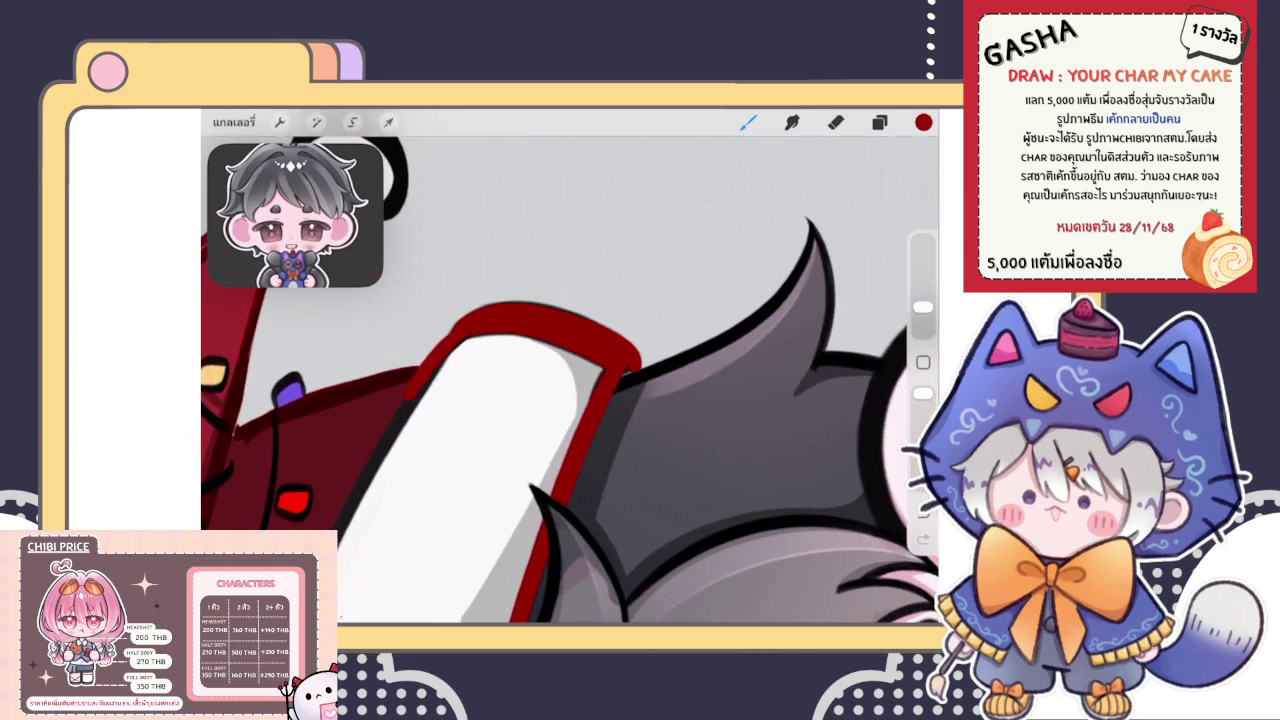
key(ctrl+z)
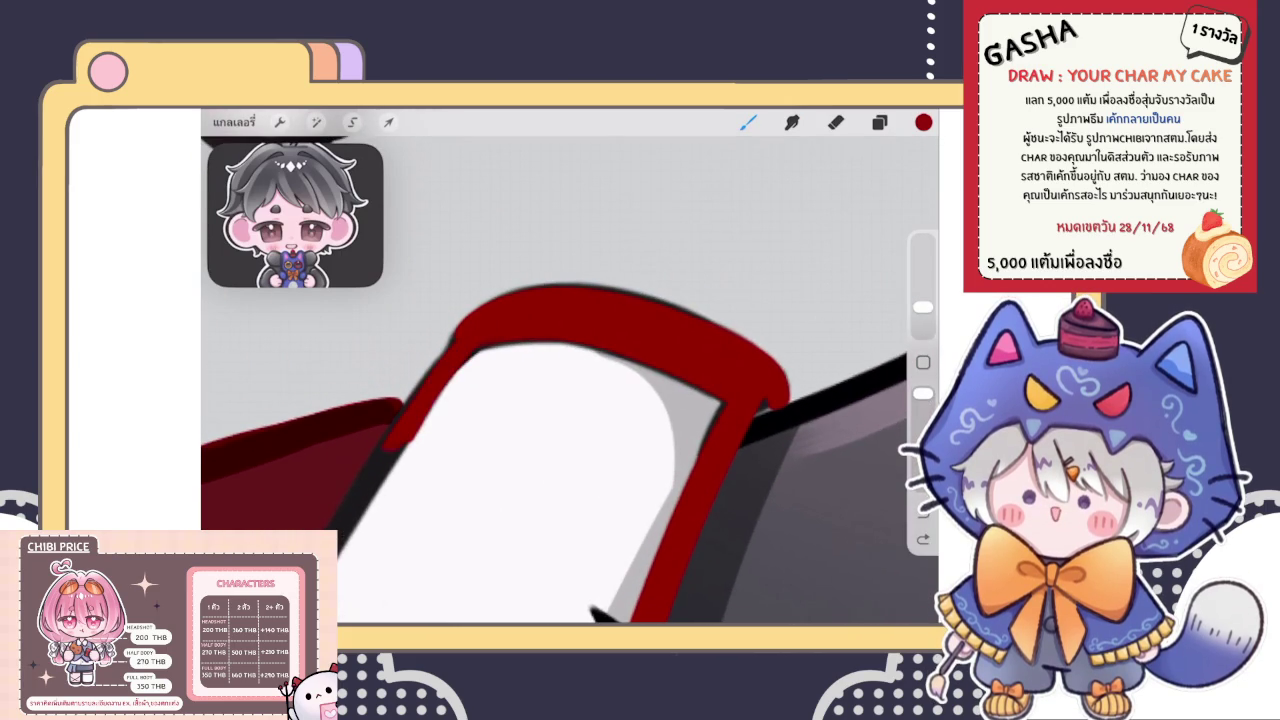
scroll(570, 400, up, 3)
Paint a solid red band over the brim's diagonal black outline and around its corner
drag(355, 437, 530, 265)
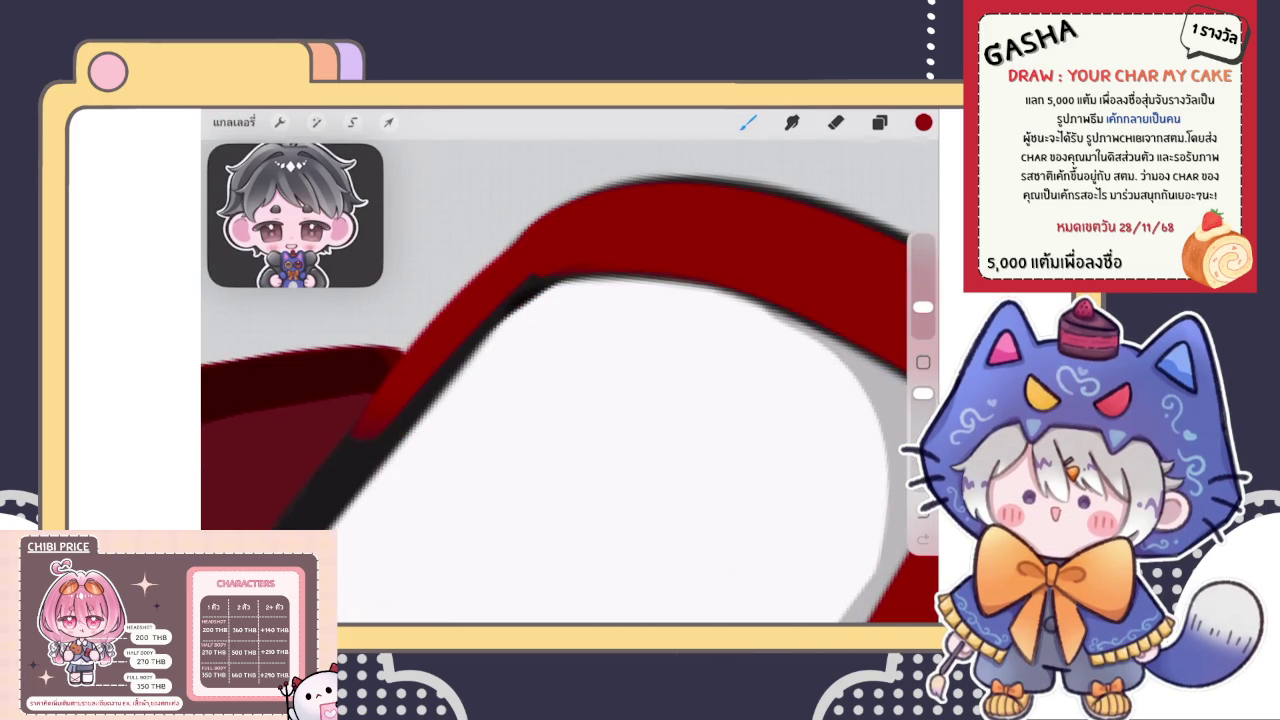
mouse_move(354, 438)
mouse_down()
mouse_move(430, 320)
mouse_move(520, 245)
mouse_up()
drag(495, 300, 550, 280)
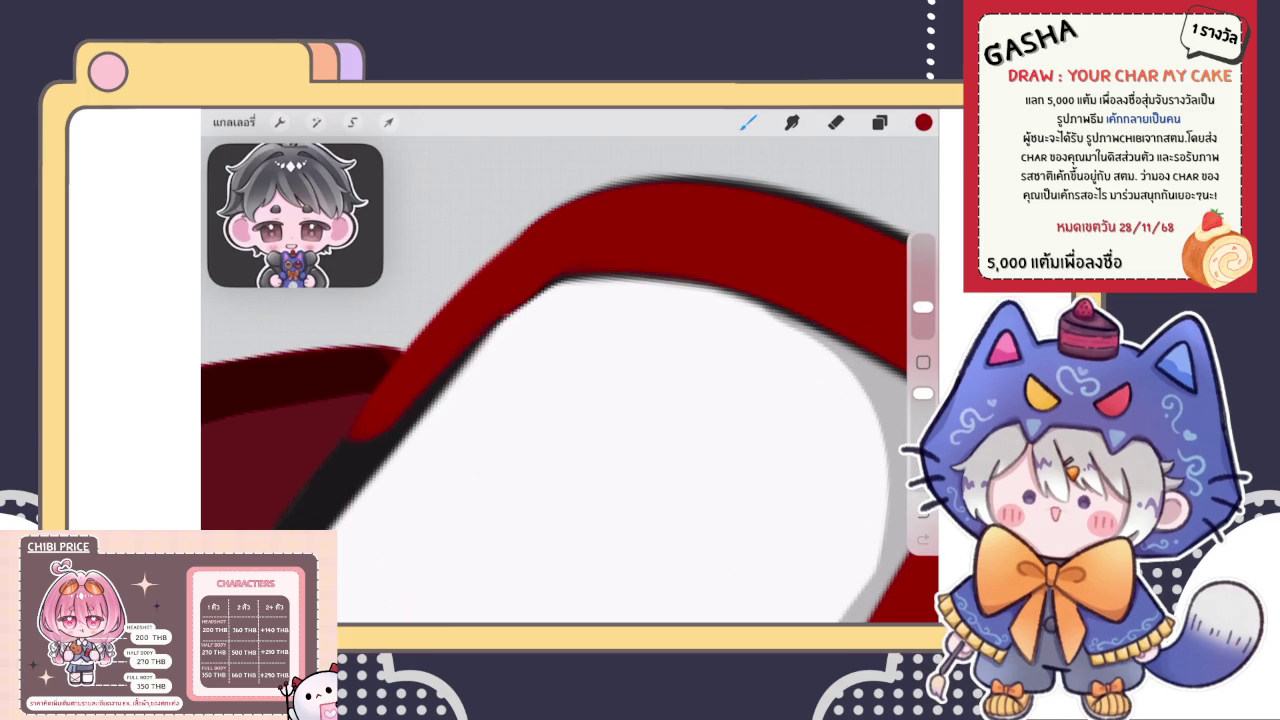
drag(350, 455, 530, 300)
drag(330, 480, 570, 275)
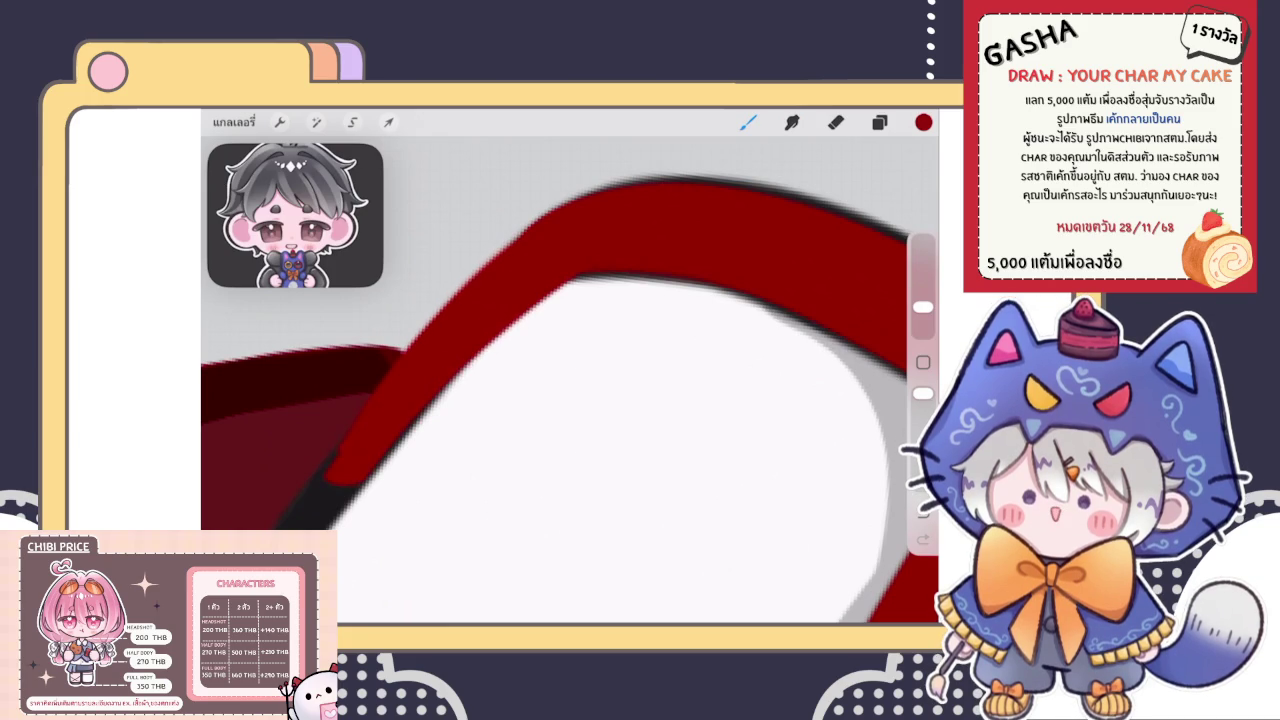
Extend the red band down-left and along the top, undoing the last stroke
drag(560, 400, 680, 300)
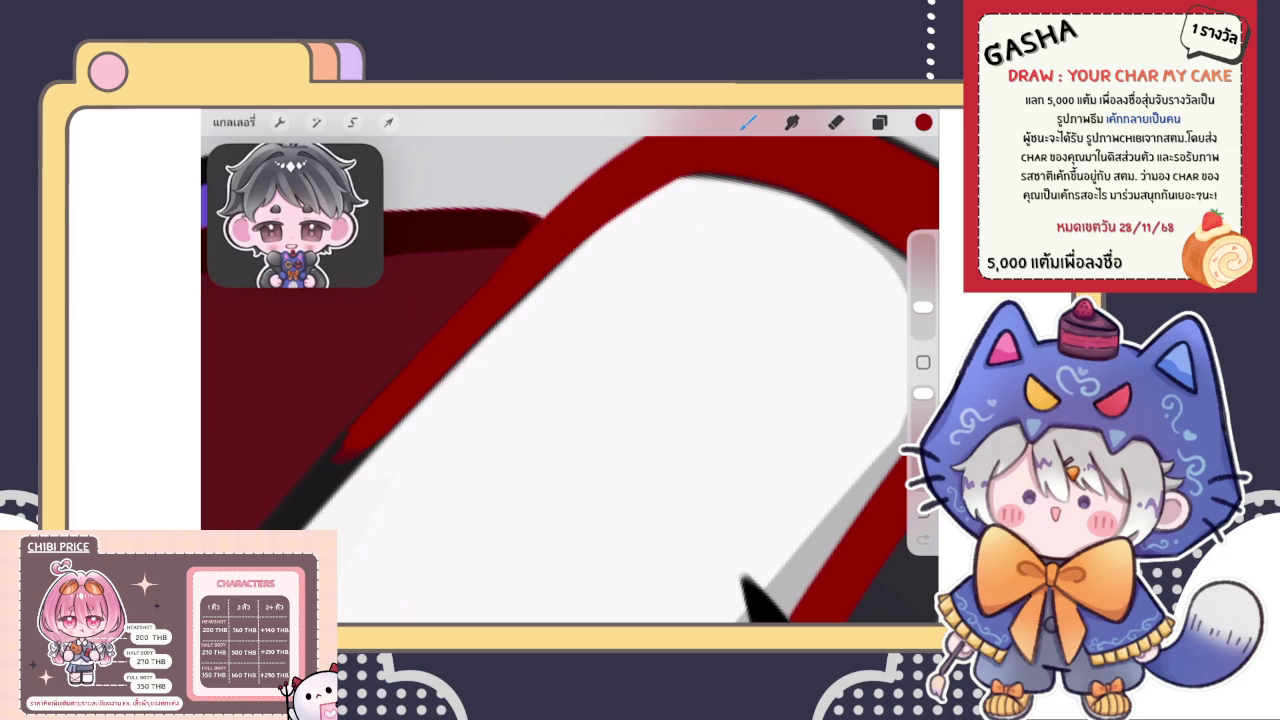
drag(360, 435, 295, 502)
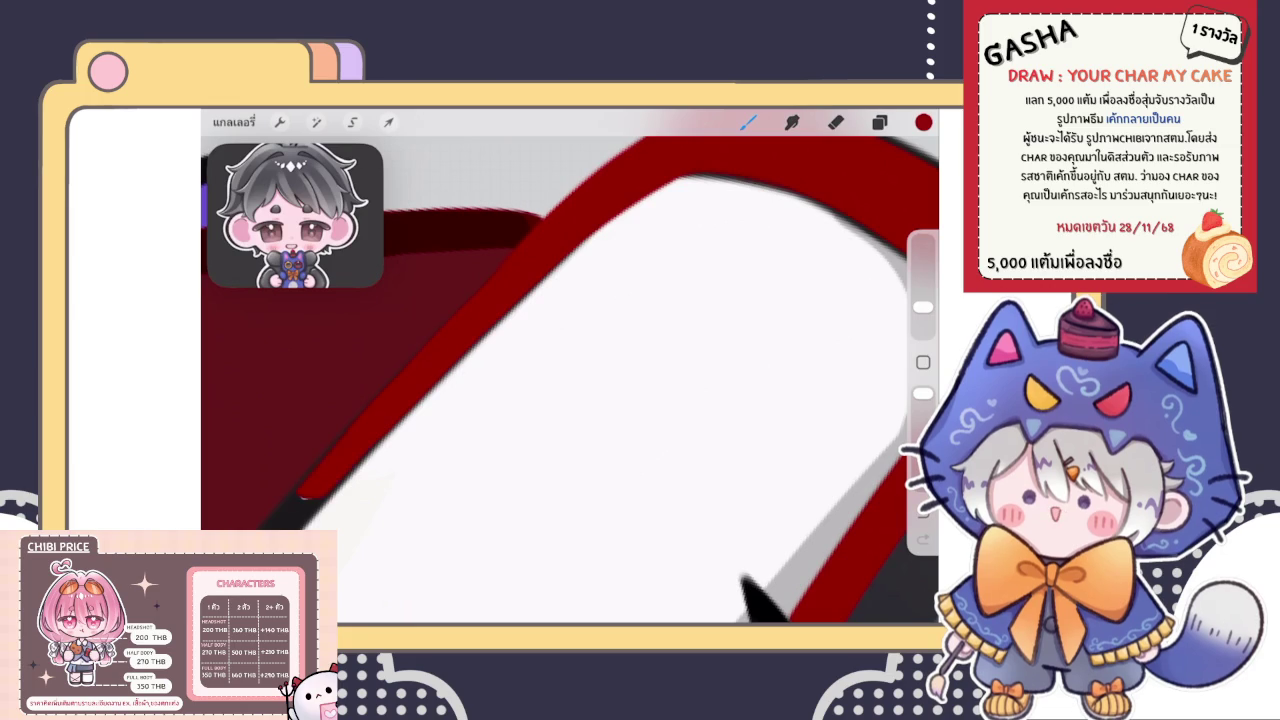
drag(460, 360, 645, 200)
drag(560, 400, 530, 425)
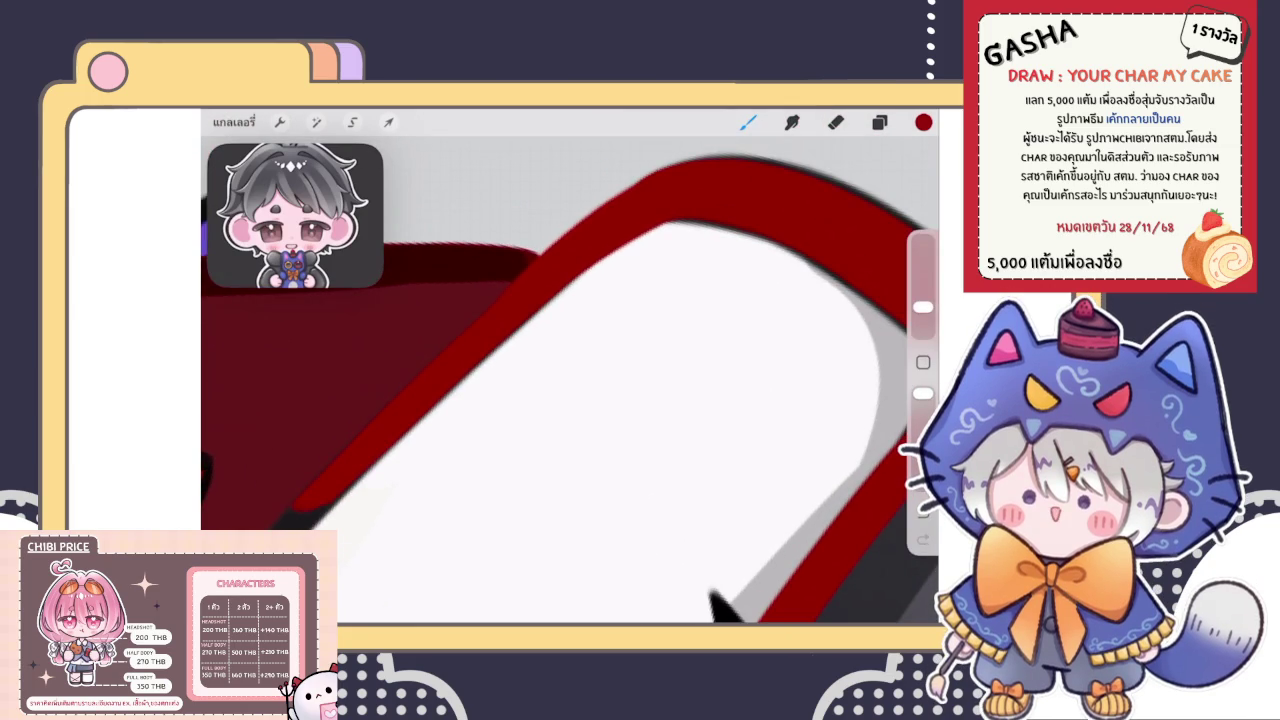
mouse_move(560, 400)
mouse_down()
mouse_move(585, 395)
mouse_move(530, 440)
mouse_up()
drag(560, 400, 555, 420)
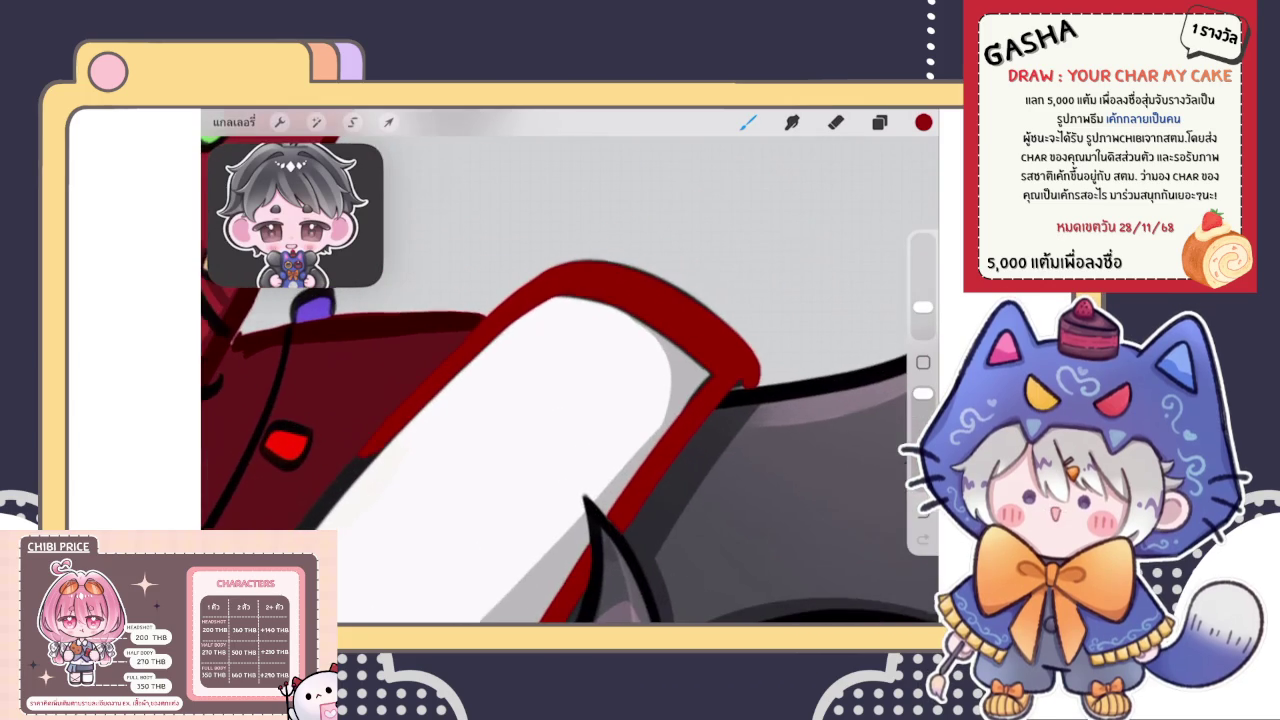
scroll(570, 400, up, 2)
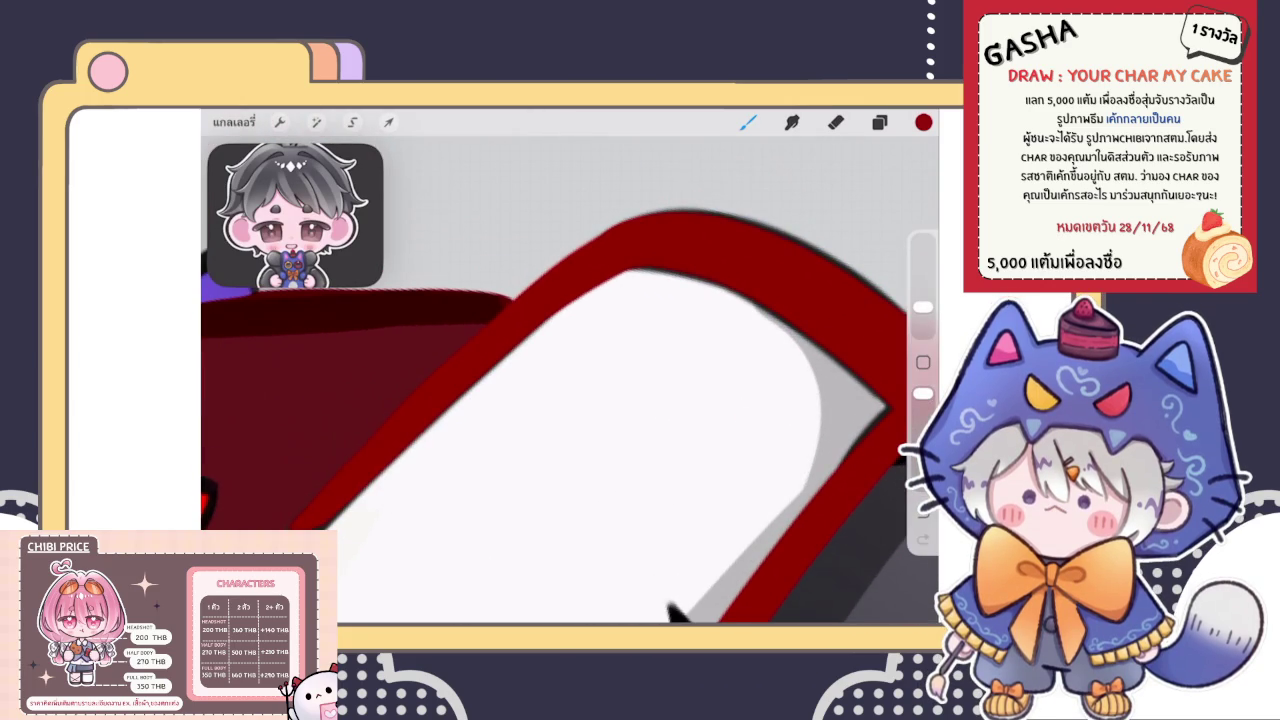
key(ctrl+z)
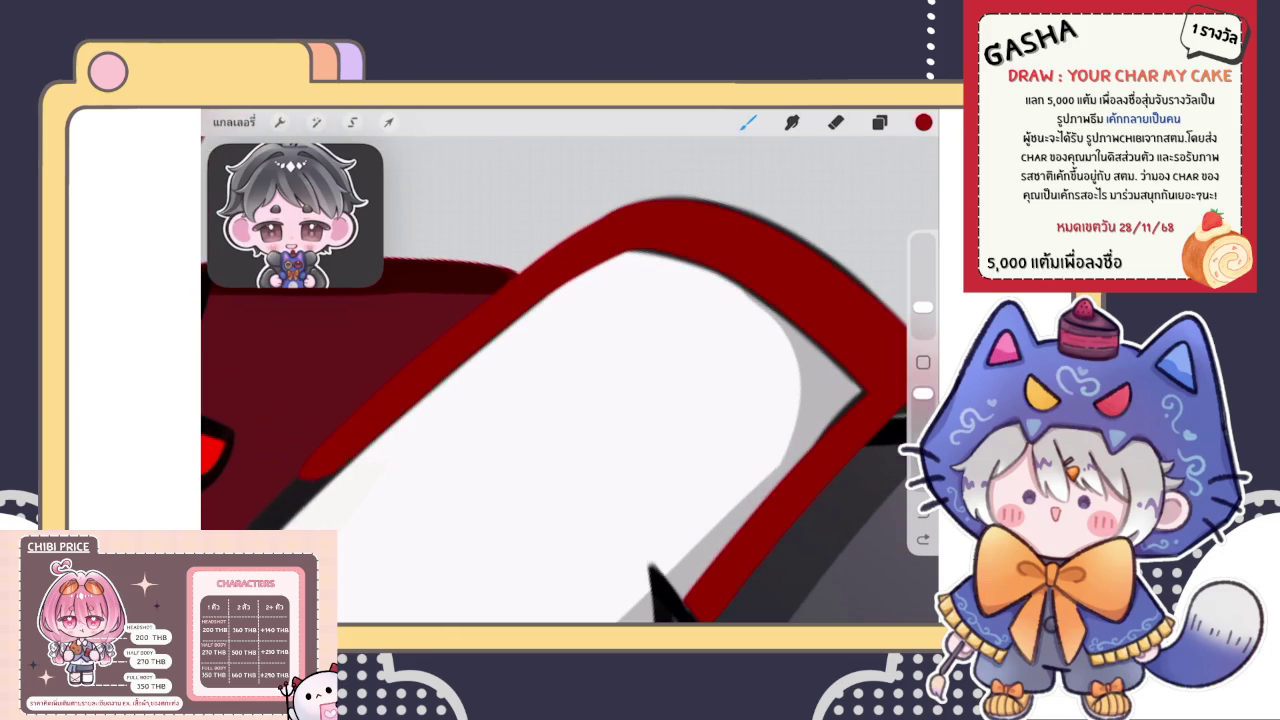
scroll(570, 380, down, 5)
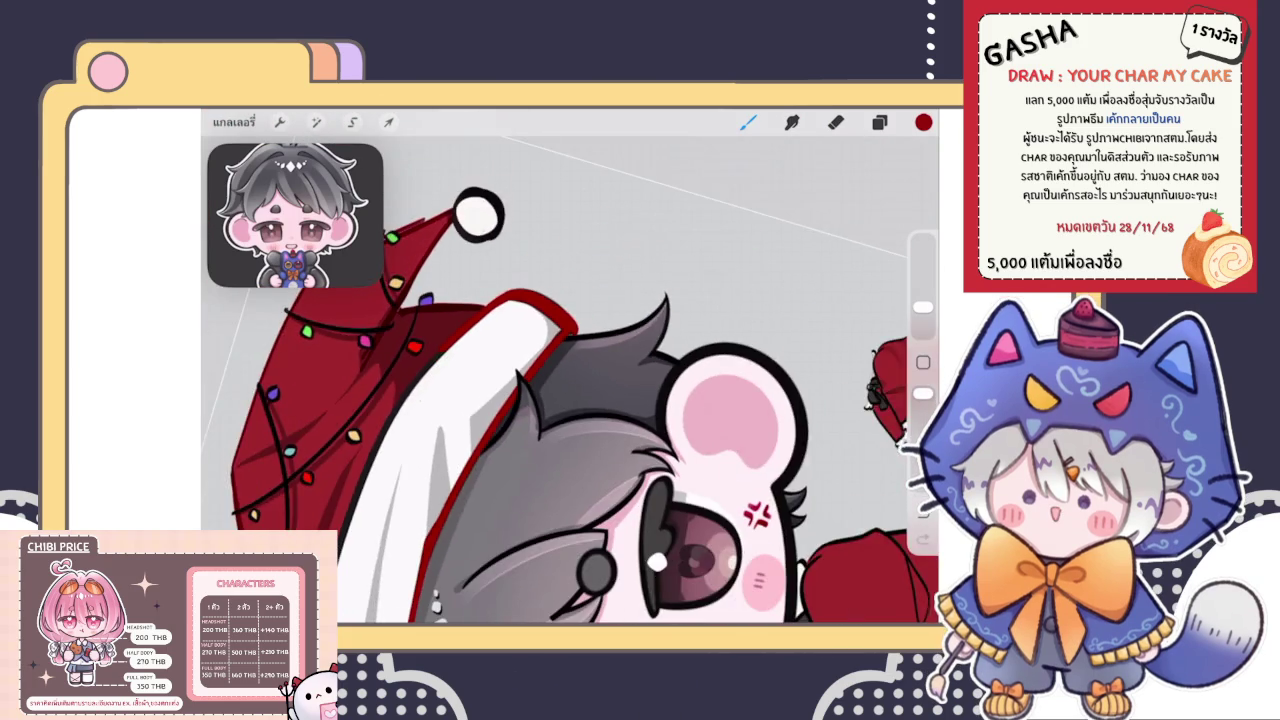
Paint red trim down the brim's left edge, comparing with and without it before keeping it
scroll(570, 380, down, 2)
scroll(570, 380, up, 5)
scroll(570, 380, up, 3)
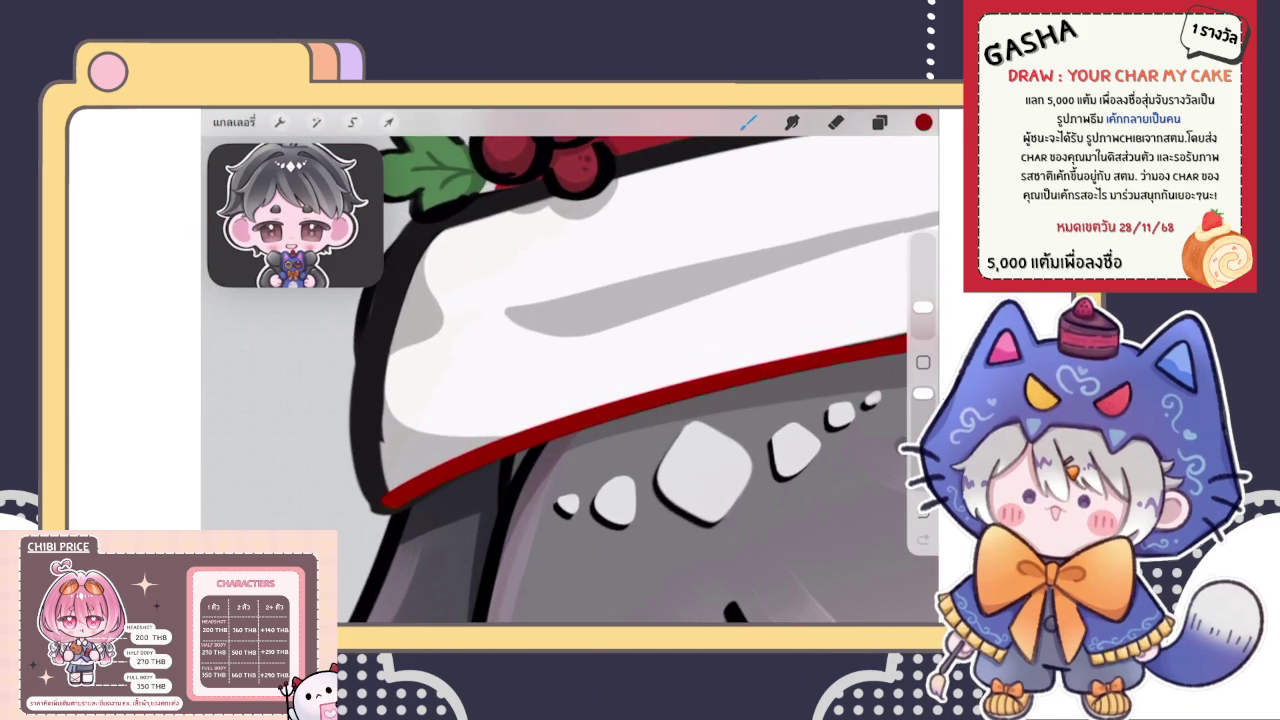
drag(420, 222, 372, 492)
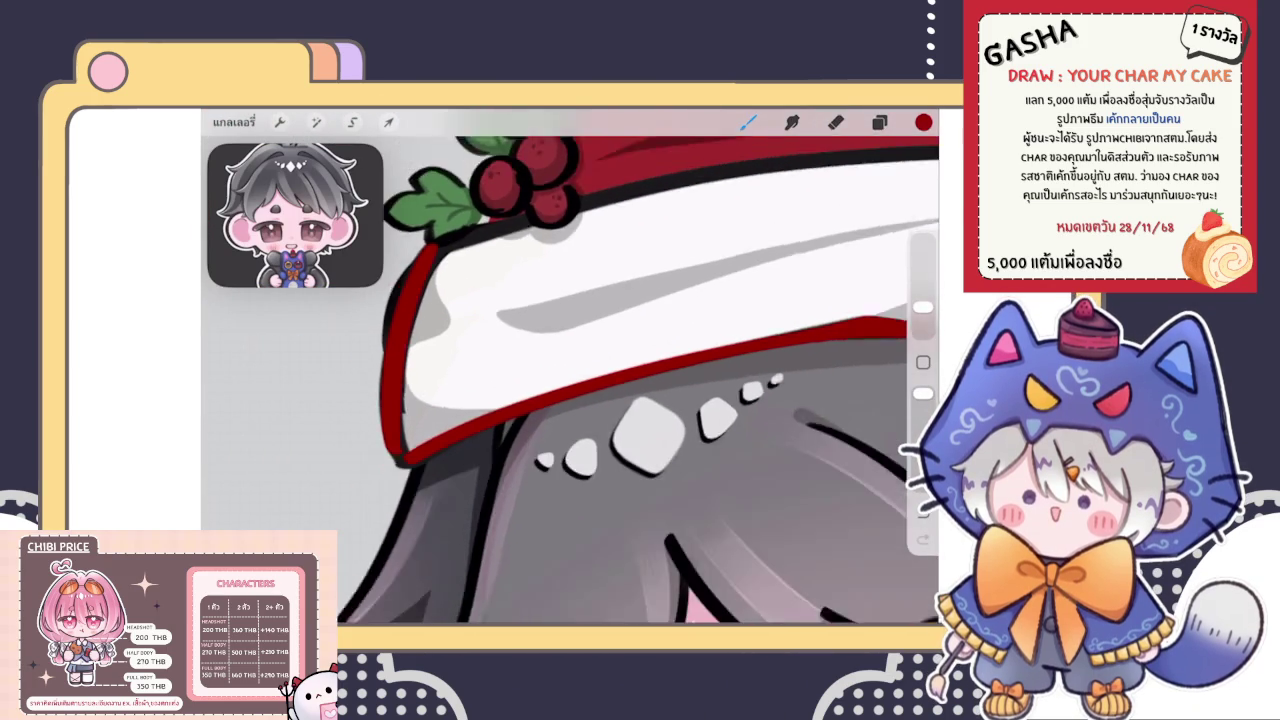
key(ctrl+z)
key(ctrl+shift+z)
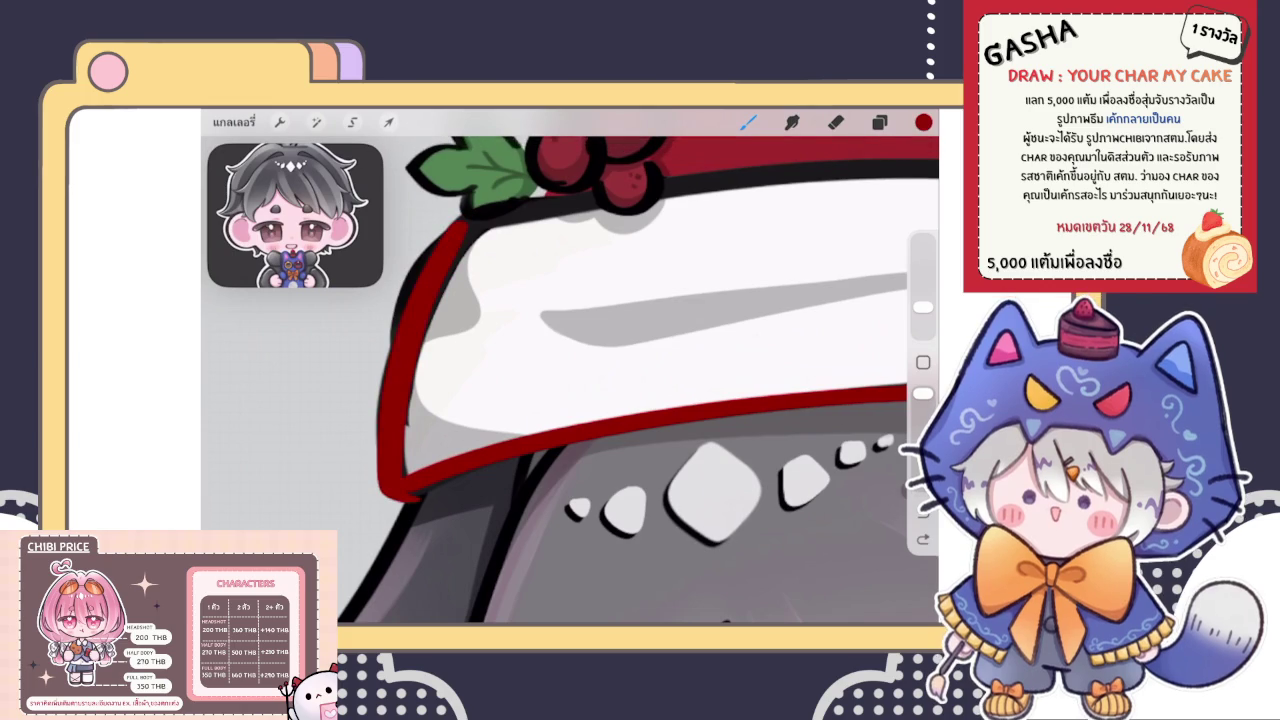
key(ctrl+z)
key(ctrl+shift+z)
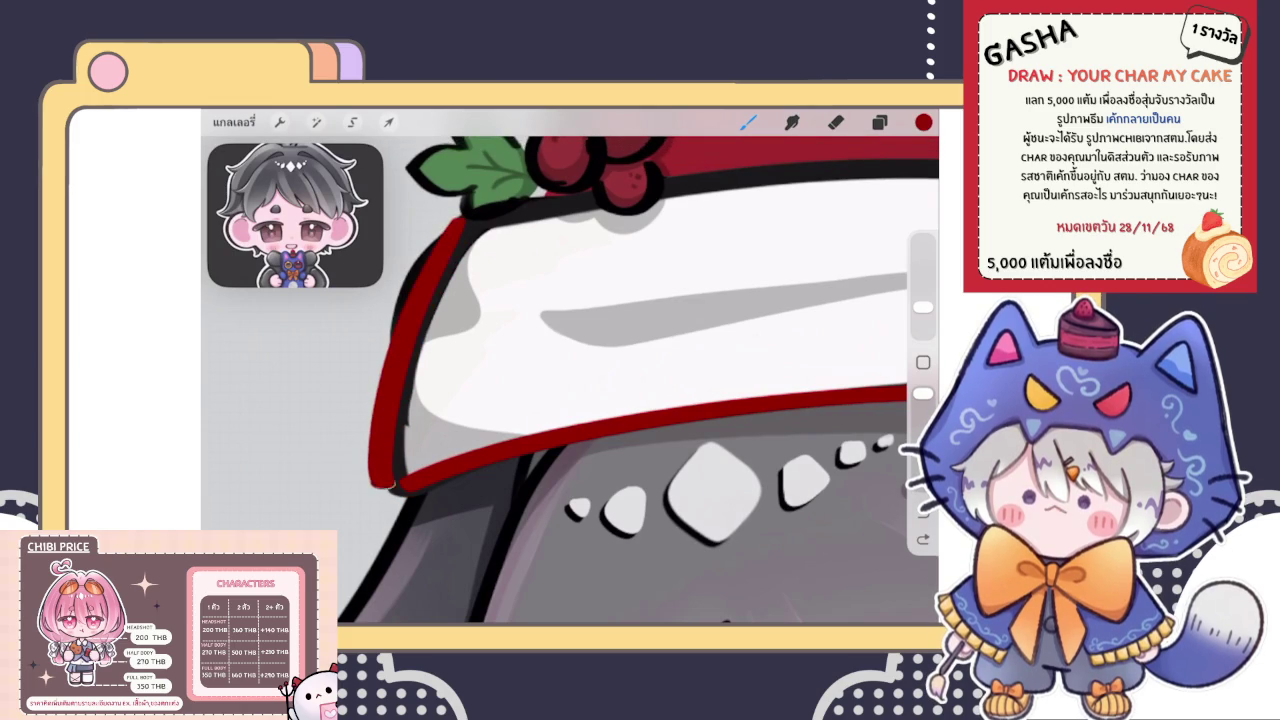
key(ctrl+z)
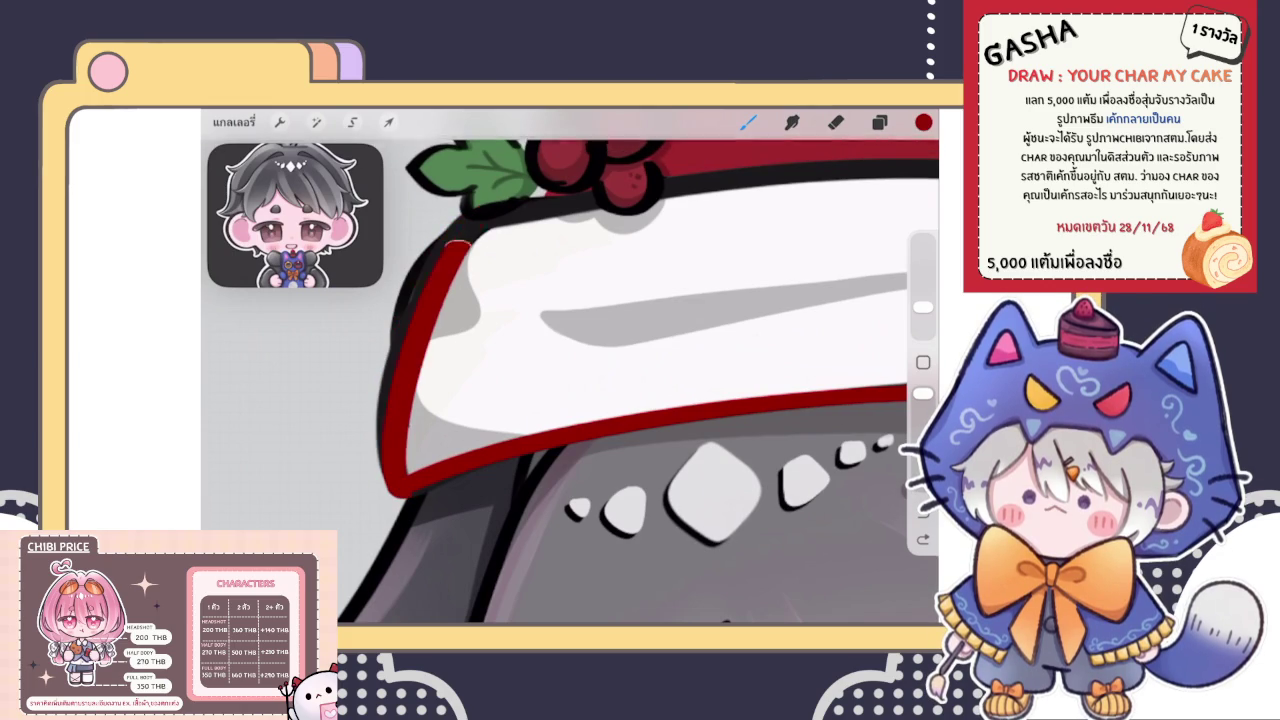
scroll(620, 380, up, 2)
scroll(620, 380, up, 2)
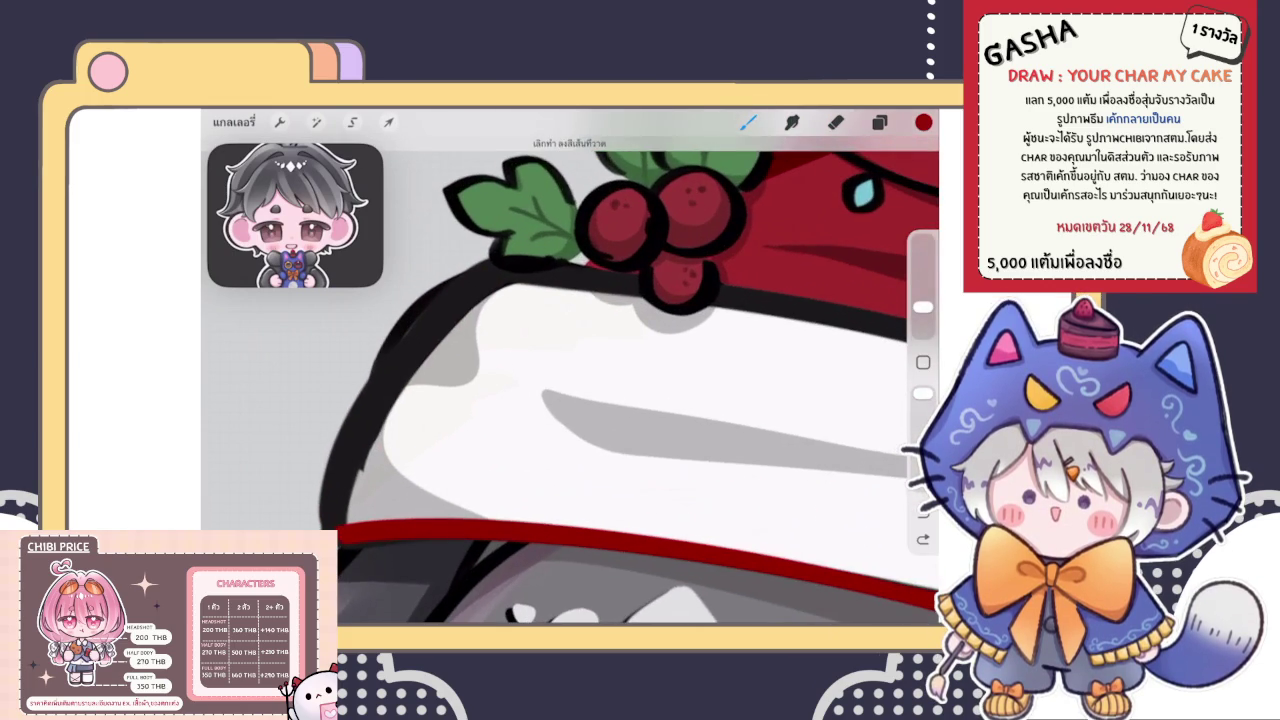
key(ctrl+shift+z)
key(ctrl+z)
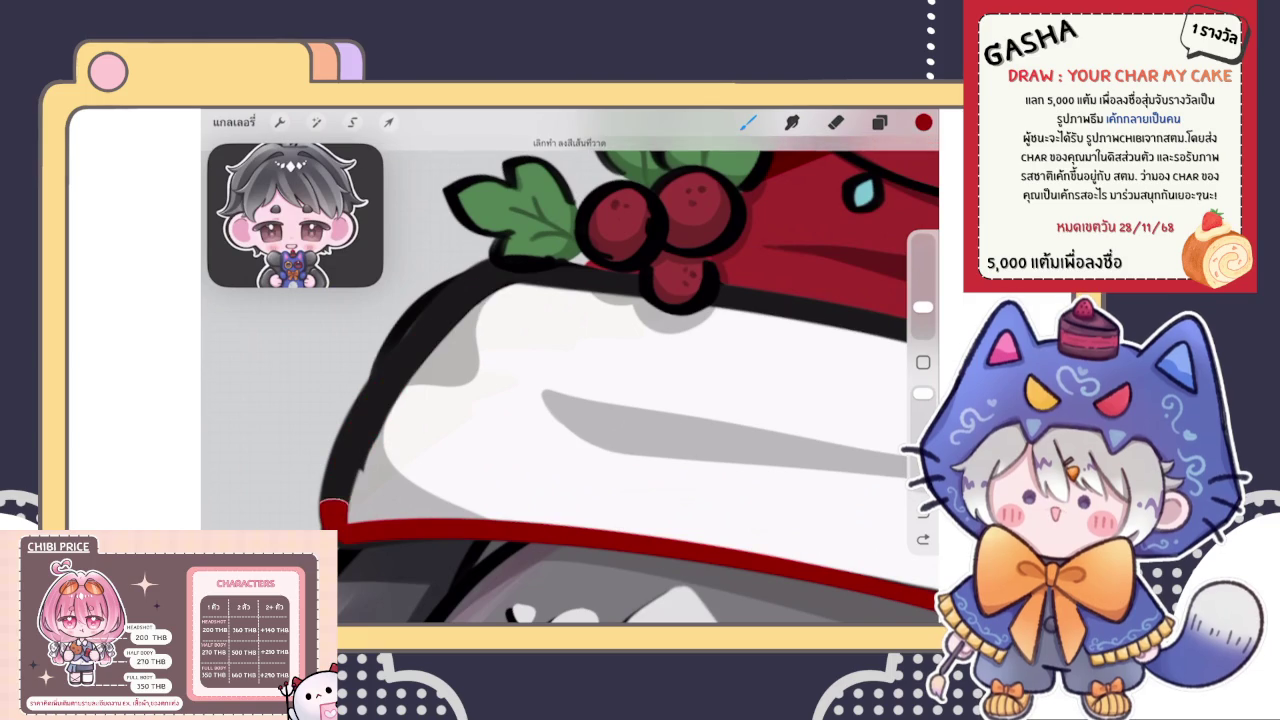
key(ctrl+shift+z)
scroll(450, 450, up, 2)
scroll(450, 450, up, 2)
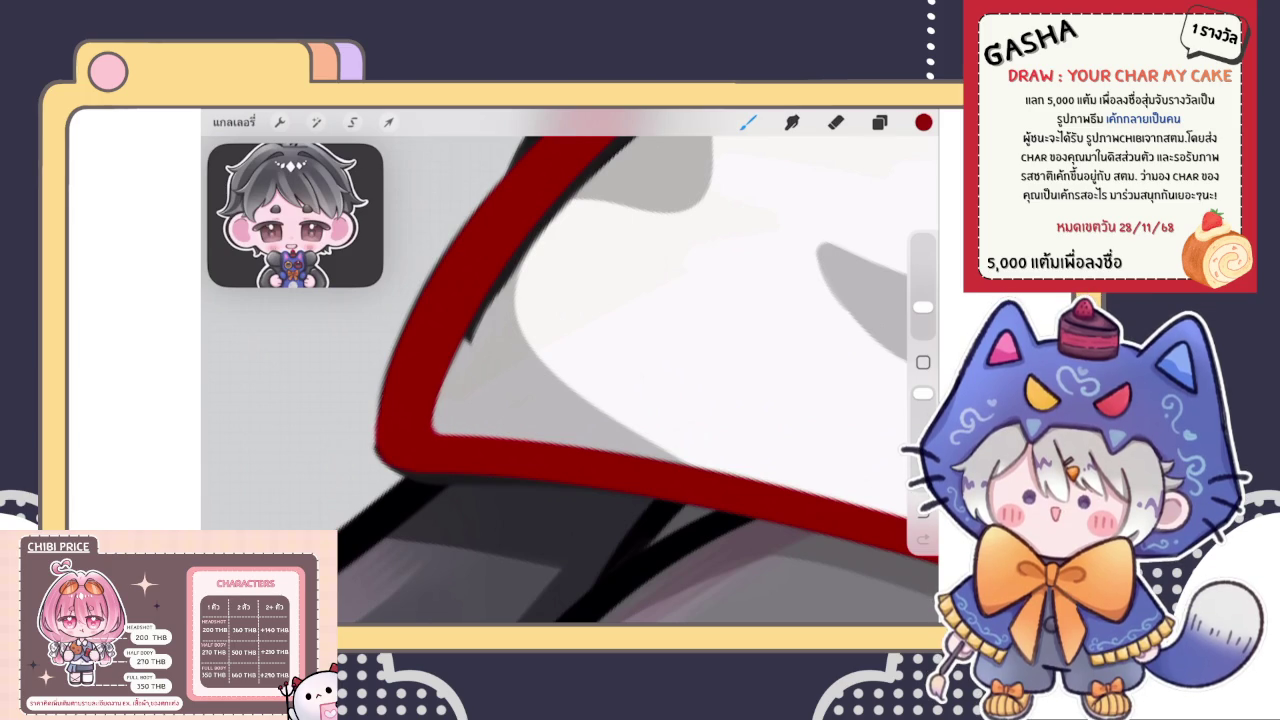
Darken the left edge of the red trim with three short strokes
drag(379, 386, 376, 438)
drag(377, 385, 376, 445)
drag(386, 362, 384, 384)
scroll(620, 380, up, 2)
scroll(620, 380, up, 2)
scroll(620, 380, up, 2)
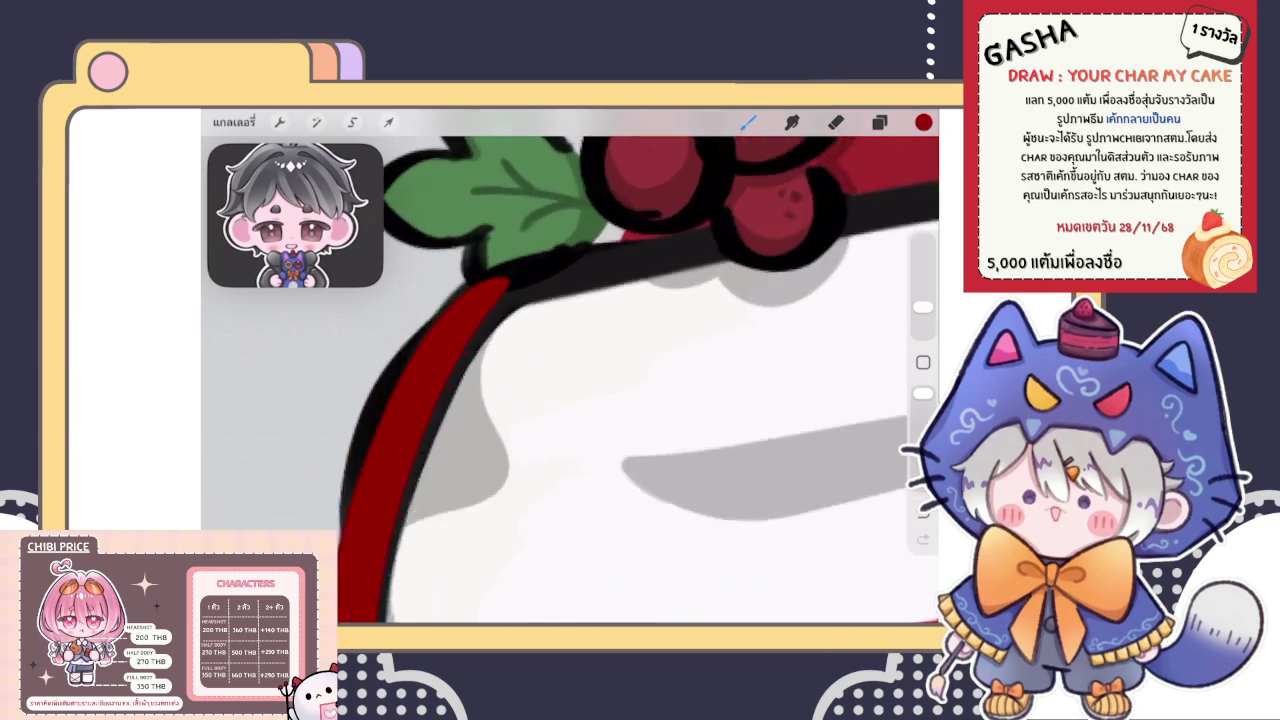
scroll(620, 380, up, 2)
scroll(620, 380, up, 2)
scroll(620, 380, up, 2)
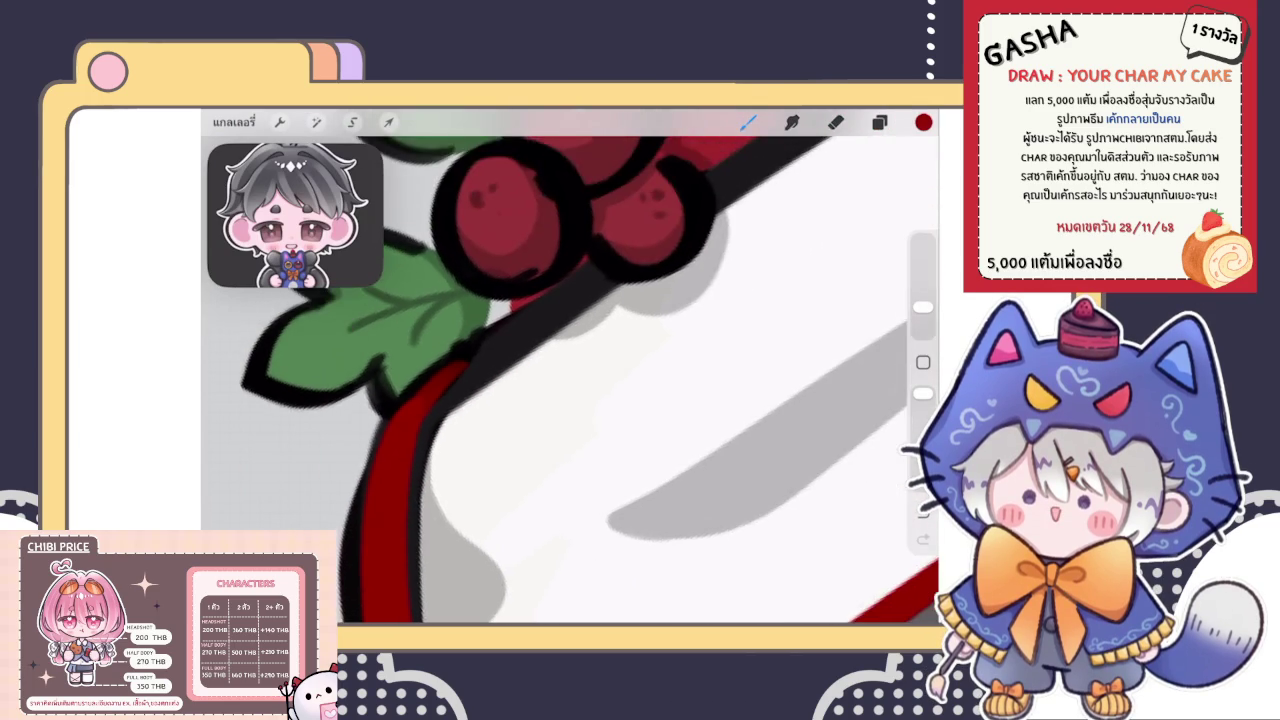
scroll(570, 370, up, 2)
Extend the red trim toward the berries and touch up its edge there
drag(432, 436, 680, 240)
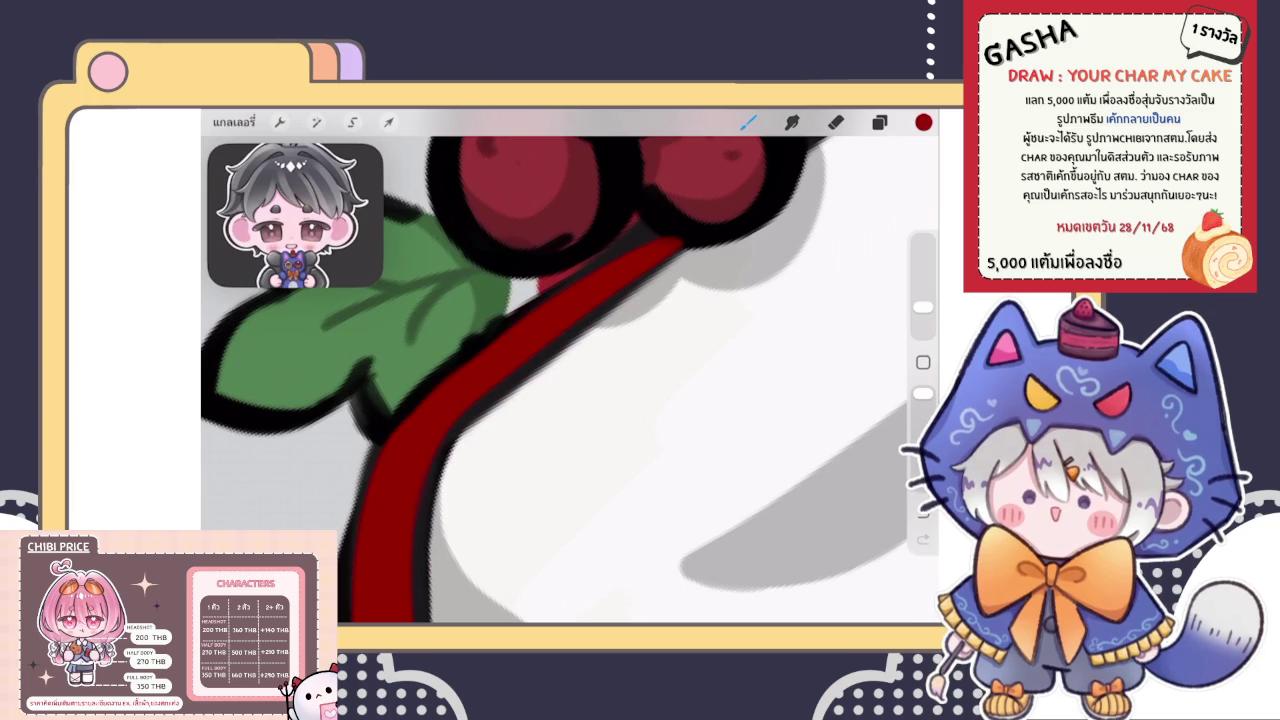
drag(570, 380, 540, 340)
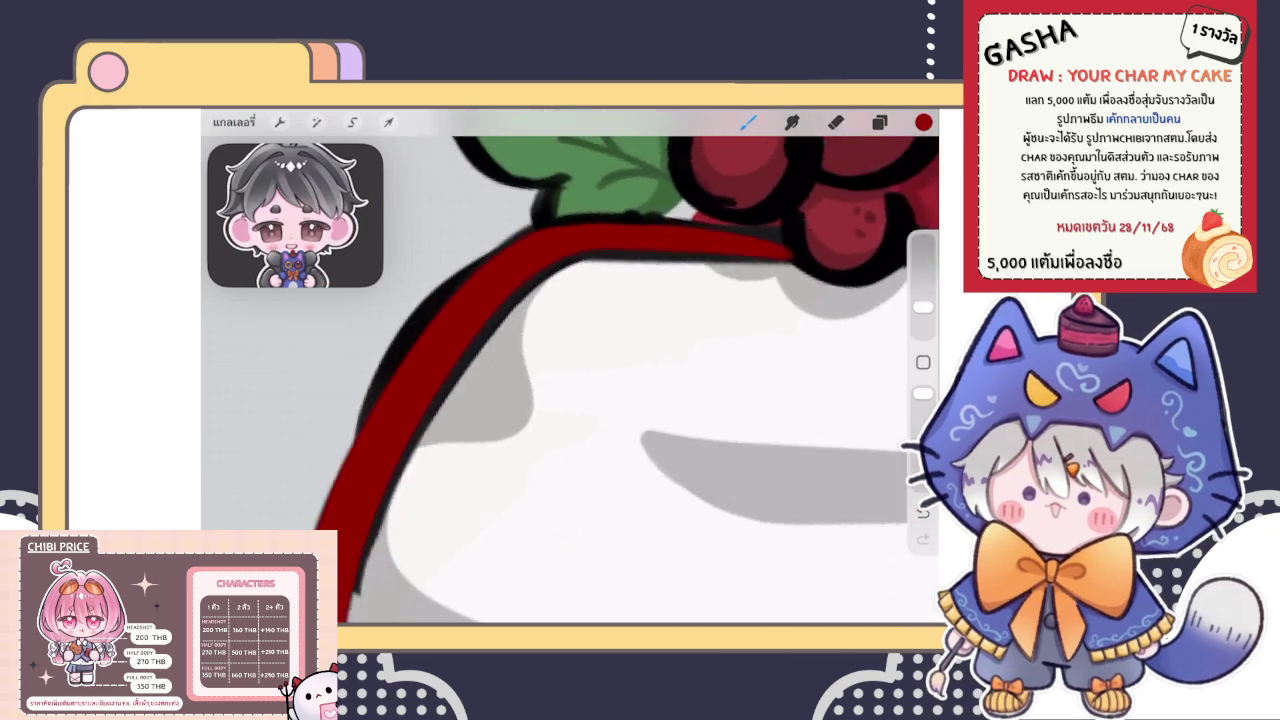
drag(600, 400, 570, 385)
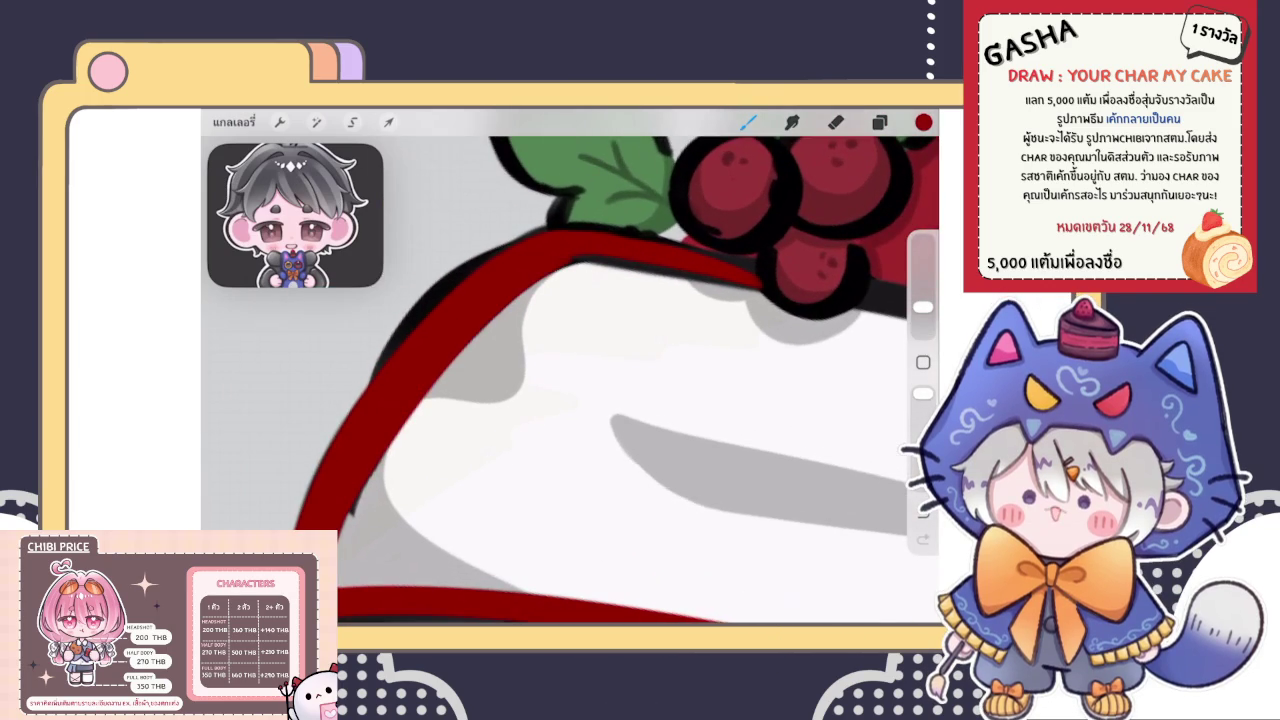
key(ctrl+z)
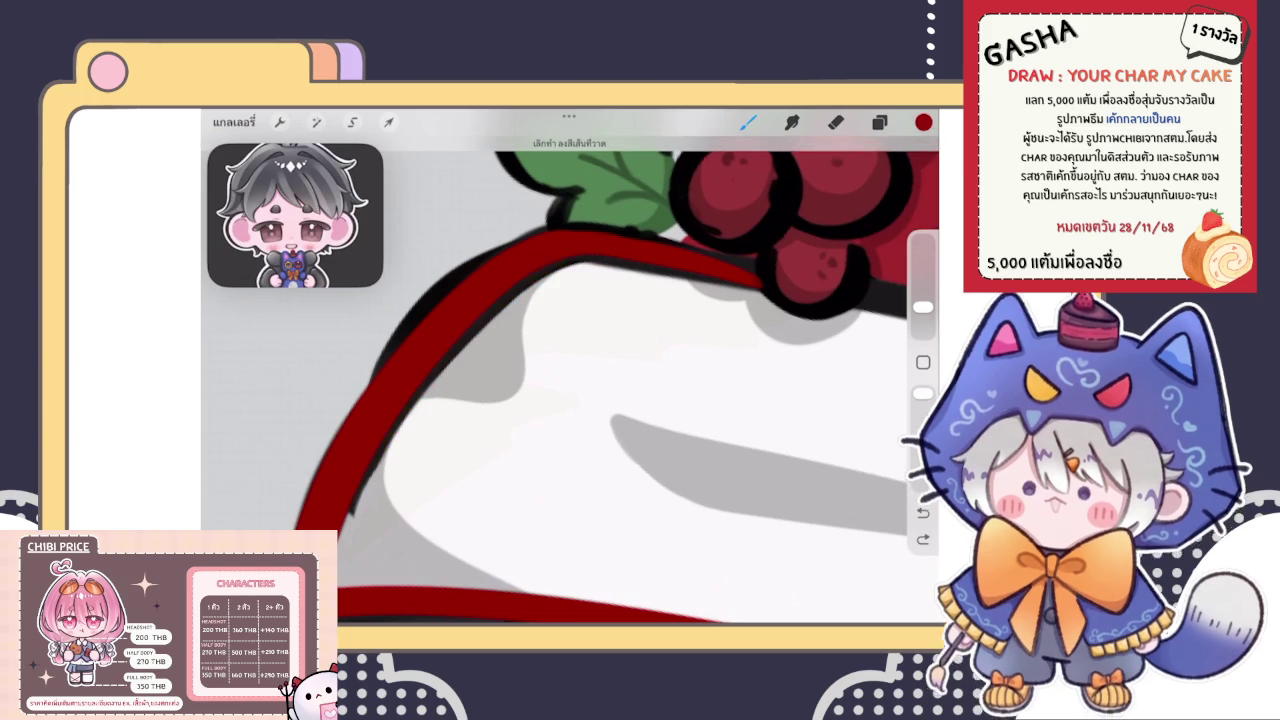
drag(620, 380, 590, 360)
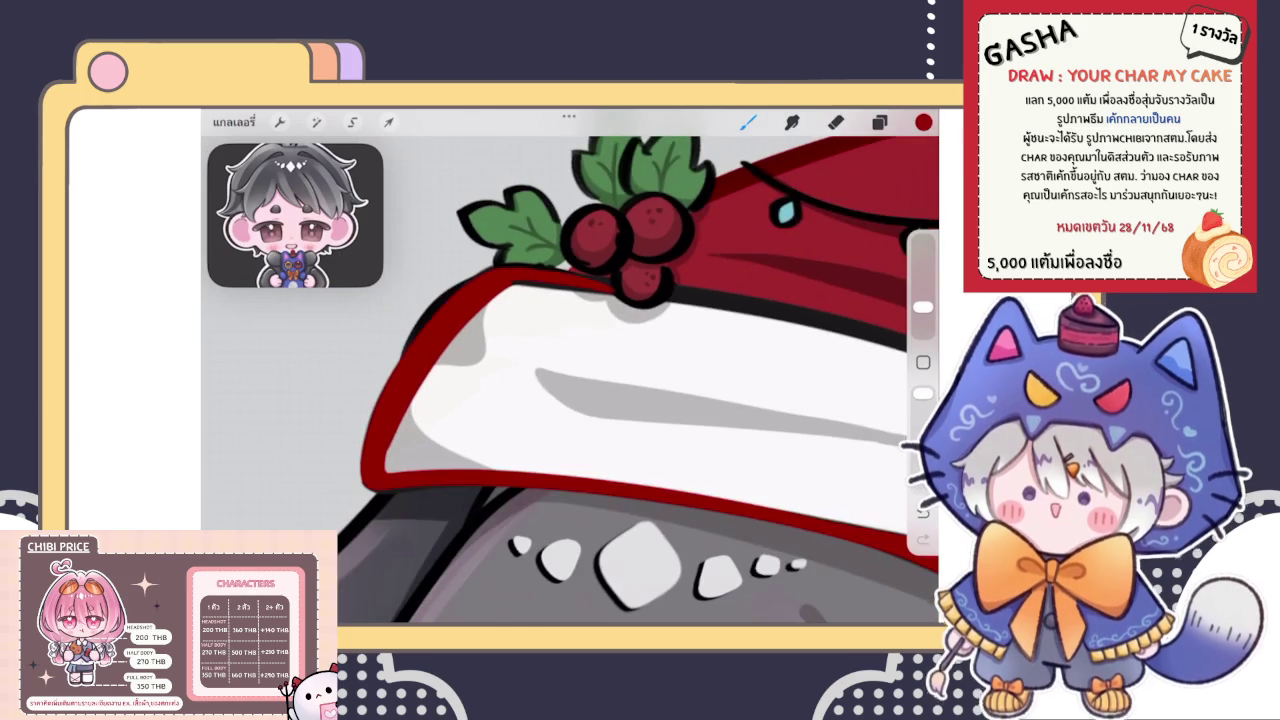
scroll(600, 380, up, 3)
key(ctrl+z)
scroll(570, 380, up, 1)
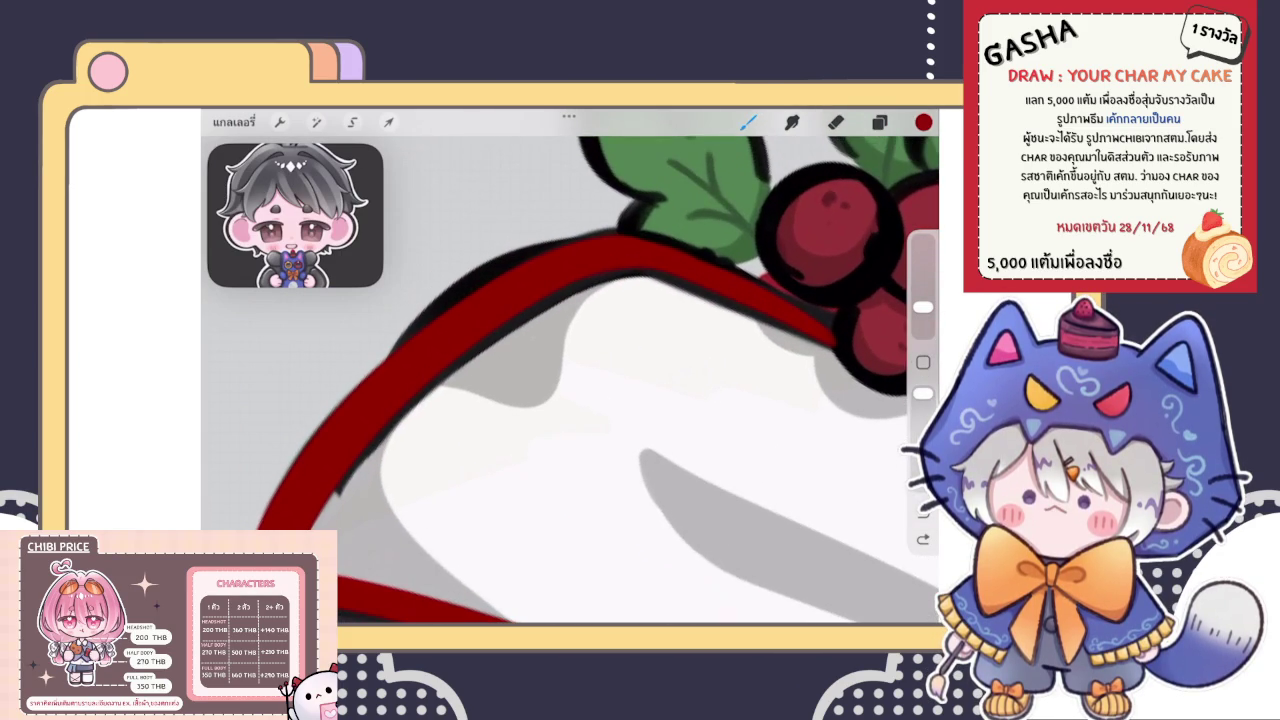
drag(320, 520, 620, 270)
key(ctrl+z)
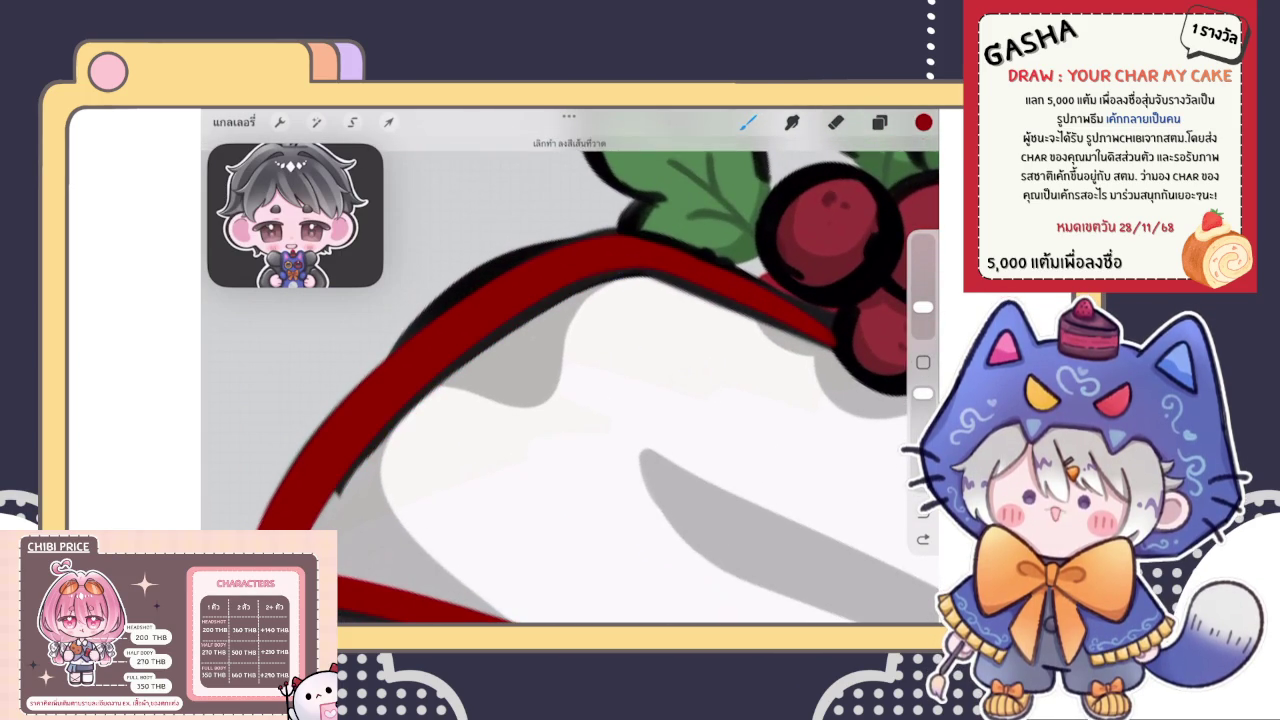
drag(432, 383, 500, 326)
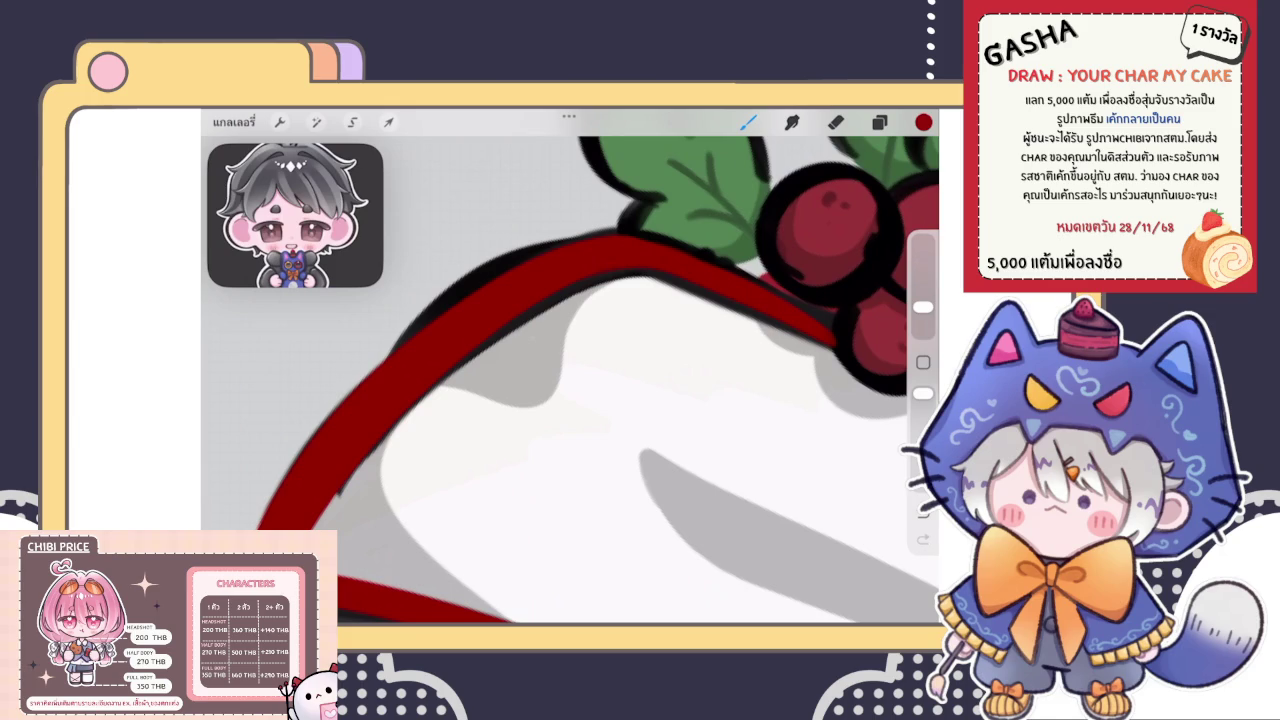
scroll(570, 380, down, 5)
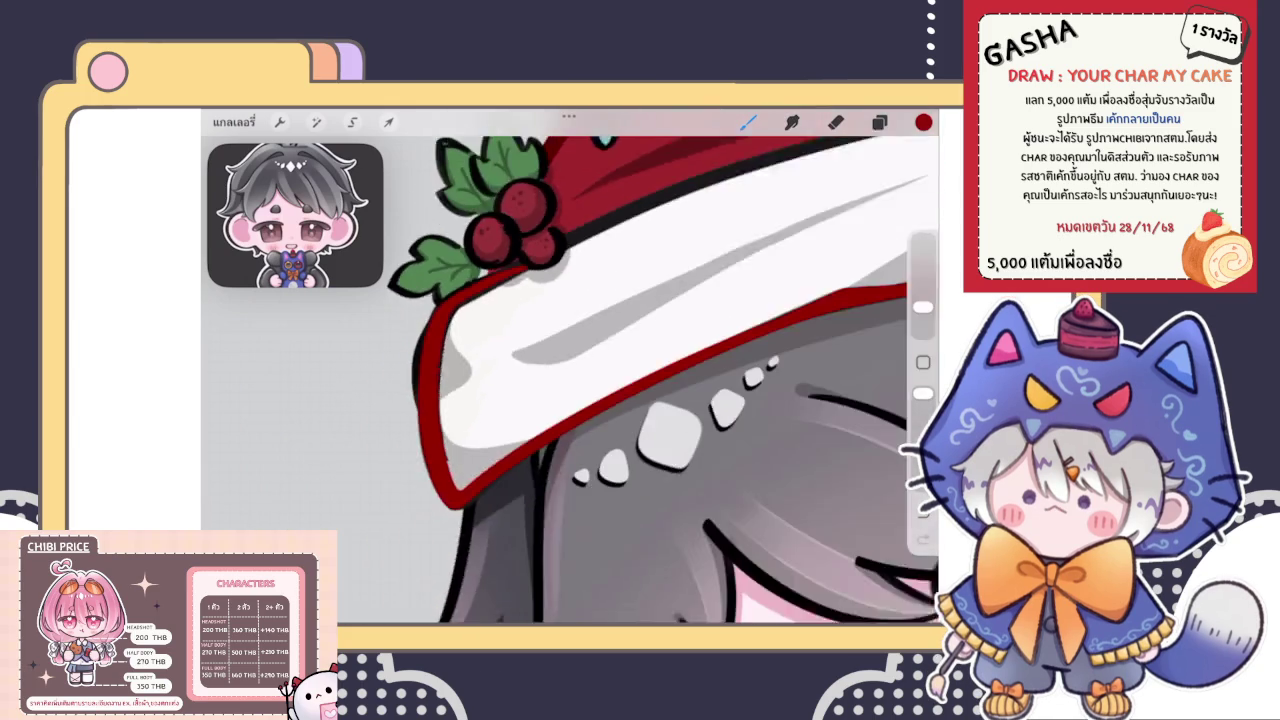
scroll(570, 380, down, 5)
scroll(570, 380, down, 2)
scroll(570, 380, down, 1)
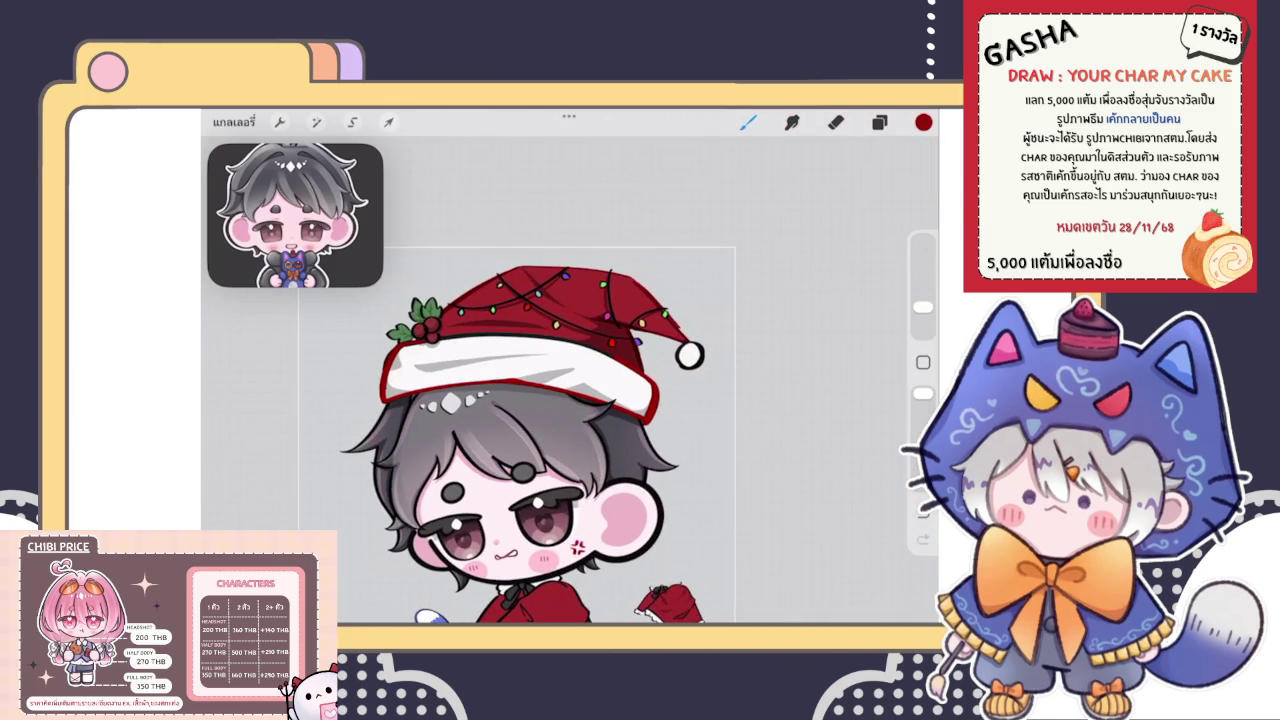
scroll(570, 400, up, 5)
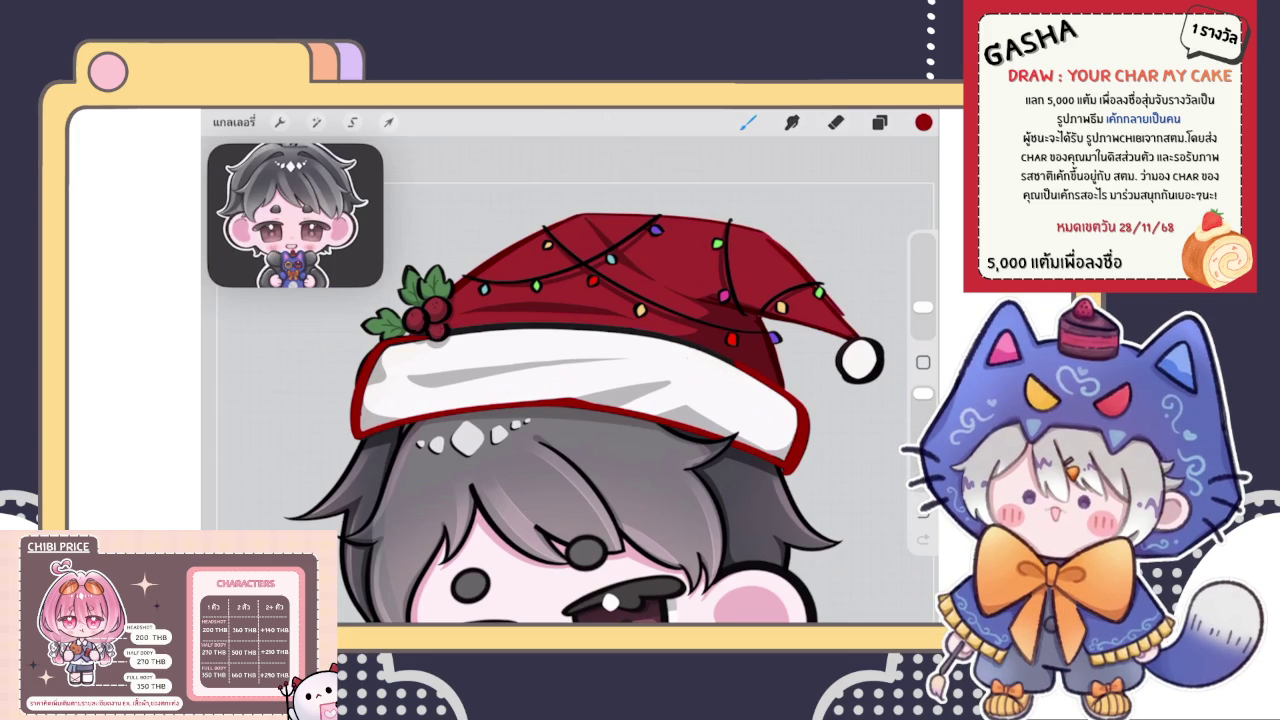
scroll(570, 365, up, 5)
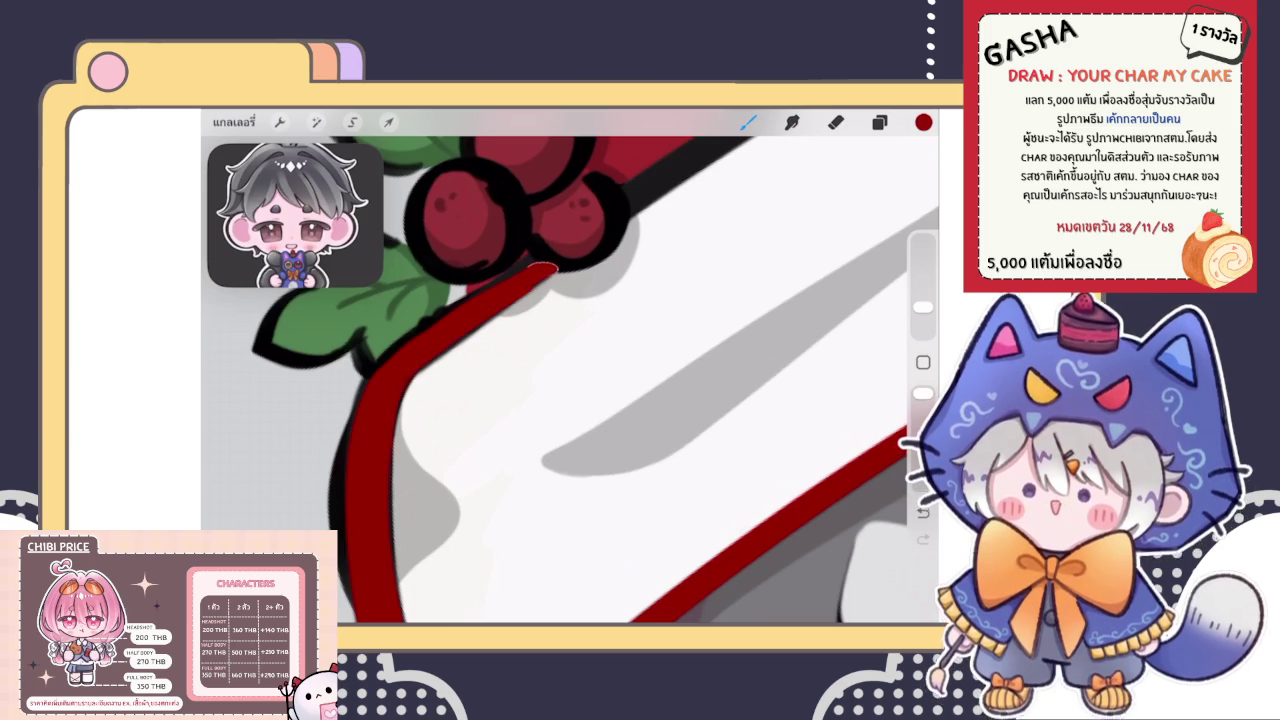
Cover the dark outline edge below the holly berries with red, toggling eraser and brush
scroll(570, 370, up, 3)
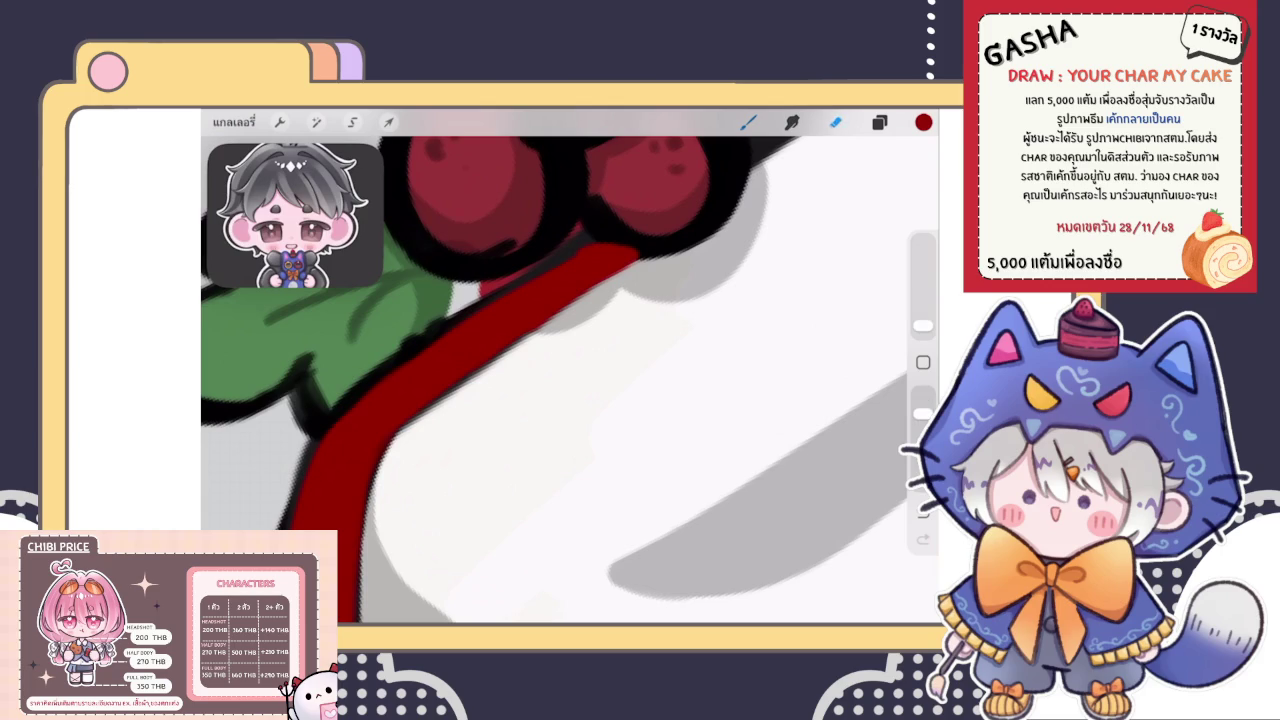
key(e)
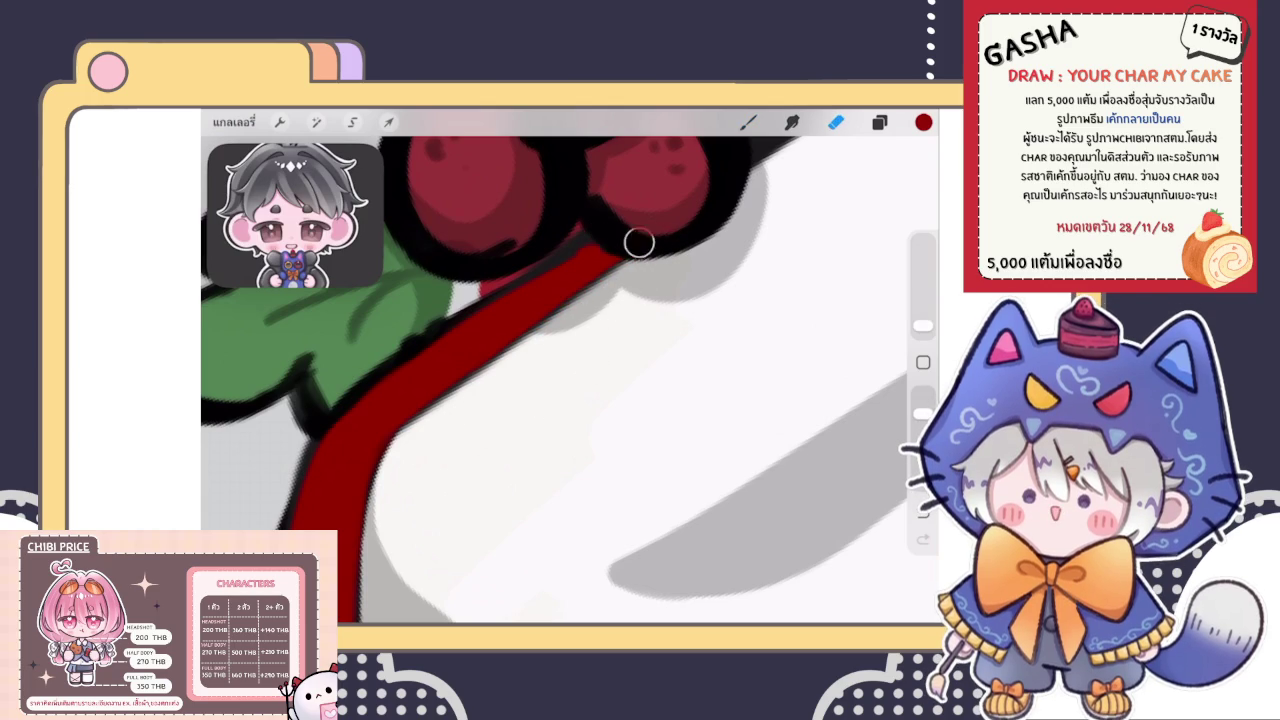
key(b)
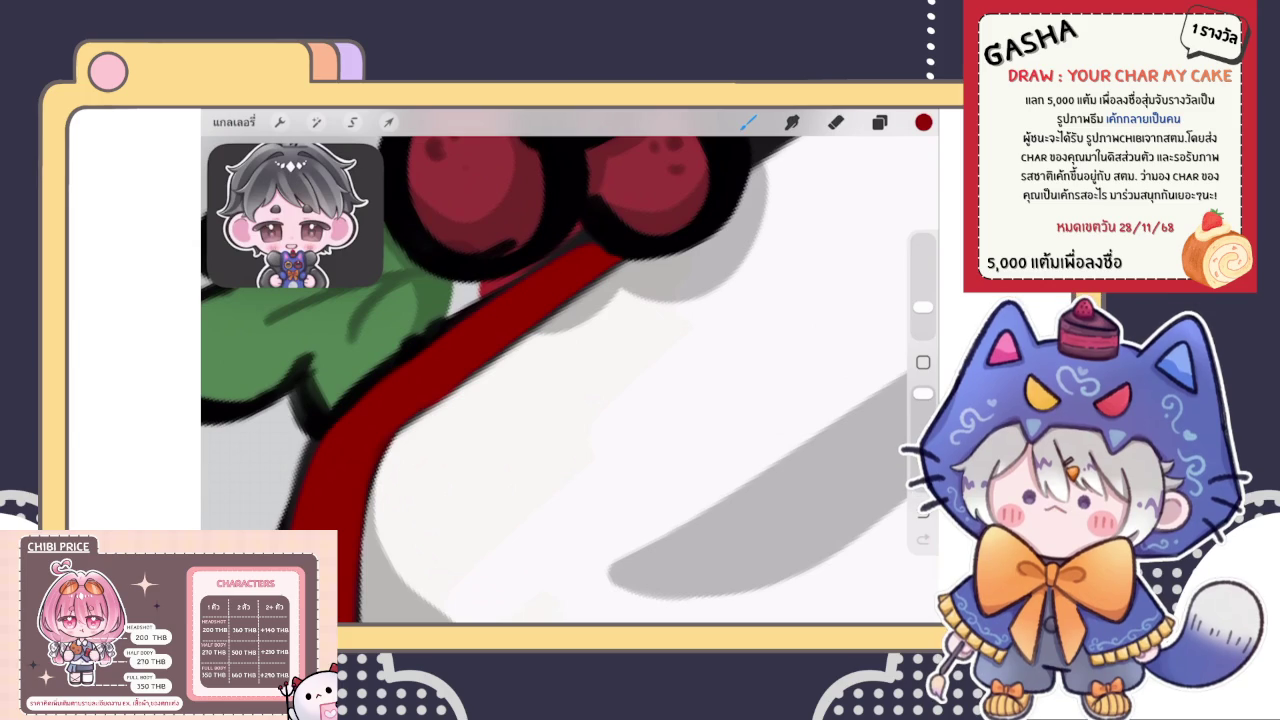
drag(450, 330, 332, 428)
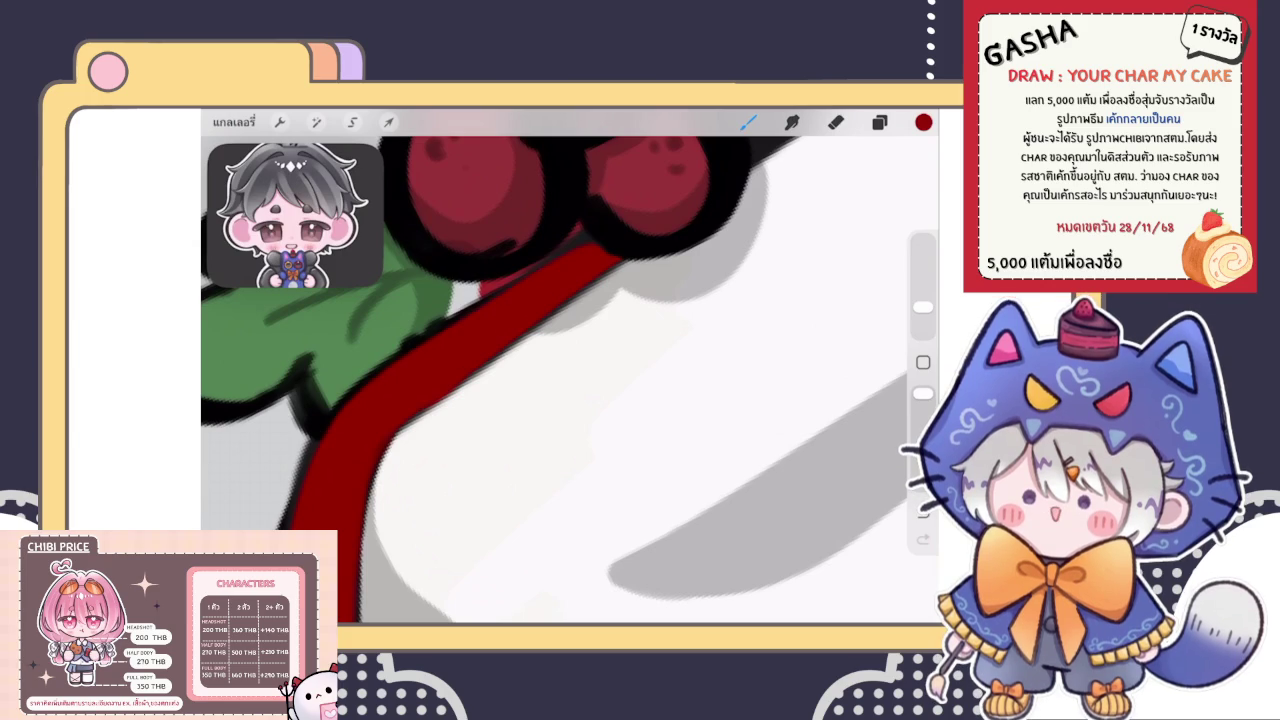
scroll(570, 366, down, 5)
scroll(520, 230, up, 5)
scroll(600, 300, up, 2)
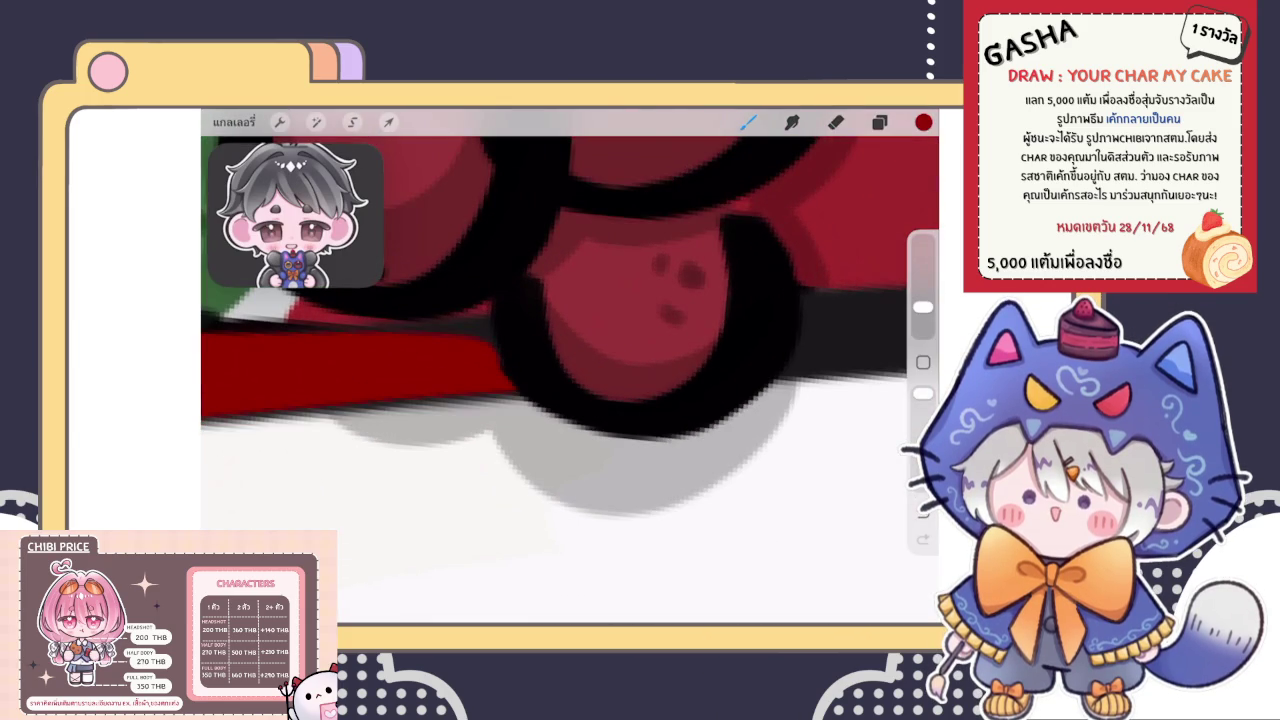
click(836, 122)
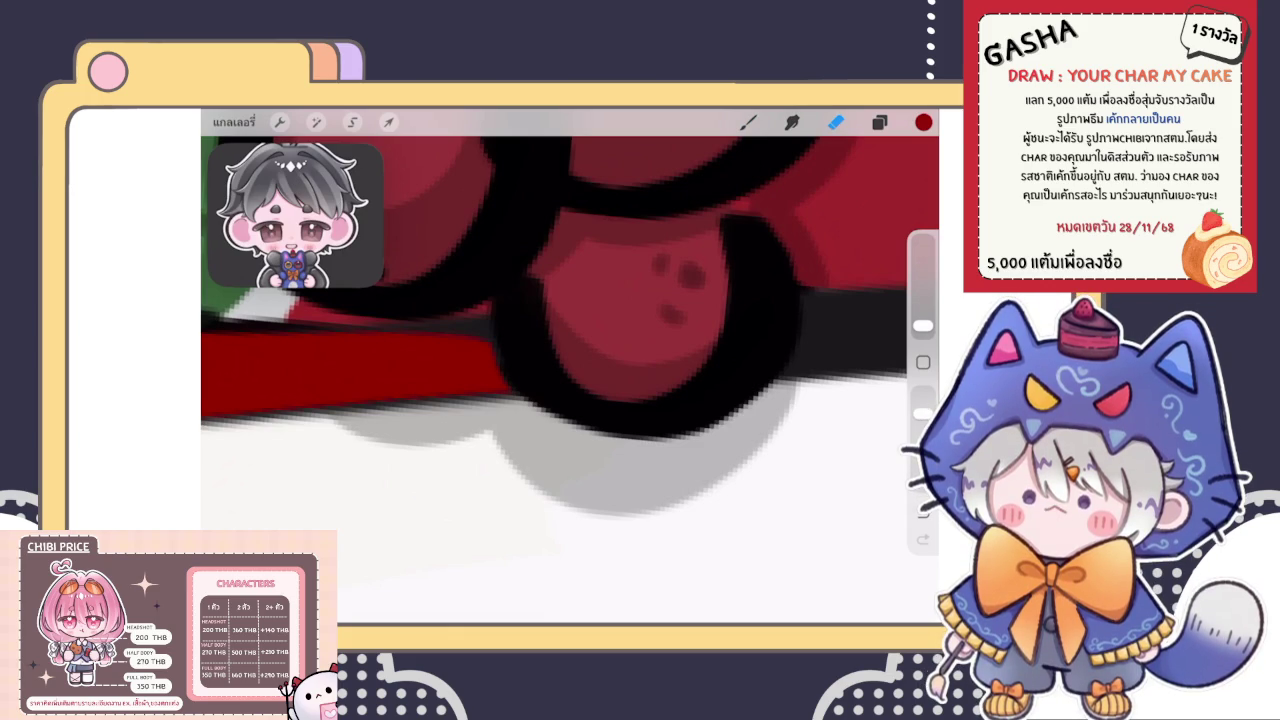
click(748, 121)
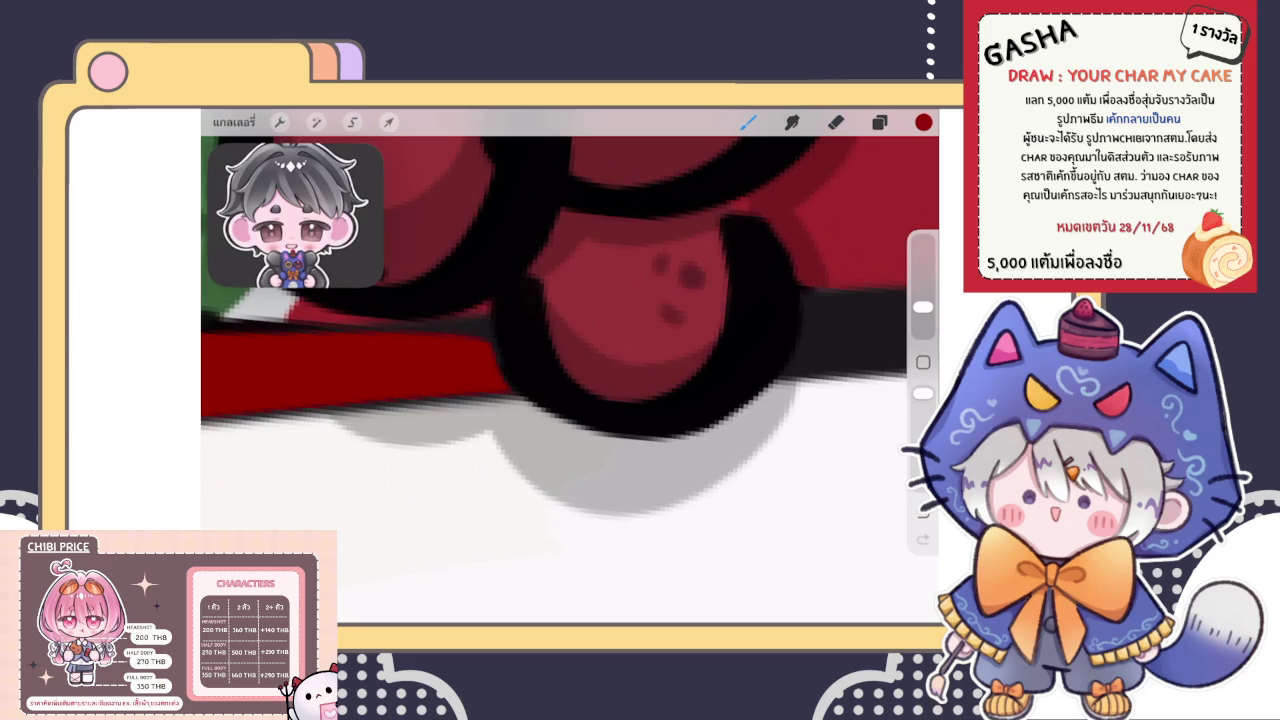
scroll(570, 380, left, 2)
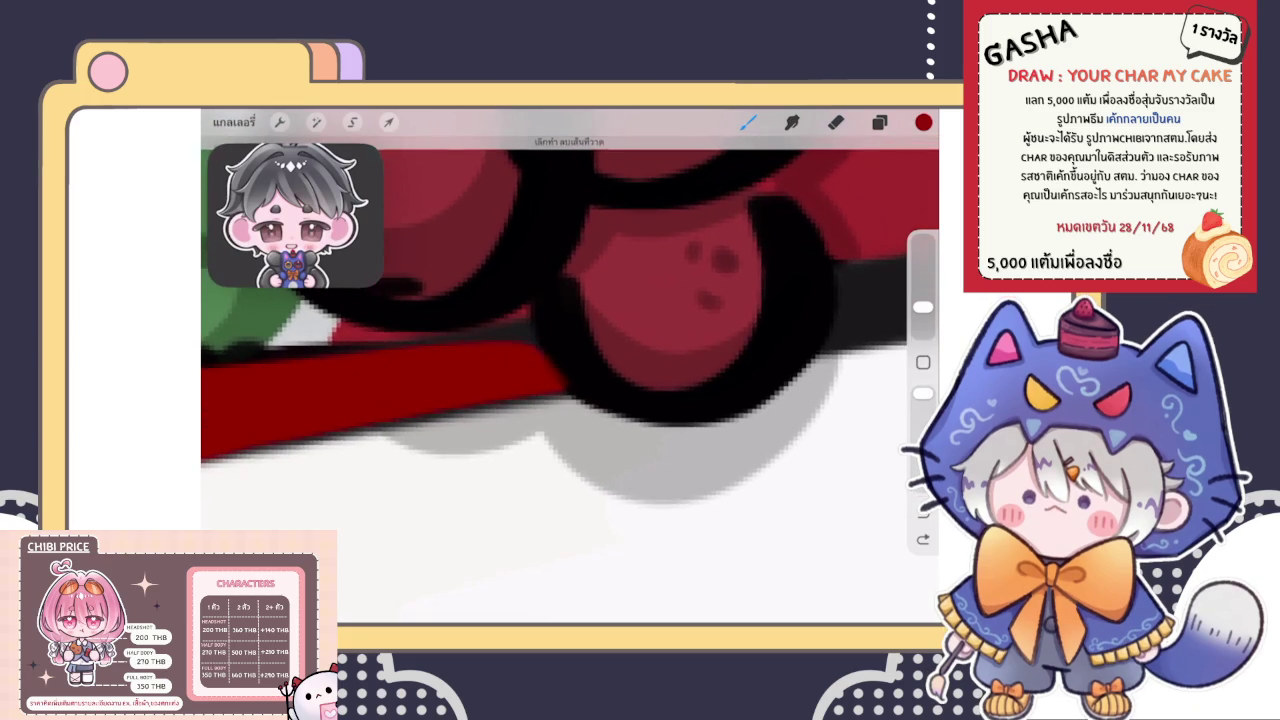
Undo the stray mark near the stem and redraw the red outline's upper edge
key(ctrl+shift+z)
scroll(570, 380, down, 3)
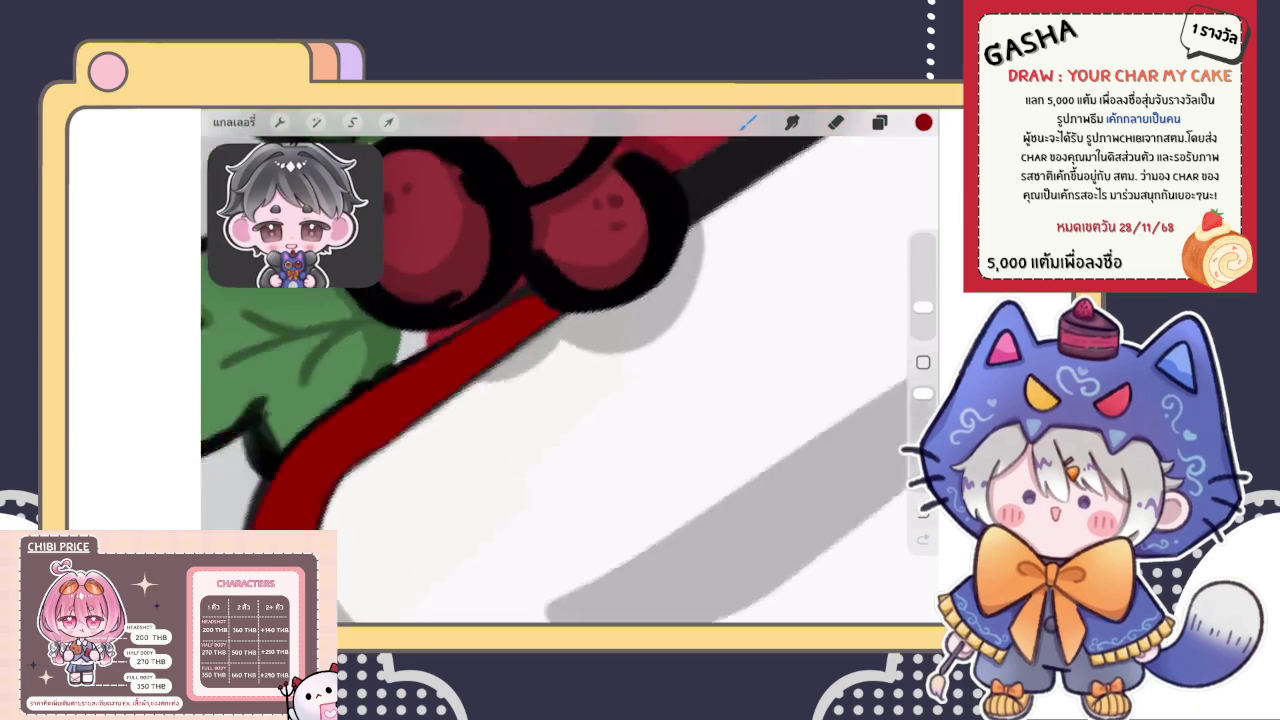
scroll(570, 380, up, 1)
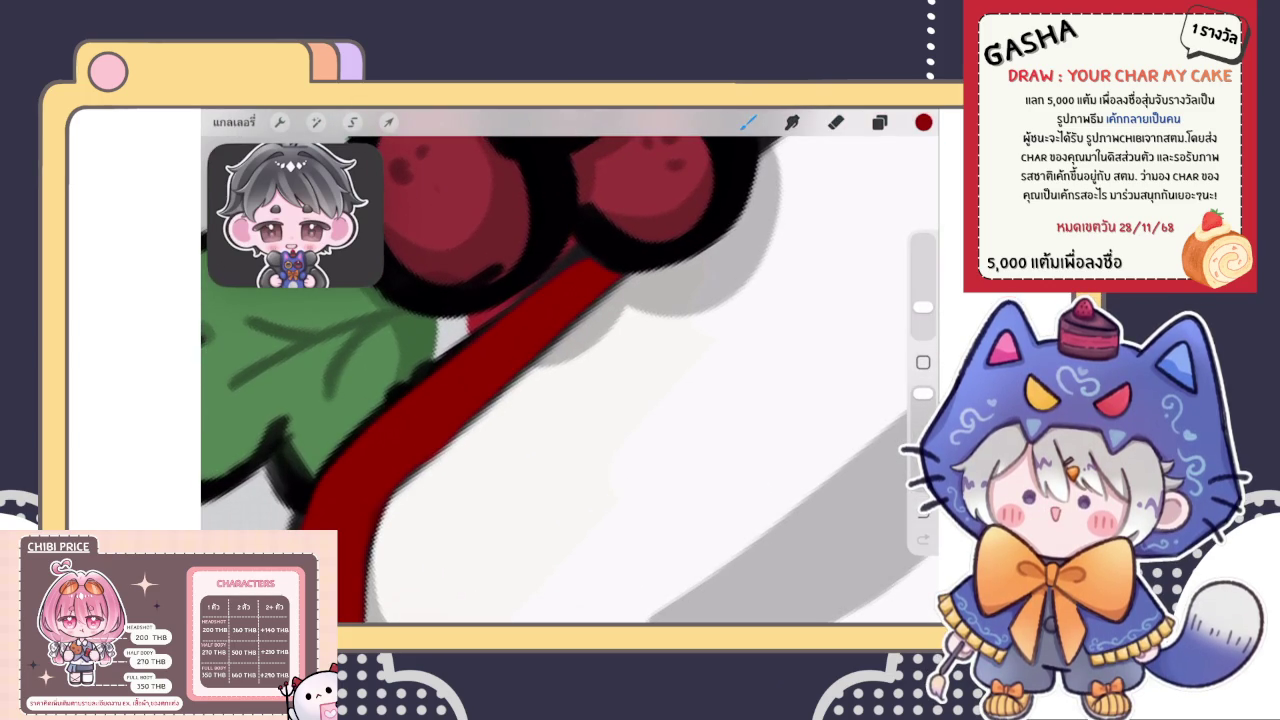
key(ctrl+z)
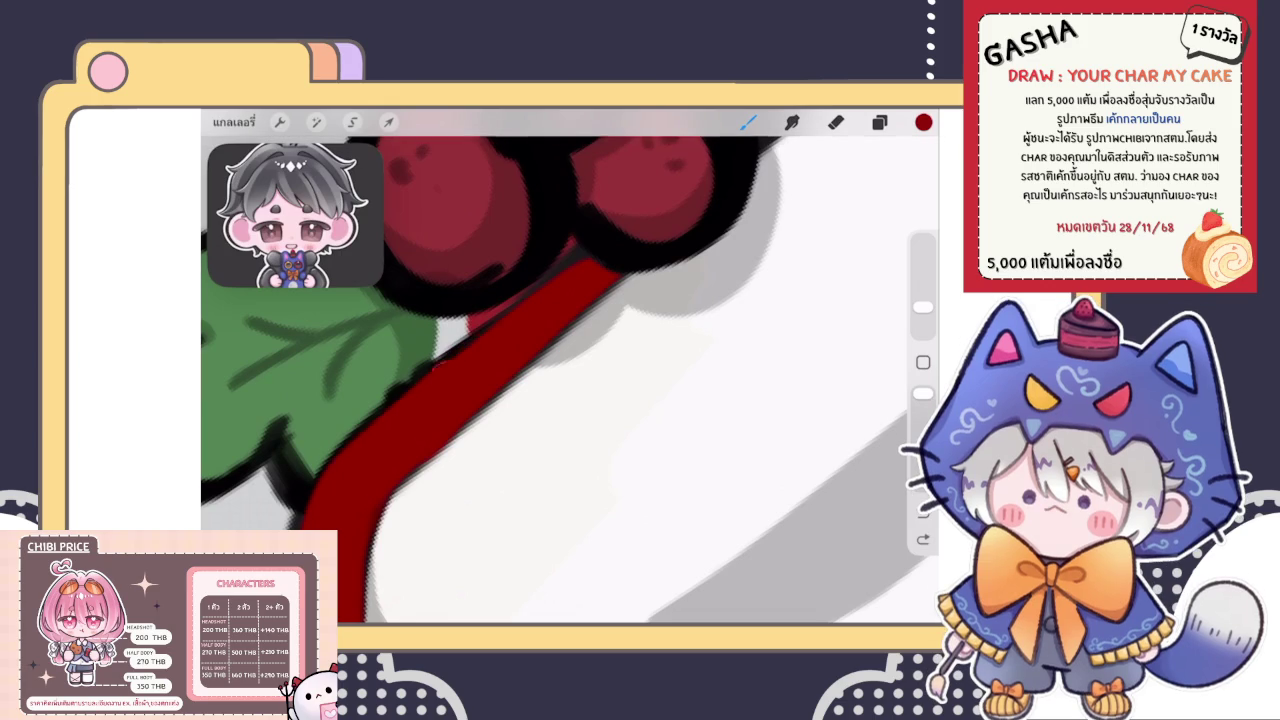
drag(545, 272, 612, 270)
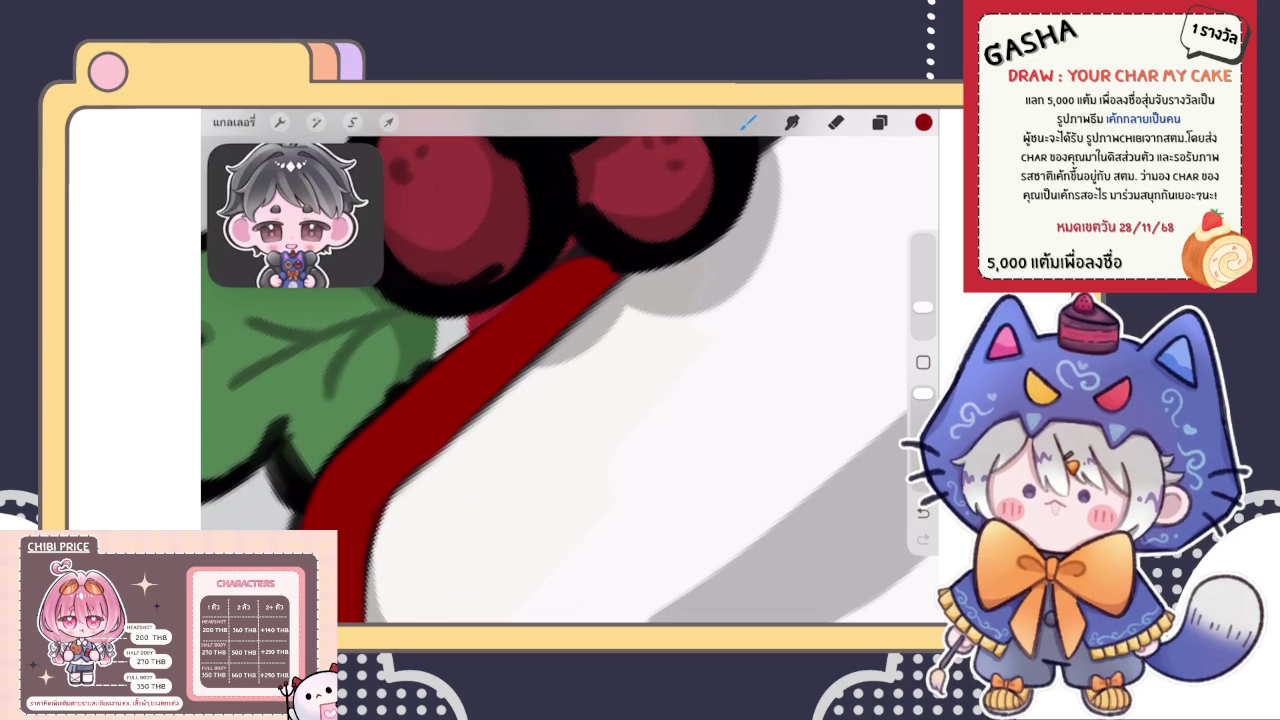
Clean up the redrawn edge by alternating between Eraser and Brush
scroll(570, 370, down, 3)
scroll(570, 370, up, 3)
scroll(570, 370, up, 1)
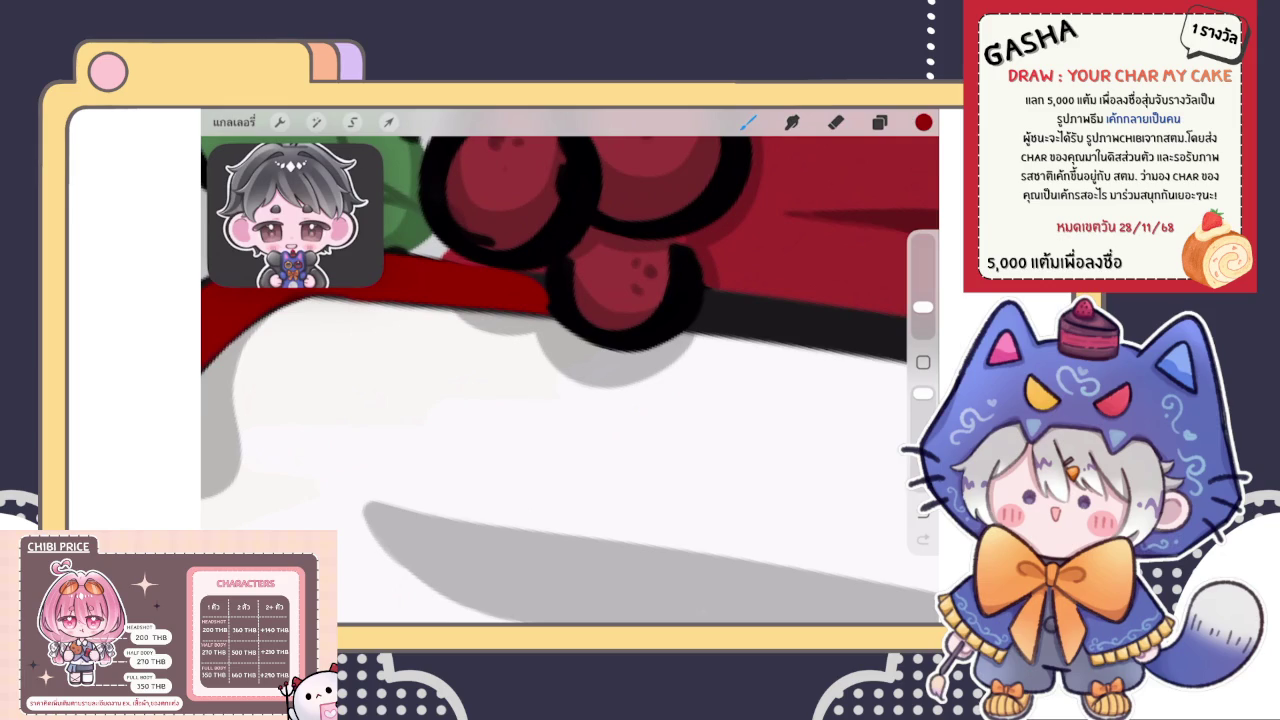
key(e)
scroll(570, 370, up, 2)
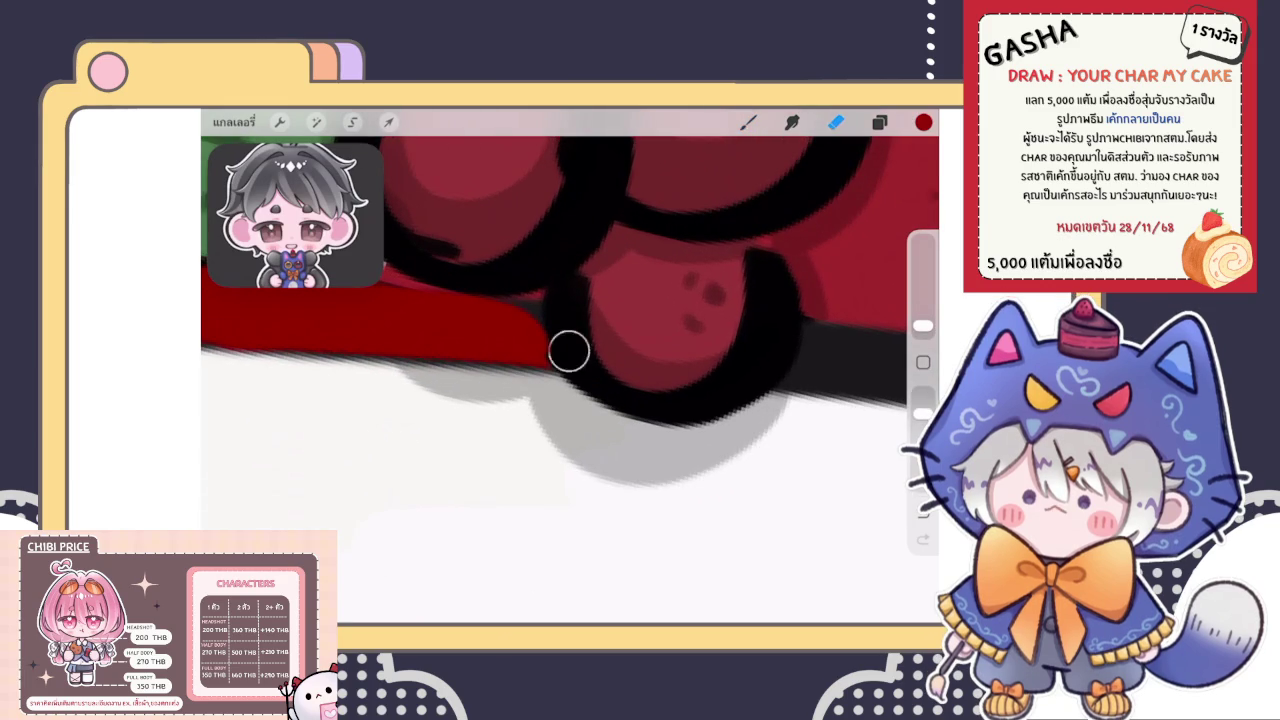
key(b)
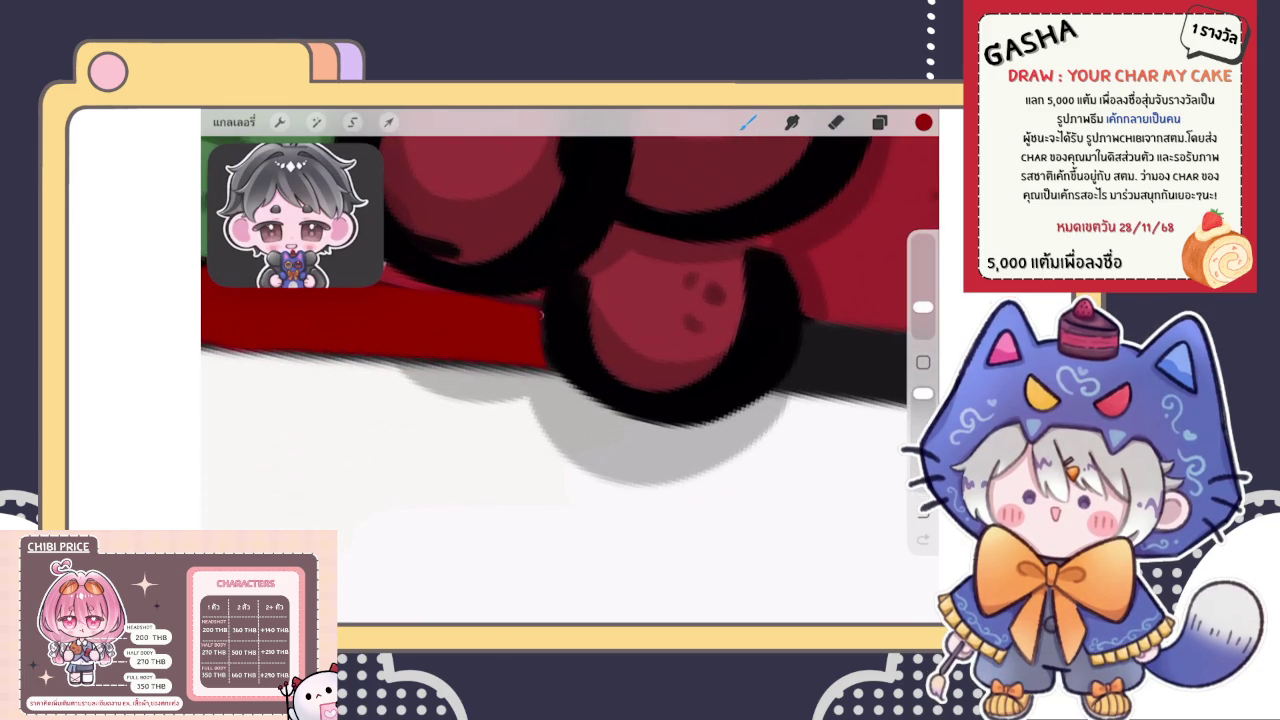
key(e)
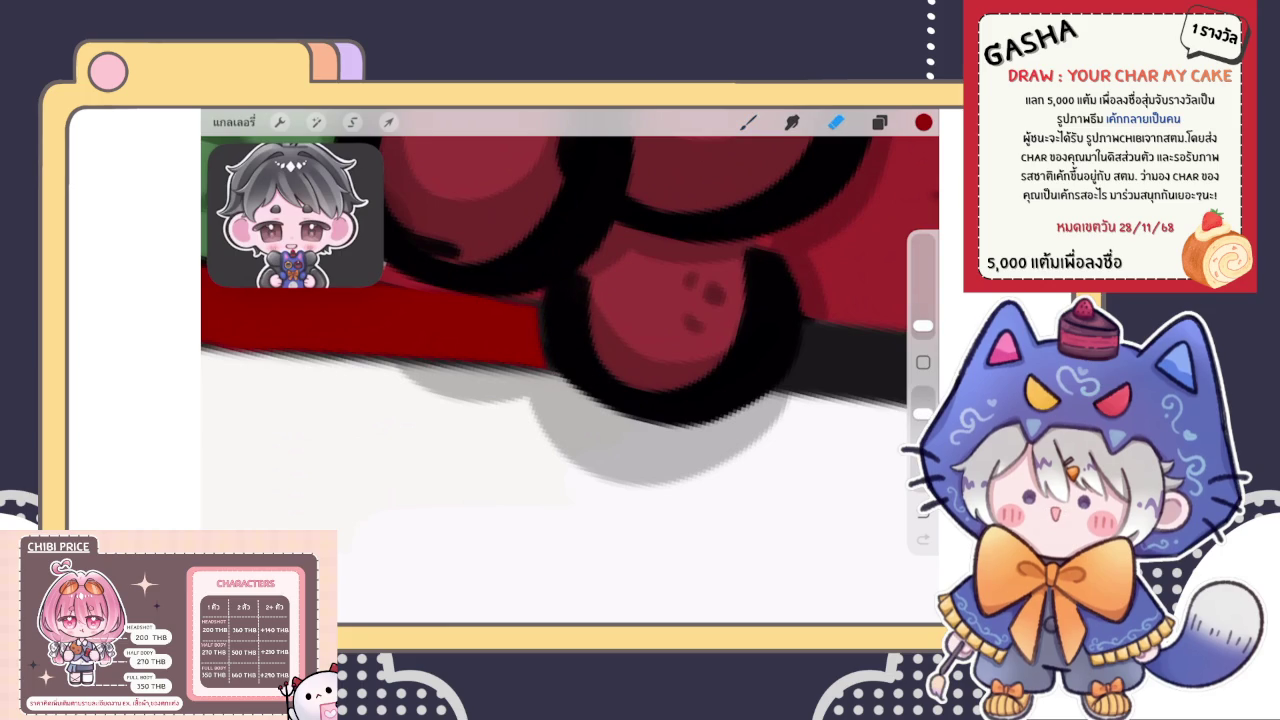
key(b)
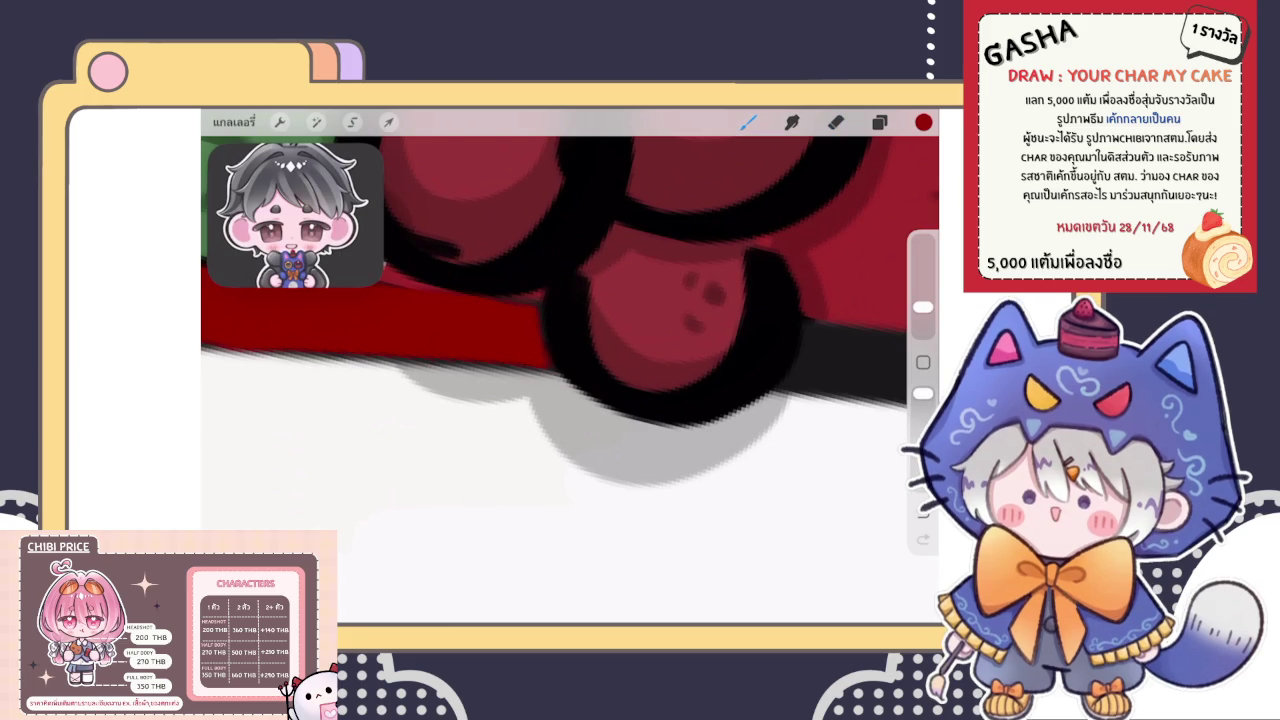
scroll(570, 370, down, 3)
scroll(570, 370, down, 3)
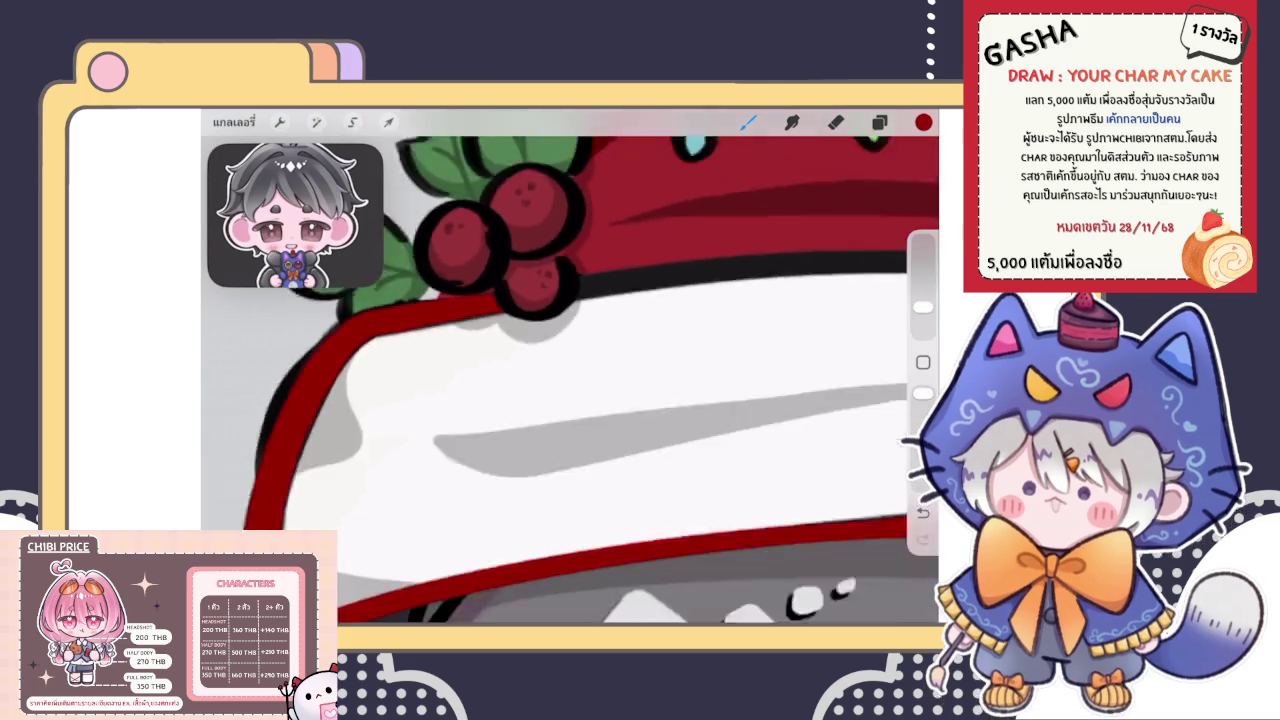
scroll(570, 370, down, 3)
scroll(570, 370, down, 2)
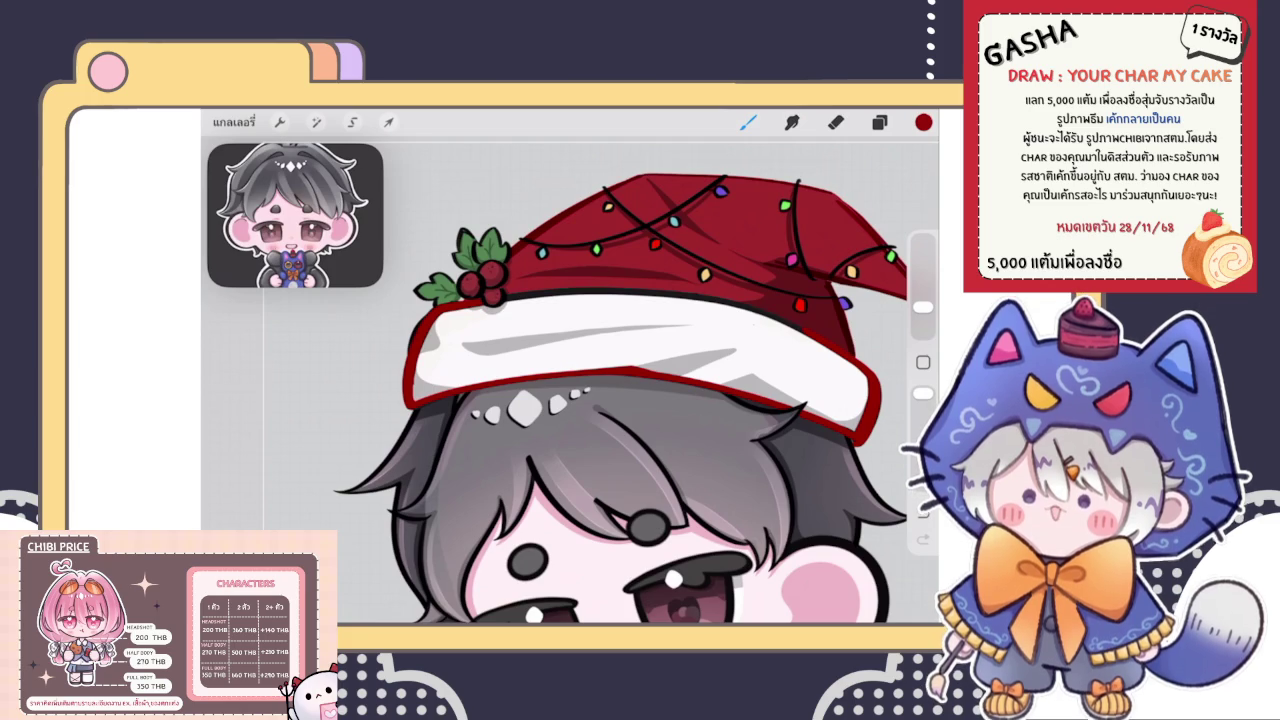
Paint the first red strokes over the black outline under the berries
scroll(570, 370, up, 5)
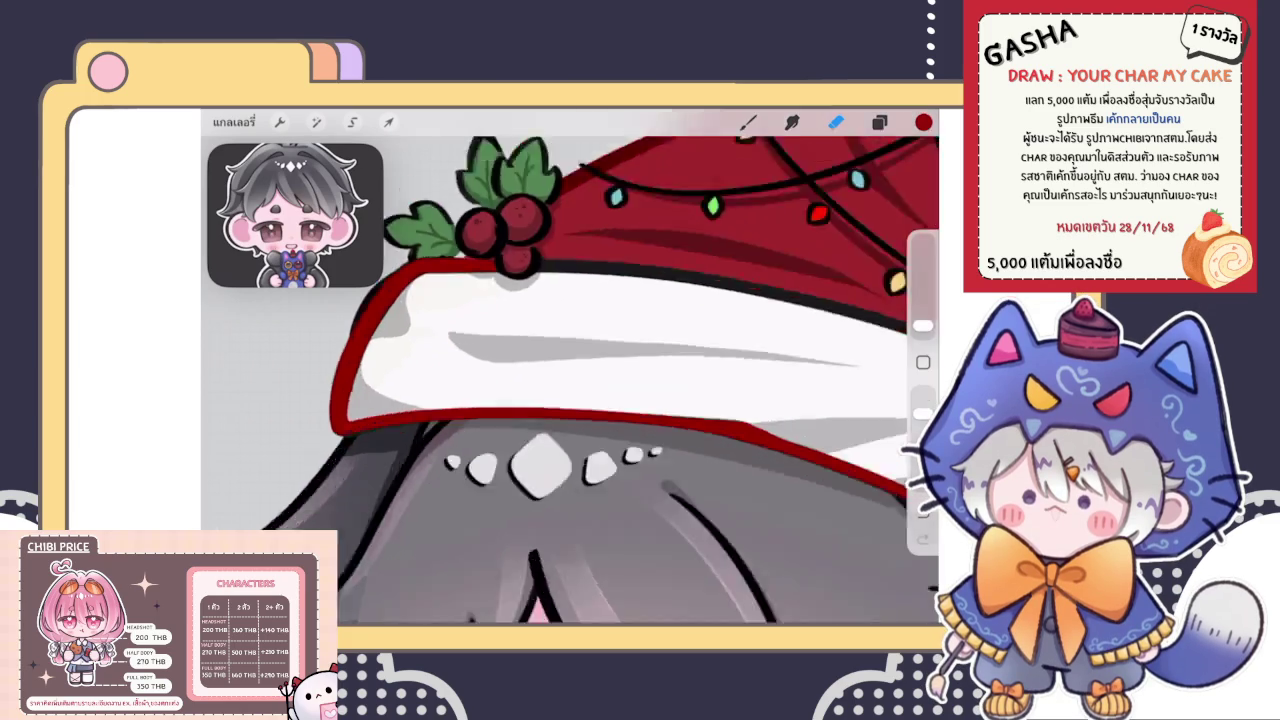
key(e)
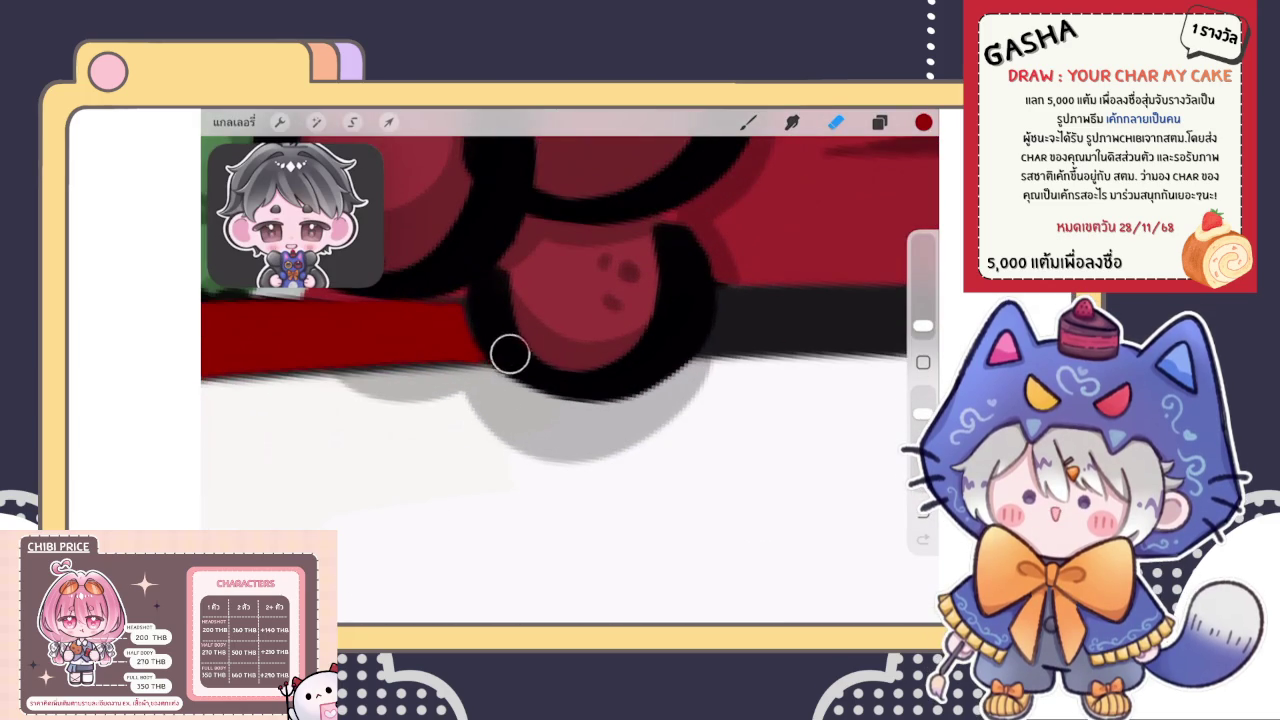
key(b)
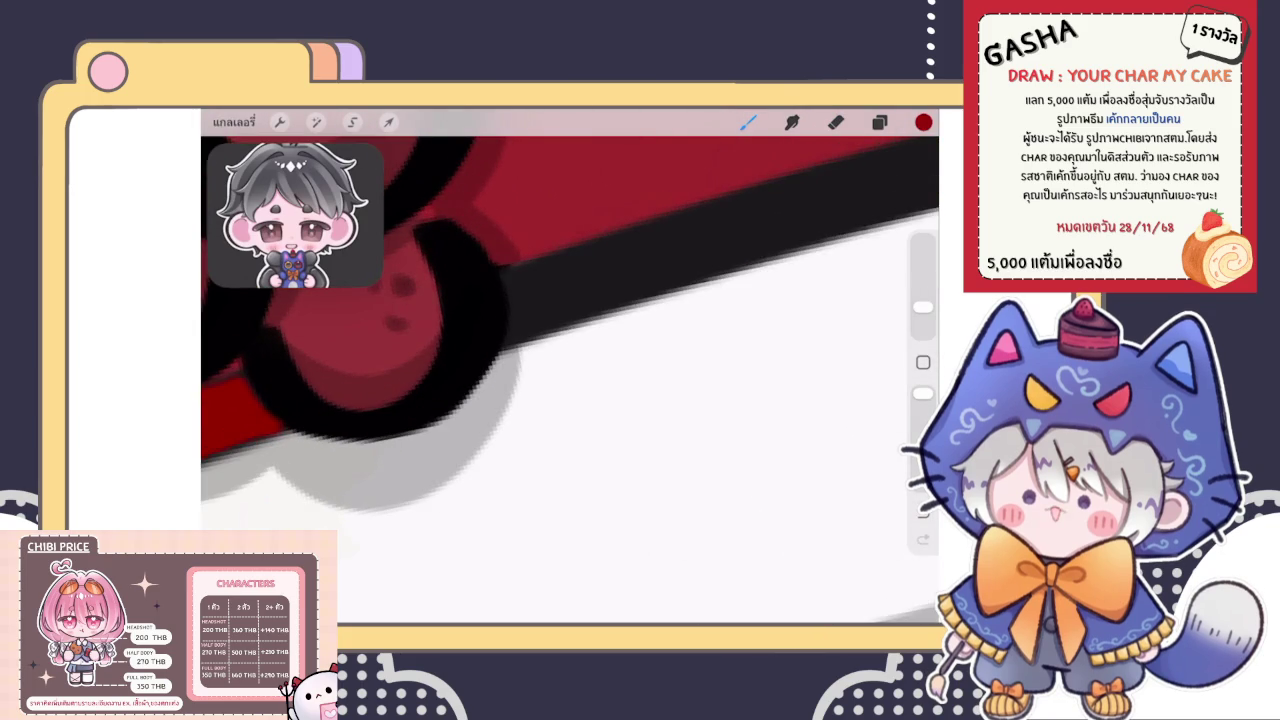
click(519, 300)
scroll(570, 380, up, 3)
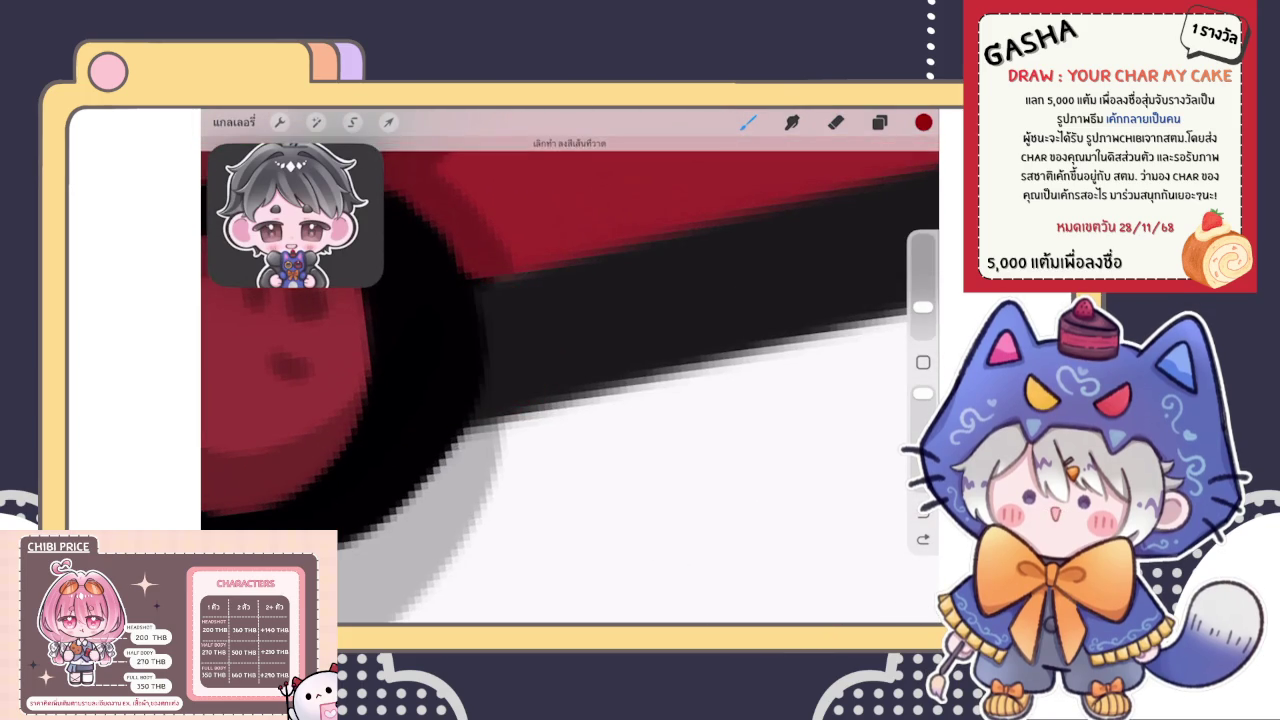
mouse_move(505, 405)
mouse_down()
mouse_move(500, 302)
mouse_move(695, 295)
mouse_up()
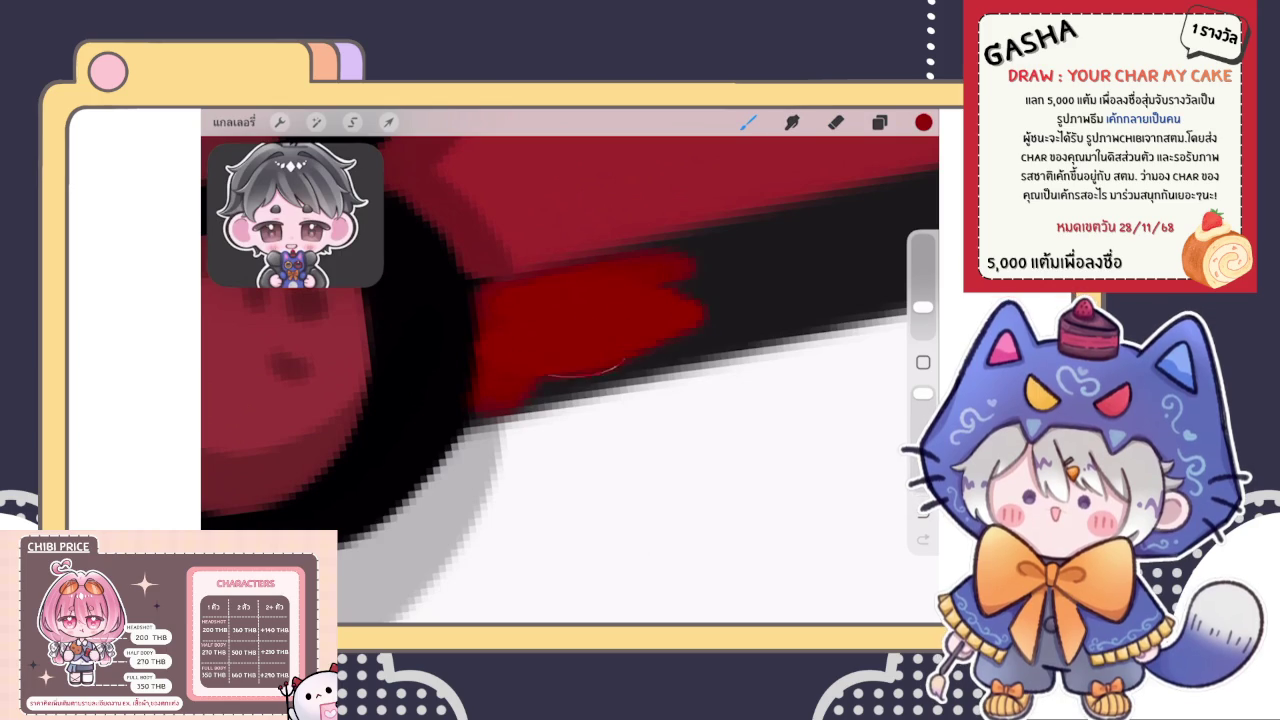
scroll(570, 380, down, 3)
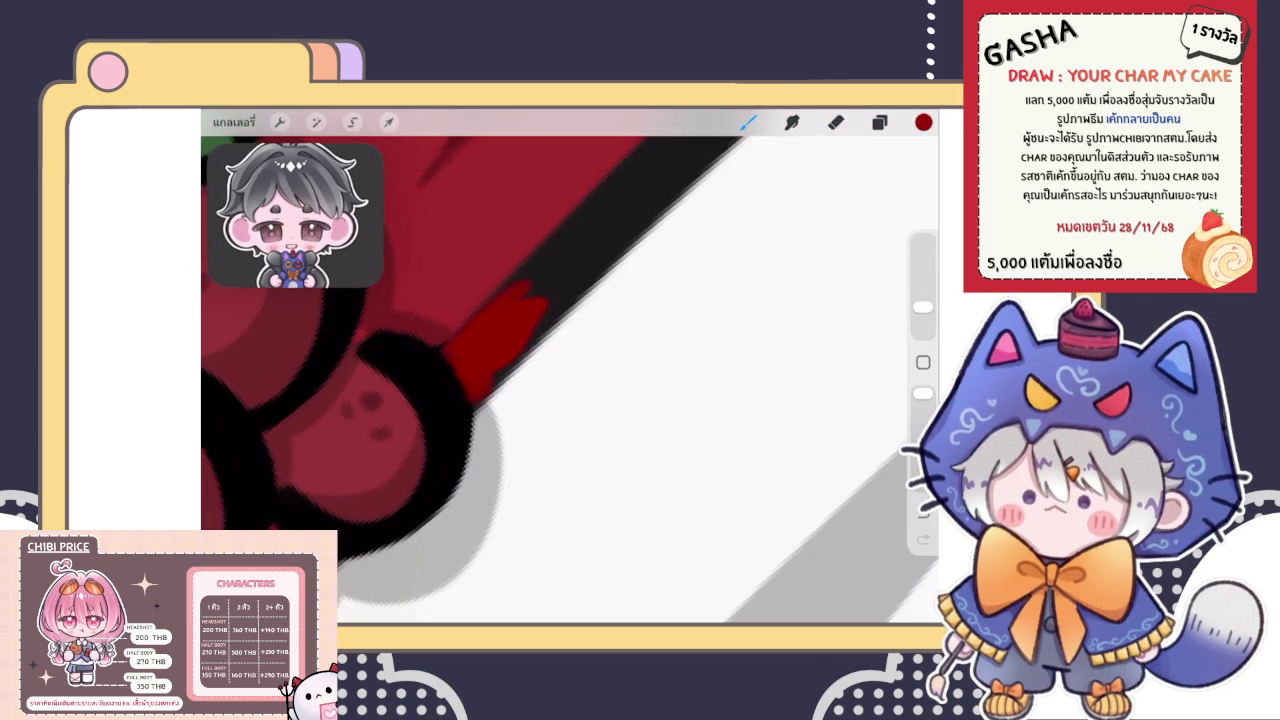
scroll(570, 380, up, 2)
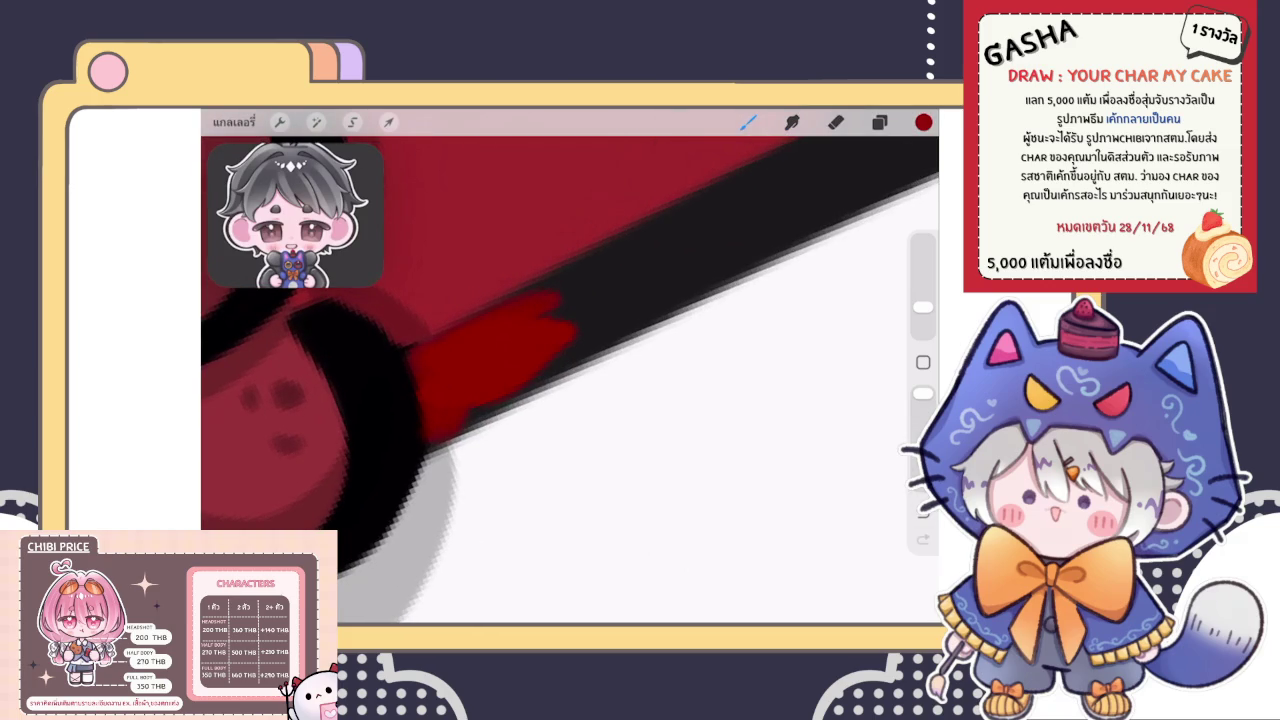
drag(560, 335, 828, 205)
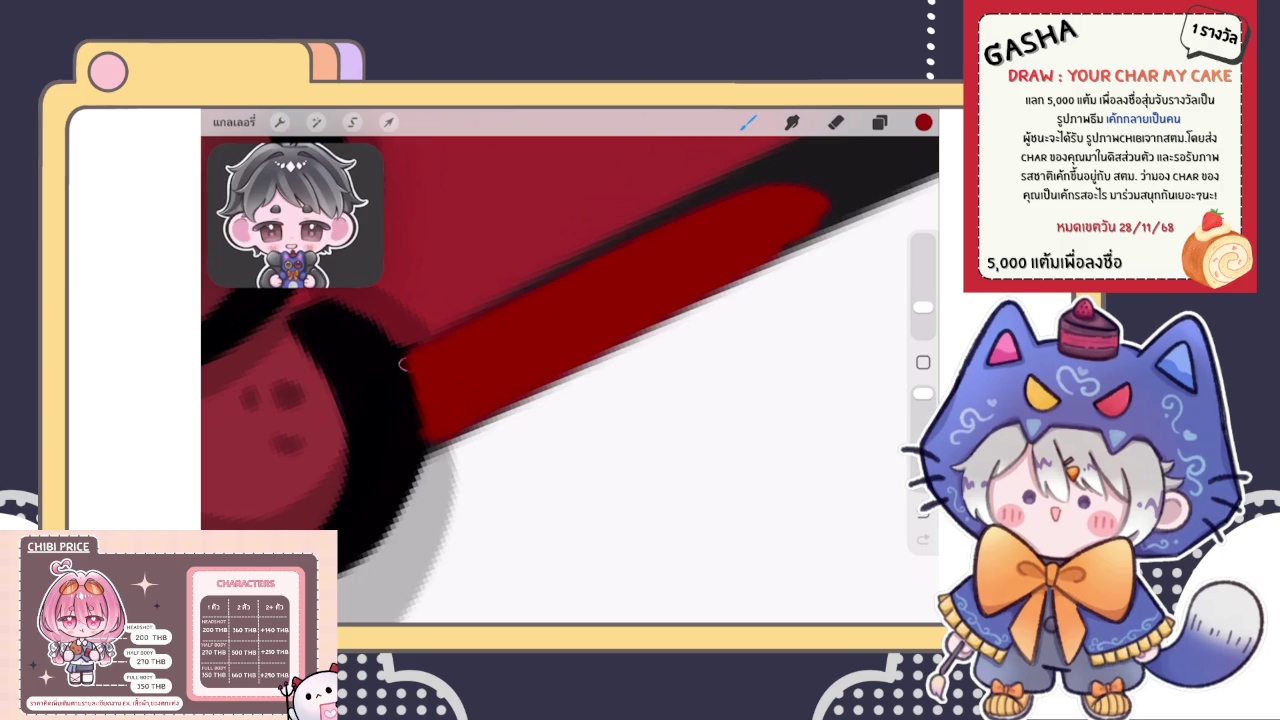
drag(404, 364, 460, 345)
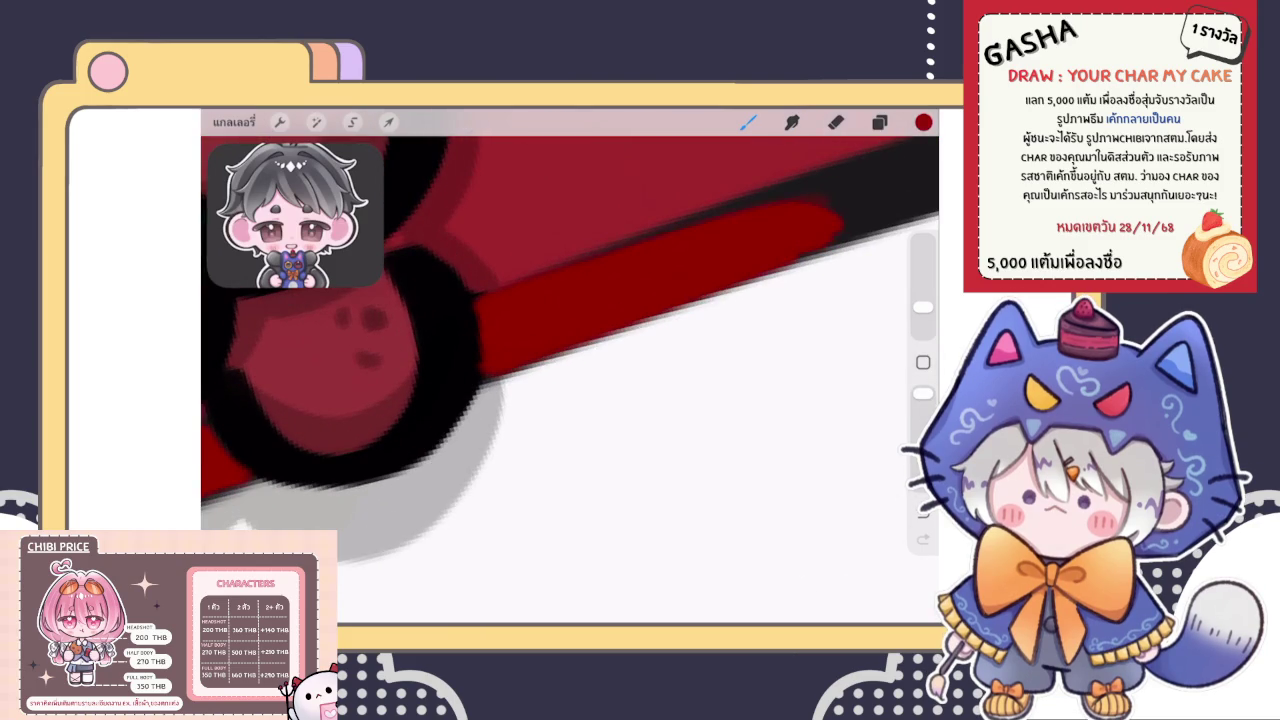
Paint a red band along the brim's black edge up to its top edge
key(e)
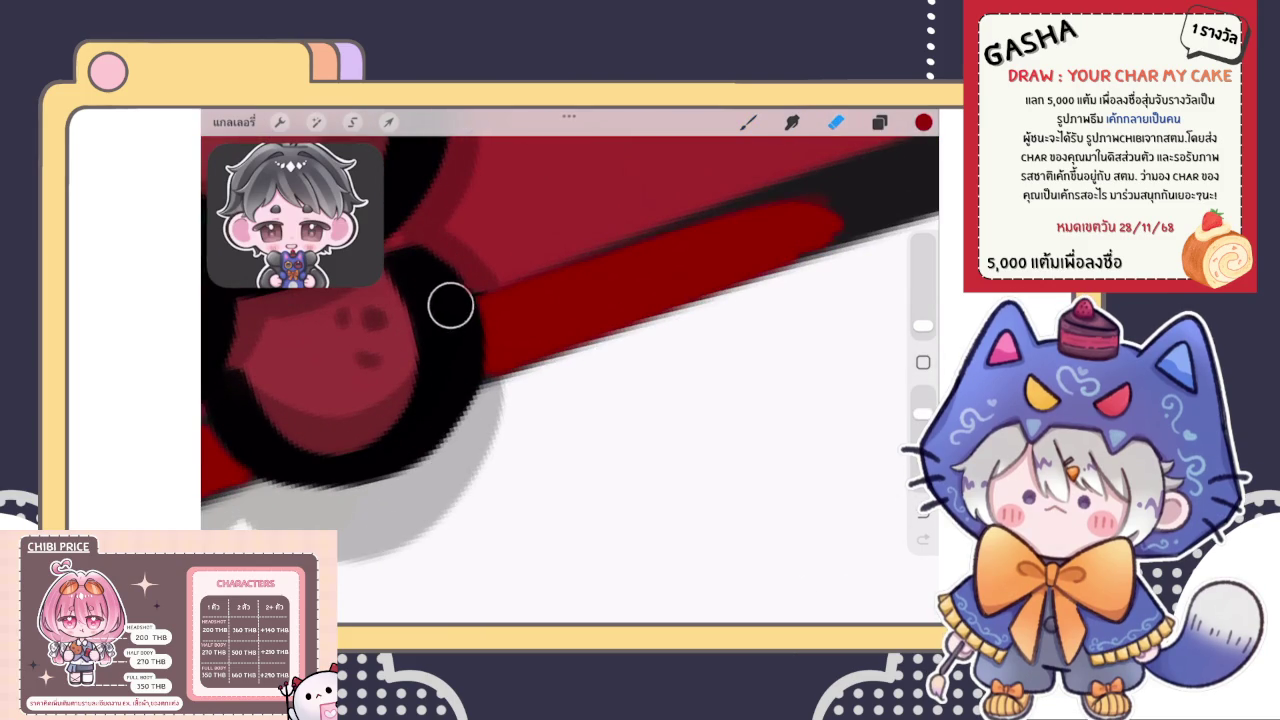
scroll(450, 305, down, 2)
scroll(450, 305, down, 2)
scroll(450, 305, down, 2)
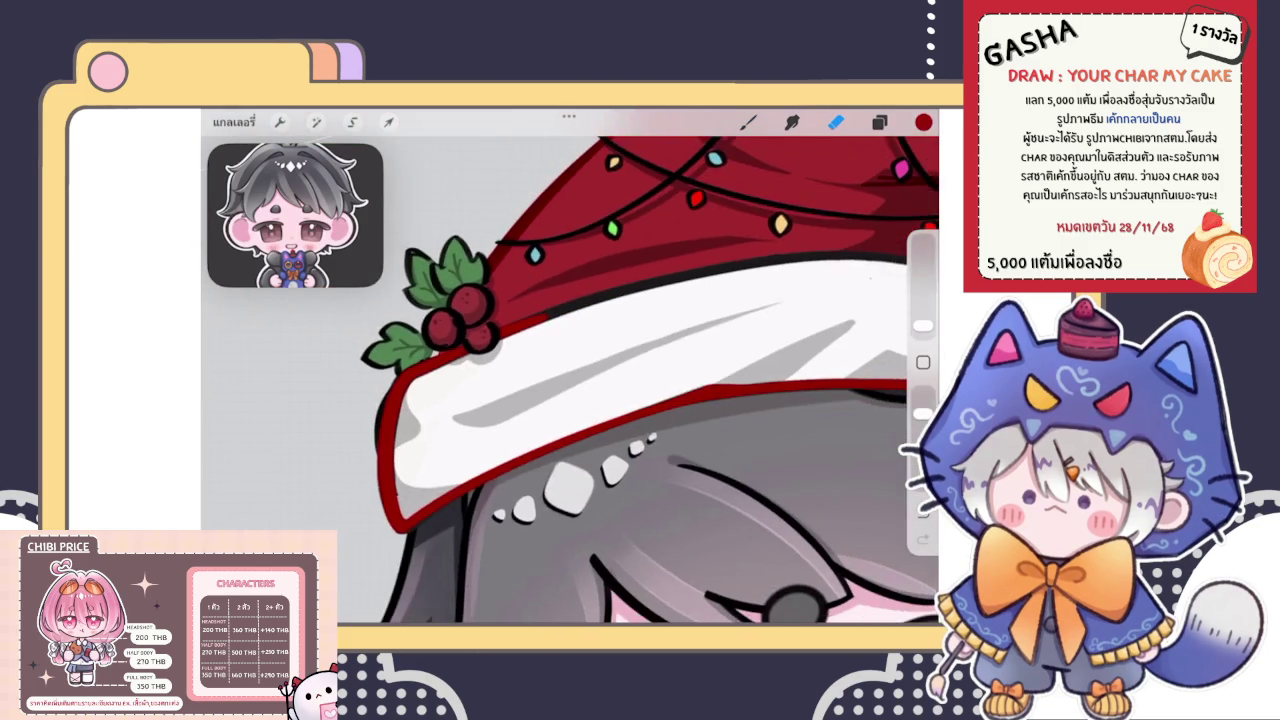
scroll(650, 366, down, 3)
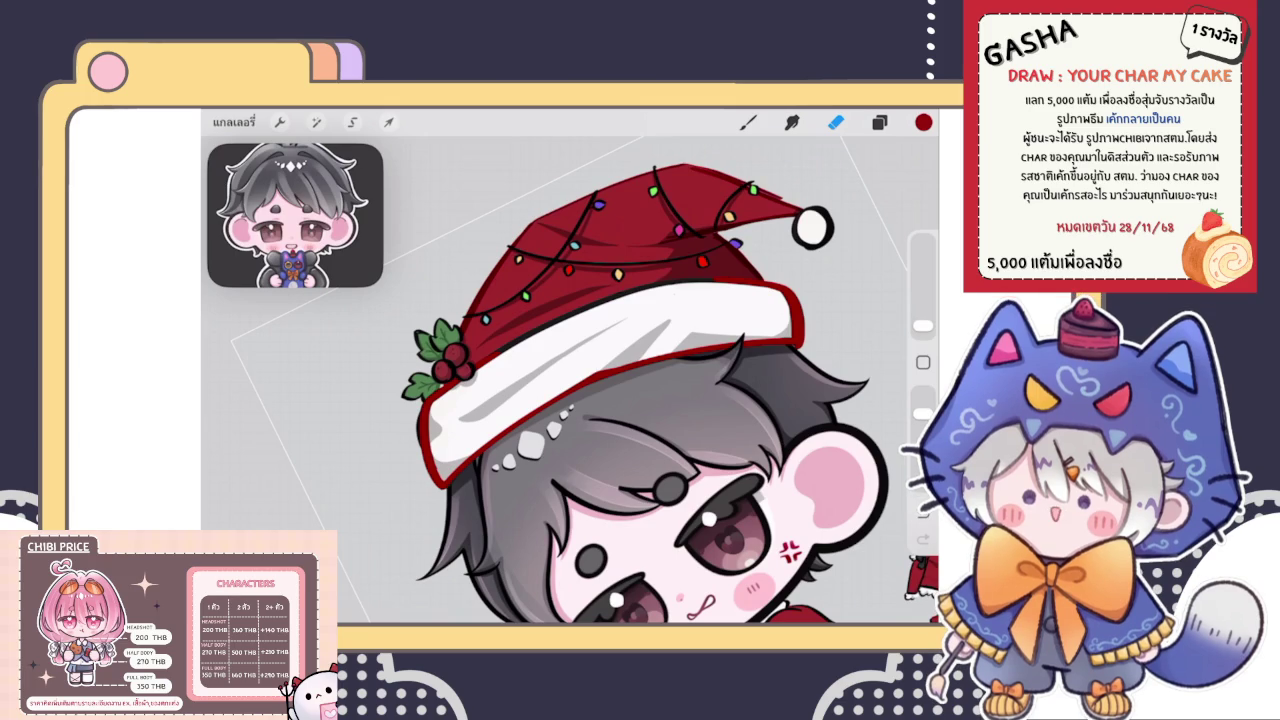
key(b)
scroll(570, 380, up, 5)
scroll(600, 420, up, 3)
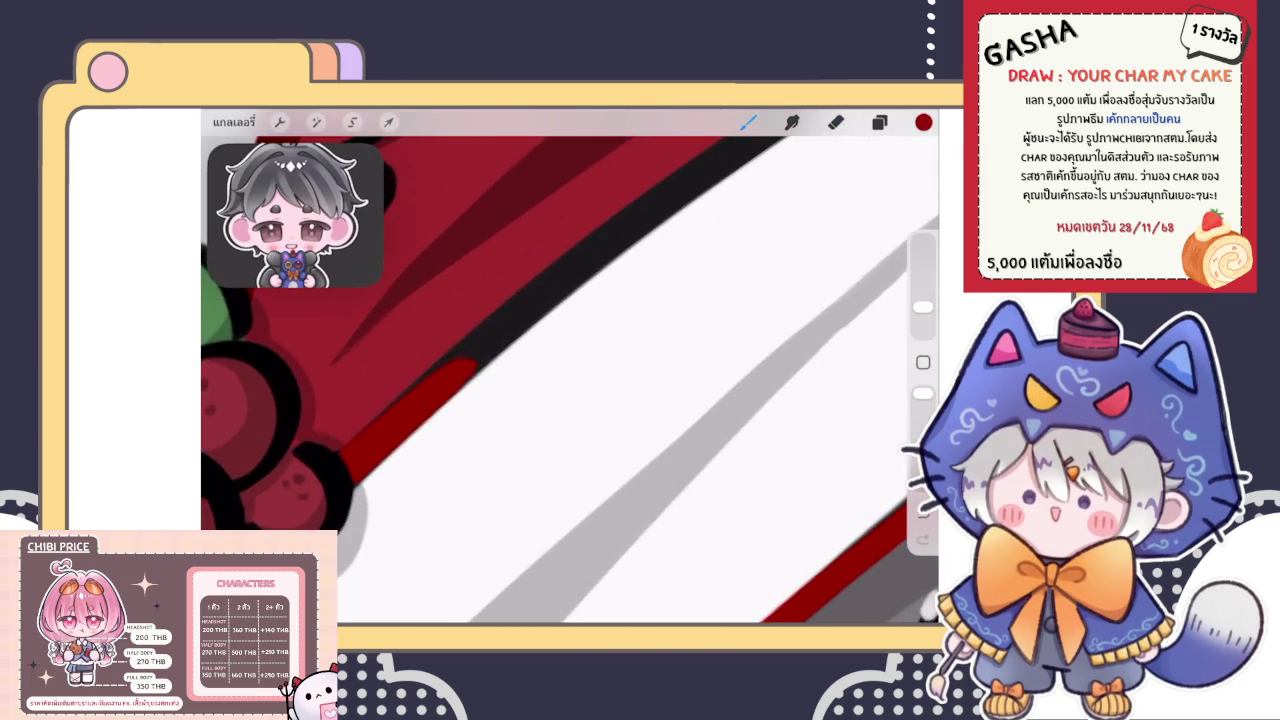
scroll(570, 380, up, 3)
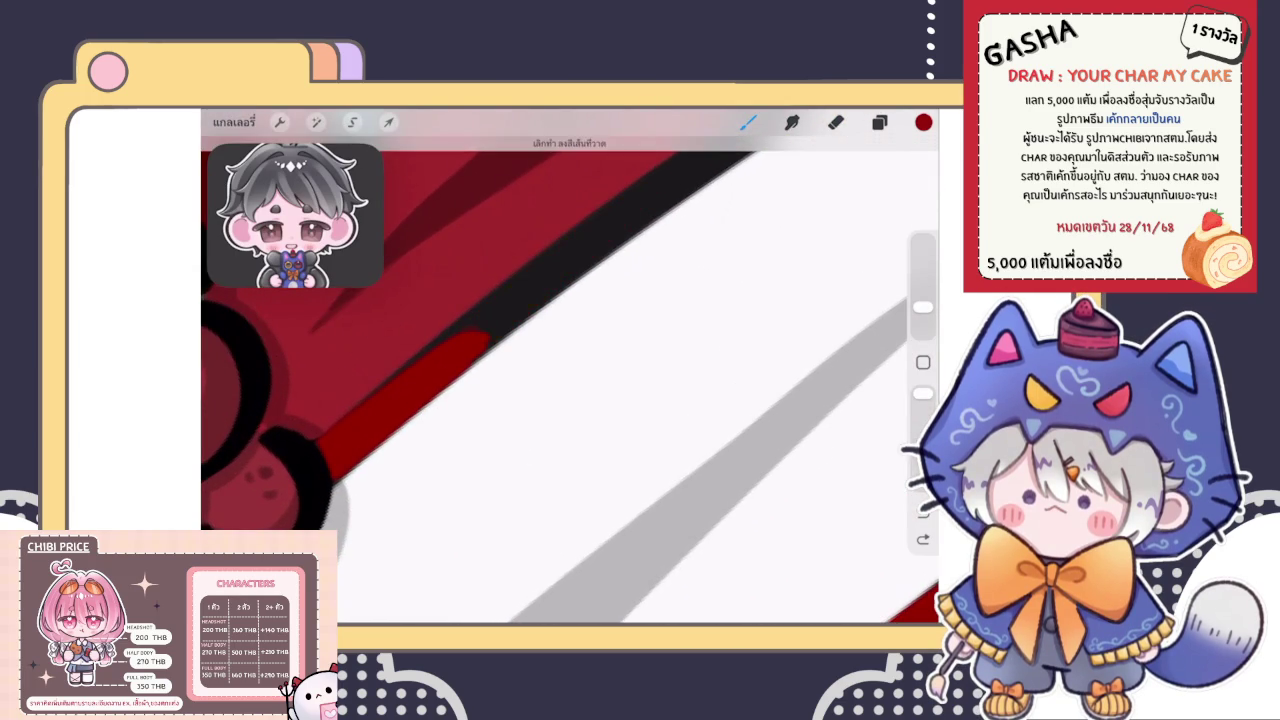
drag(470, 335, 615, 230)
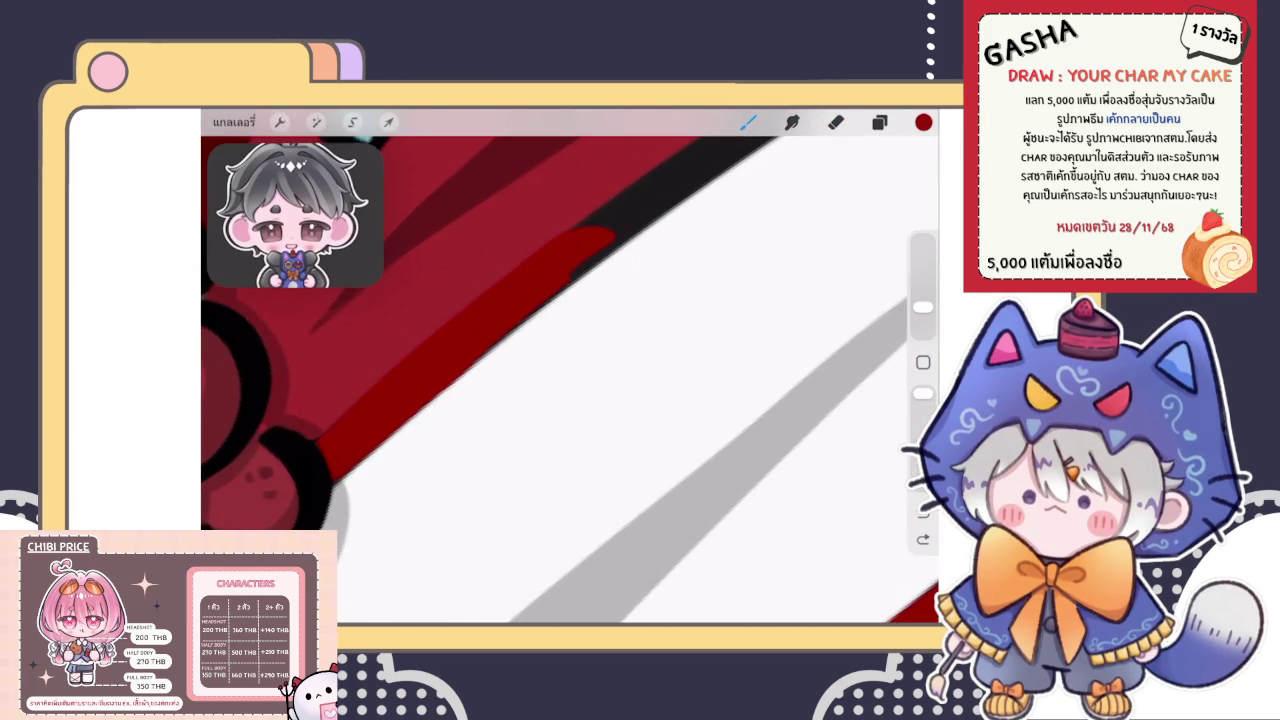
drag(570, 280, 710, 180)
drag(590, 225, 733, 146)
drag(576, 284, 436, 398)
Erase a thin strip along the band's edge and cover the black band with dark red
key(e)
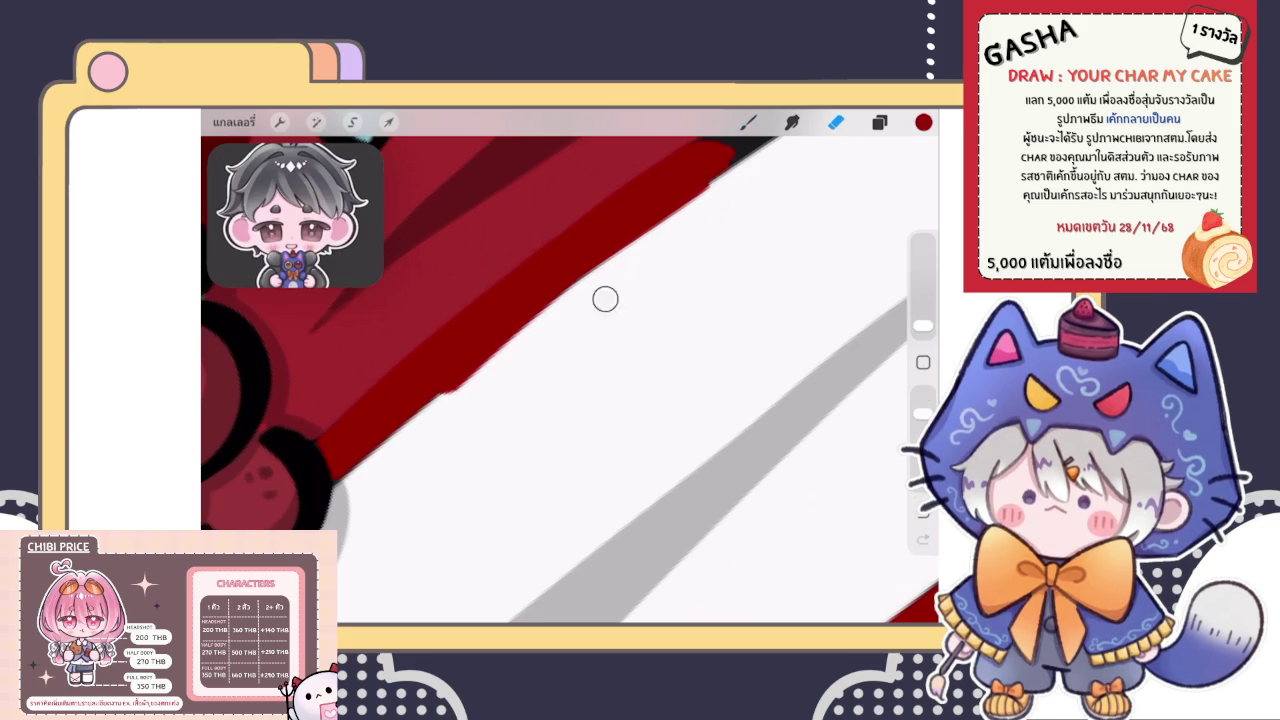
drag(442, 394, 560, 296)
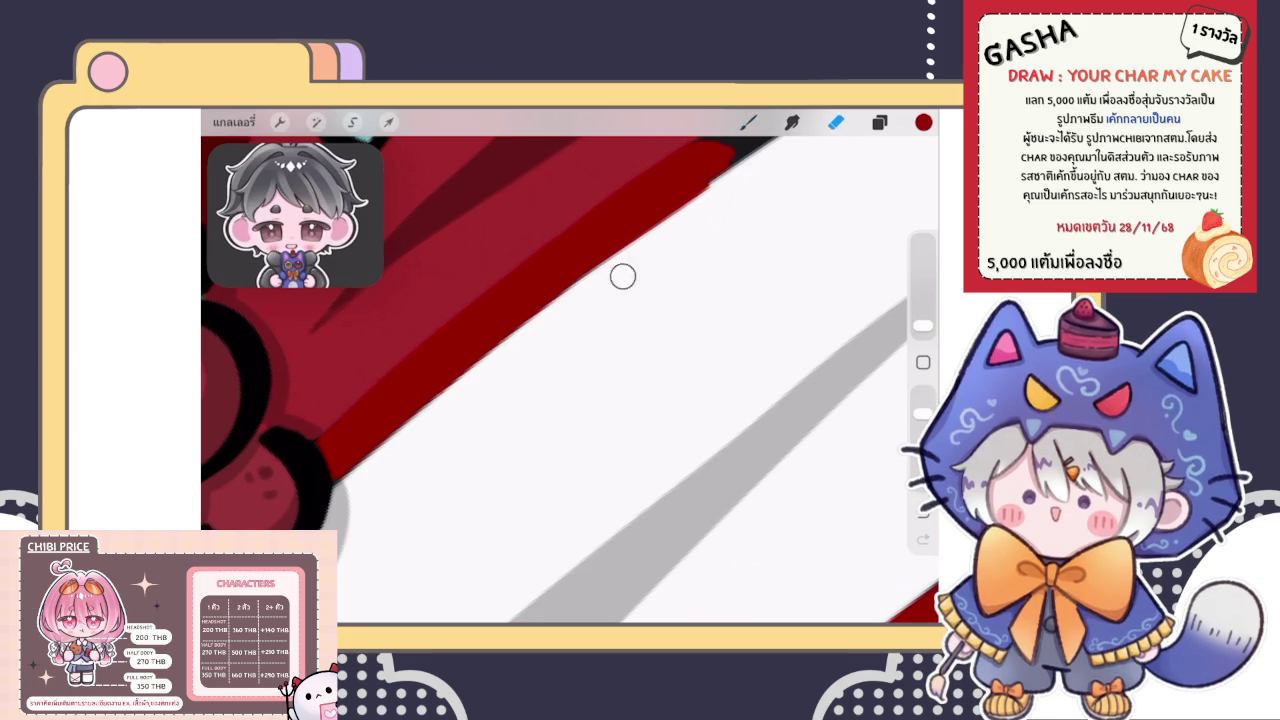
drag(776, 184, 655, 268)
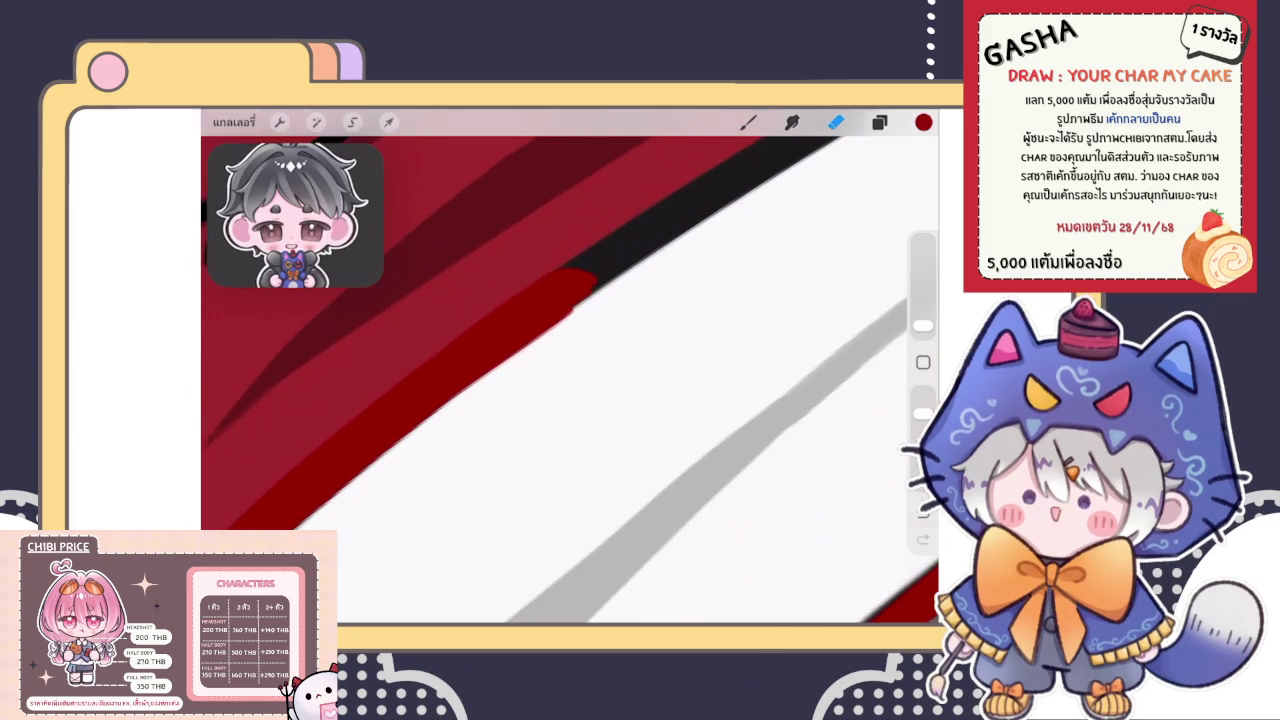
key(b)
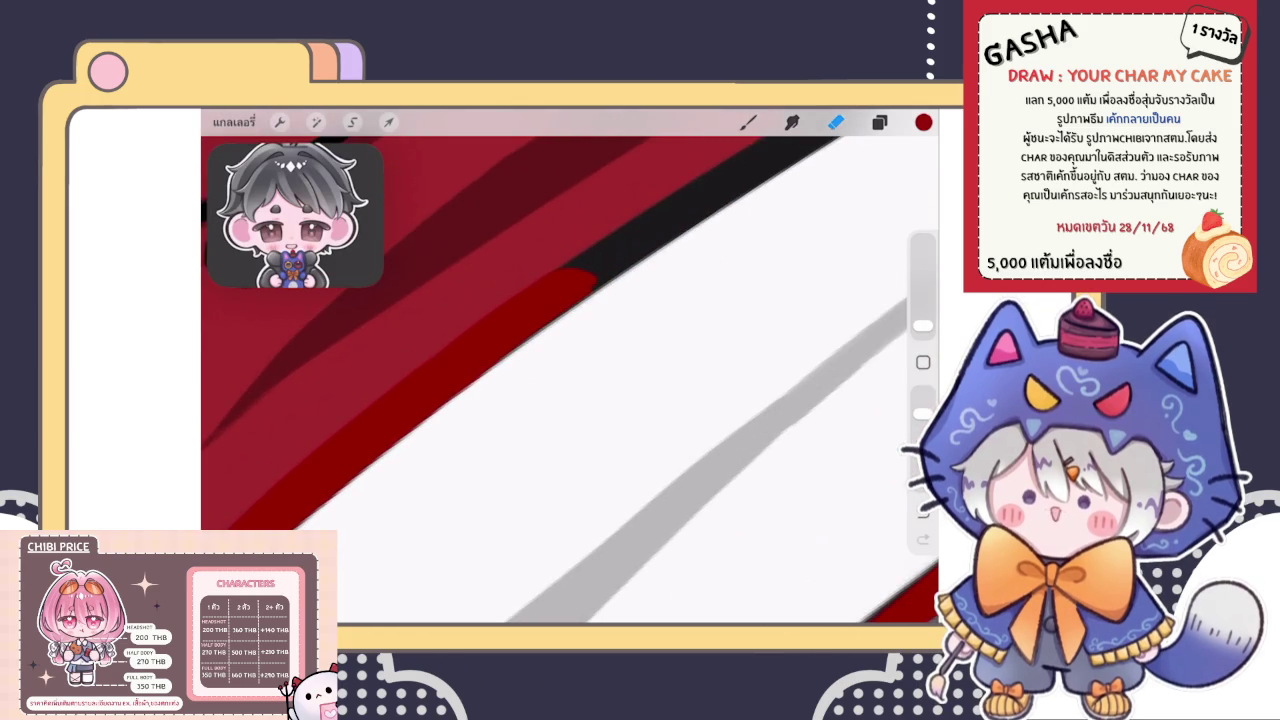
drag(612, 264, 640, 250)
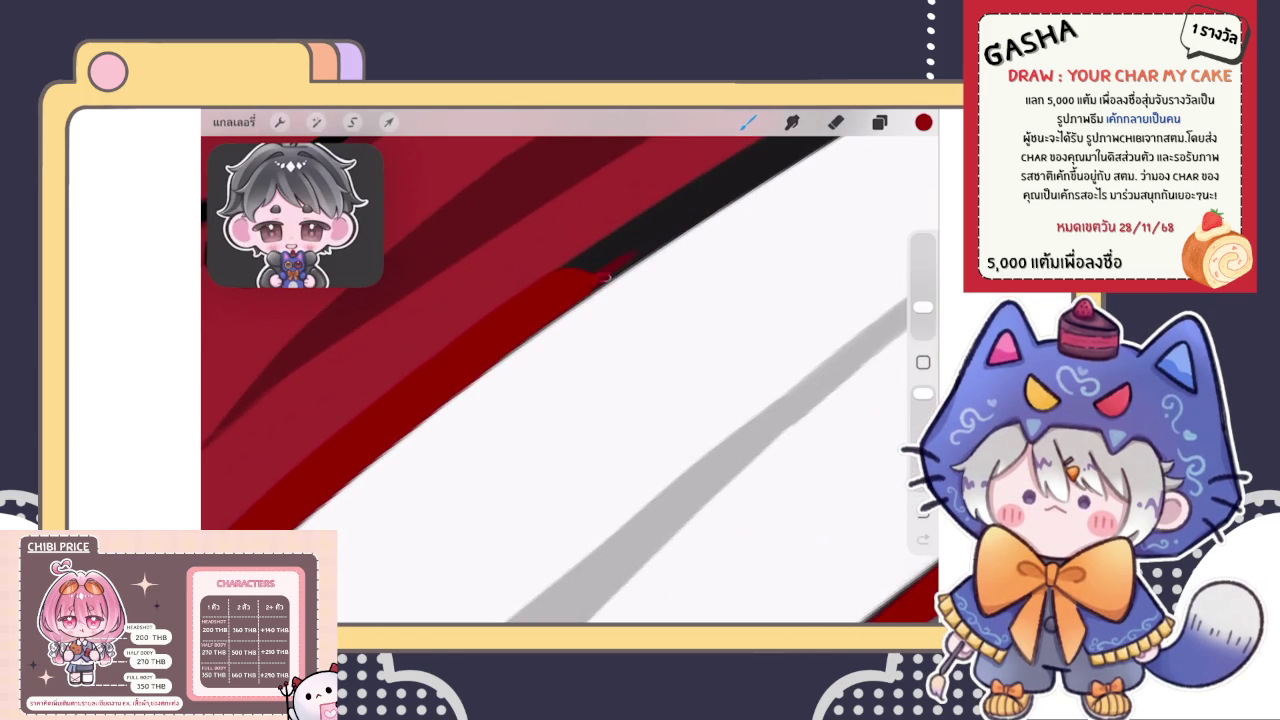
drag(560, 315, 720, 200)
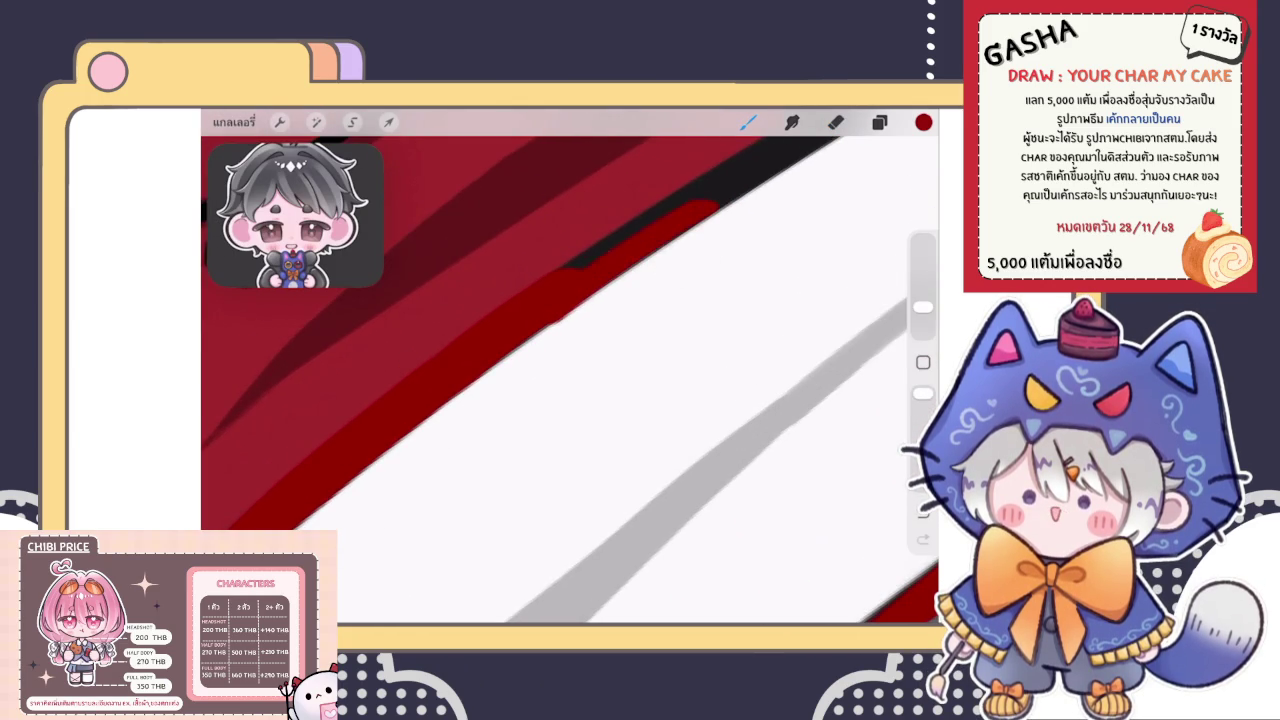
drag(650, 400, 640, 380)
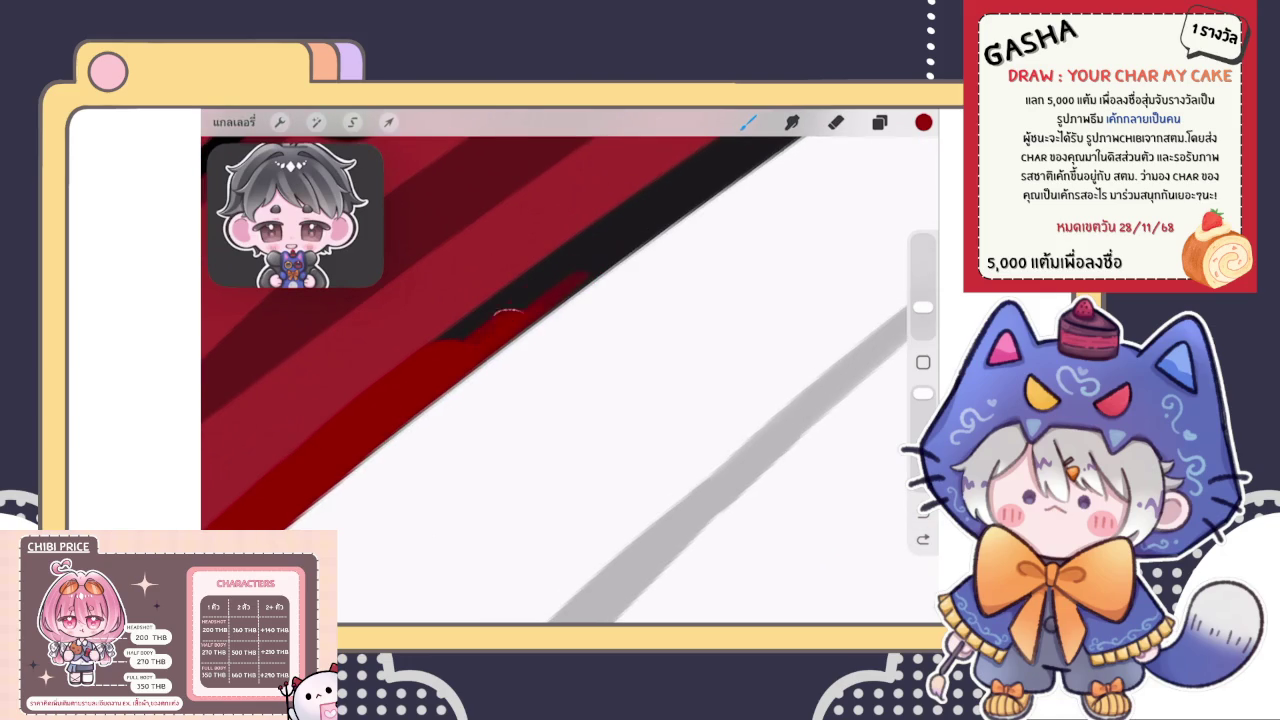
drag(470, 335, 670, 205)
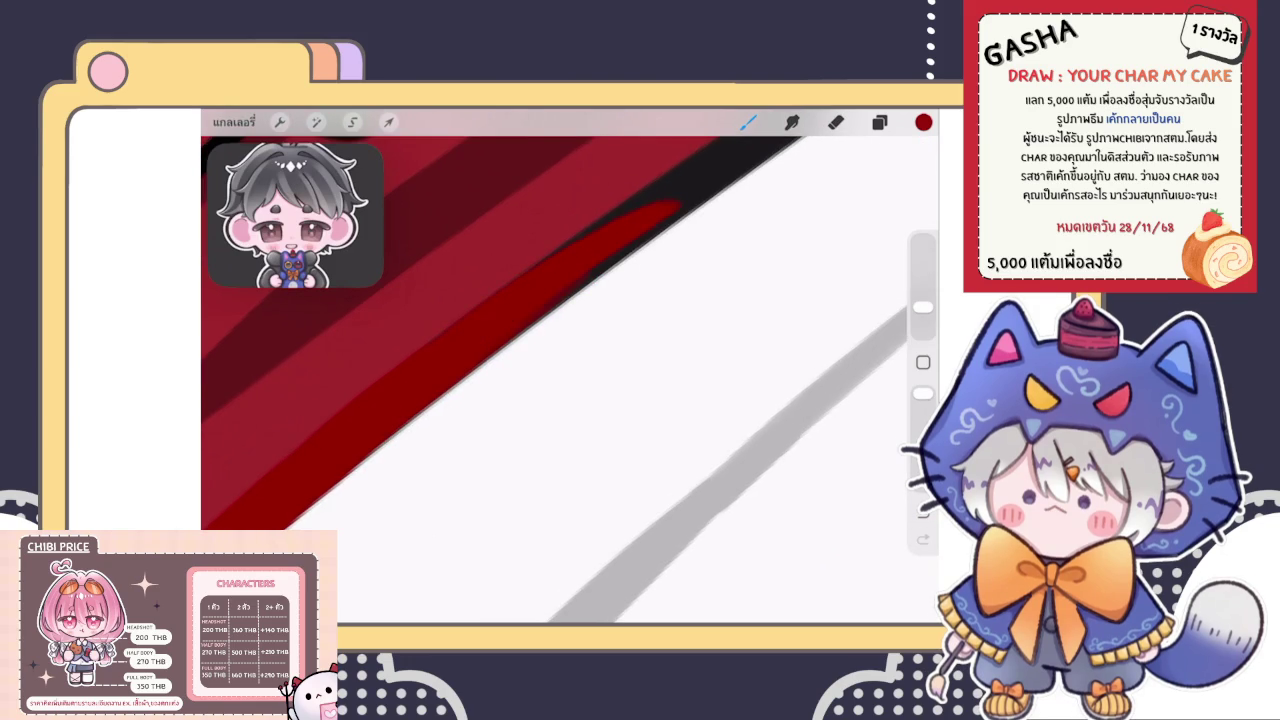
Thicken the red band up the black edge, undoing stray strokes and dots
drag(595, 230, 704, 177)
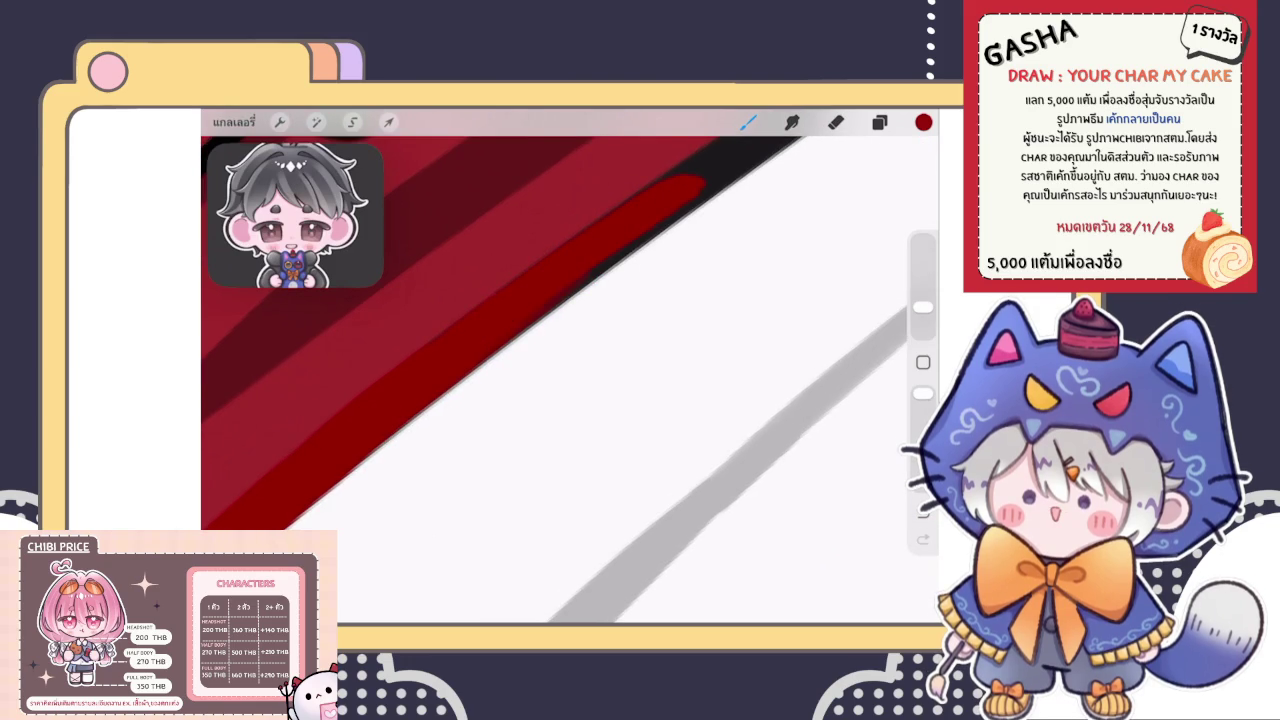
drag(548, 310, 605, 262)
drag(676, 192, 740, 168)
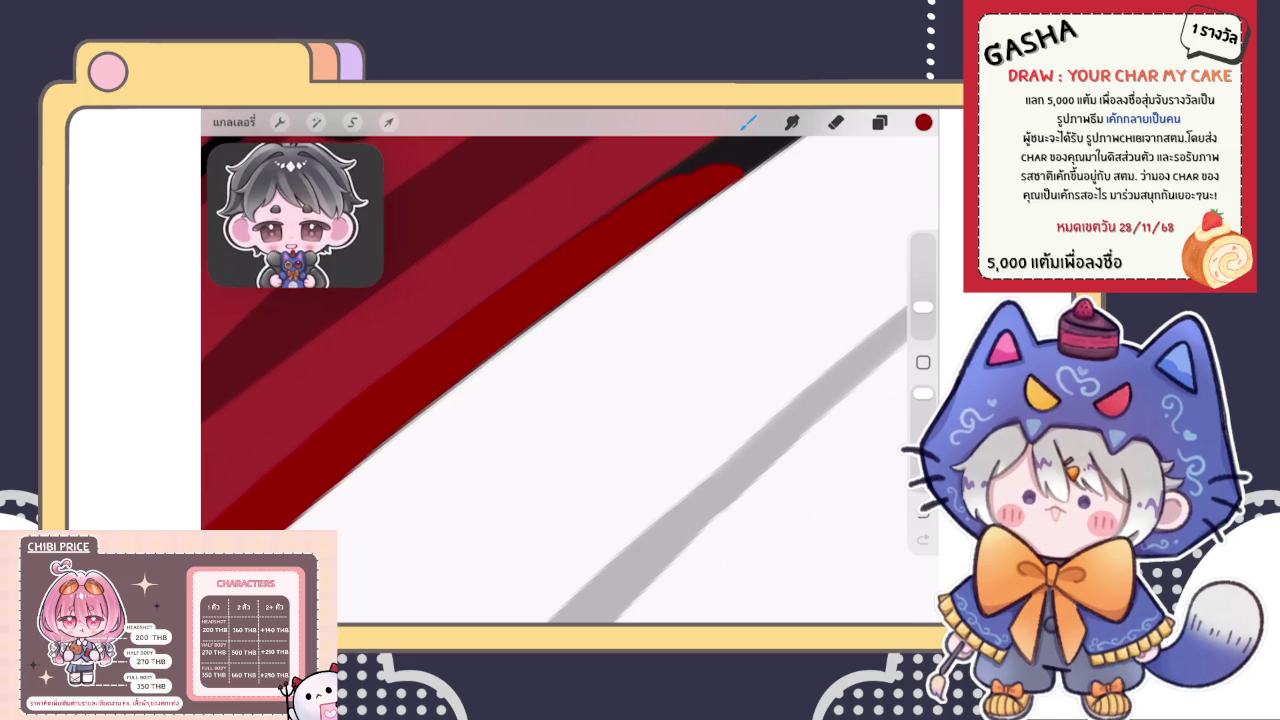
drag(500, 345, 688, 236)
key(ctrl+z)
key(ctrl+z)
click(490, 257)
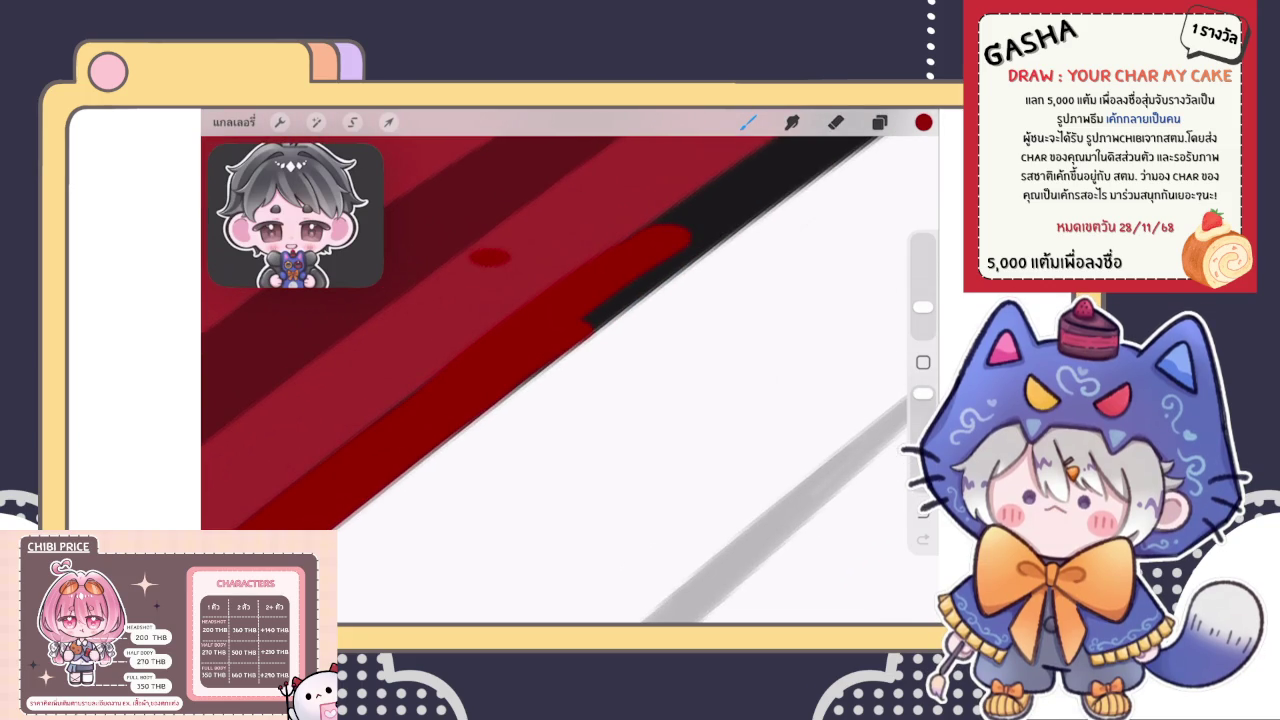
key(ctrl+z)
key(ctrl+z)
drag(590, 318, 674, 242)
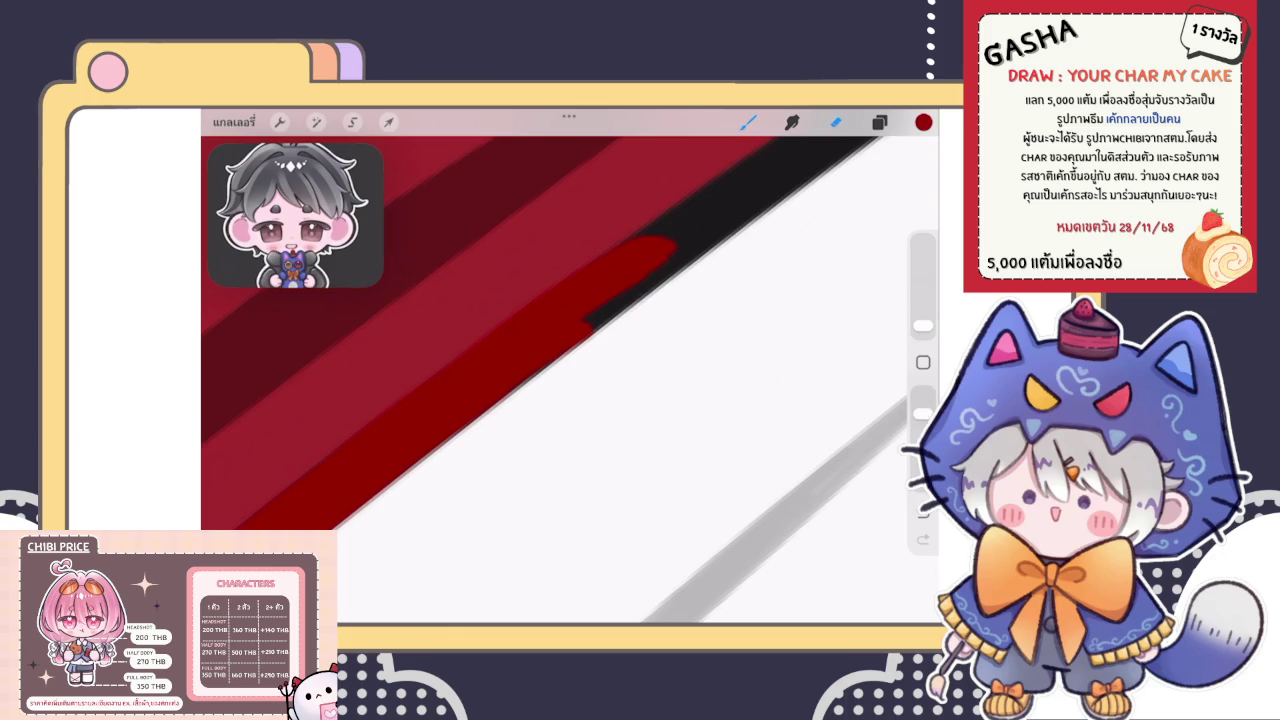
click(836, 121)
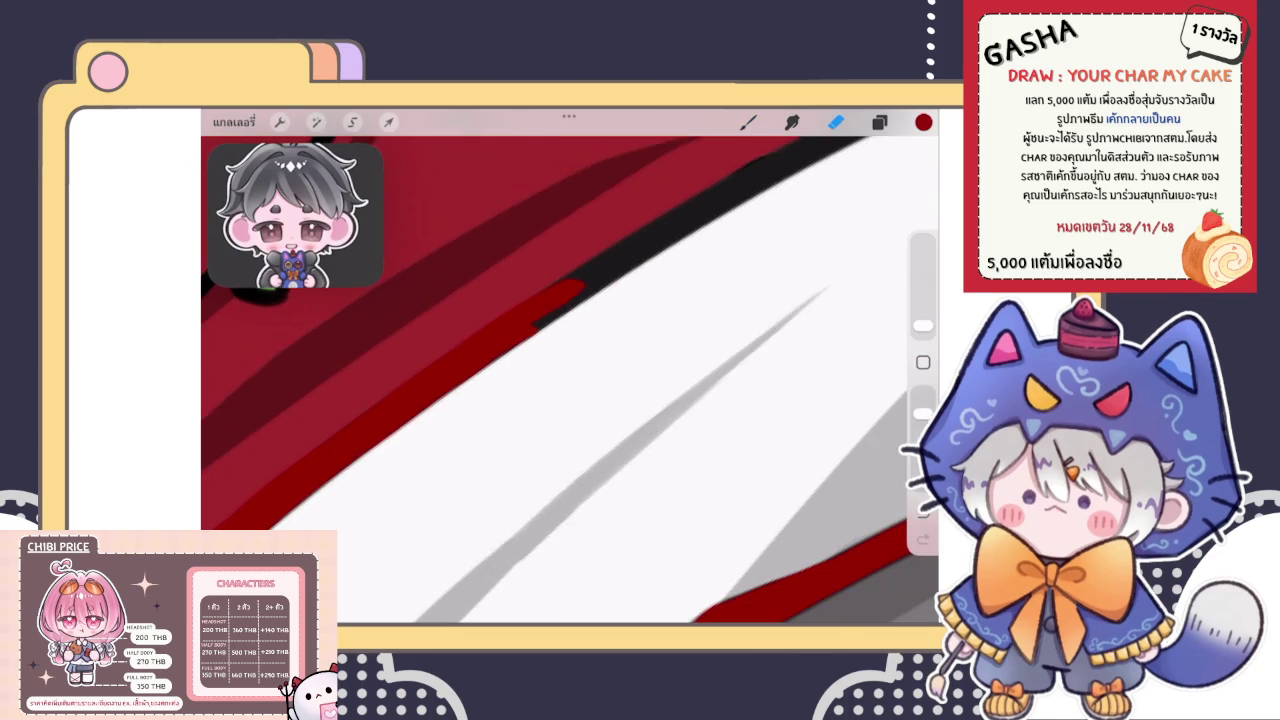
key(ctrl+z)
scroll(570, 380, up, 3)
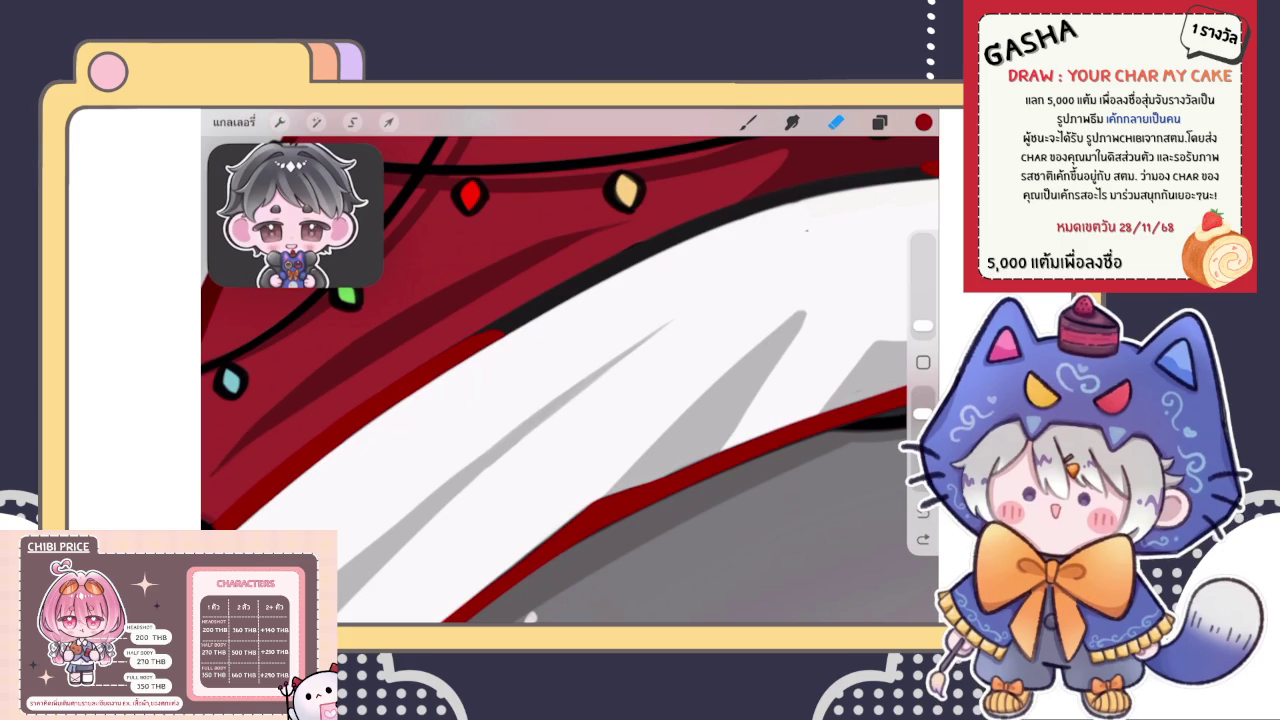
Replace the last stroke with a dark-red line along the brim's upper edge
key(b)
scroll(570, 370, down, 3)
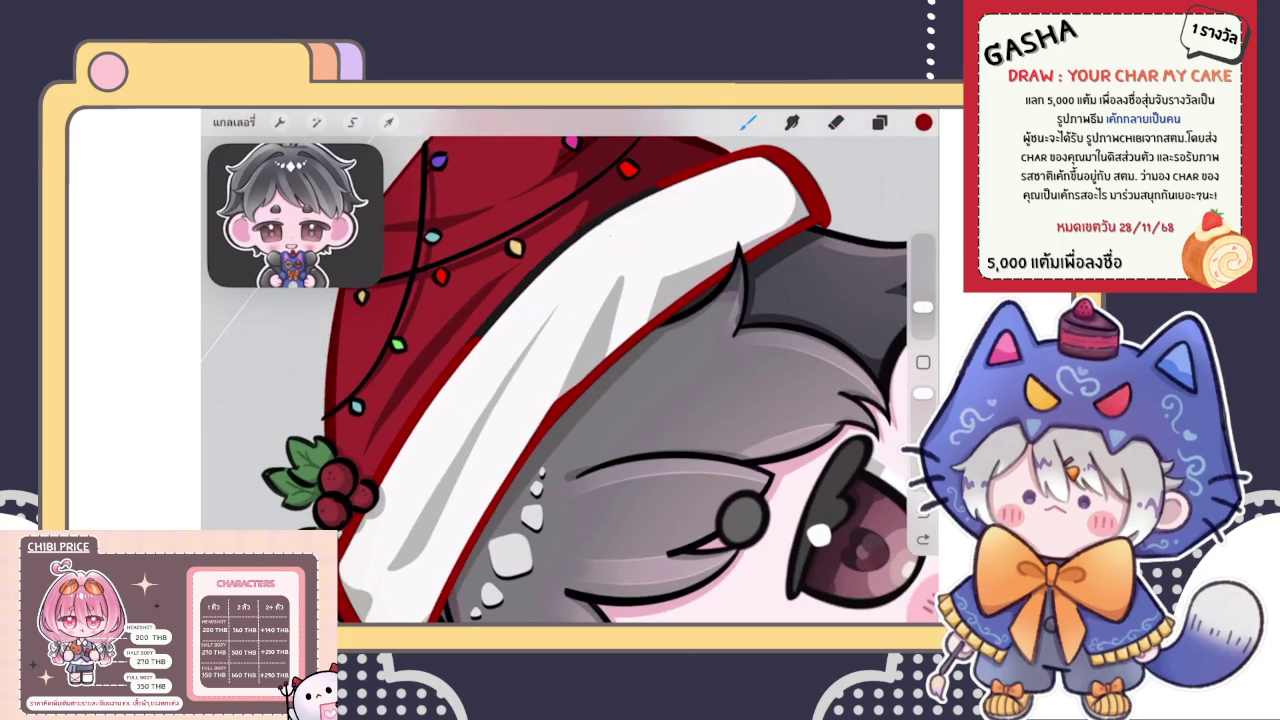
scroll(570, 370, up, 3)
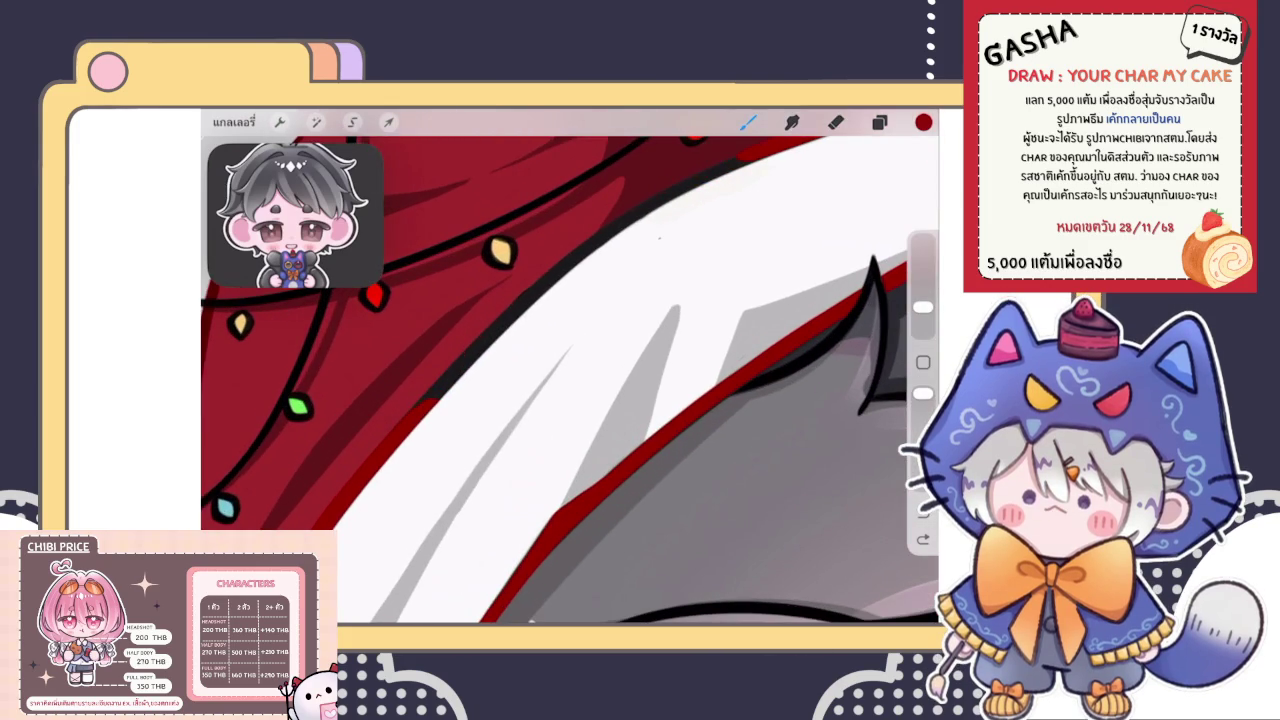
scroll(570, 370, up, 2)
key(ctrl+z)
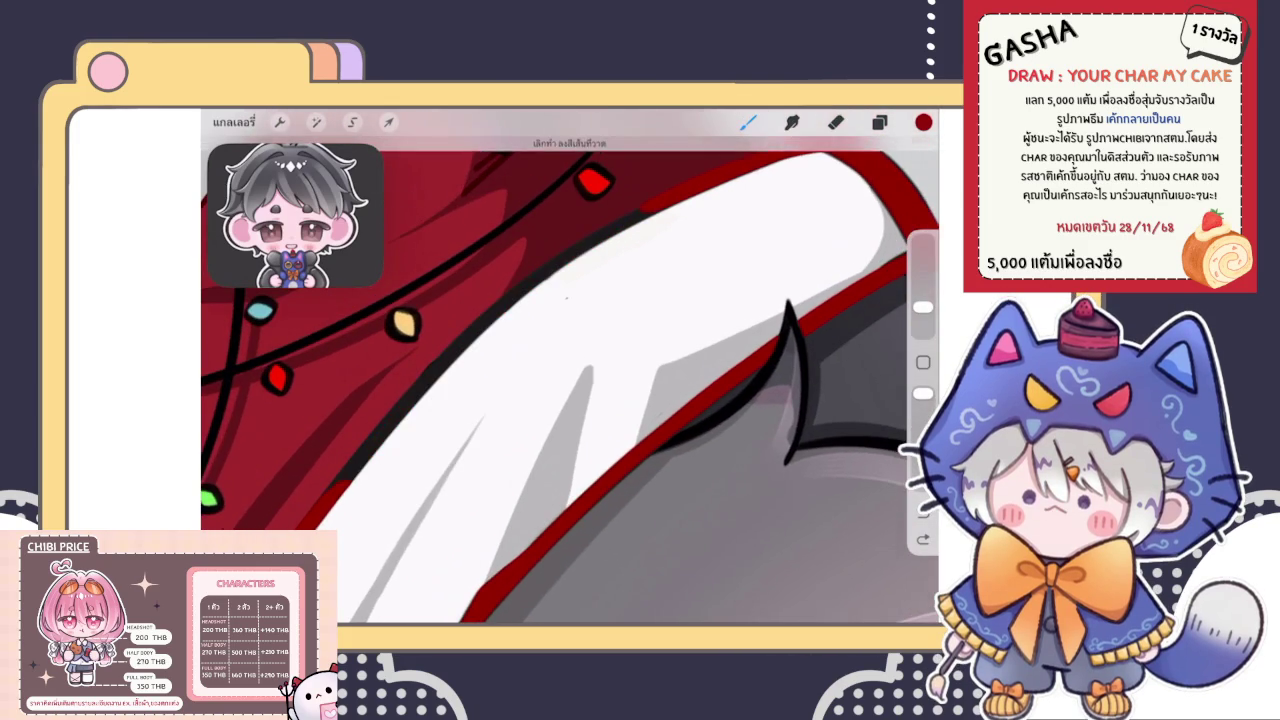
scroll(570, 370, up, 1)
mouse_move(340, 480)
mouse_down()
mouse_move(505, 315)
mouse_move(600, 245)
mouse_move(790, 160)
mouse_up()
scroll(570, 370, down, 2)
scroll(570, 370, up, 2)
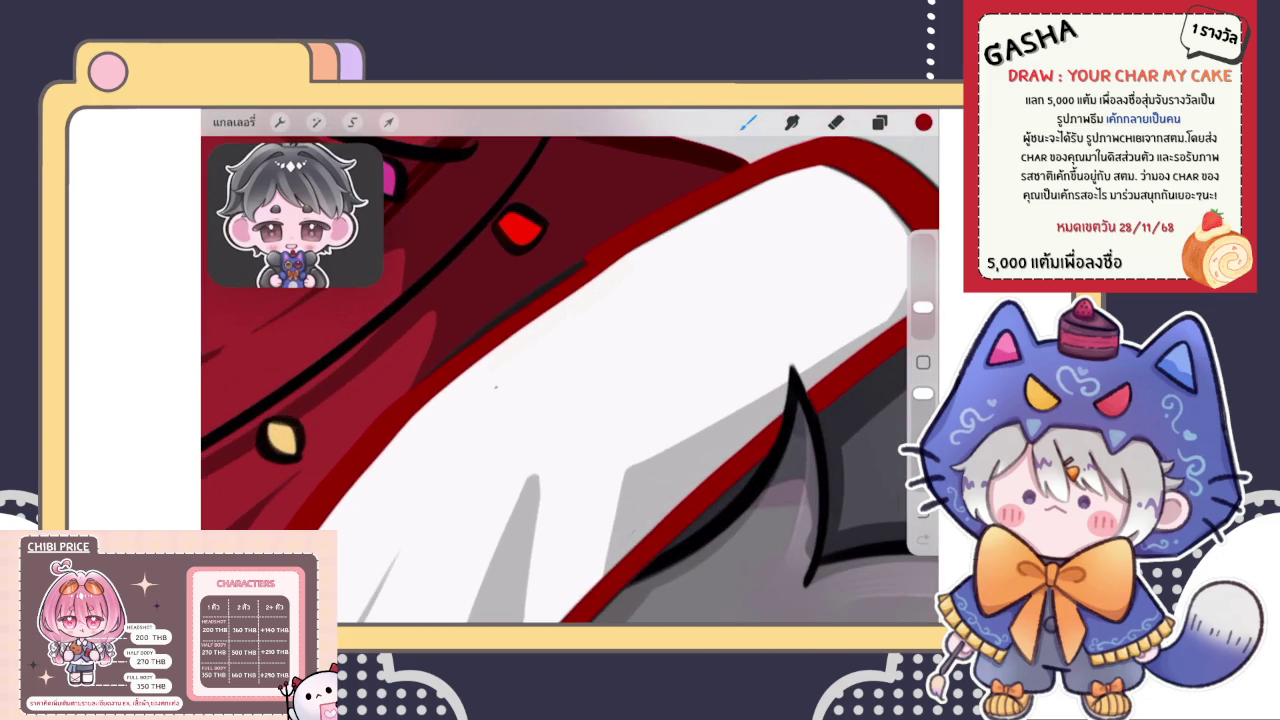
Pan along the hat brim and zoom out to the whole chibi with the eraser selected
key(e)
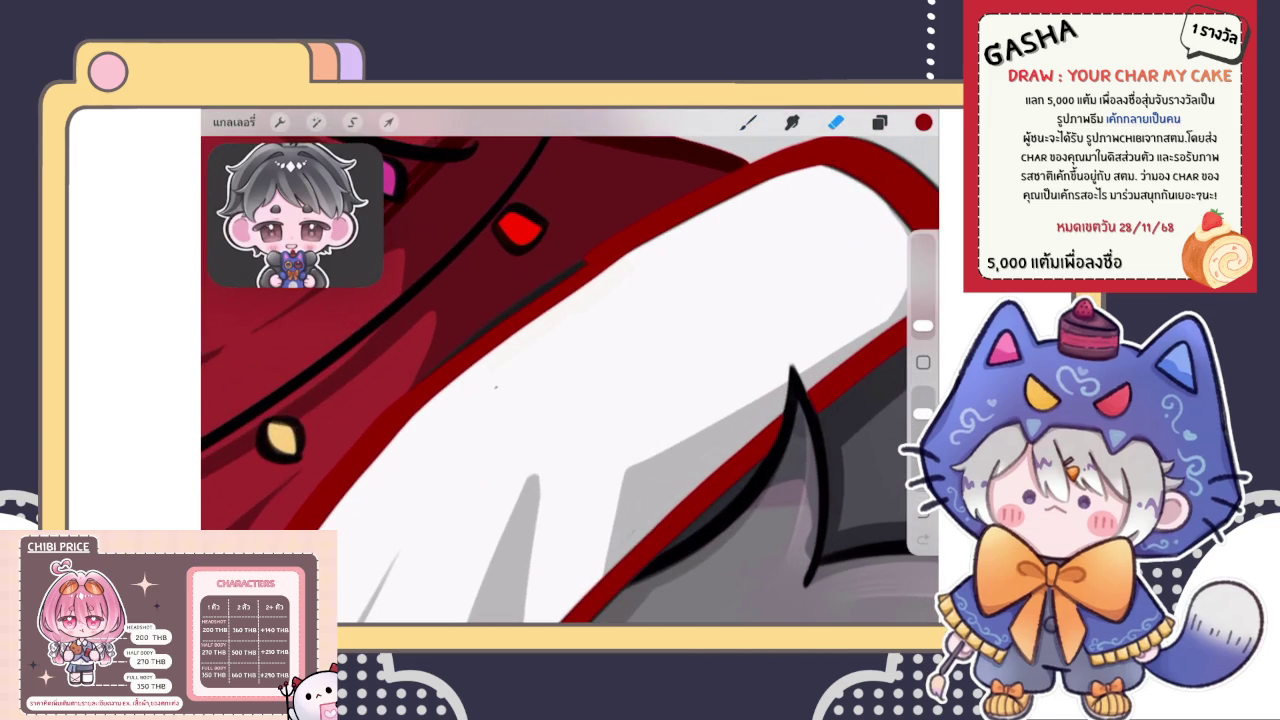
scroll(570, 370, down, 2)
scroll(570, 370, up, 2)
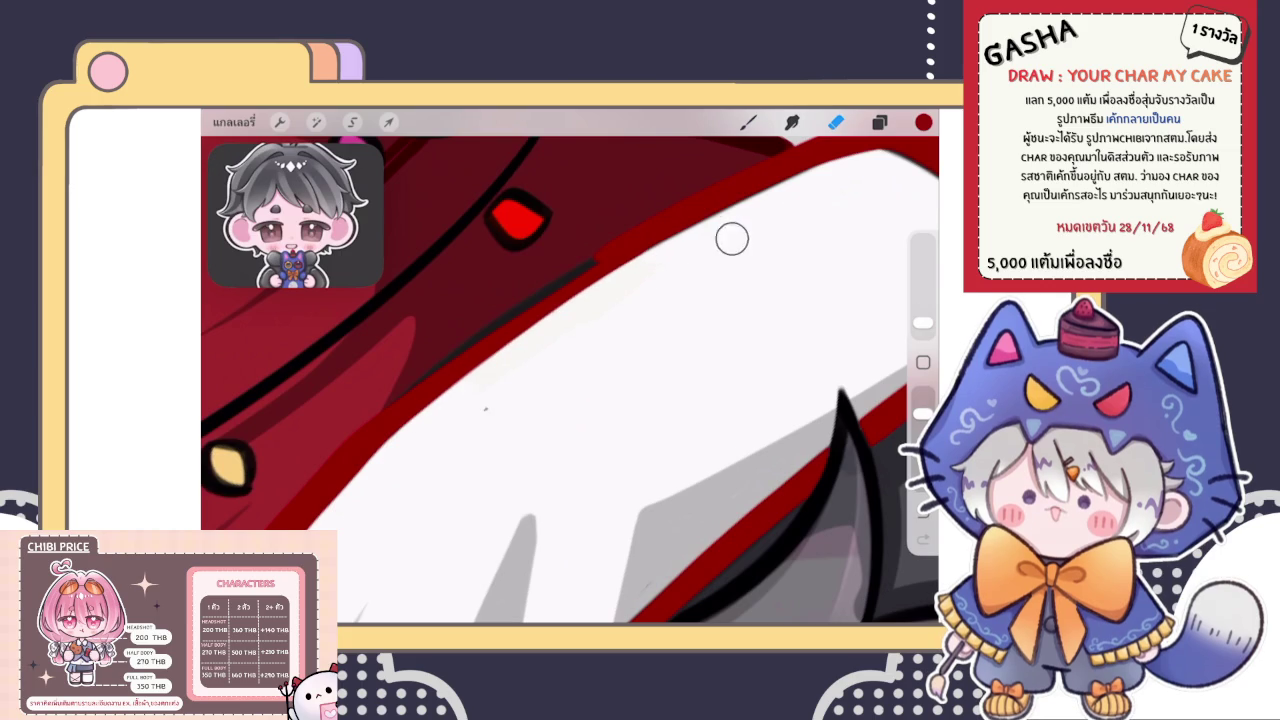
click(748, 121)
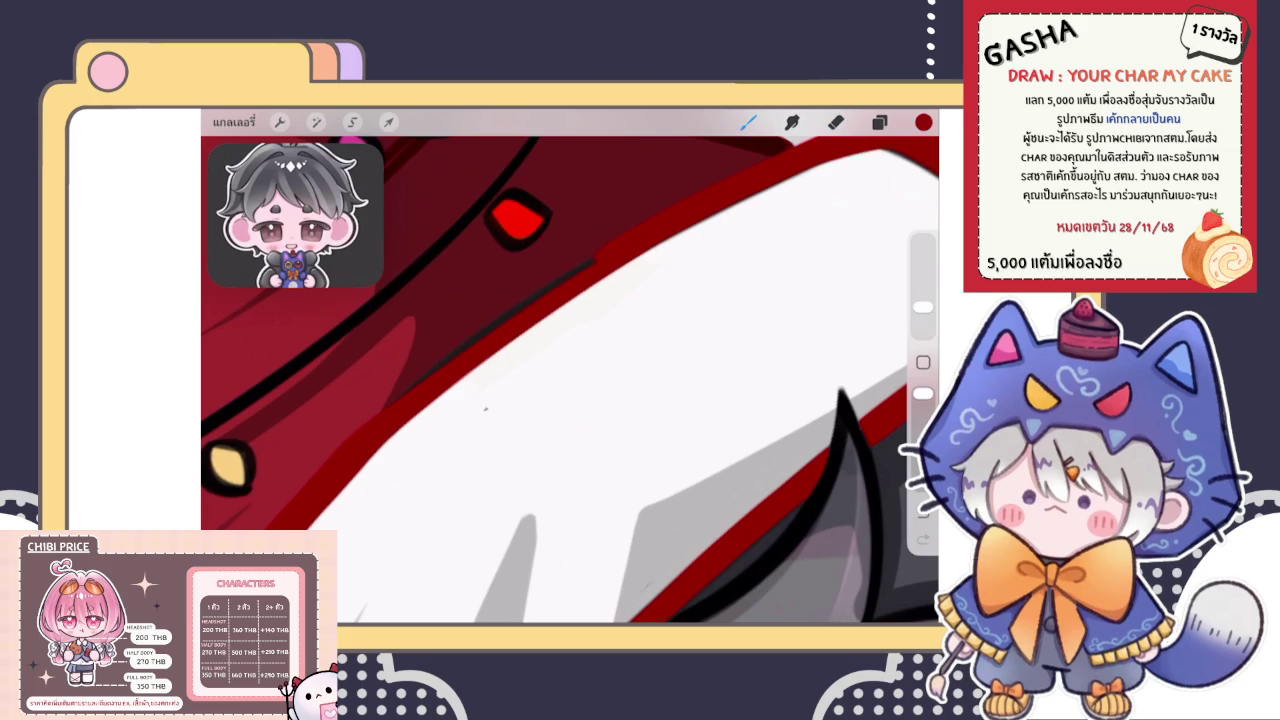
drag(560, 380, 535, 420)
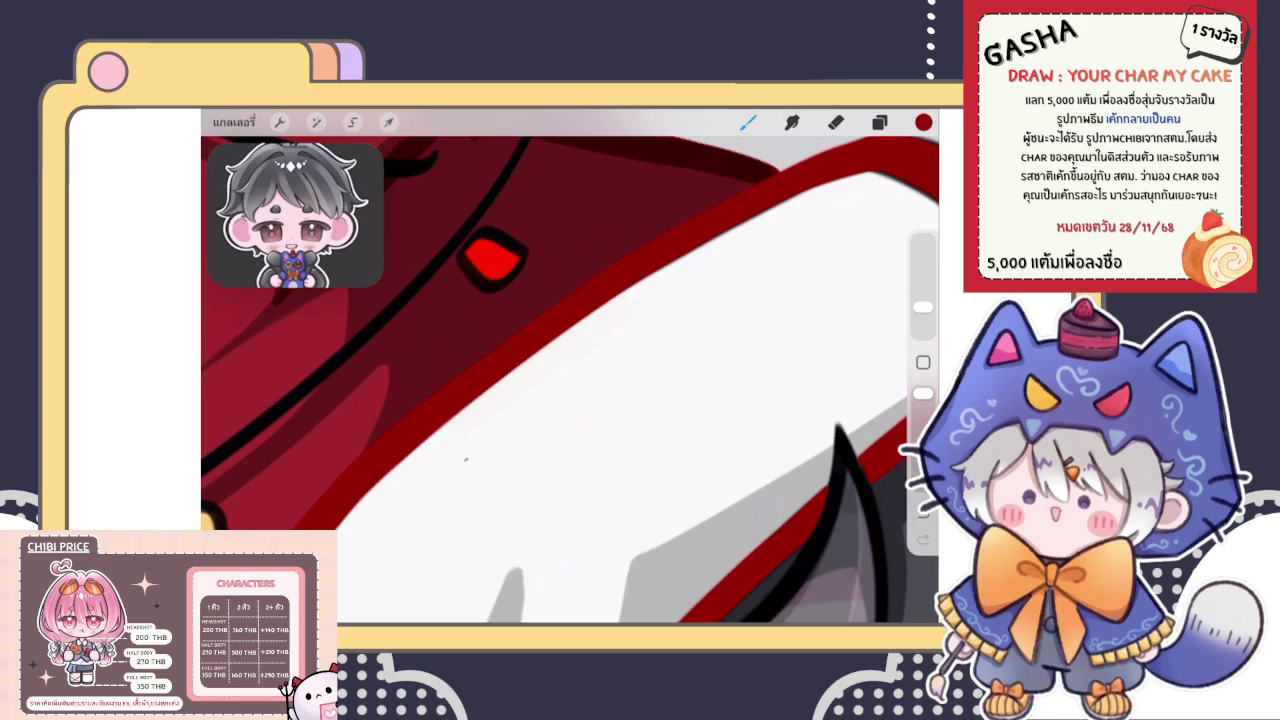
drag(492, 258, 373, 350)
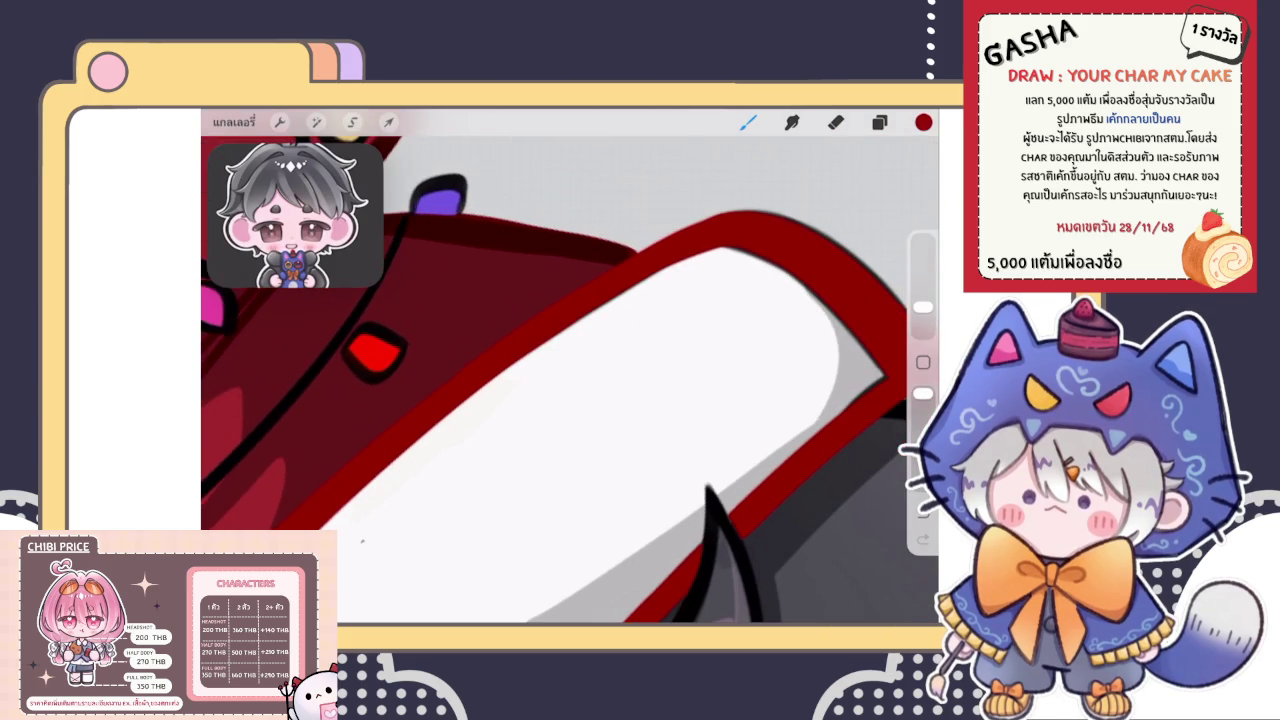
click(835, 121)
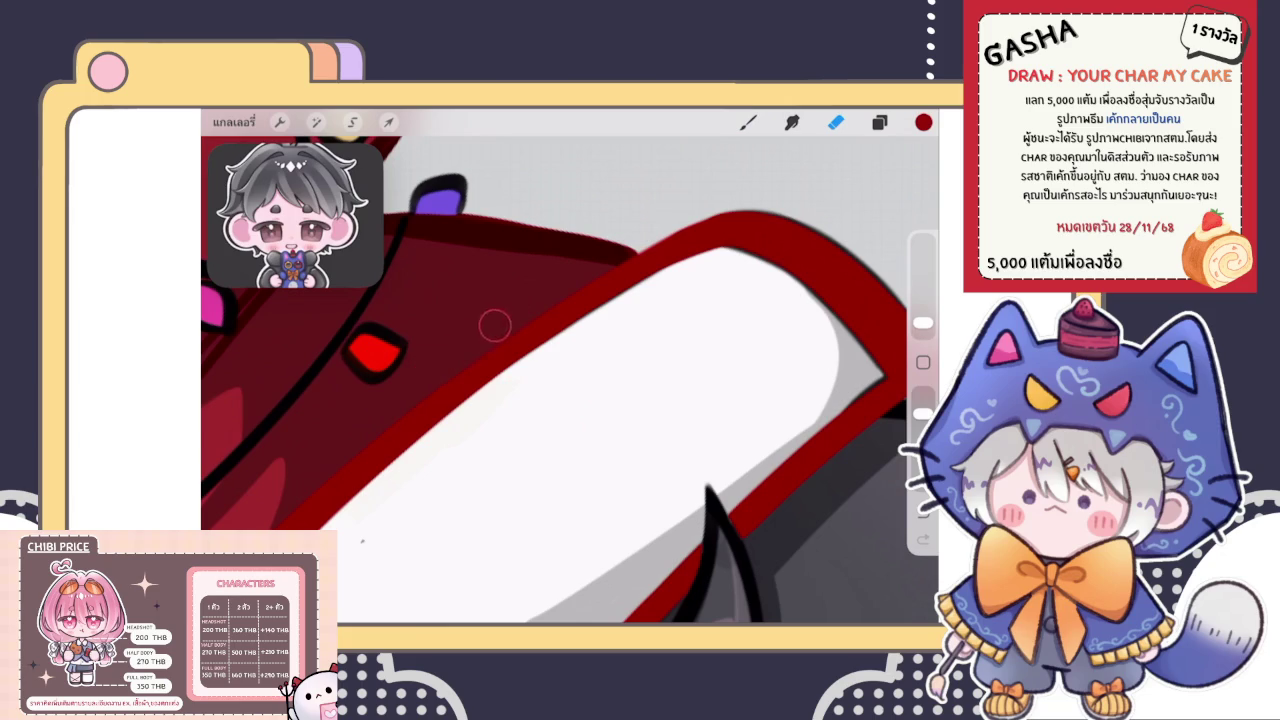
scroll(570, 370, down, 10)
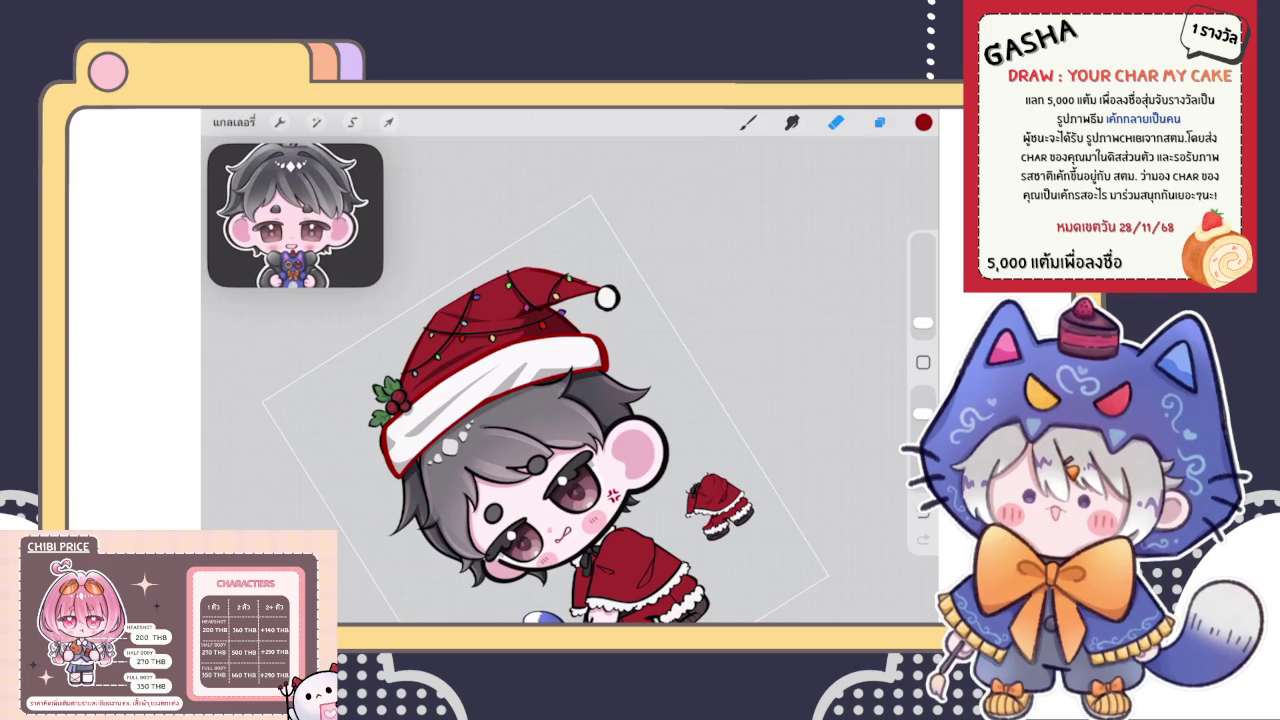
Add a new empty layer above the hat outline layer and zoom in on the berries
click(879, 122)
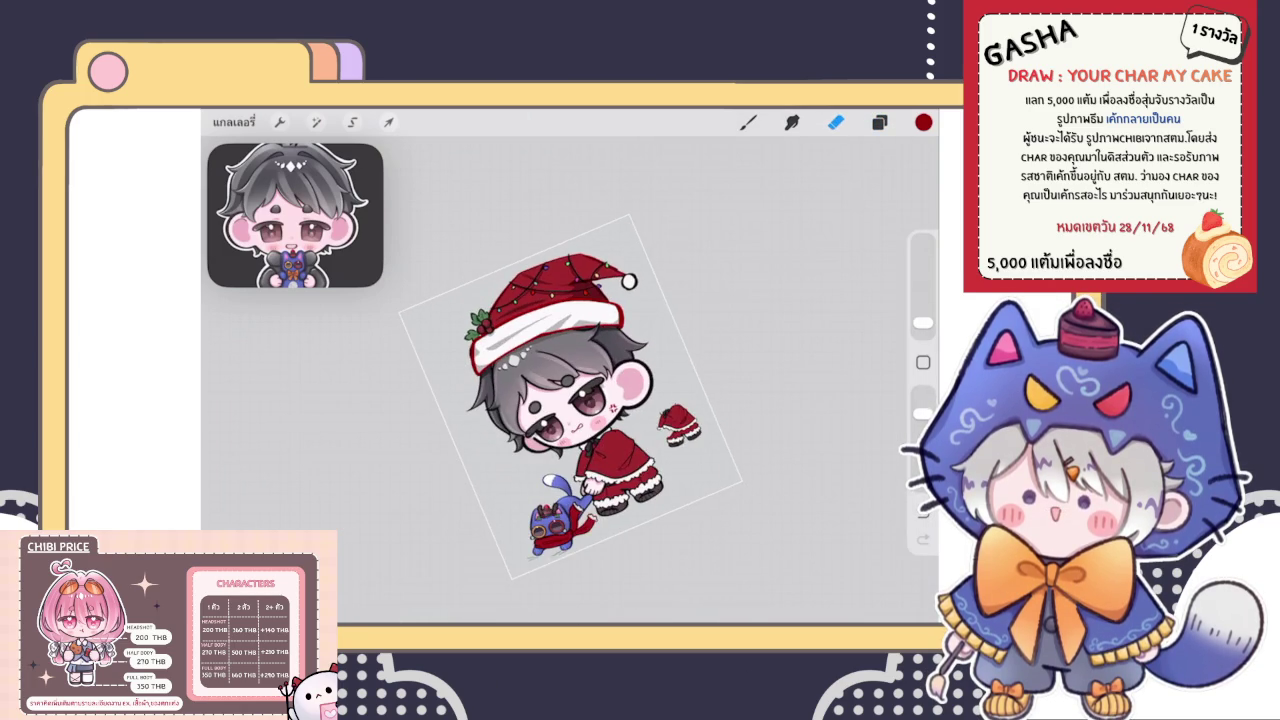
click(748, 122)
scroll(560, 380, up, 5)
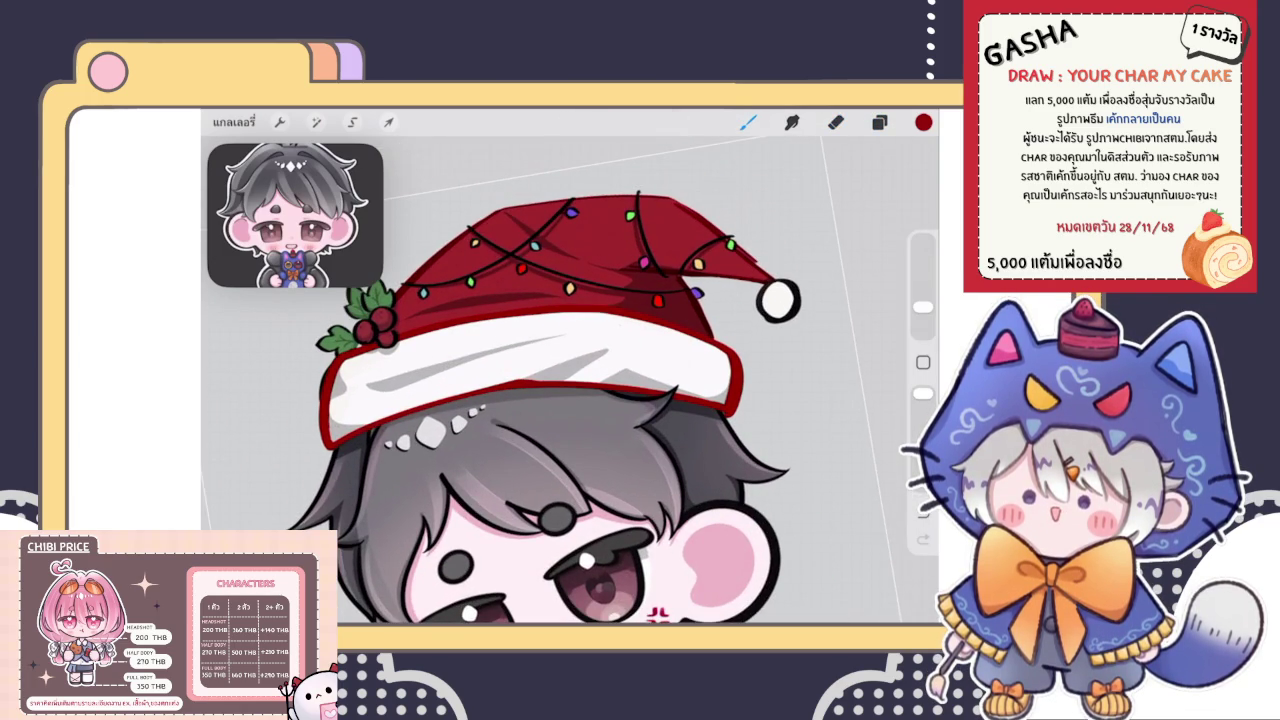
click(879, 122)
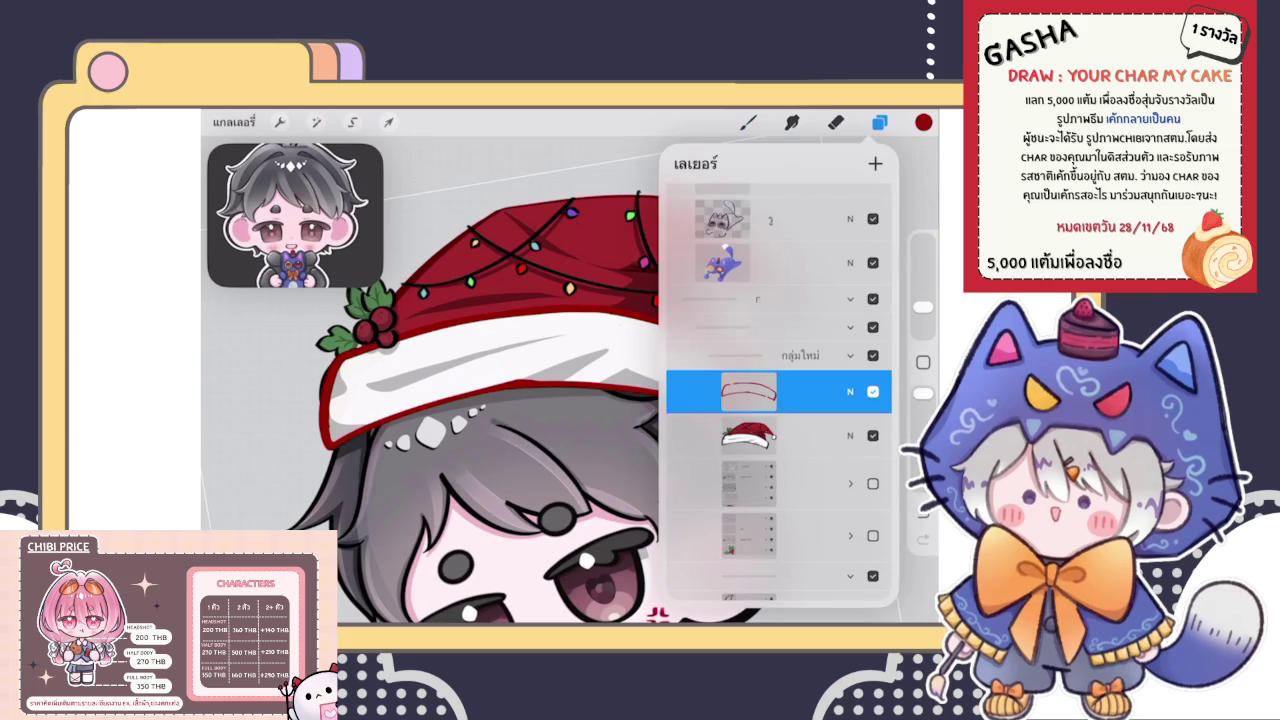
click(879, 122)
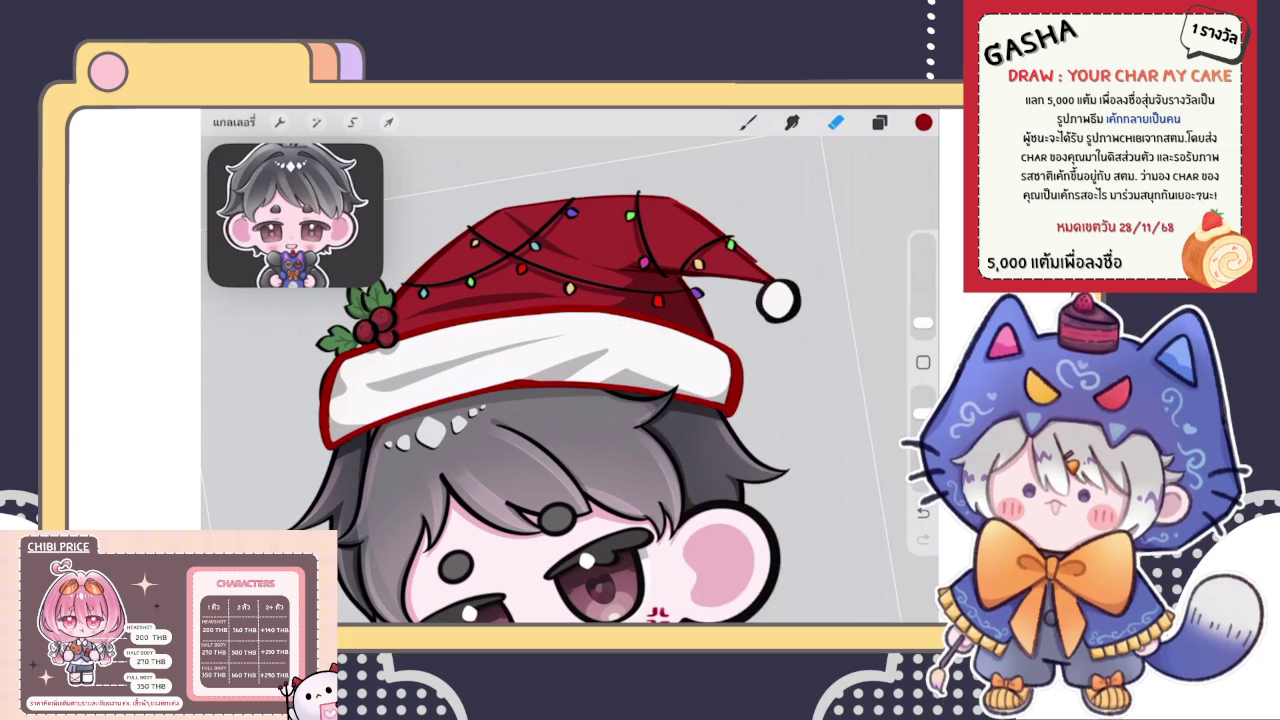
click(879, 122)
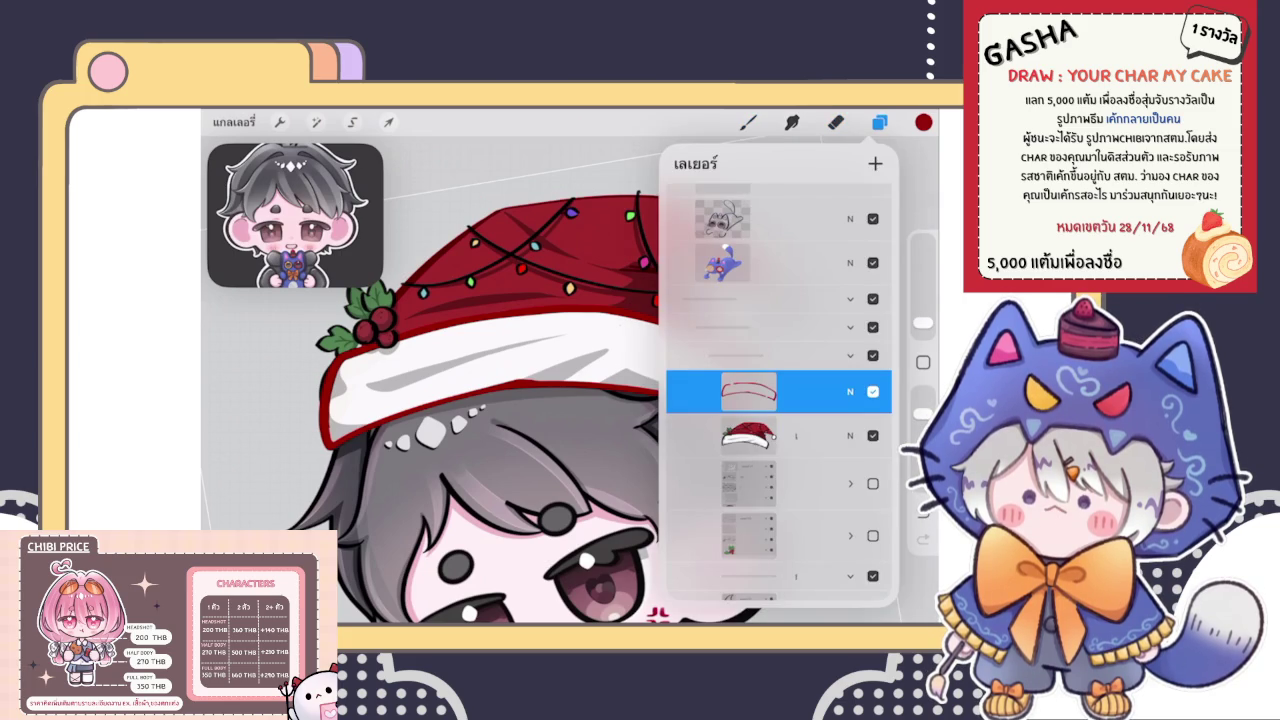
click(790, 391)
click(875, 163)
click(836, 122)
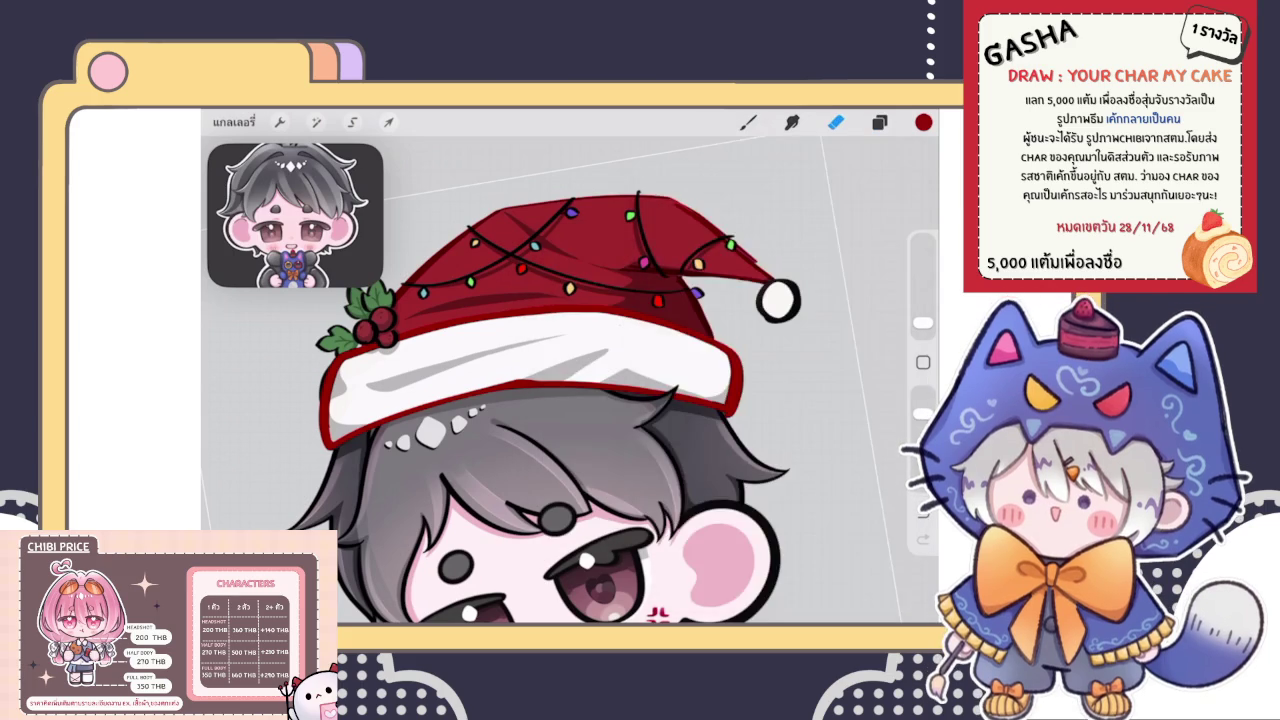
scroll(570, 380, up, 5)
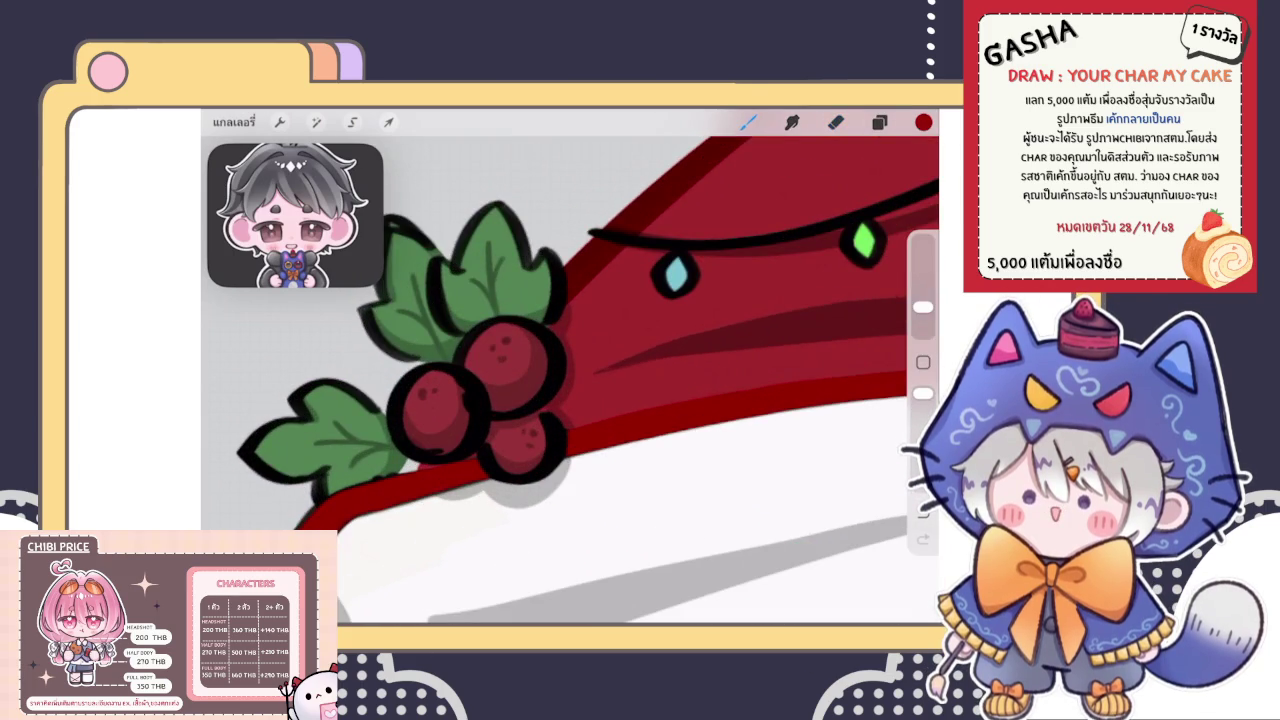
Pick a different brush, draw a thick red ring around the left berry, then undo it
click(748, 122)
click(800, 335)
click(748, 122)
scroll(570, 380, up, 3)
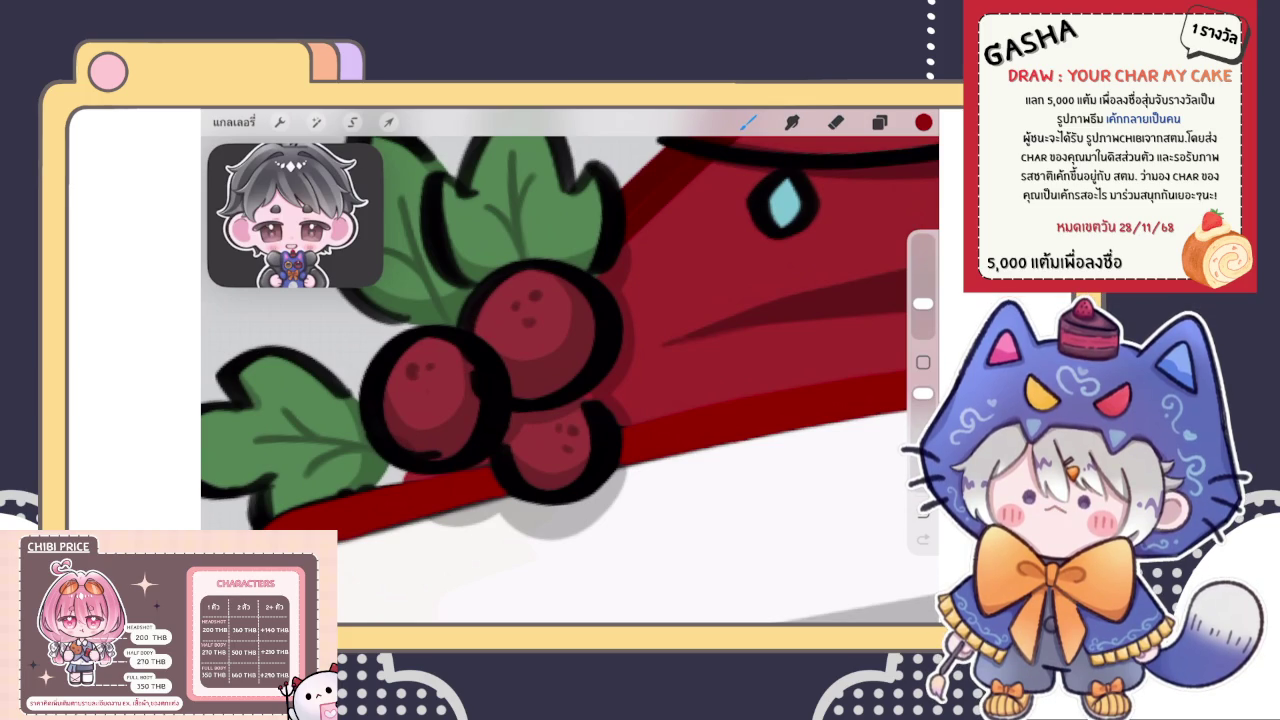
scroll(570, 330, up, 3)
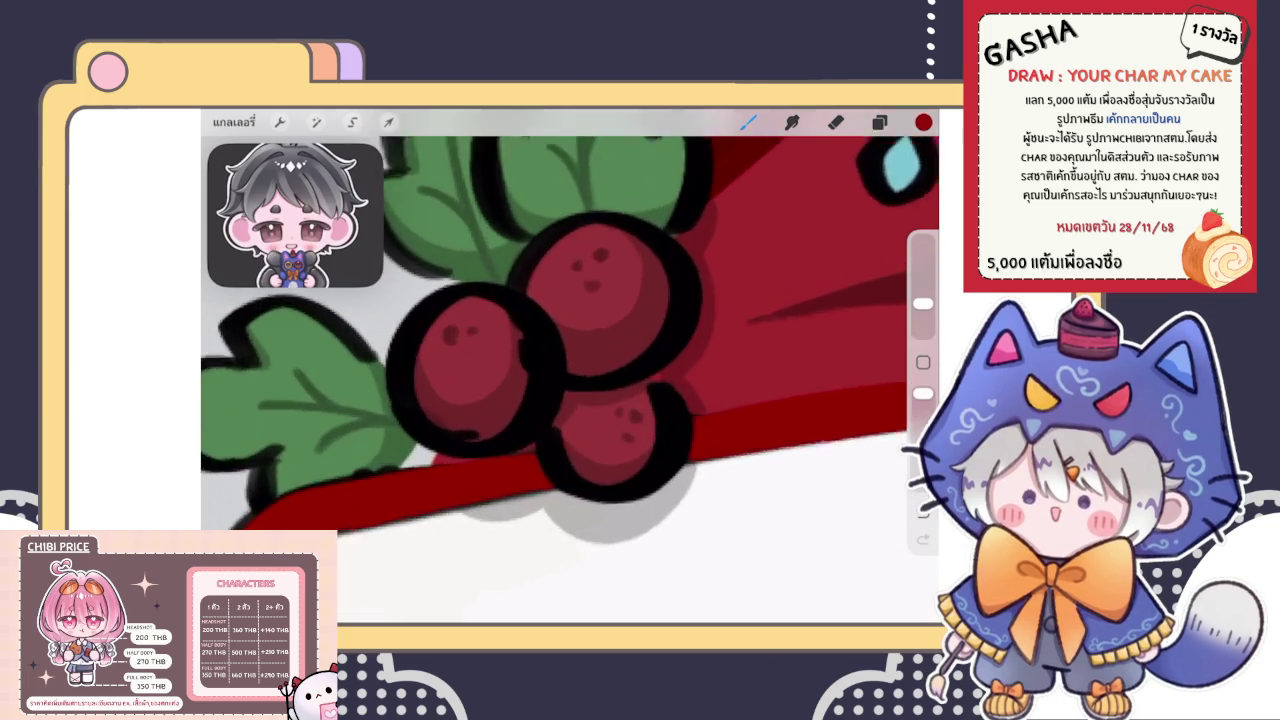
mouse_move(440, 270)
mouse_down()
mouse_move(540, 440)
mouse_move(500, 268)
mouse_move(380, 420)
mouse_move(545, 268)
mouse_move(585, 420)
mouse_up()
key(ctrl+z)
Redraw the ring as a QuickShape ellipse and adjust its handles to fit the left berry
drag(470, 465, 370, 290)
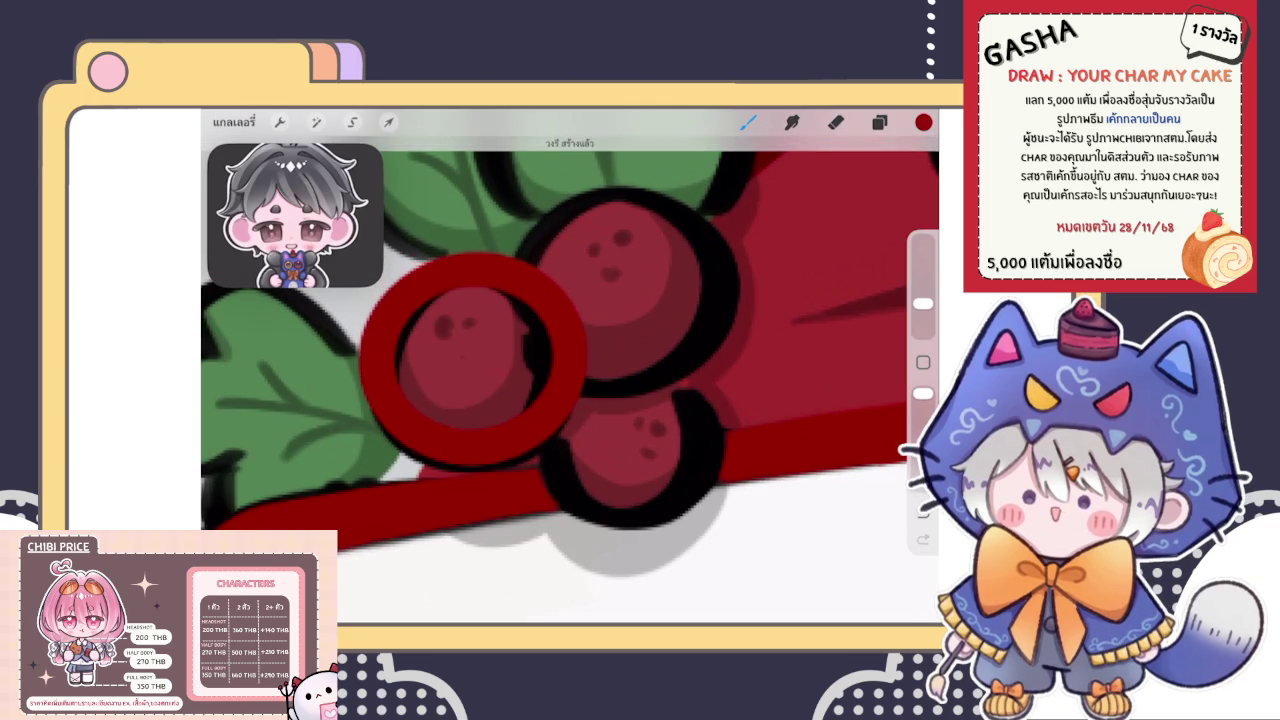
click(567, 145)
drag(568, 342, 555, 350)
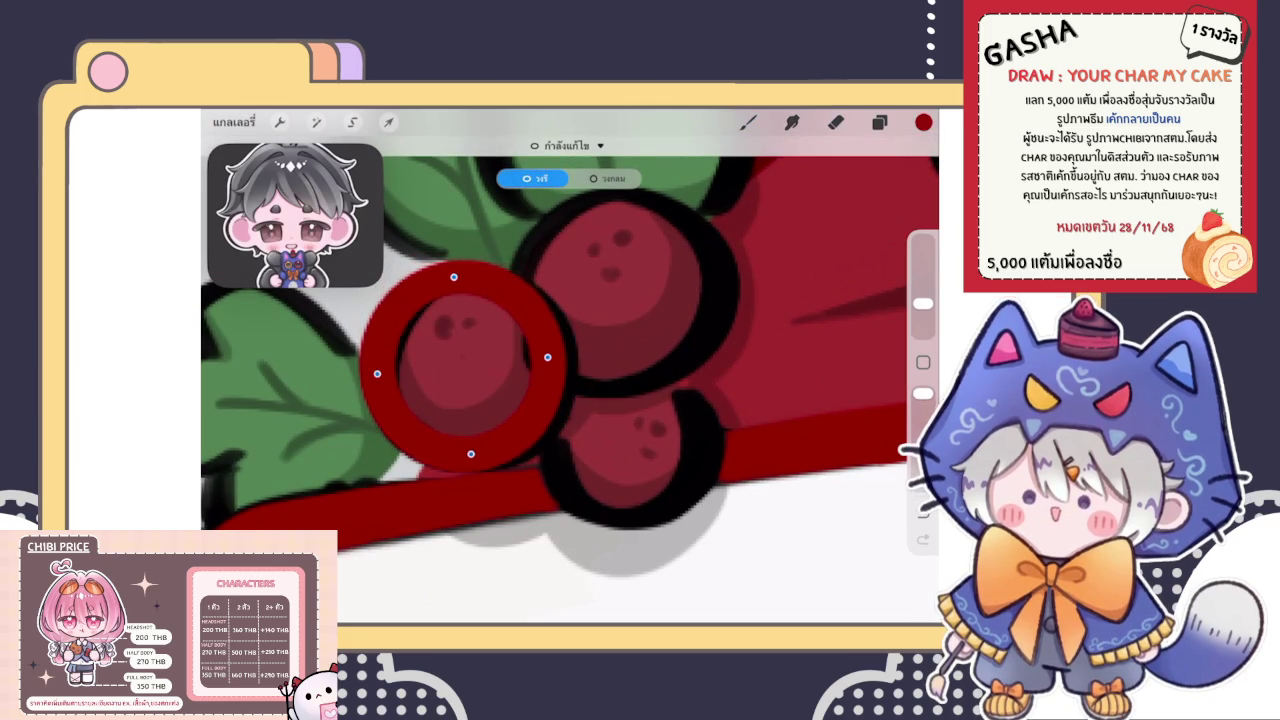
drag(470, 300, 470, 315)
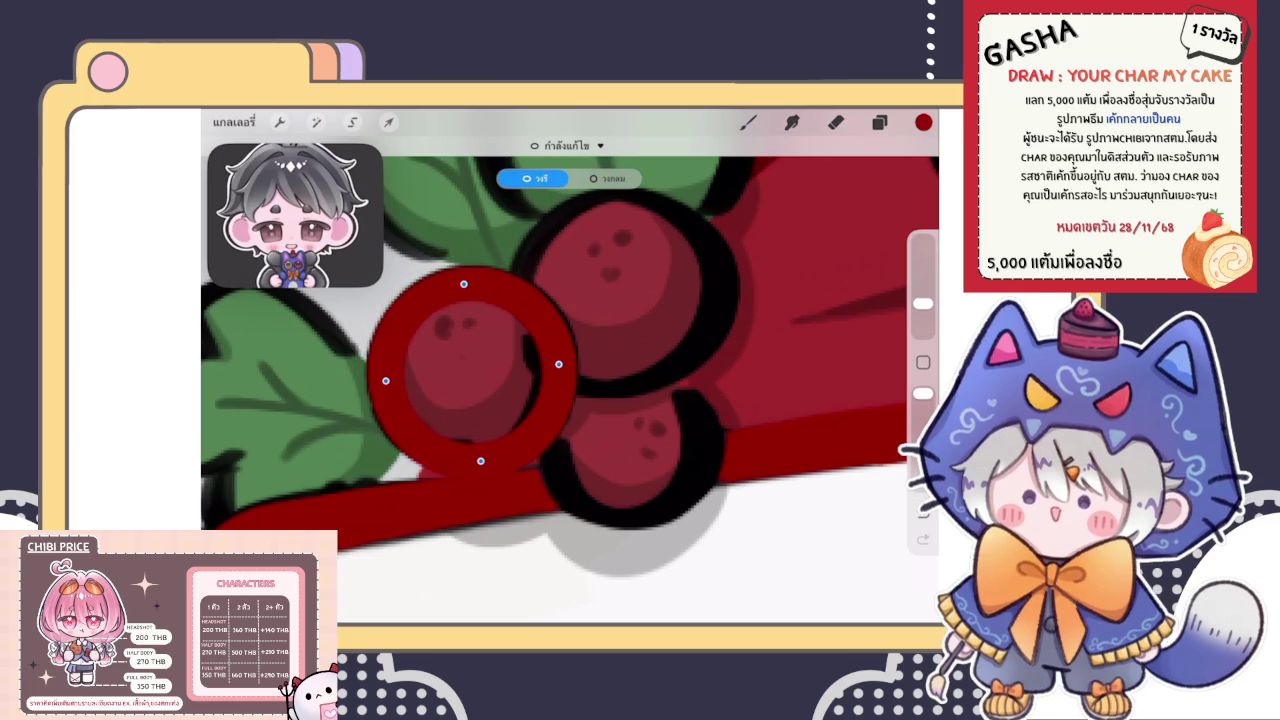
drag(385, 380, 377, 380)
drag(558, 364, 561, 363)
drag(460, 282, 463, 278)
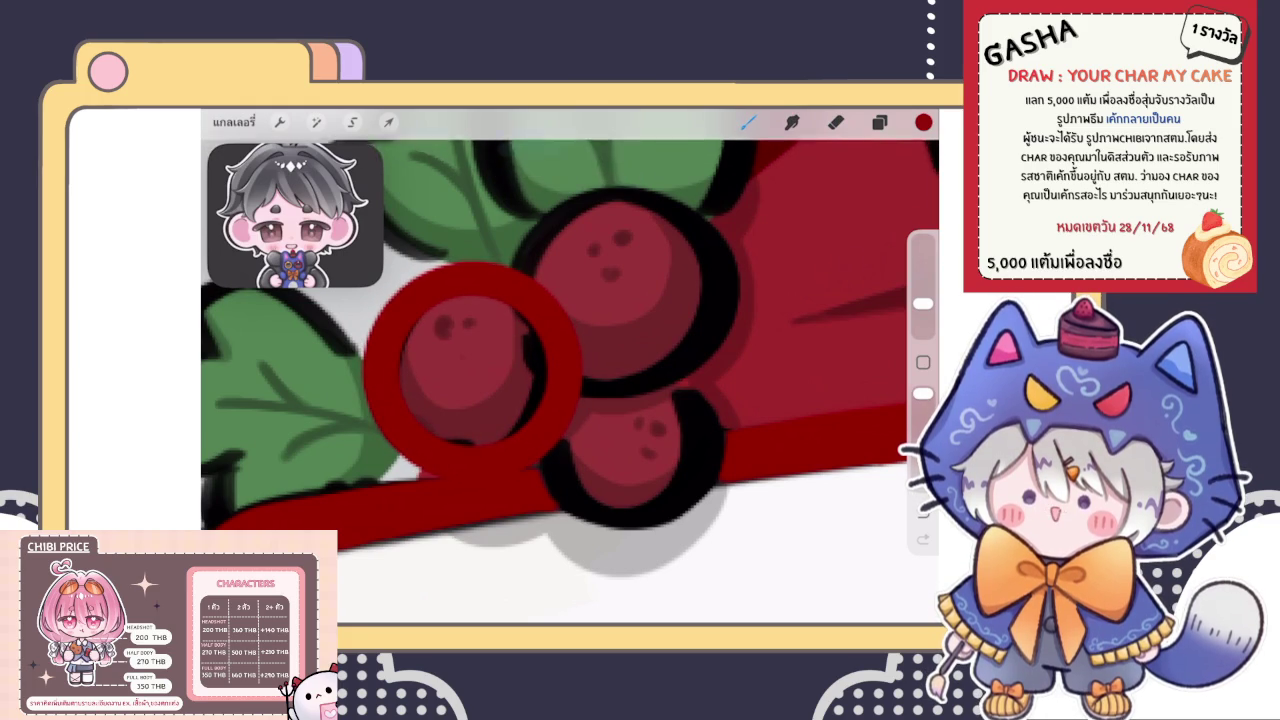
scroll(570, 370, down, 3)
scroll(570, 370, down, 3)
scroll(570, 370, down, 2)
scroll(588, 320, up, 2)
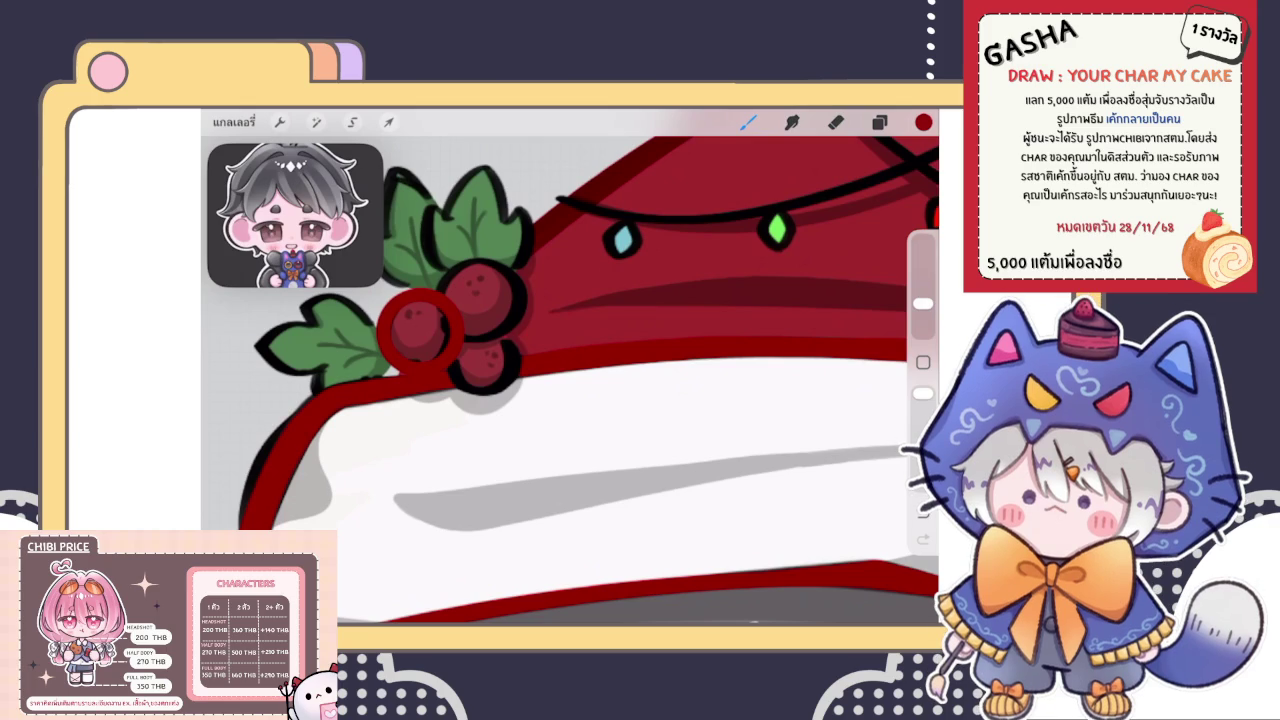
Recolour the left berry's red ring magenta using ColorDrop
scroll(420, 330, up, 3)
click(879, 122)
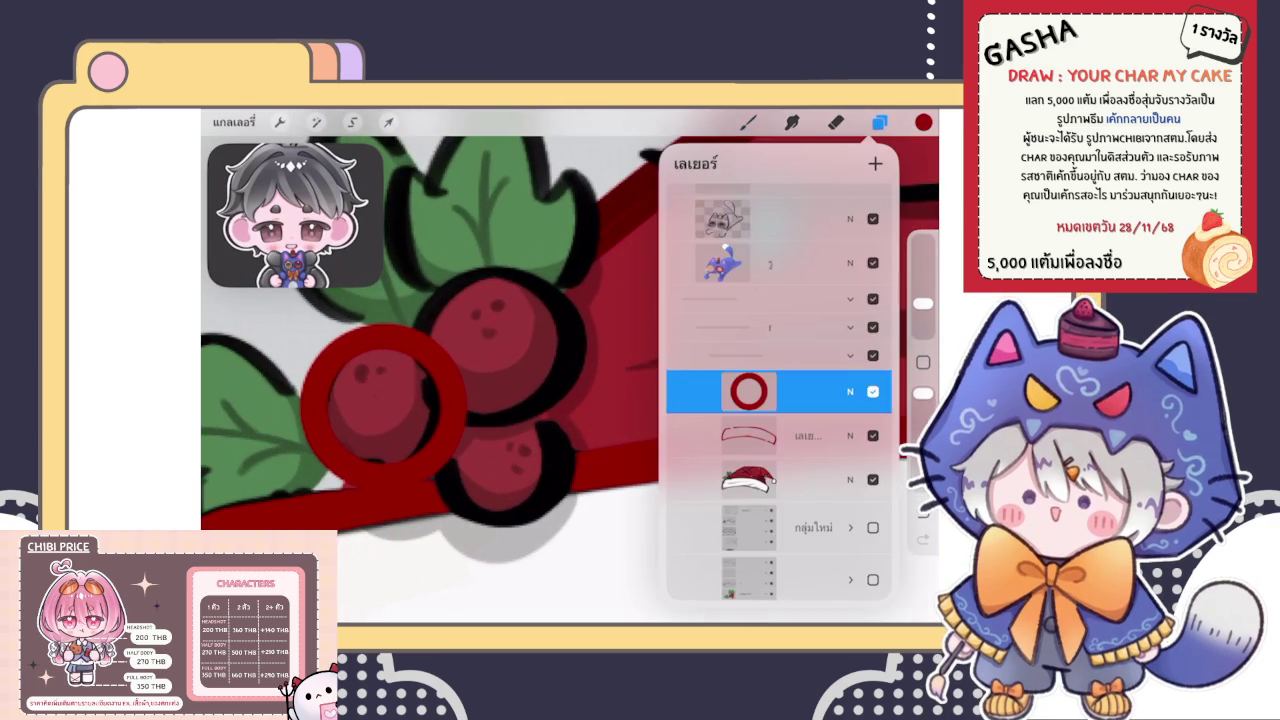
click(749, 391)
click(748, 122)
click(923, 122)
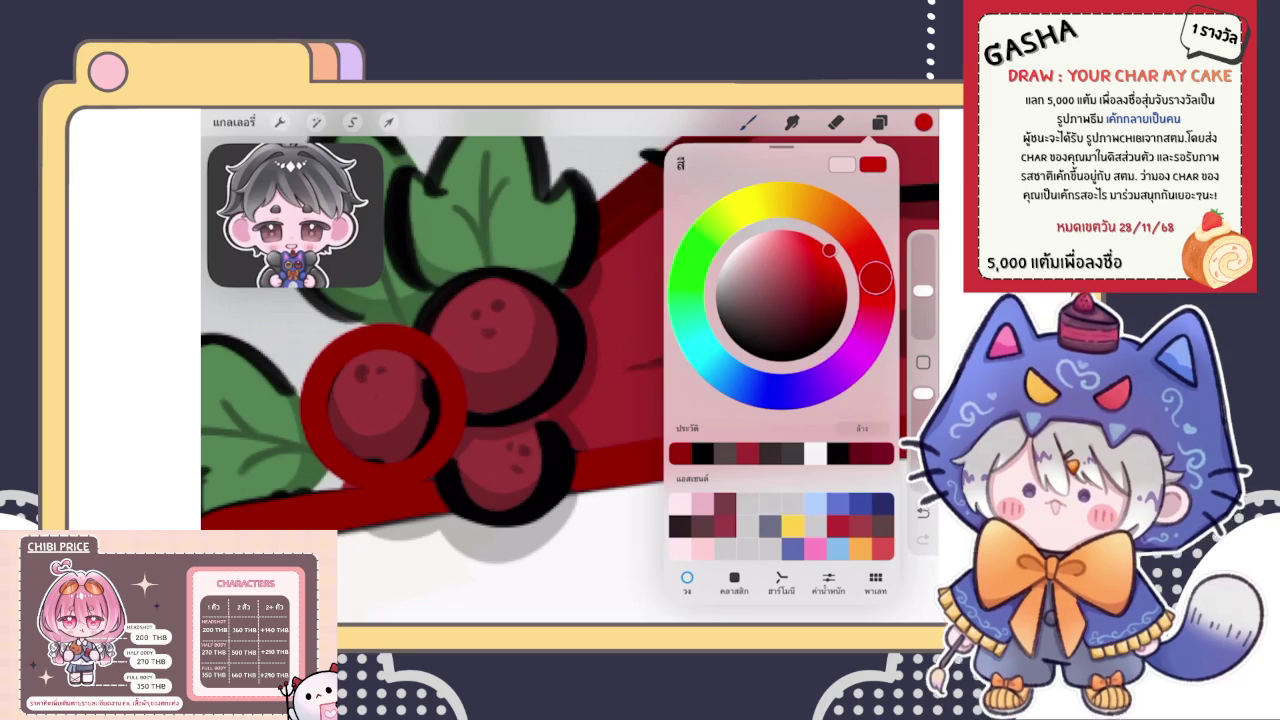
drag(864, 246, 864, 345)
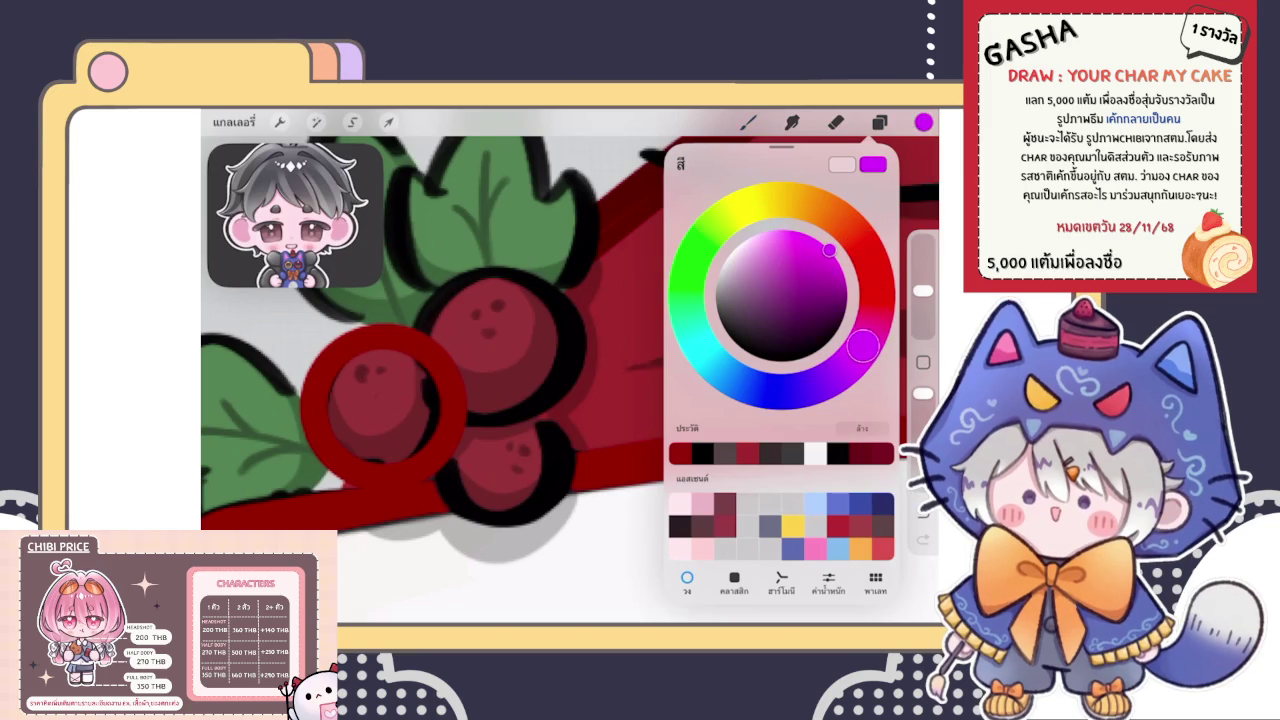
drag(923, 122, 383, 405)
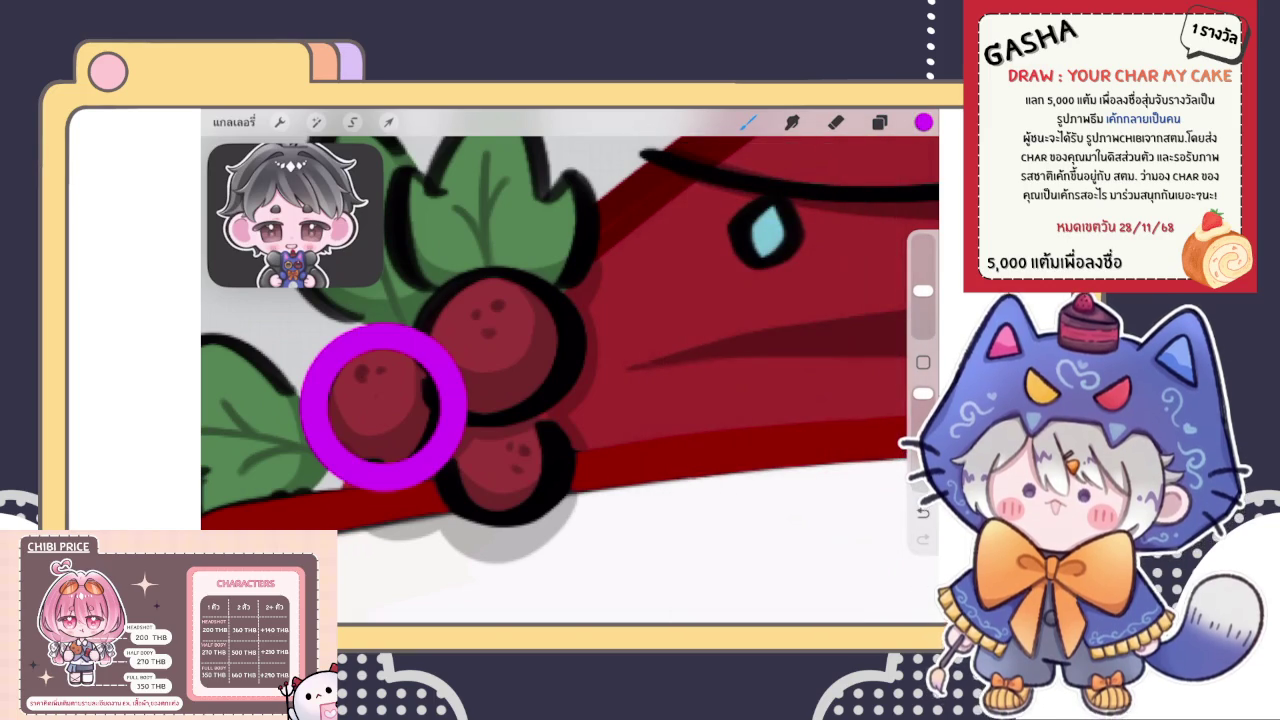
Draw a smooth magenta QuickShape ellipse around the upper berry with a different brush
click(879, 122)
click(748, 391)
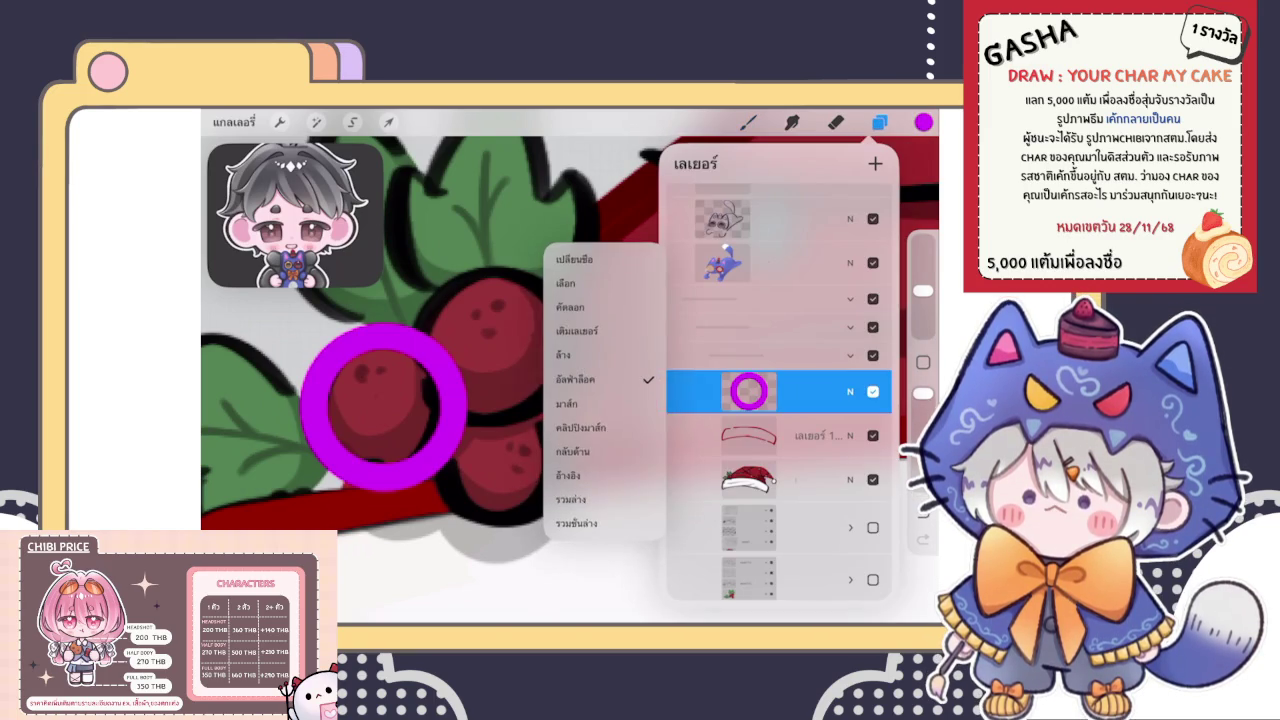
click(748, 122)
click(800, 300)
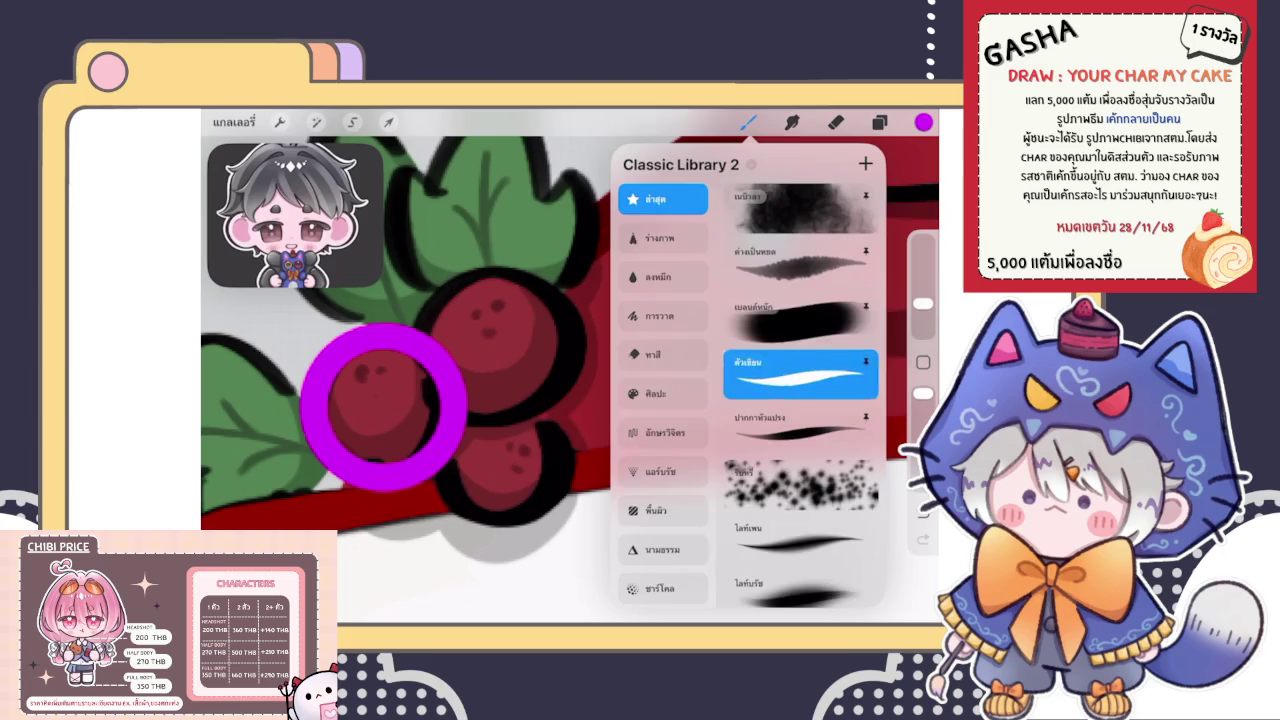
click(748, 122)
drag(418, 325, 458, 397)
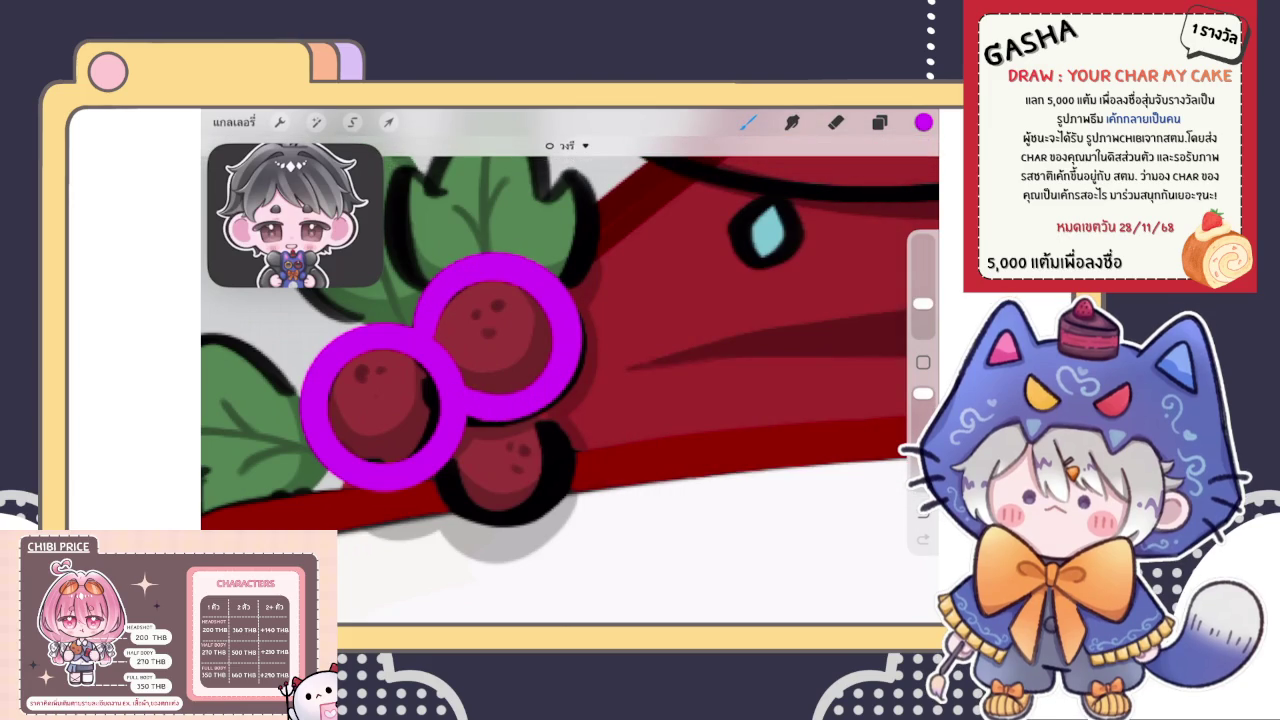
click(566, 145)
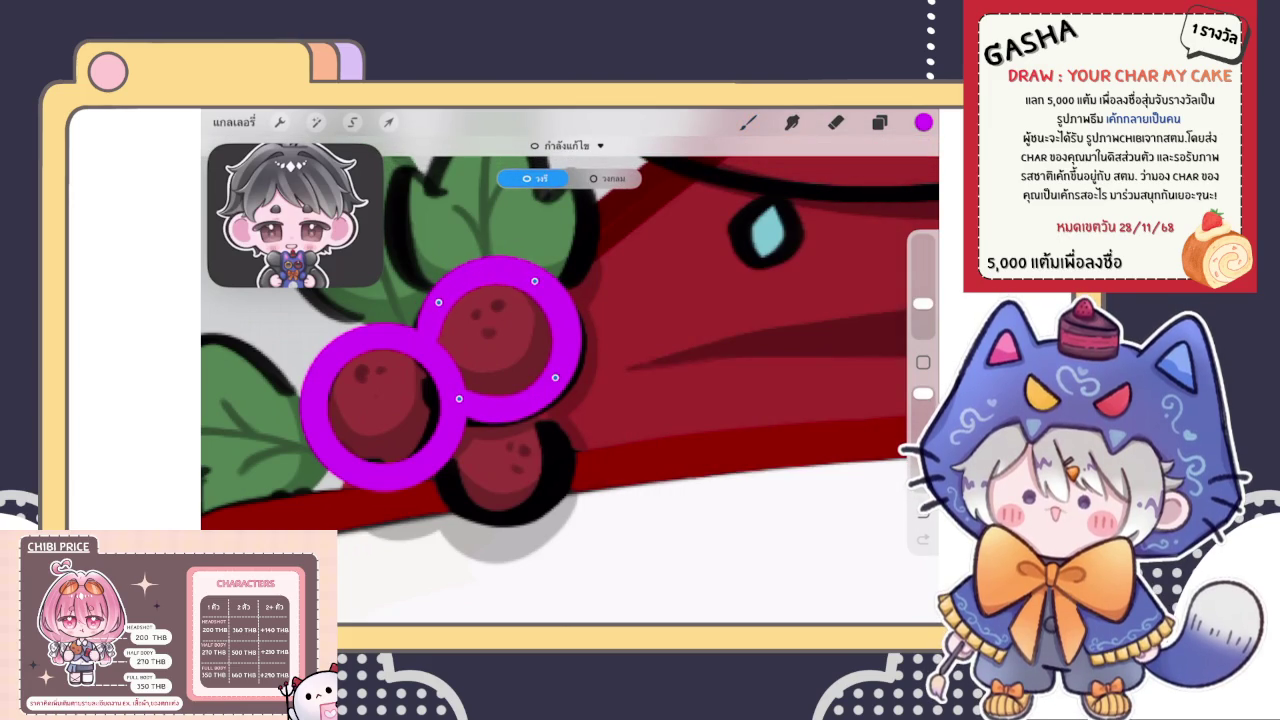
click(748, 121)
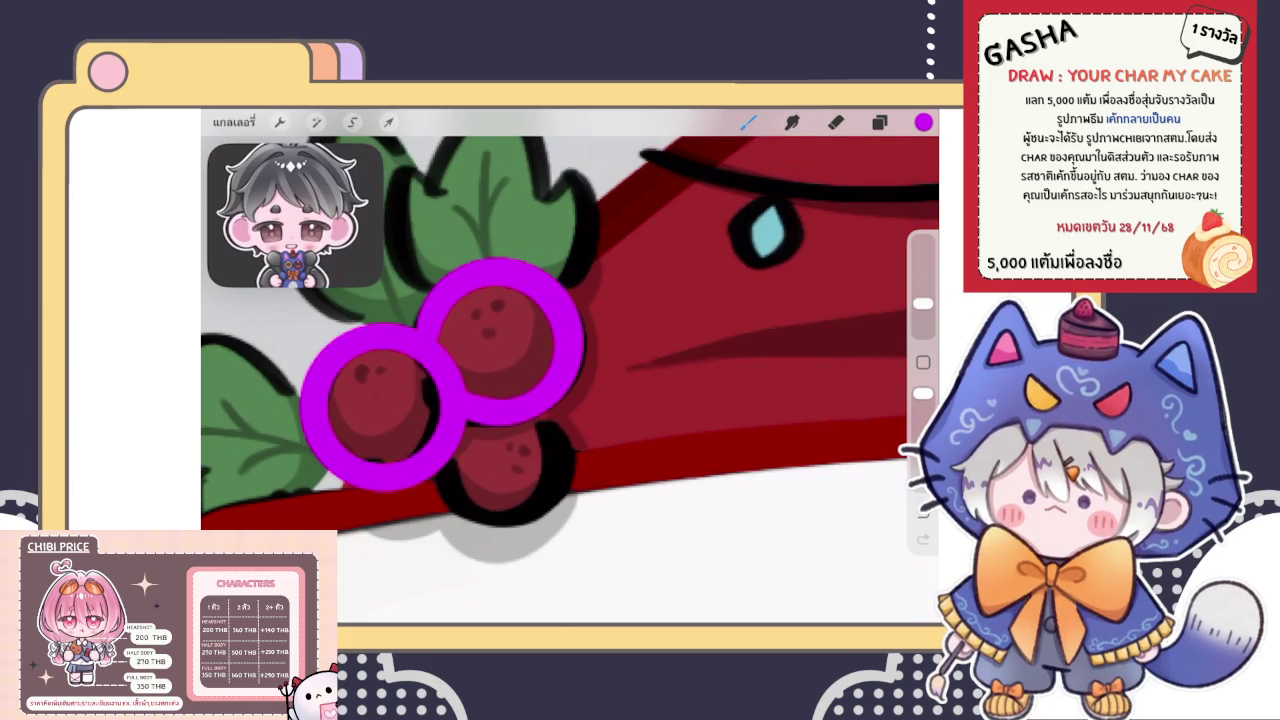
click(748, 121)
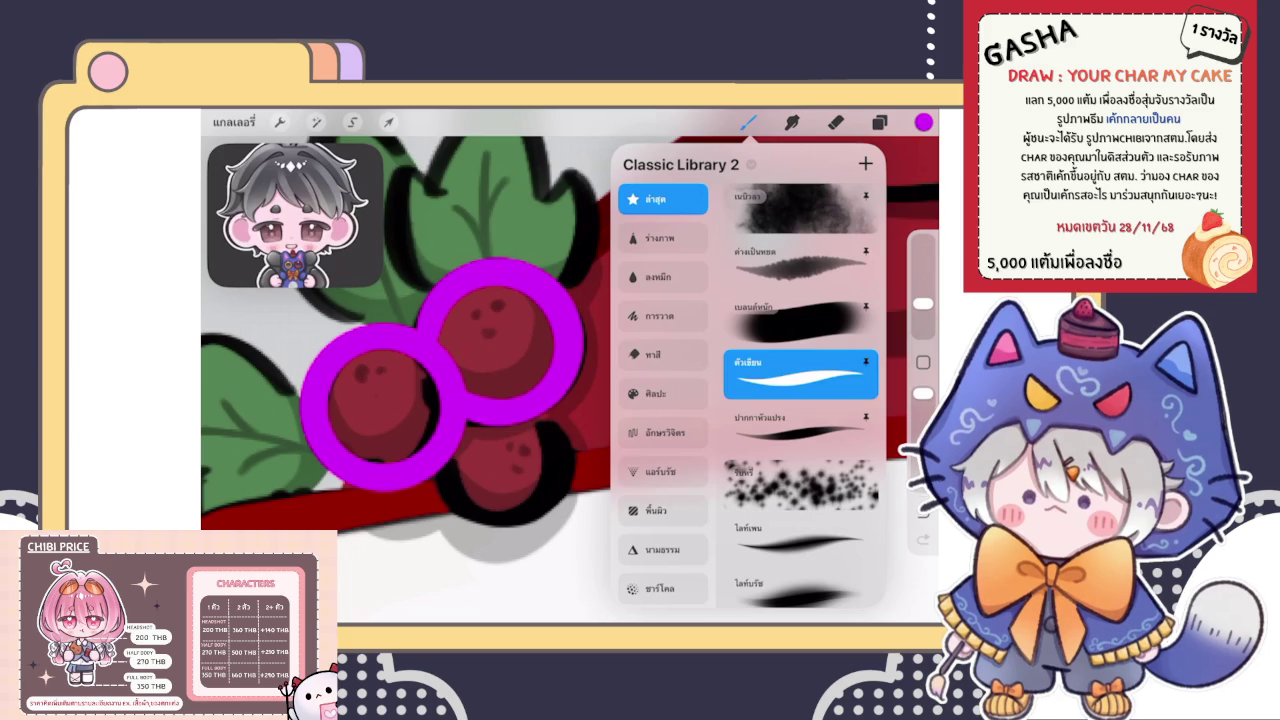
Alternate between eraser and brush while cleaning up the purple berry rings
click(835, 122)
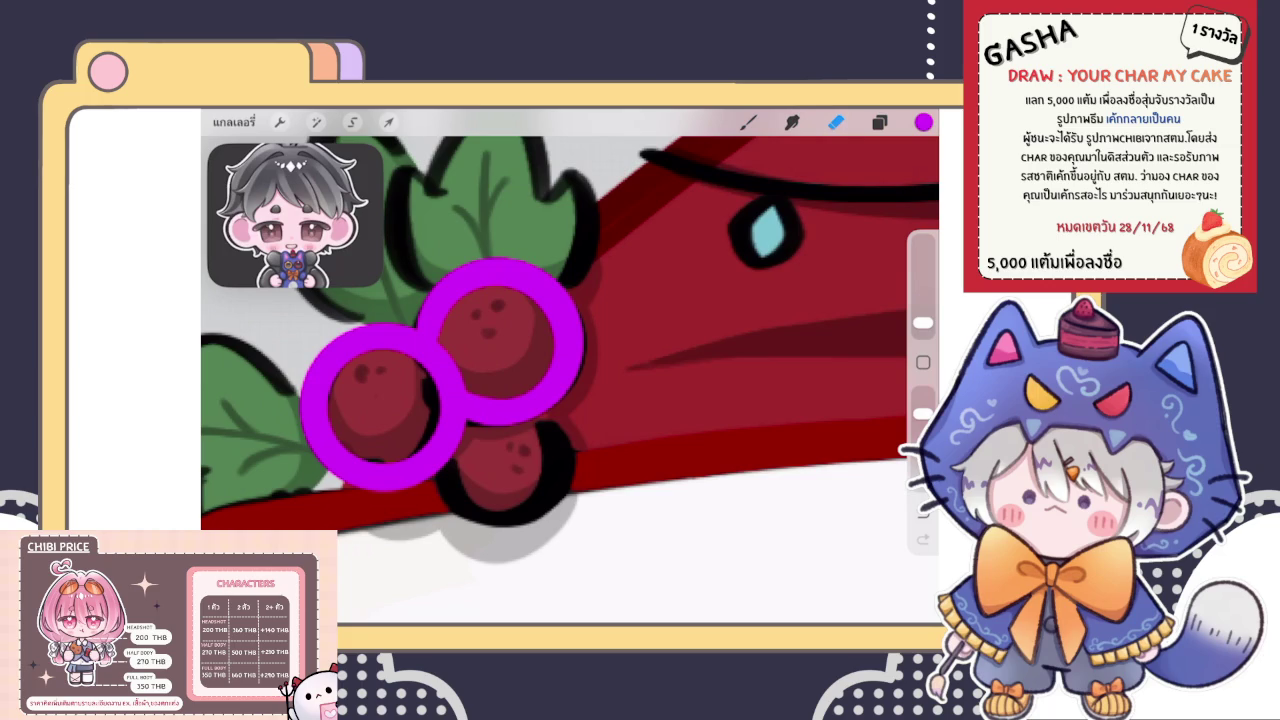
key(b)
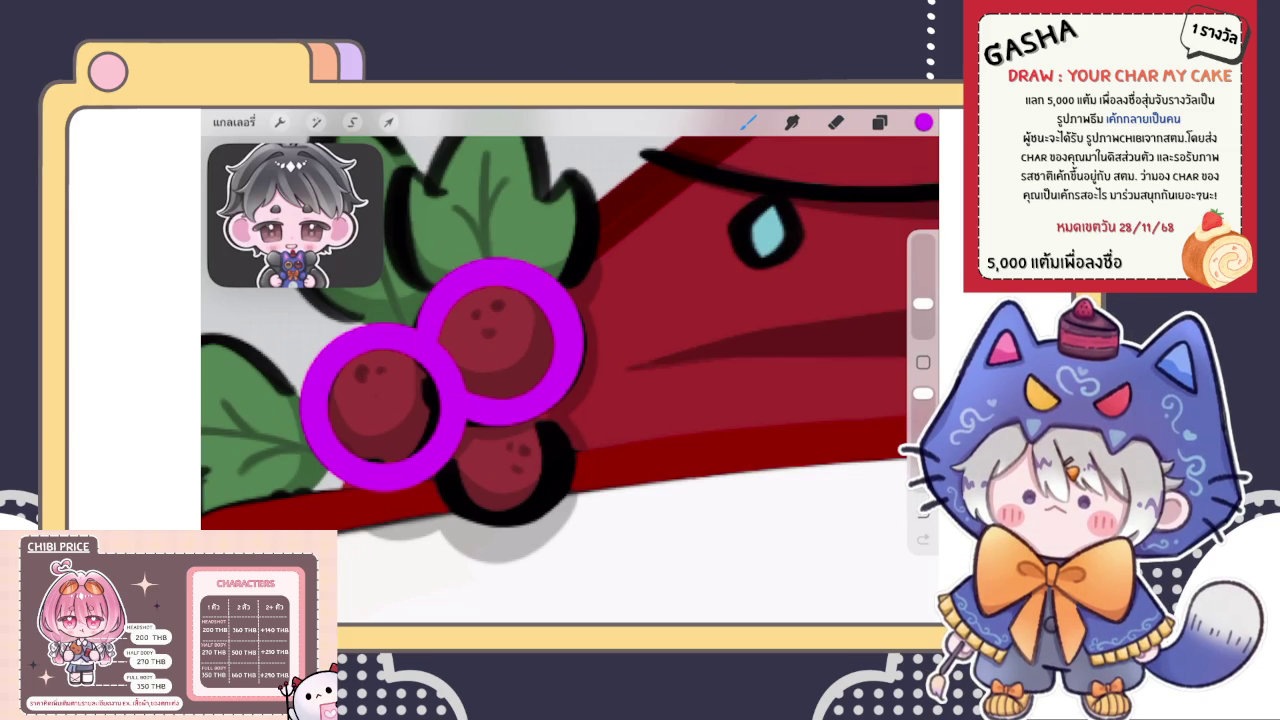
key(e)
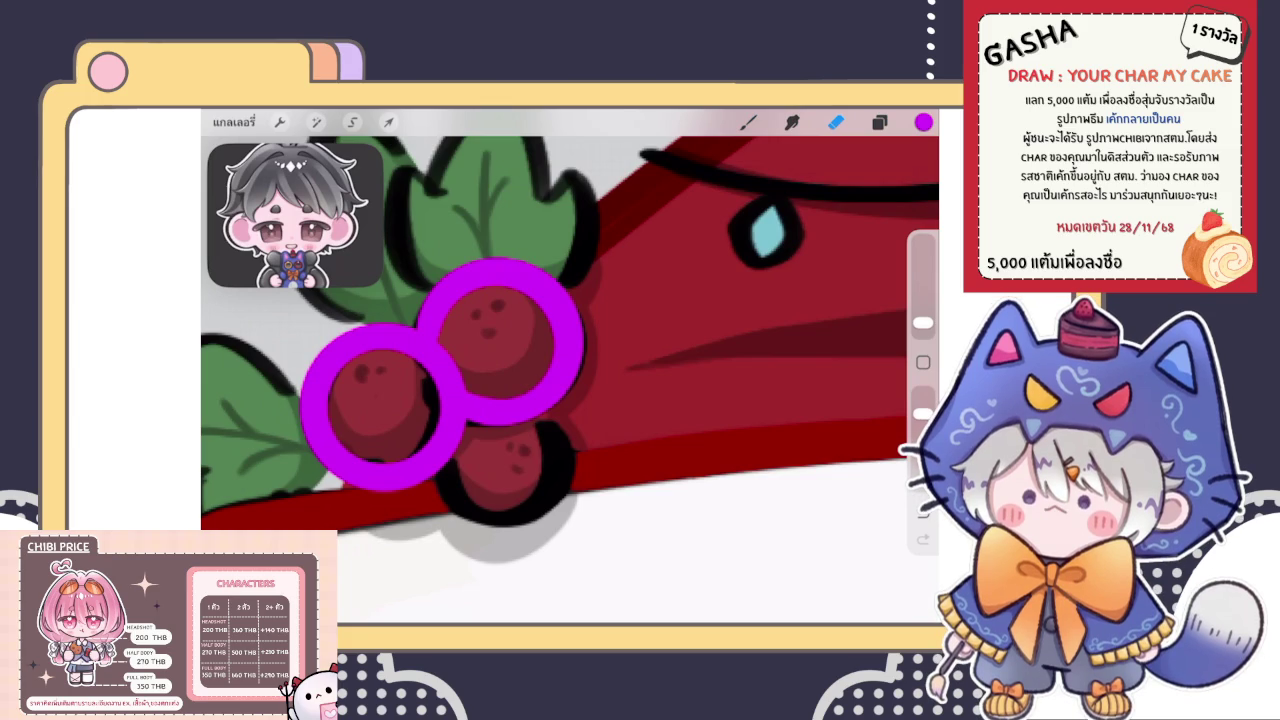
key(b)
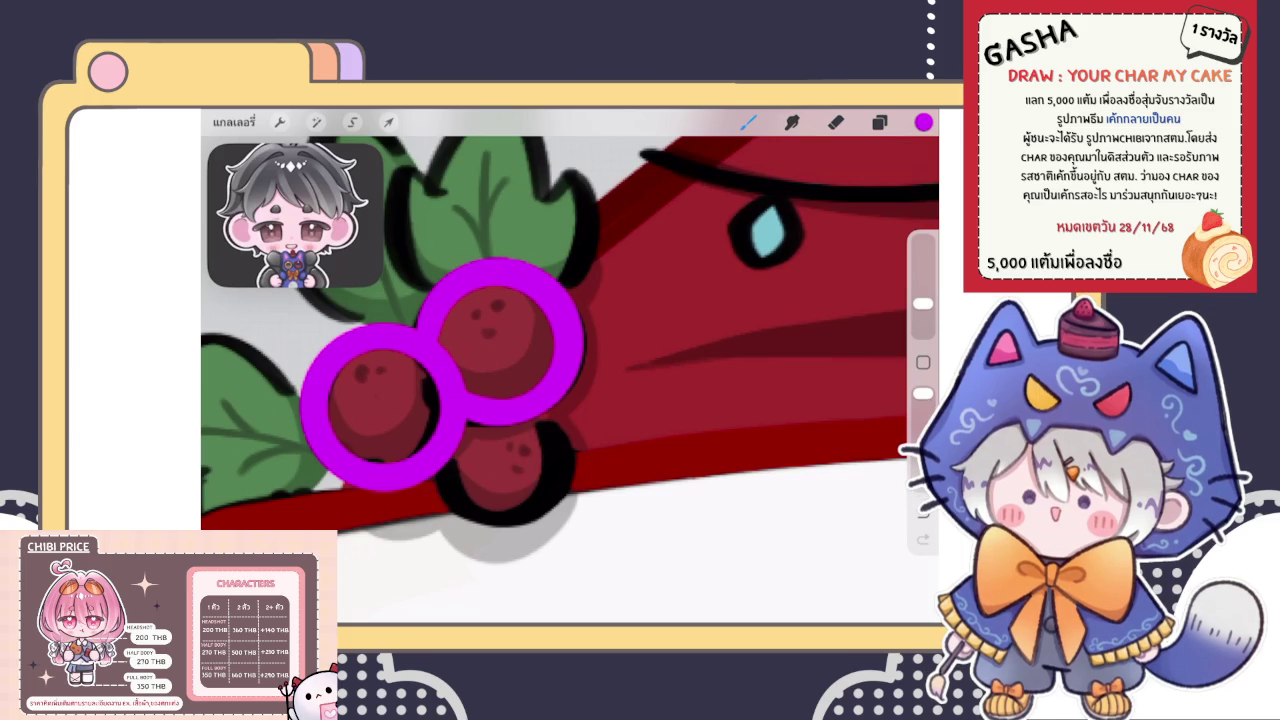
key(e)
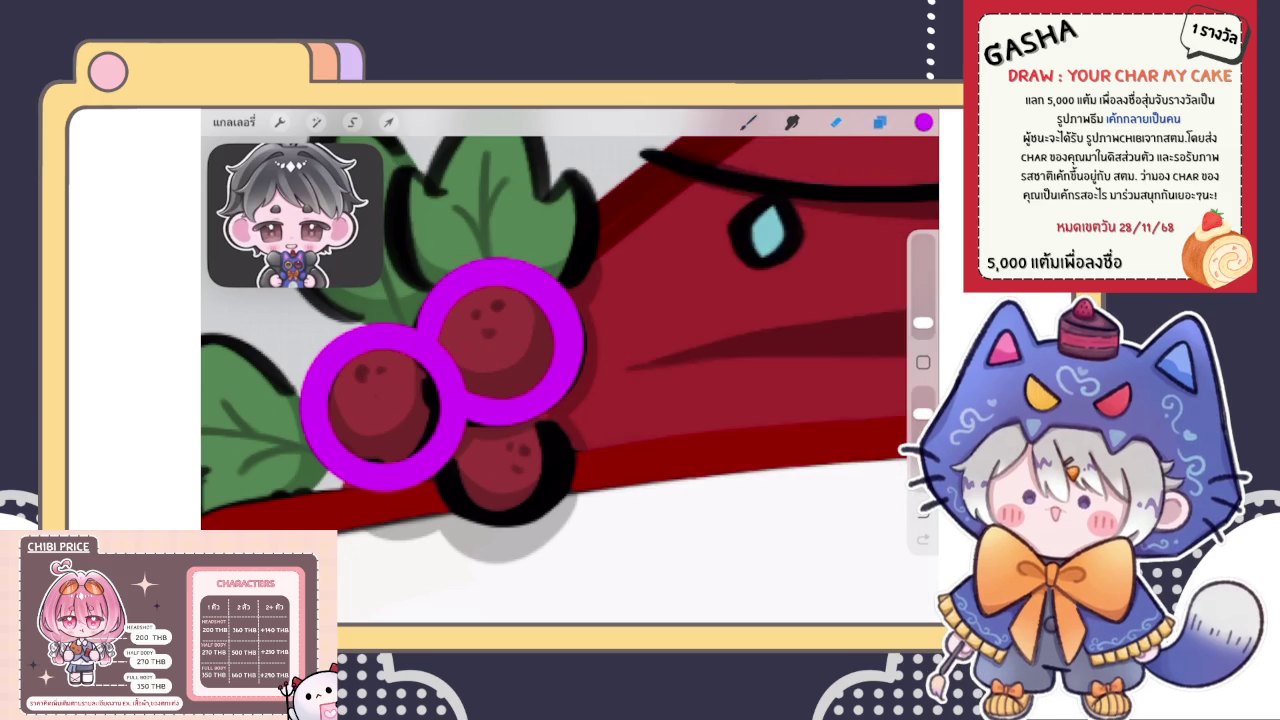
Touch up the purple ring's edge and try a first ring around the lower berry, undoing both
drag(560, 400, 565, 355)
drag(420, 400, 450, 440)
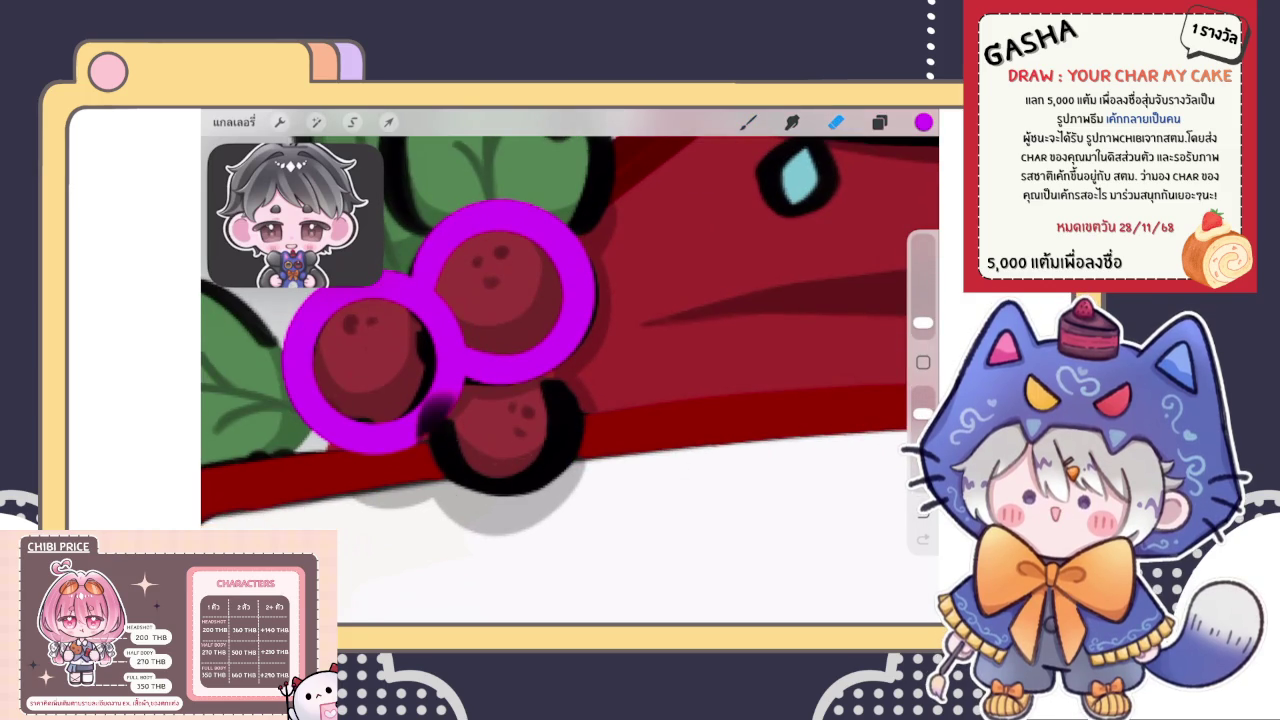
drag(560, 400, 590, 330)
key(ctrl+z)
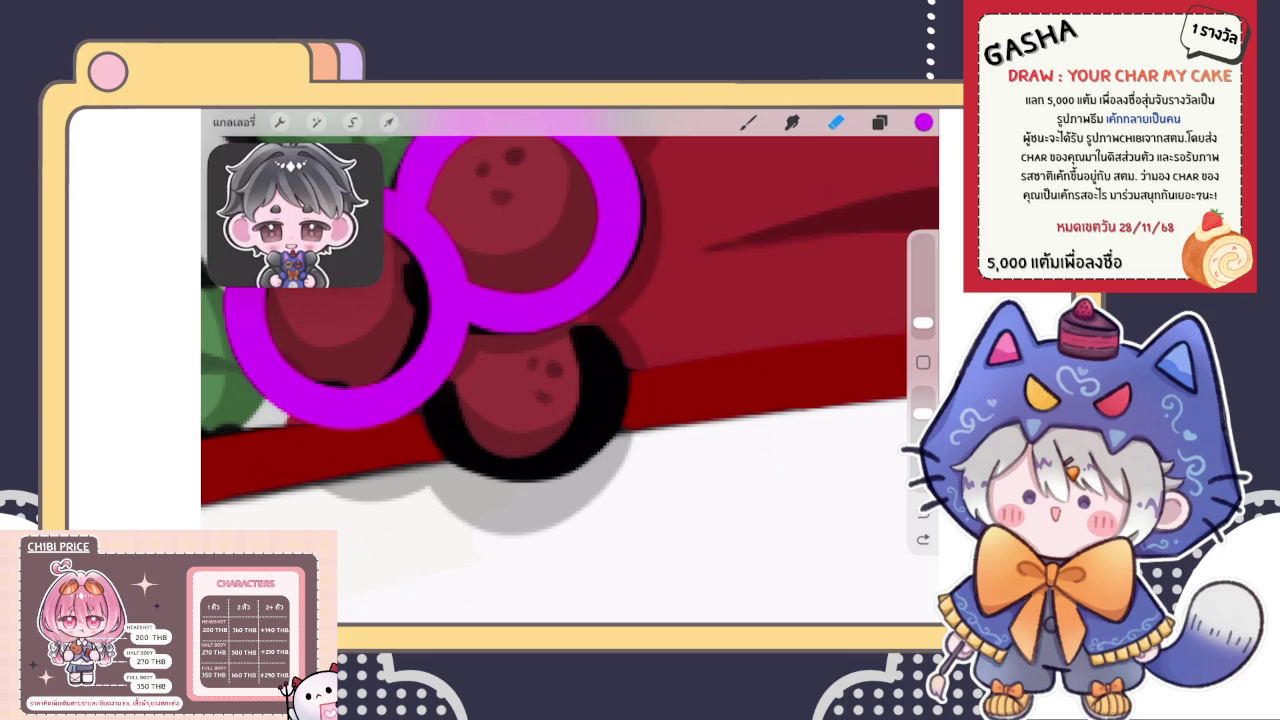
key(b)
mouse_move(430, 395)
mouse_down()
mouse_move(585, 450)
mouse_move(580, 320)
mouse_move(550, 300)
mouse_up()
key(ctrl+z)
Draw a purple loop around the lower berry and reshape its QuickShape nodes to fit
mouse_move(455, 335)
mouse_down()
mouse_move(600, 440)
mouse_move(563, 314)
mouse_up()
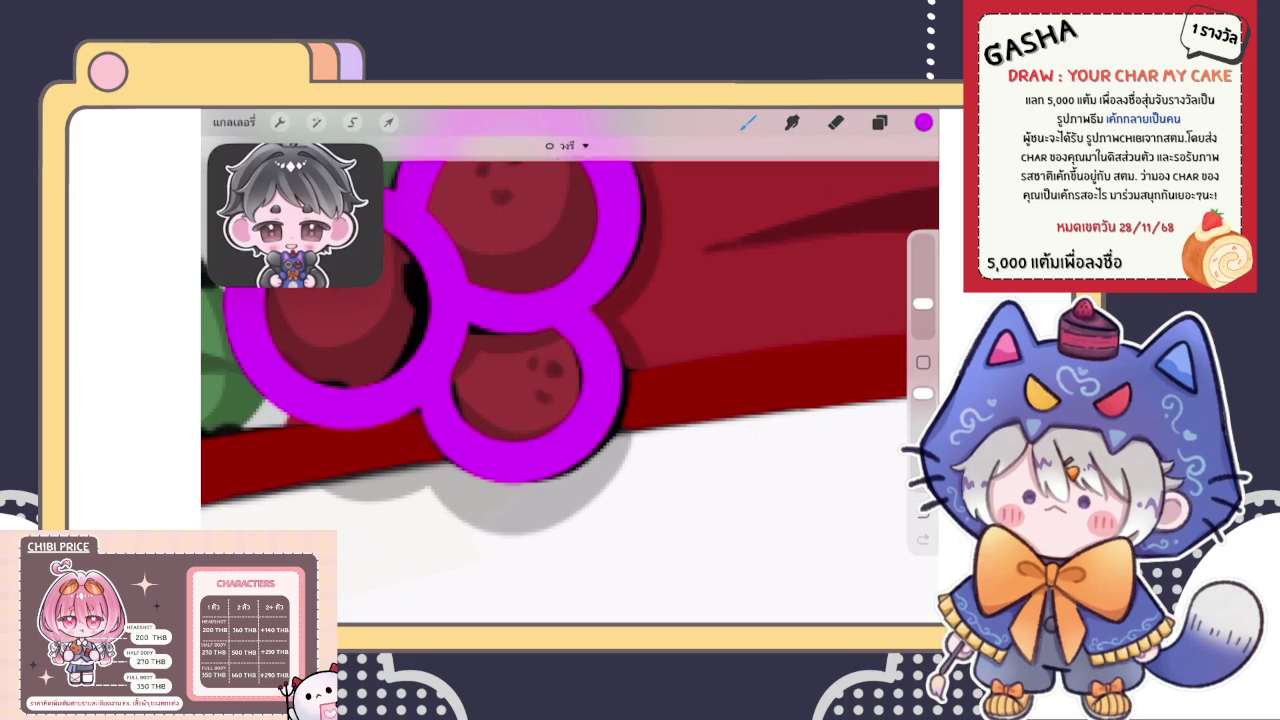
click(566, 145)
drag(597, 351, 600, 350)
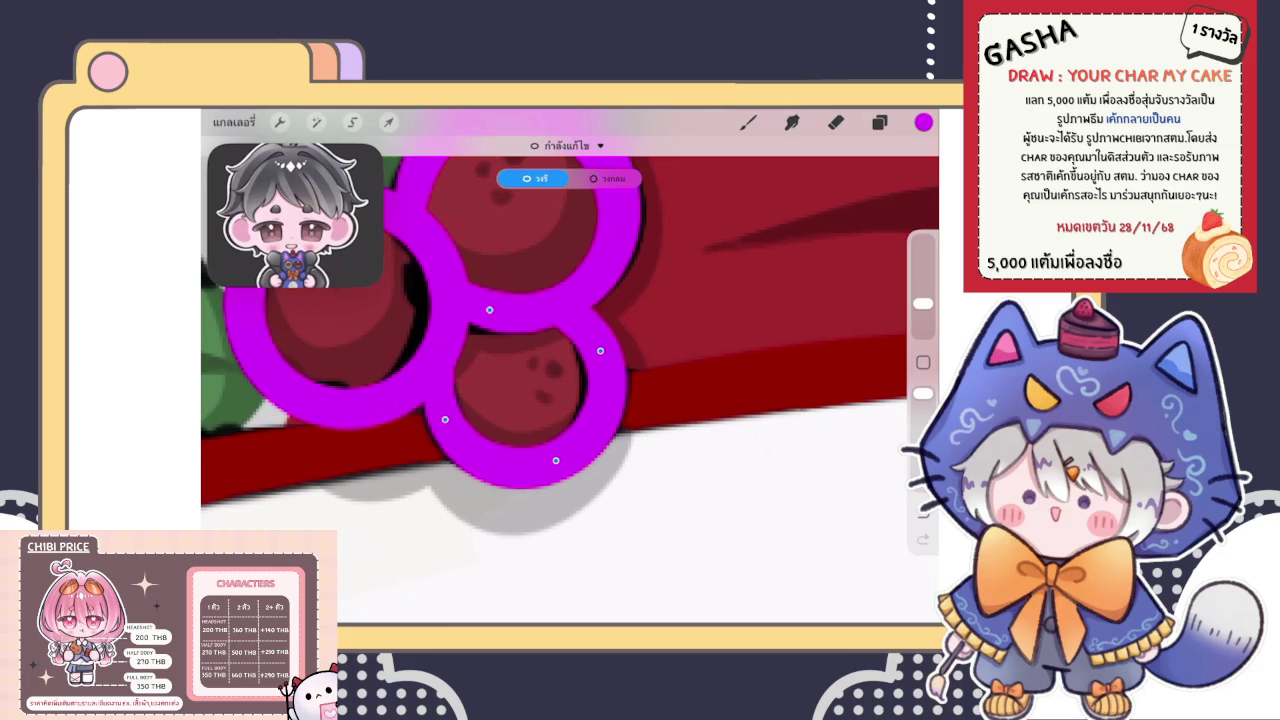
drag(546, 456, 548, 459)
drag(600, 351, 598, 356)
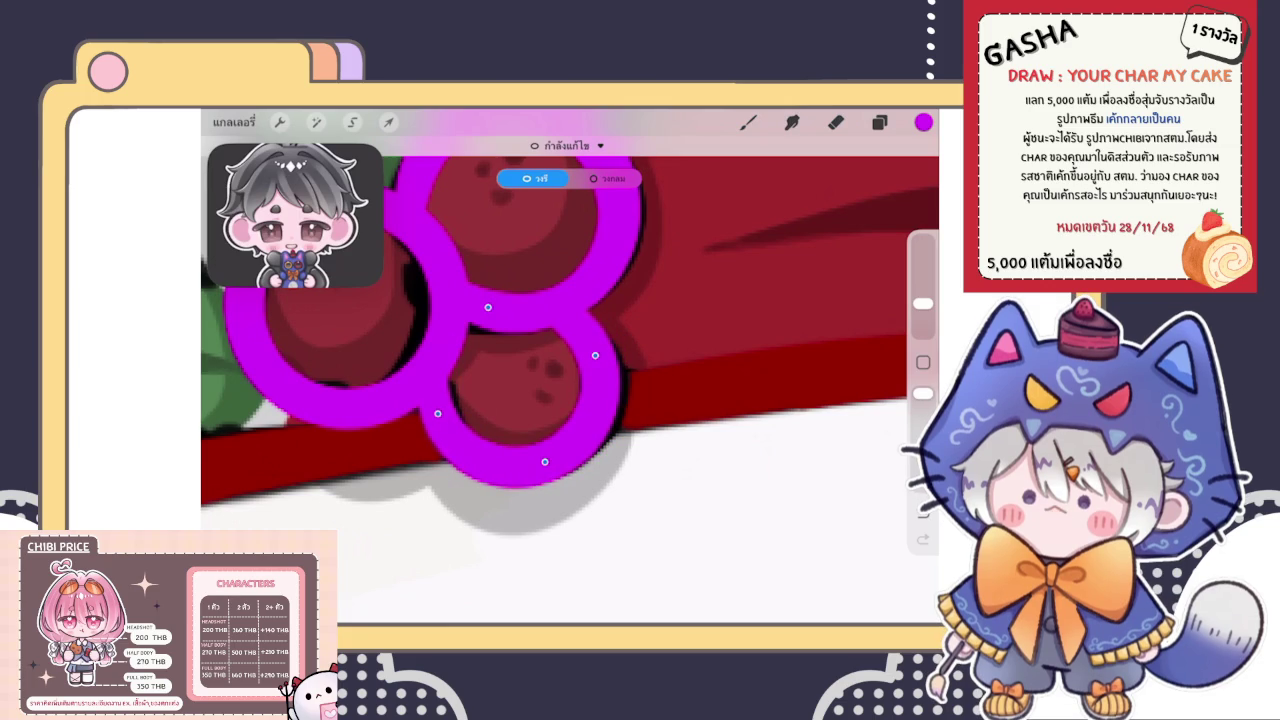
drag(548, 459, 547, 463)
drag(598, 356, 608, 357)
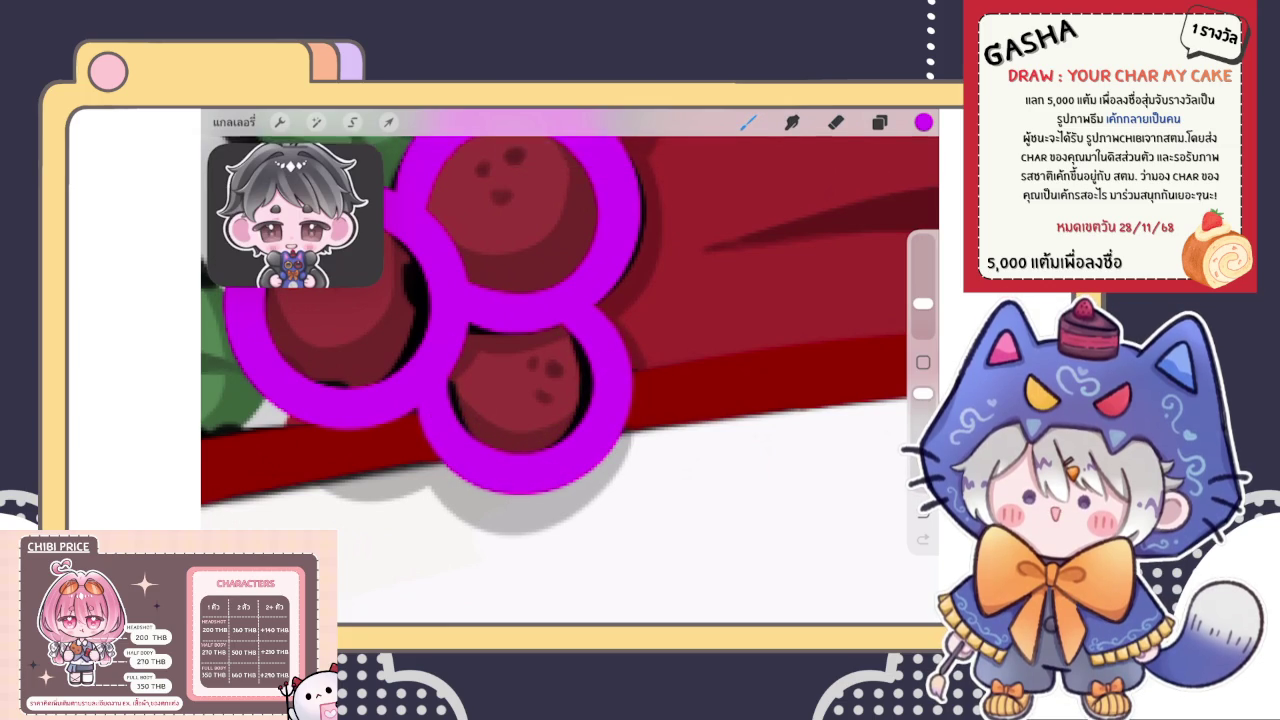
scroll(570, 370, down, 5)
scroll(470, 330, up, 3)
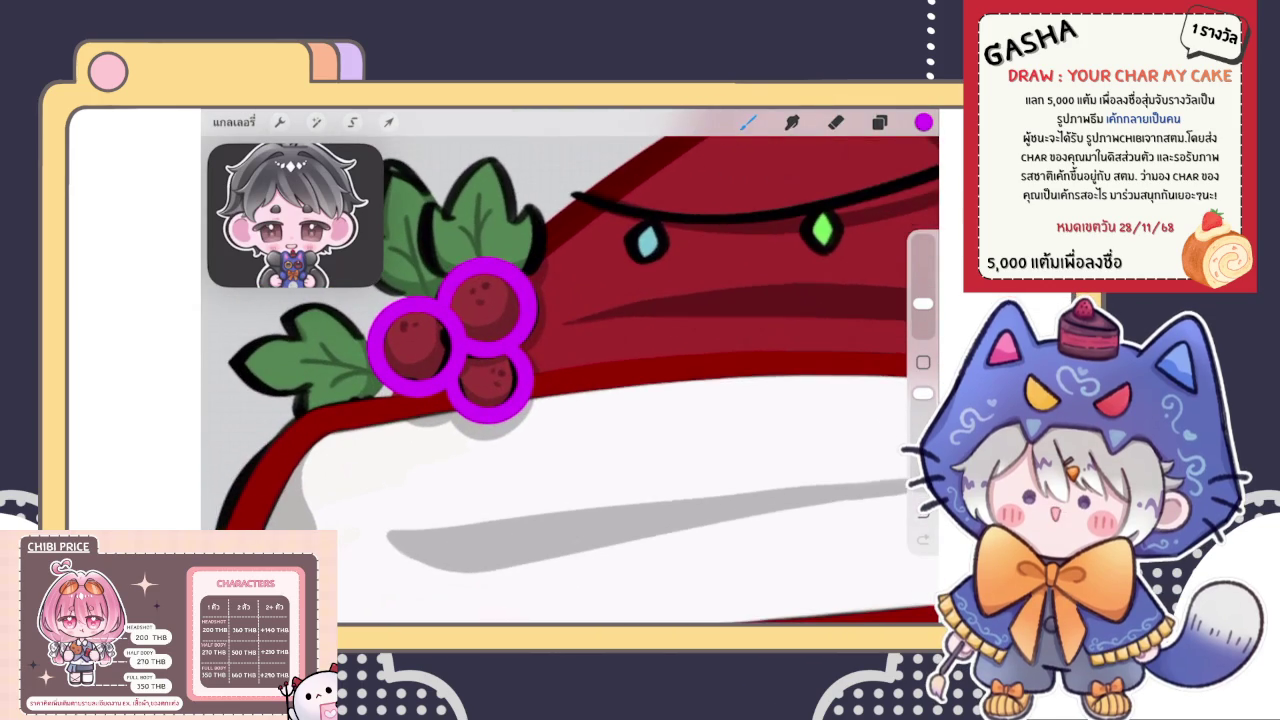
Add a new empty layer beneath the berry layer
click(879, 122)
click(749, 391)
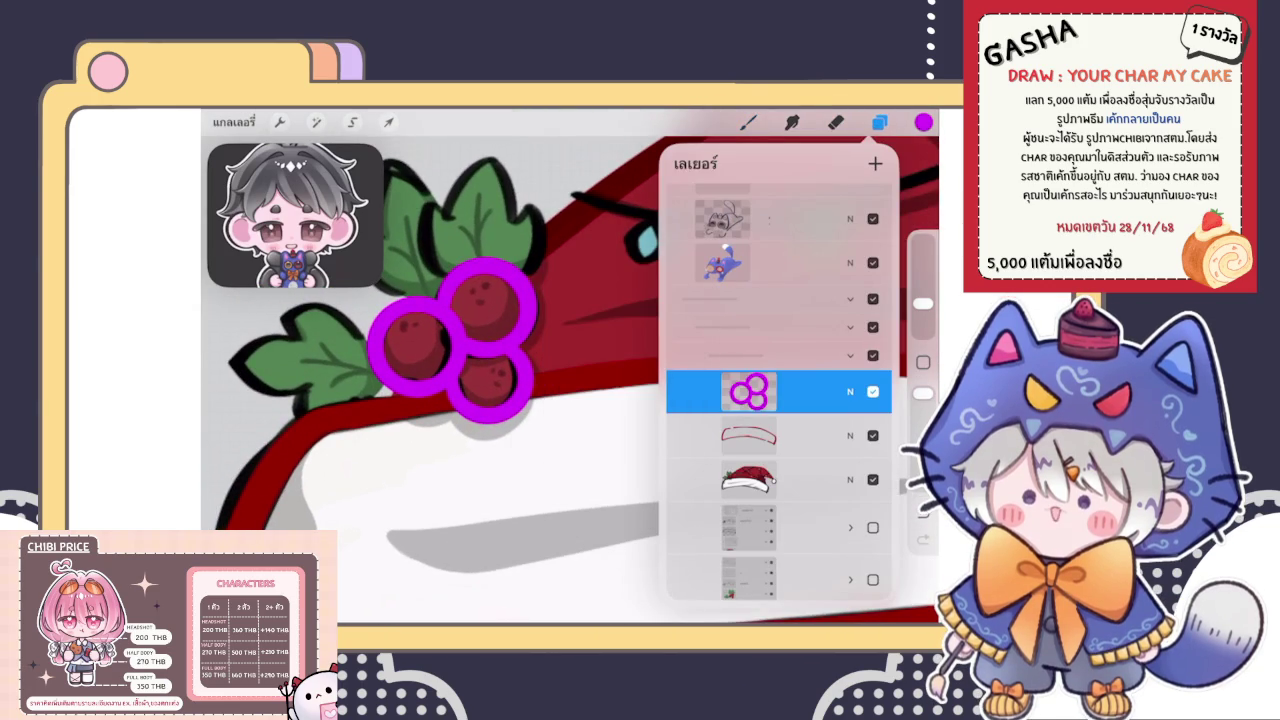
click(923, 122)
click(923, 122)
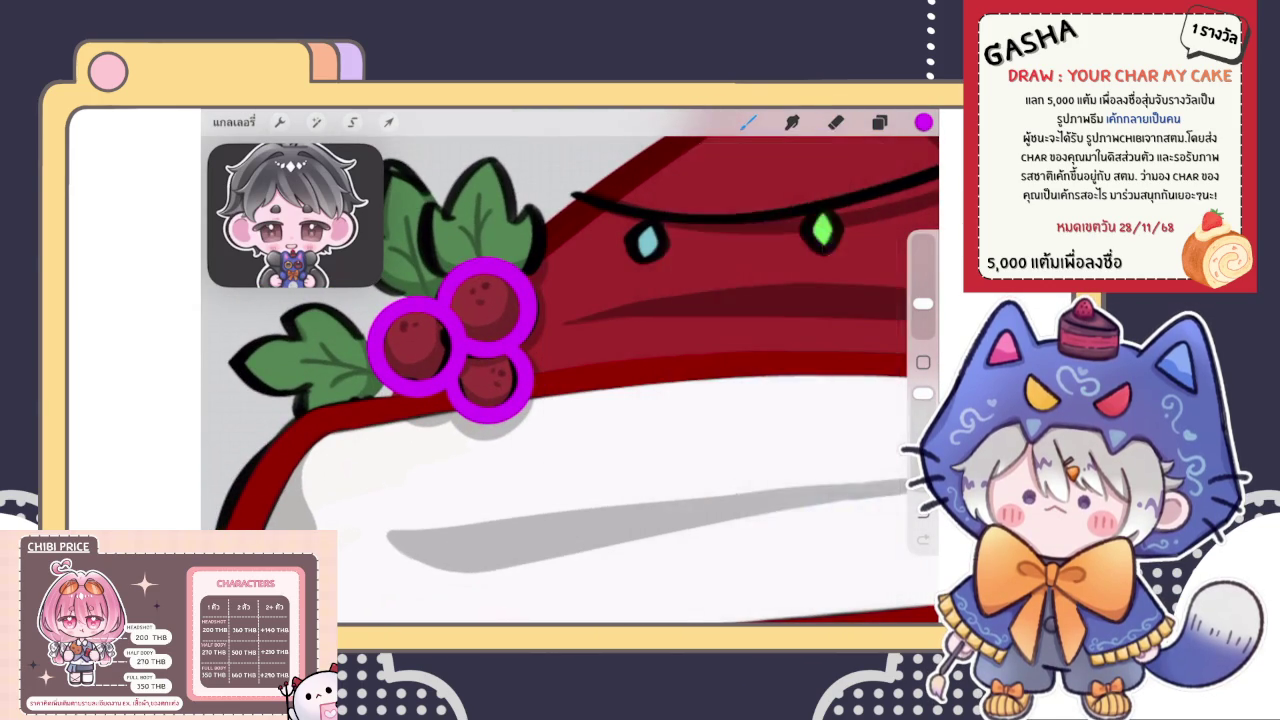
click(879, 122)
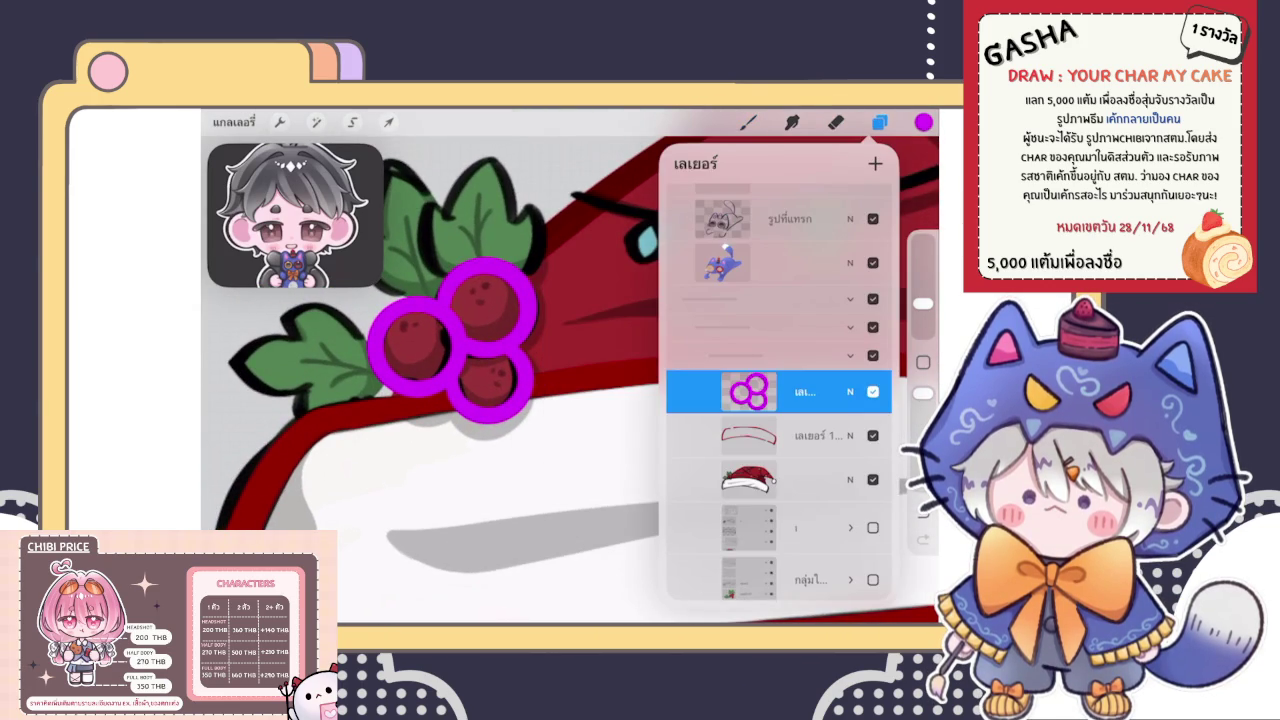
click(800, 435)
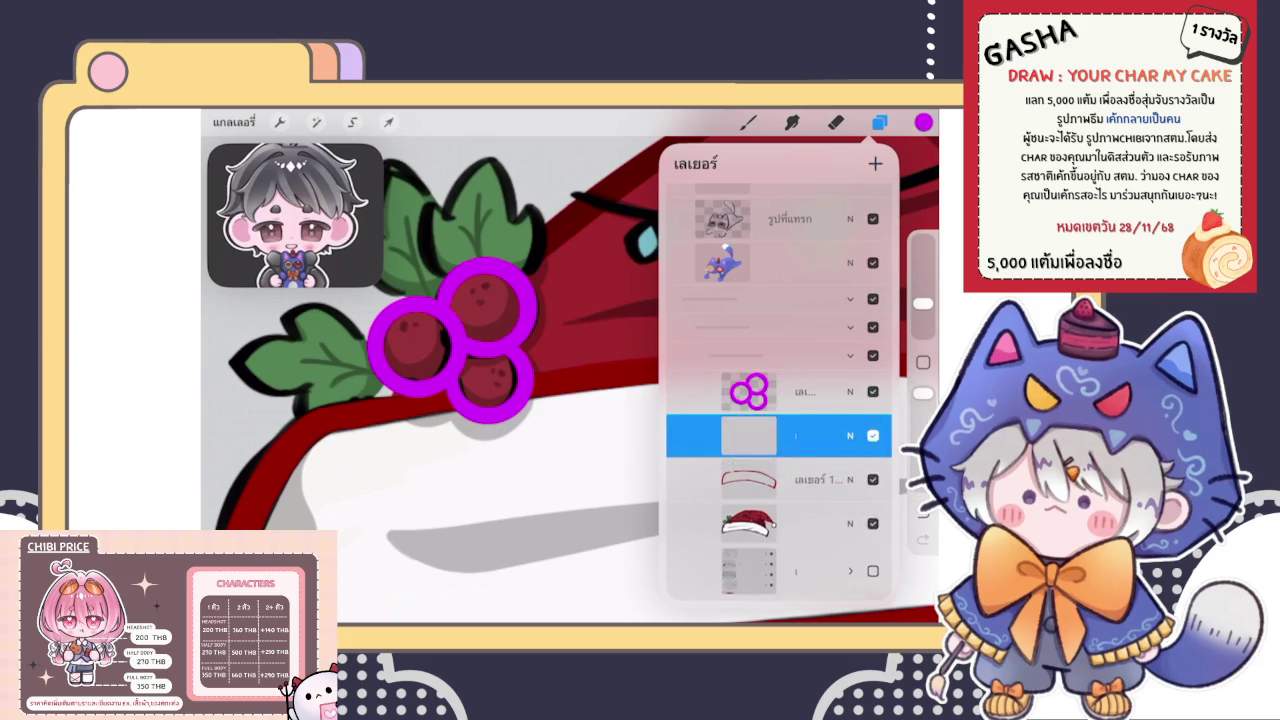
Choose a different brush from the Brush Library and set the colour to purple
click(748, 122)
click(800, 430)
click(923, 122)
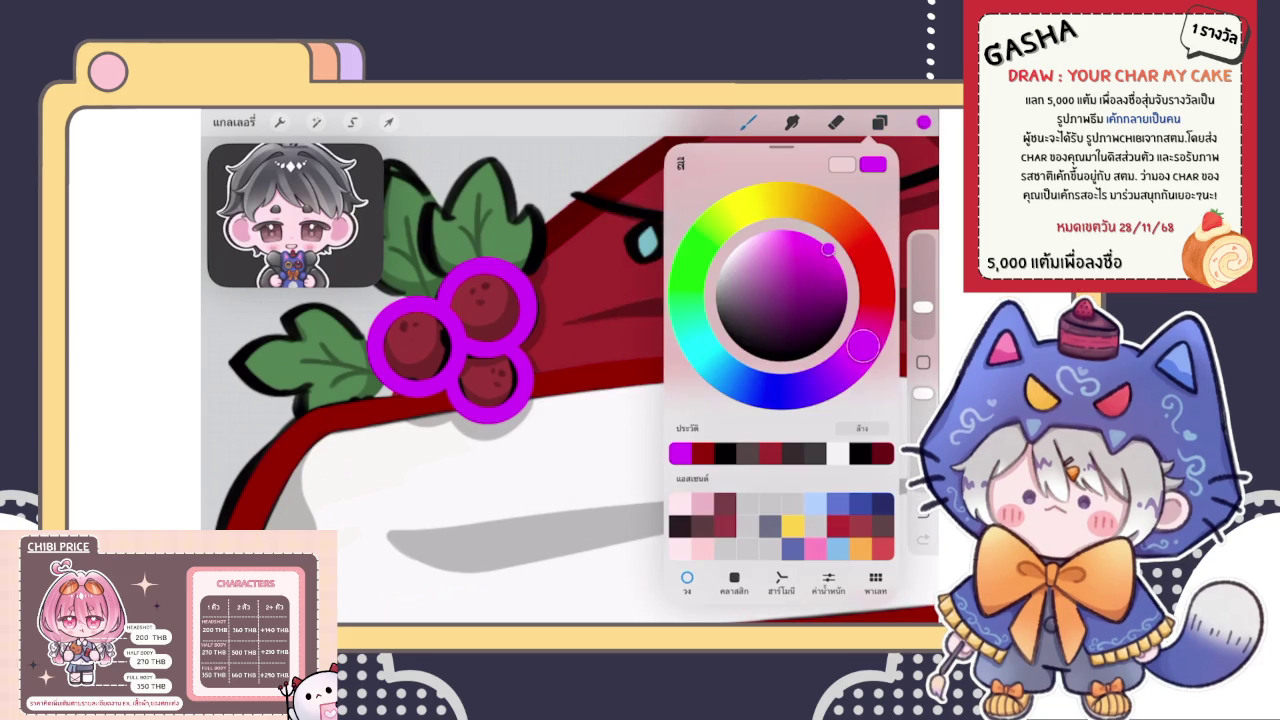
click(763, 202)
drag(711, 386, 837, 373)
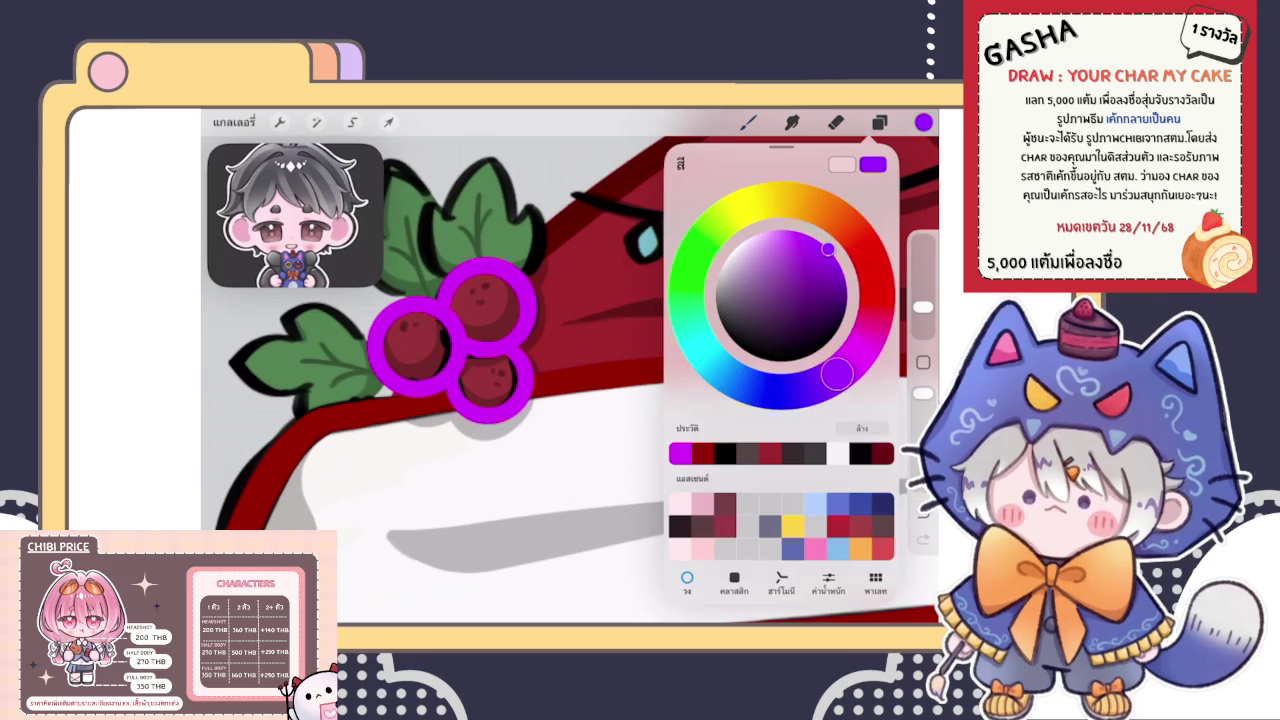
click(814, 238)
Outline the upper holly leaf's left, top and right edges in purple, redoing strokes
scroll(450, 340, up, 3)
scroll(450, 340, up, 3)
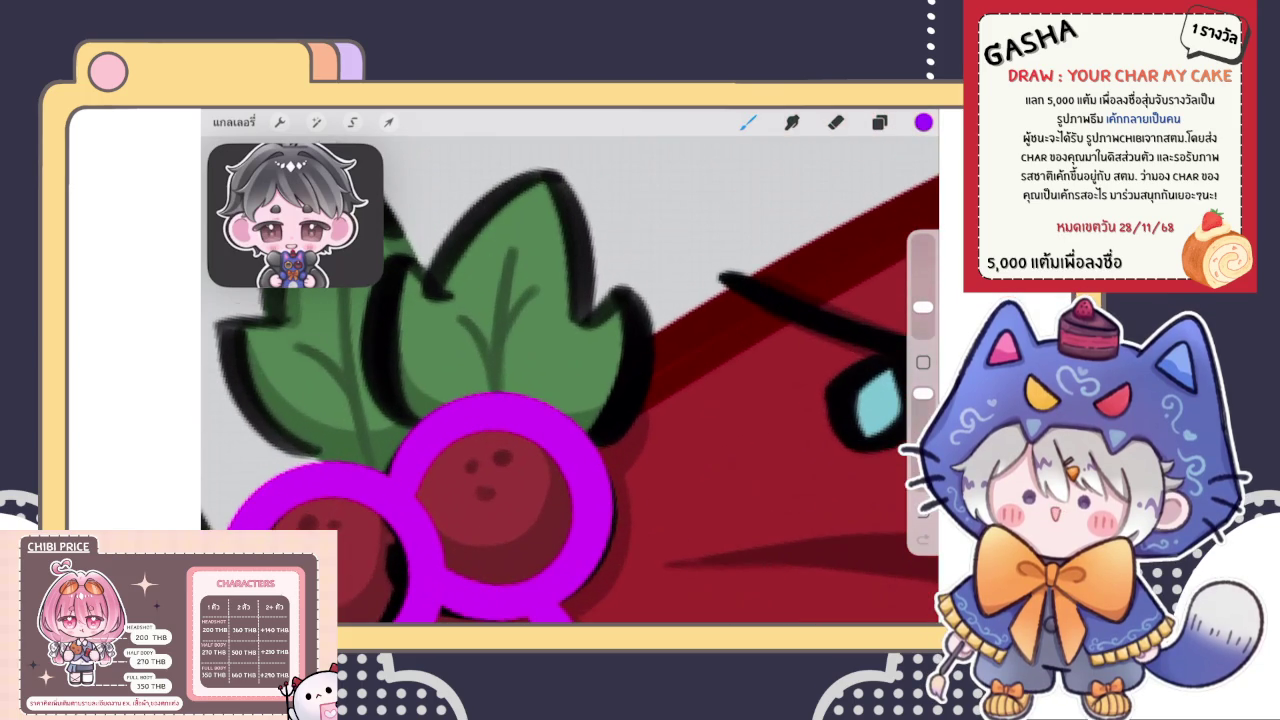
drag(410, 420, 418, 258)
scroll(575, 395, up, 1)
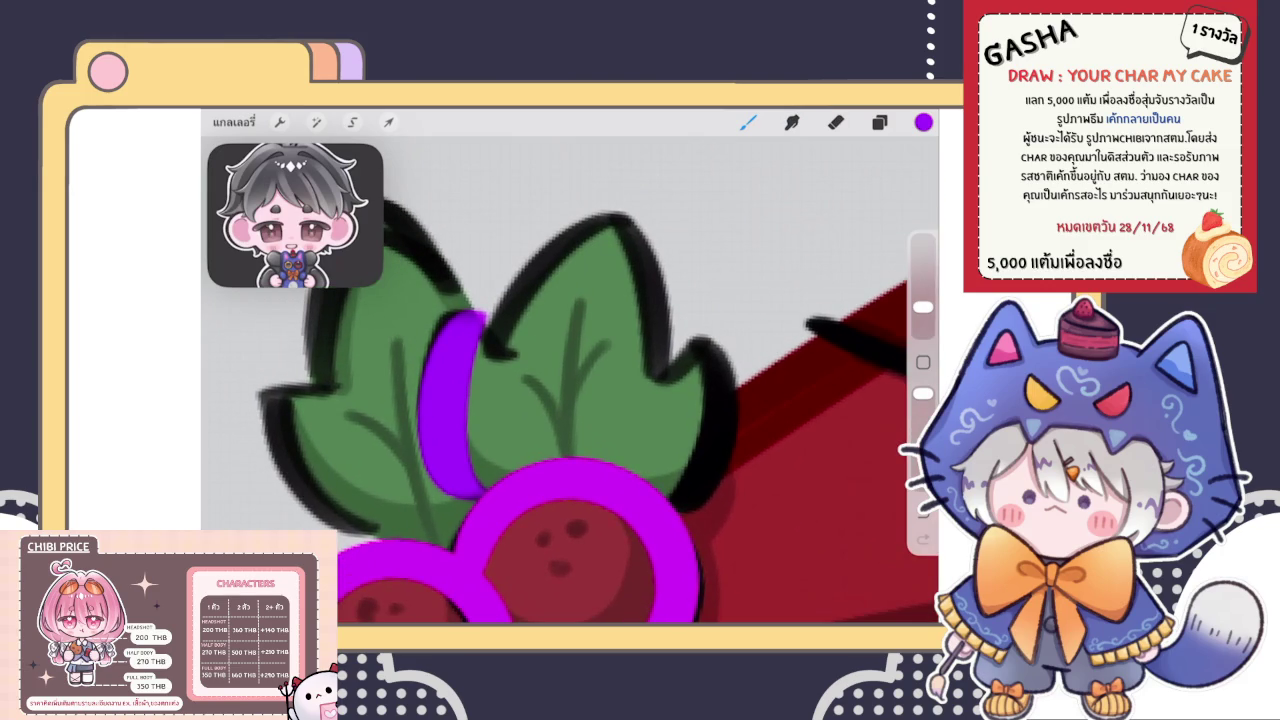
key(ctrl+z)
drag(465, 485, 495, 328)
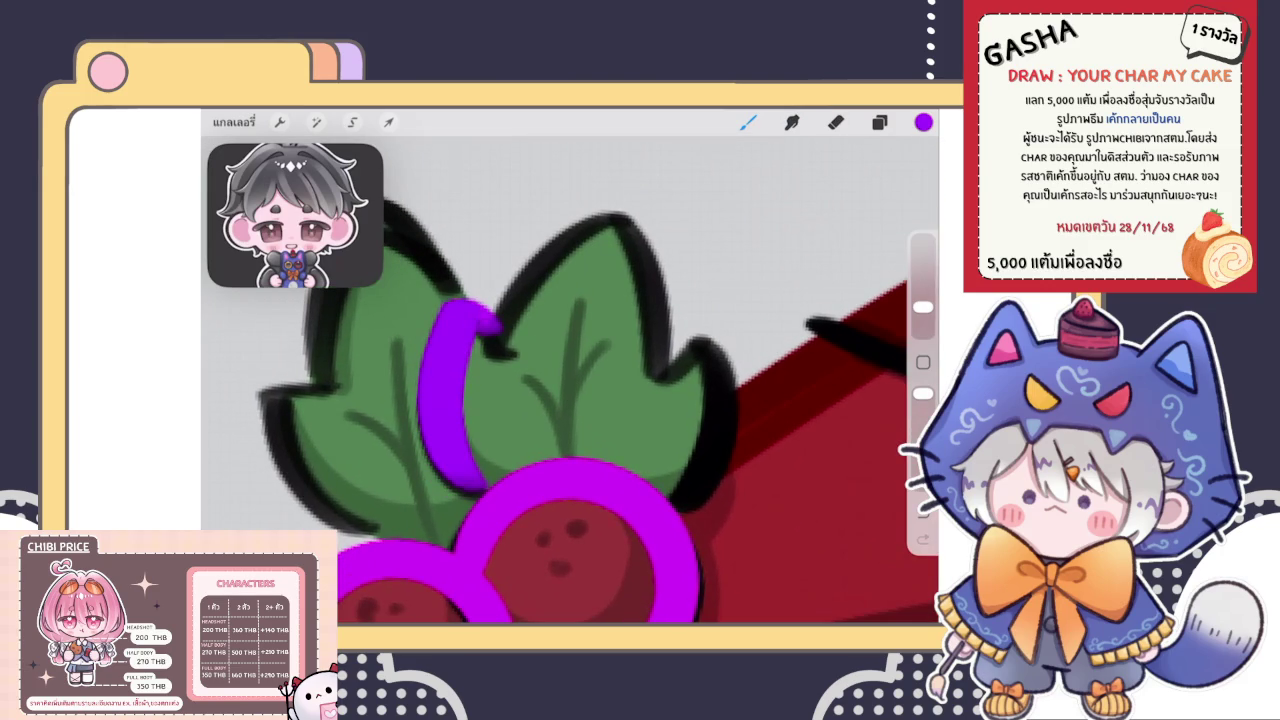
key(ctrl+z)
mouse_move(478, 494)
mouse_down()
mouse_move(466, 318)
mouse_move(622, 218)
mouse_up()
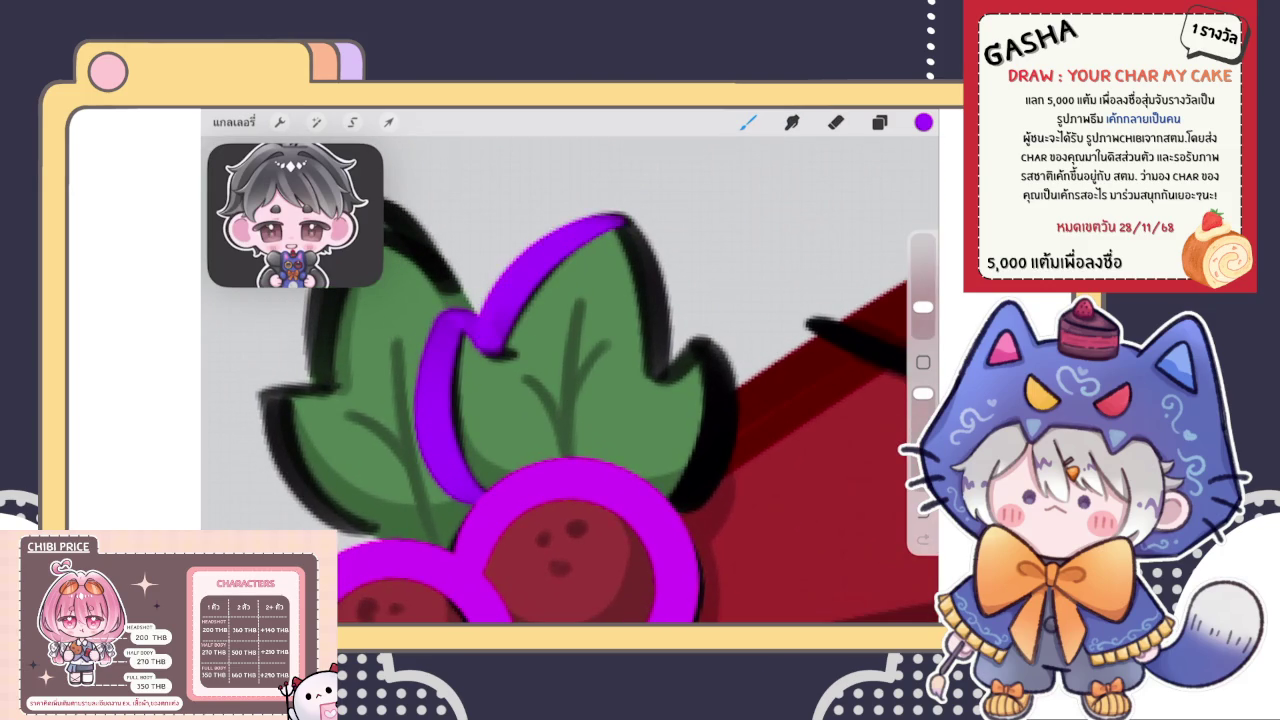
scroll(570, 380, down, 2)
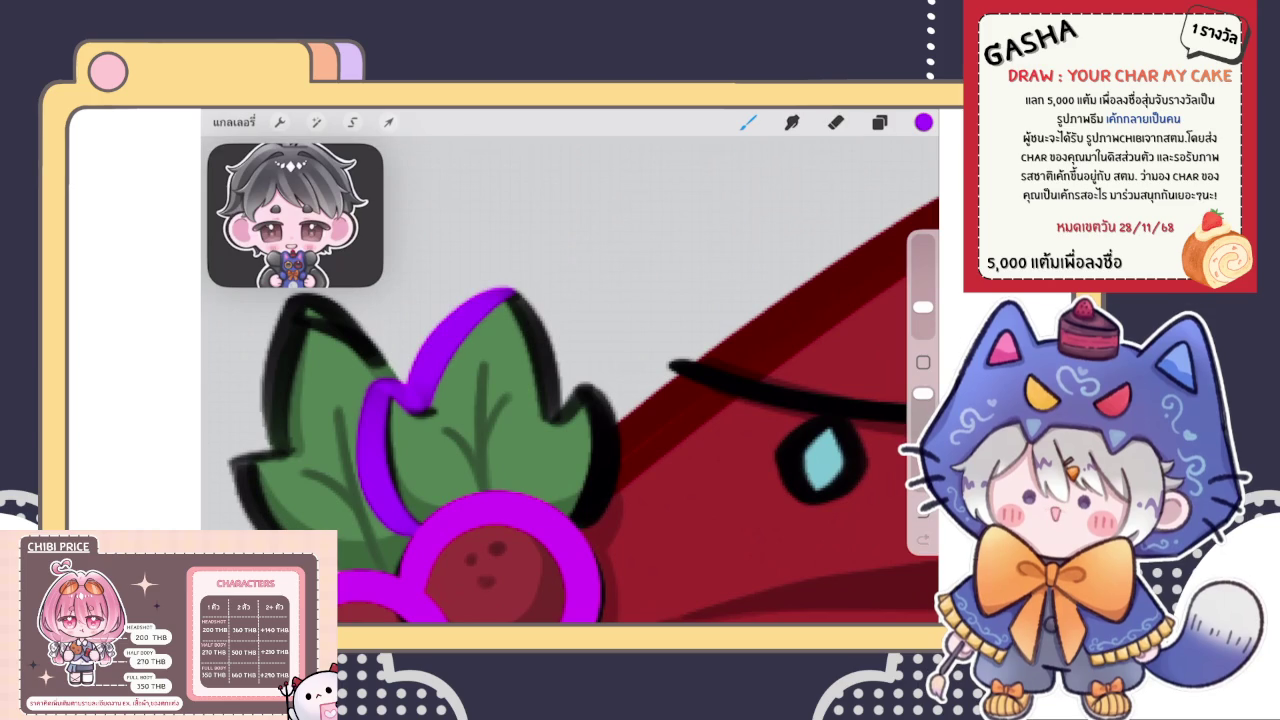
drag(505, 292, 555, 410)
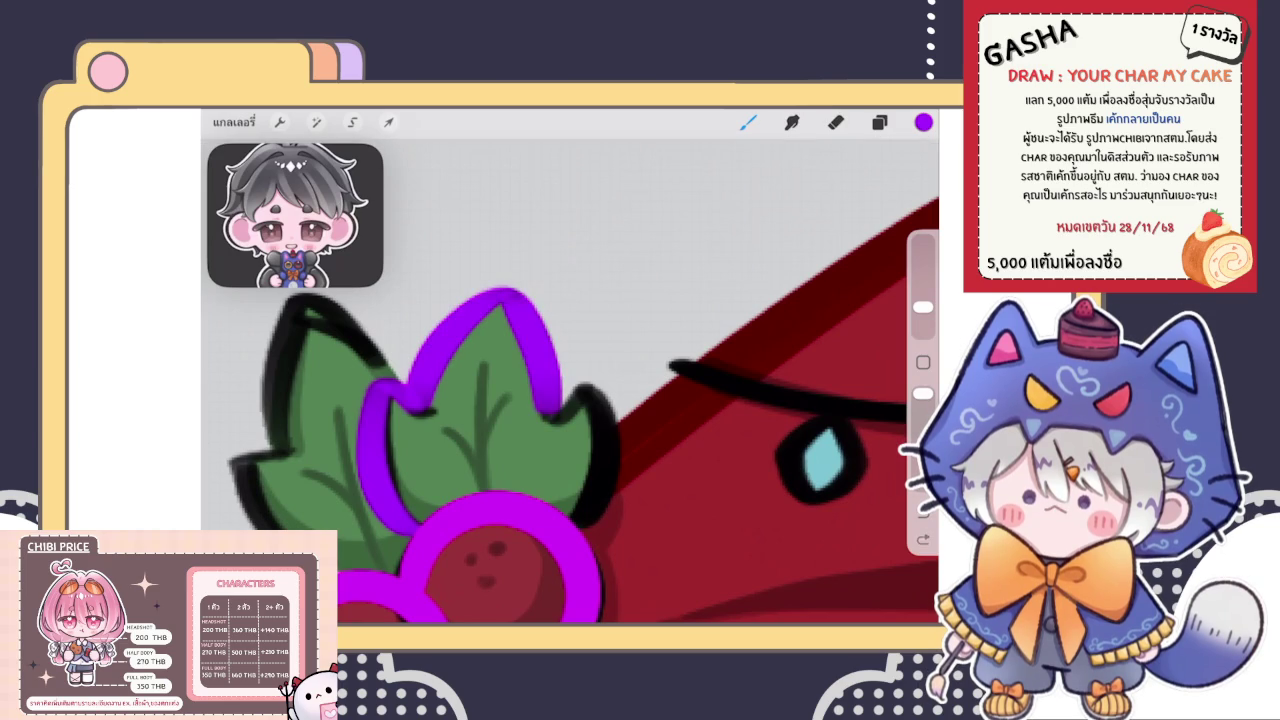
scroll(570, 394, down, 2)
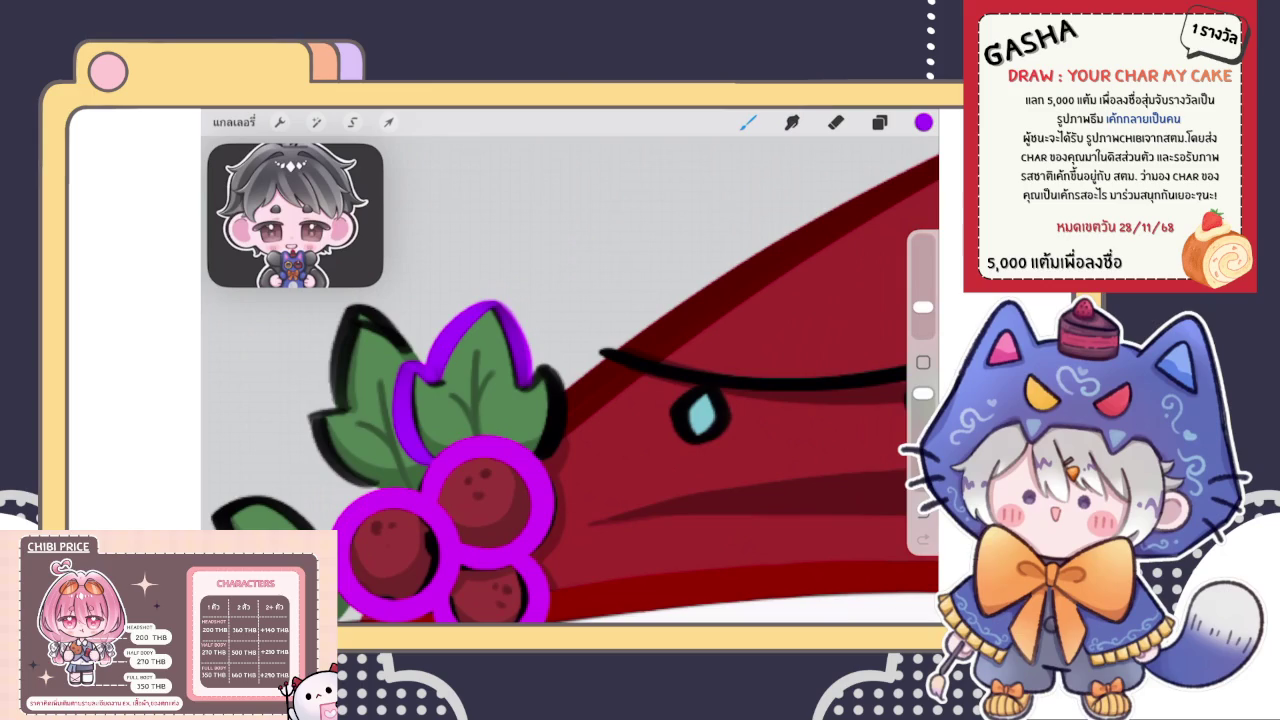
key(e)
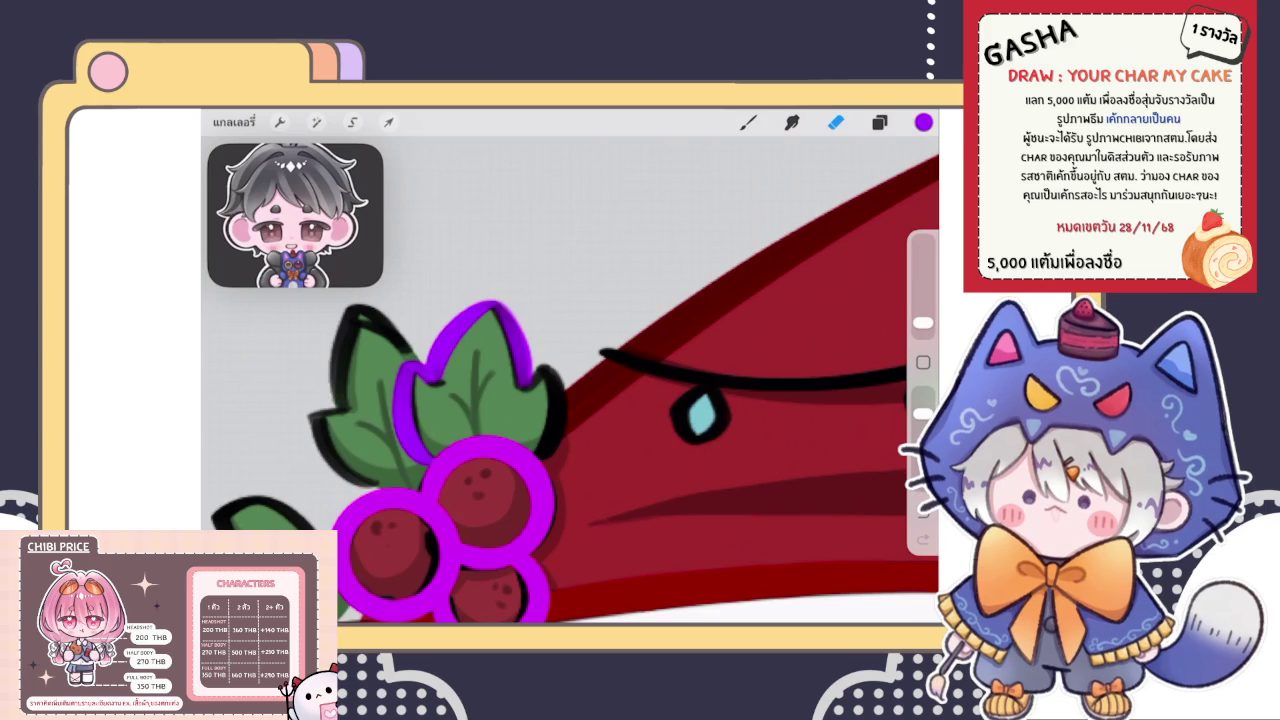
Draw a purple outline along the leaf's right edge, keeping it after undo/redo tries
scroll(490, 280, up, 1)
scroll(490, 280, up, 4)
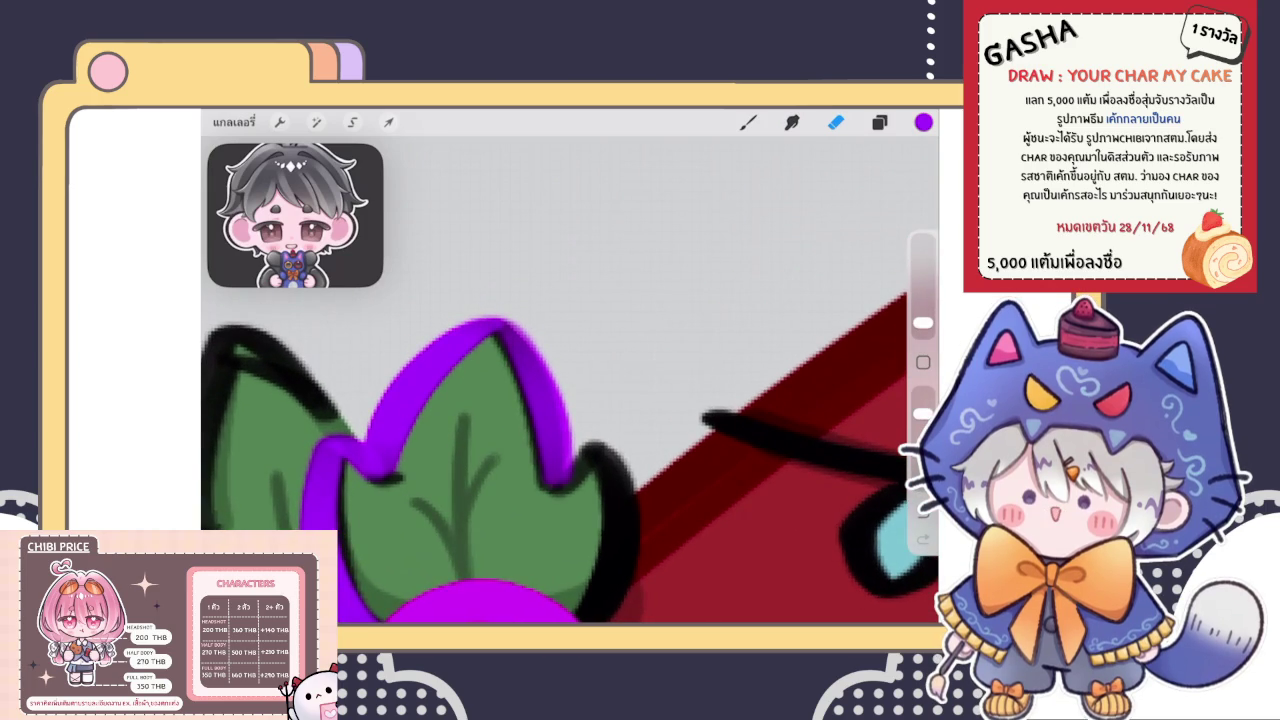
key(b)
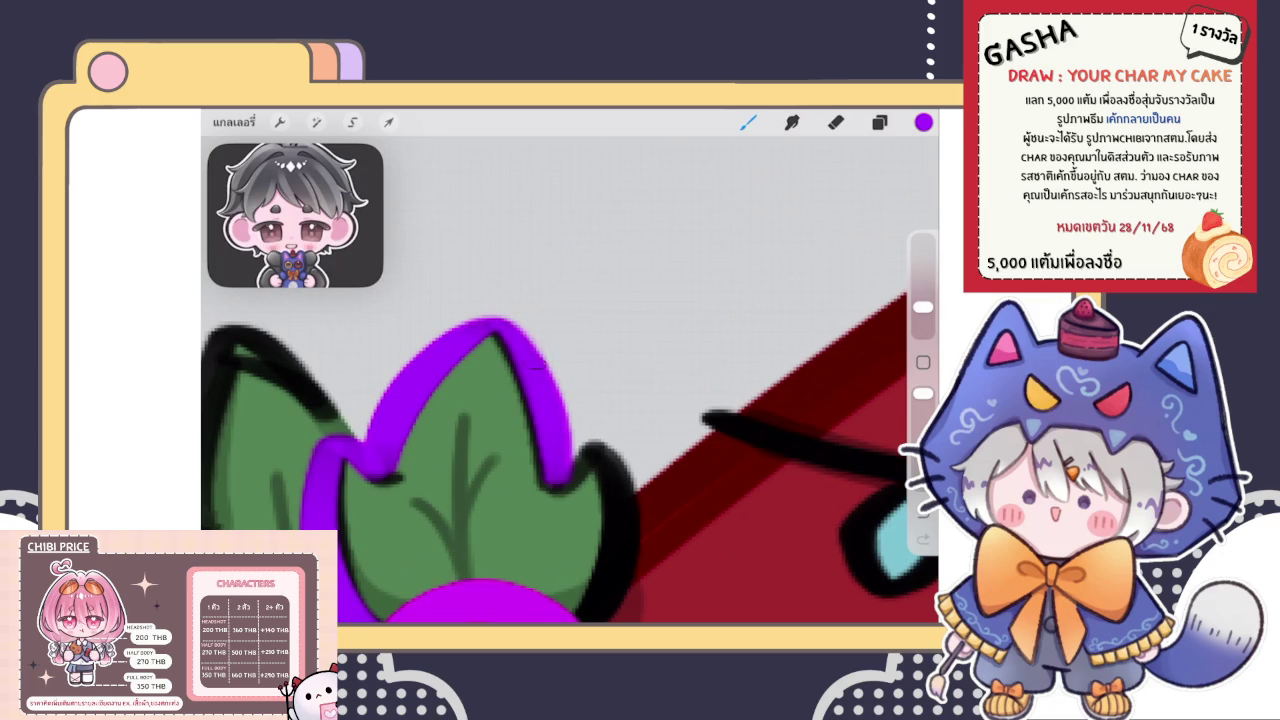
key(ctrl+z)
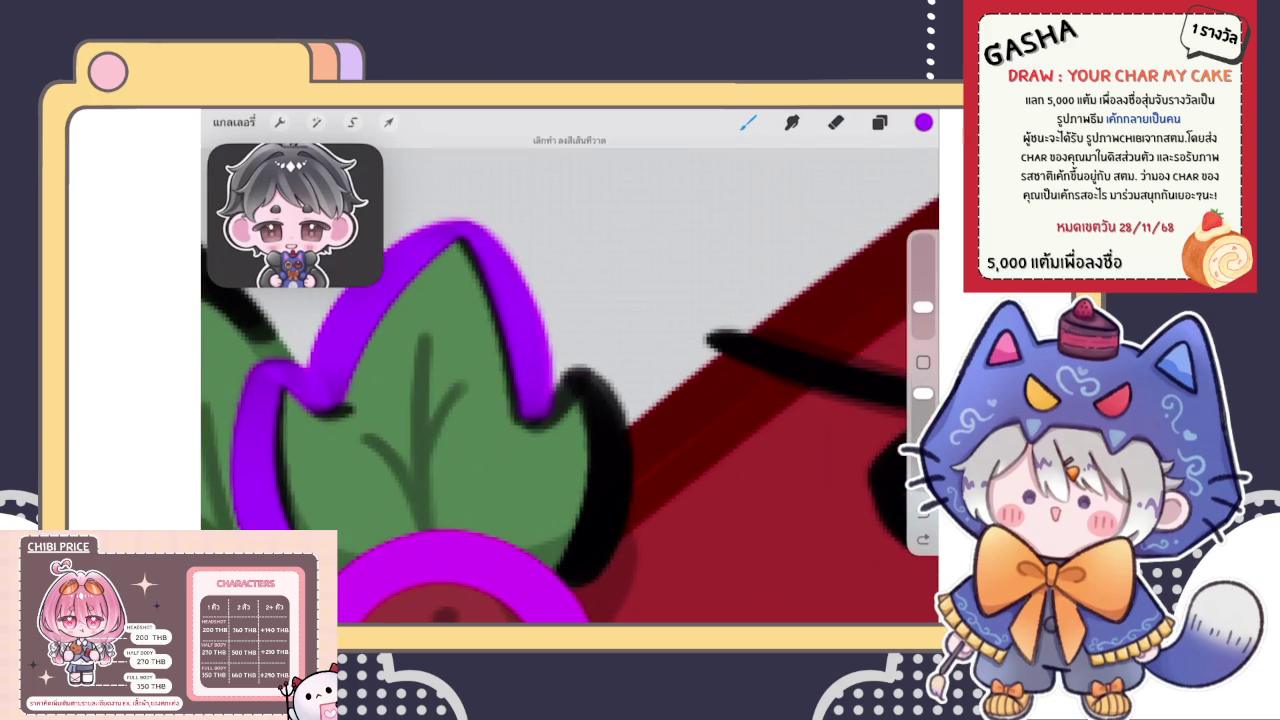
drag(592, 378, 585, 560)
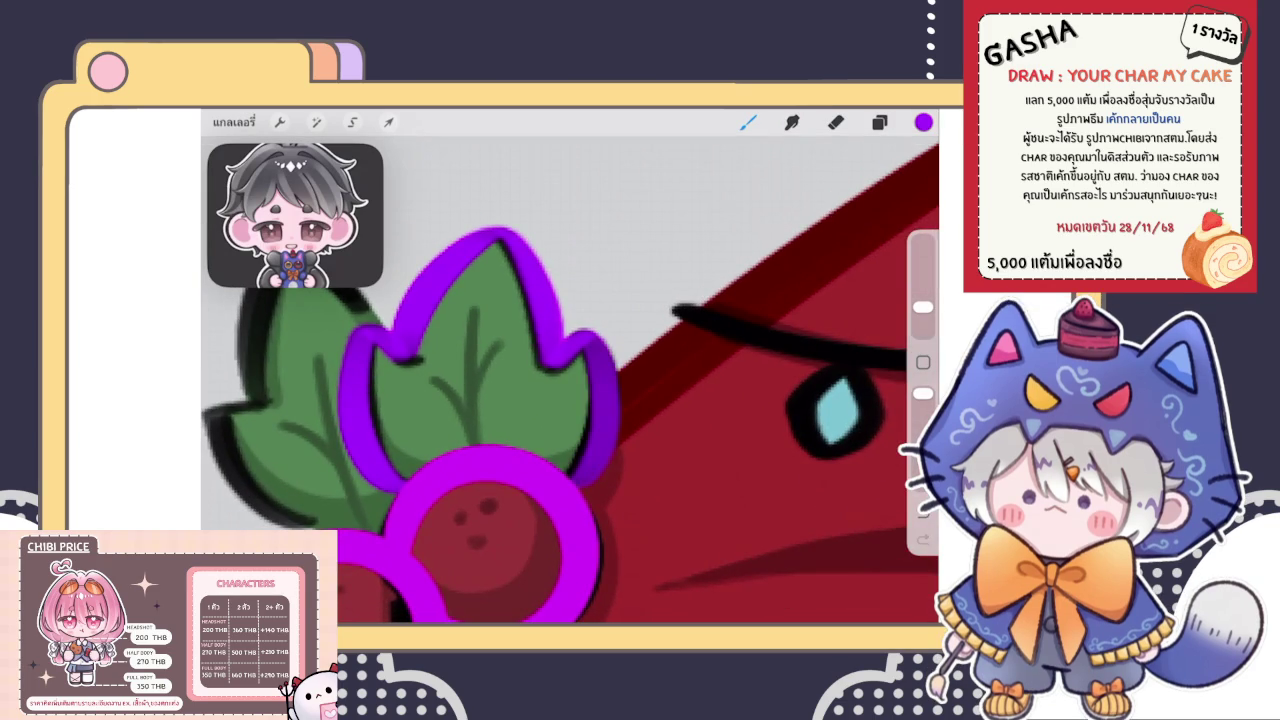
scroll(570, 380, up, 2)
key(ctrl+z)
key(ctrl+shift+z)
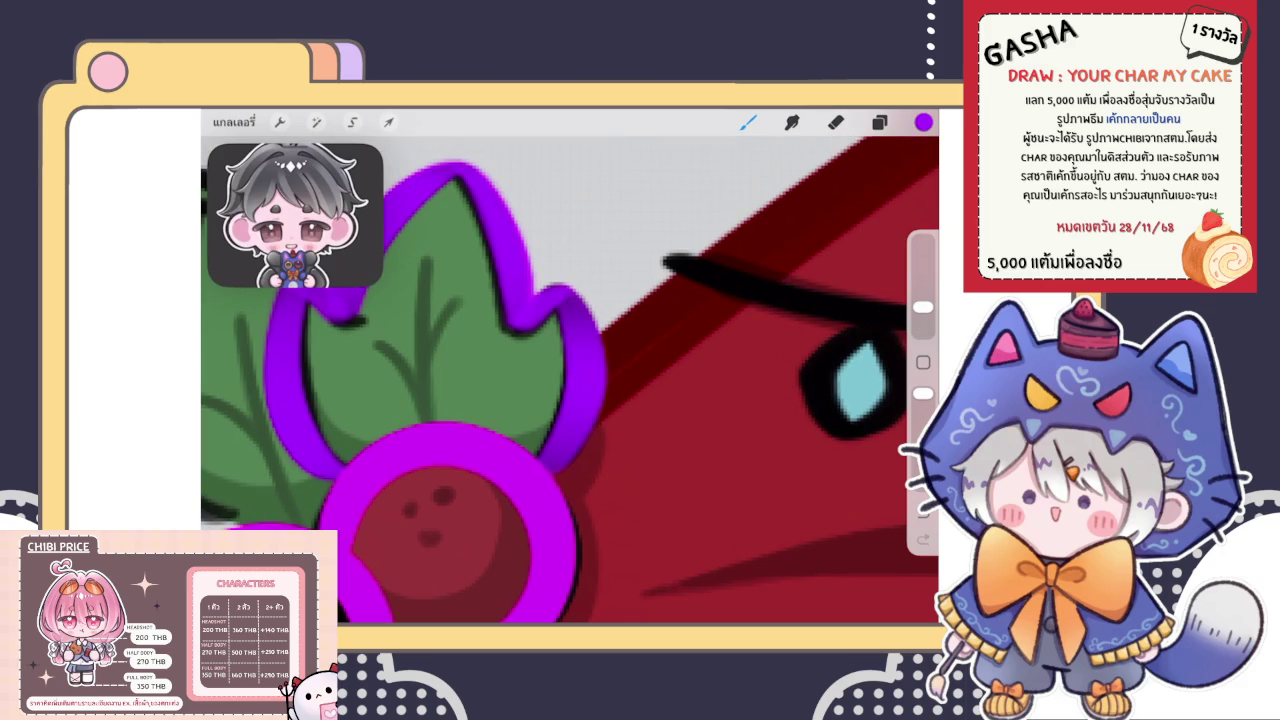
key(ctrl+z)
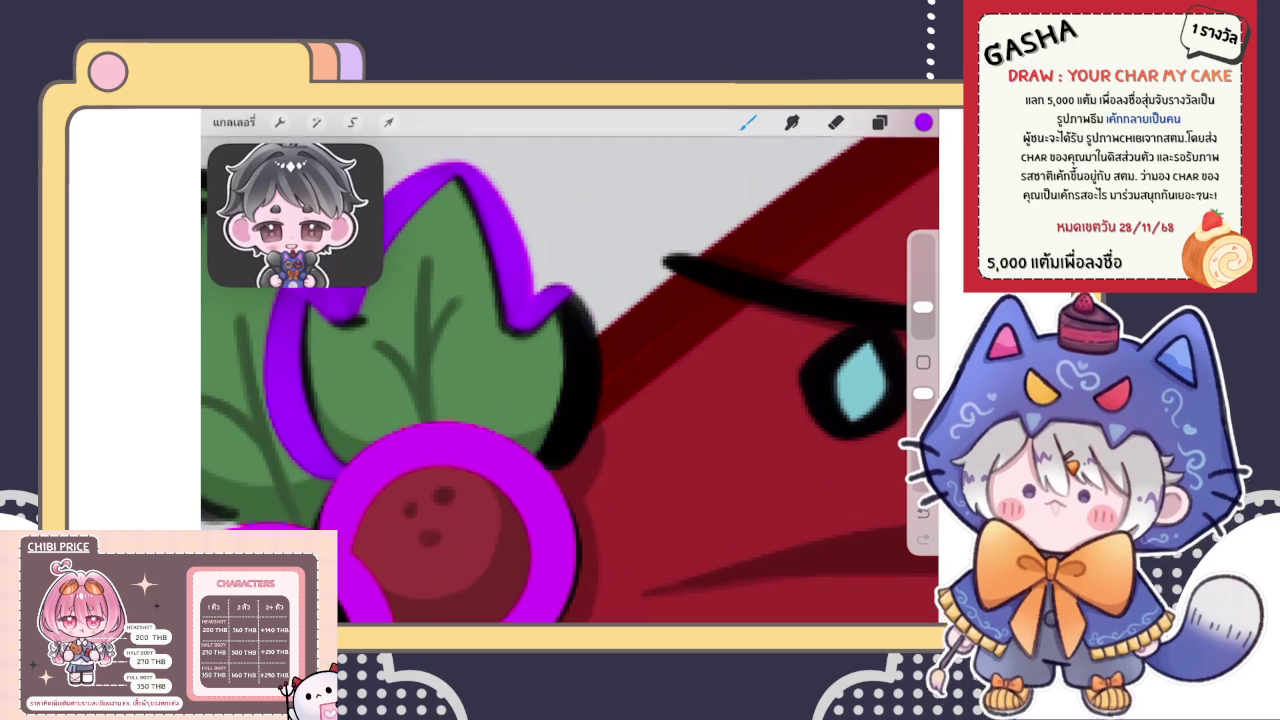
key(ctrl+shift+z)
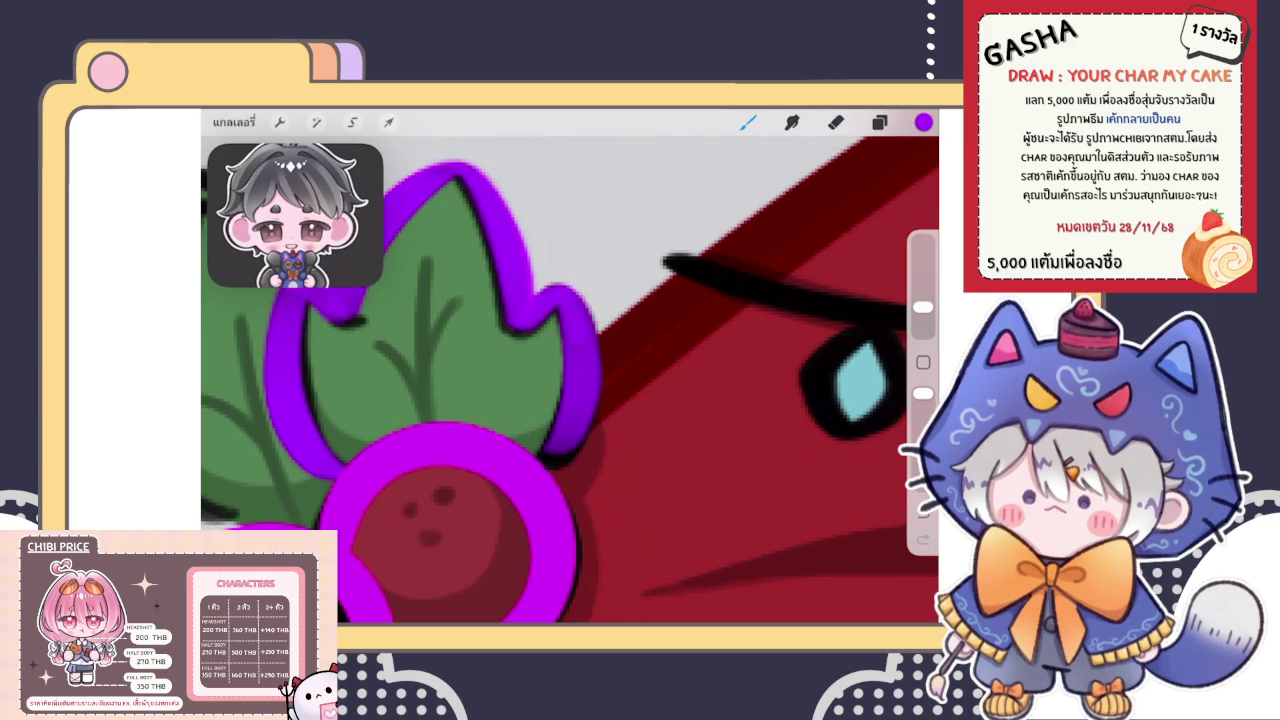
Touch up the purple joint where the leaf meets the berry, then pan the canvas
drag(566, 442, 538, 462)
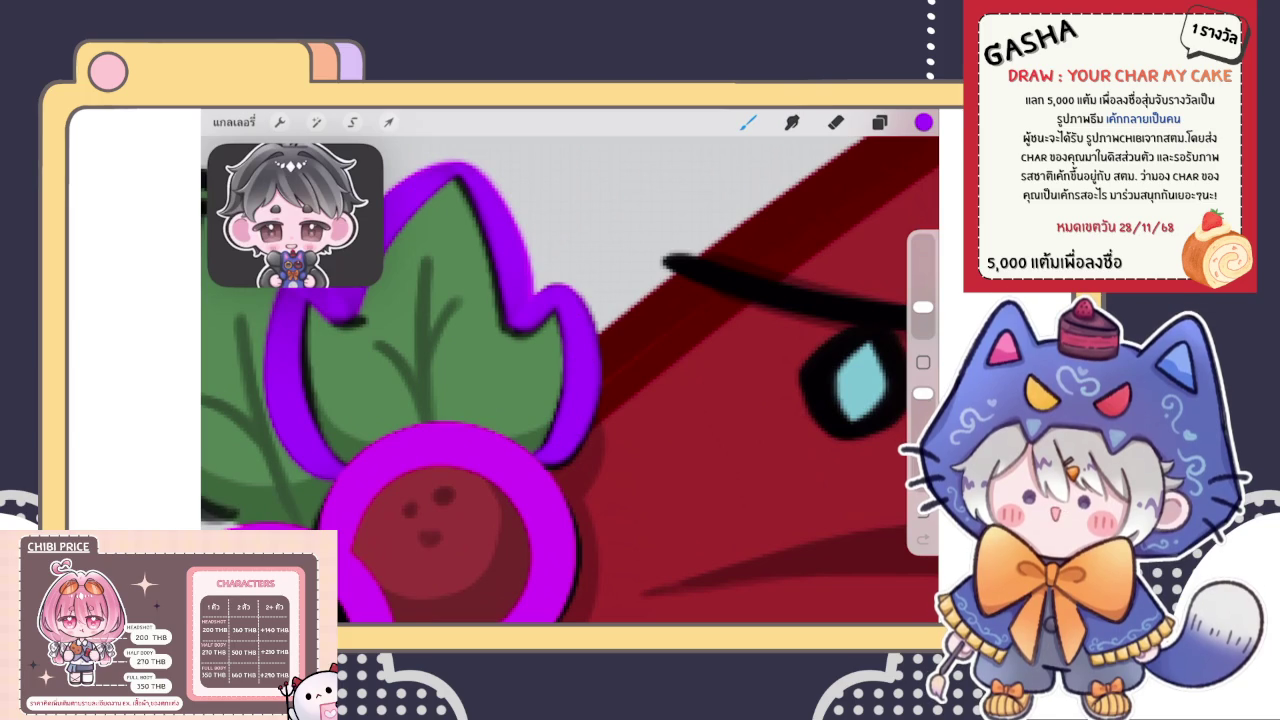
drag(560, 380, 670, 420)
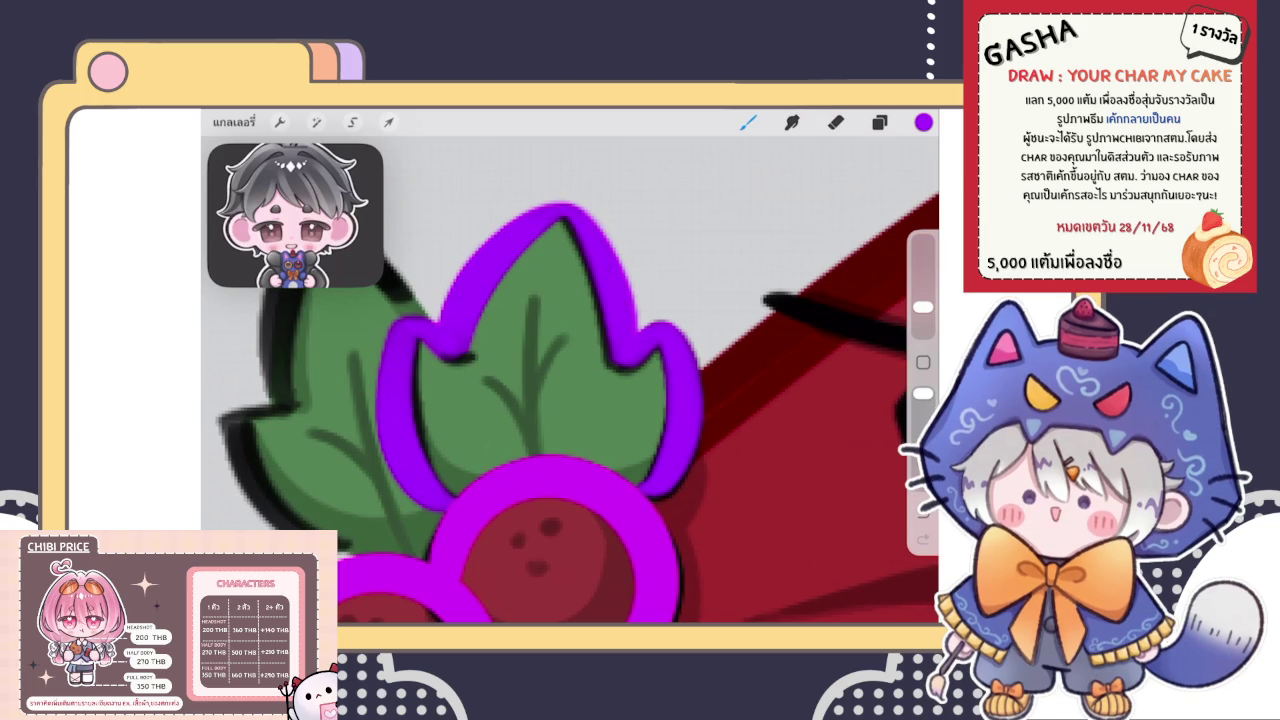
scroll(570, 370, down, 3)
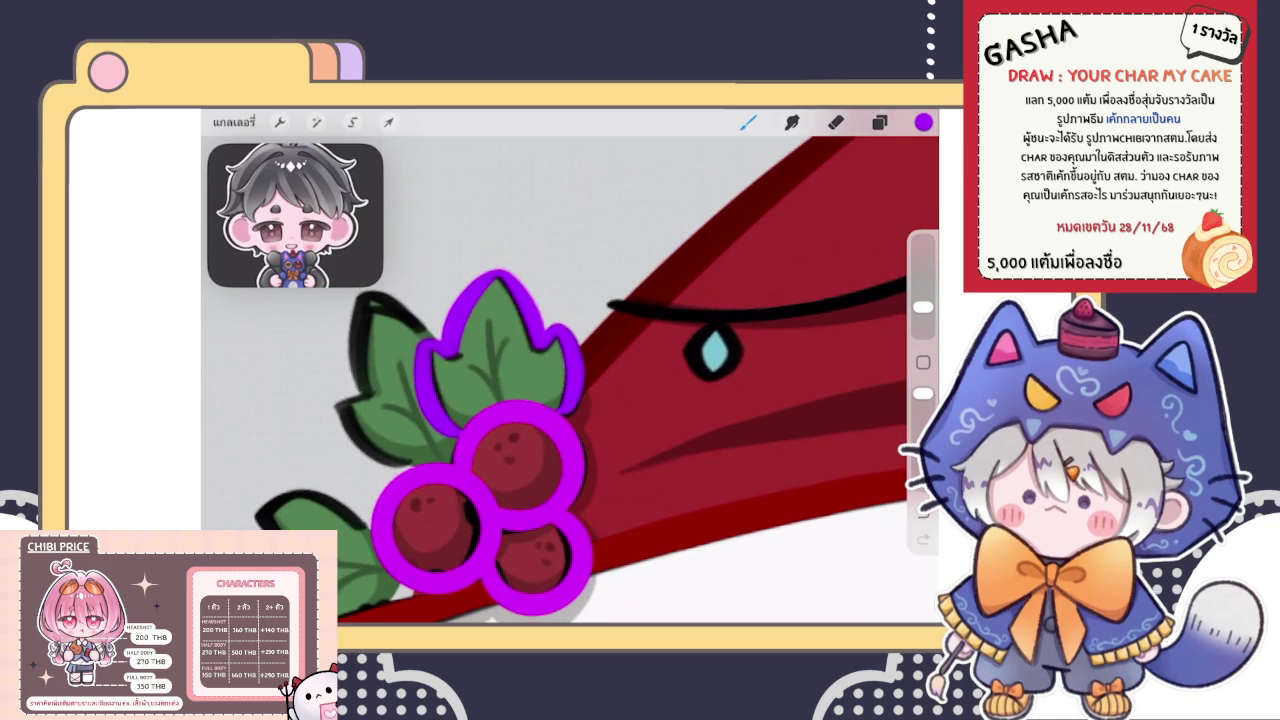
scroll(570, 380, up, 3)
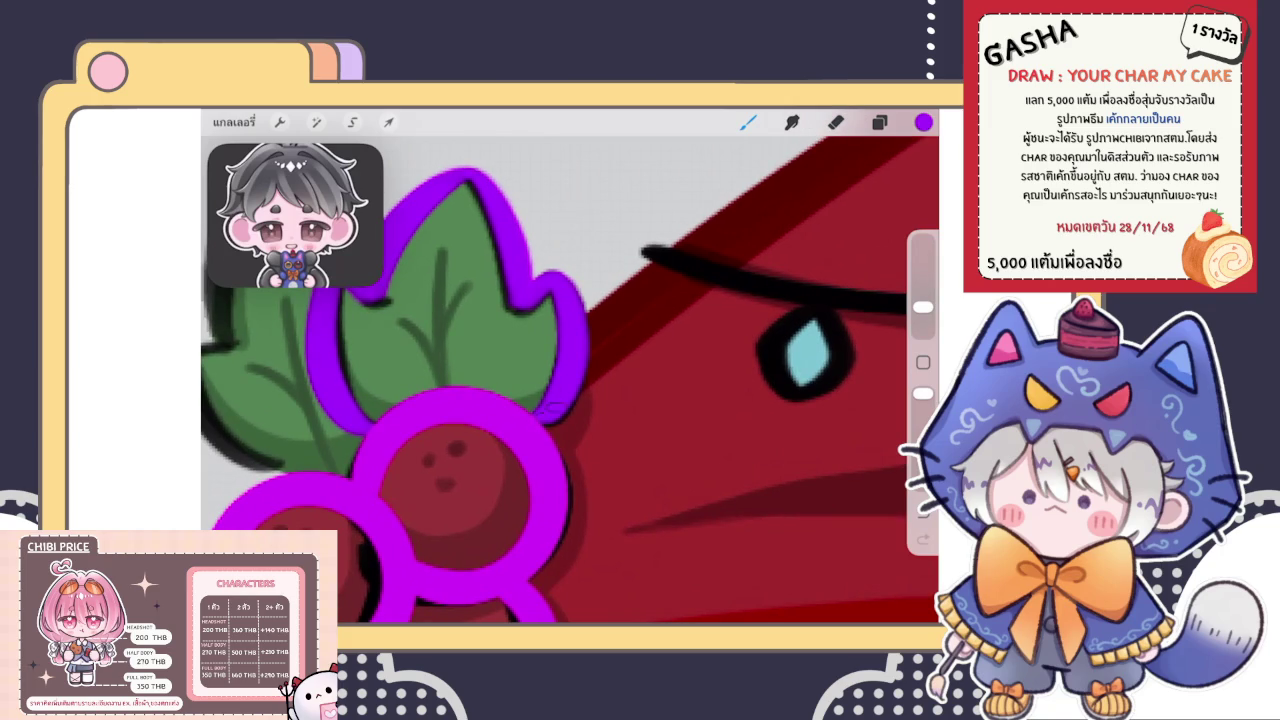
scroll(570, 370, down, 3)
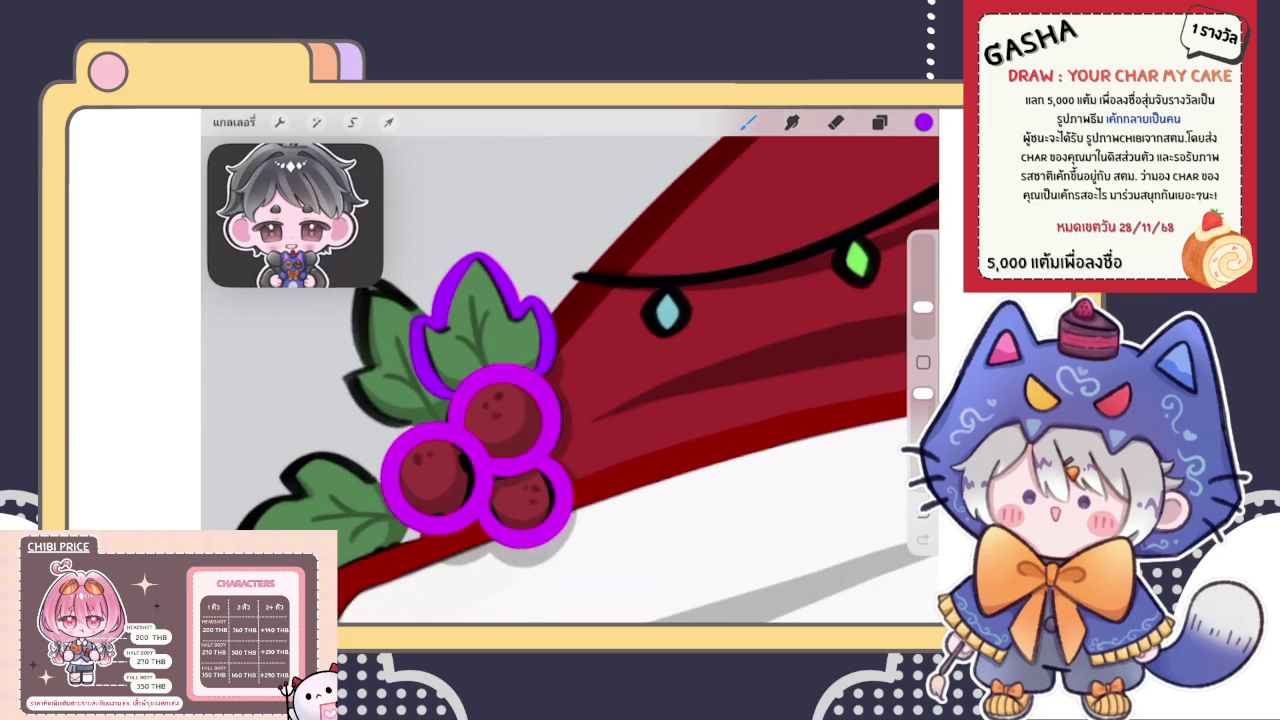
scroll(570, 380, up, 3)
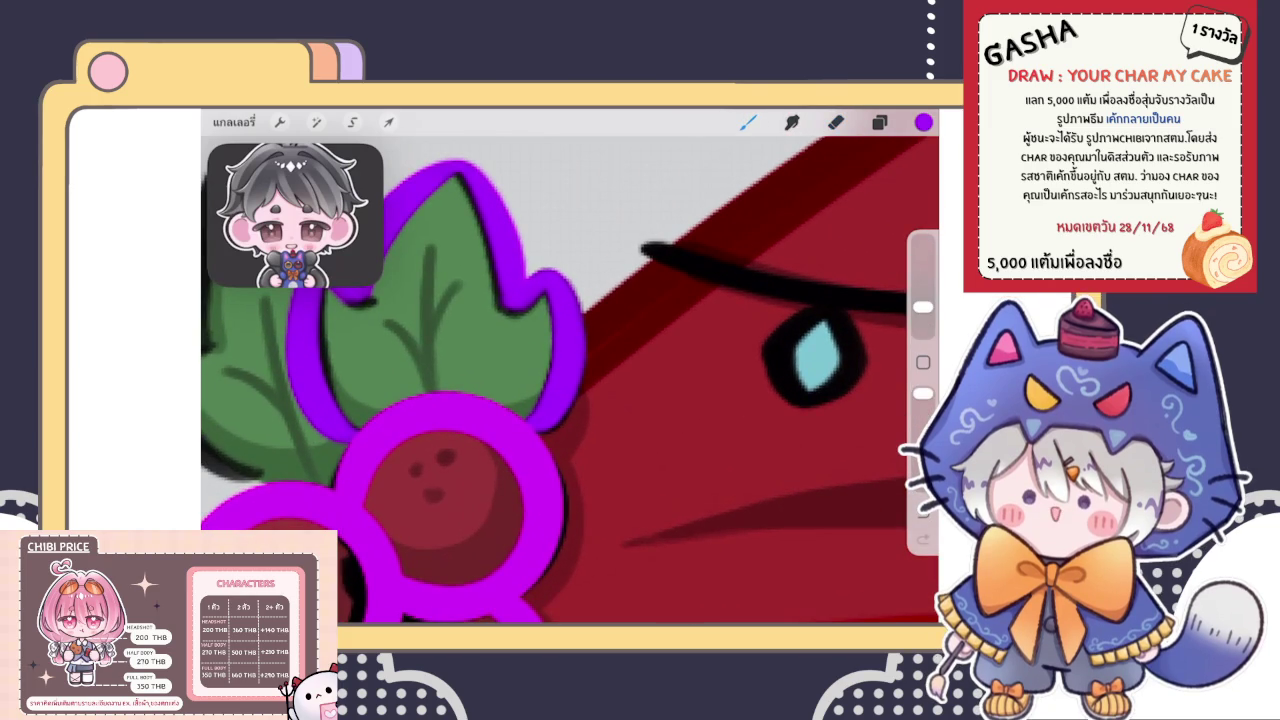
scroll(570, 380, down, 3)
Outline the left holly leaf's edge and top in purple, redoing one bad stroke
scroll(570, 380, up, 2)
scroll(570, 380, up, 2)
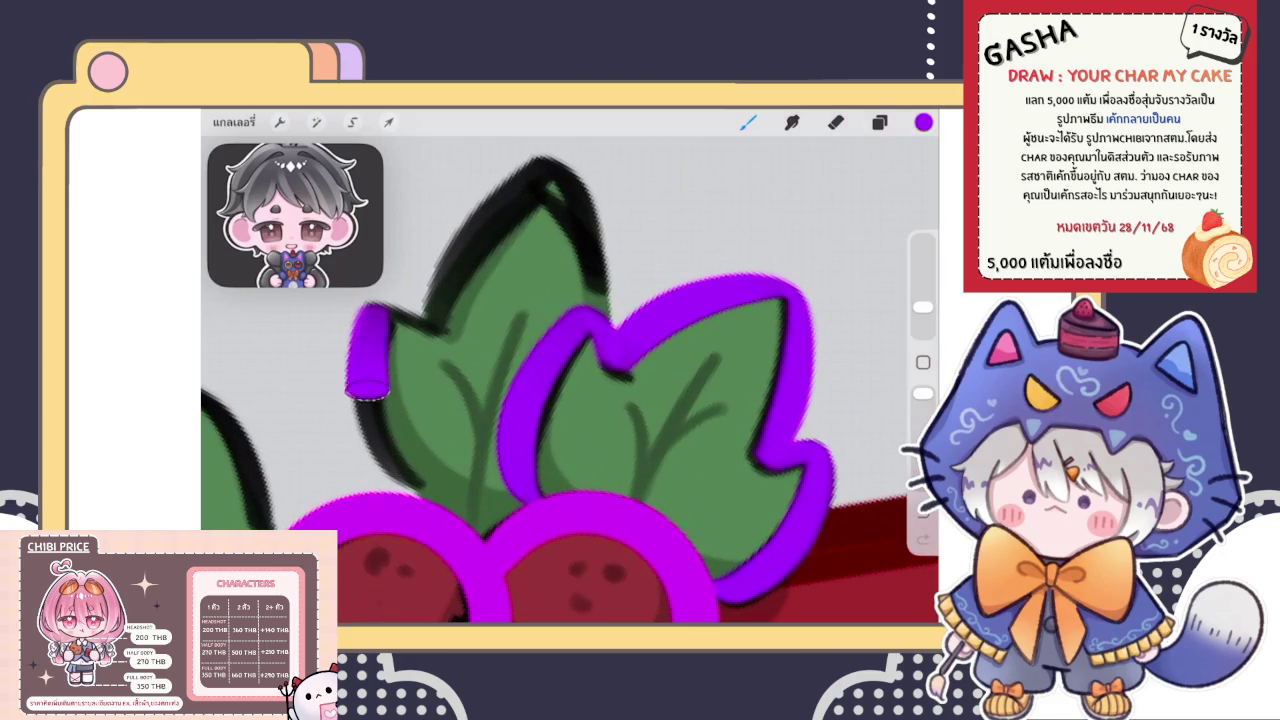
drag(360, 305, 445, 485)
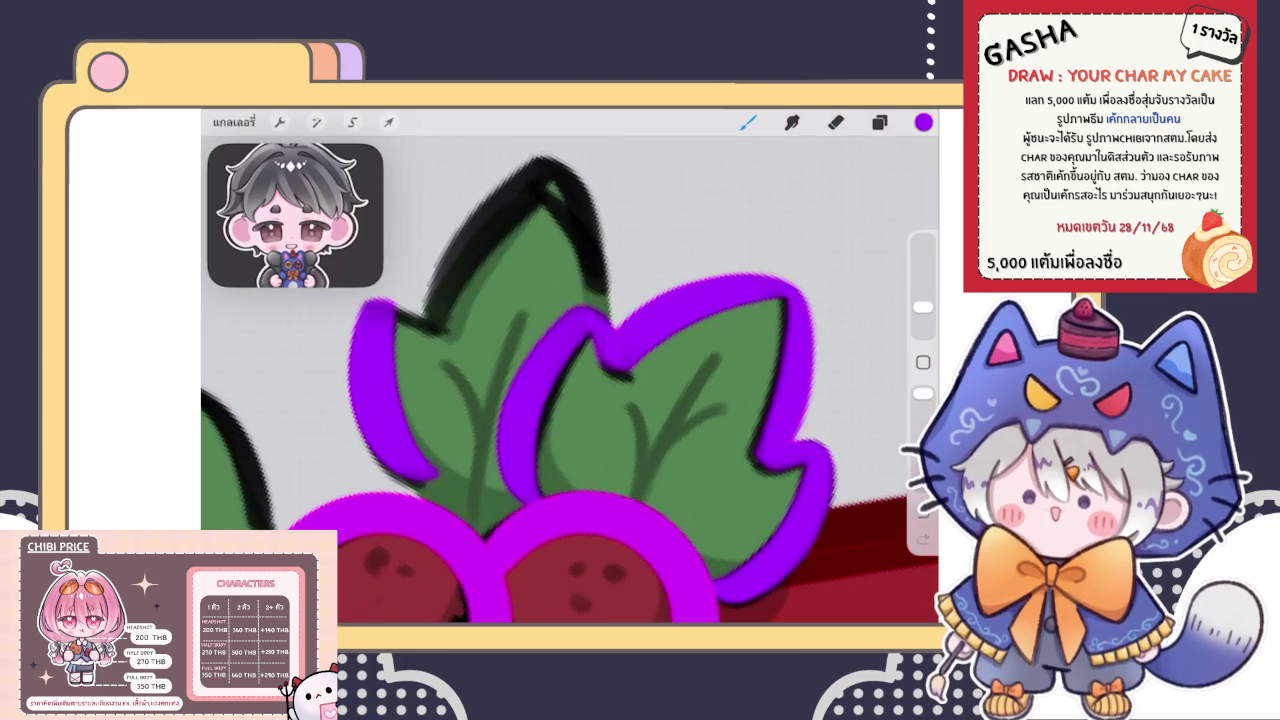
scroll(570, 380, up, 1)
scroll(570, 380, up, 1)
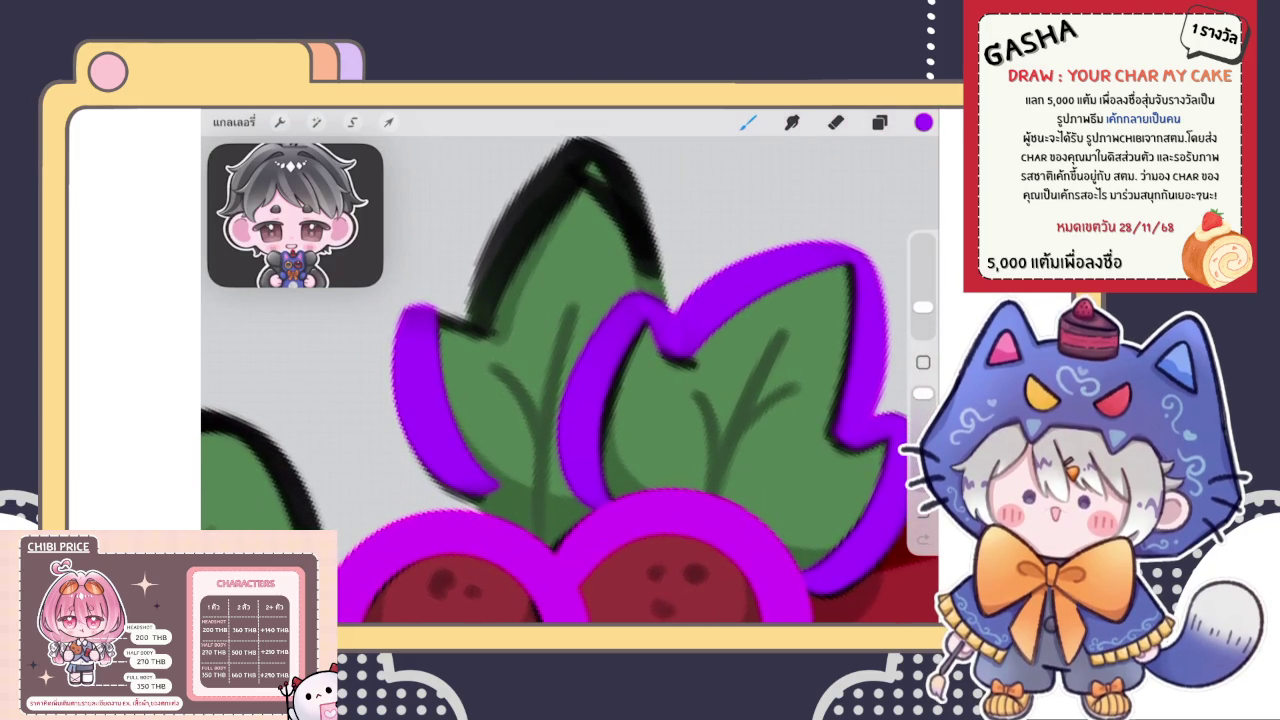
key(ctrl+z)
drag(408, 312, 482, 502)
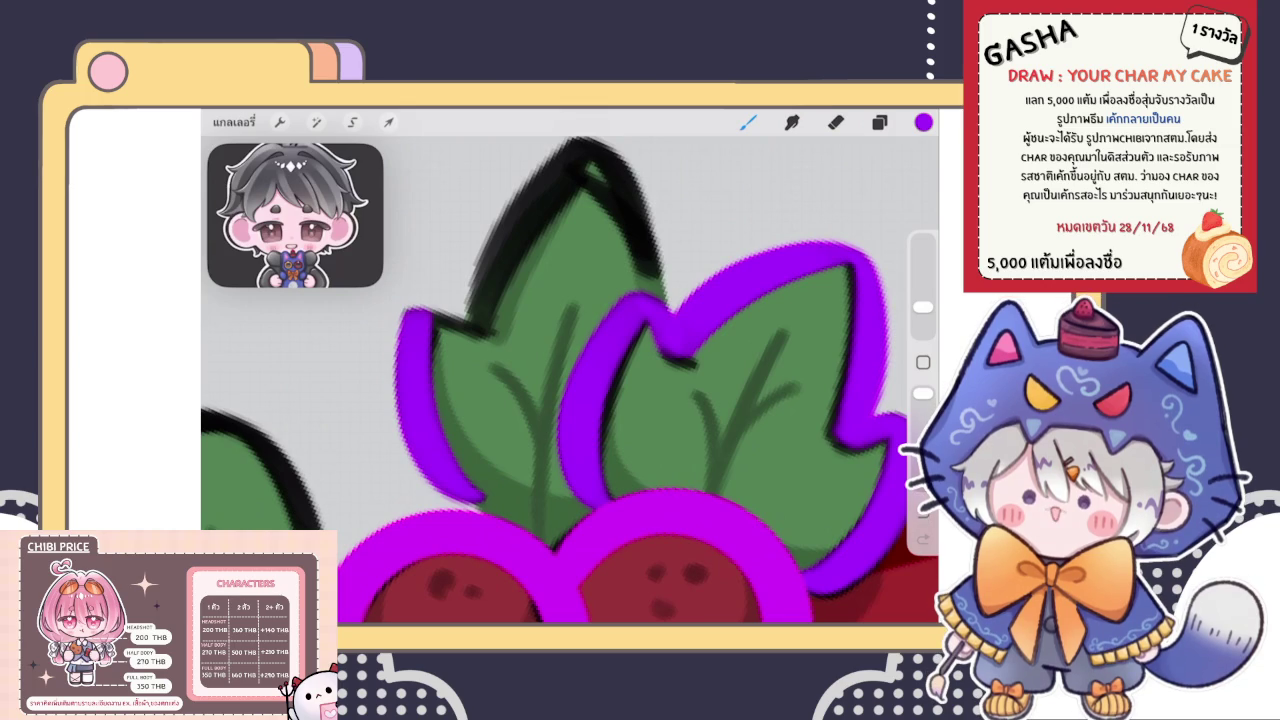
drag(414, 308, 470, 328)
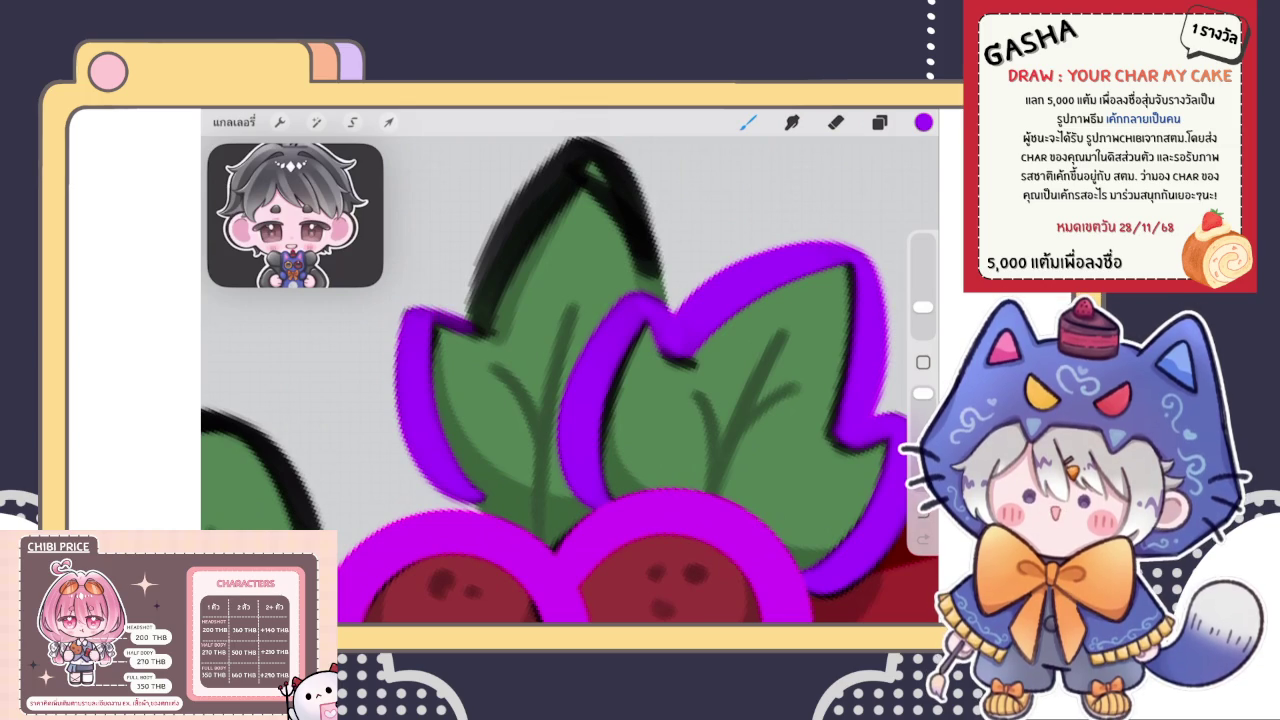
Cover the left leaf's black top outline with purple
scroll(570, 380, down, 2)
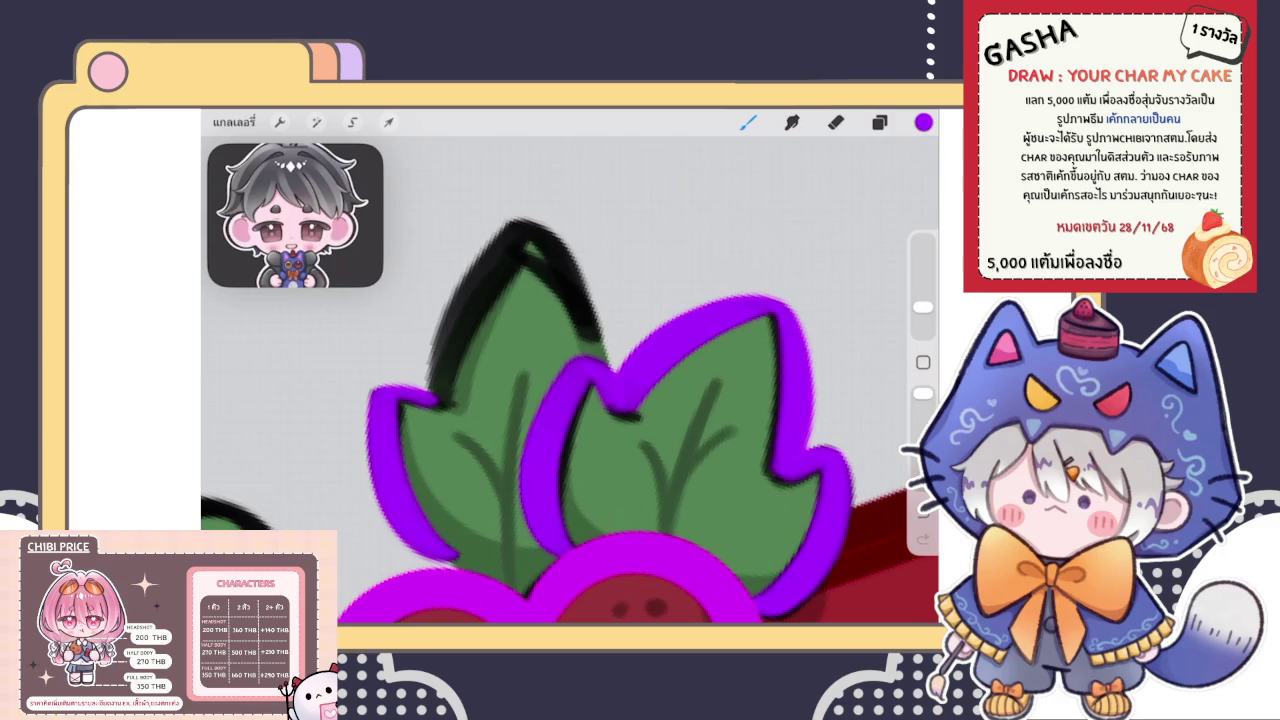
drag(432, 395, 600, 335)
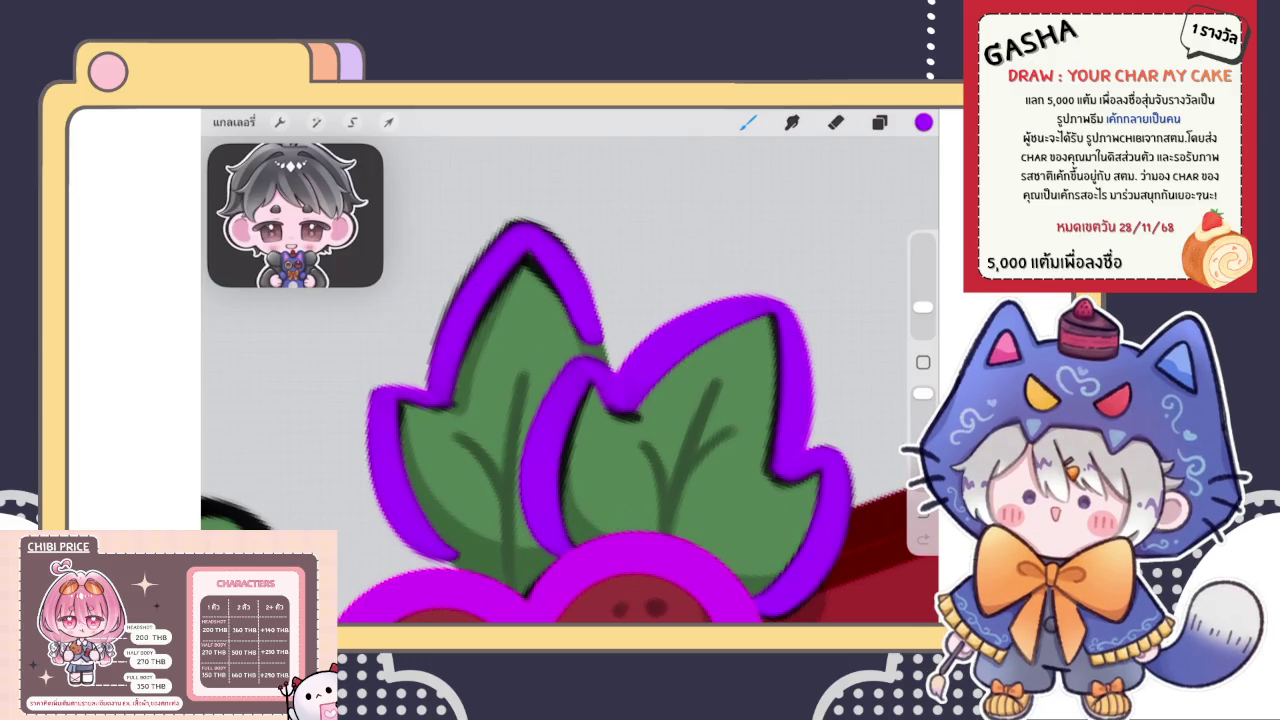
scroll(570, 380, down, 5)
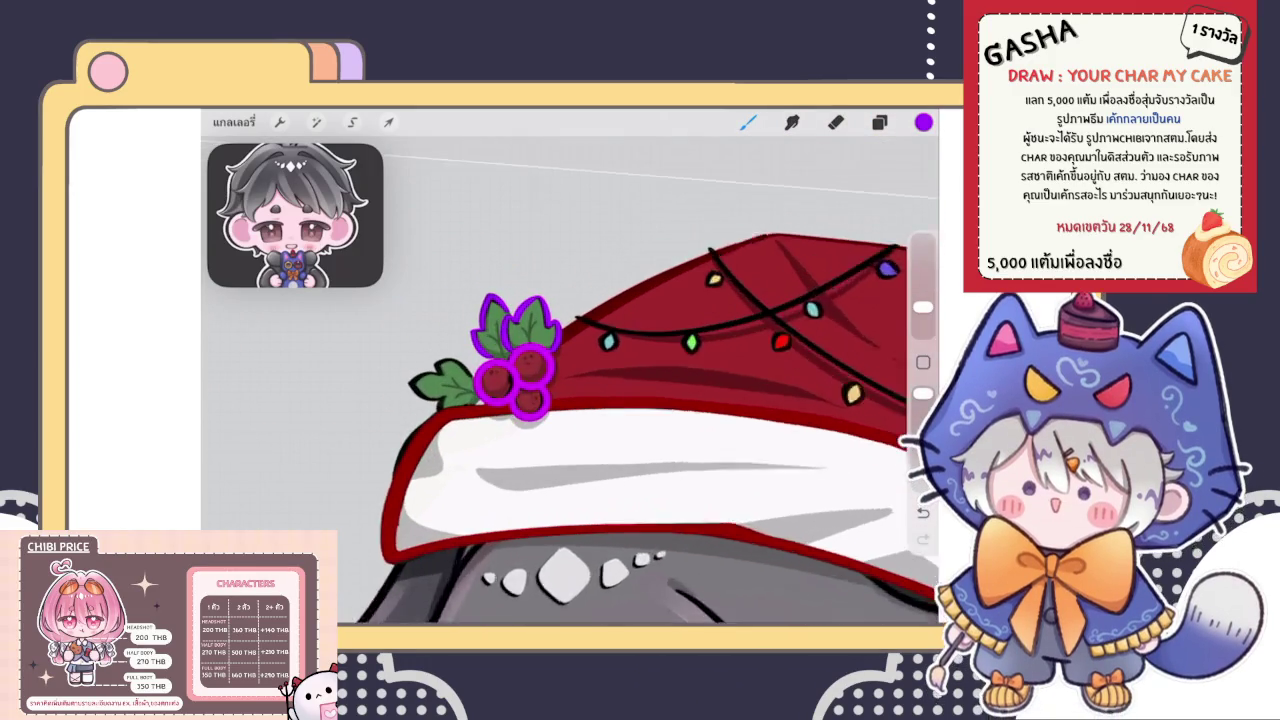
scroll(570, 400, up, 1)
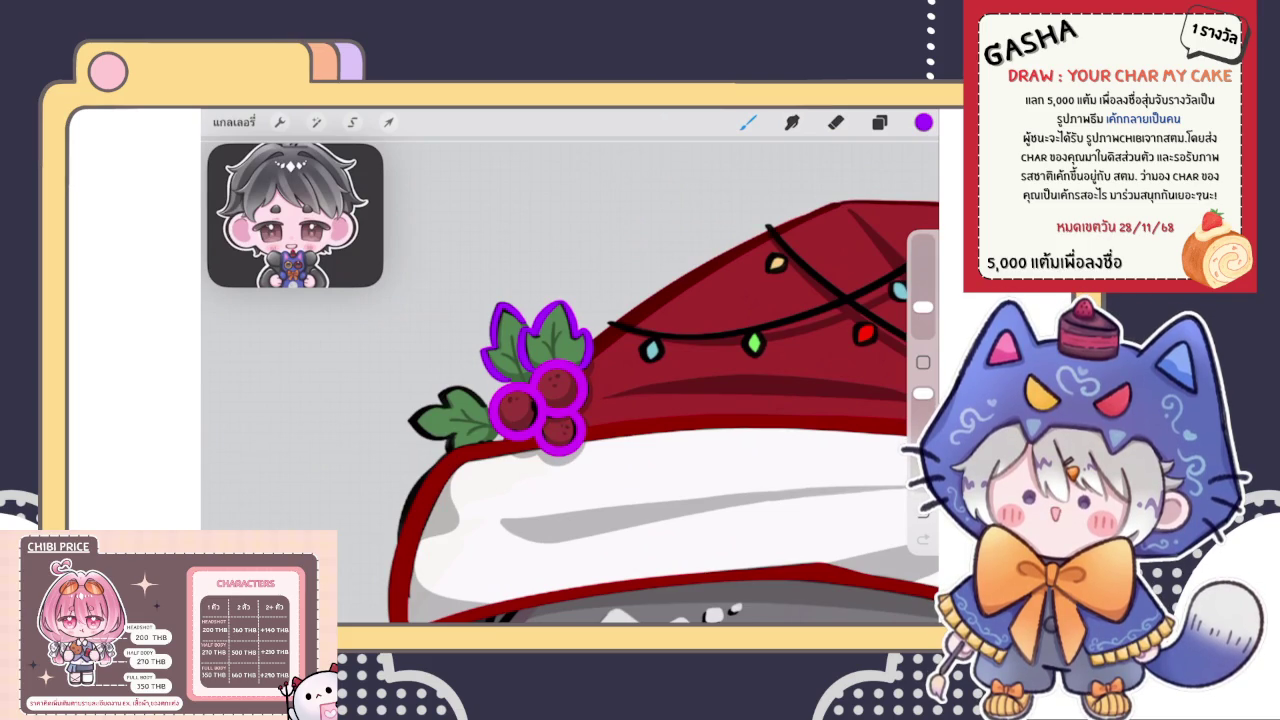
Trace purple along the upper-left leaf's edge and lasso-select that leaf
click(879, 122)
scroll(540, 380, up, 2)
scroll(540, 380, up, 2)
scroll(540, 380, up, 2)
scroll(540, 380, up, 2)
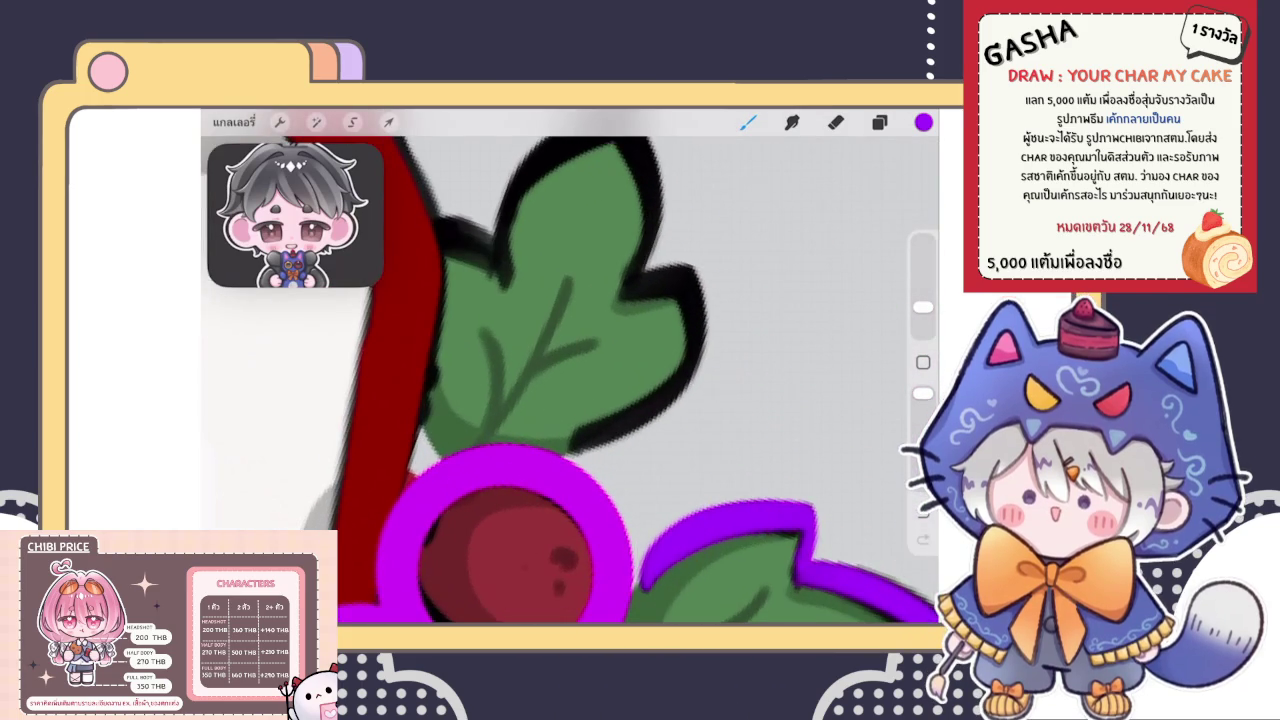
scroll(570, 380, down, 2)
scroll(570, 380, up, 2)
mouse_move(470, 380)
mouse_down()
mouse_move(440, 330)
mouse_move(550, 283)
mouse_move(563, 338)
mouse_up()
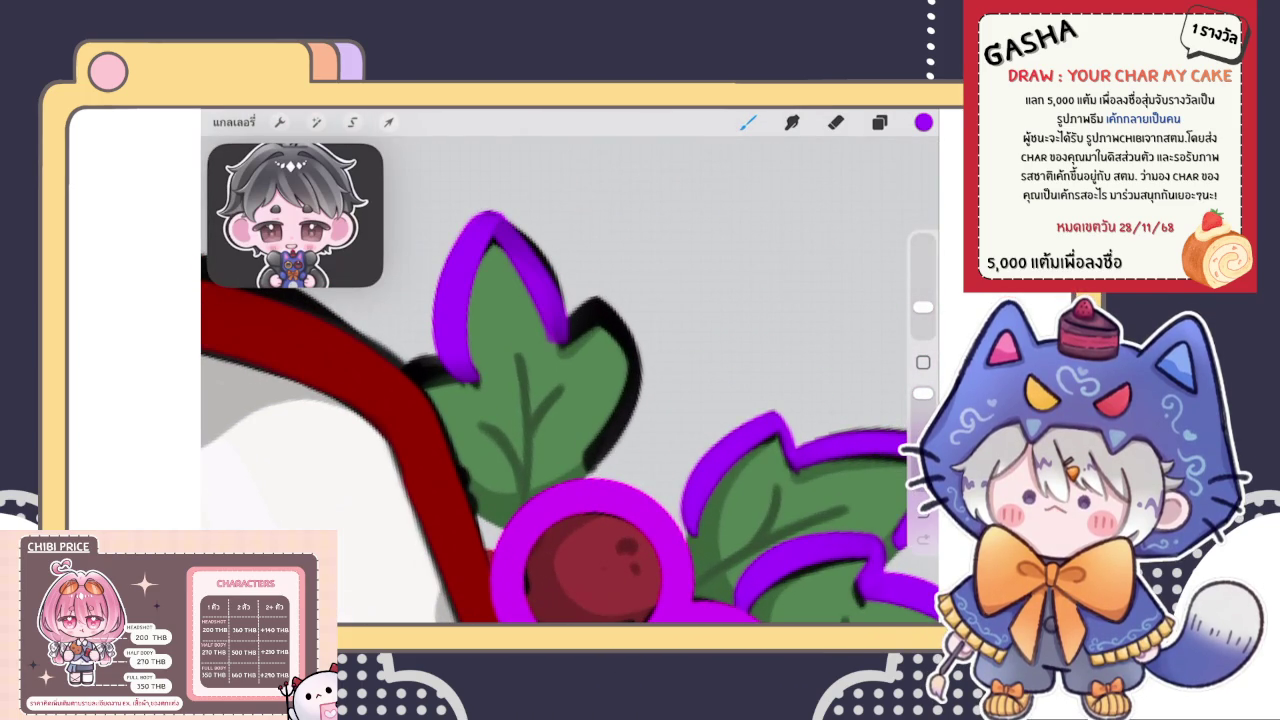
click(352, 122)
mouse_move(460, 185)
mouse_down()
mouse_move(420, 375)
mouse_move(590, 410)
mouse_move(530, 155)
mouse_up()
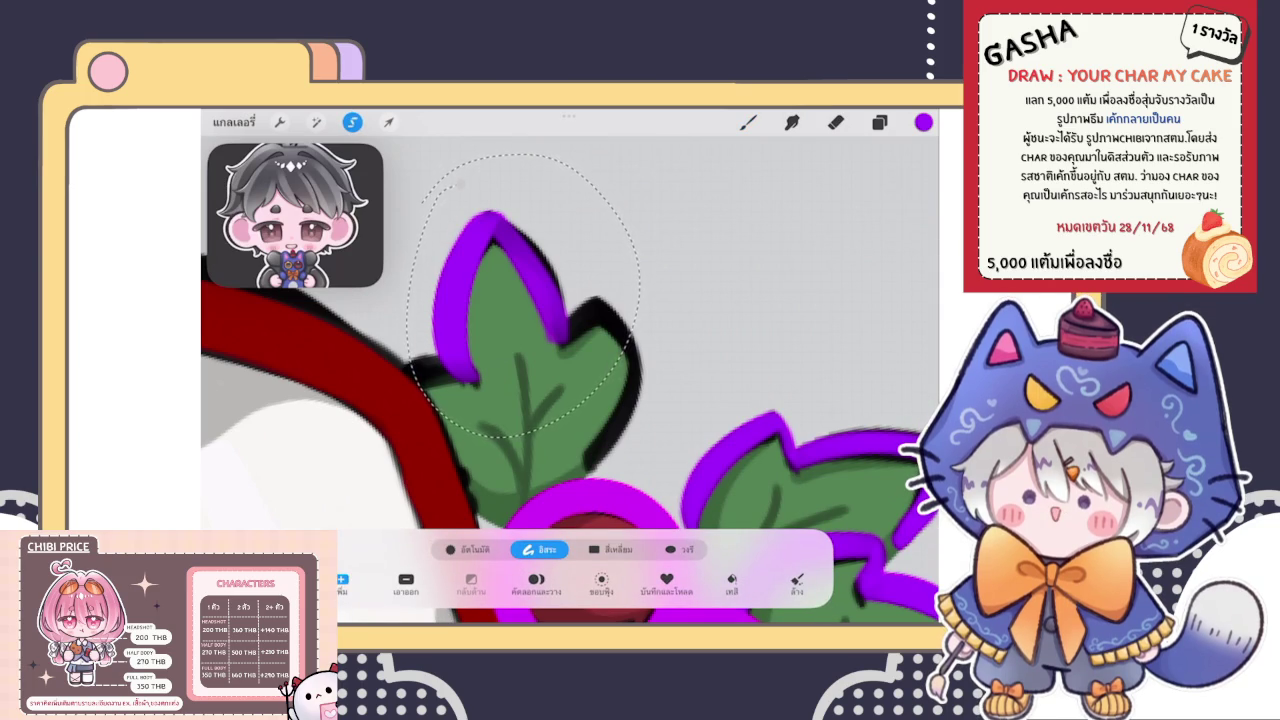
Warp the selected upper-left leaf to bend its left curve
click(389, 122)
click(677, 549)
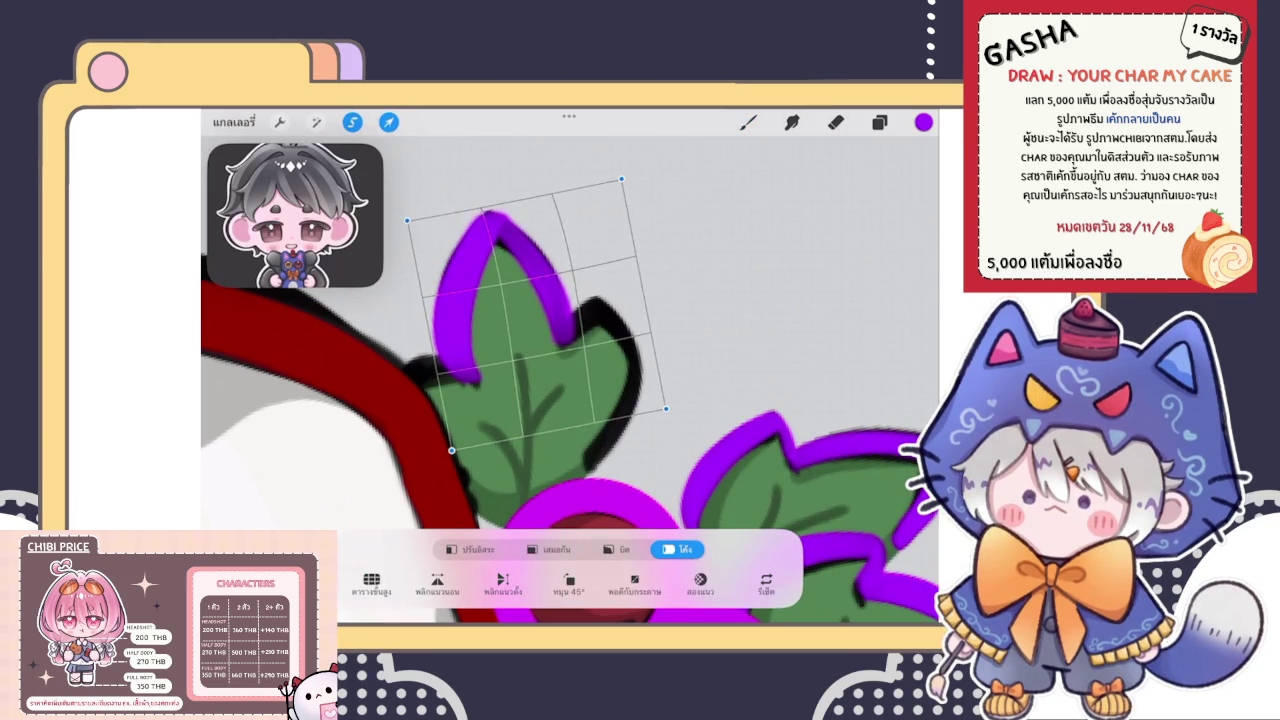
mouse_move(470, 330)
mouse_down()
mouse_move(482, 316)
mouse_move(476, 326)
mouse_up()
click(748, 122)
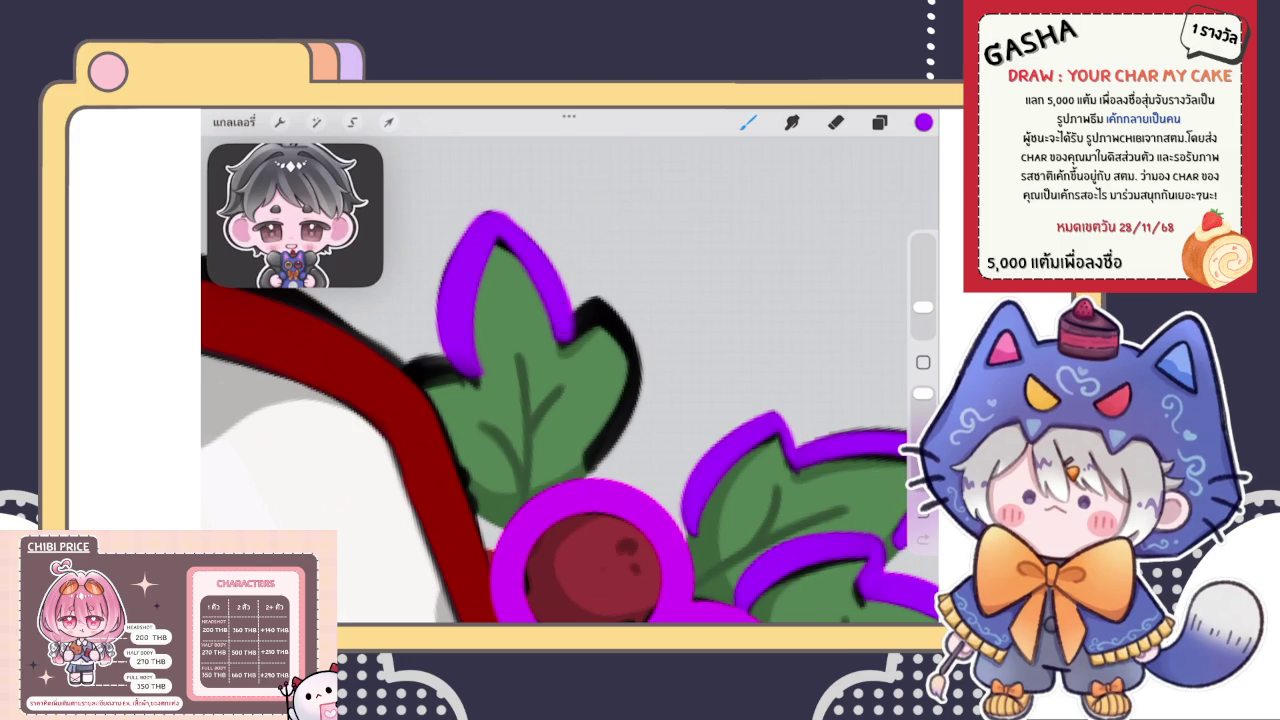
Add purple strokes left of the leaf and widen the outline beneath it
scroll(570, 380, down, 5)
scroll(570, 380, down, 5)
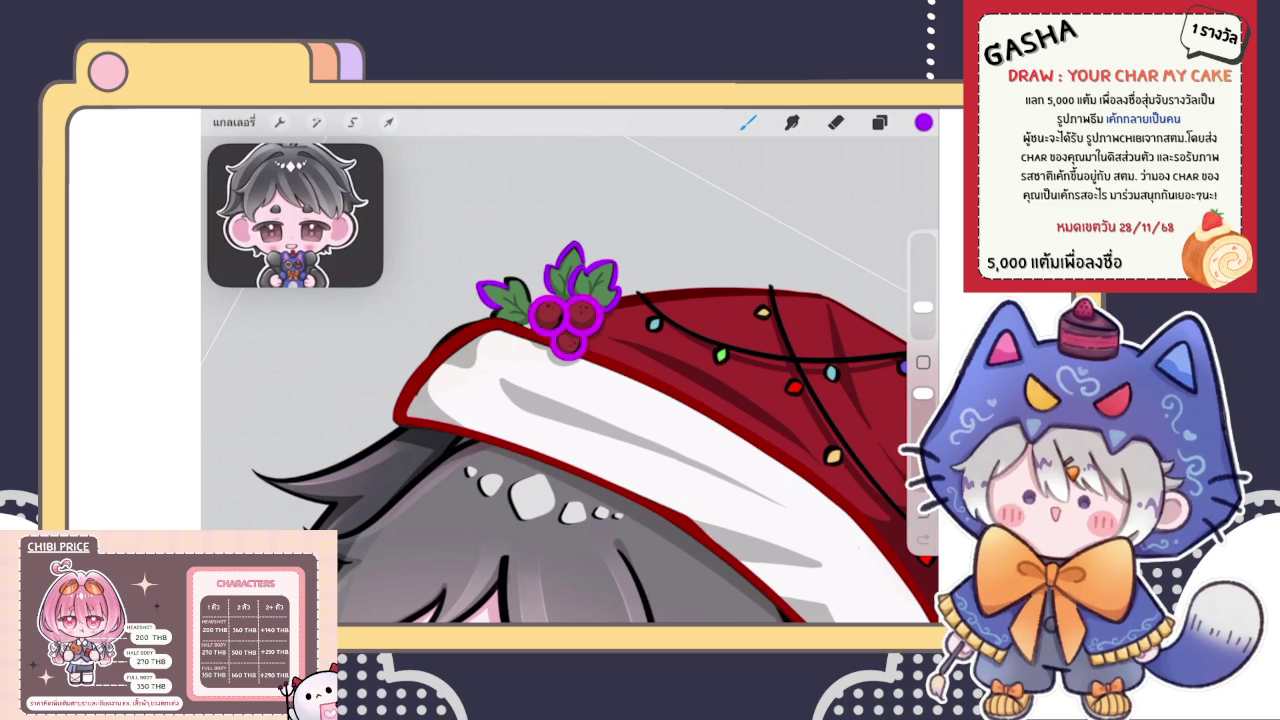
click(879, 122)
scroll(570, 320, up, 5)
scroll(570, 415, up, 3)
drag(470, 386, 385, 377)
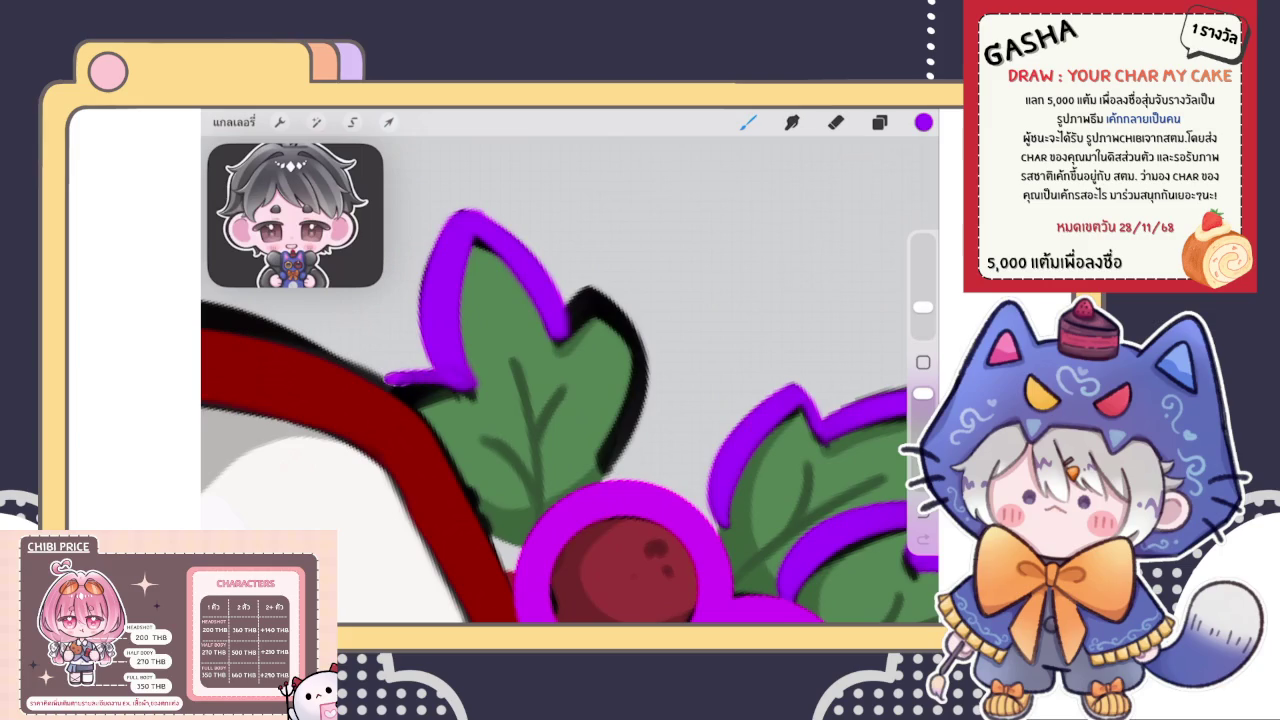
scroll(570, 380, down, 3)
scroll(570, 380, up, 4)
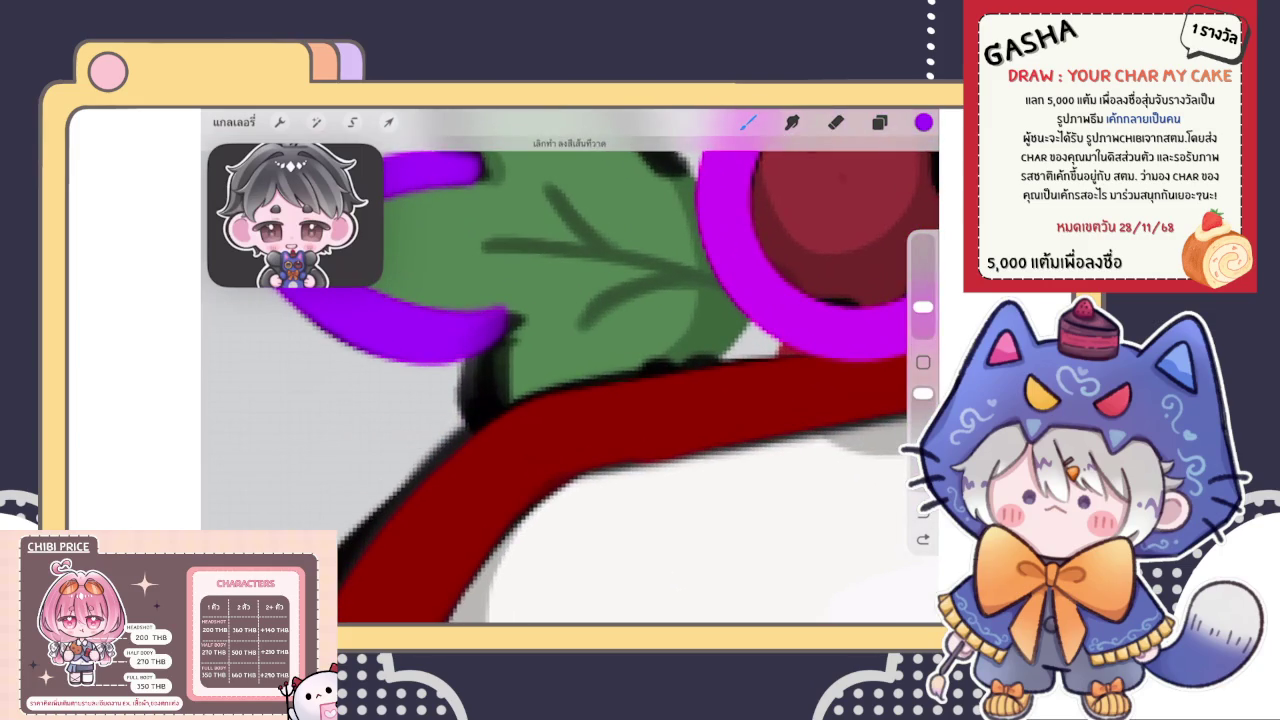
drag(500, 330, 470, 425)
drag(480, 360, 458, 428)
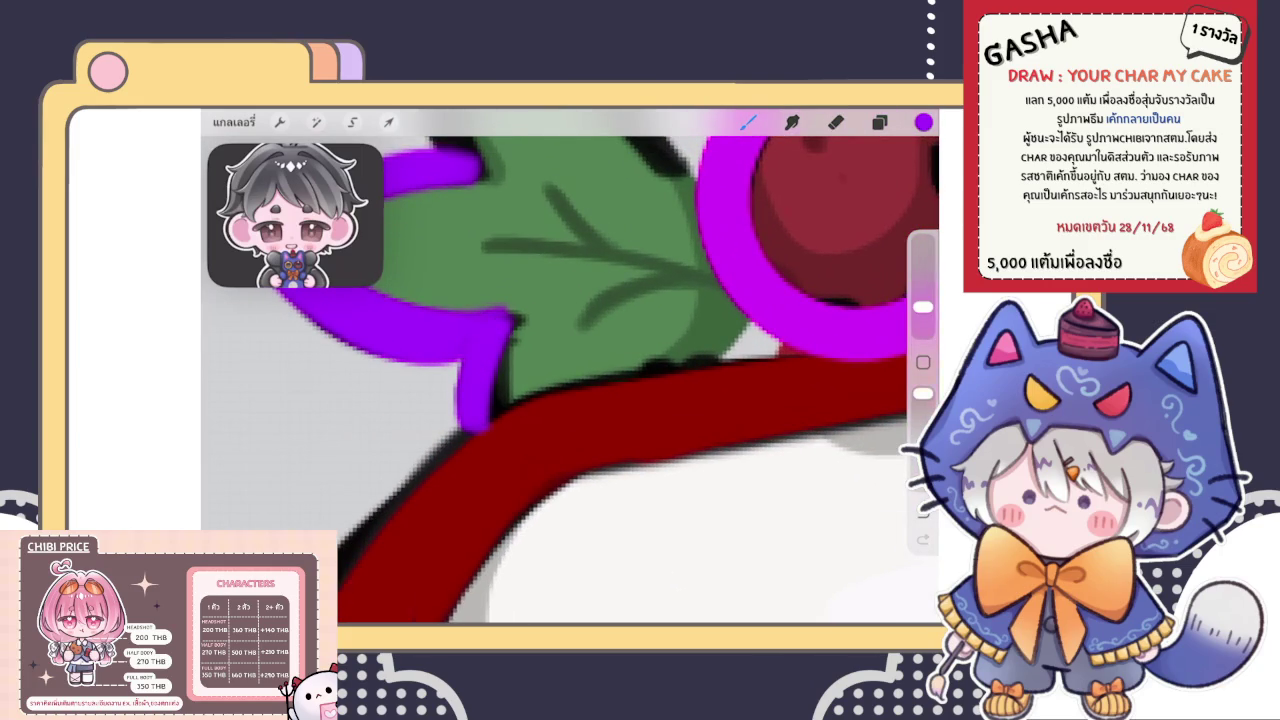
Cover the leaf's remaining black outline and thicken its upper-left edge in purple, then zoom out
scroll(570, 380, down, 3)
scroll(570, 380, up, 1)
scroll(570, 380, up, 2)
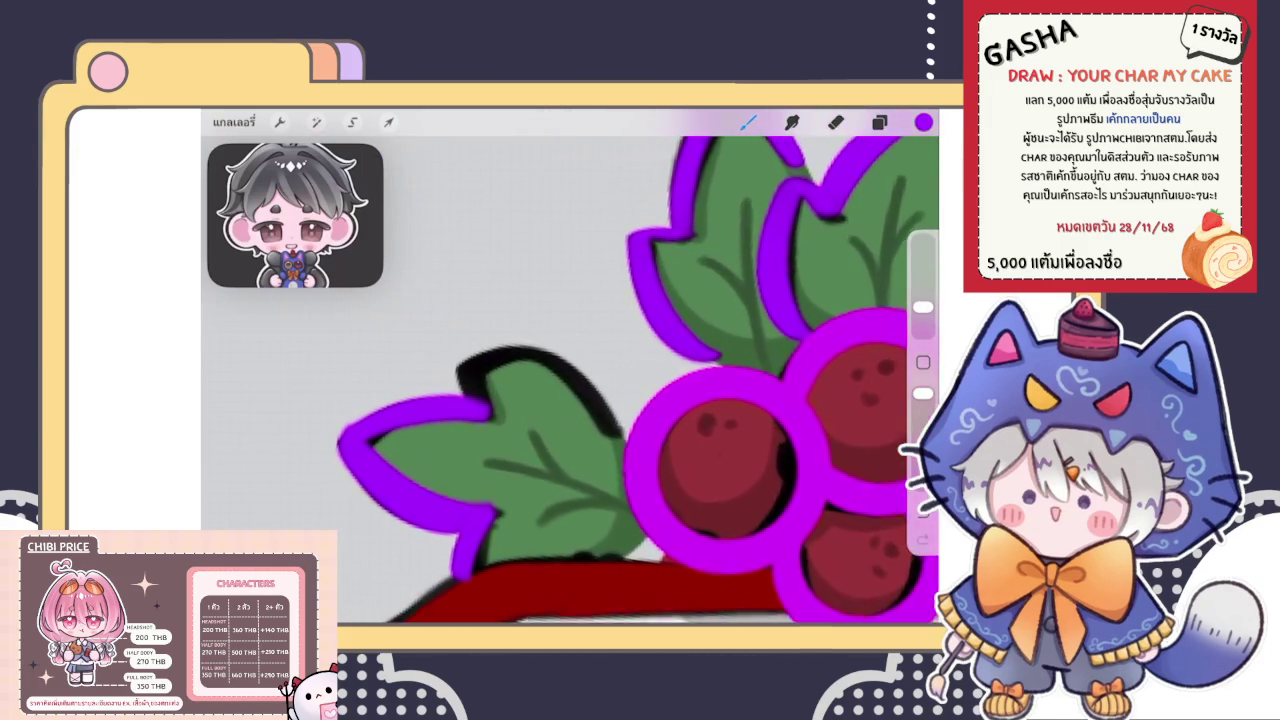
scroll(570, 380, up, 1)
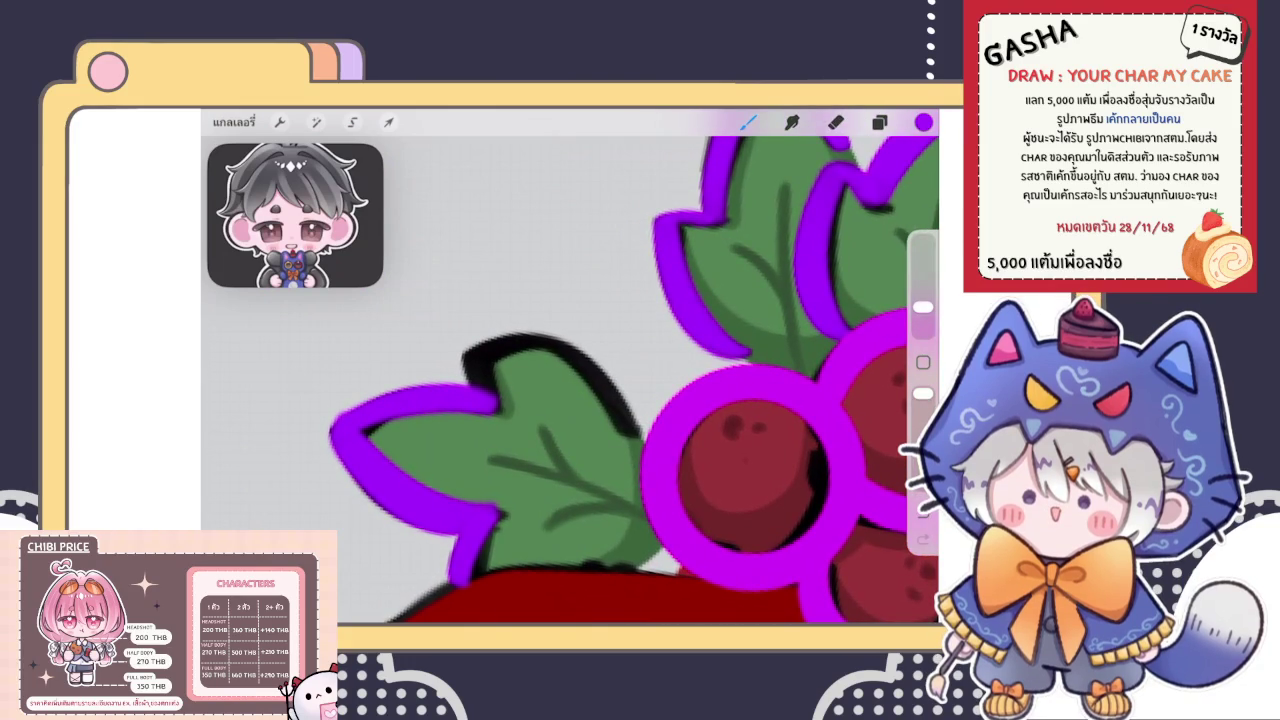
scroll(570, 380, up, 2)
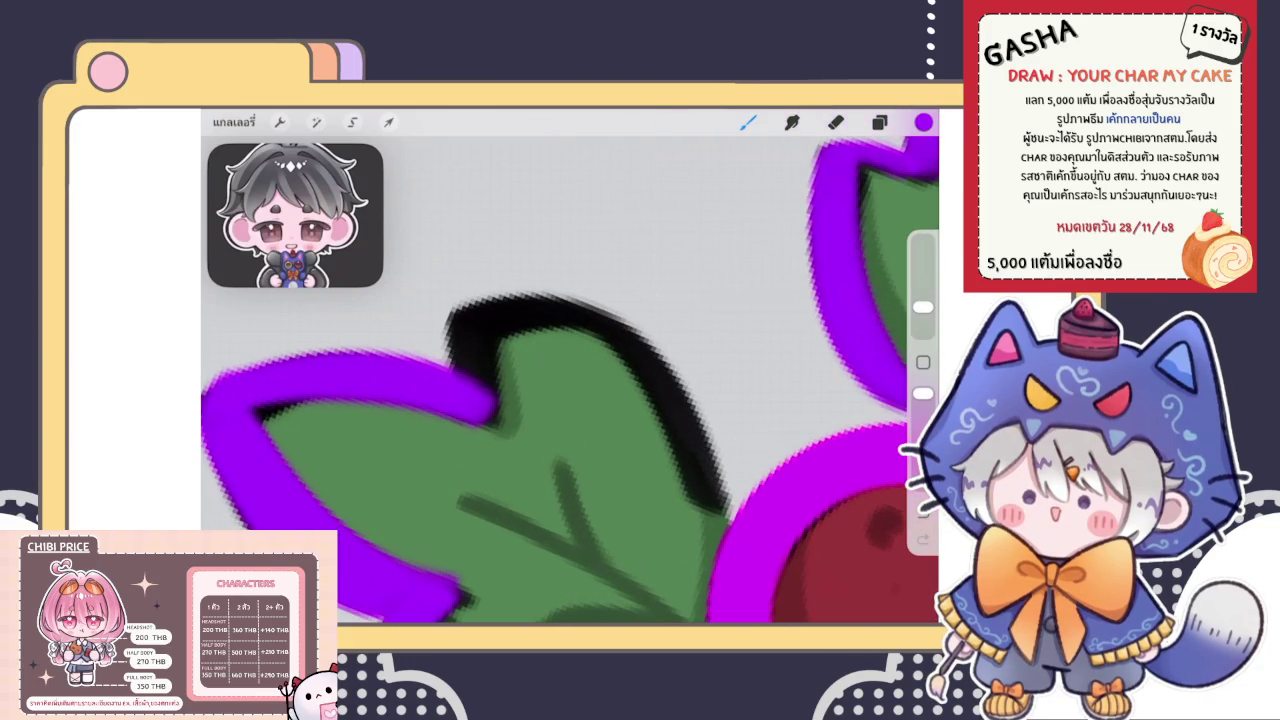
drag(468, 310, 482, 405)
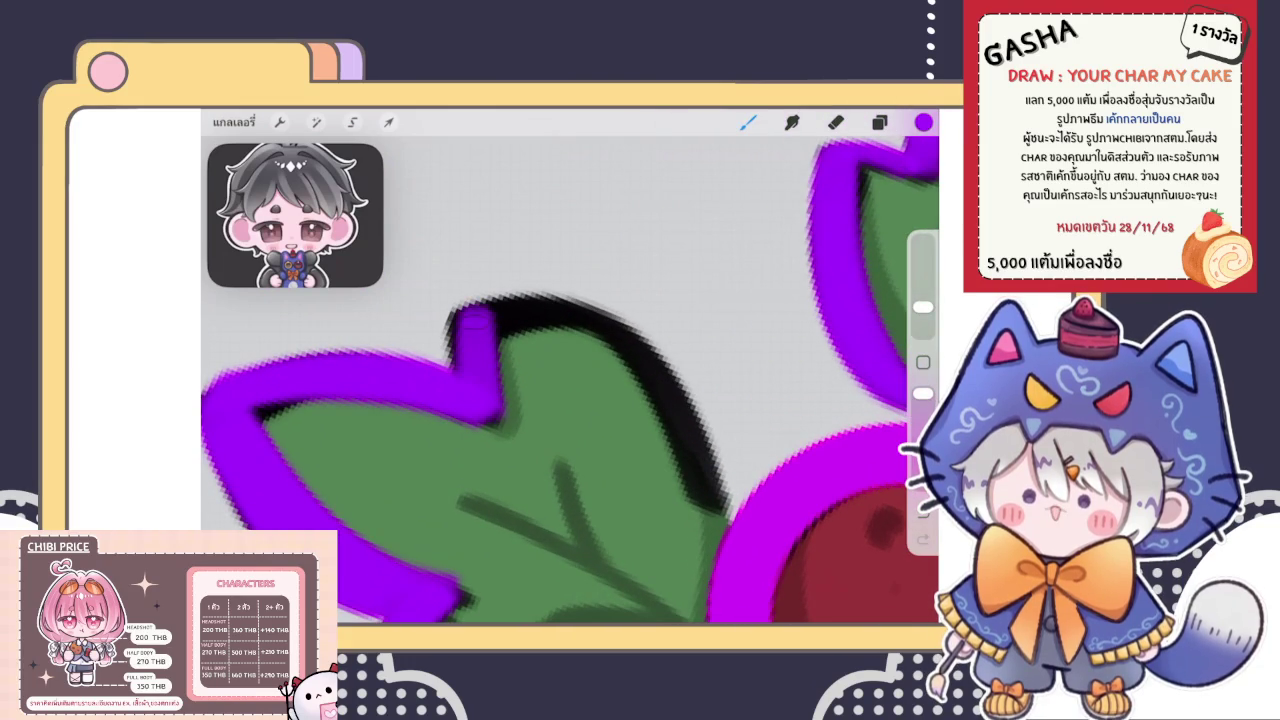
scroll(570, 380, down, 2)
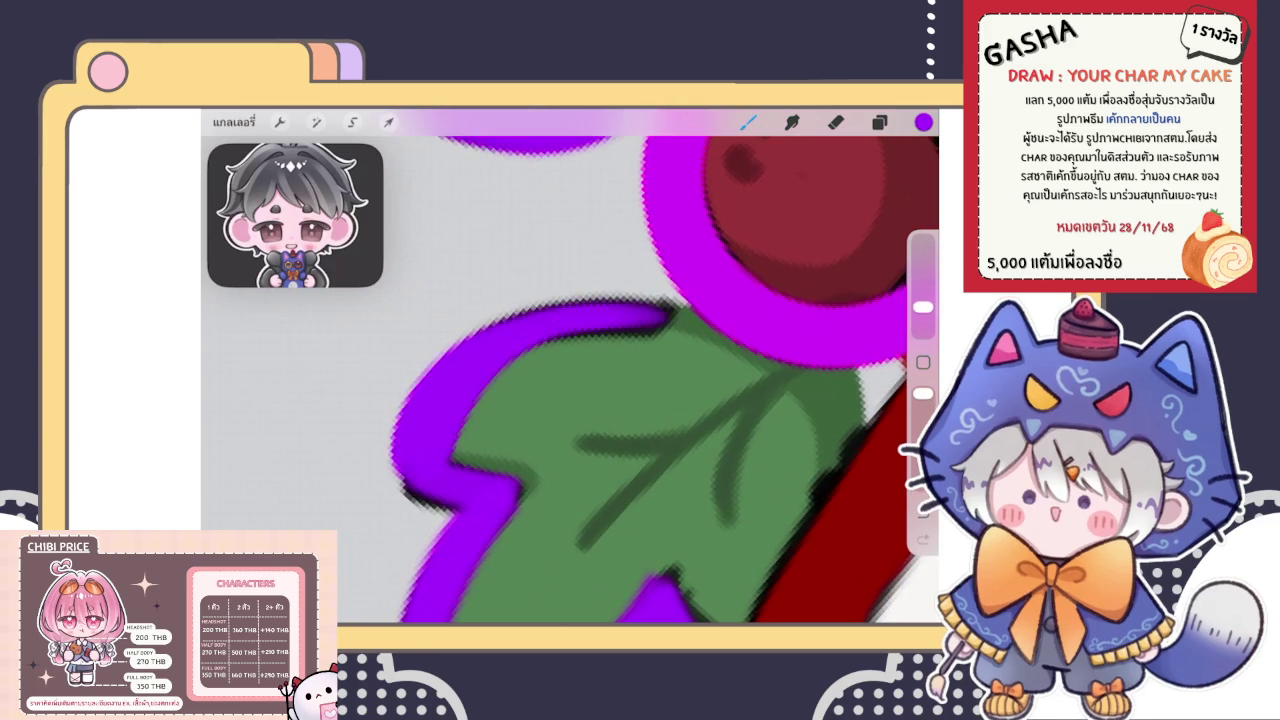
drag(412, 465, 655, 320)
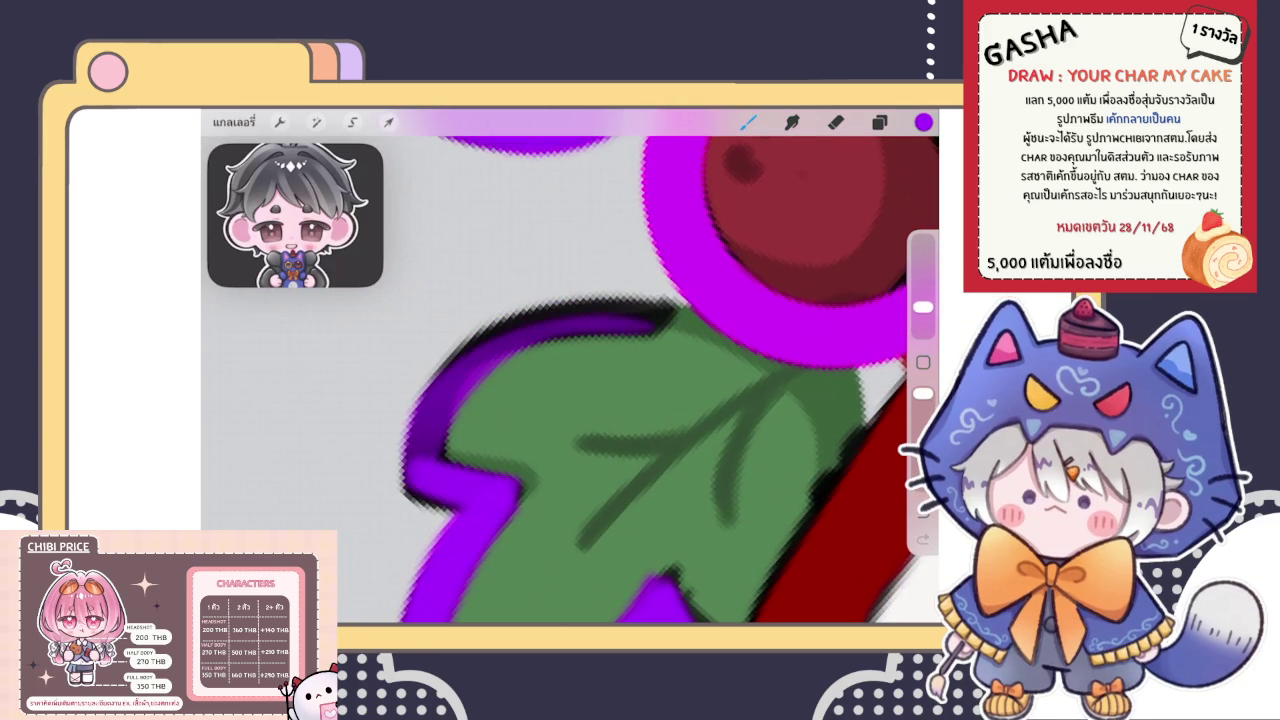
mouse_move(412, 462)
mouse_down()
mouse_move(598, 318)
mouse_move(662, 318)
mouse_up()
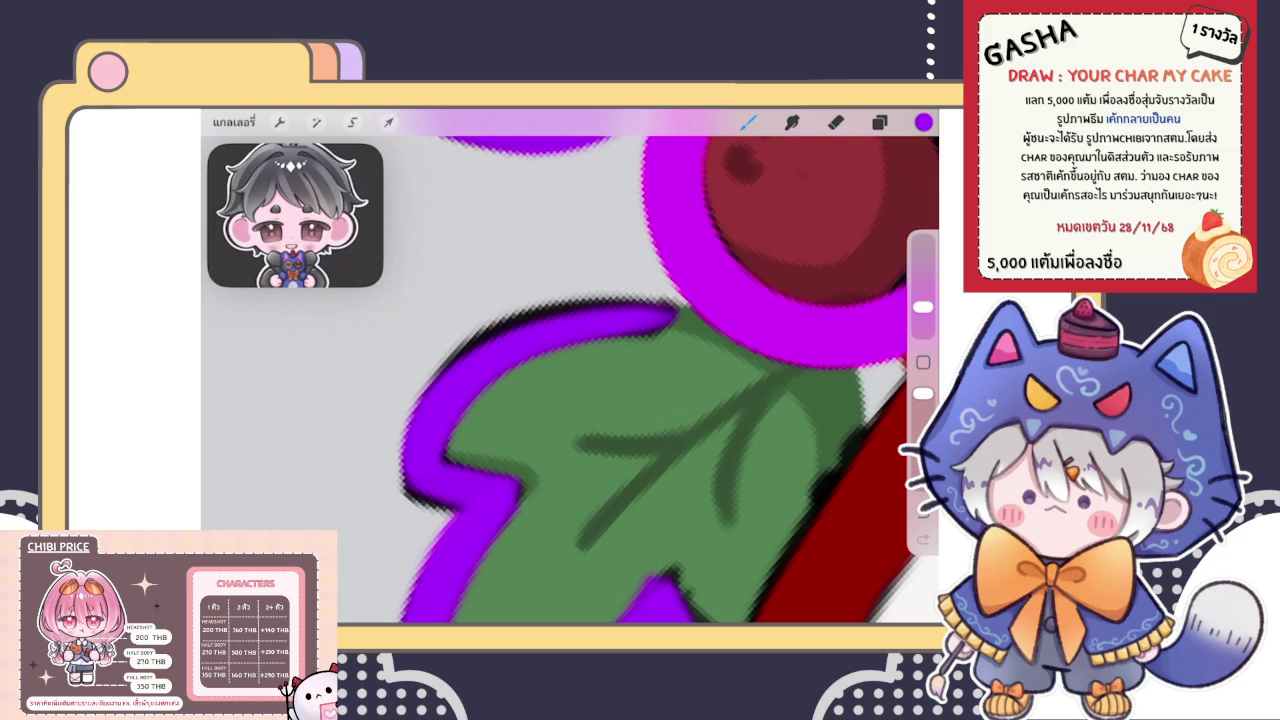
scroll(570, 380, down, 5)
scroll(570, 380, down, 5)
scroll(570, 380, down, 2)
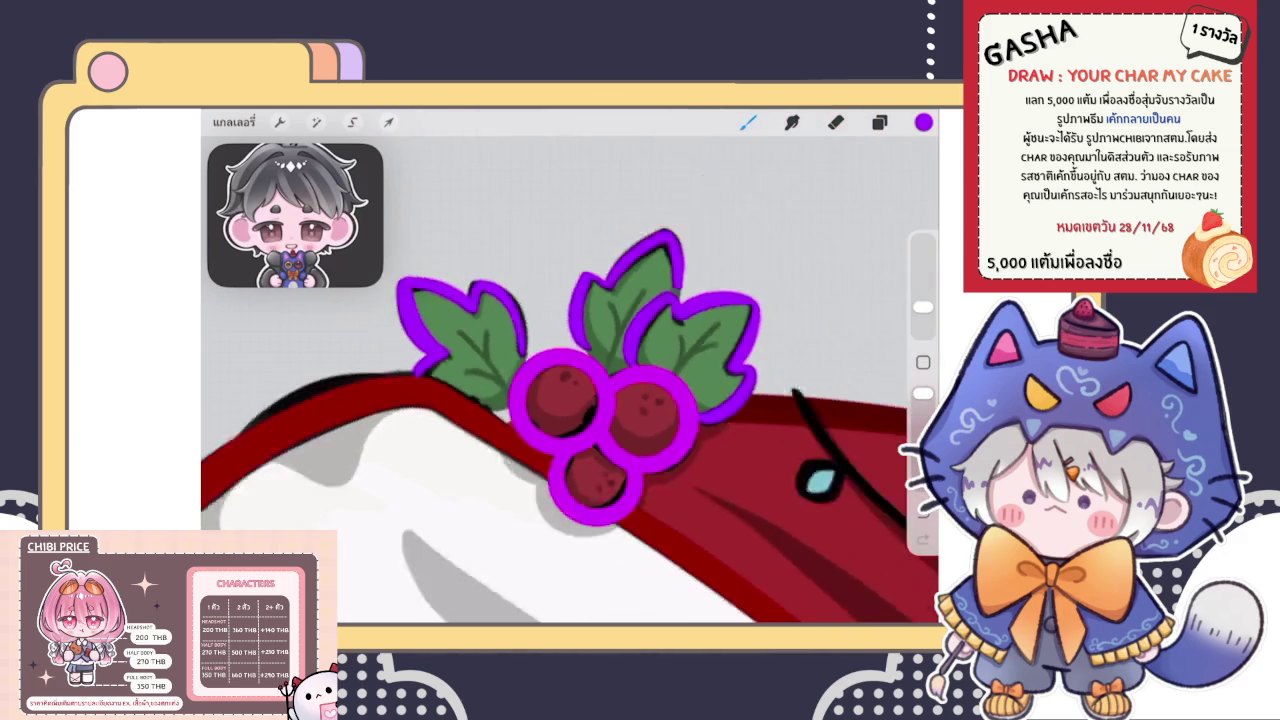
scroll(570, 380, down, 5)
scroll(570, 380, down, 3)
Alpha Lock the berry layer and fill its line art with black
scroll(570, 380, down, 2)
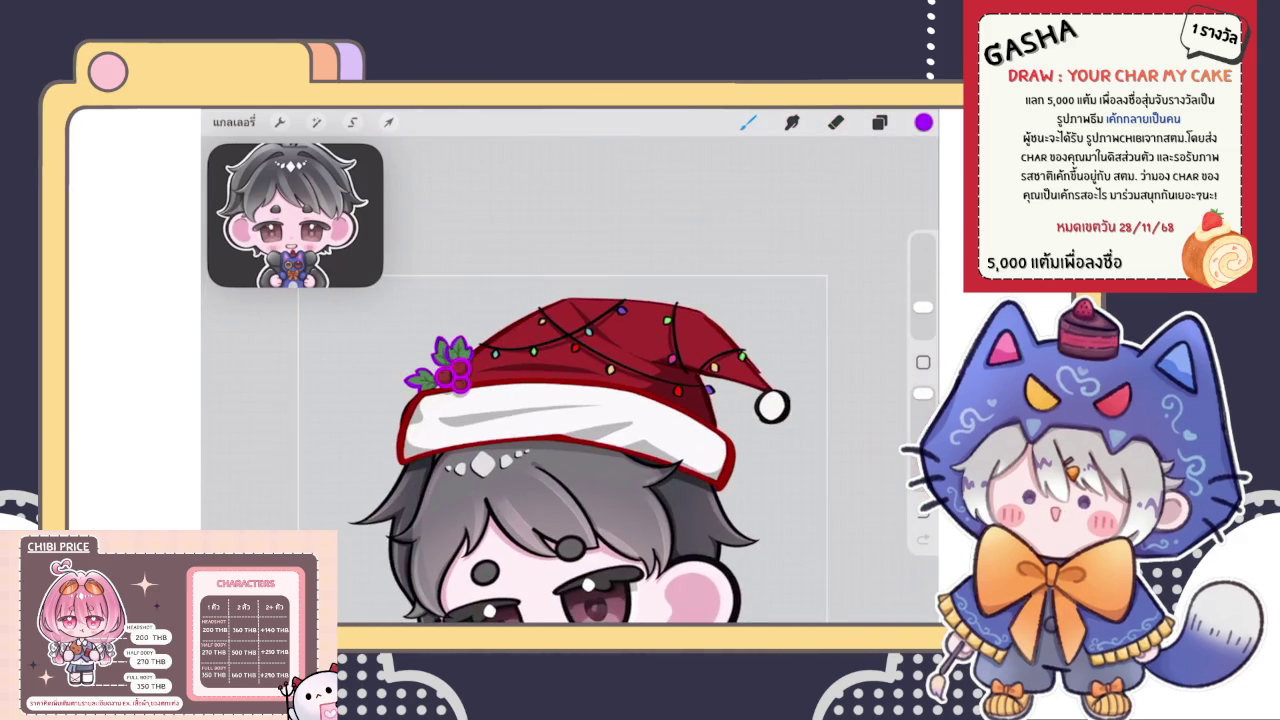
scroll(570, 420, up, 3)
scroll(570, 420, up, 2)
click(879, 121)
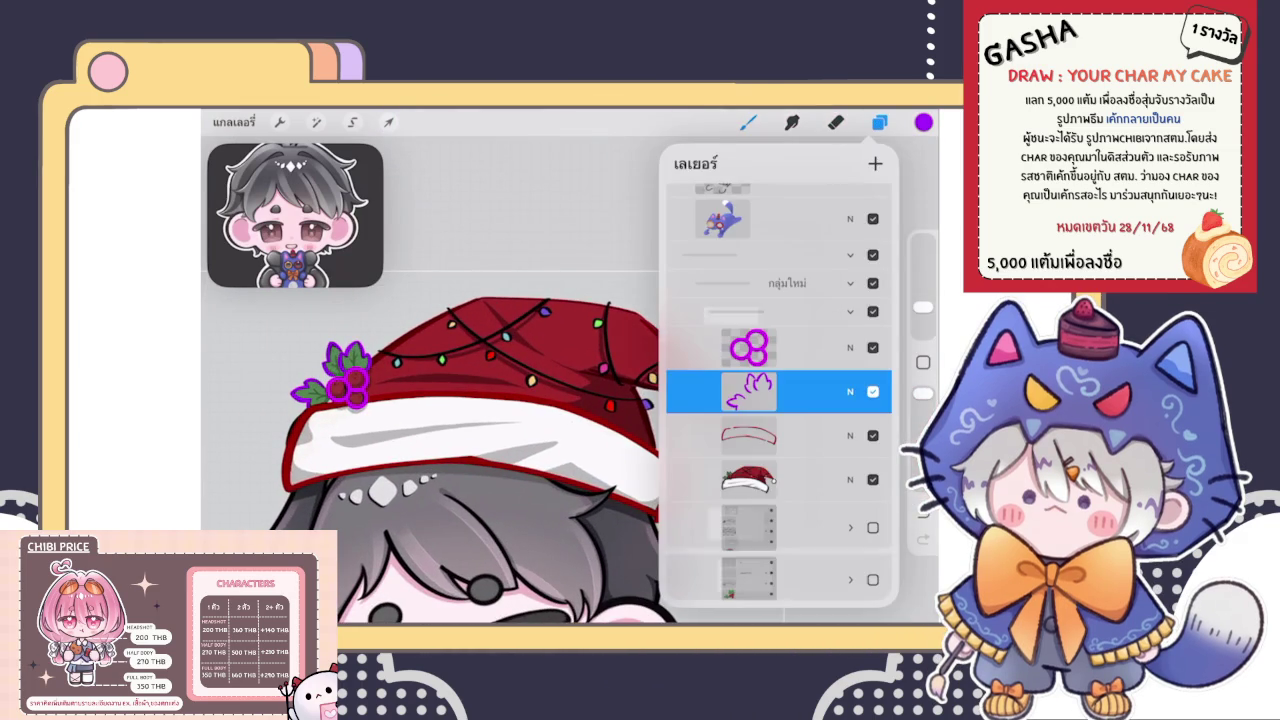
drag(830, 391, 700, 391)
click(780, 391)
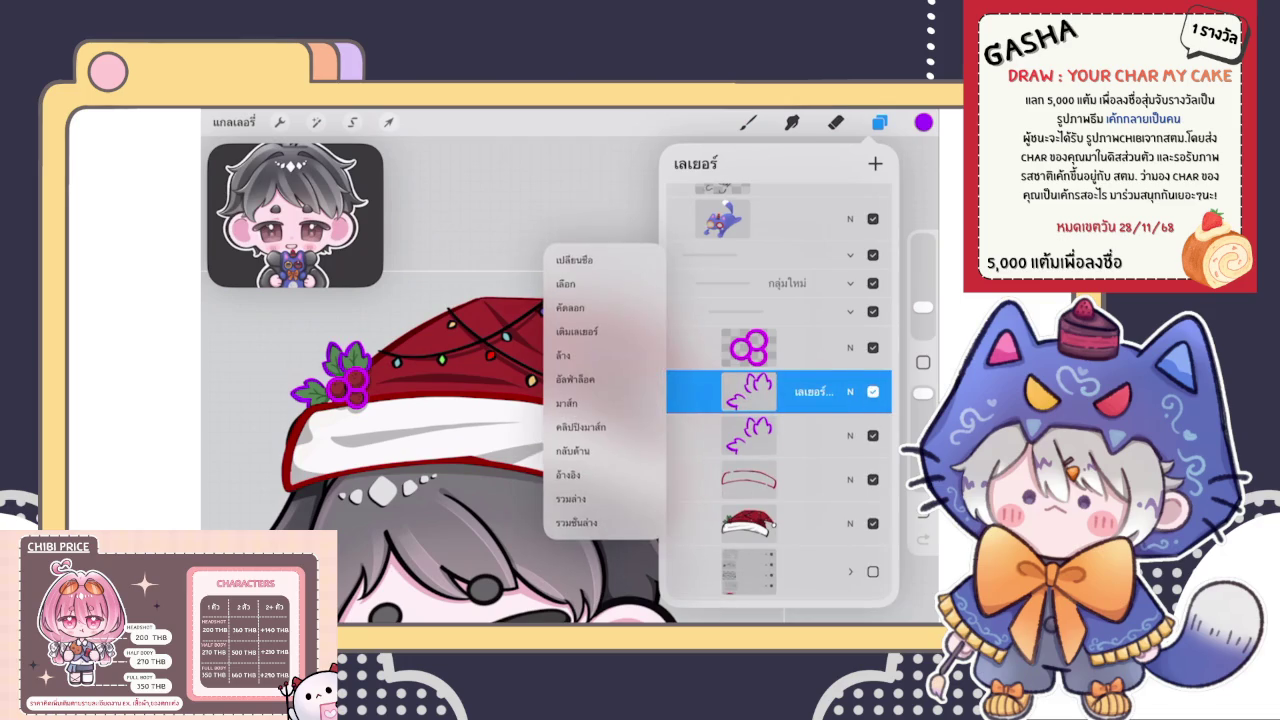
click(780, 347)
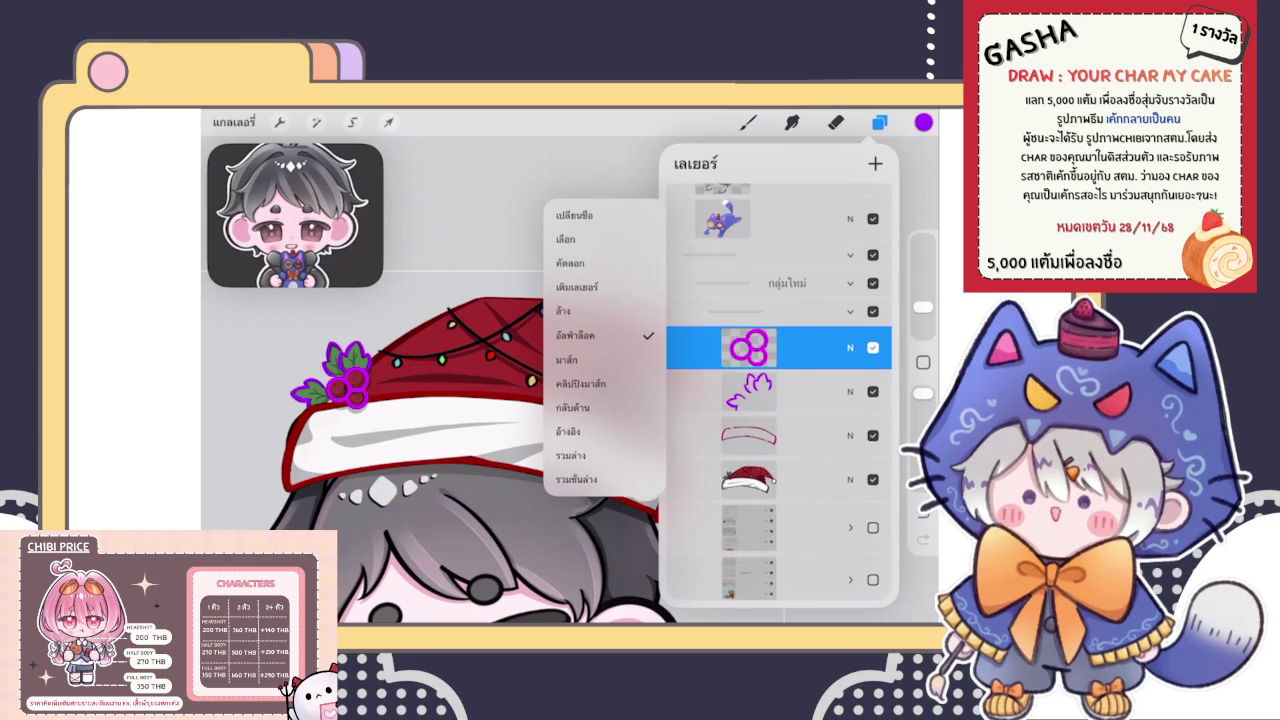
click(747, 121)
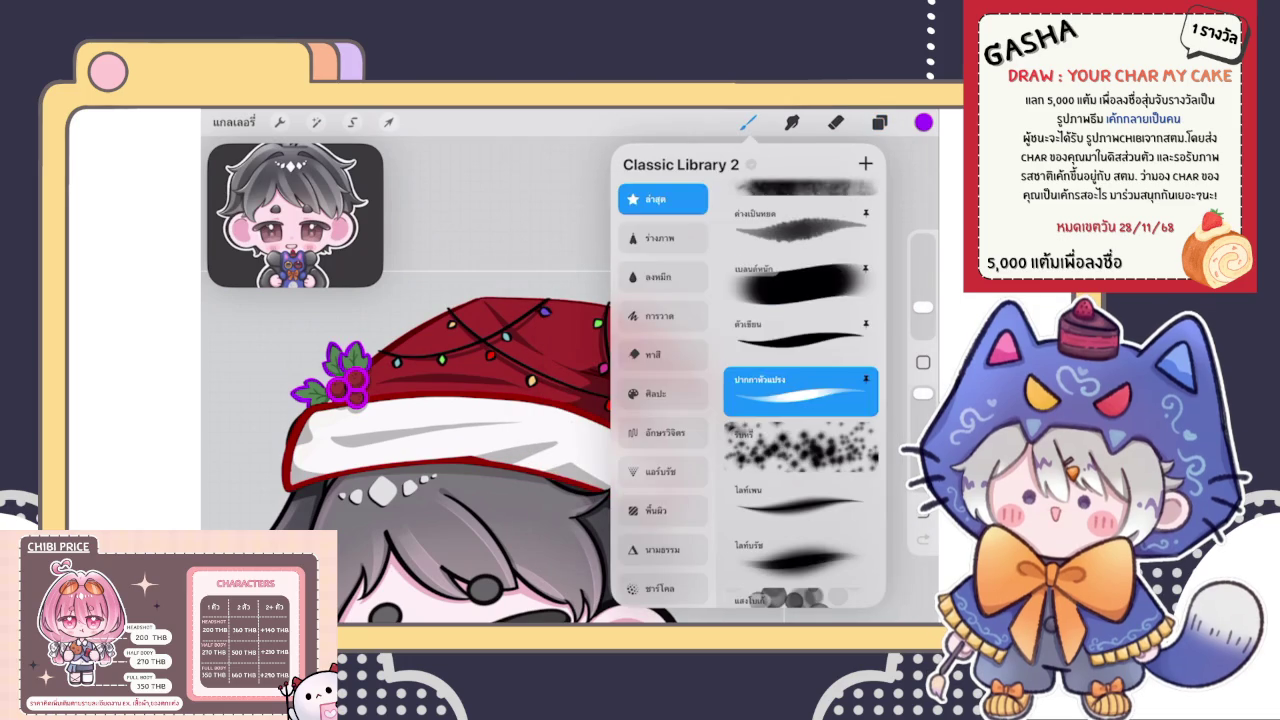
click(923, 121)
click(731, 338)
click(923, 121)
drag(923, 121, 345, 385)
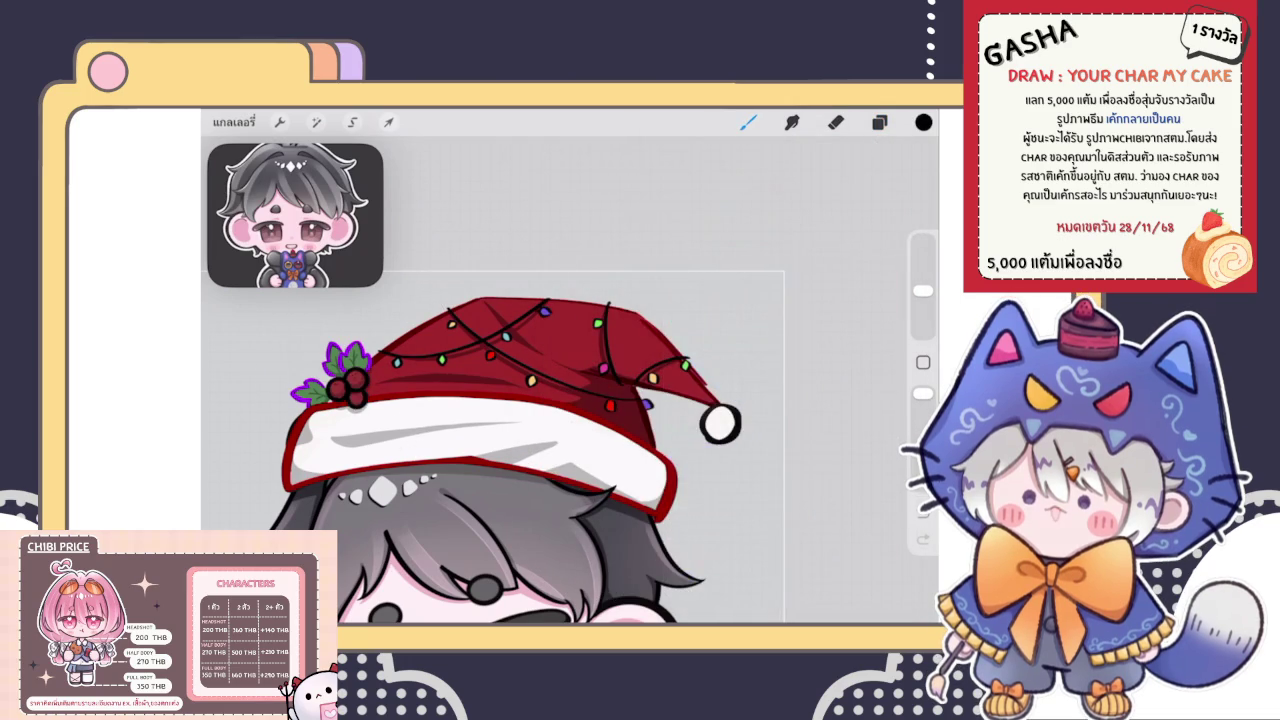
Alpha Lock the leaf line-art layer and fill it with black
click(879, 121)
click(800, 435)
click(750, 435)
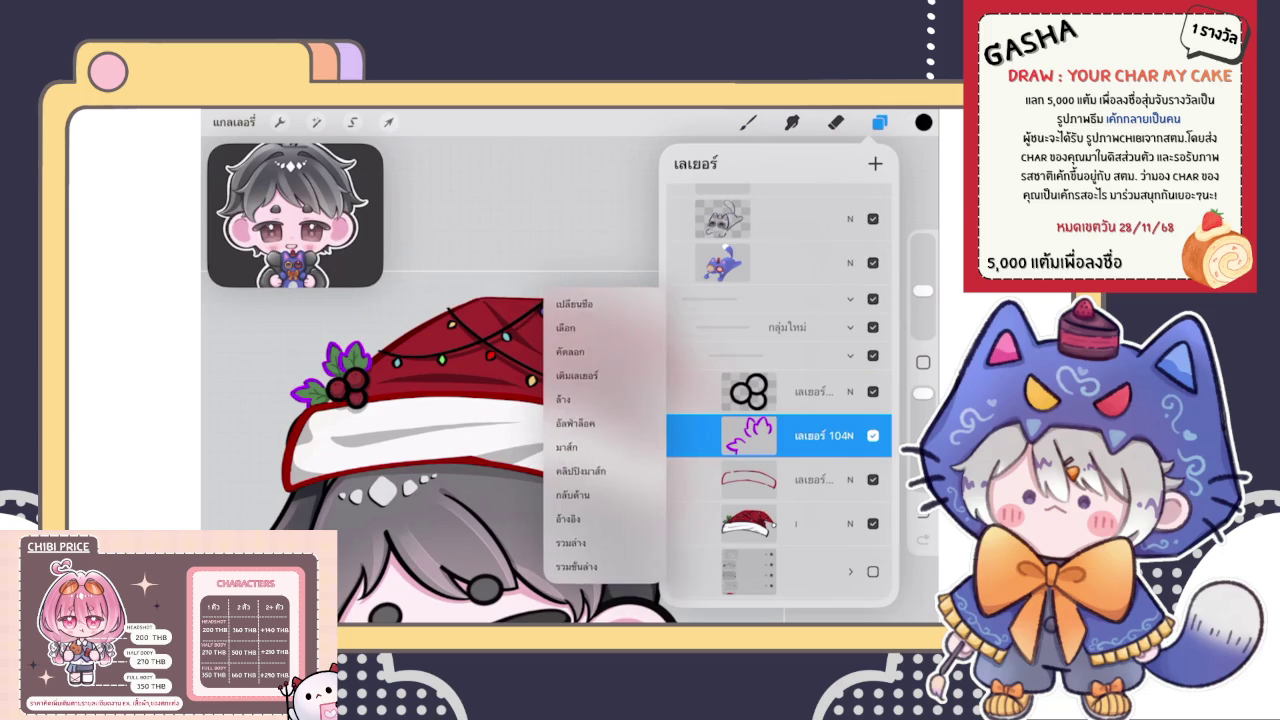
click(580, 417)
click(747, 121)
Alpha Lock the hat outline layer and fill it with black
click(879, 121)
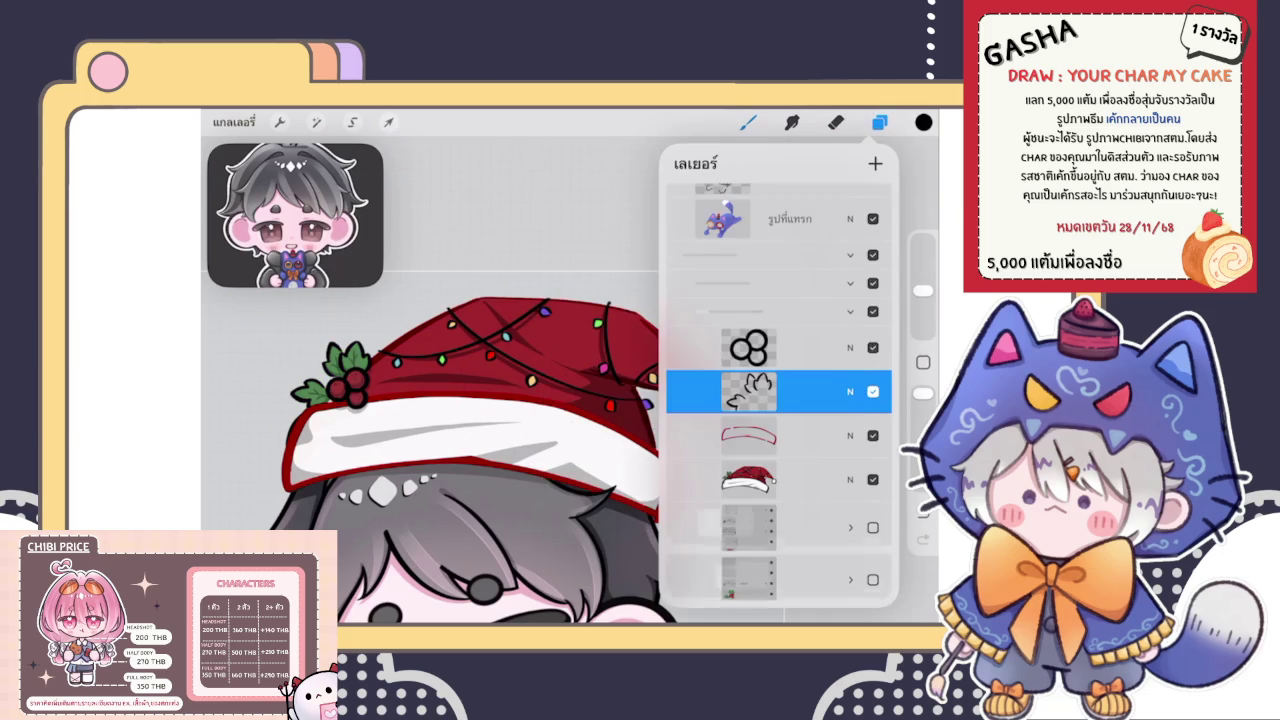
click(780, 347)
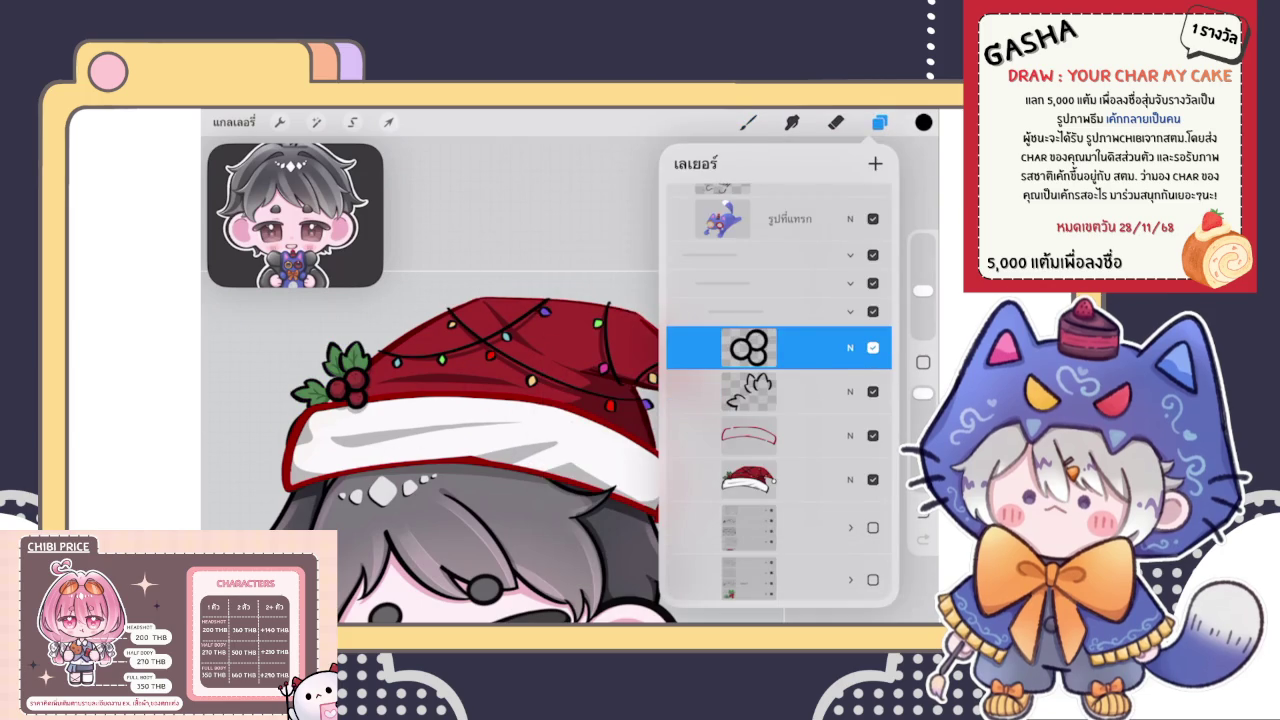
click(800, 435)
click(750, 435)
click(580, 555)
click(879, 121)
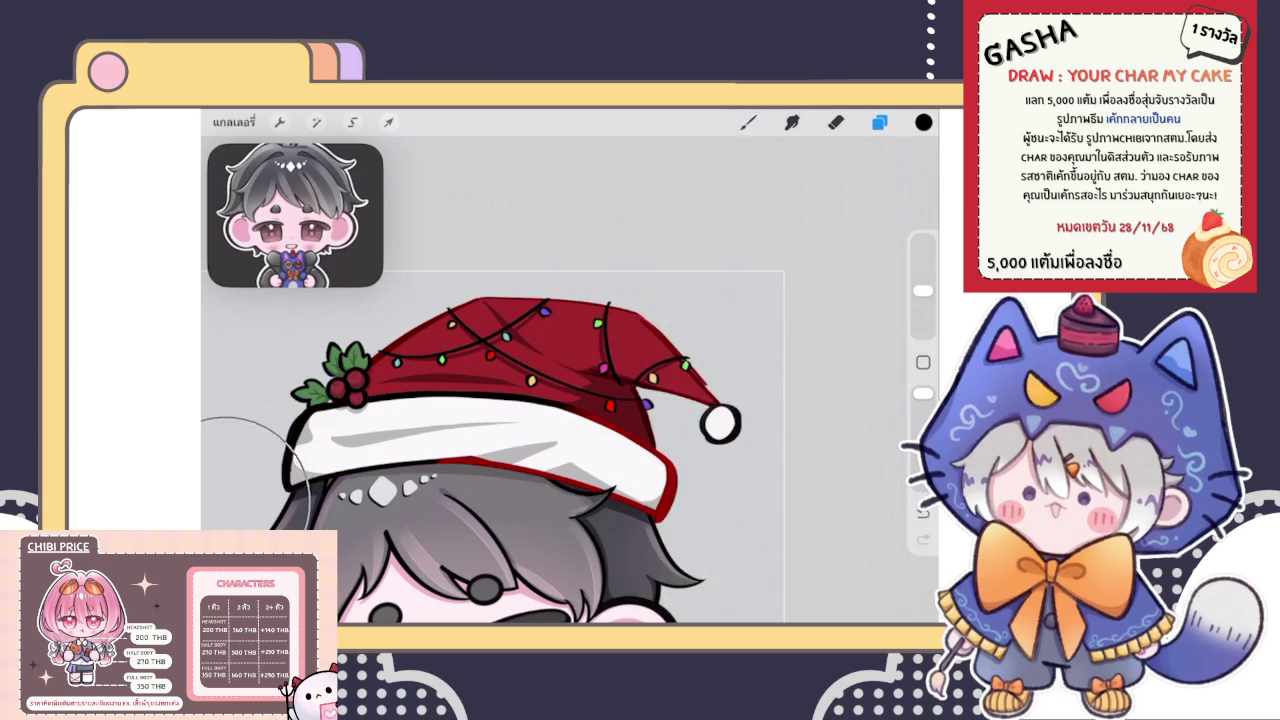
click(748, 121)
Select the hat outline layer and choose the Brush Pen brush for inking
click(879, 121)
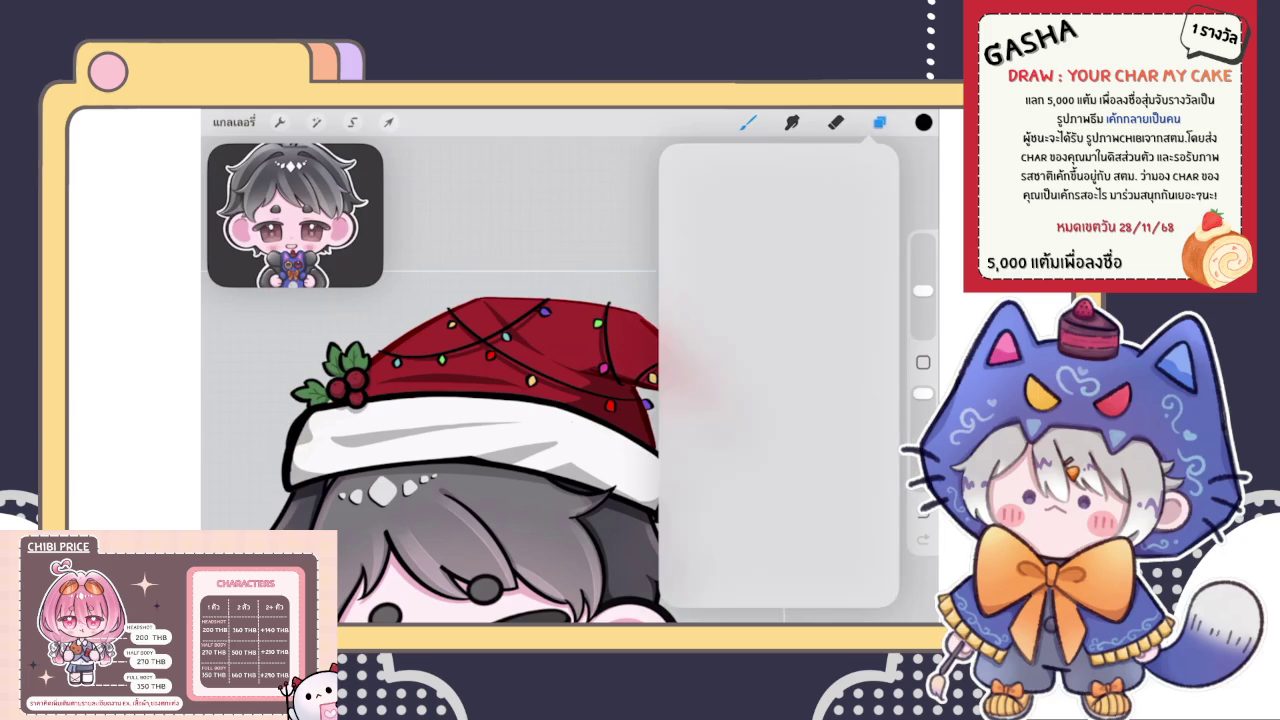
click(780, 303)
click(780, 391)
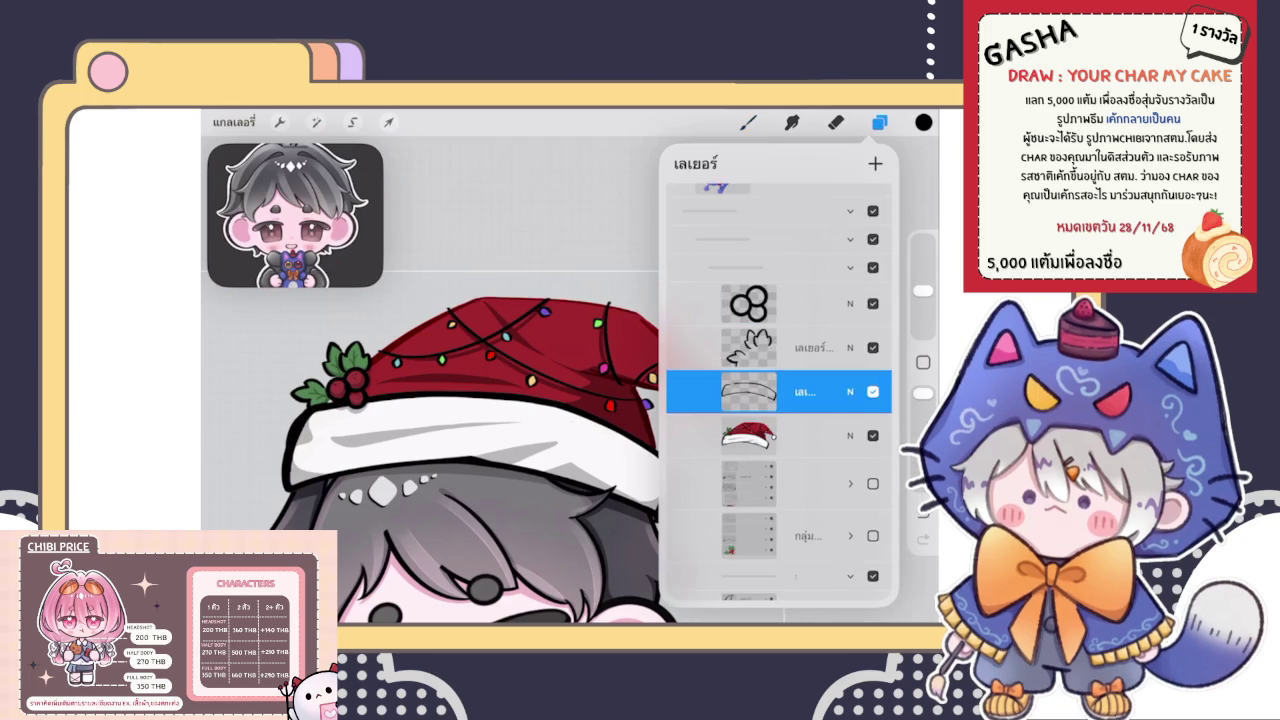
click(780, 303)
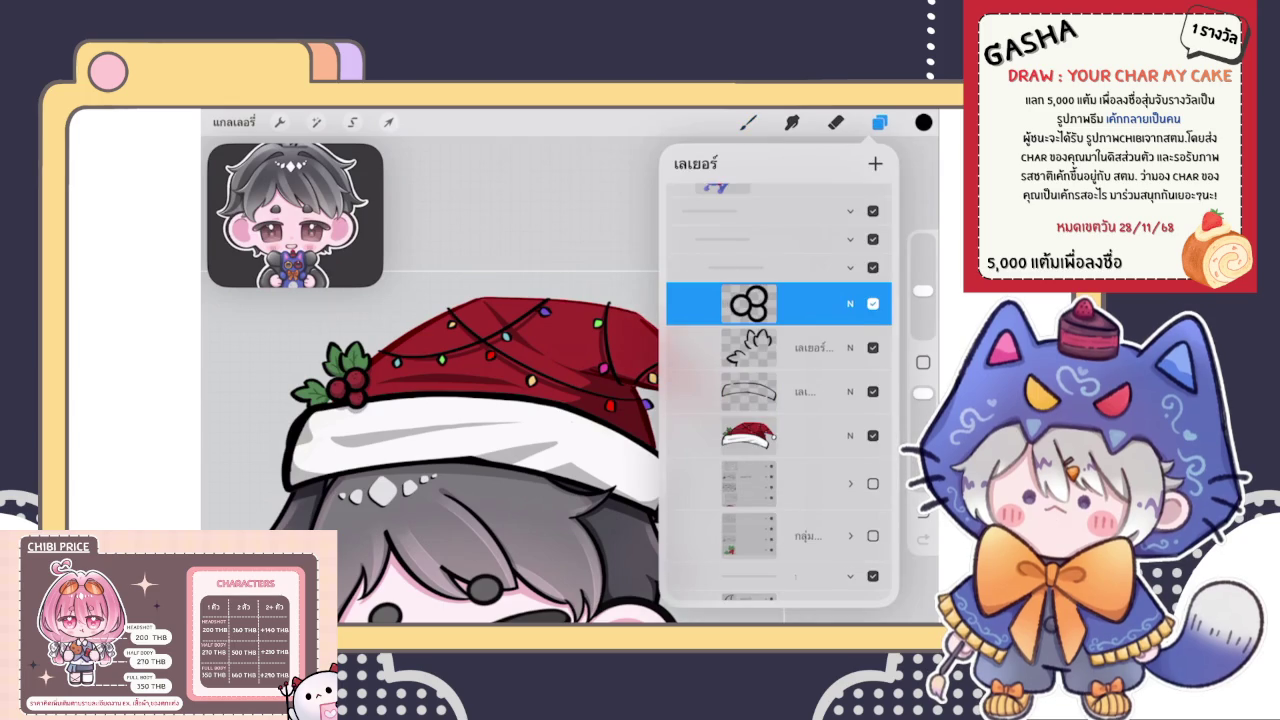
click(780, 391)
click(748, 121)
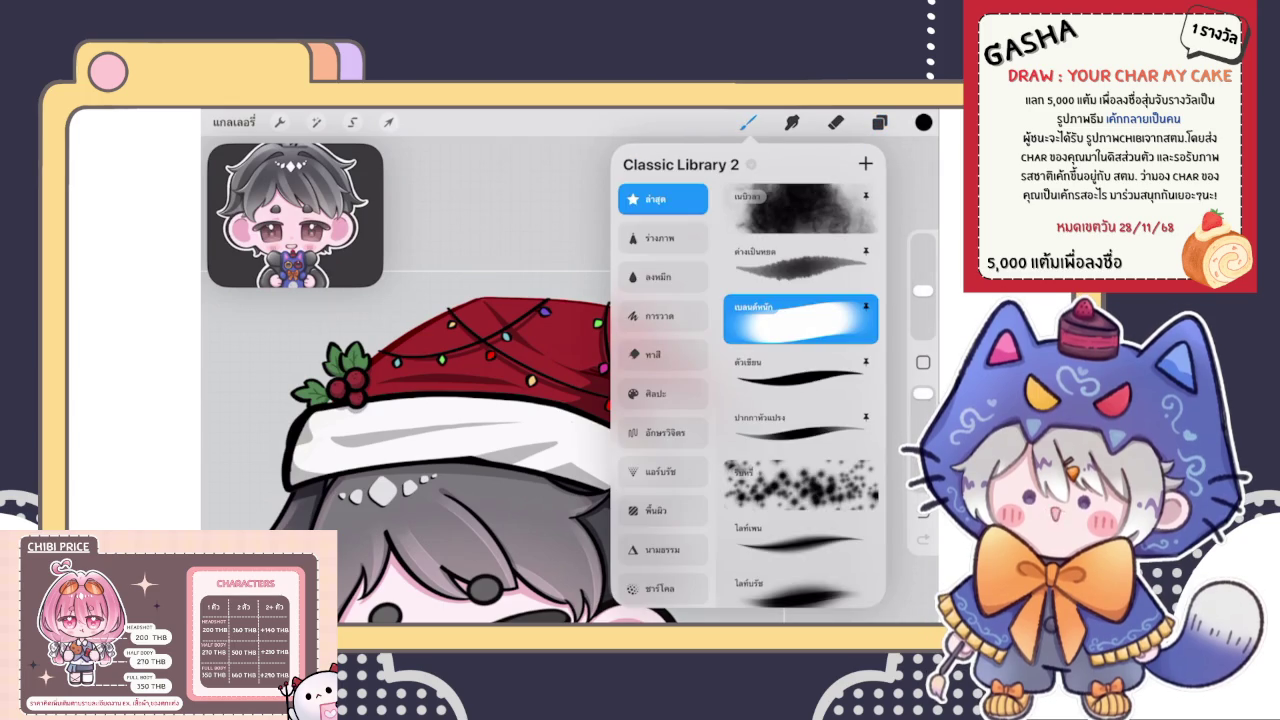
click(800, 429)
click(748, 121)
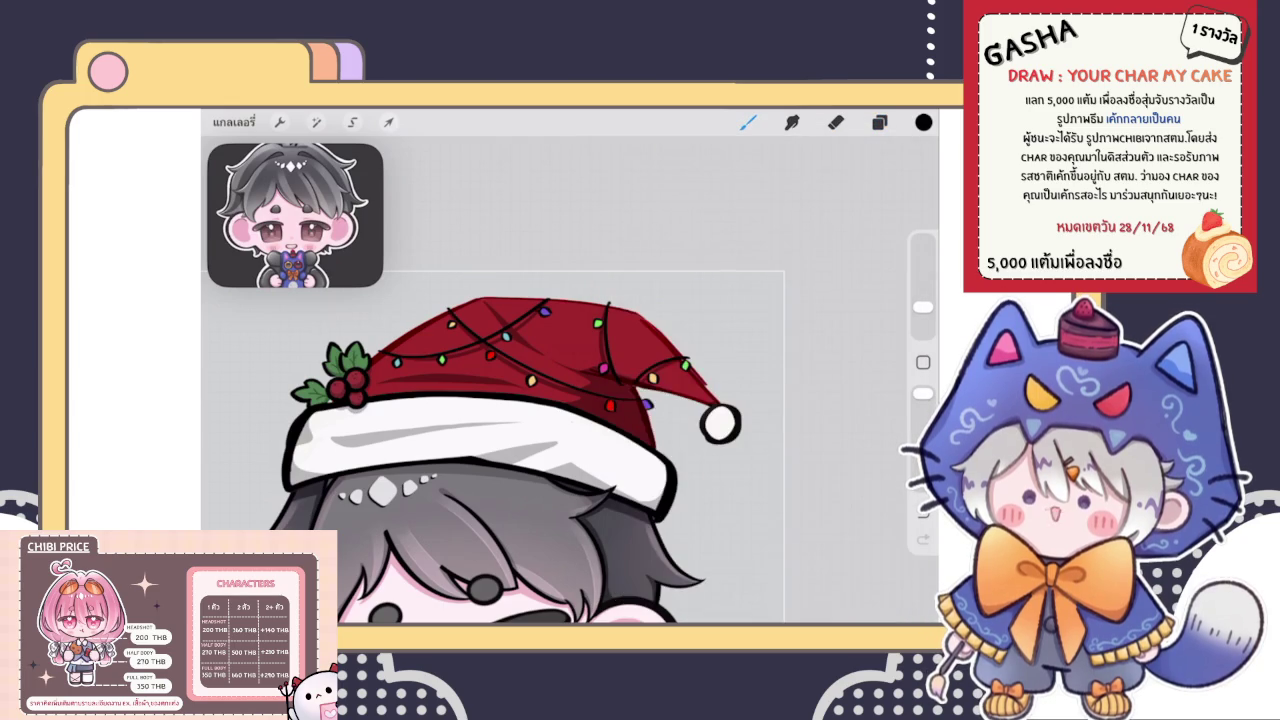
scroll(600, 420, up, 3)
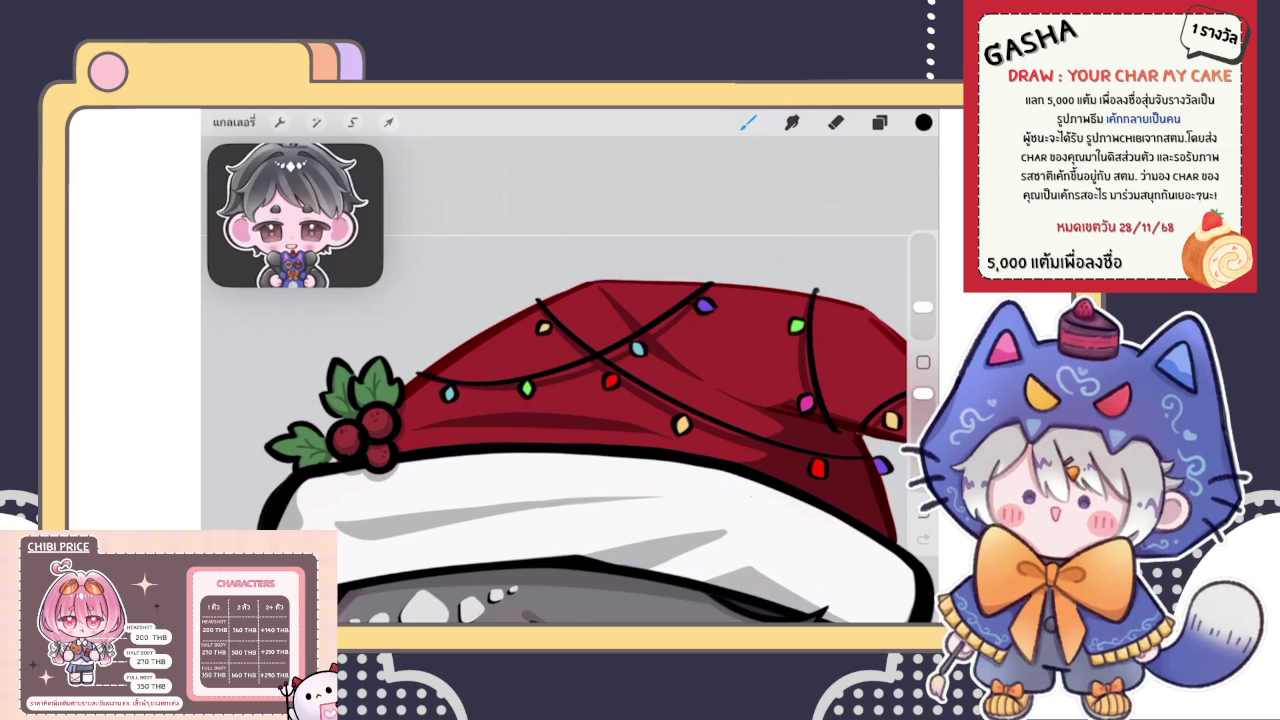
Switch to purple and draw a stroke along the hat's left edge, redrawing until it fits
scroll(500, 360, up, 3)
scroll(500, 360, up, 3)
click(923, 122)
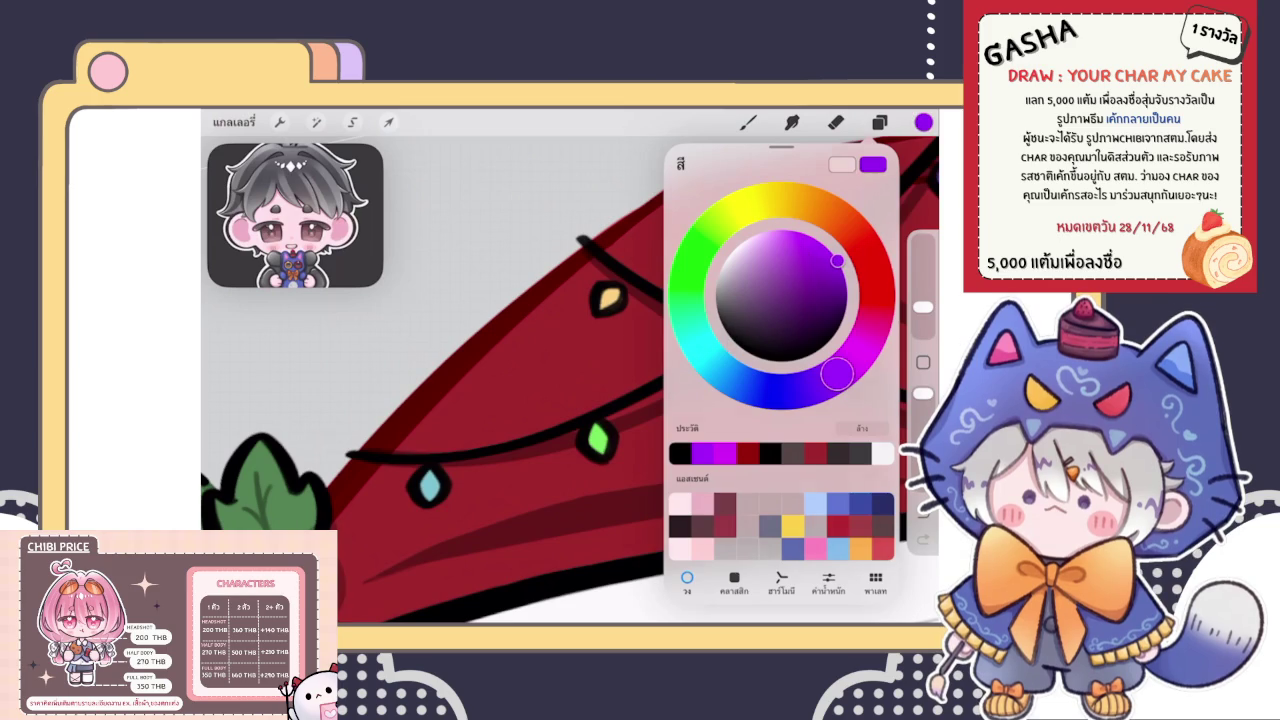
drag(343, 500, 928, 129)
key(ctrl+z)
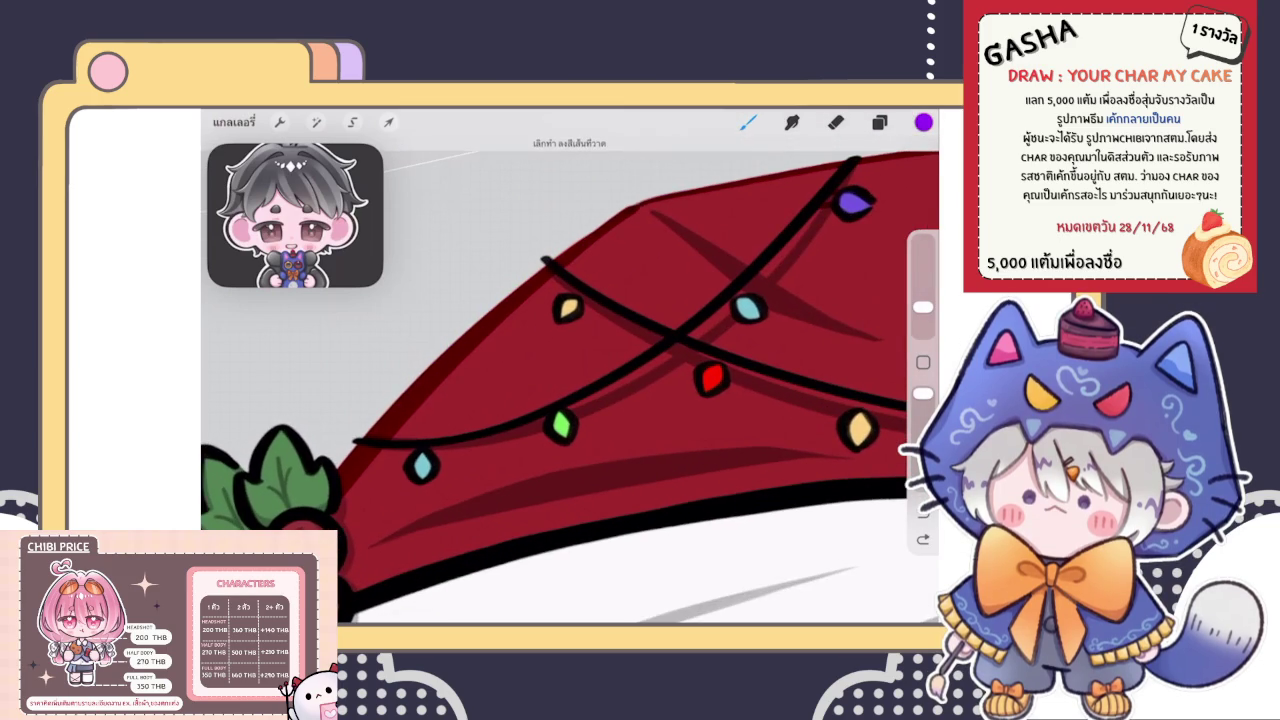
drag(340, 478, 682, 192)
key(ctrl+z)
mouse_move(338, 486)
mouse_down()
mouse_move(466, 343)
mouse_move(666, 188)
mouse_up()
key(ctrl+z)
drag(340, 480, 644, 206)
key(ctrl+z)
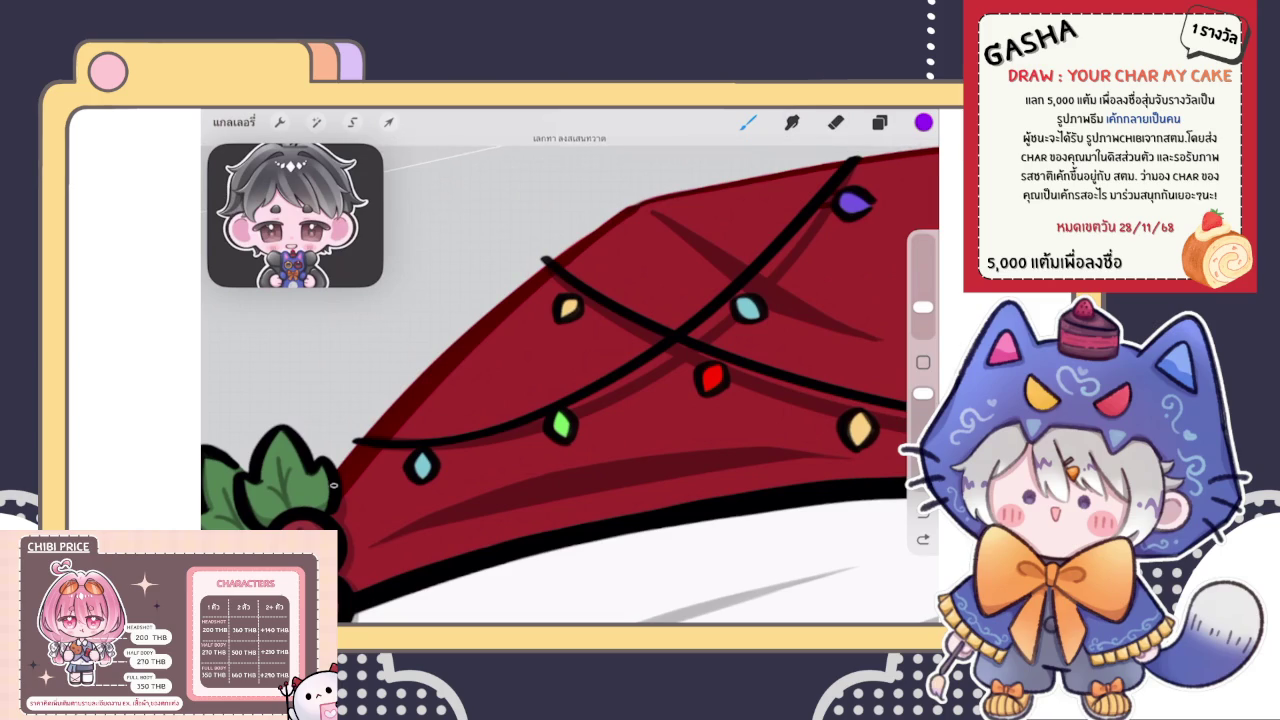
drag(340, 480, 662, 196)
key(ctrl+z)
drag(340, 484, 545, 265)
Warp the purple stroke so its lower end bends onto the hat edge, then commit
click(389, 122)
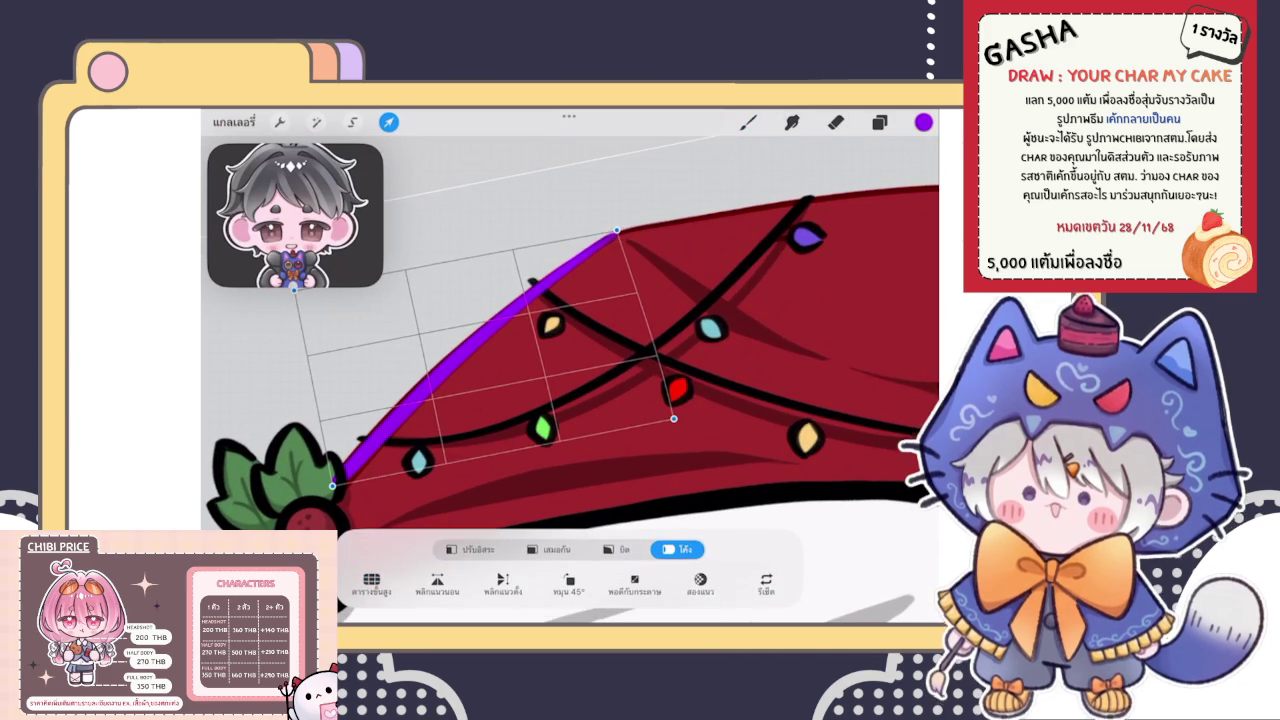
drag(332, 486, 329, 488)
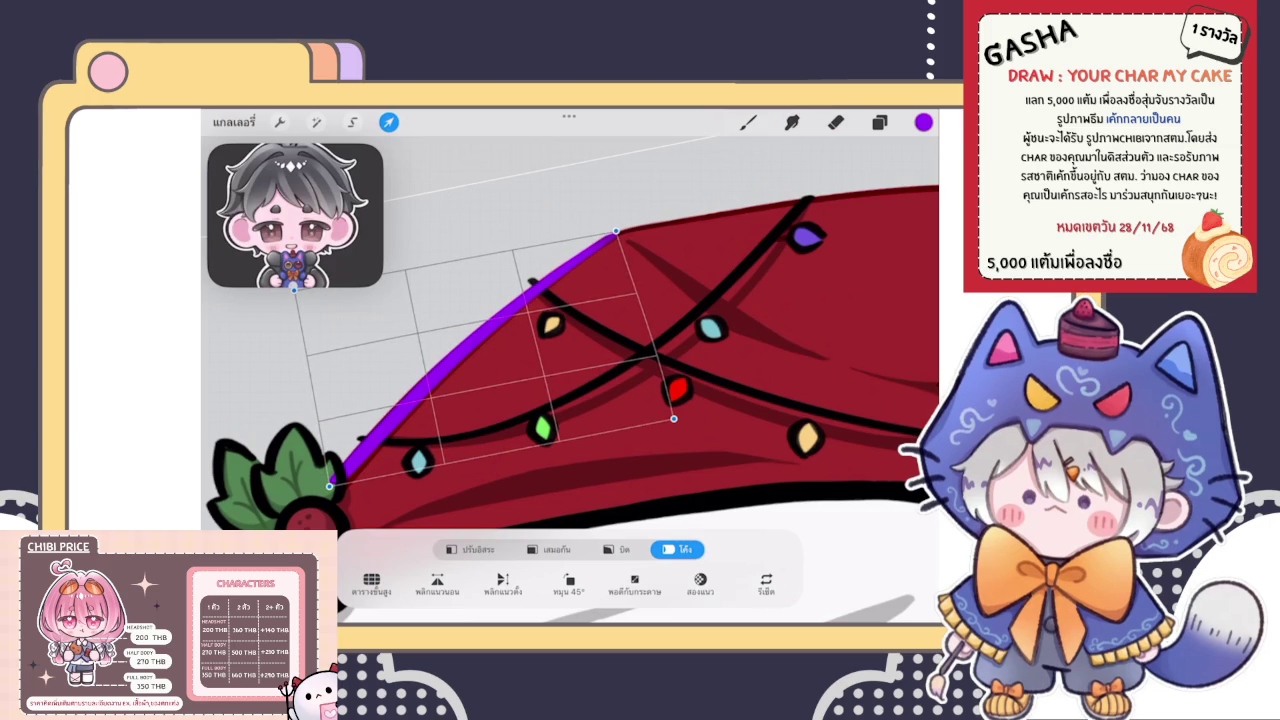
click(748, 121)
scroll(570, 370, up, 5)
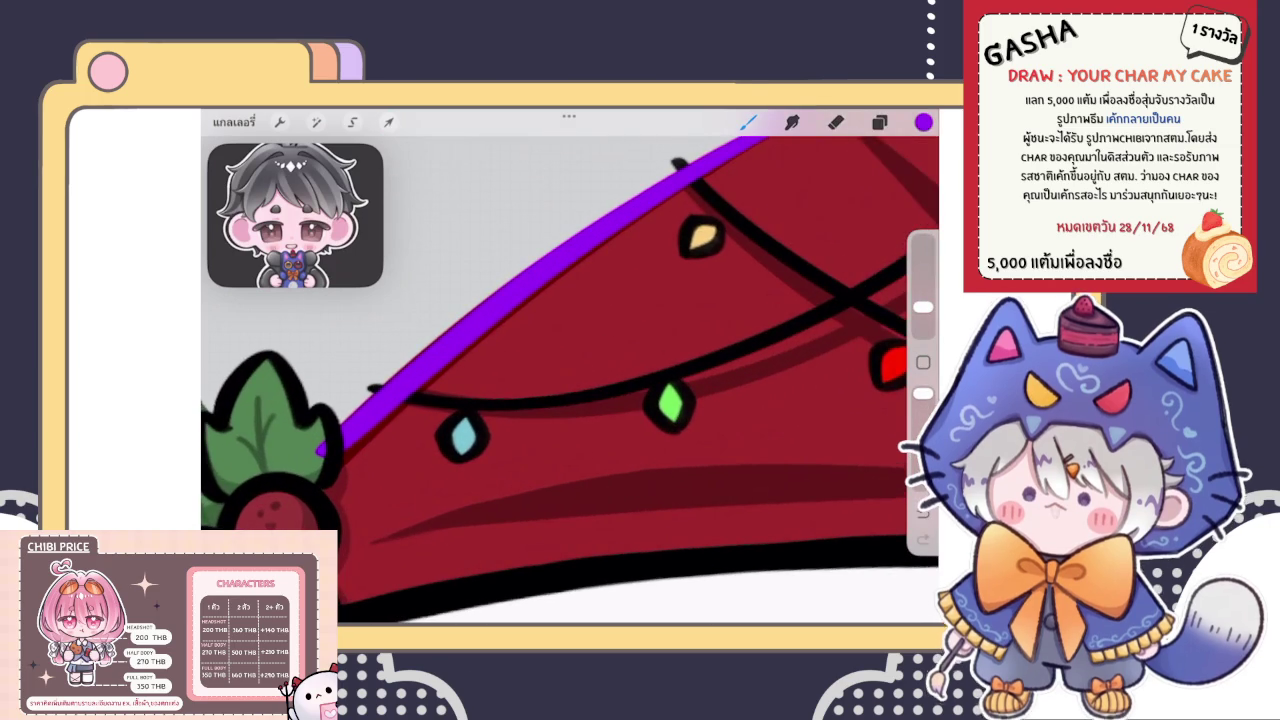
scroll(570, 340, down, 2)
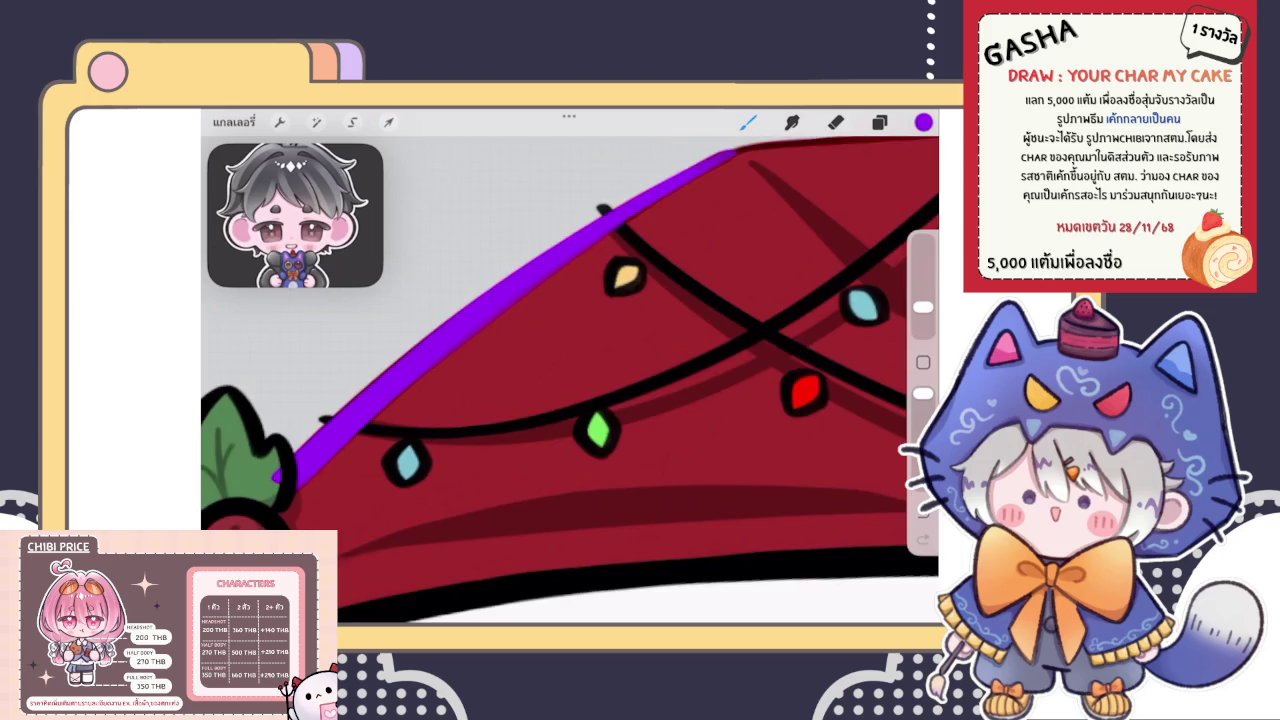
scroll(570, 380, down, 2)
scroll(570, 380, up, 2)
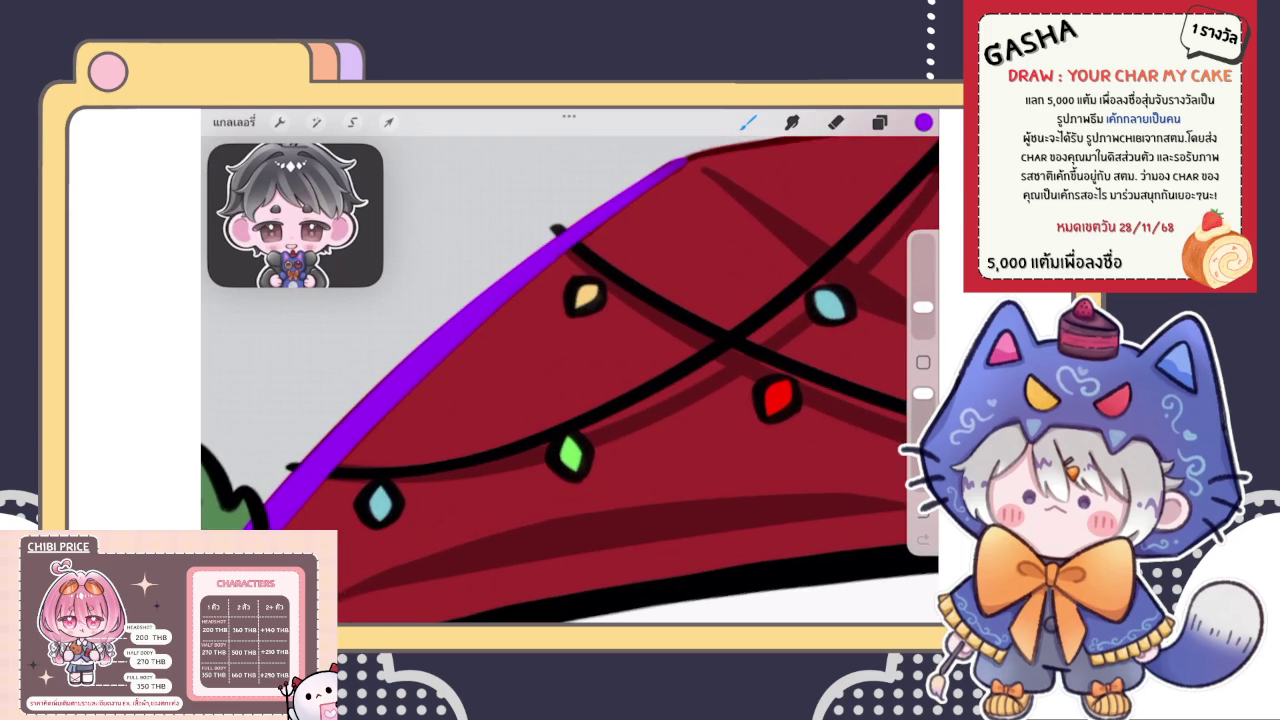
scroll(570, 380, down, 2)
scroll(570, 380, down, 2)
scroll(570, 380, down, 2)
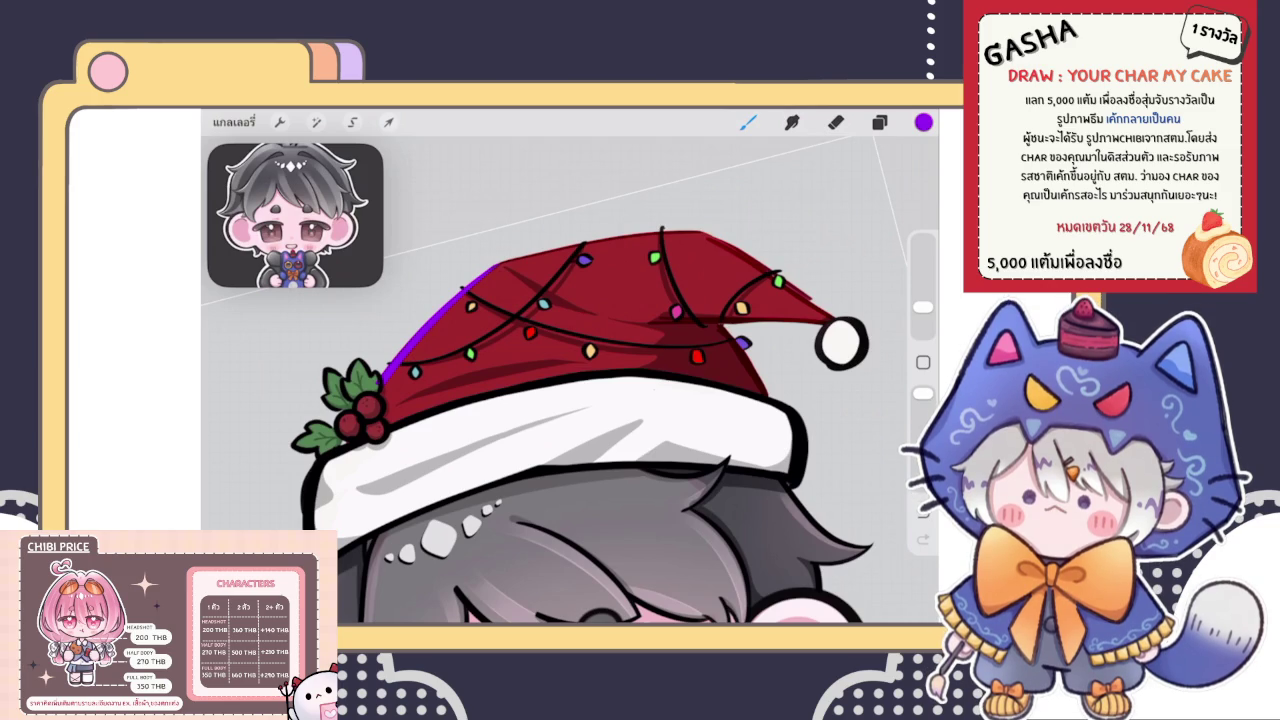
Undo the stray purple stroke on the hat's edge, then zoom out to the whole character
click(879, 121)
scroll(600, 380, up, 5)
scroll(600, 380, up, 3)
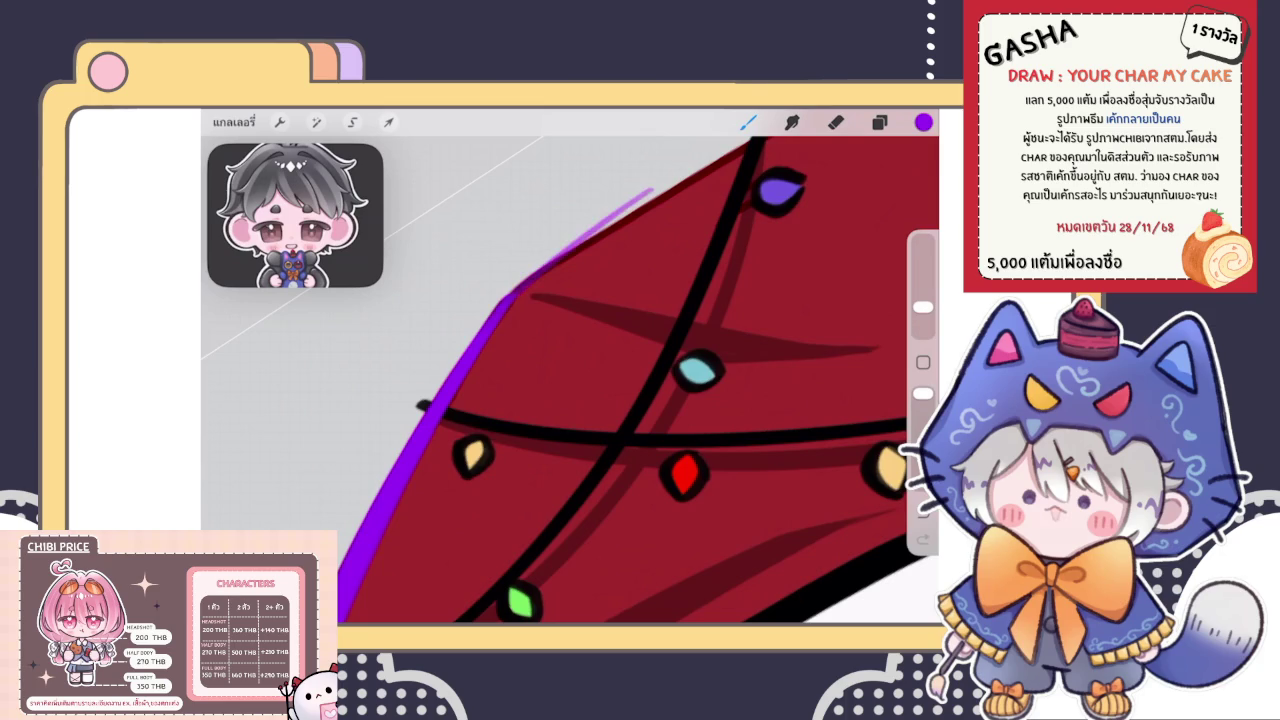
key(ctrl+z)
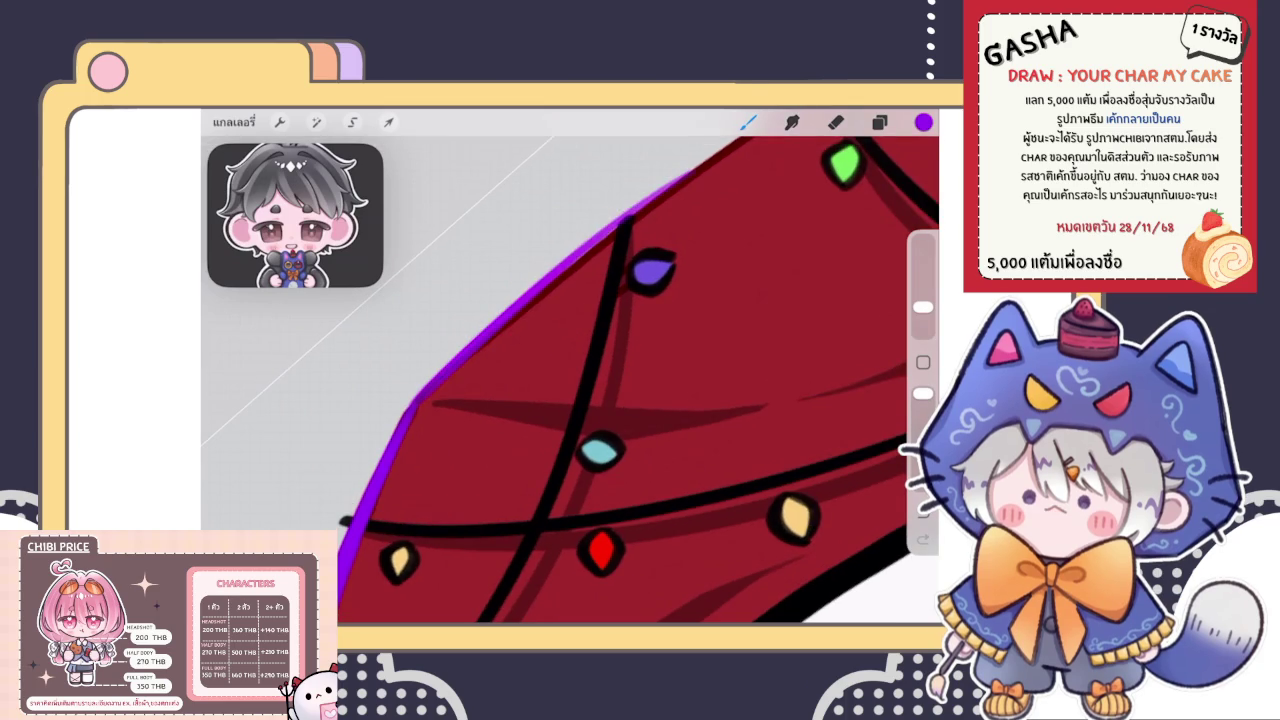
scroll(570, 380, down, 2)
scroll(570, 380, down, 4)
scroll(570, 380, down, 2)
scroll(548, 447, down, 2)
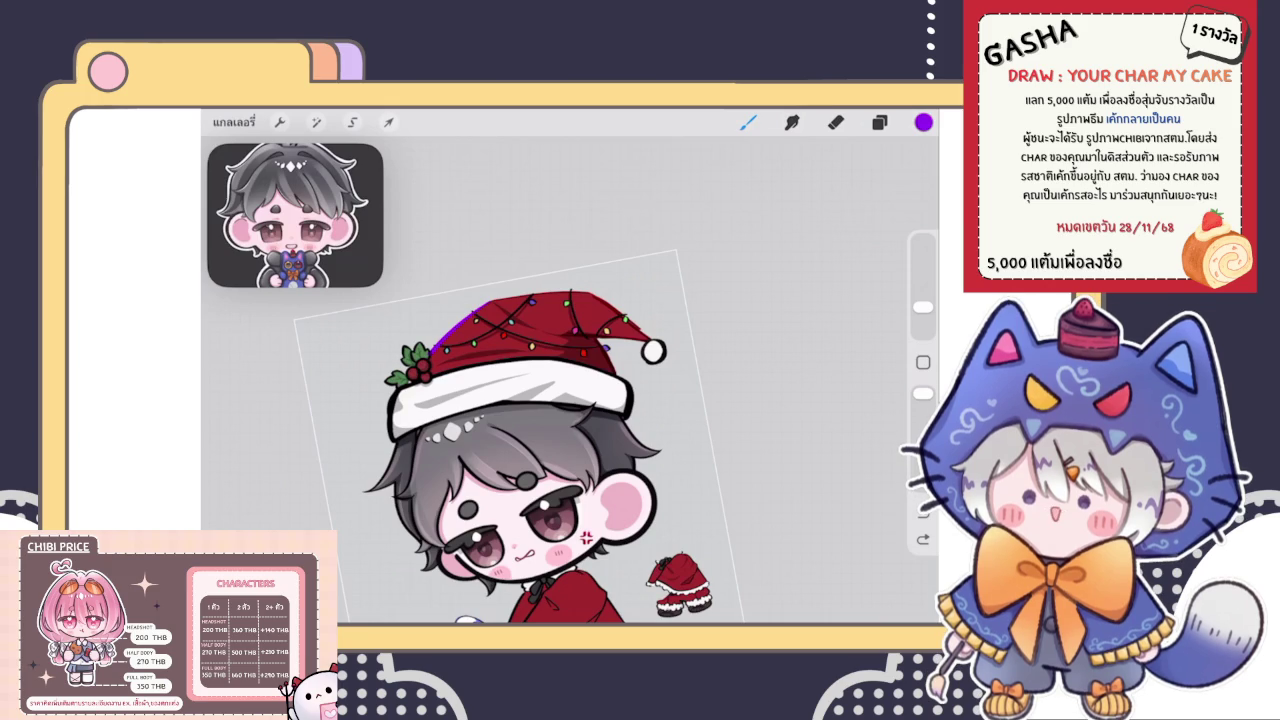
Zoom in on the Santa hat and undo the previous stroke
click(879, 122)
scroll(500, 340, up, 5)
scroll(500, 340, up, 5)
scroll(600, 400, up, 3)
scroll(600, 400, up, 2)
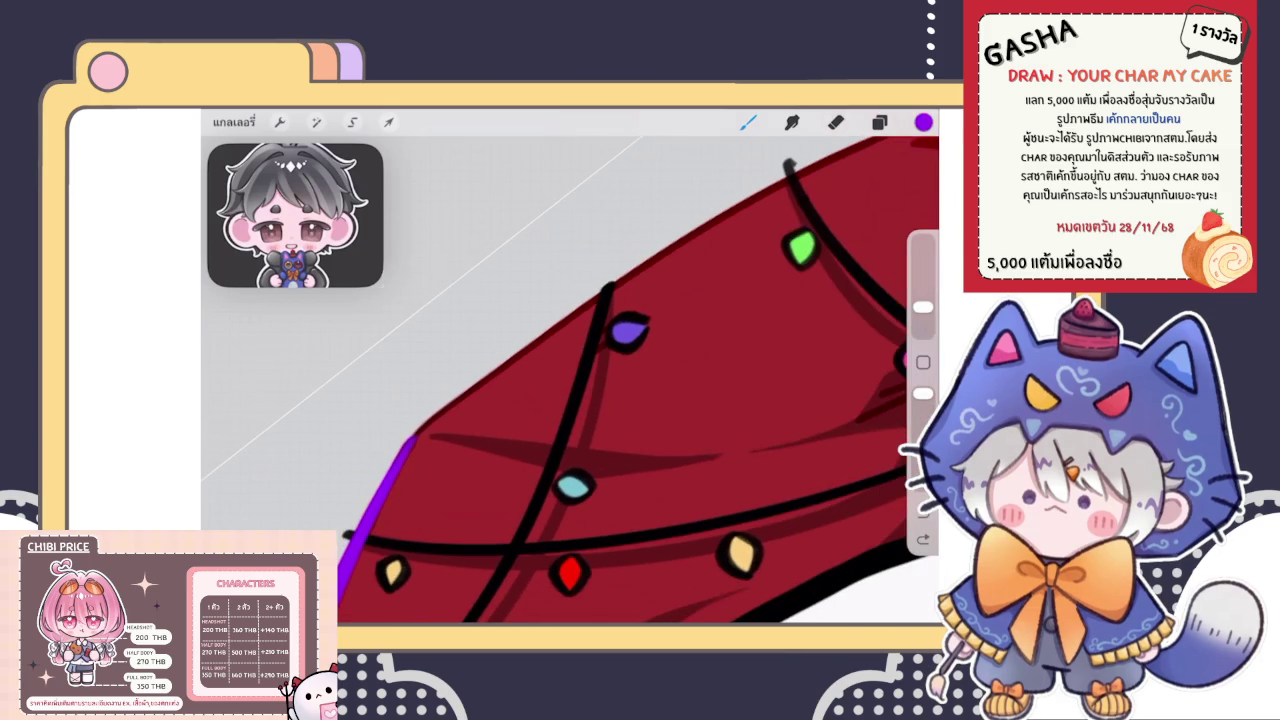
scroll(600, 400, down, 3)
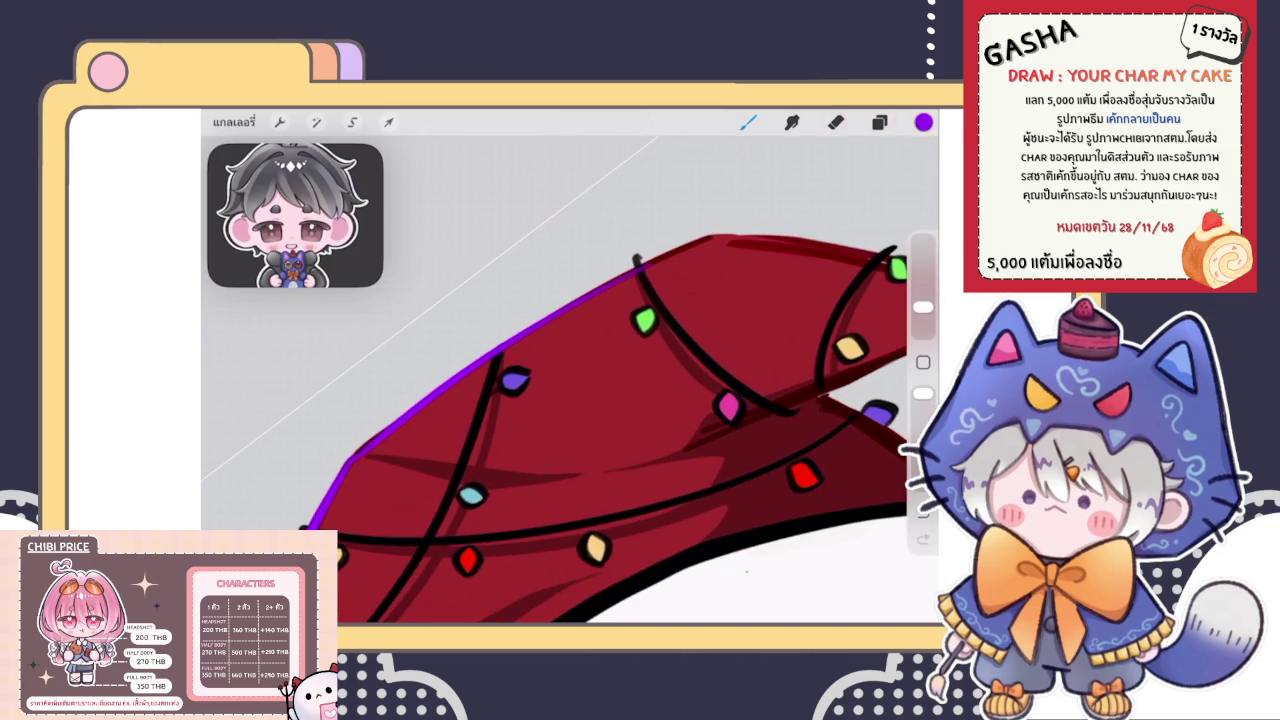
key(ctrl+z)
Draw a purple line along the hat's upper edge, redrawing it once for a better fit
mouse_move(355, 455)
mouse_down()
mouse_move(428, 396)
mouse_move(757, 214)
mouse_up()
key(ctrl+z)
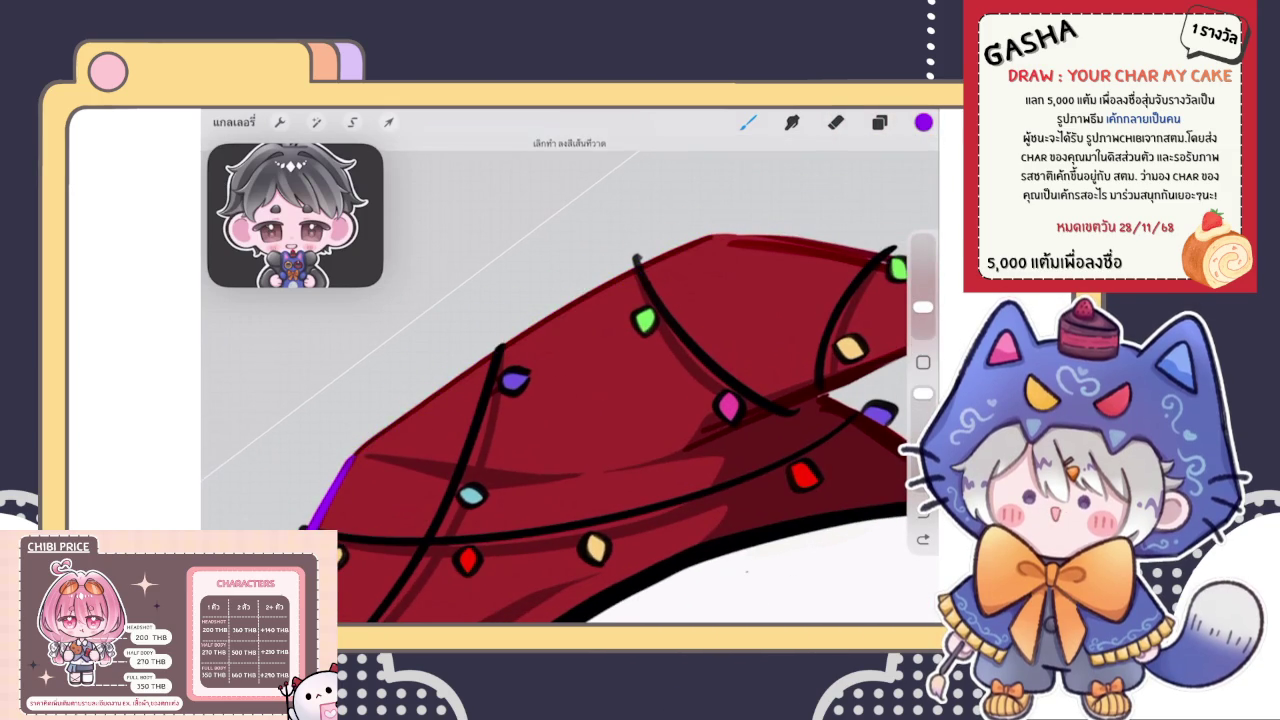
drag(355, 455, 700, 240)
scroll(570, 380, down, 5)
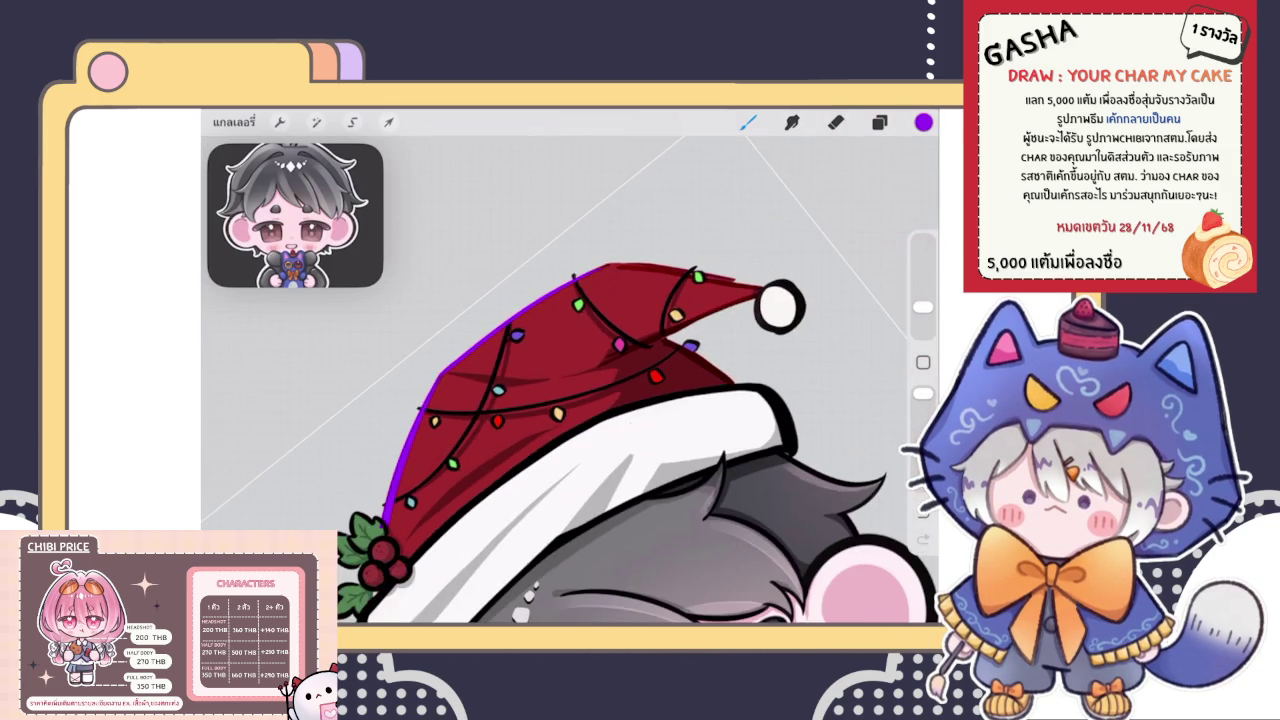
scroll(570, 380, down, 3)
scroll(570, 380, down, 2)
scroll(500, 440, up, 1)
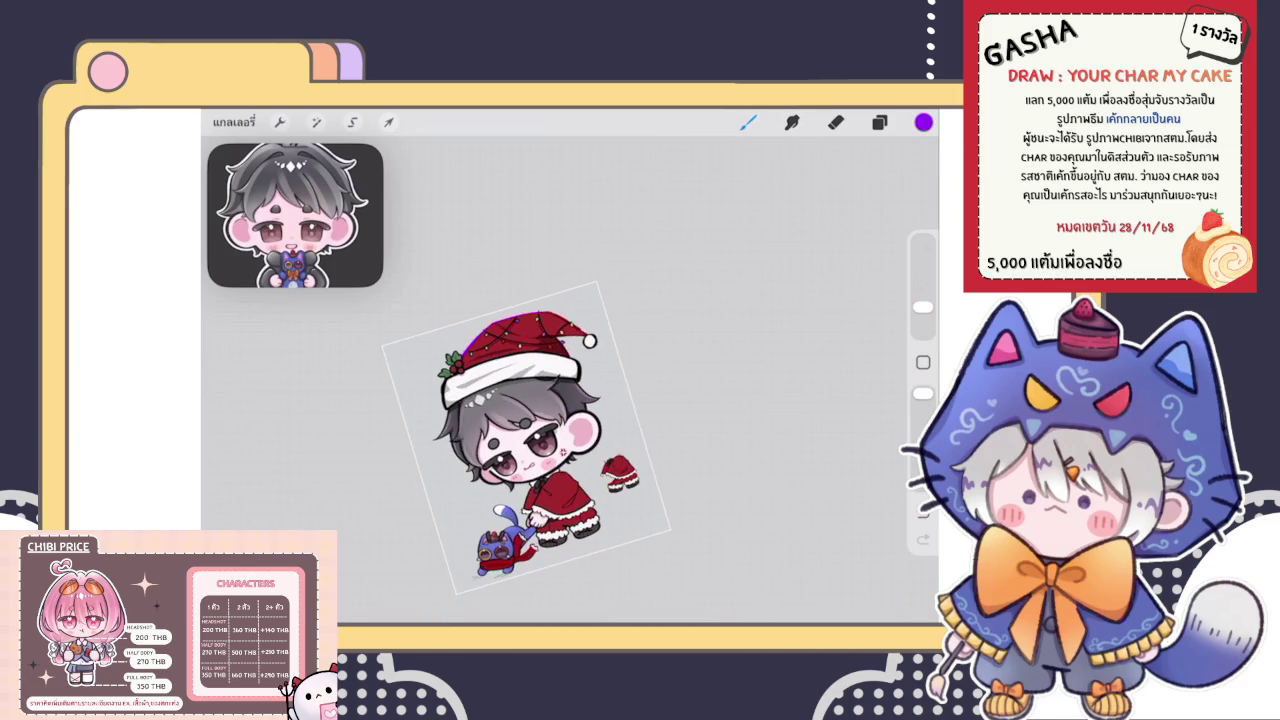
scroll(500, 440, up, 2)
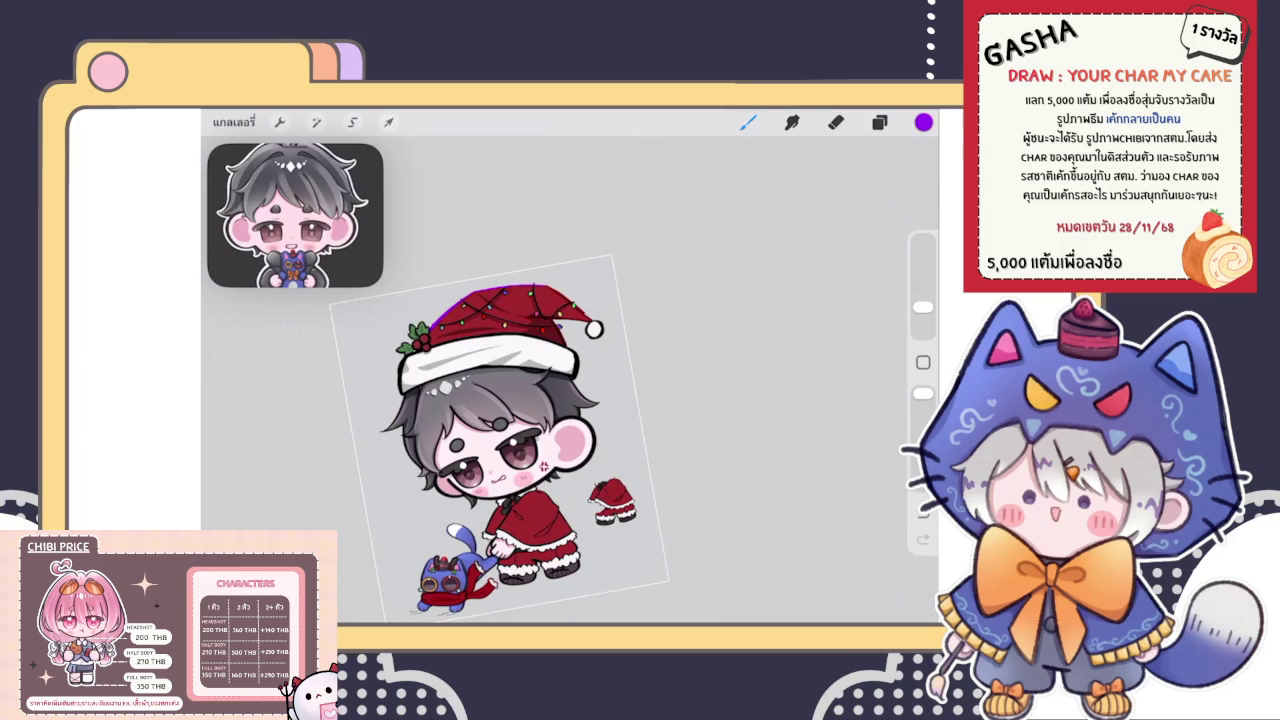
Select the purple-stroke layer and draw a purple line from the lights toward the pom-pom
click(879, 122)
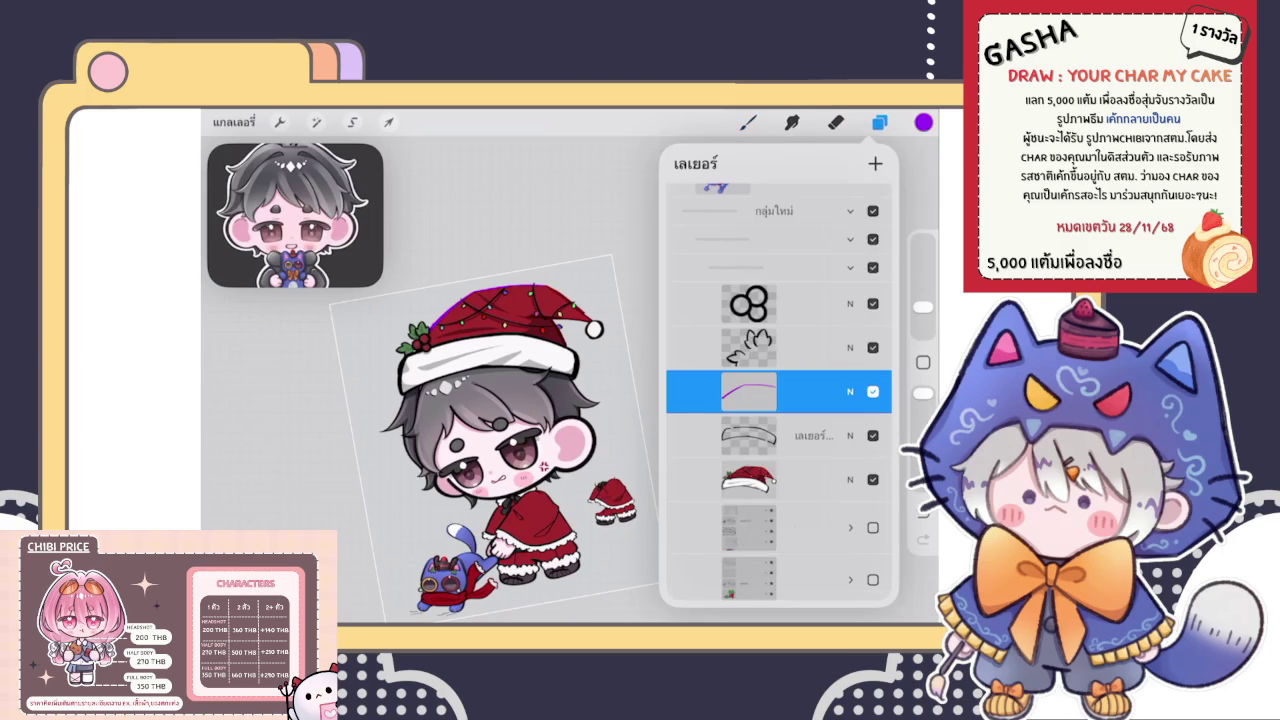
click(879, 122)
scroll(490, 440, up, 1)
scroll(515, 395, up, 2)
scroll(515, 395, up, 2)
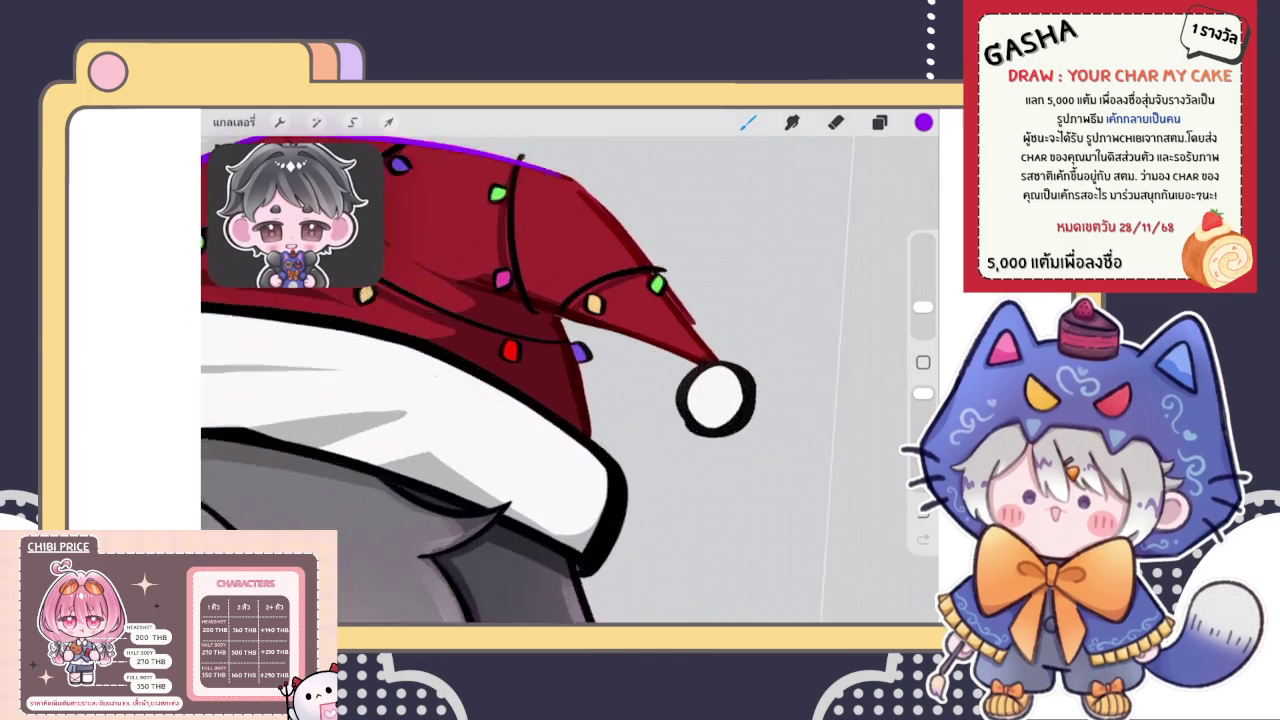
scroll(515, 395, up, 2)
scroll(515, 395, up, 2)
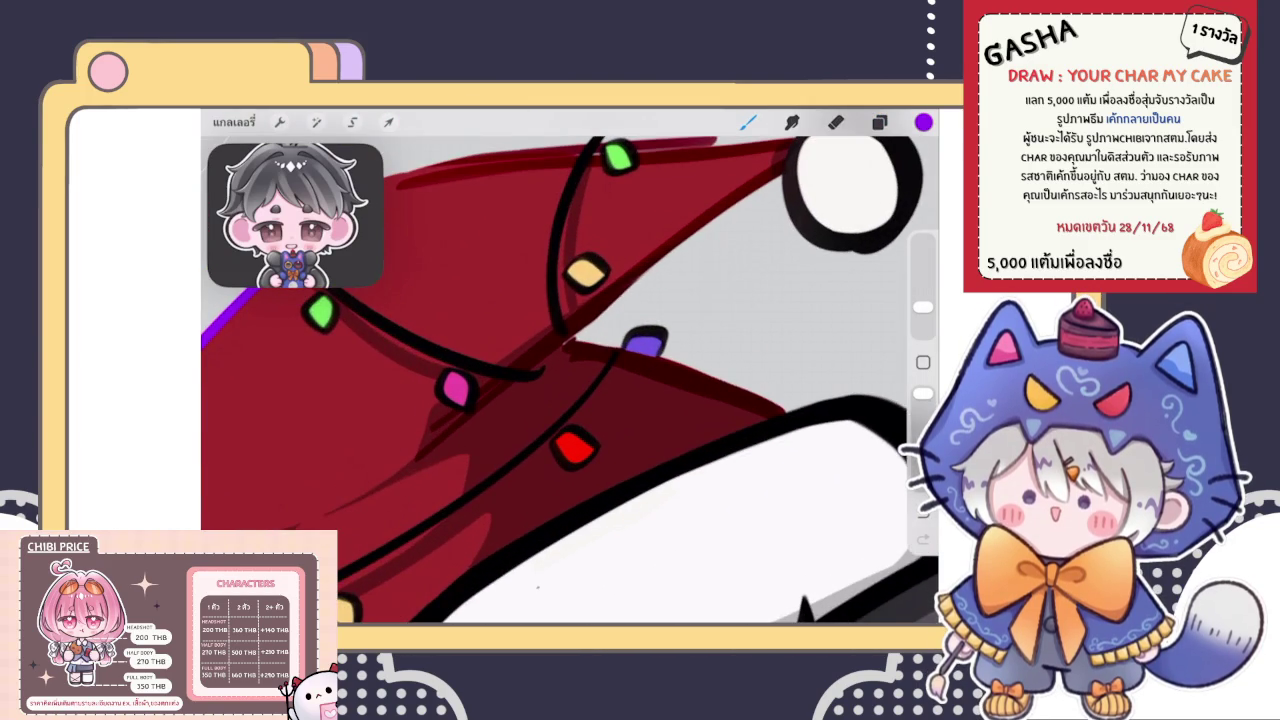
scroll(570, 380, down, 2)
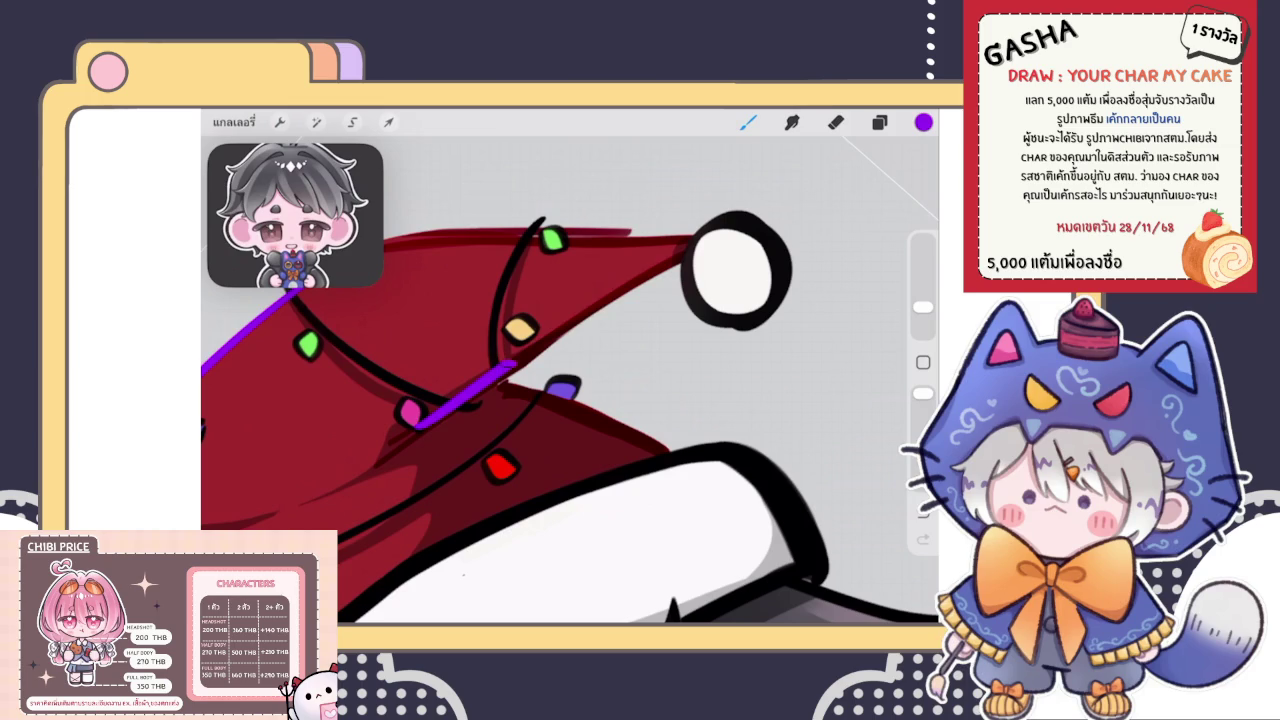
drag(418, 420, 688, 250)
scroll(570, 380, down, 2)
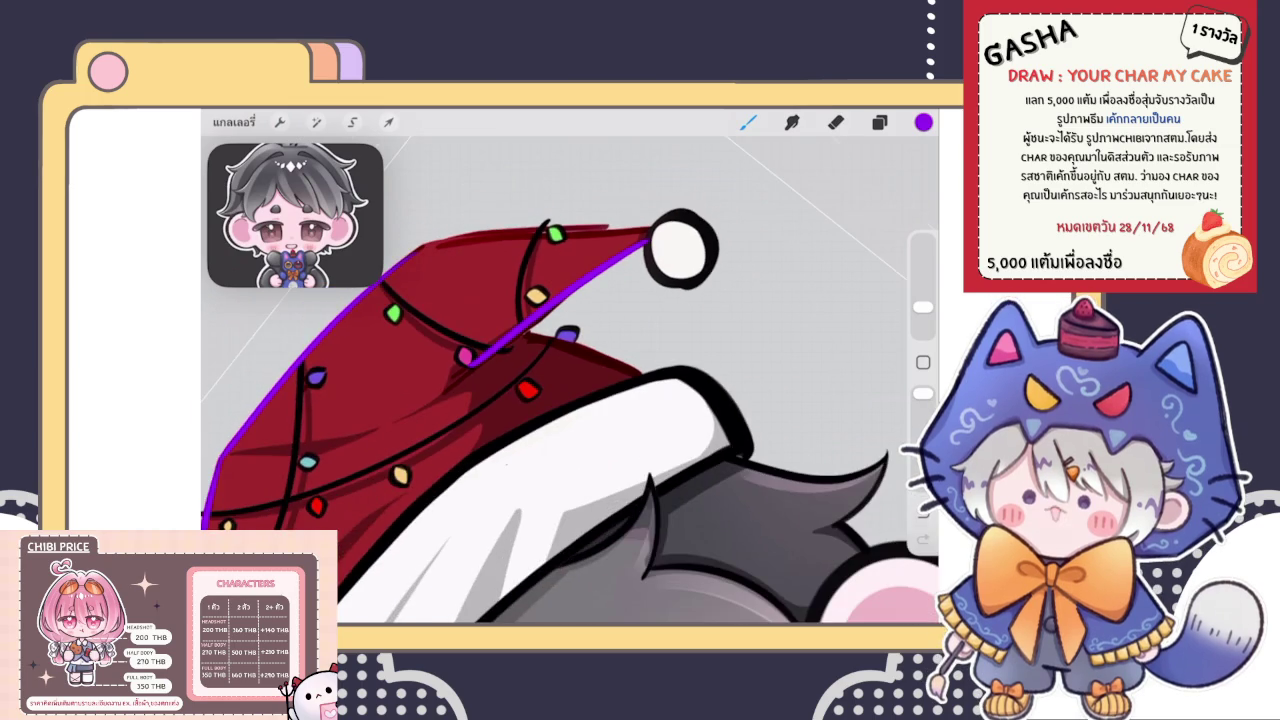
scroll(570, 380, up, 3)
scroll(570, 380, down, 3)
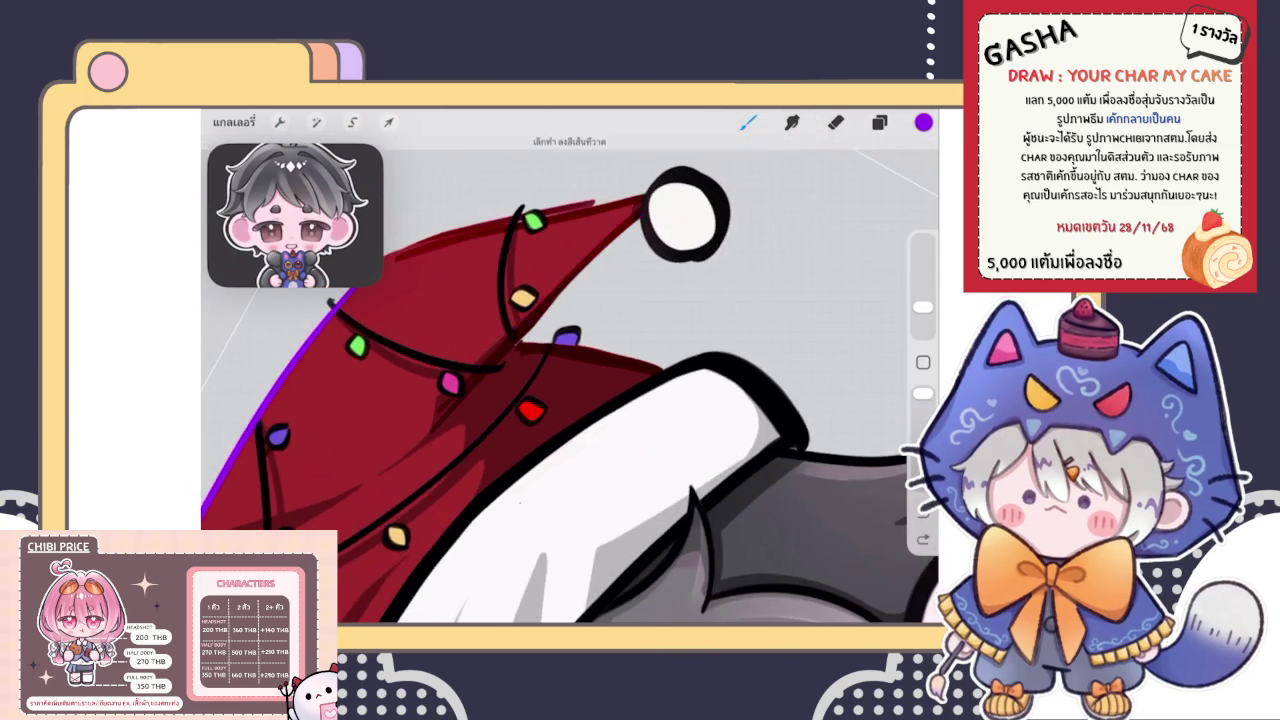
scroll(570, 380, up, 2)
Draw a purple stroke from the pink light to the yellow light, retrying until it fits
drag(385, 478, 585, 300)
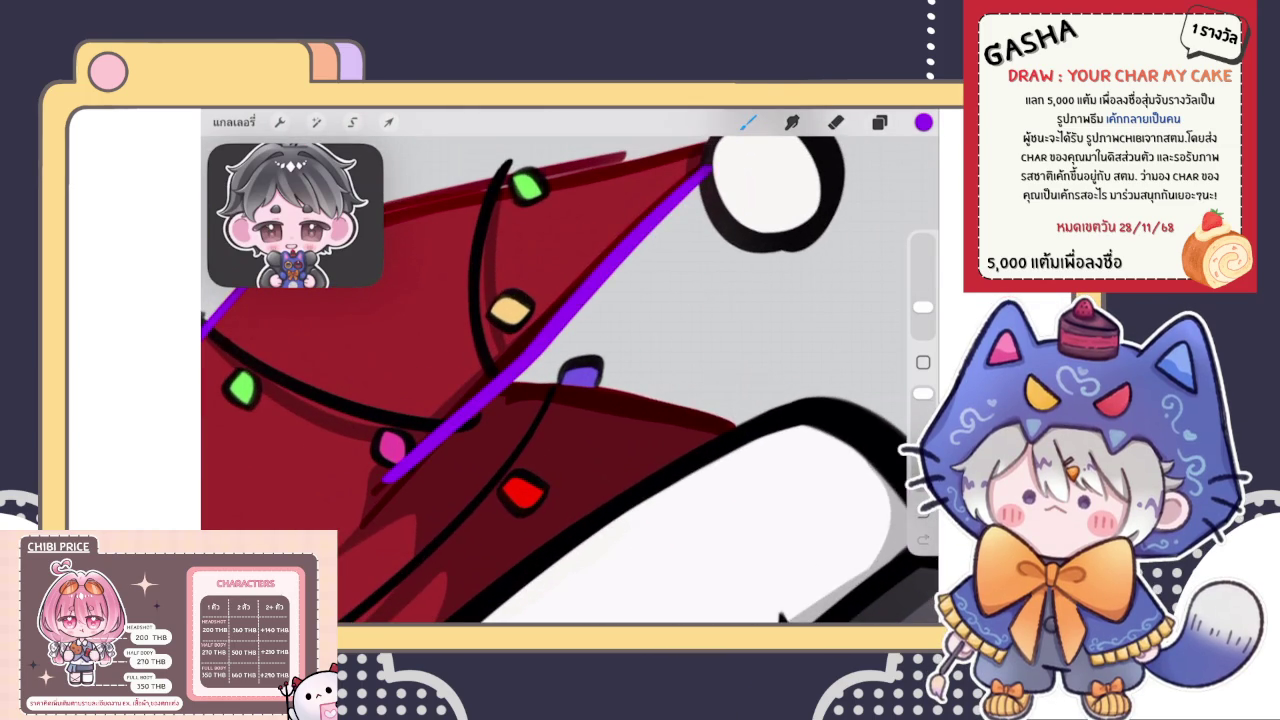
scroll(570, 380, down, 2)
key(ctrl+z)
key(ctrl+shift+z)
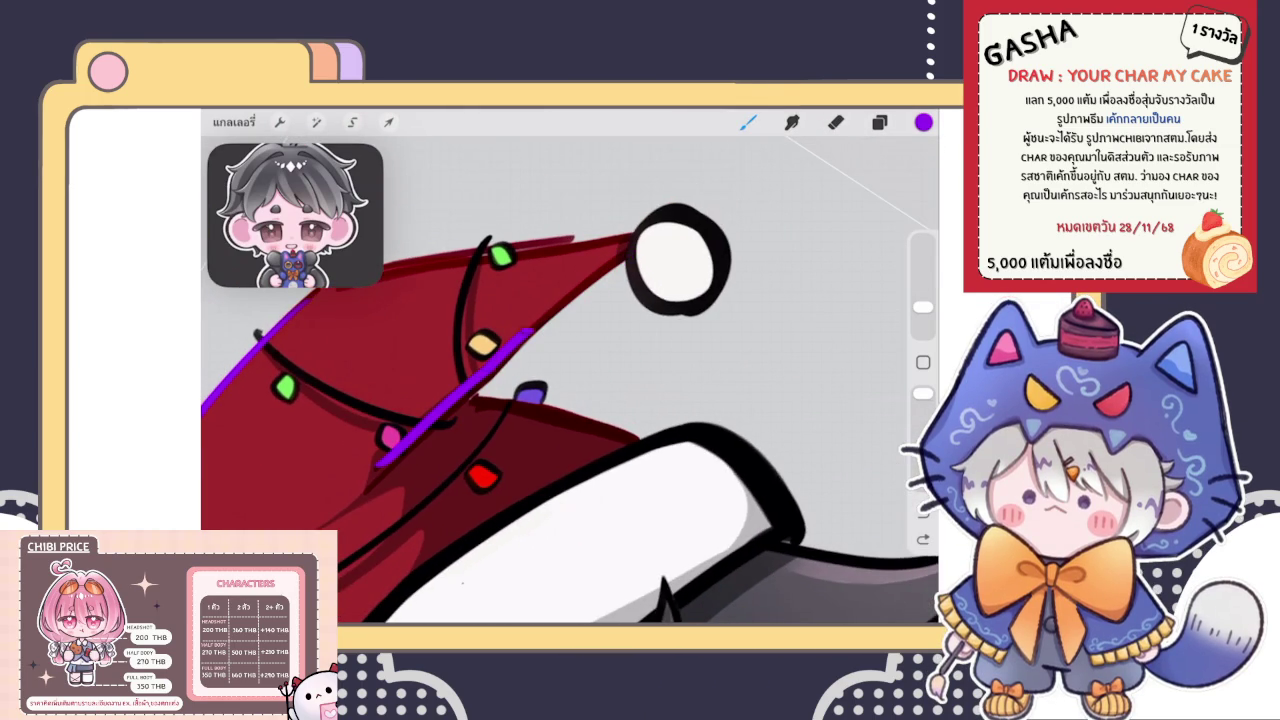
key(ctrl+z)
mouse_move(382, 464)
mouse_down()
mouse_move(490, 386)
mouse_move(630, 248)
mouse_up()
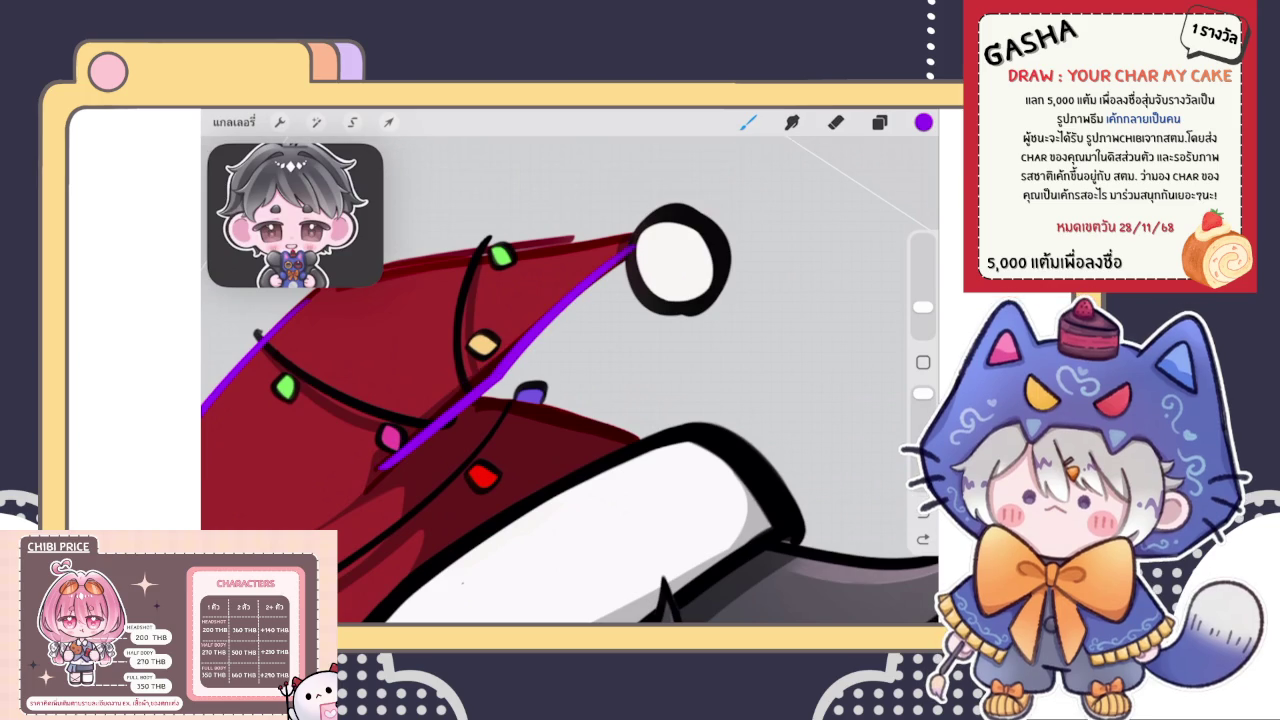
key(ctrl+z)
drag(382, 464, 630, 256)
key(ctrl+z)
drag(382, 462, 630, 252)
key(ctrl+z)
Extend the purple line from the yellow light up to the white pom-pom
drag(497, 368, 635, 250)
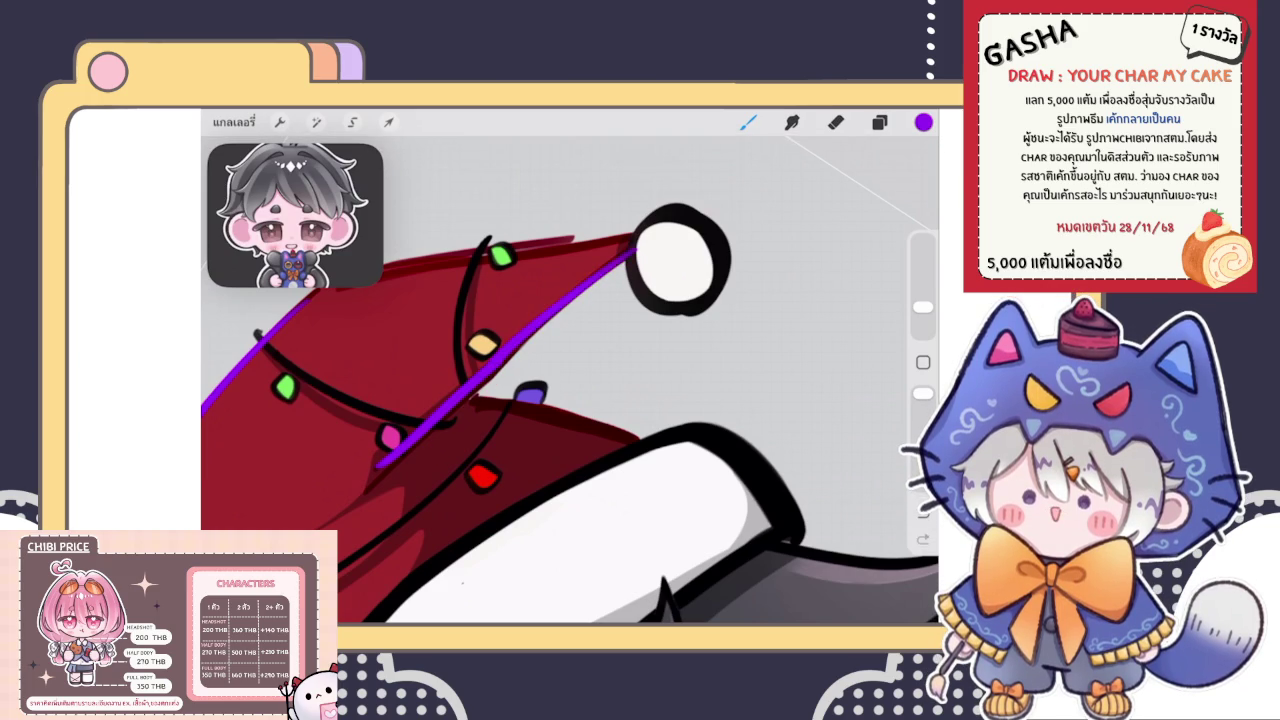
scroll(570, 380, down, 3)
scroll(570, 380, down, 2)
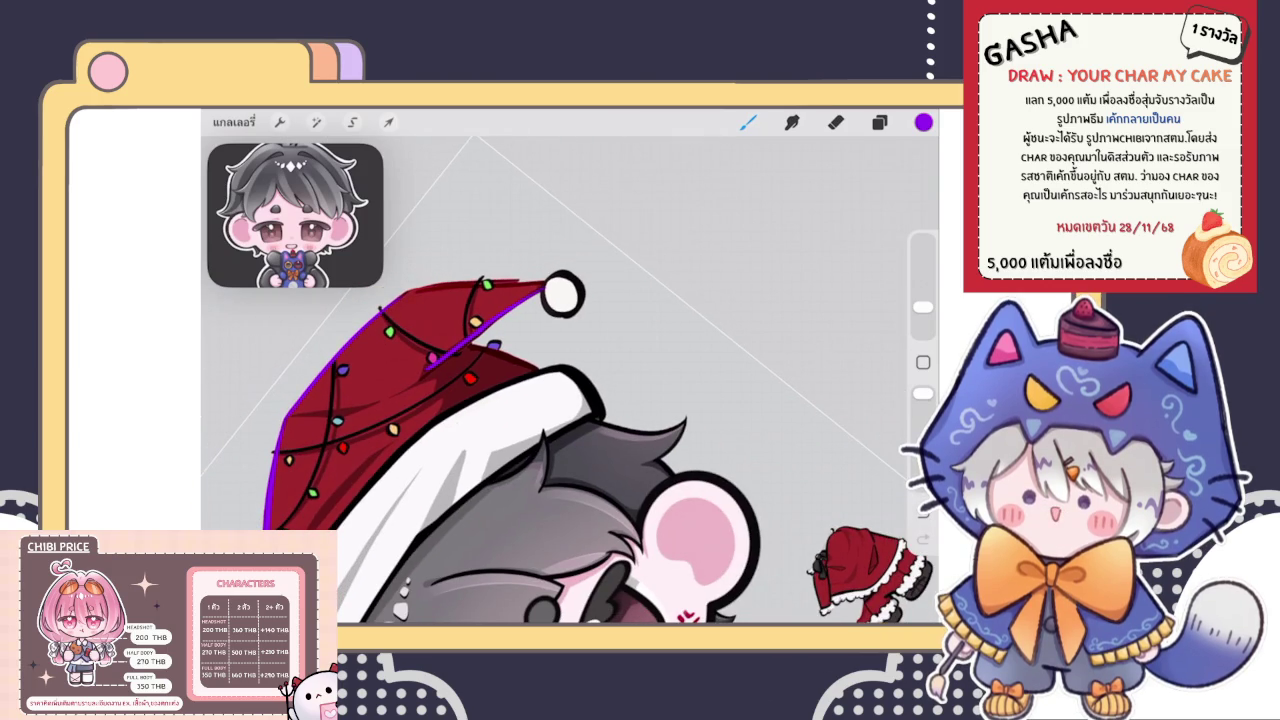
scroll(570, 380, up, 3)
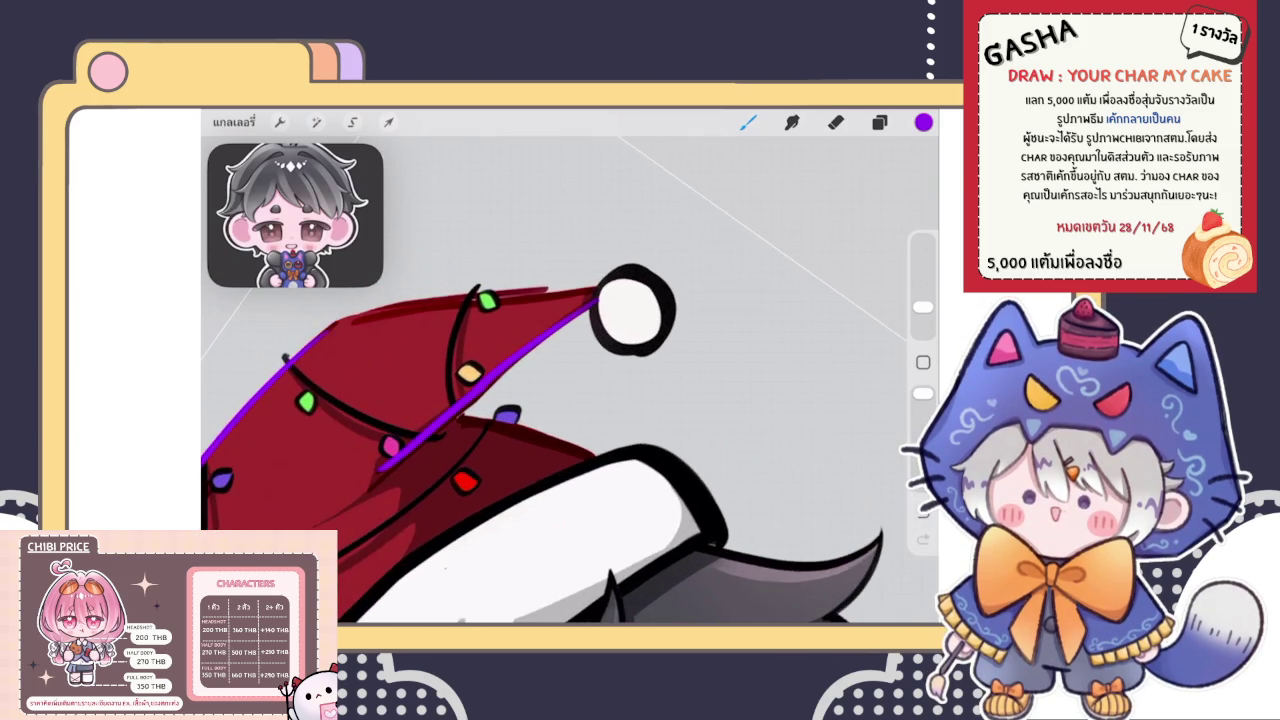
scroll(570, 380, up, 2)
Lasso the purple stroke near the hat tip and warp it into a smoother curve
click(352, 121)
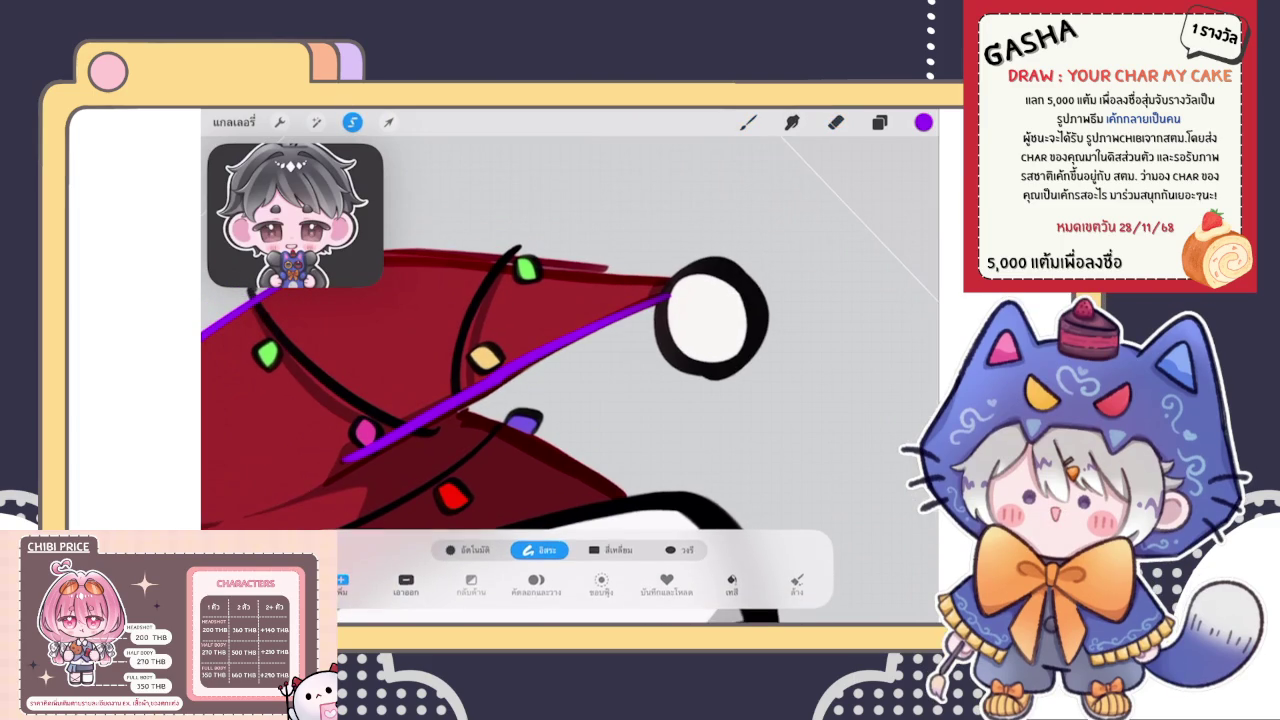
mouse_move(480, 304)
mouse_down()
mouse_move(420, 488)
mouse_move(480, 304)
mouse_up()
click(388, 121)
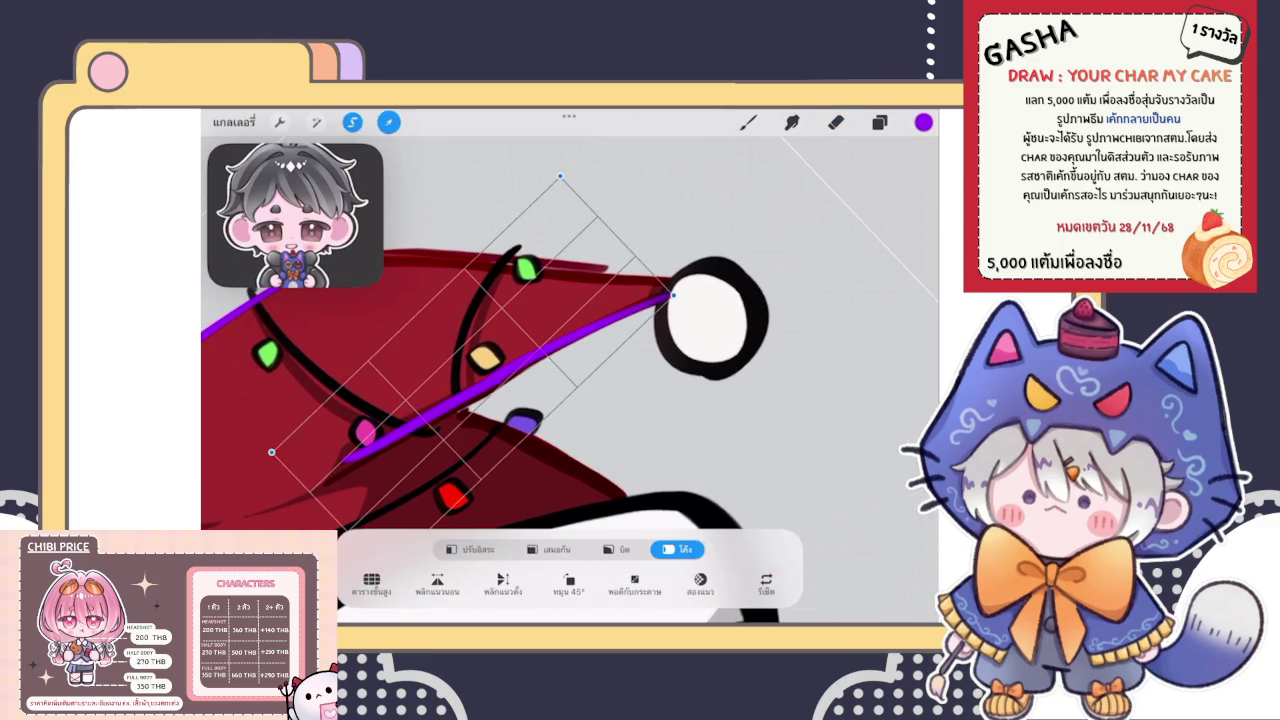
drag(470, 385, 490, 388)
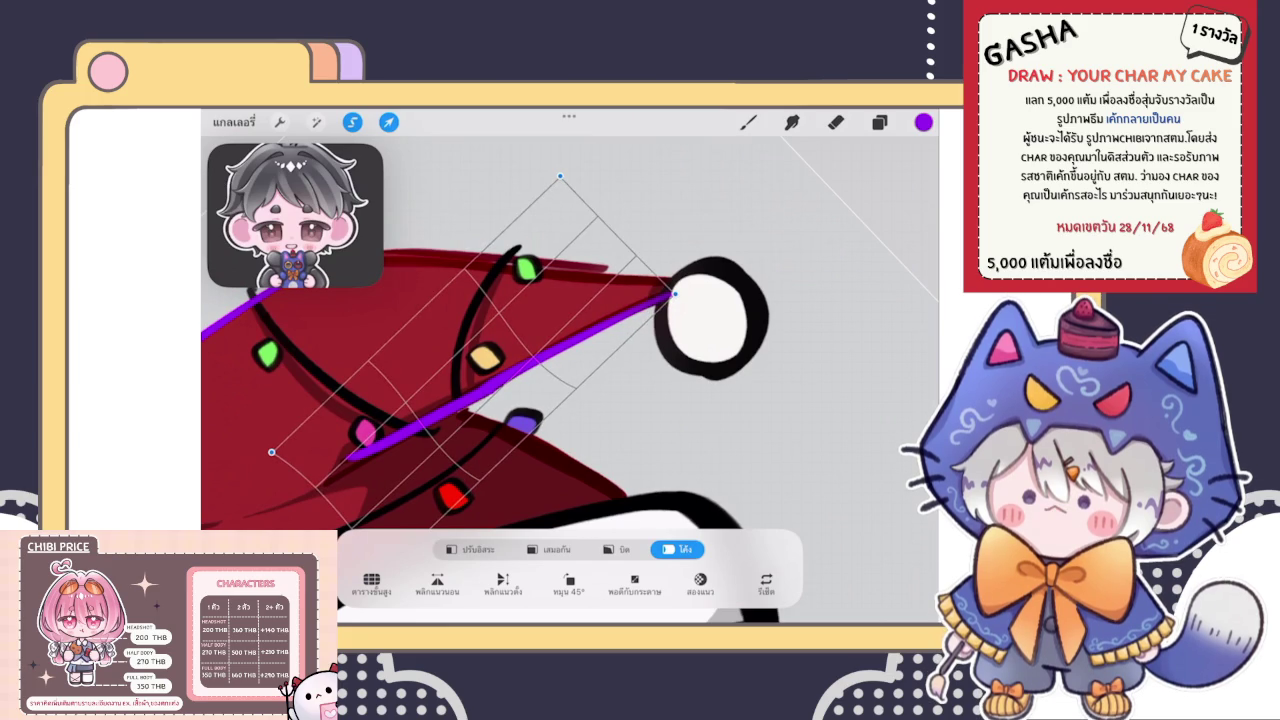
click(748, 121)
scroll(570, 380, down, 5)
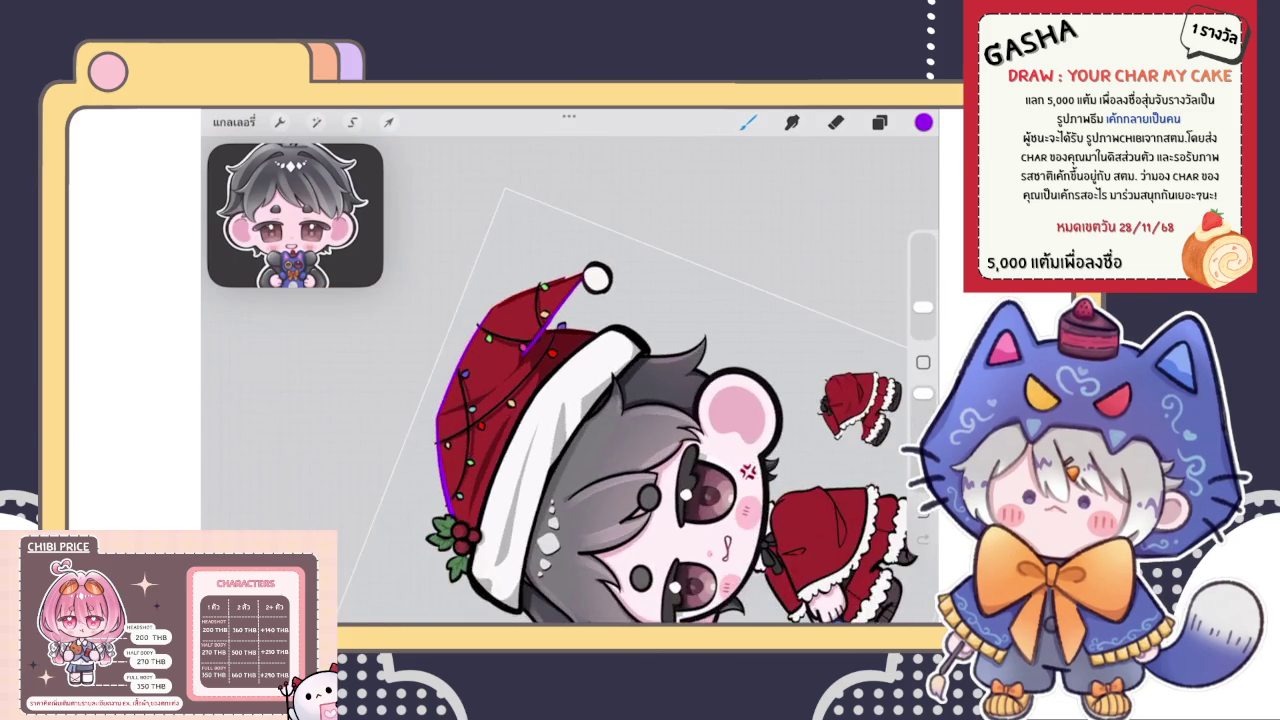
scroll(570, 380, up, 5)
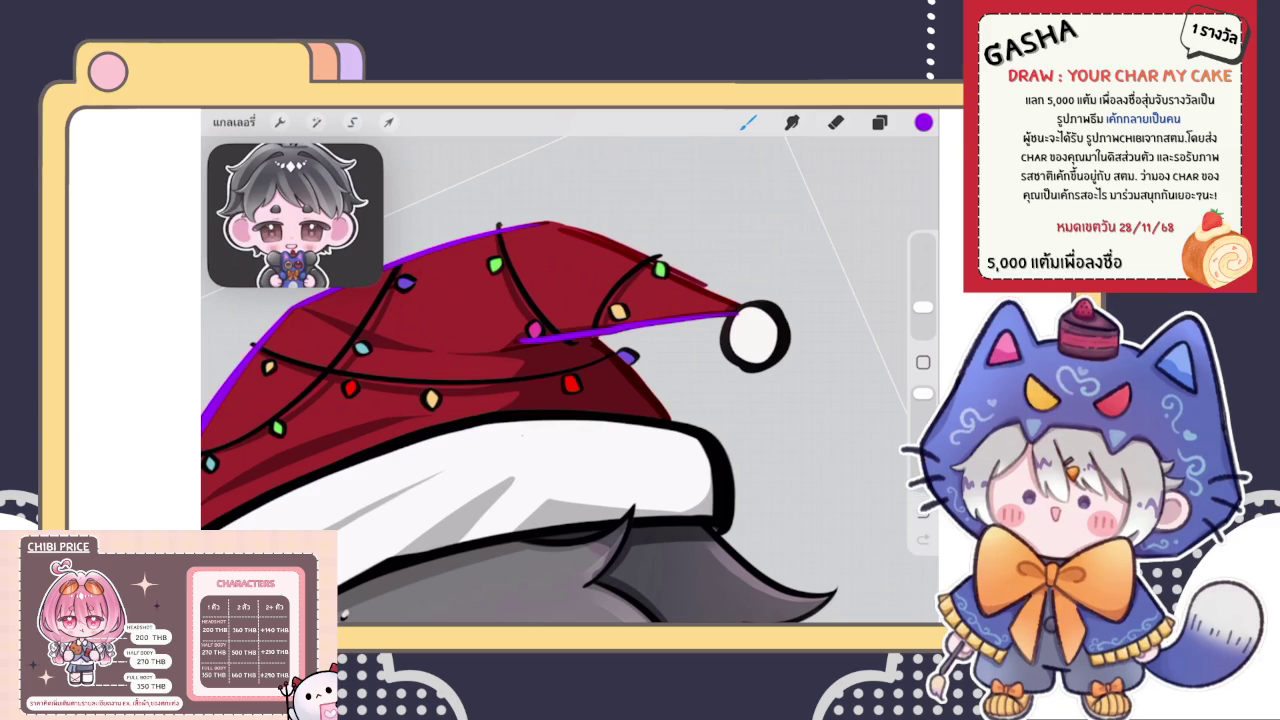
Draw a second purple stroke below the first, undoing the thick lobe that resulted
scroll(540, 320, up, 2)
scroll(540, 320, up, 3)
scroll(540, 320, up, 2)
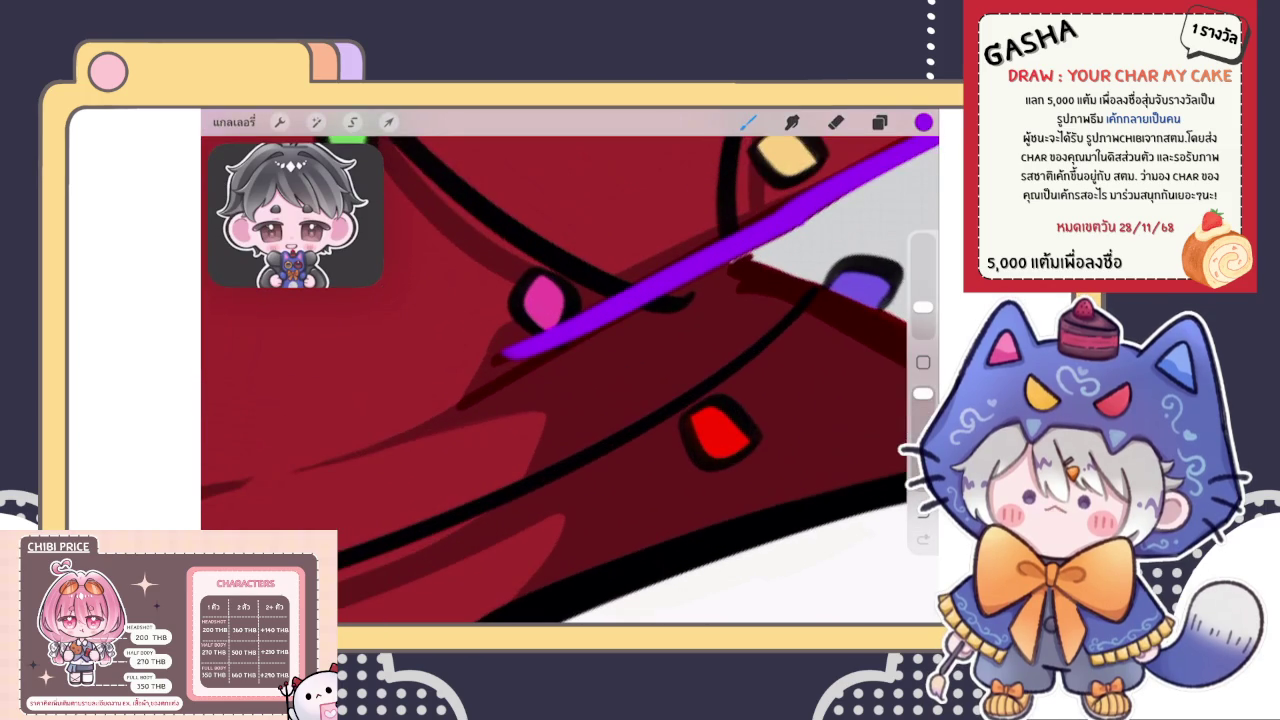
drag(496, 398, 652, 302)
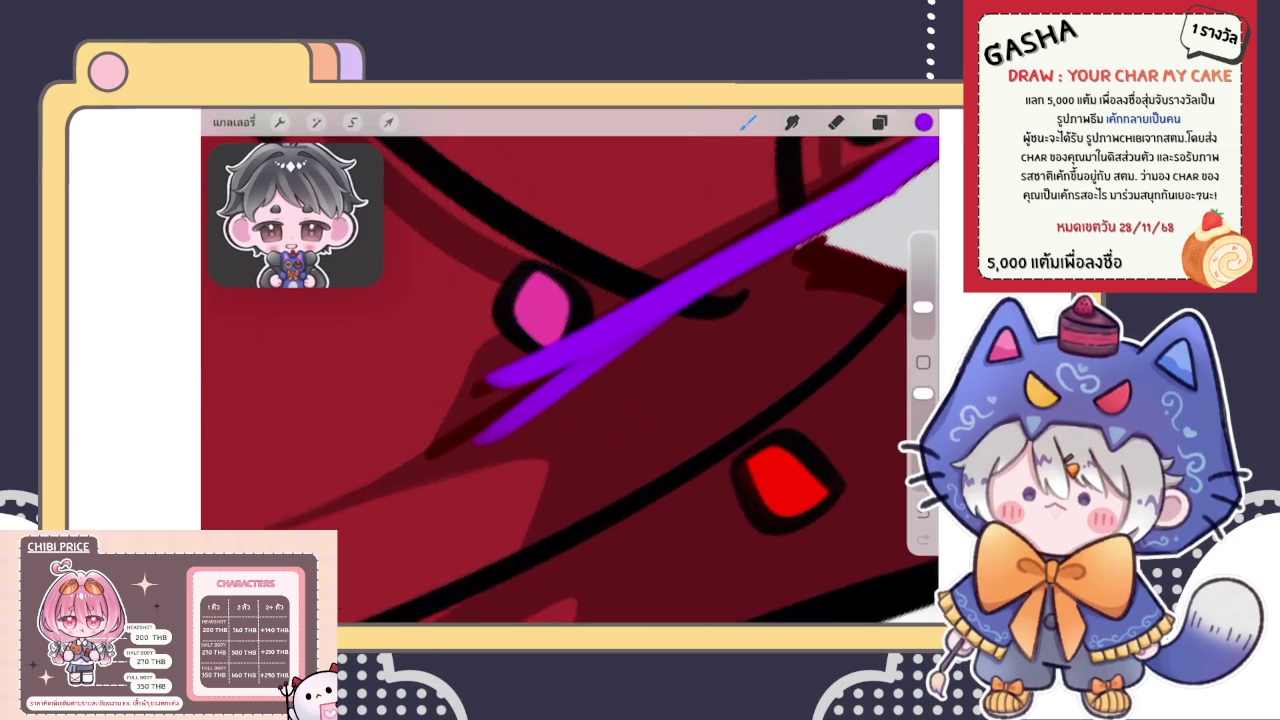
scroll(600, 380, up, 2)
scroll(570, 366, down, 3)
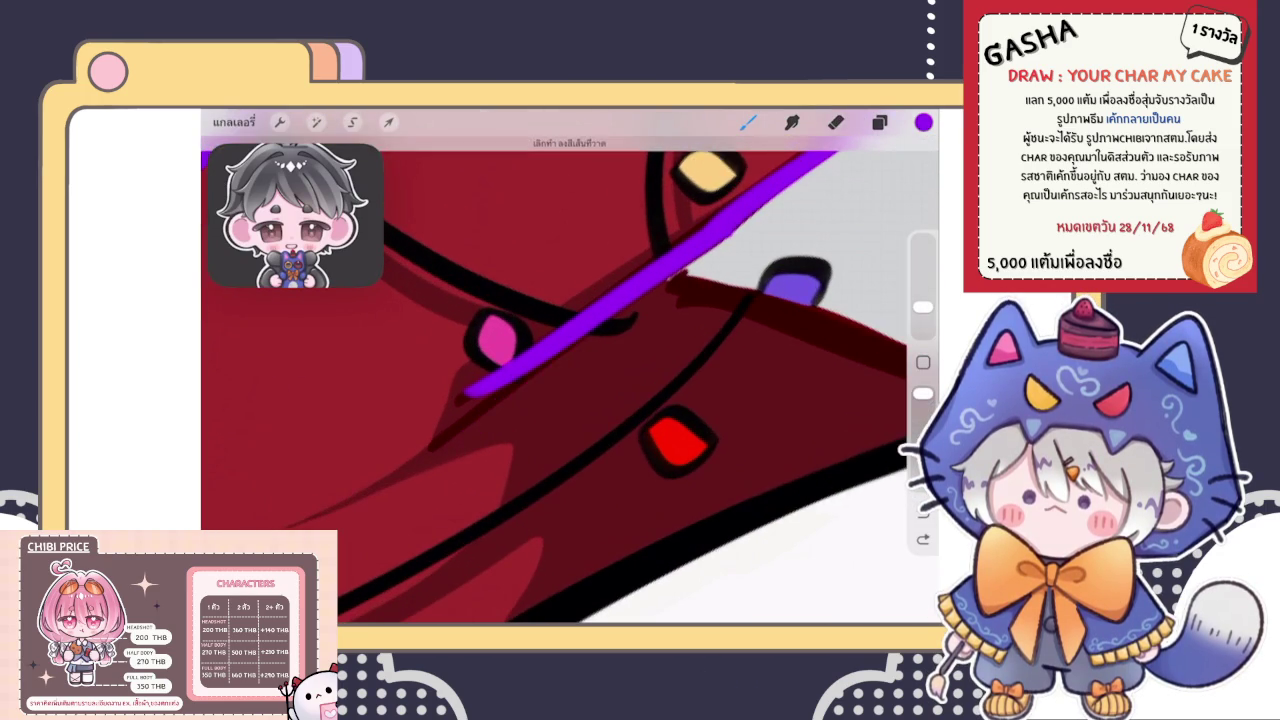
drag(540, 360, 445, 440)
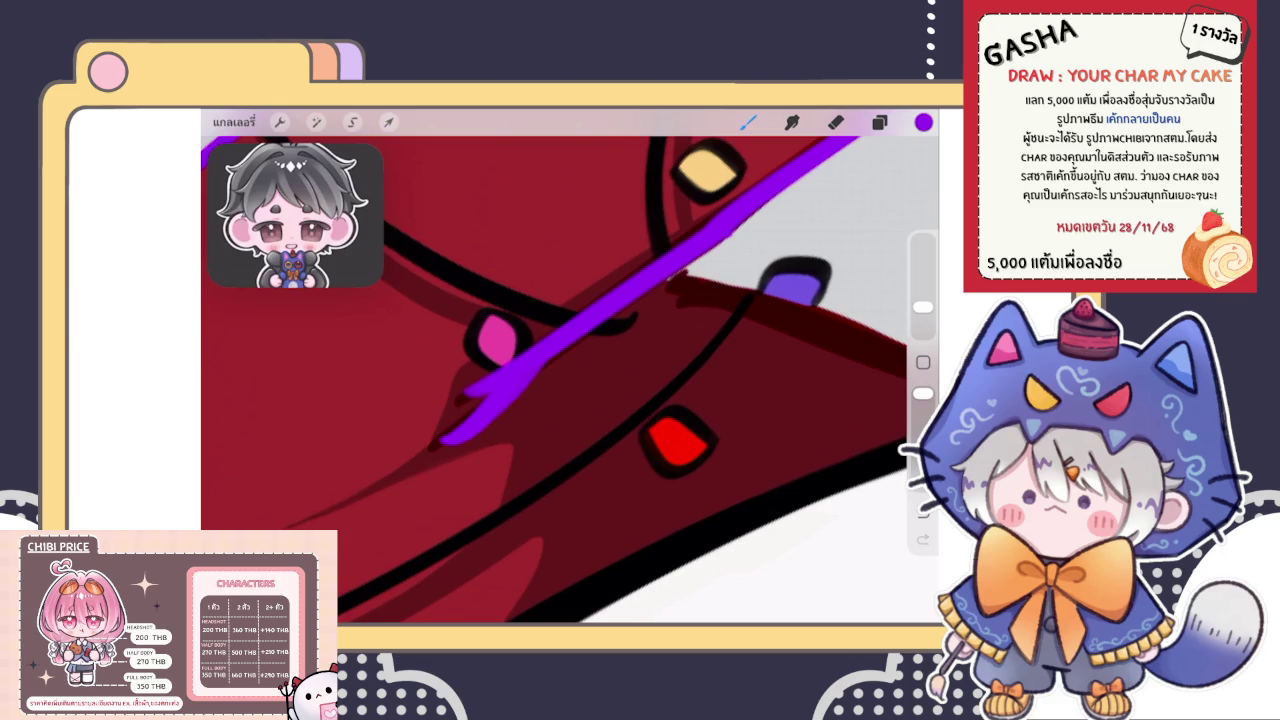
key(ctrl+z)
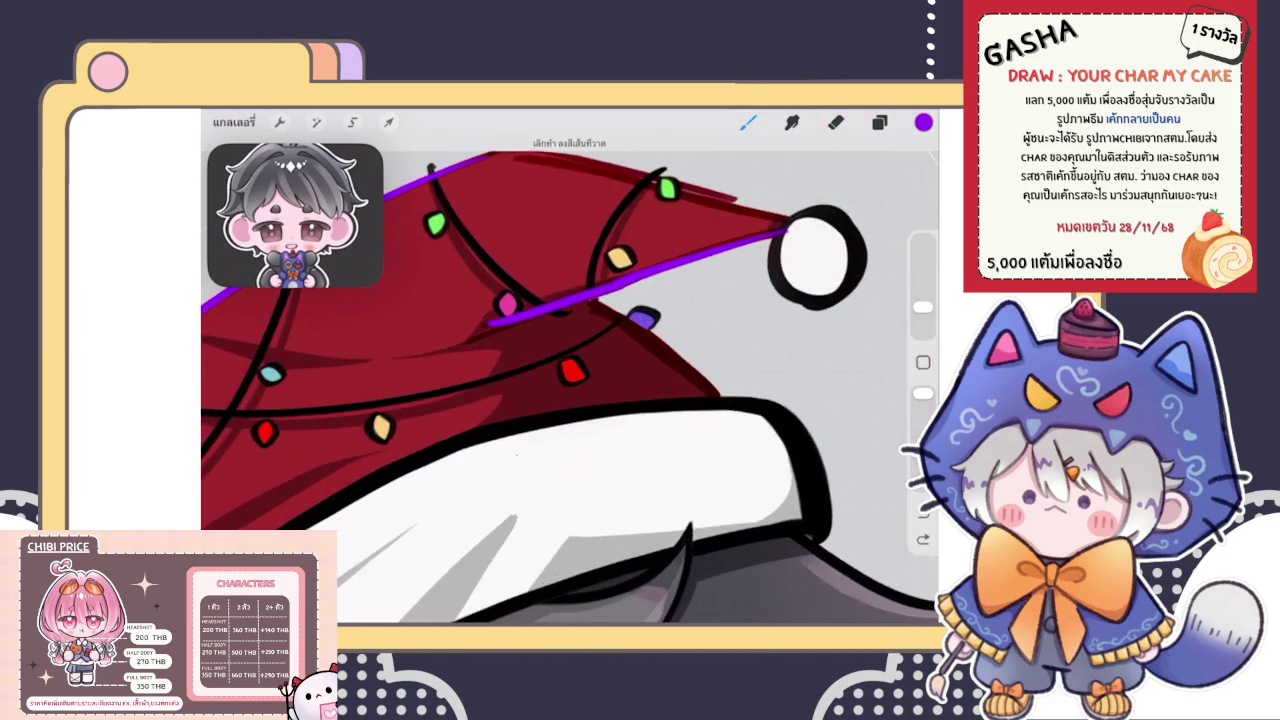
Try a diagonal purple line up-right from the junction, then undo it
scroll(500, 310, up, 3)
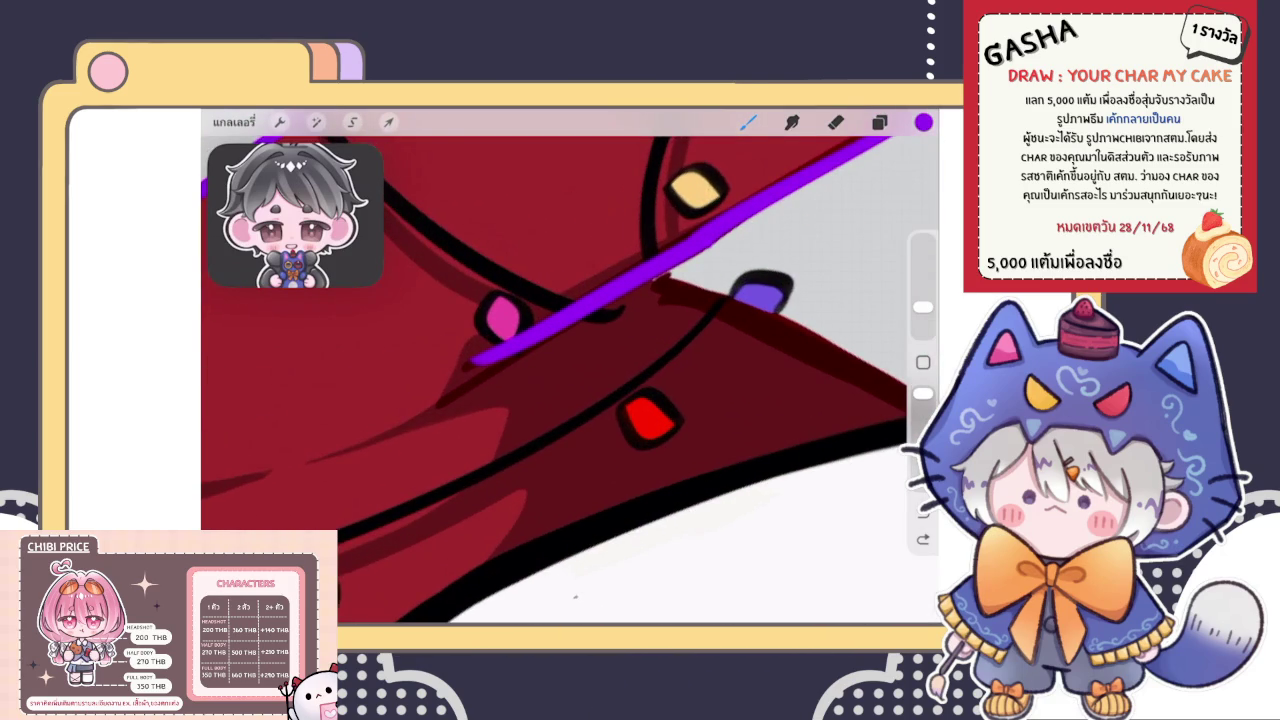
scroll(570, 370, down, 3)
scroll(570, 370, up, 3)
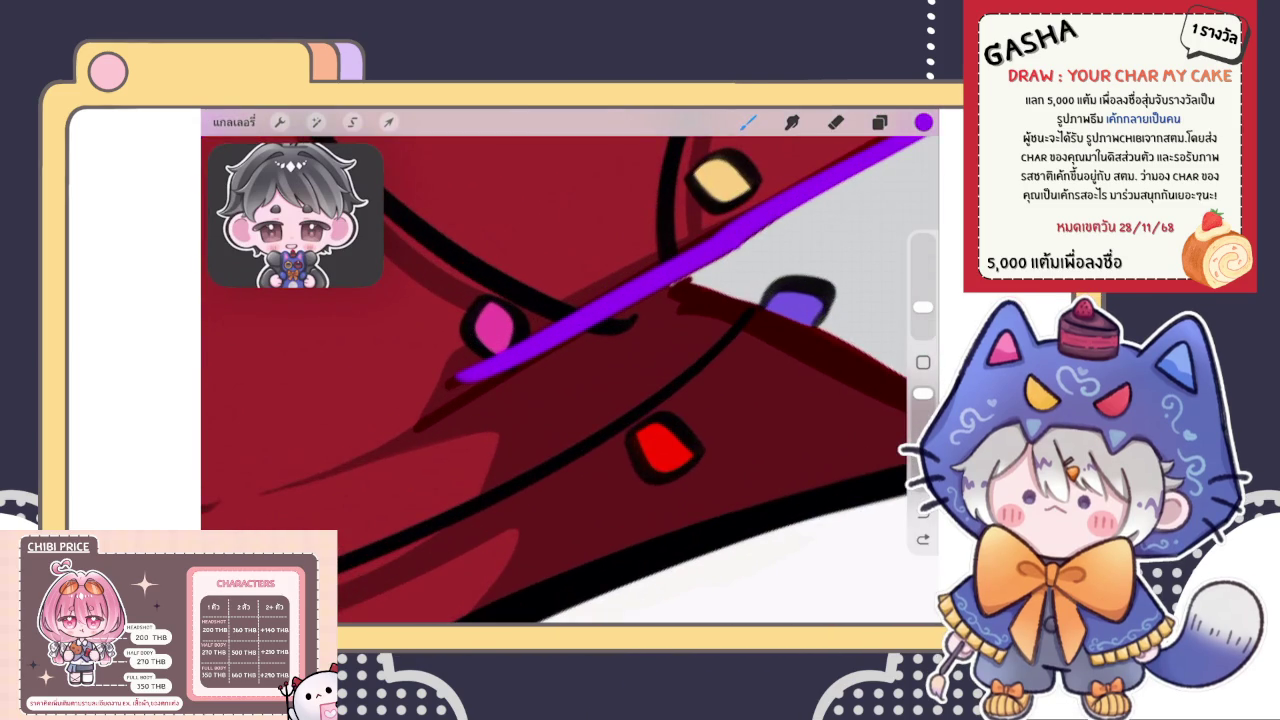
scroll(570, 380, down, 5)
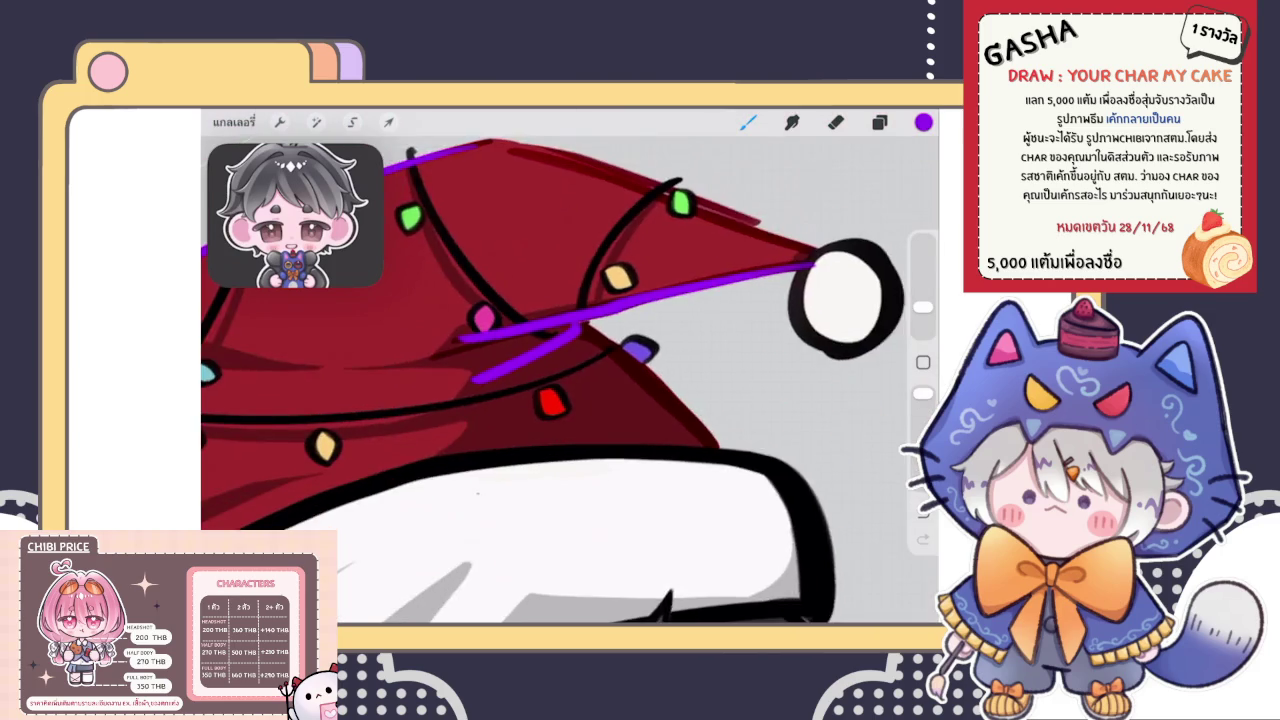
scroll(500, 360, down, 3)
scroll(500, 330, up, 3)
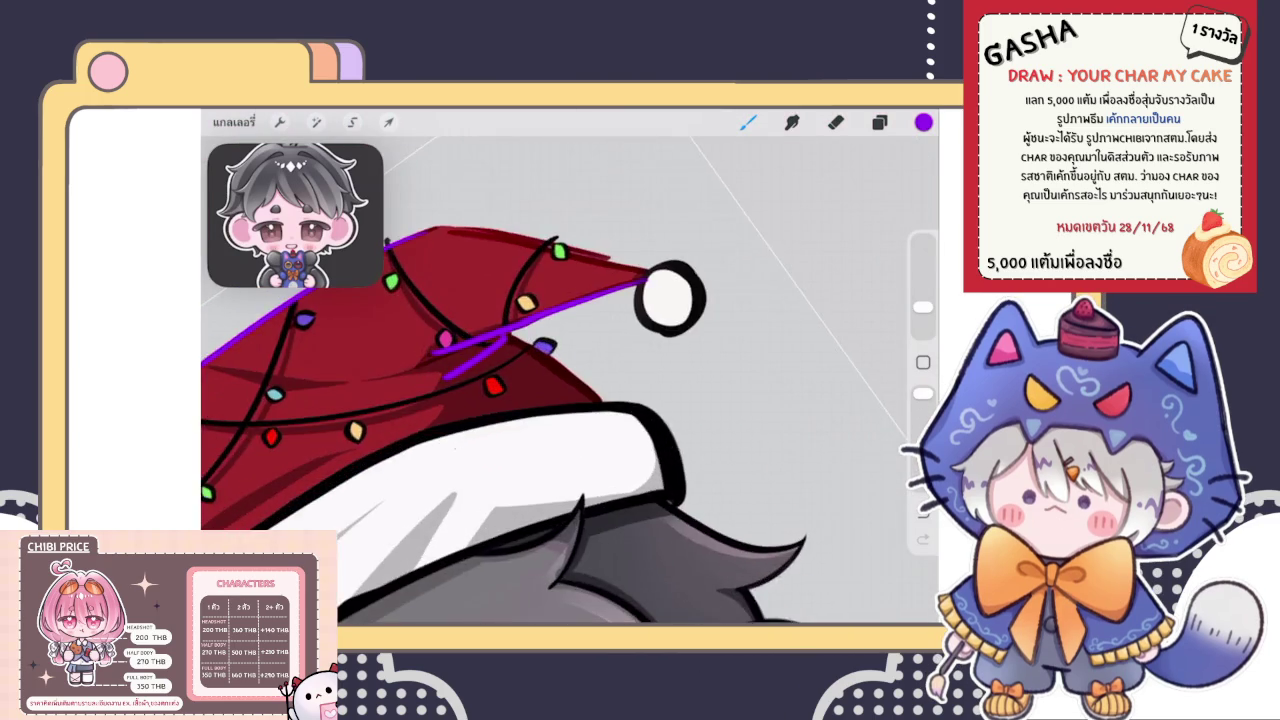
scroll(520, 310, up, 5)
scroll(570, 370, up, 2)
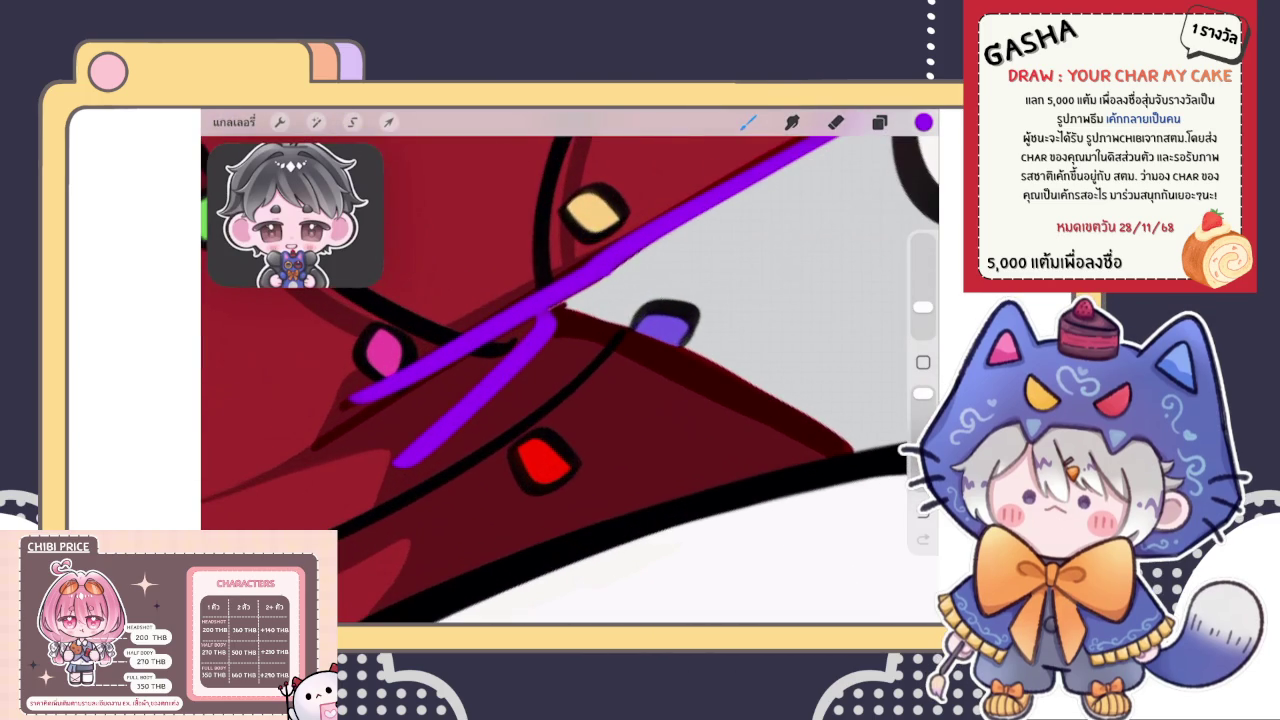
scroll(570, 380, down, 3)
scroll(570, 380, down, 2)
scroll(570, 380, down, 1)
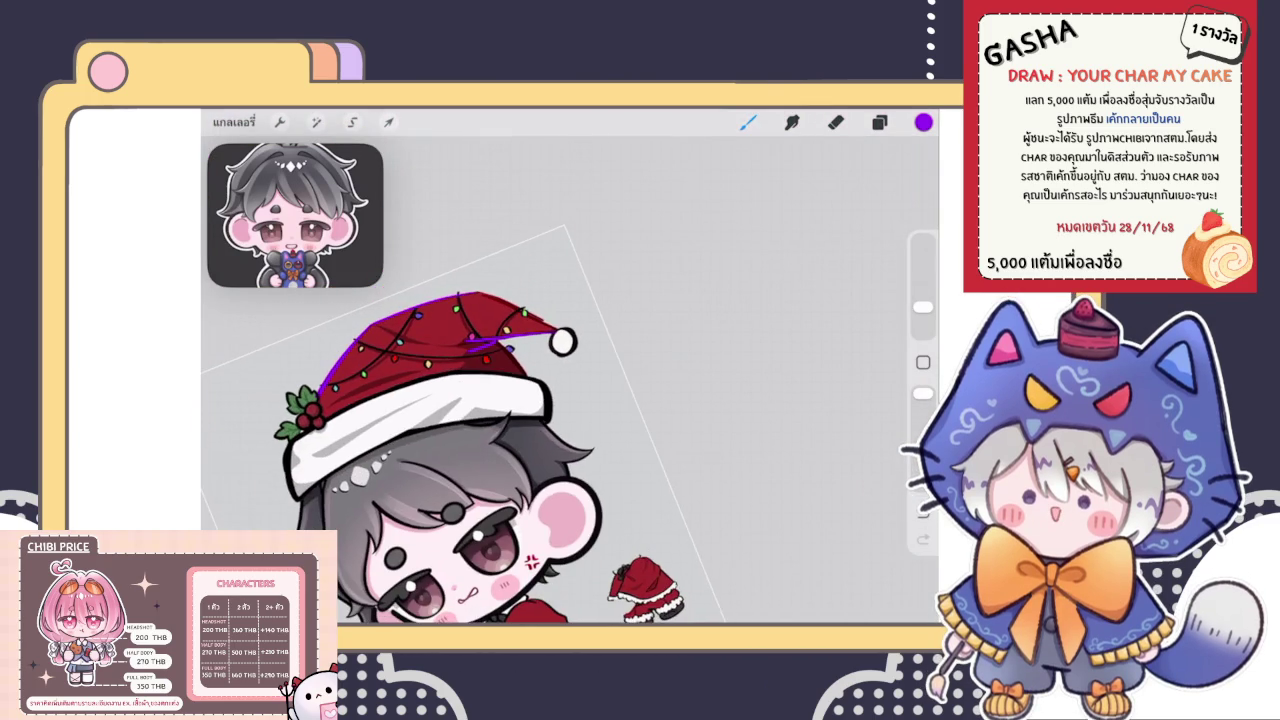
scroll(460, 380, up, 2)
scroll(460, 370, up, 2)
scroll(460, 400, down, 3)
scroll(460, 370, up, 3)
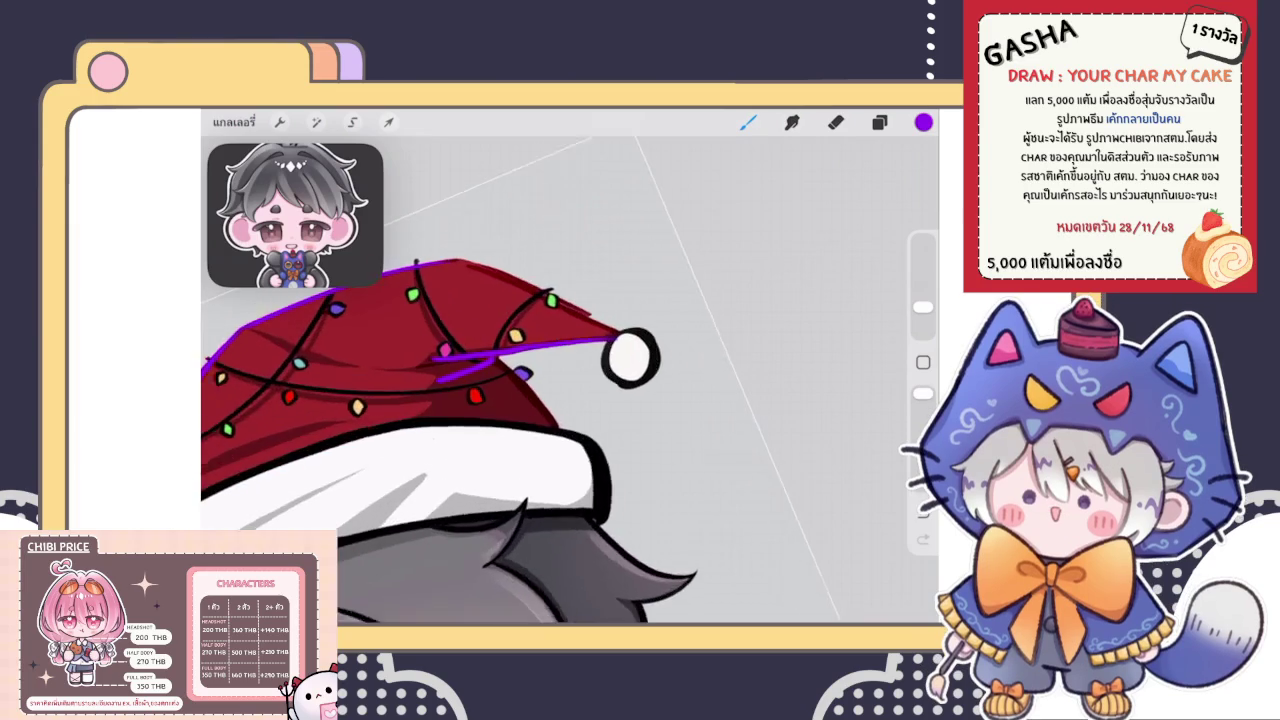
scroll(460, 370, up, 2)
scroll(460, 370, up, 2)
scroll(460, 370, up, 1)
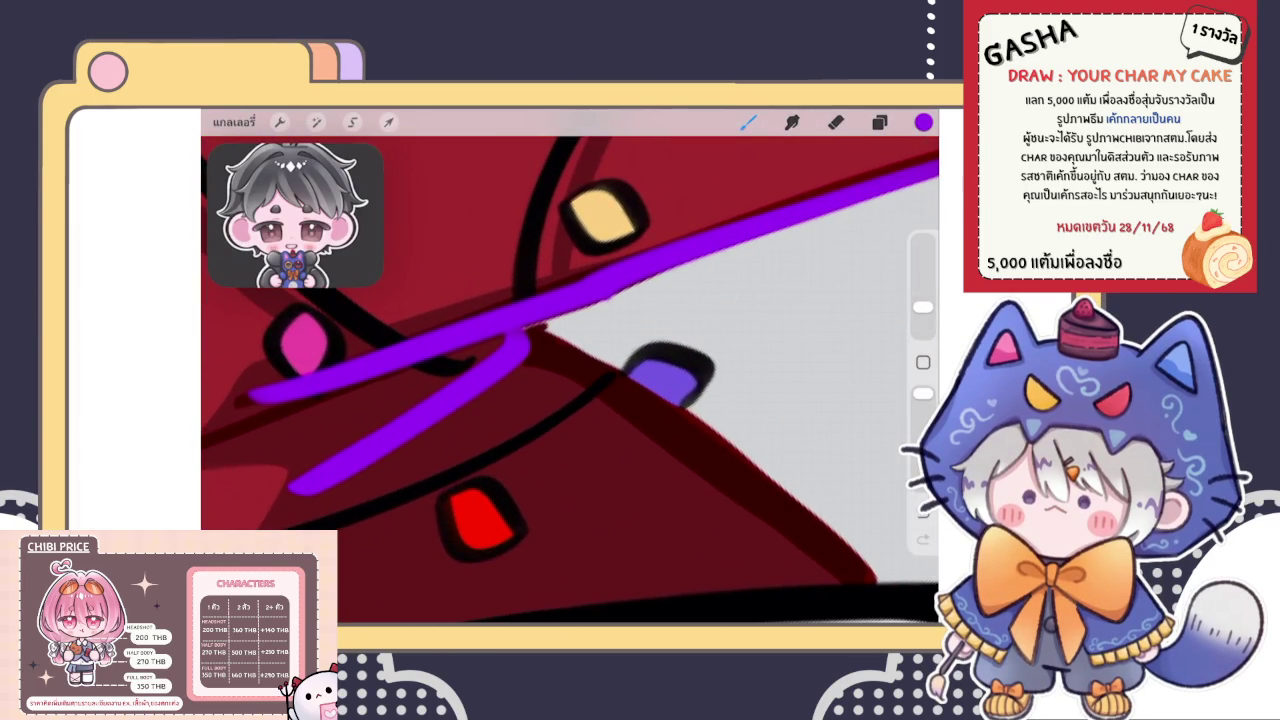
scroll(570, 380, down, 1)
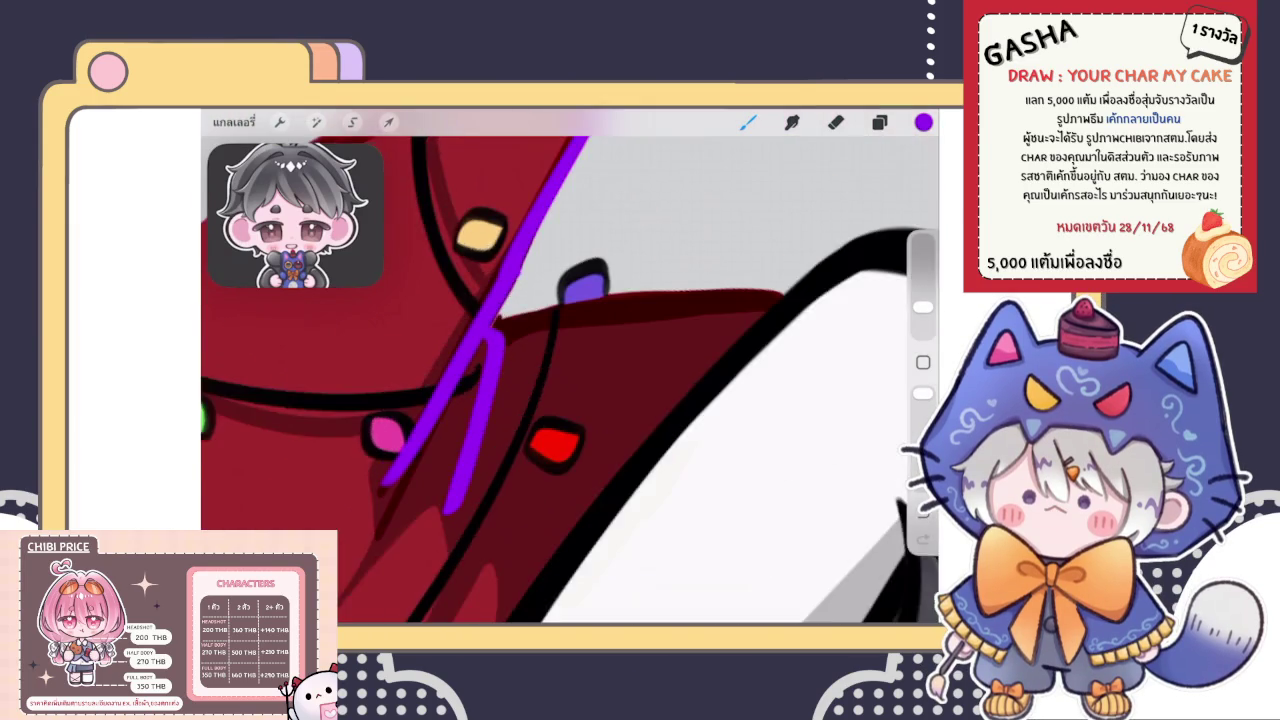
scroll(570, 380, down, 1)
drag(418, 450, 702, 264)
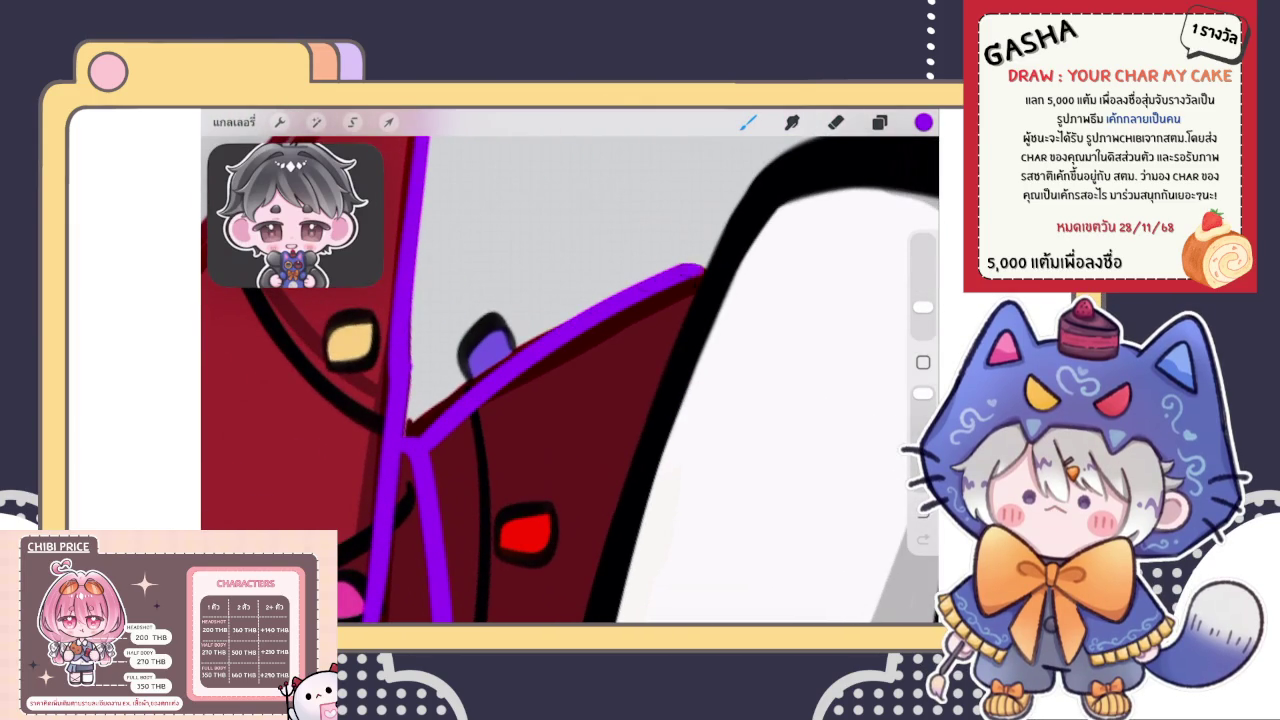
scroll(570, 380, down, 1)
key(ctrl+z)
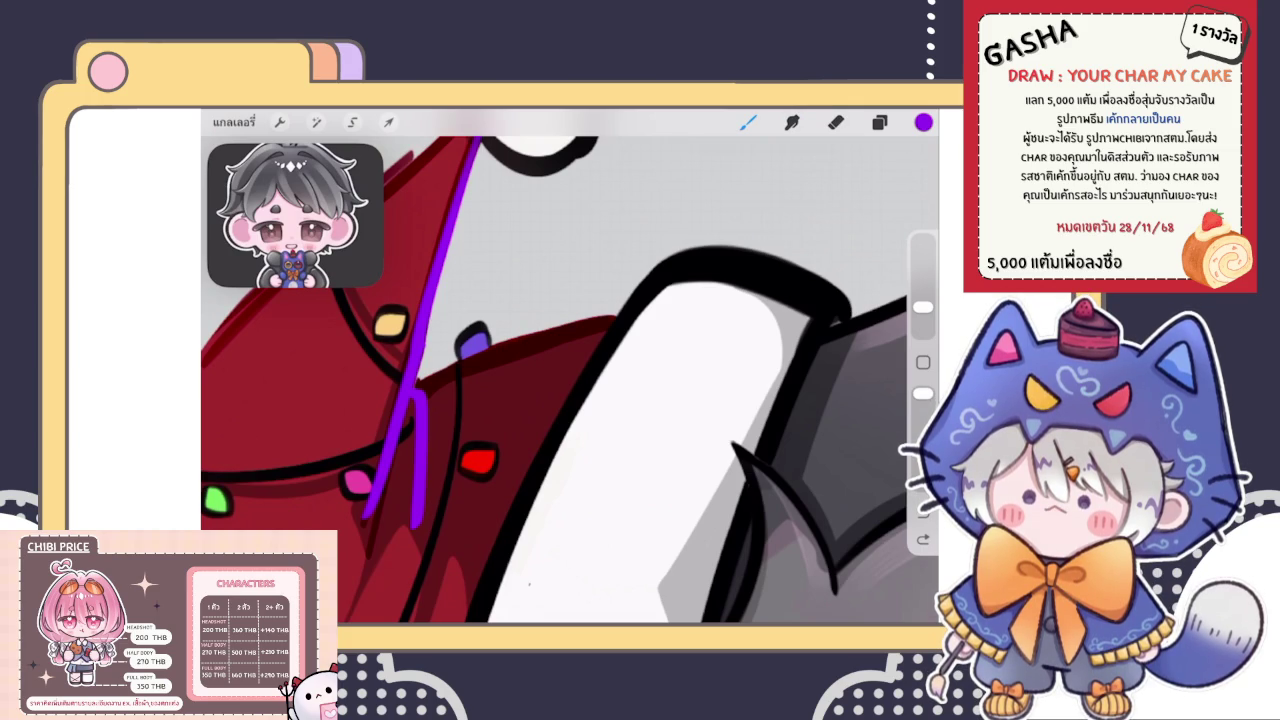
Lay a purple line along the red fold's top edge, retrying until it fits
scroll(426, 410, up, 5)
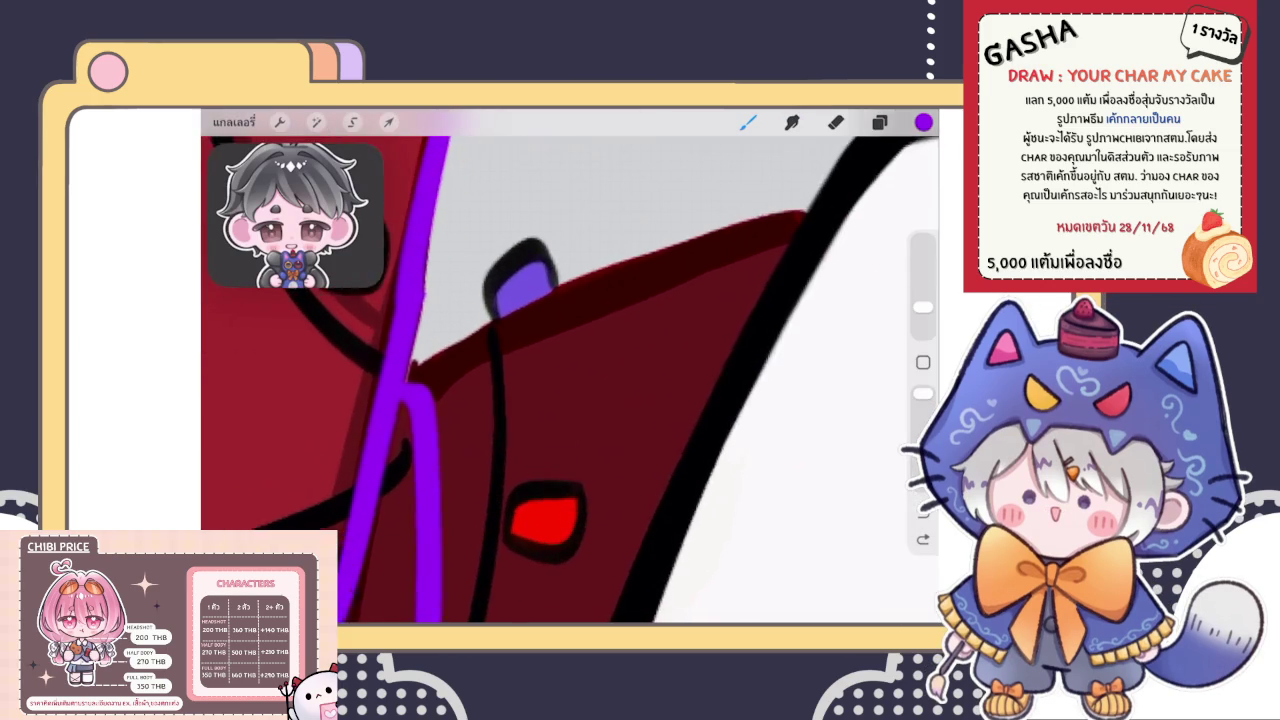
drag(480, 350, 770, 256)
key(ctrl+z)
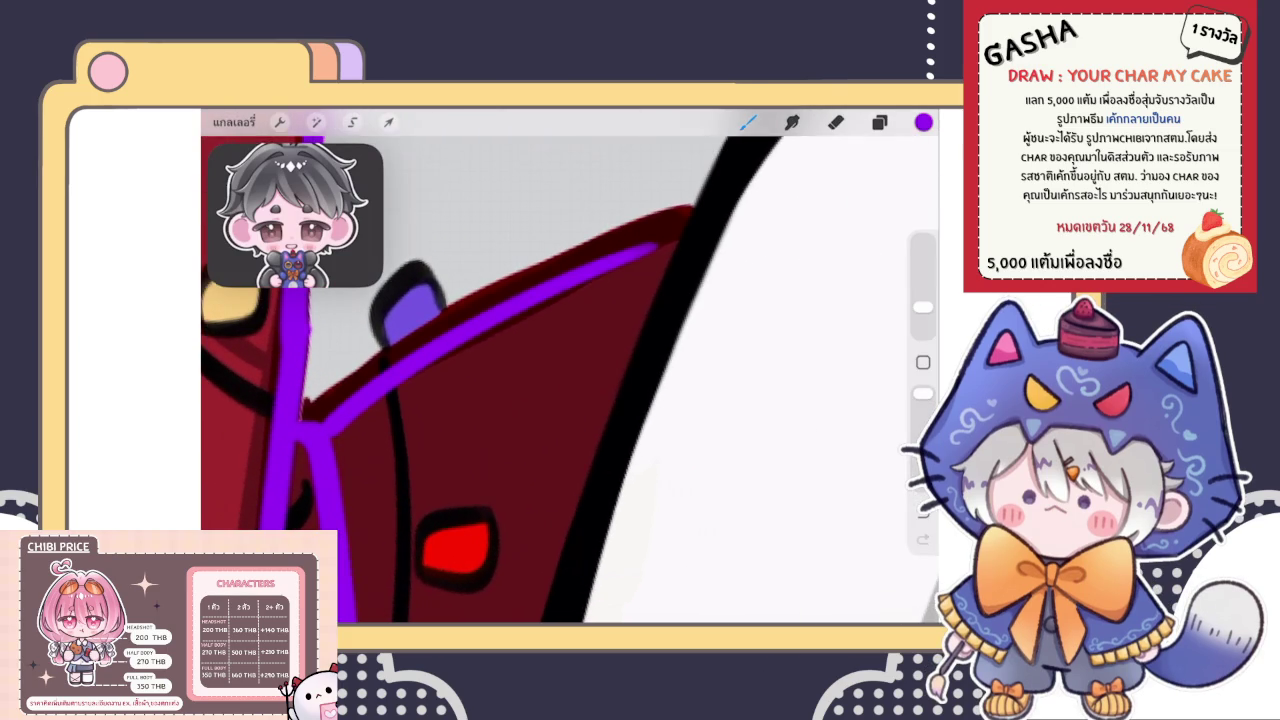
drag(336, 440, 680, 216)
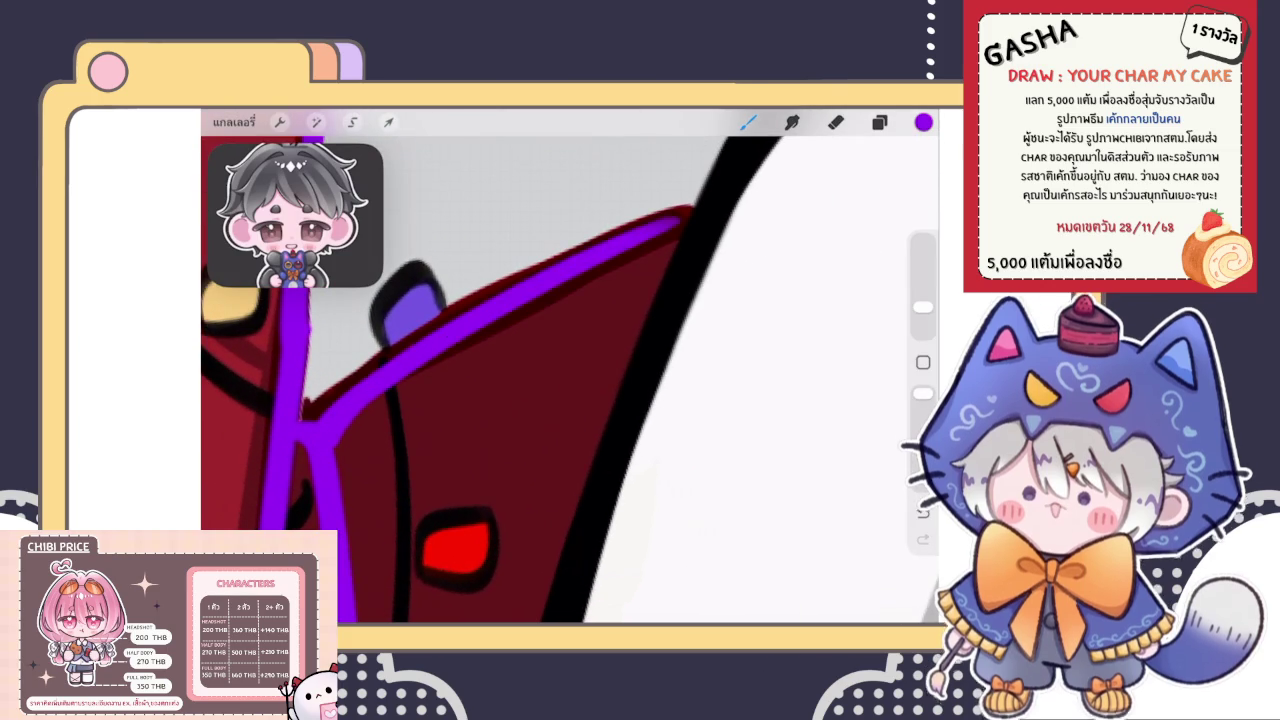
key(ctrl+z)
drag(338, 445, 662, 236)
key(ctrl+z)
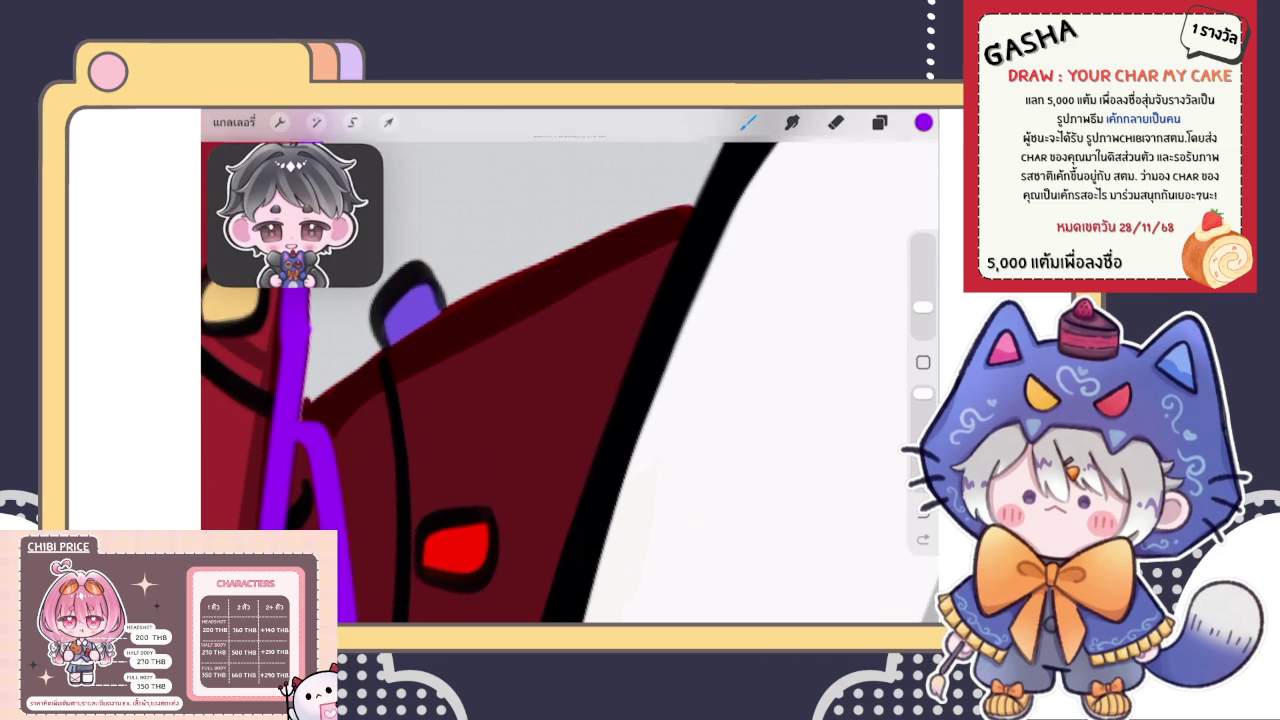
drag(338, 445, 680, 225)
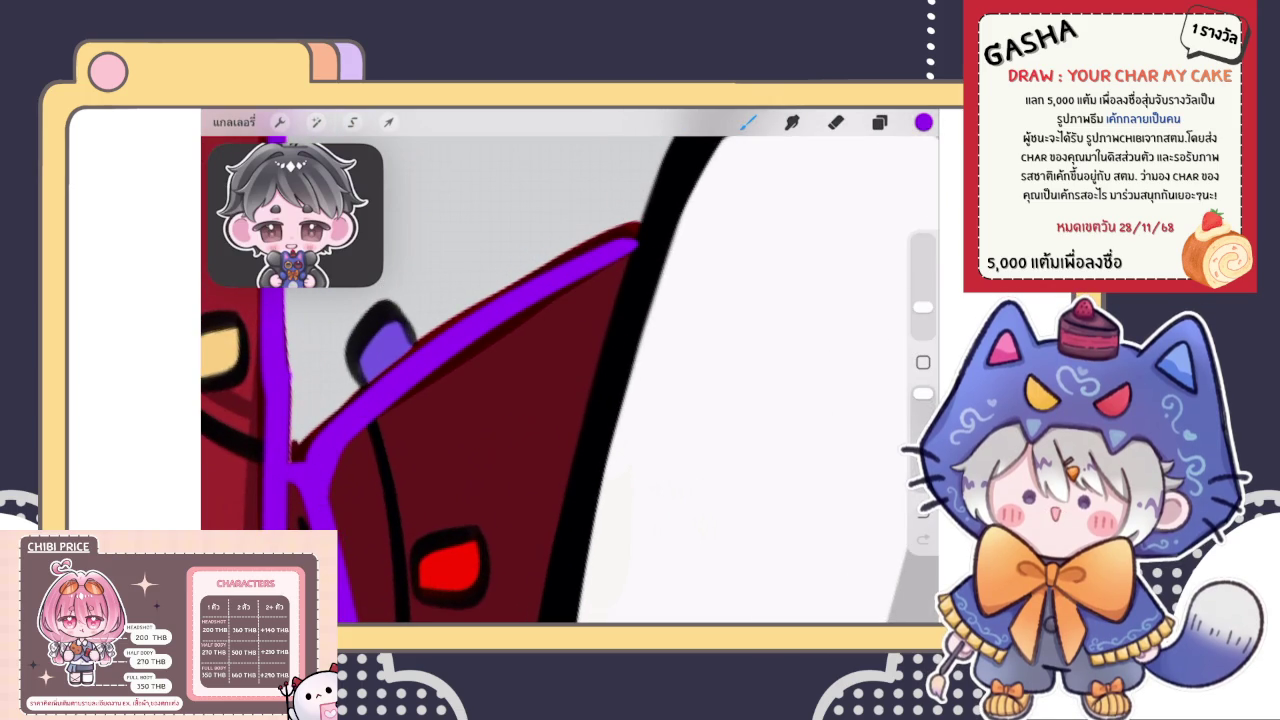
Extend the purple edge line toward the white brim and erase its overshooting tip
drag(640, 380, 545, 415)
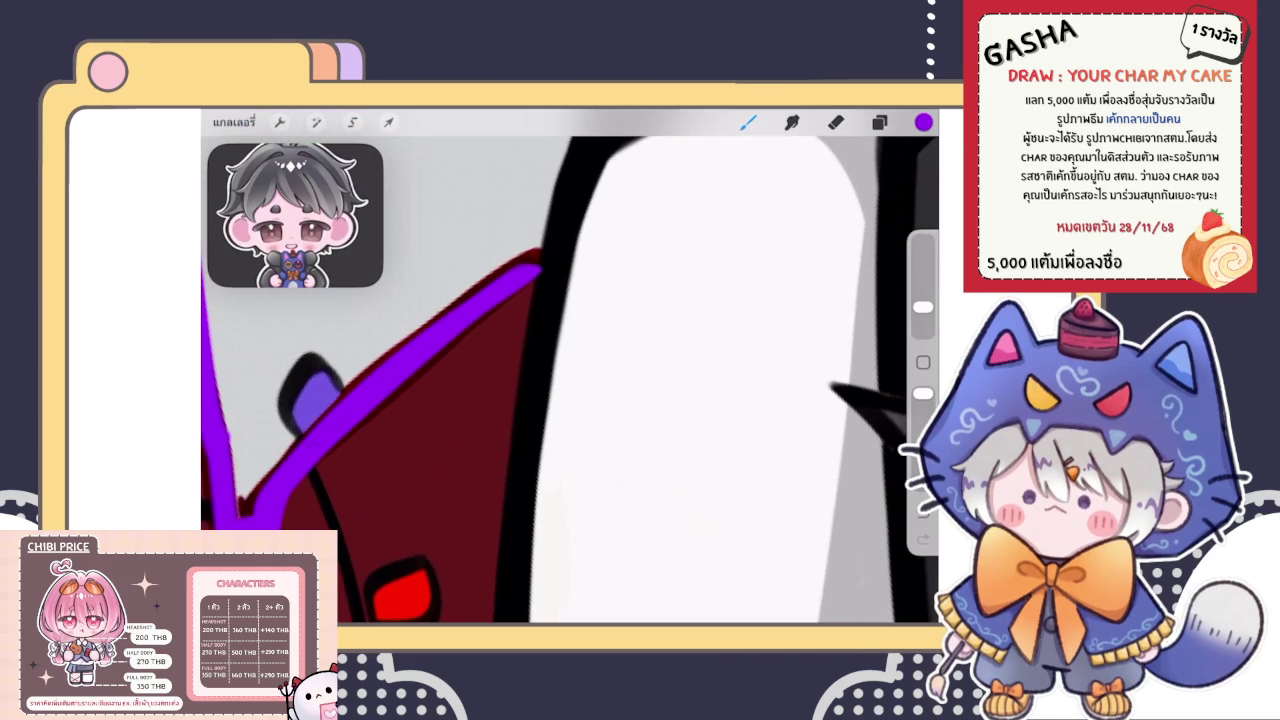
mouse_move(440, 318)
mouse_down()
mouse_move(562, 255)
mouse_move(480, 330)
mouse_move(443, 400)
mouse_up()
click(836, 121)
mouse_move(517, 277)
mouse_down()
mouse_move(409, 433)
mouse_move(490, 400)
mouse_up()
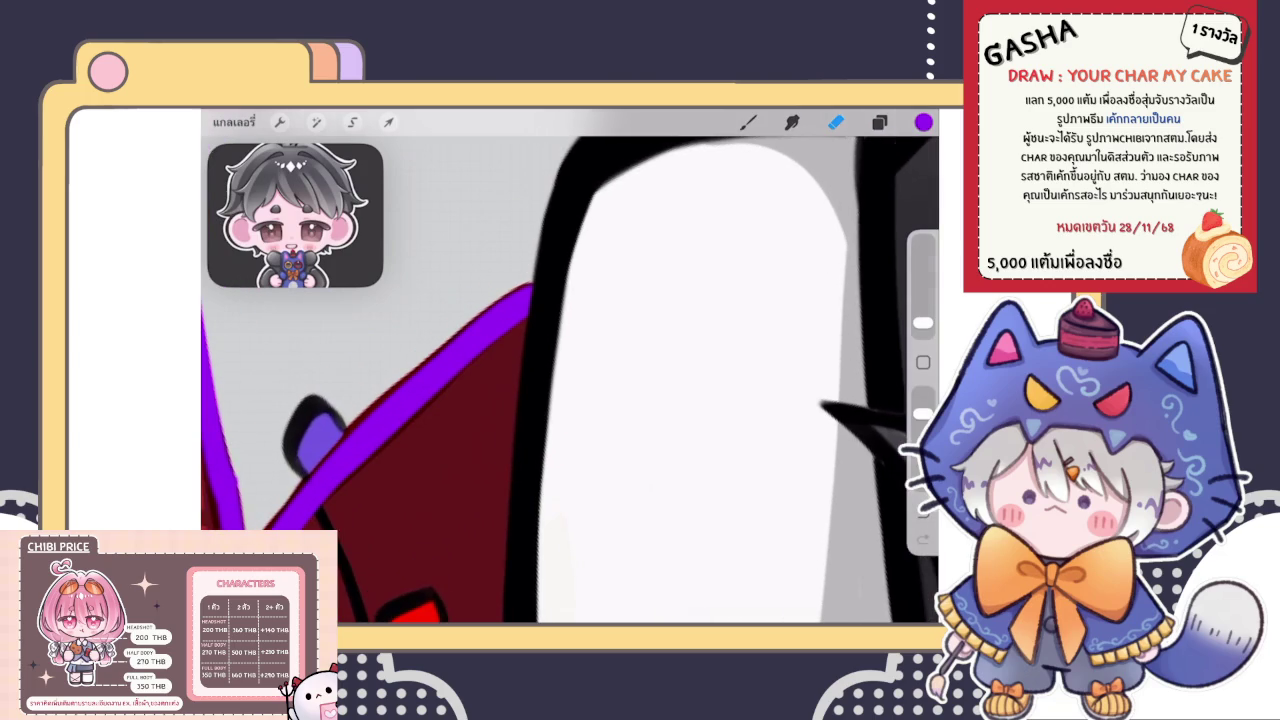
click(748, 121)
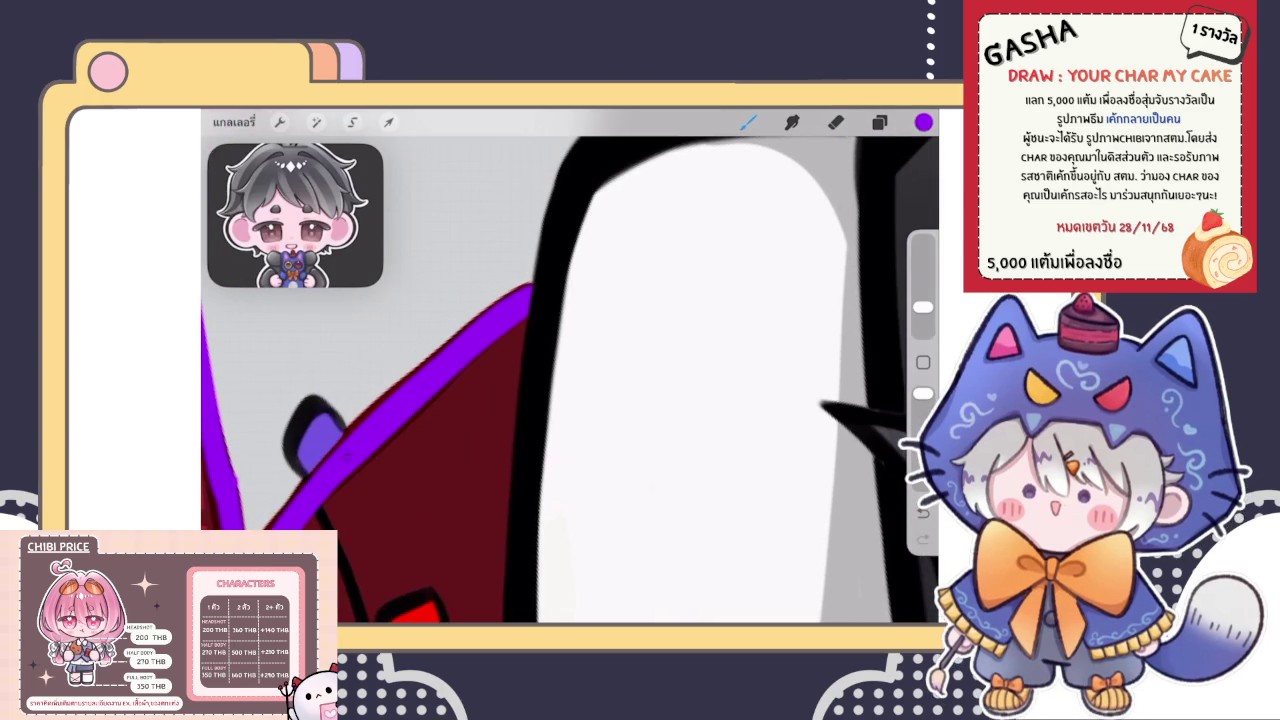
drag(570, 450, 585, 375)
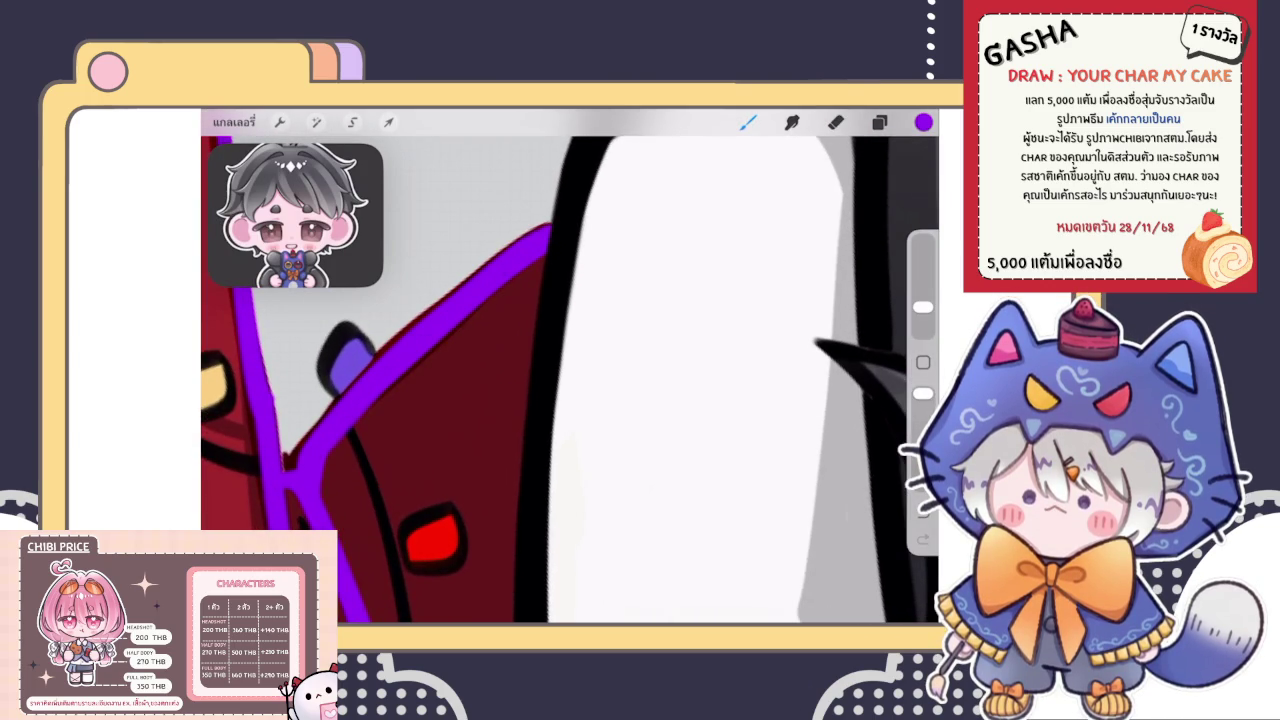
scroll(570, 380, down, 3)
drag(570, 400, 558, 392)
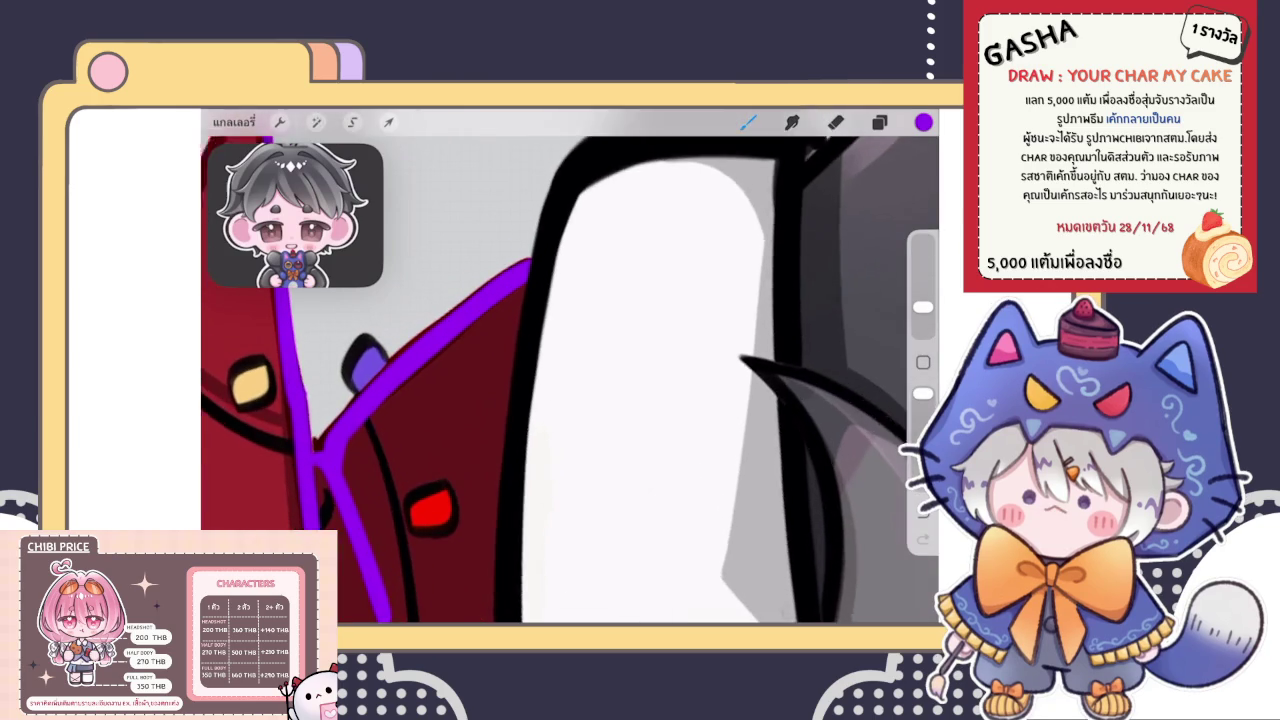
scroll(570, 380, up, 5)
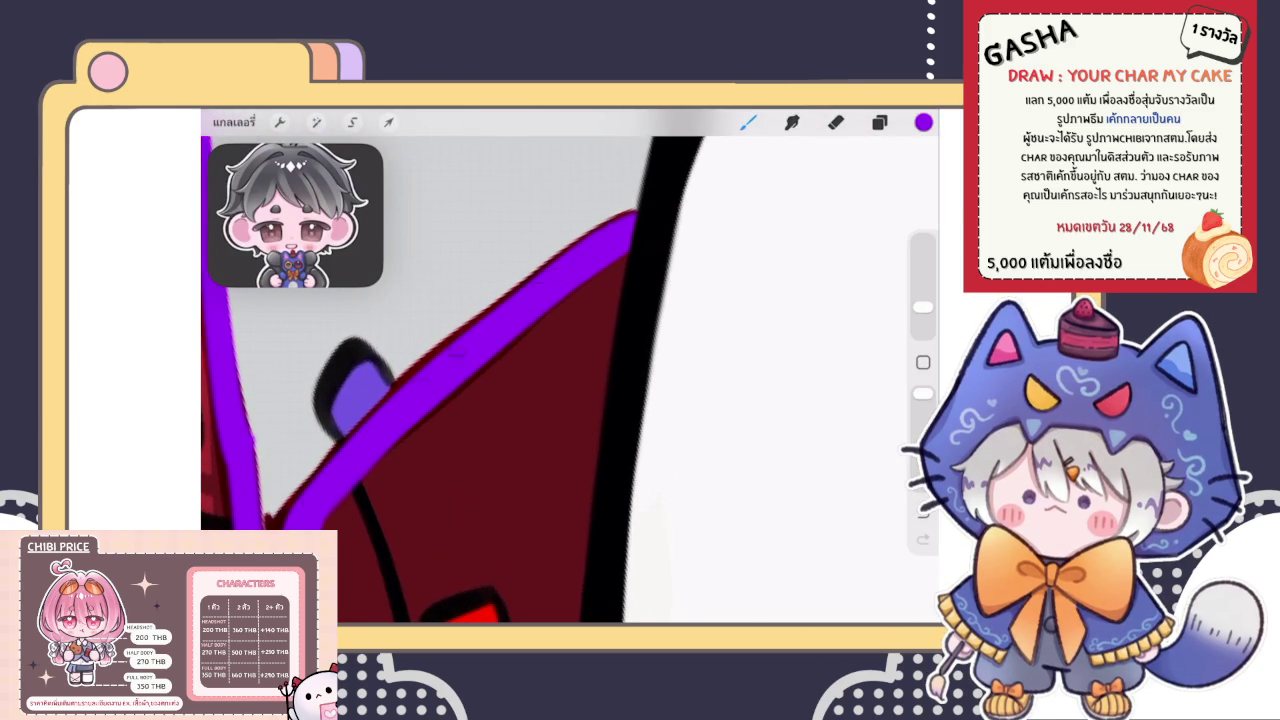
scroll(570, 380, down, 2)
scroll(570, 380, down, 3)
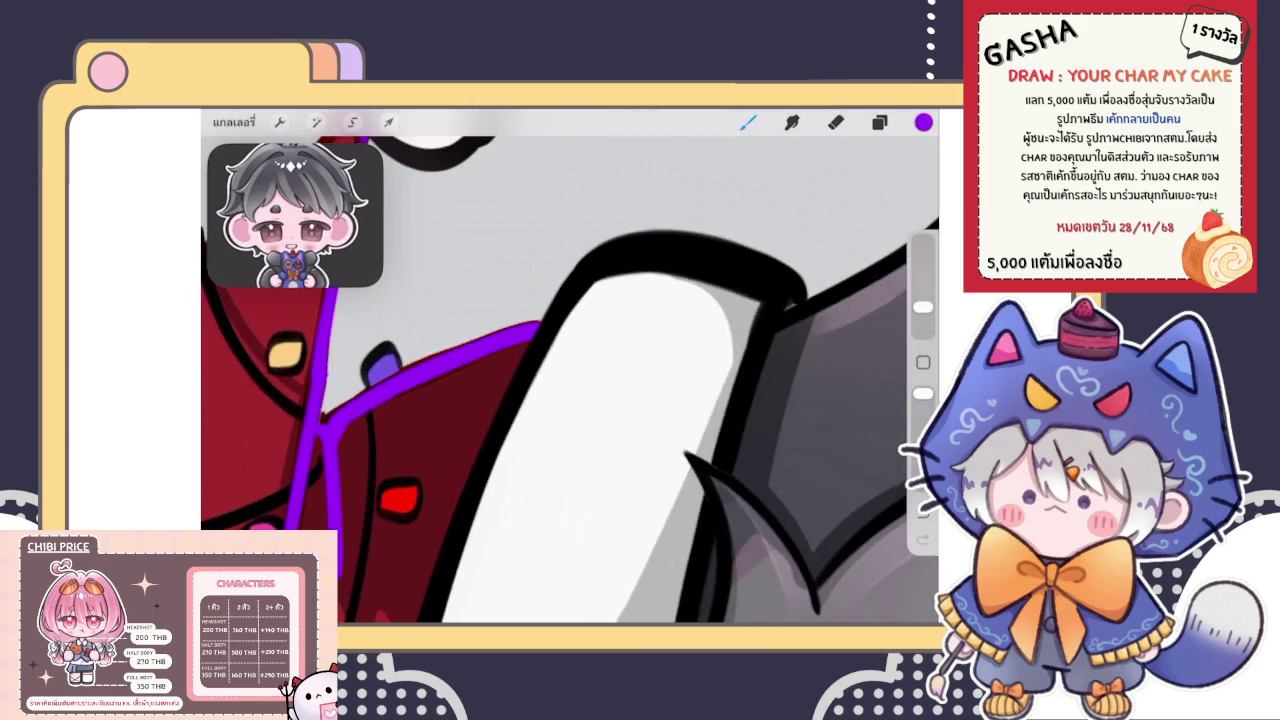
scroll(570, 380, down, 3)
scroll(570, 380, down, 3)
scroll(470, 300, up, 5)
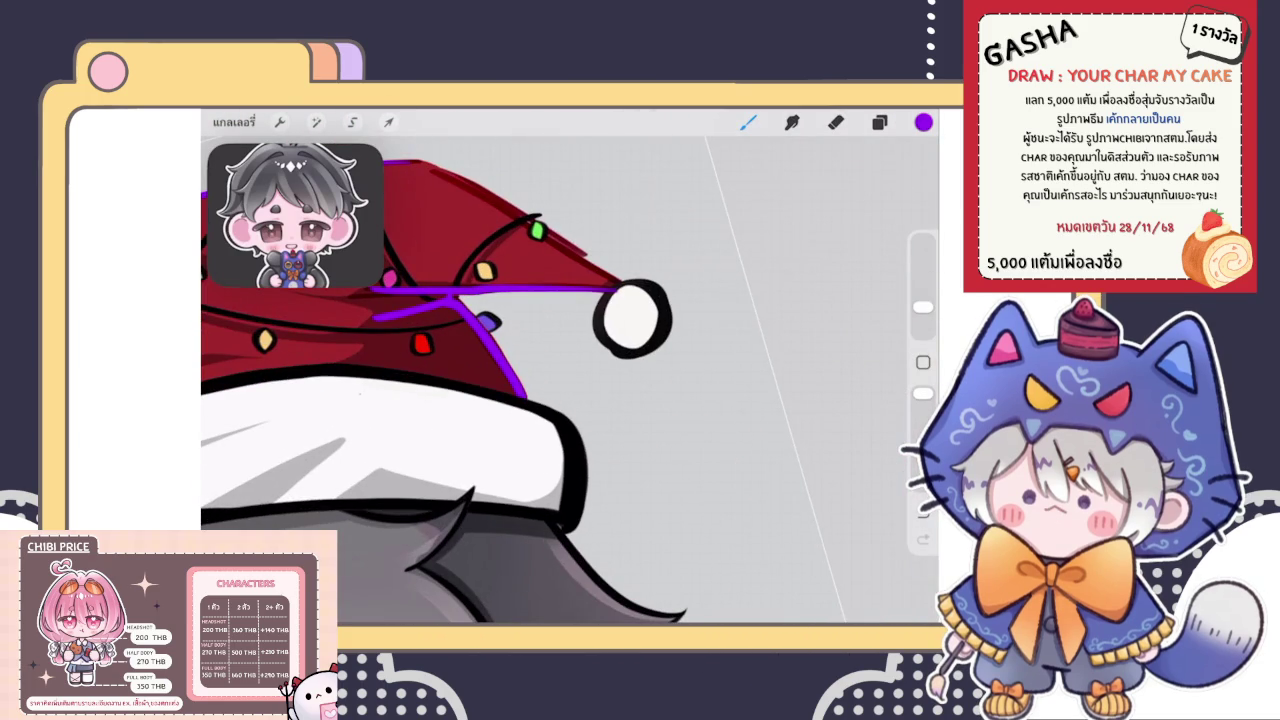
Switch to the Eraser with the E shortcut, leaving the hat drawing unchanged
scroll(450, 380, down, 2)
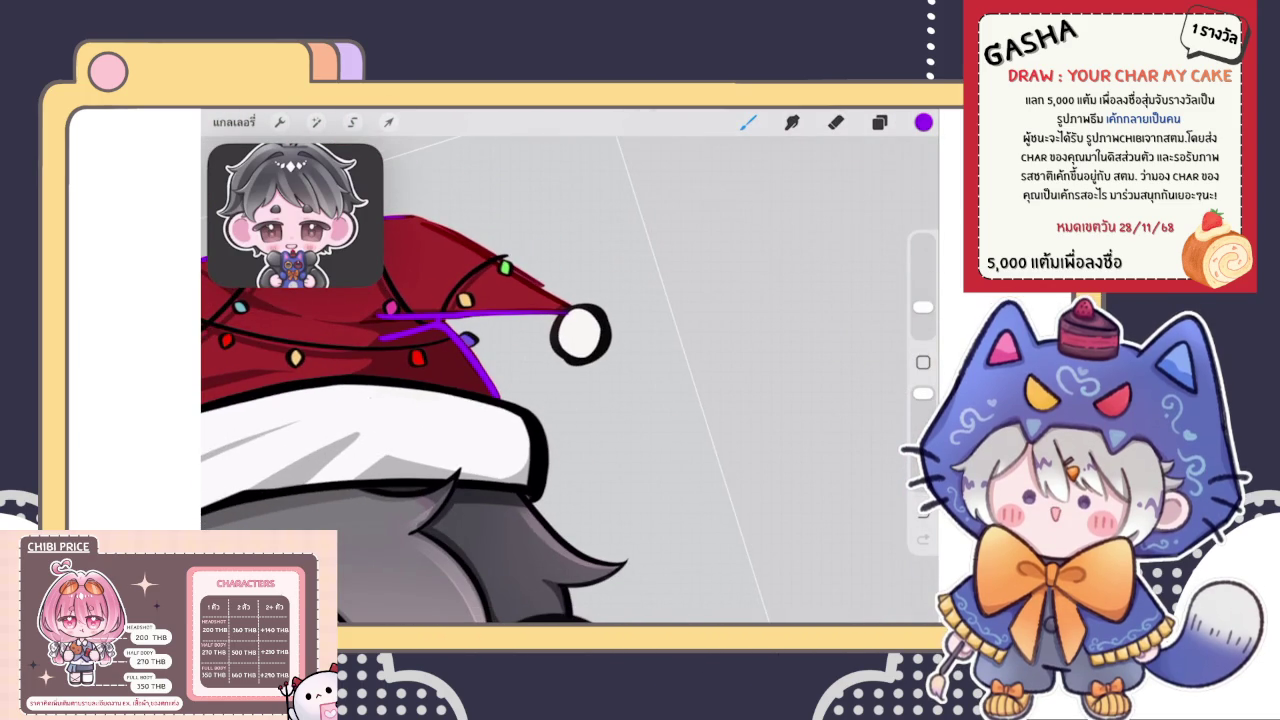
key(e)
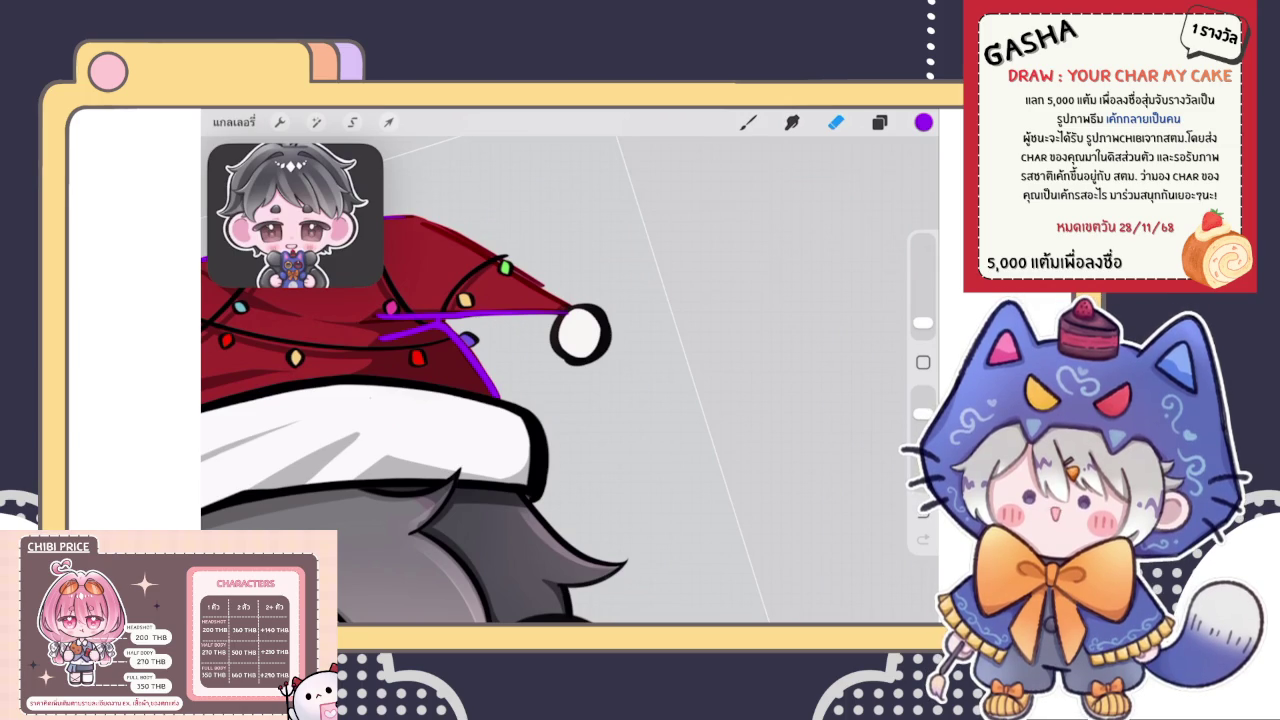
Slightly thicken the upper edge of the purple guide line on the hat
scroll(470, 300, up, 3)
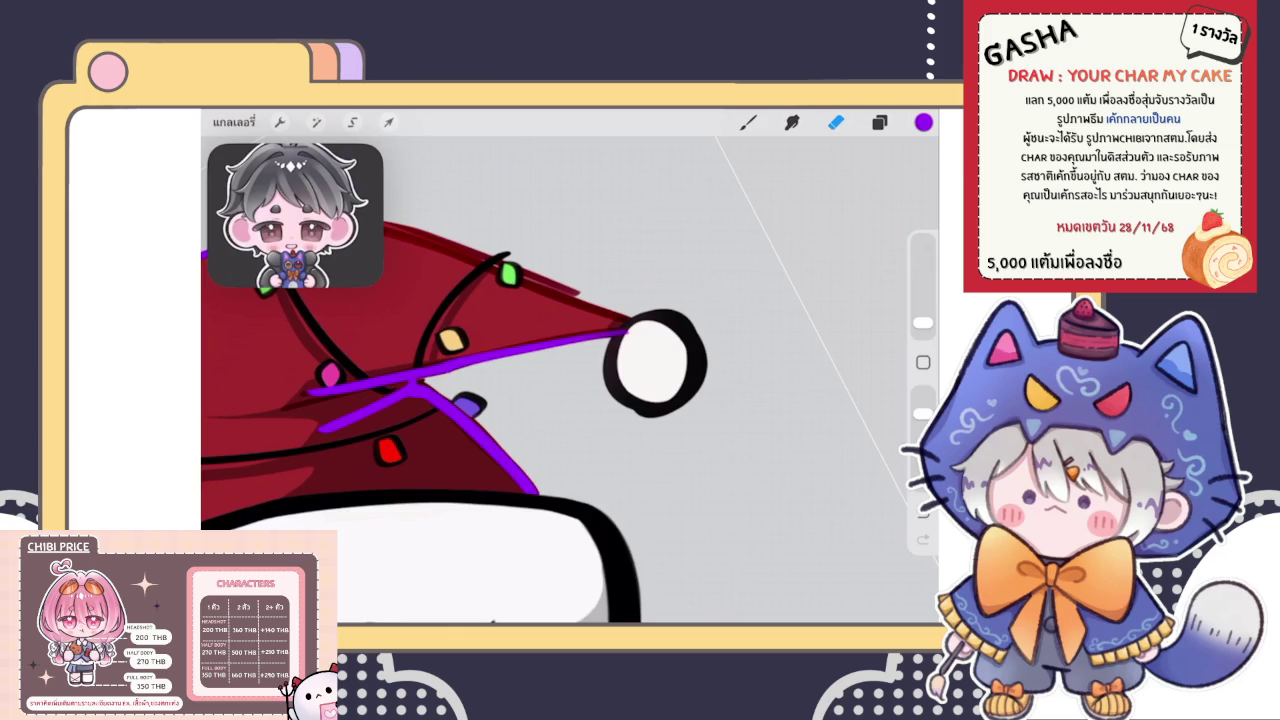
scroll(630, 340, up, 3)
click(836, 121)
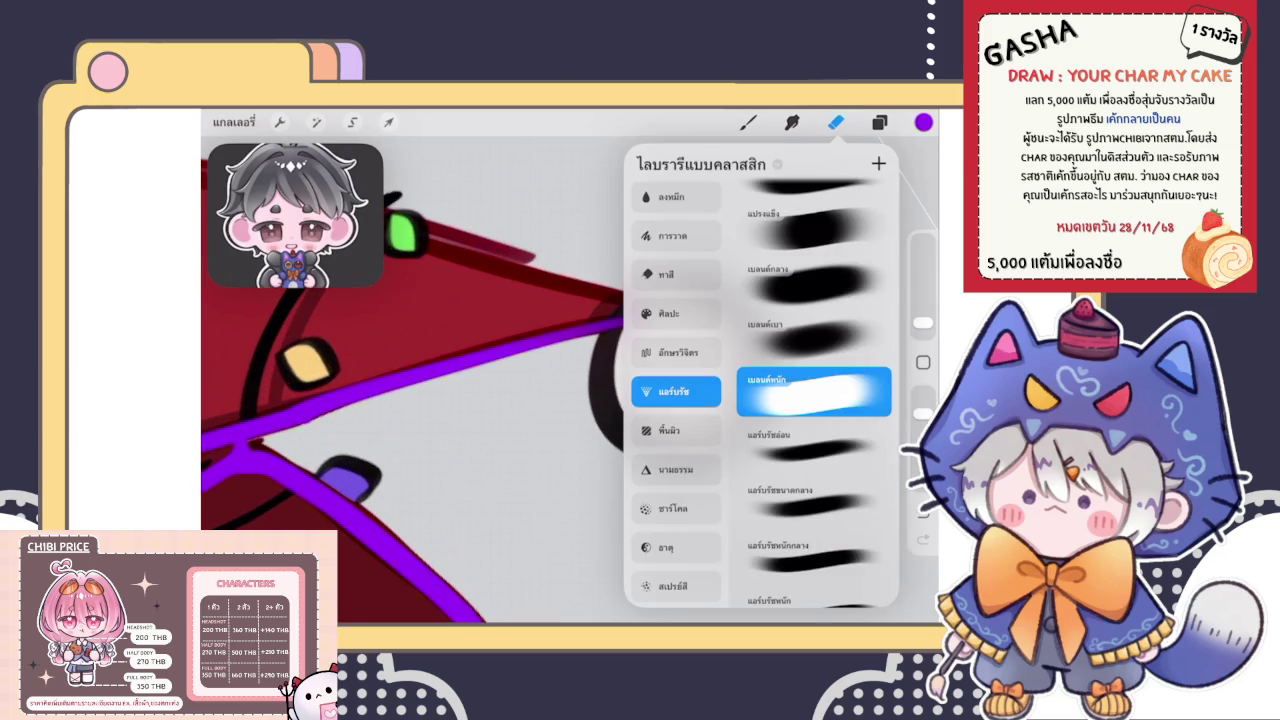
click(836, 121)
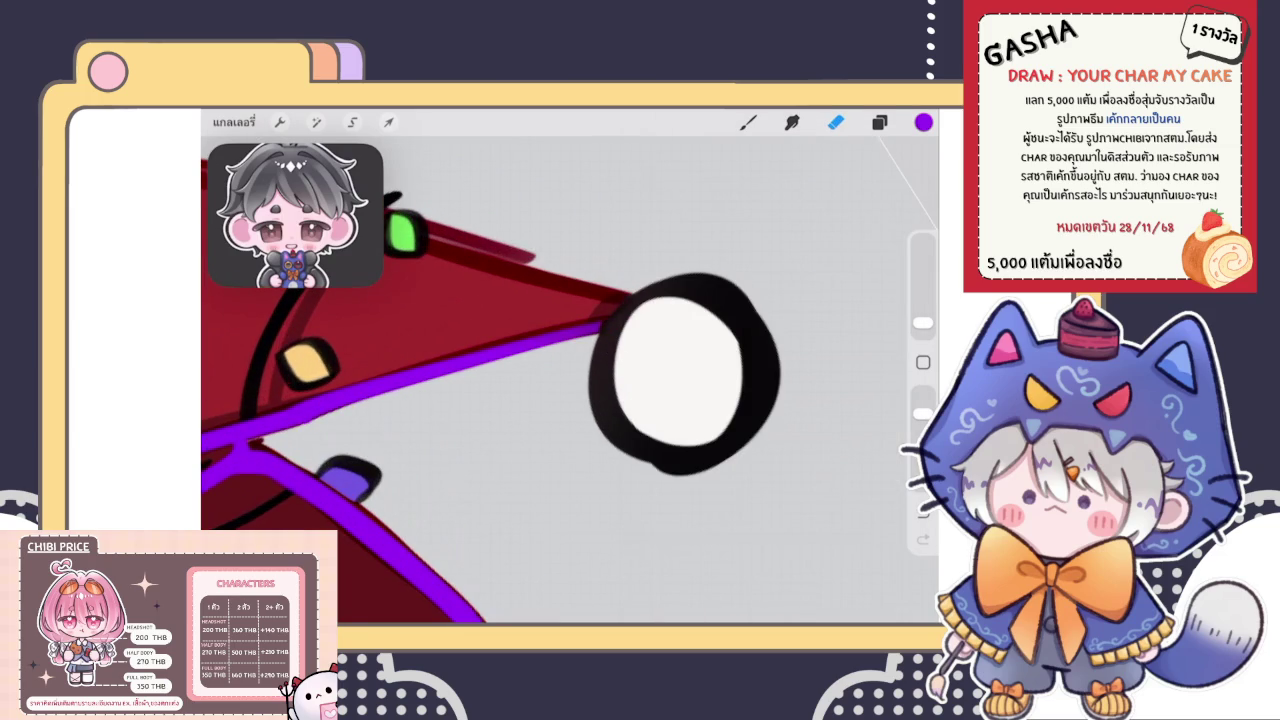
key(b)
scroll(570, 380, down, 2)
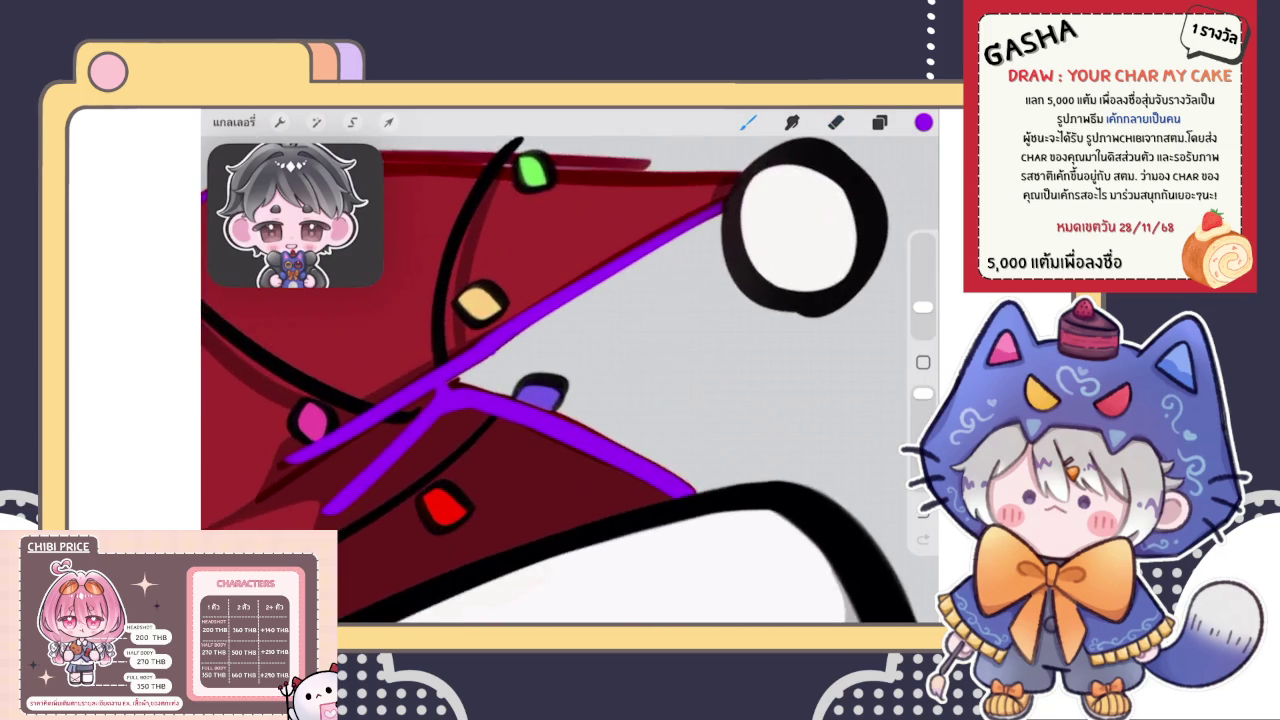
scroll(480, 300, up, 2)
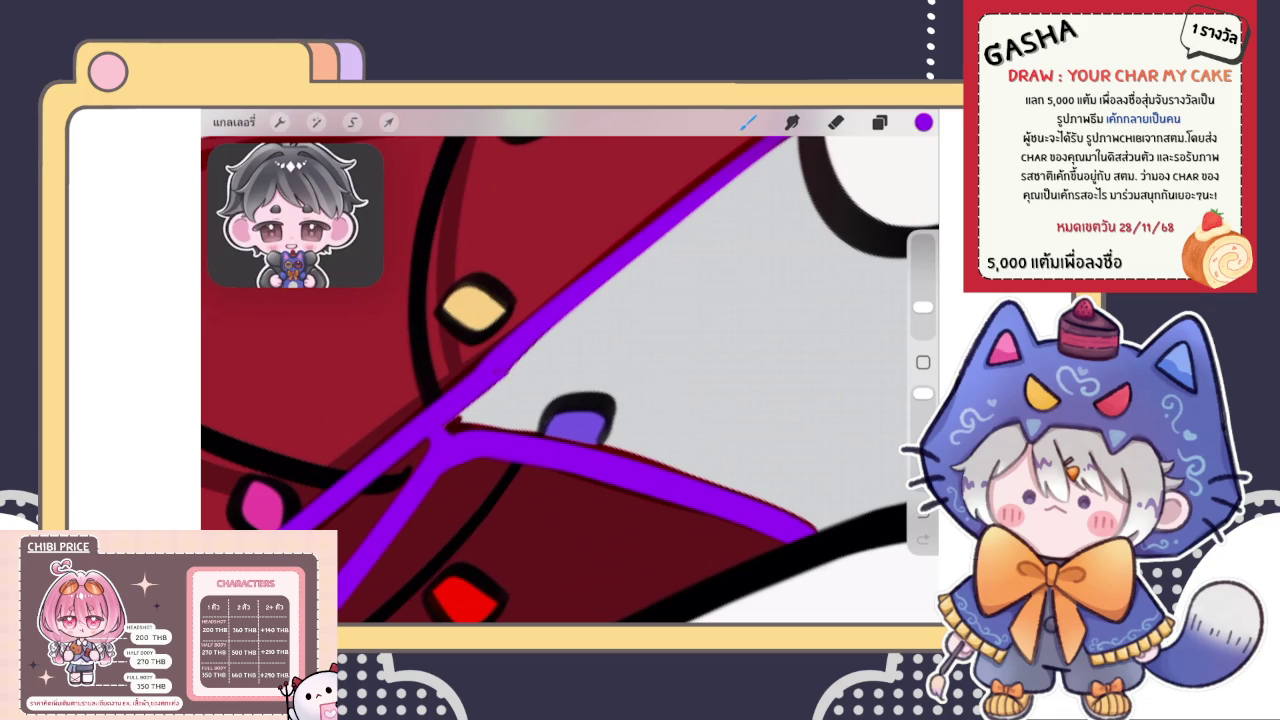
drag(498, 384, 534, 346)
Draw a purple line along the hat's top edge and extend it to the pom-pom
scroll(570, 380, down, 3)
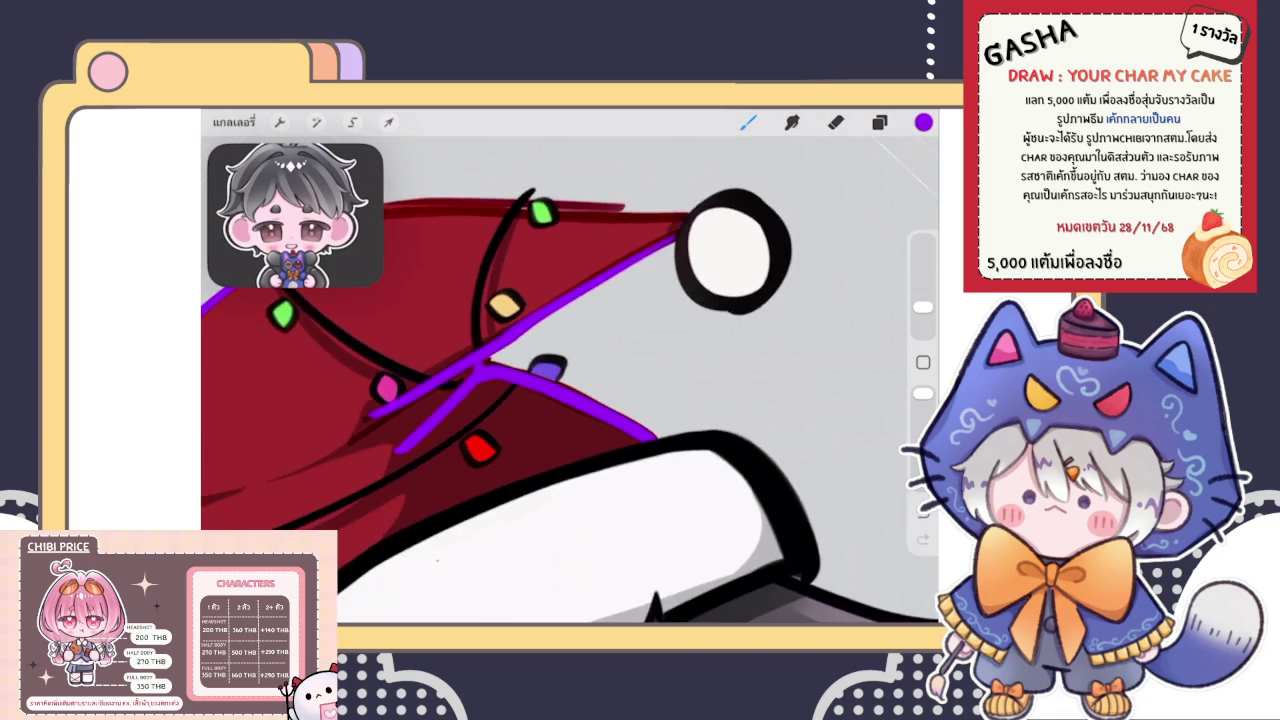
scroll(570, 380, down, 2)
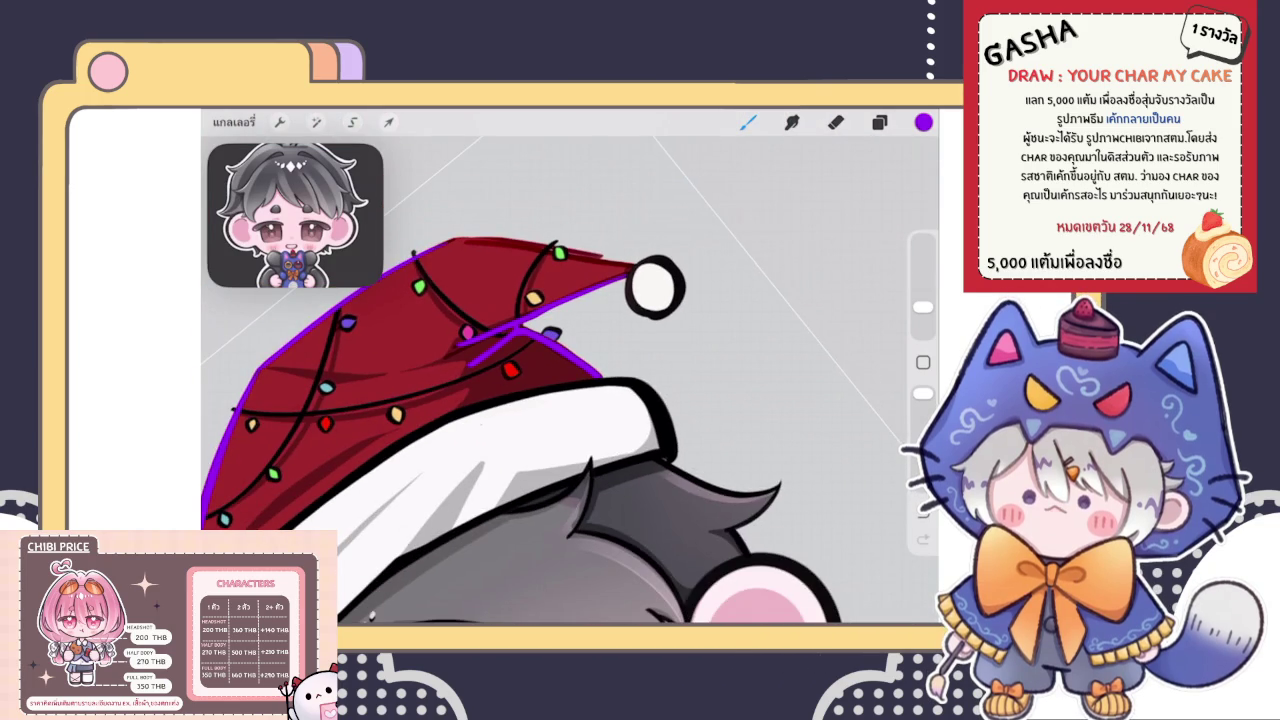
scroll(570, 380, up, 2)
scroll(570, 380, up, 2)
scroll(570, 380, up, 2)
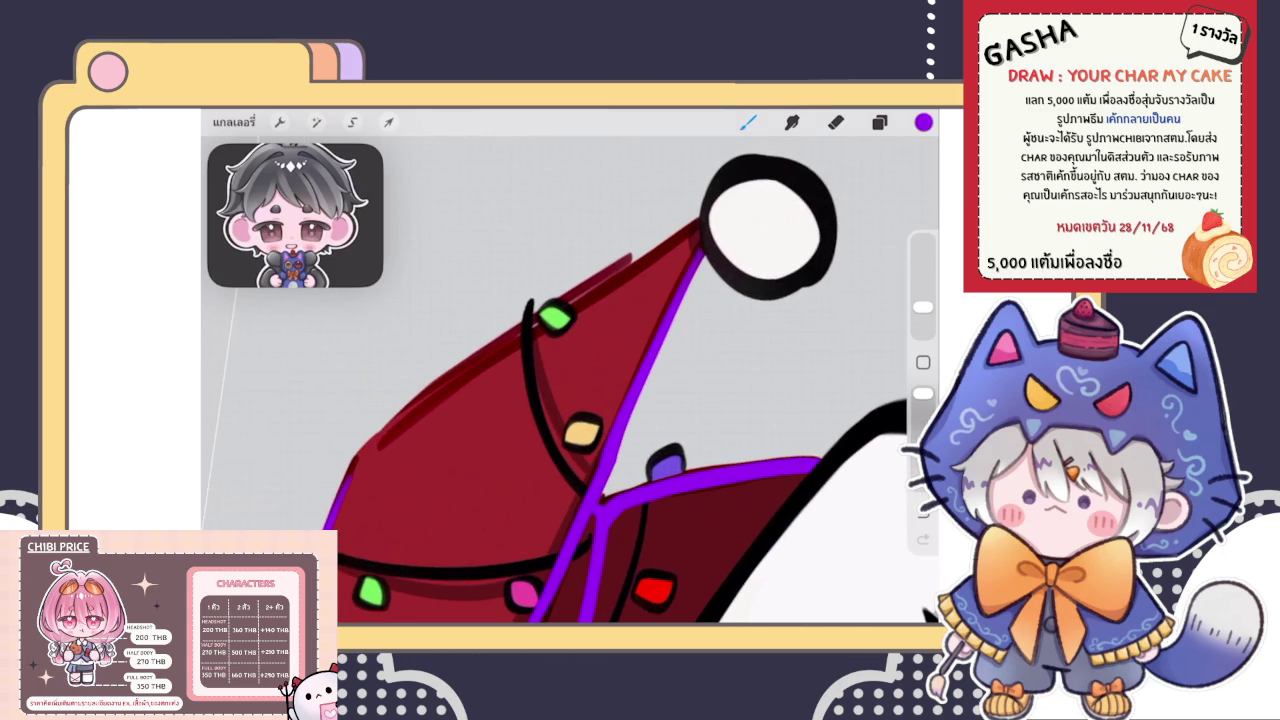
drag(345, 478, 695, 240)
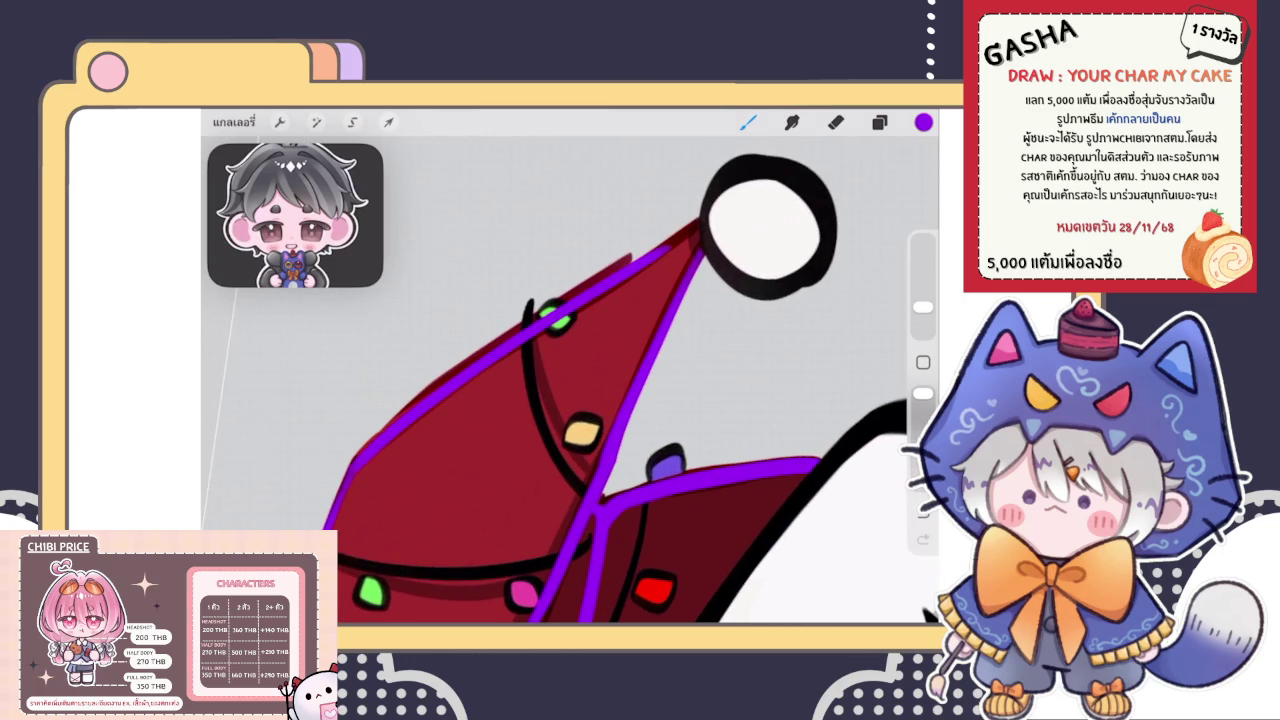
scroll(570, 380, down, 2)
scroll(570, 380, up, 3)
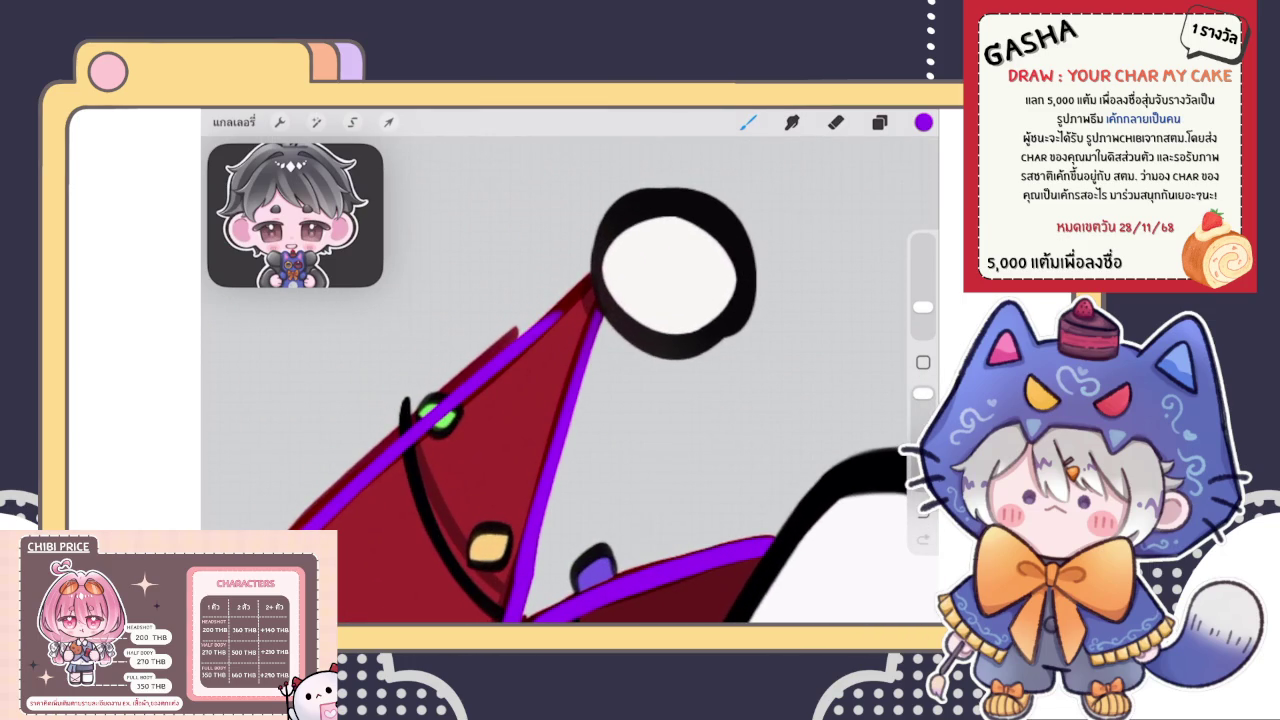
drag(556, 310, 603, 277)
drag(514, 453, 494, 493)
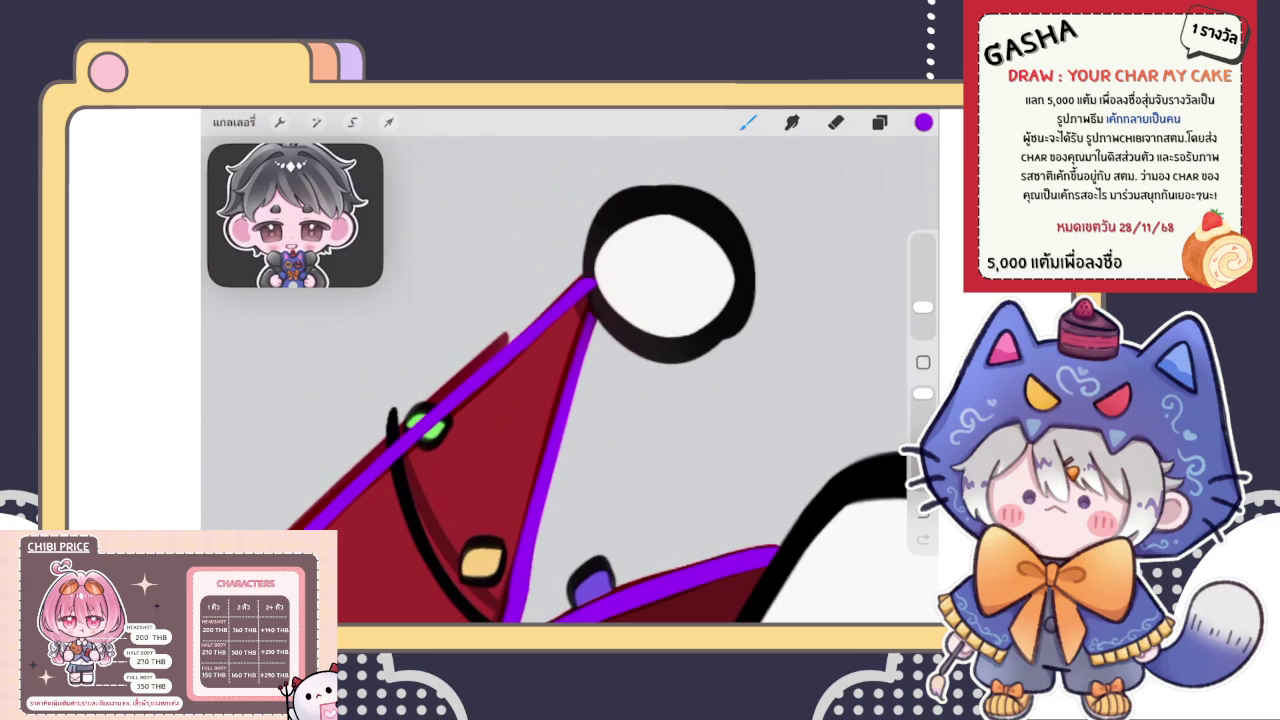
Undo a mistake and erase the purple line's overshooting tip near the pom-pom
scroll(600, 300, up, 2)
click(835, 122)
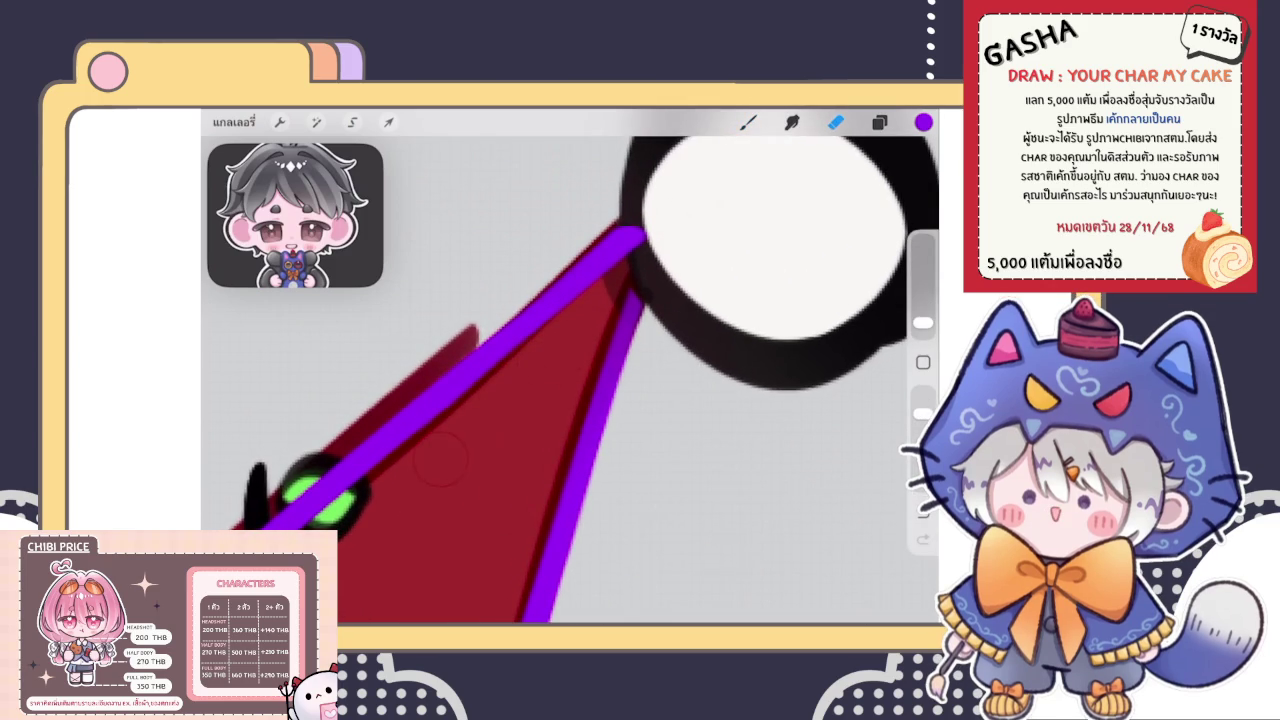
key(ctrl+z)
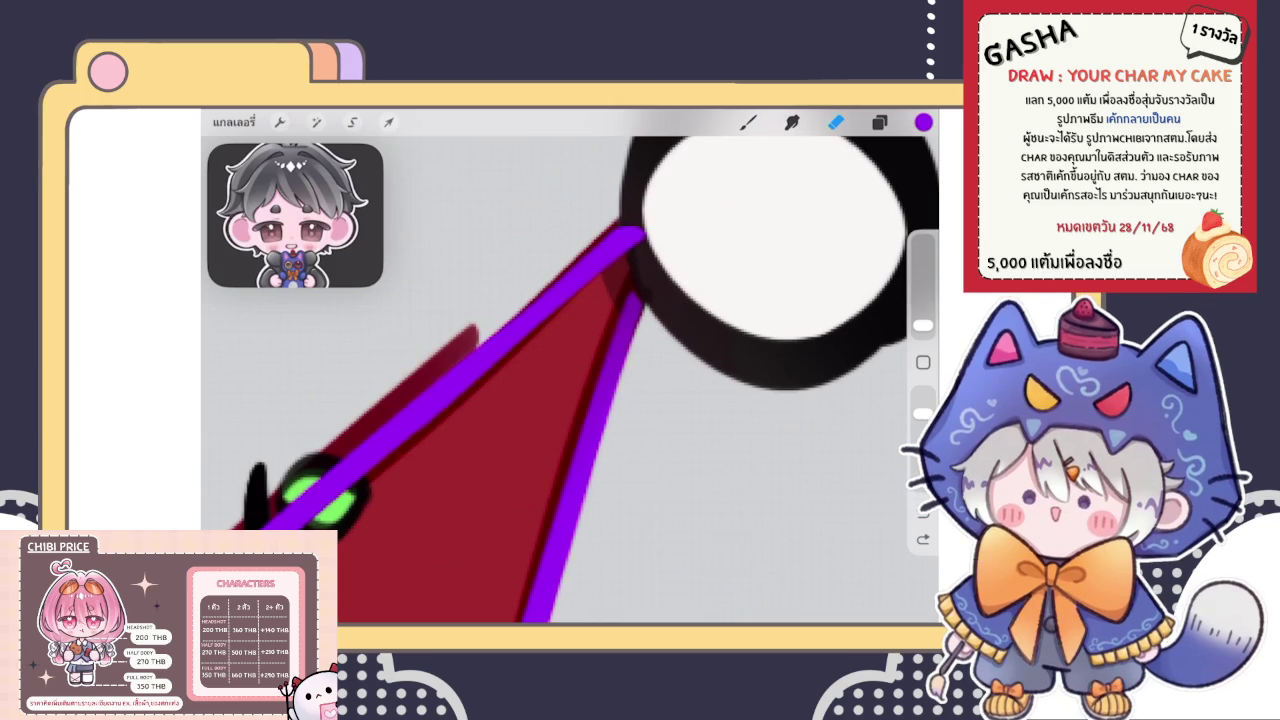
click(748, 121)
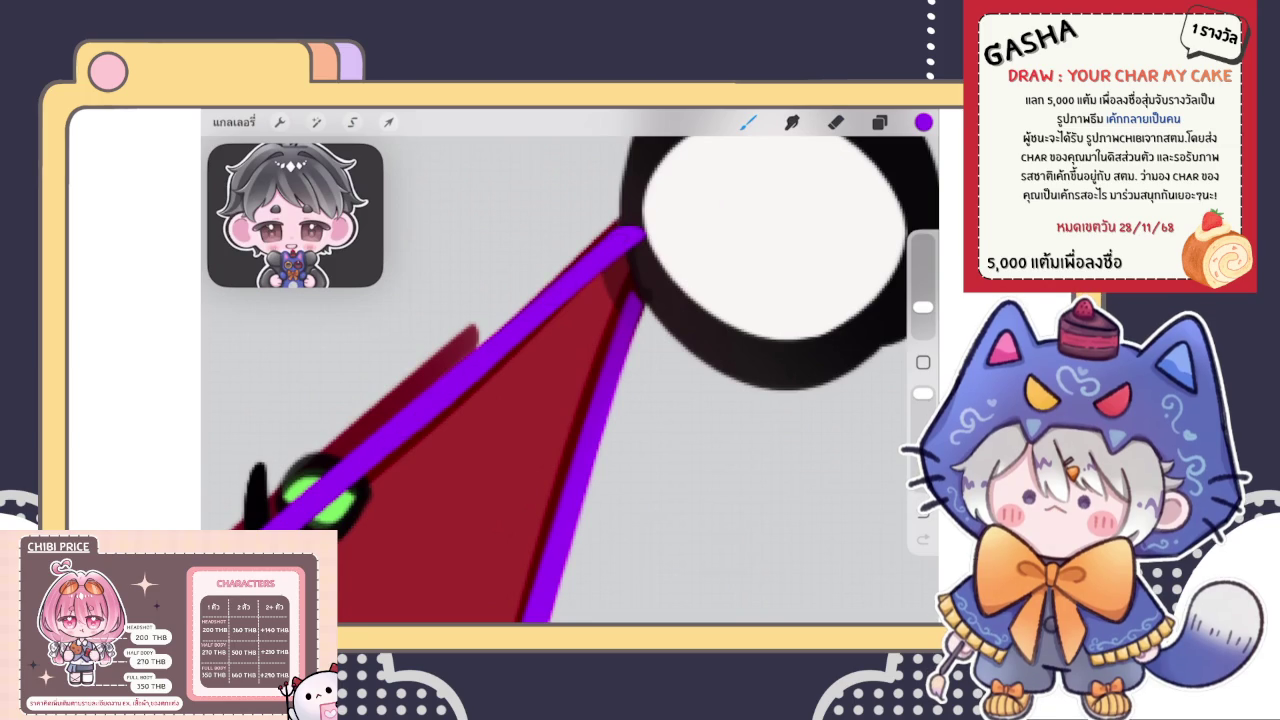
click(836, 121)
drag(655, 212, 628, 238)
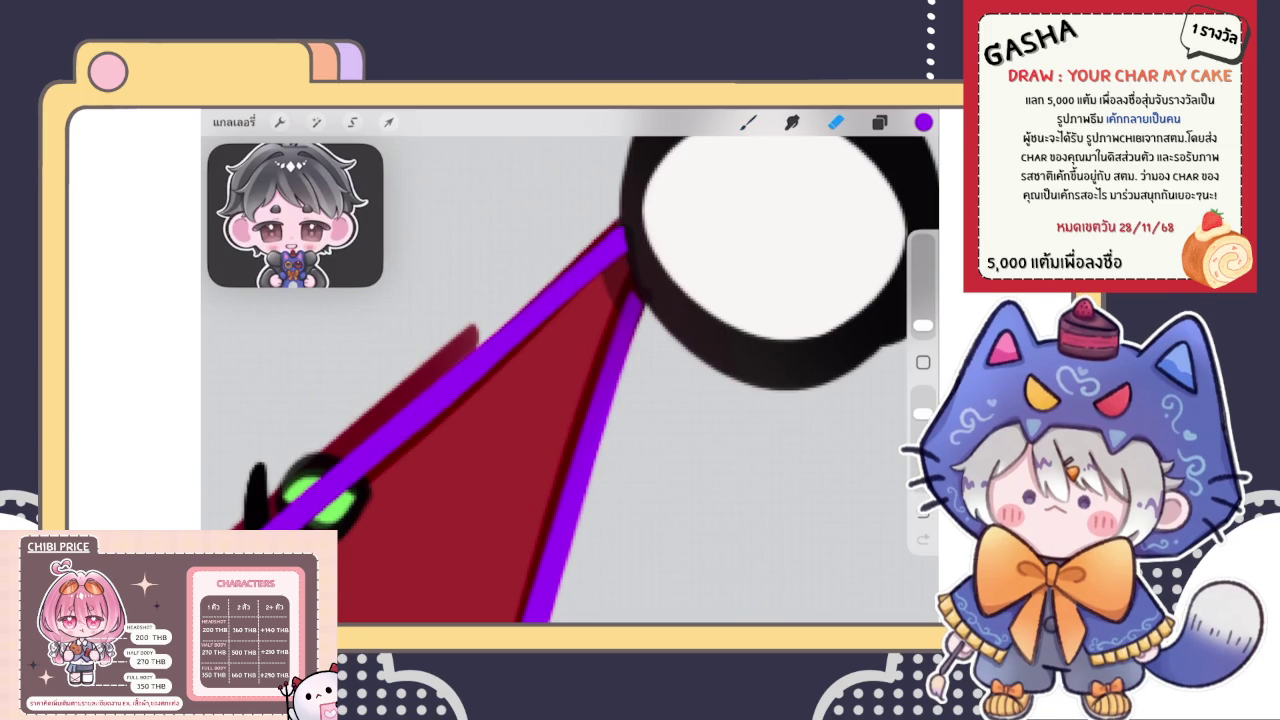
click(748, 121)
scroll(570, 370, down, 3)
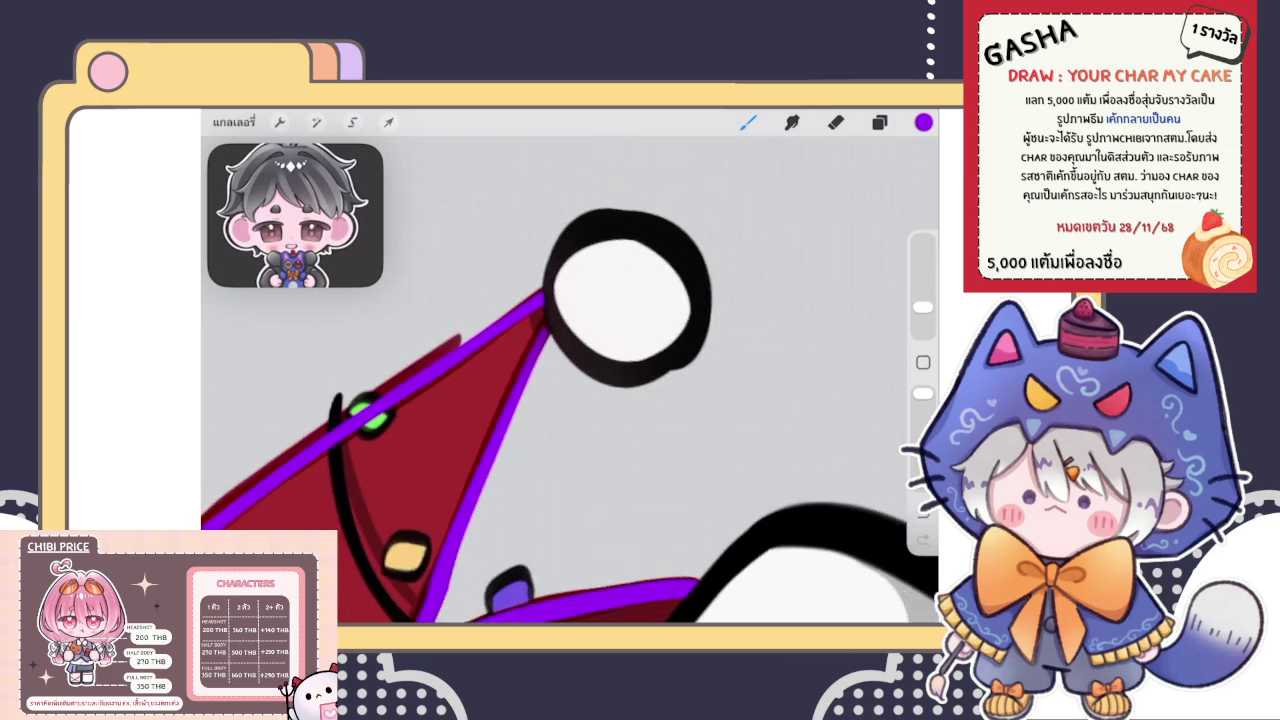
scroll(570, 380, down, 2)
scroll(570, 380, down, 2)
scroll(570, 380, down, 2)
Merge the purple guide layer down into the other guide layer
scroll(570, 380, down, 1)
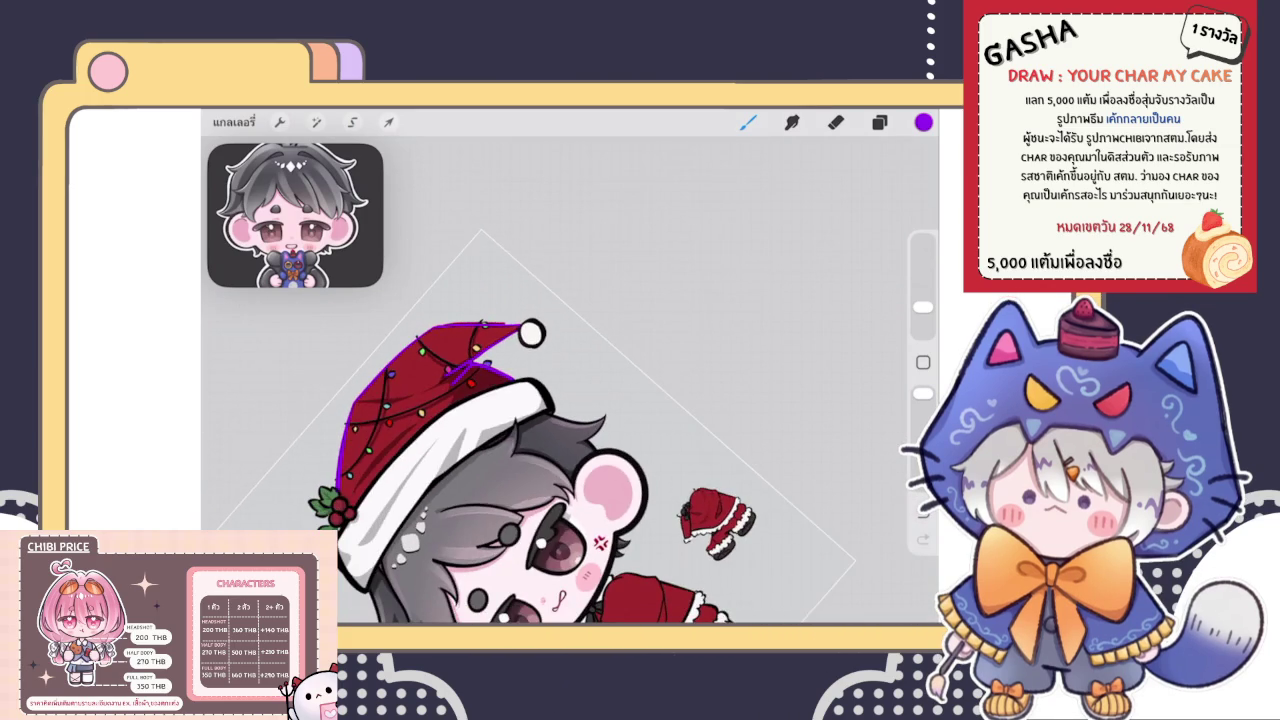
scroll(570, 380, up, 3)
scroll(570, 380, down, 2)
scroll(570, 380, up, 1)
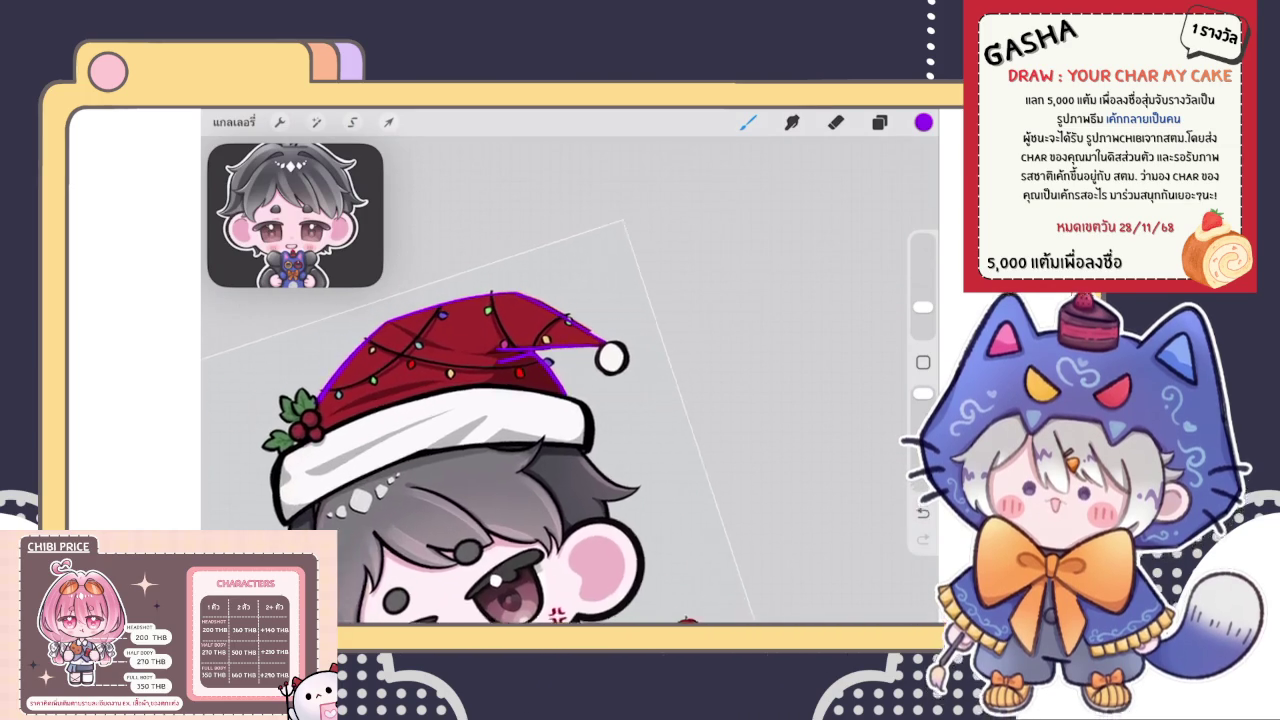
click(879, 121)
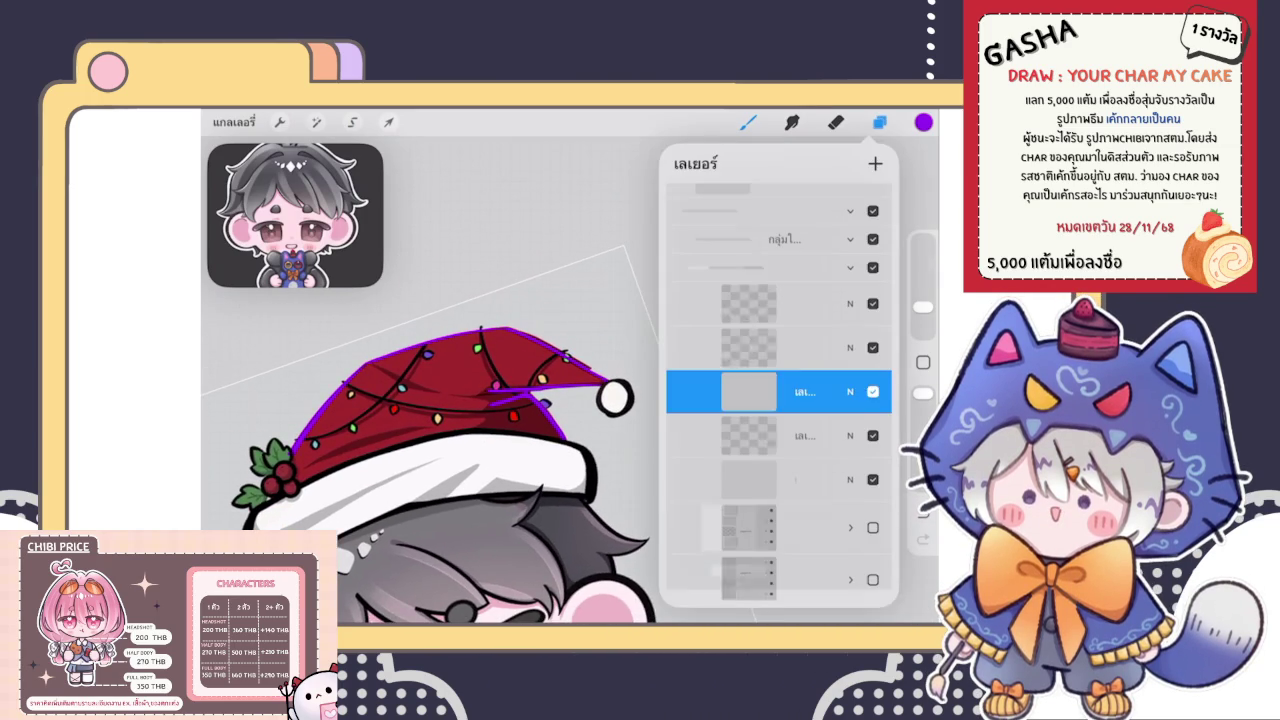
click(790, 391)
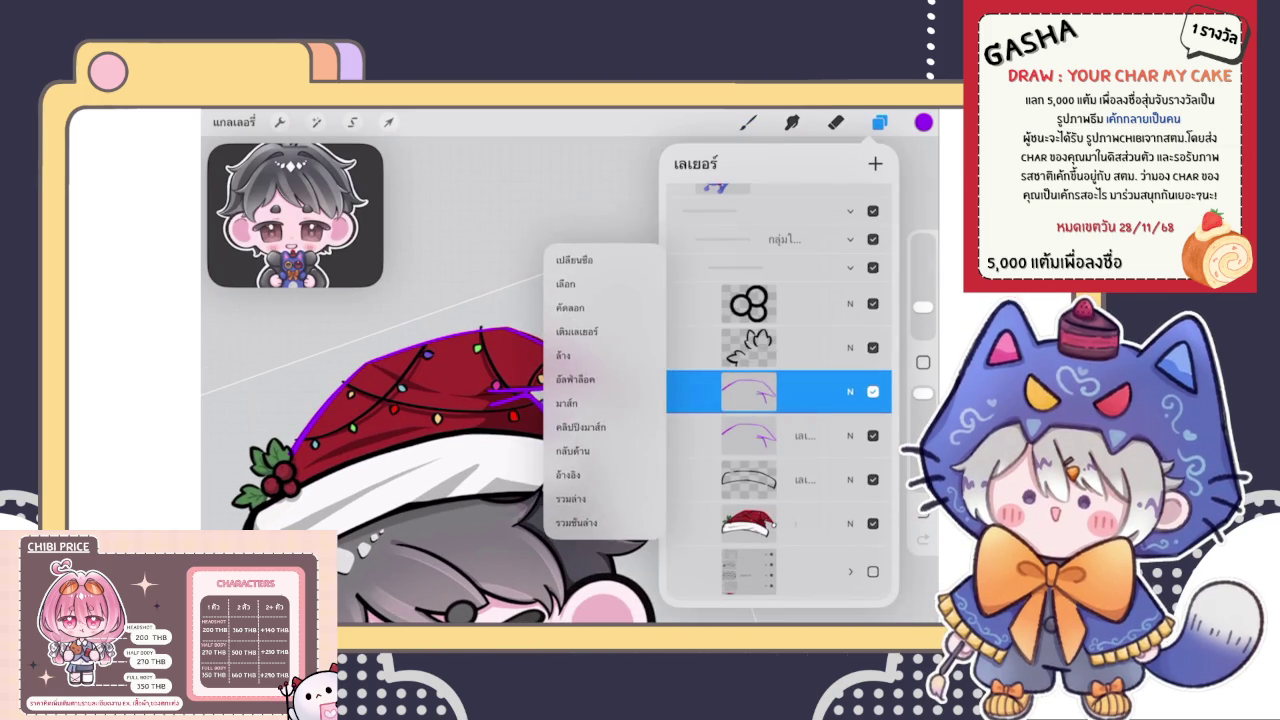
click(571, 498)
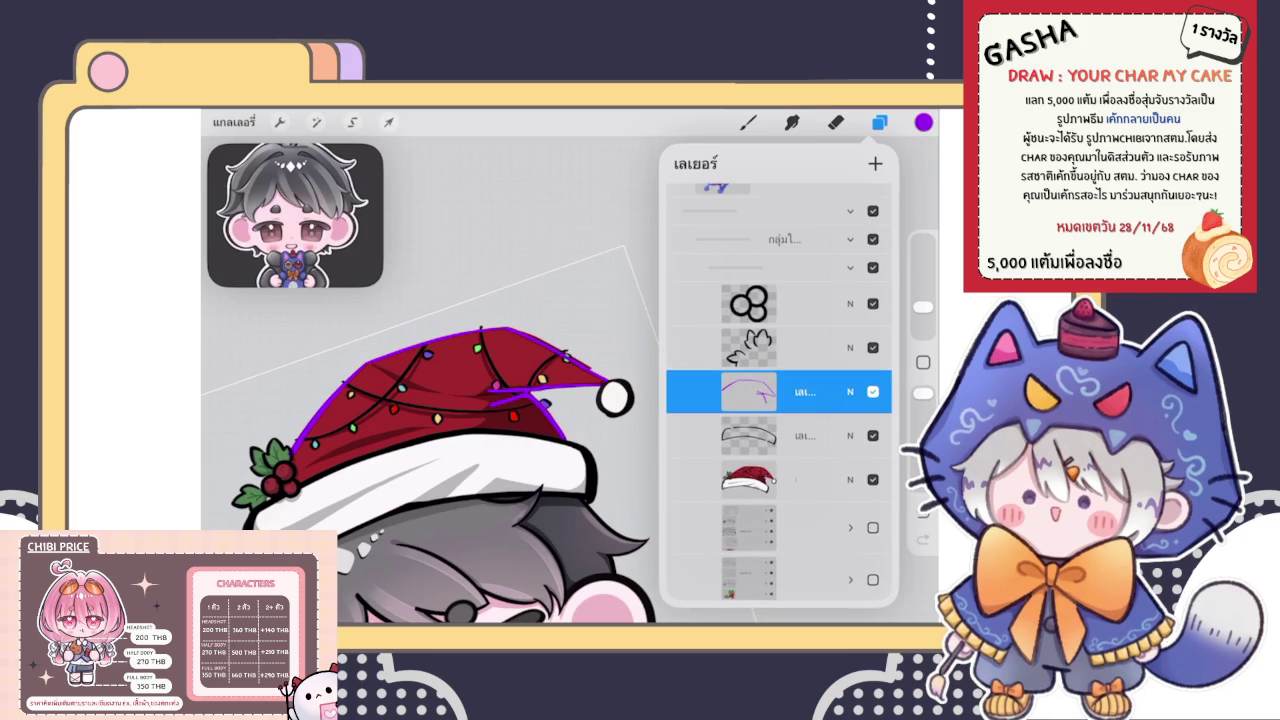
Lower the hat artwork layer's opacity to 58%
drag(760, 480, 760, 392)
click(850, 303)
mouse_move(880, 354)
mouse_down()
mouse_move(771, 354)
mouse_move(880, 354)
mouse_up()
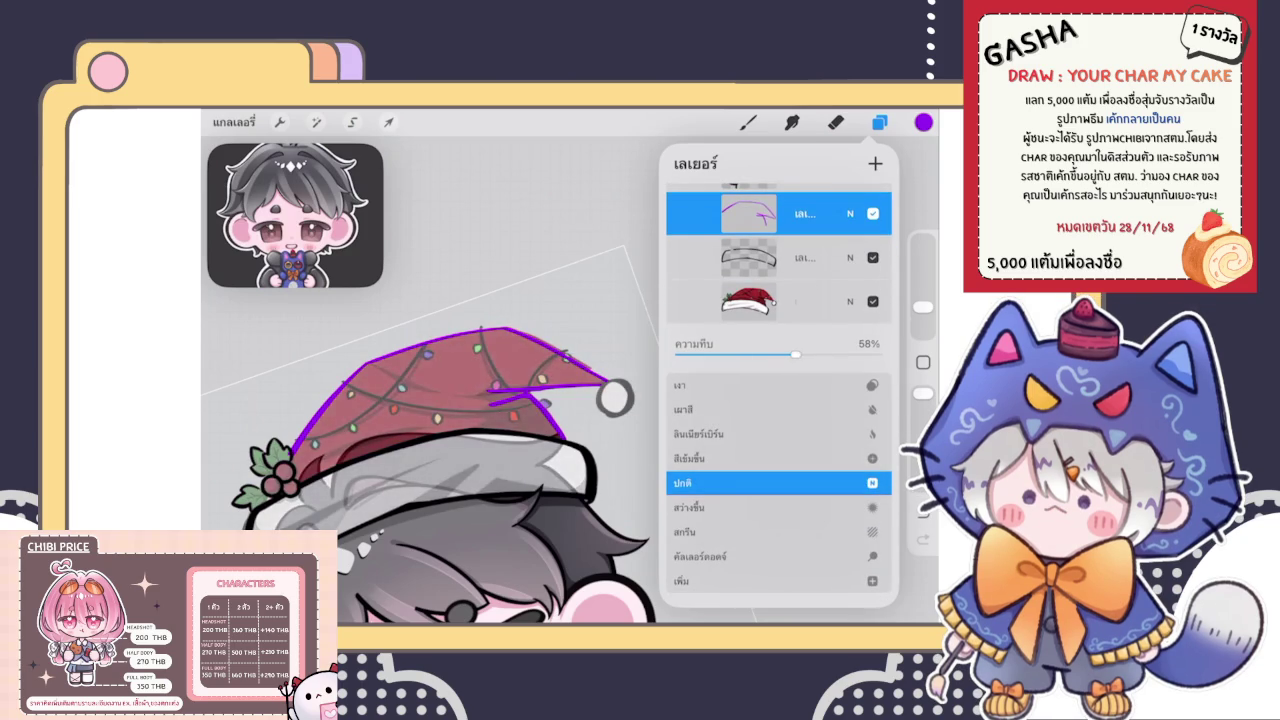
click(850, 213)
click(748, 213)
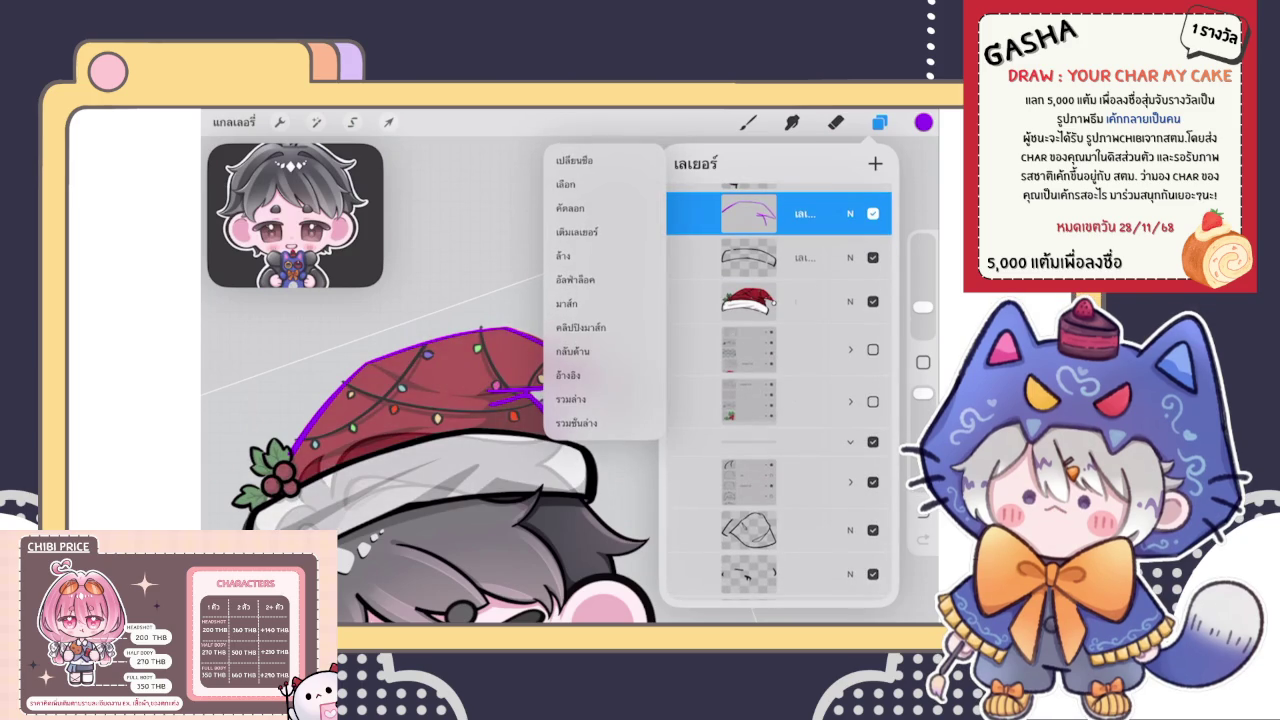
click(748, 122)
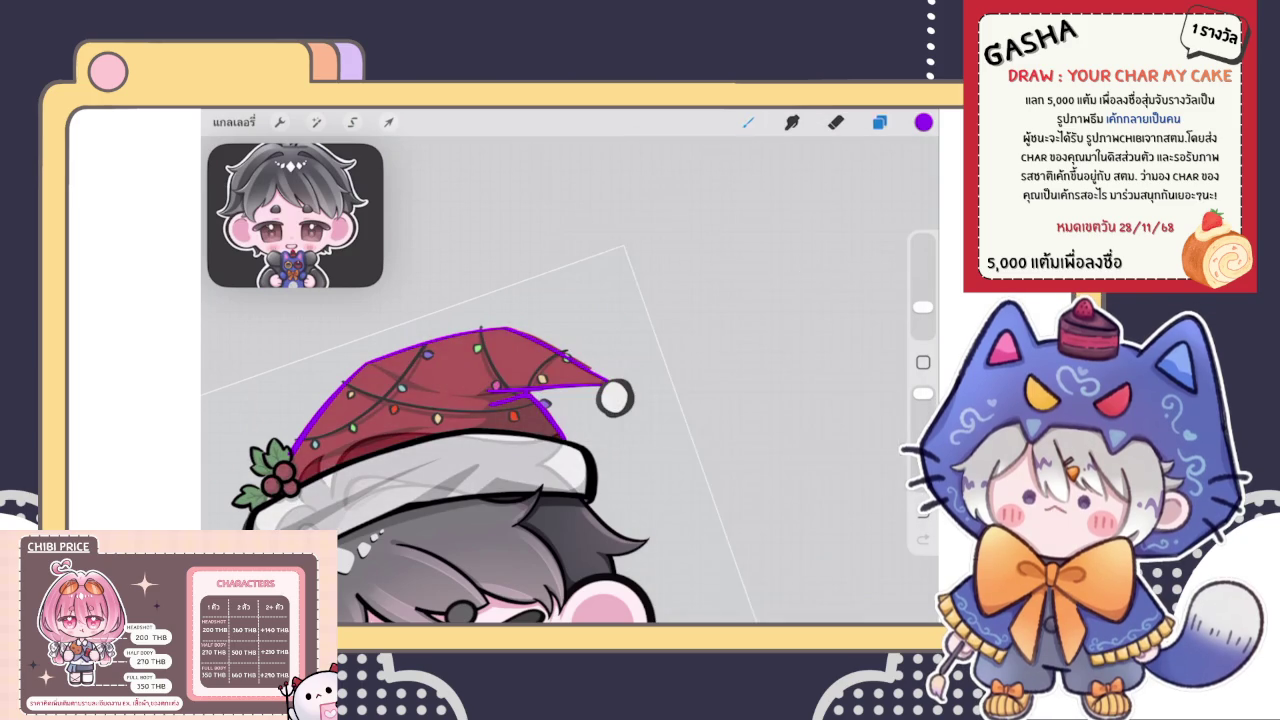
scroll(600, 400, up, 5)
scroll(600, 380, up, 3)
scroll(600, 380, up, 2)
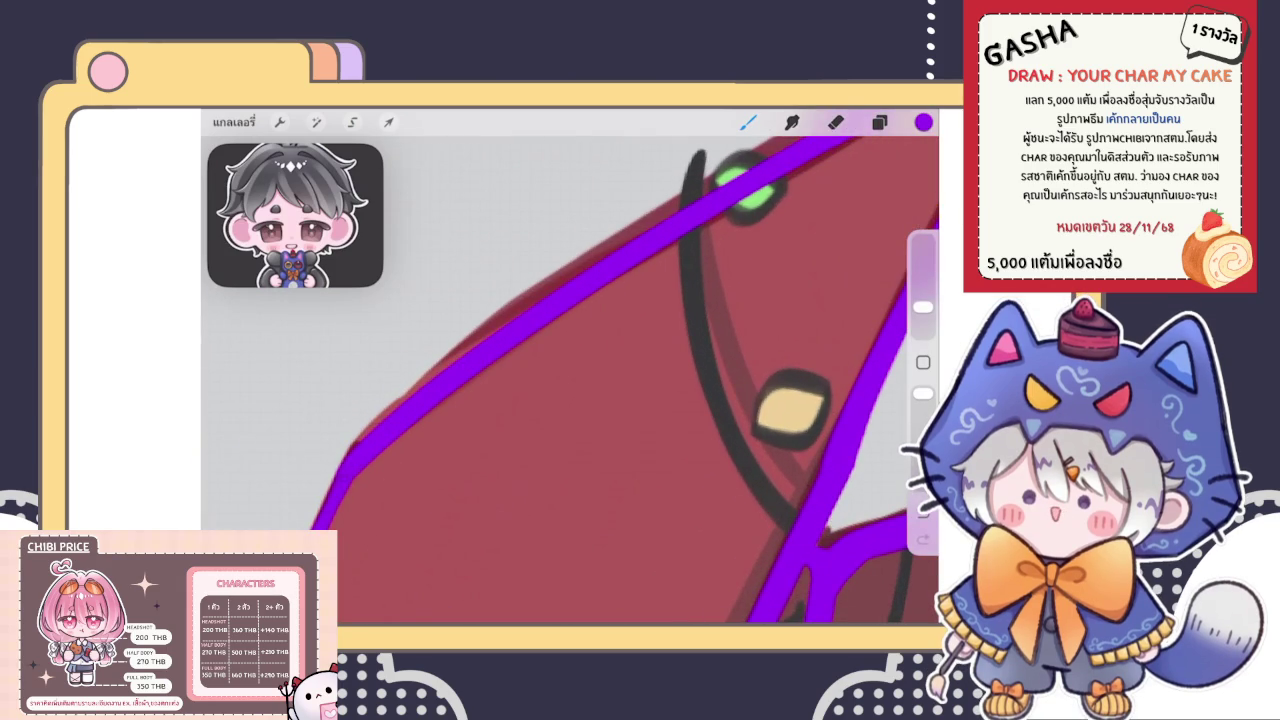
Zoom in on the hat brim and check the layers list
scroll(570, 380, down, 3)
scroll(570, 380, down, 2)
scroll(570, 380, down, 1)
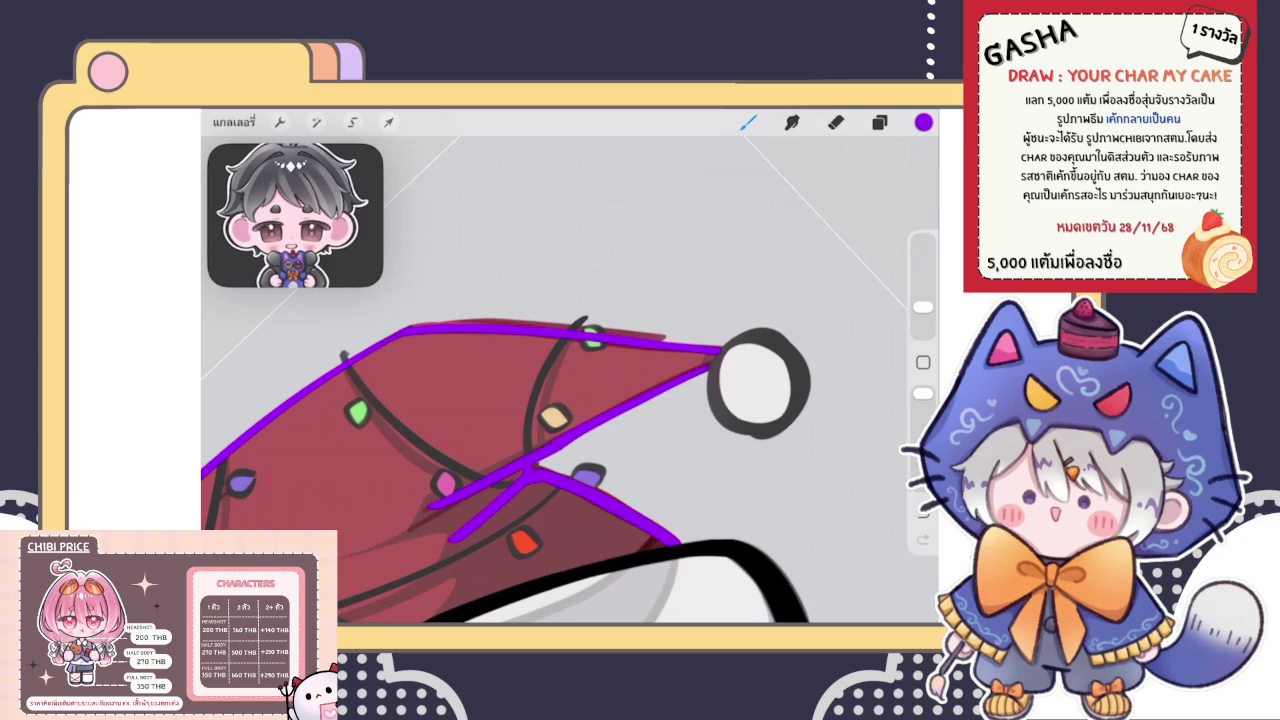
click(879, 122)
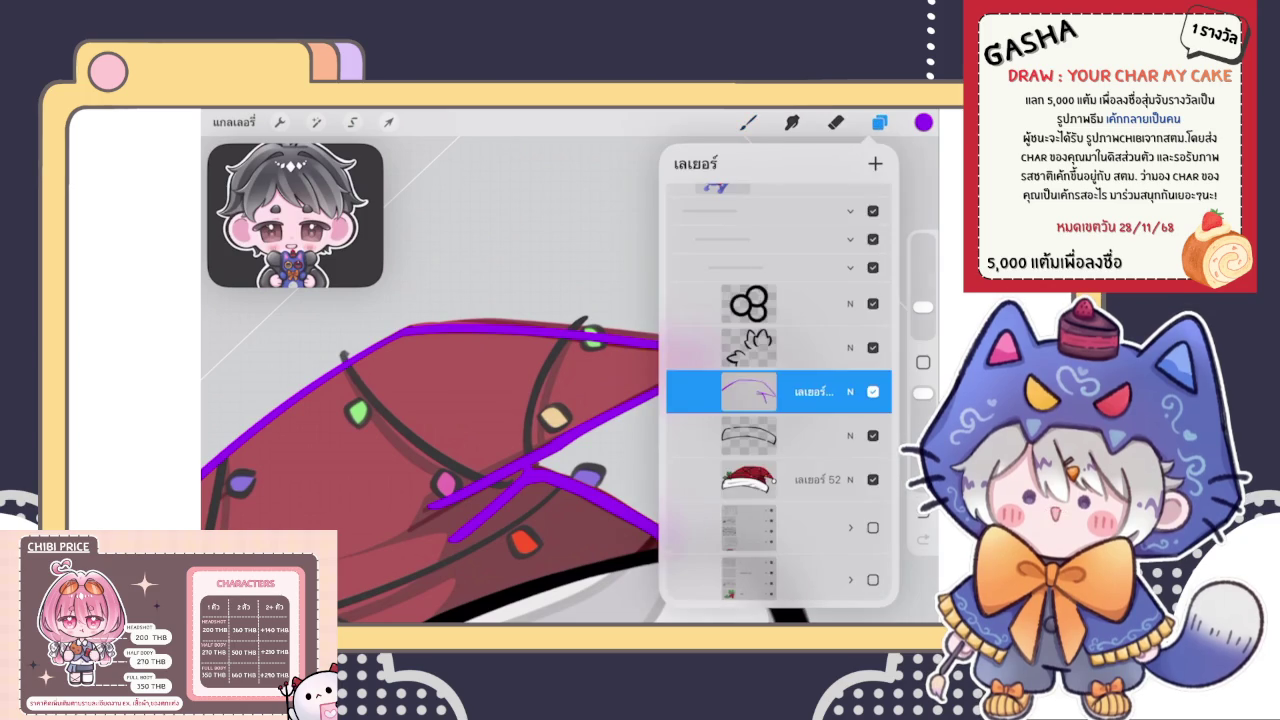
click(879, 122)
Extend the purple guide line down to the black brim outline
scroll(560, 400, down, 5)
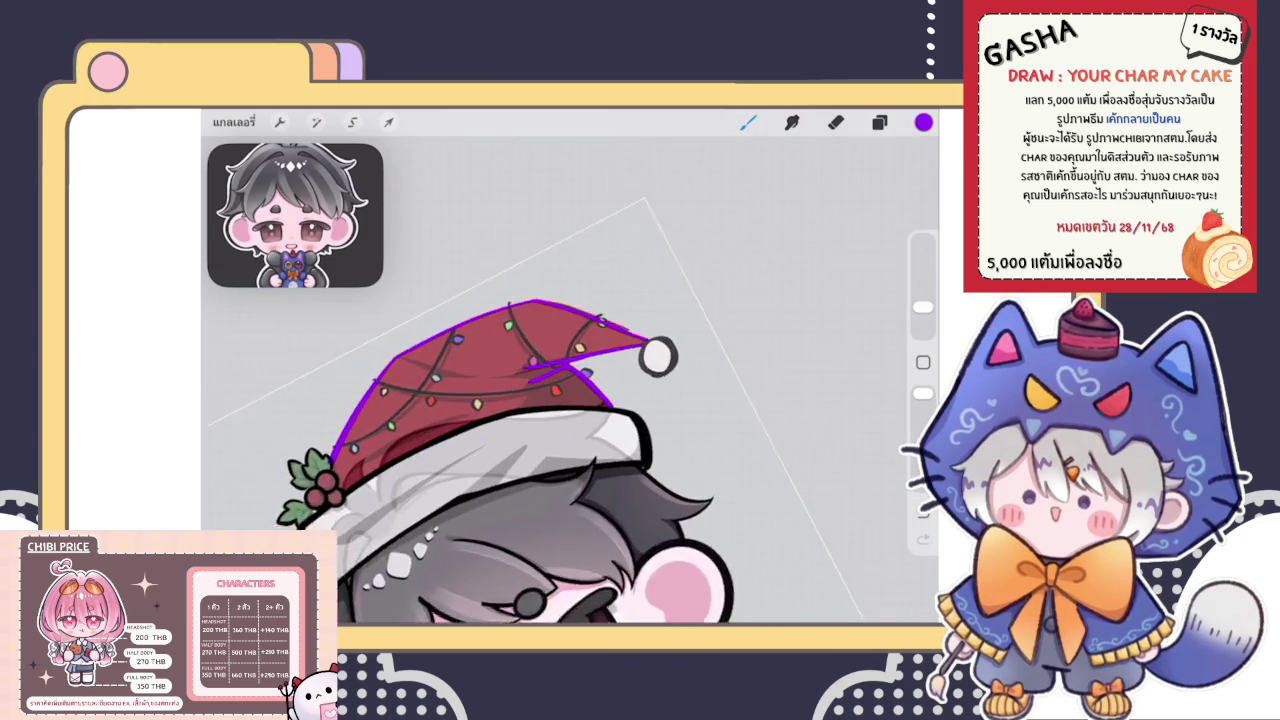
scroll(560, 420, down, 2)
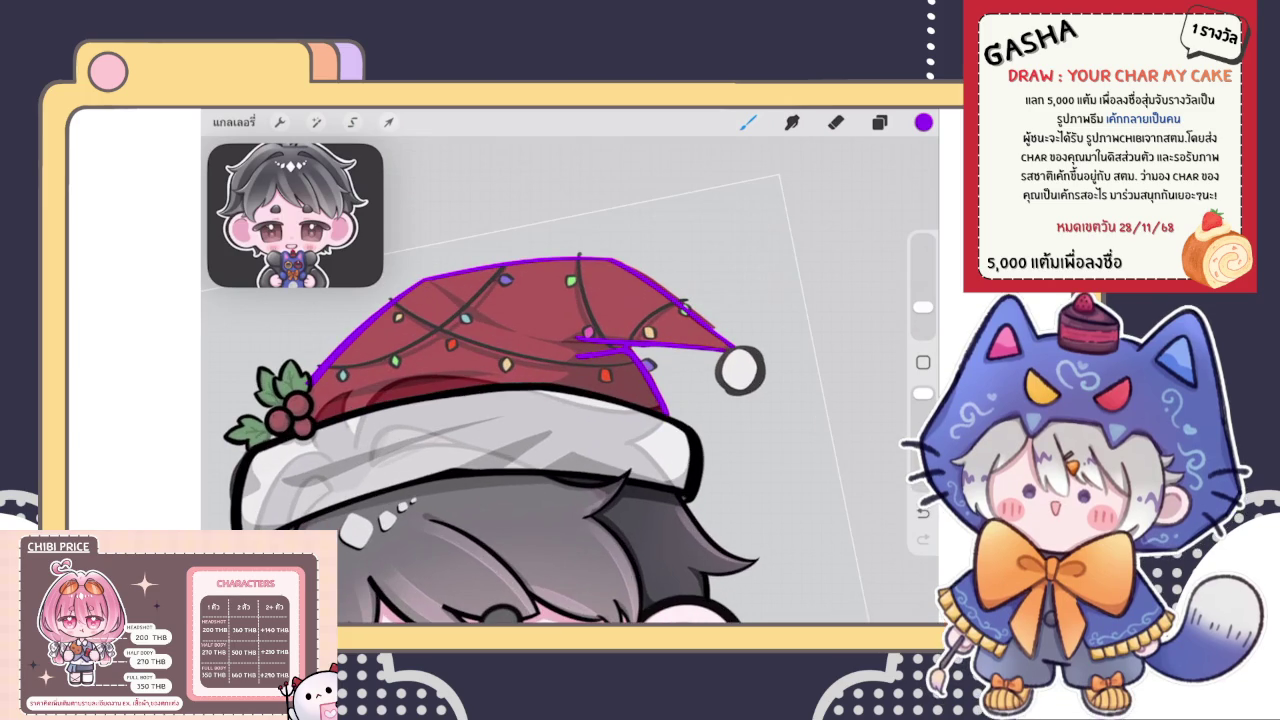
scroll(640, 394, up, 5)
scroll(560, 380, up, 3)
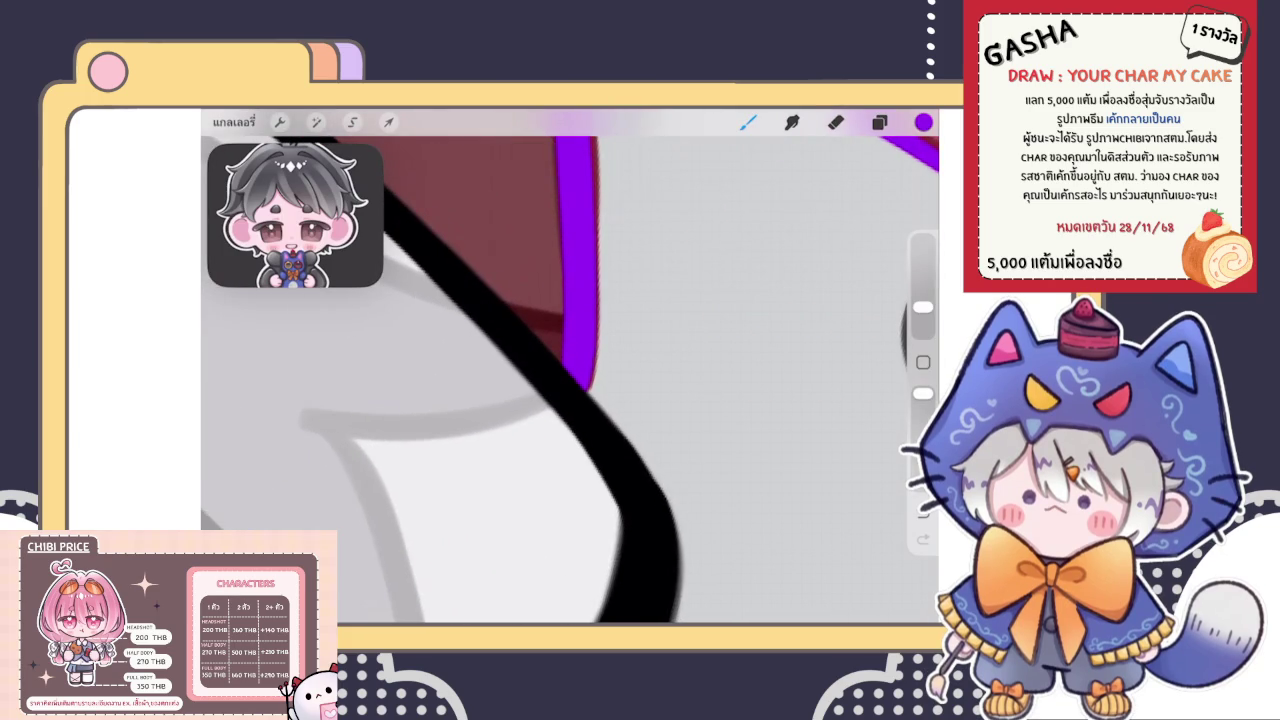
drag(590, 368, 582, 399)
key(e)
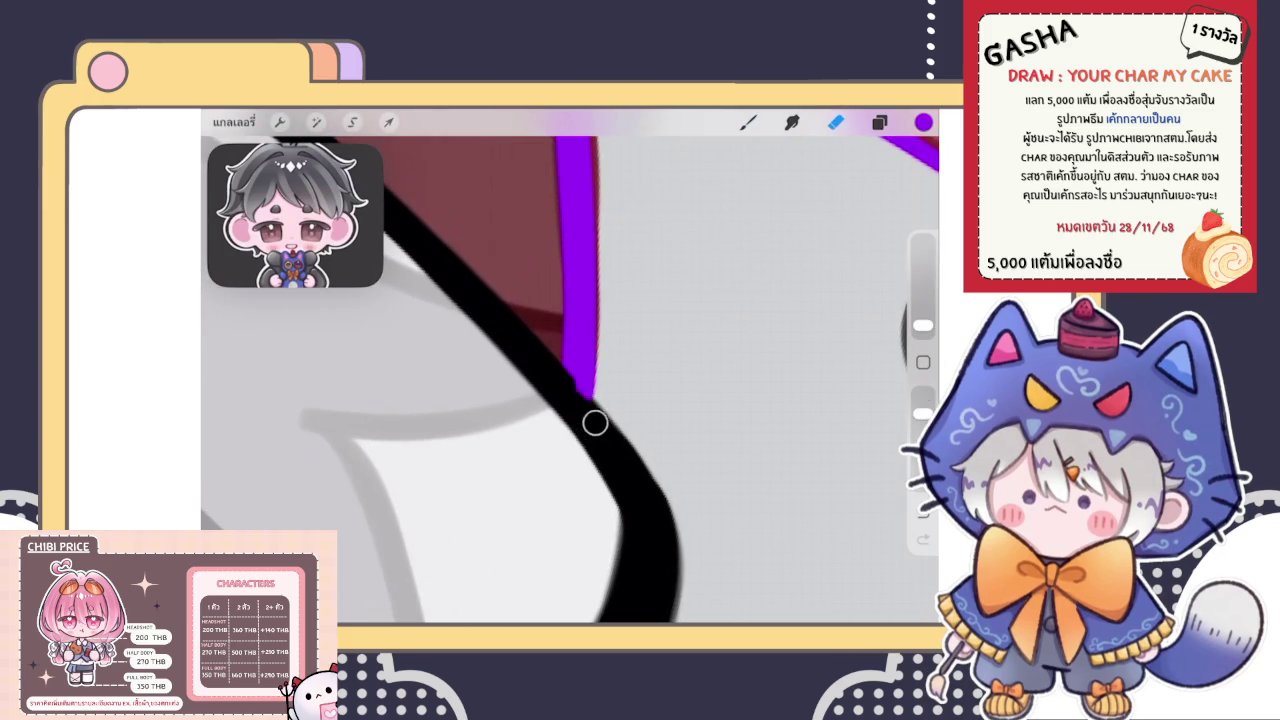
scroll(560, 380, down, 5)
scroll(560, 380, down, 2)
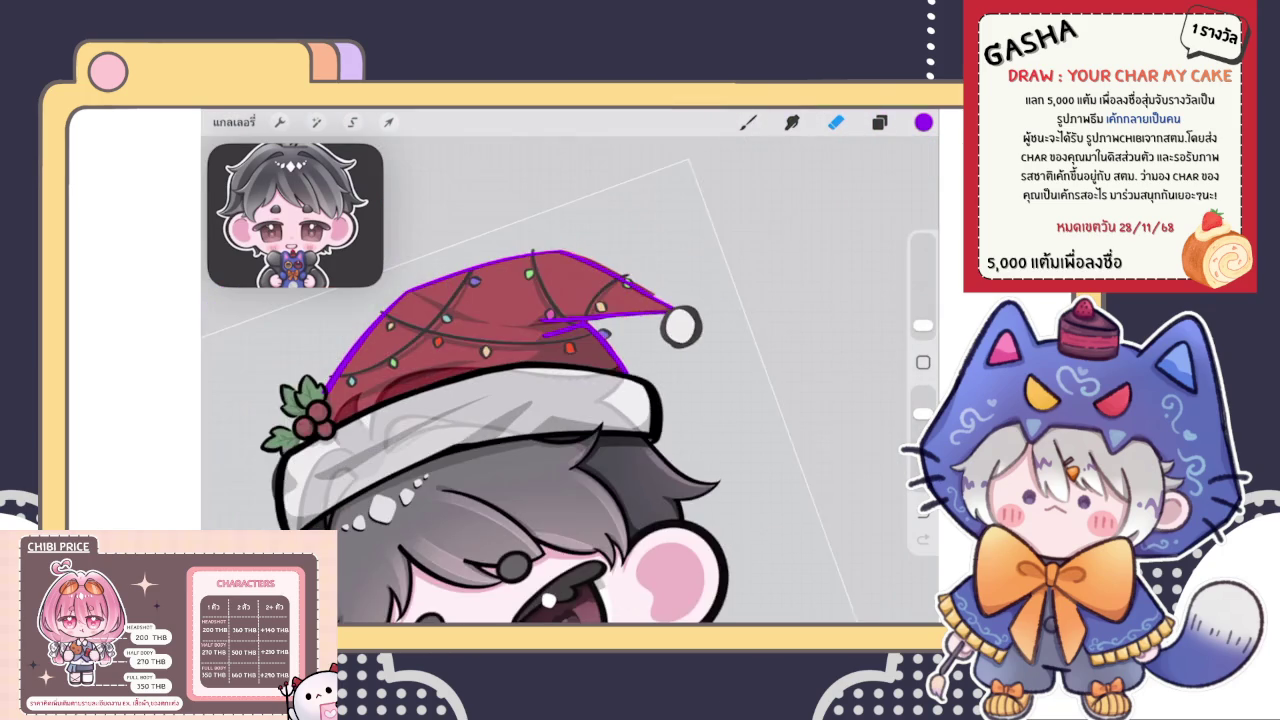
Set the brush colour to black and enlarge the brush
key(l)
click(748, 391)
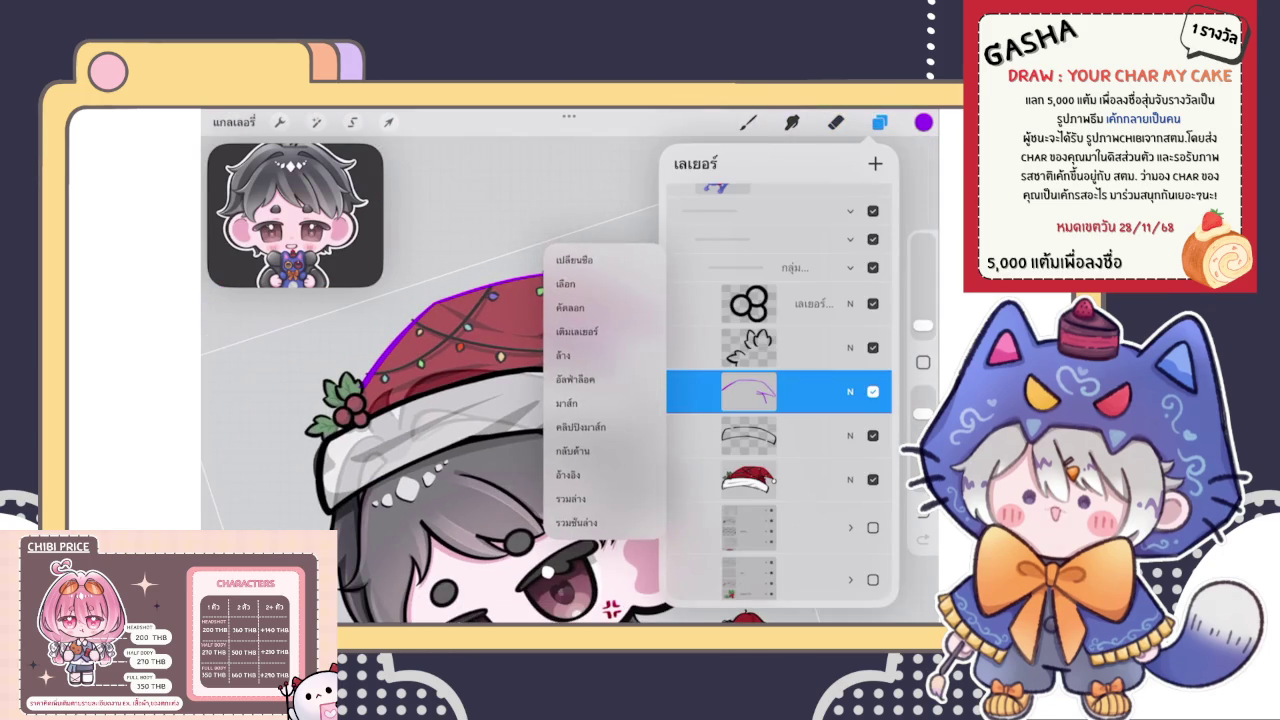
key(b)
click(923, 121)
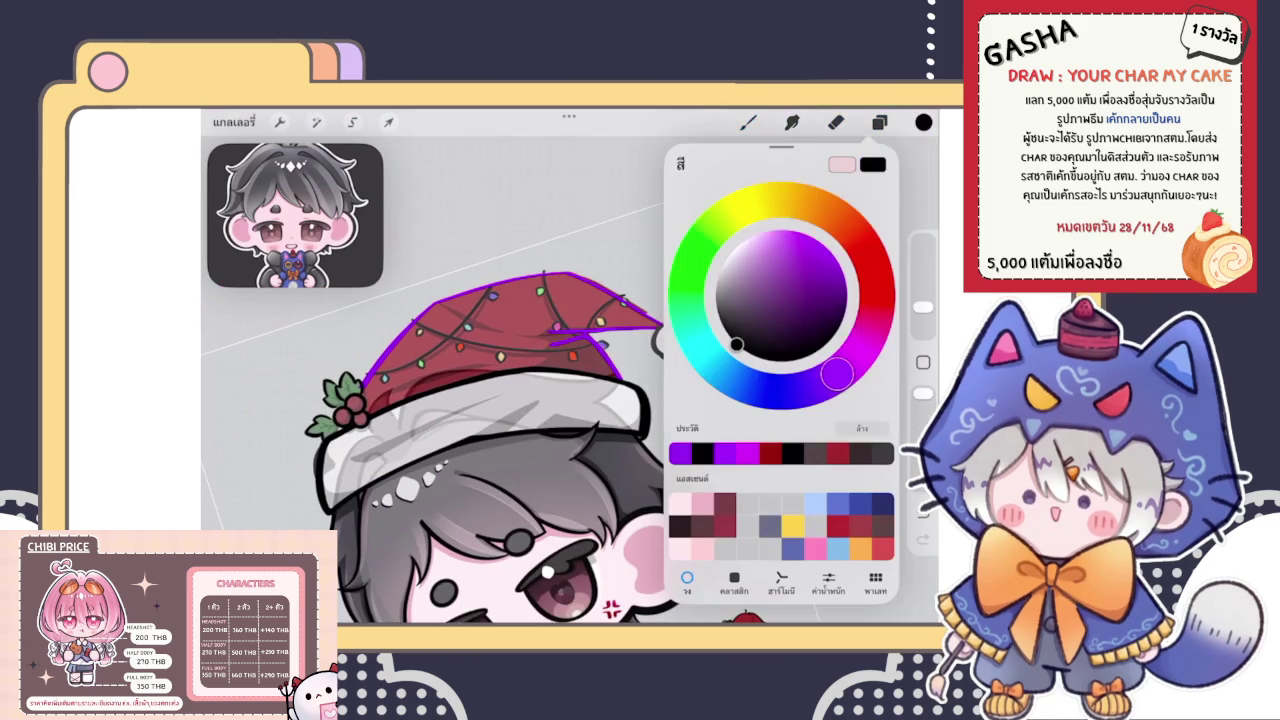
click(700, 460)
click(923, 121)
drag(923, 307, 923, 270)
Remove the purple guide strokes and test a new brush around the pom-pom, undoing it
key(ctrl+z)
click(748, 121)
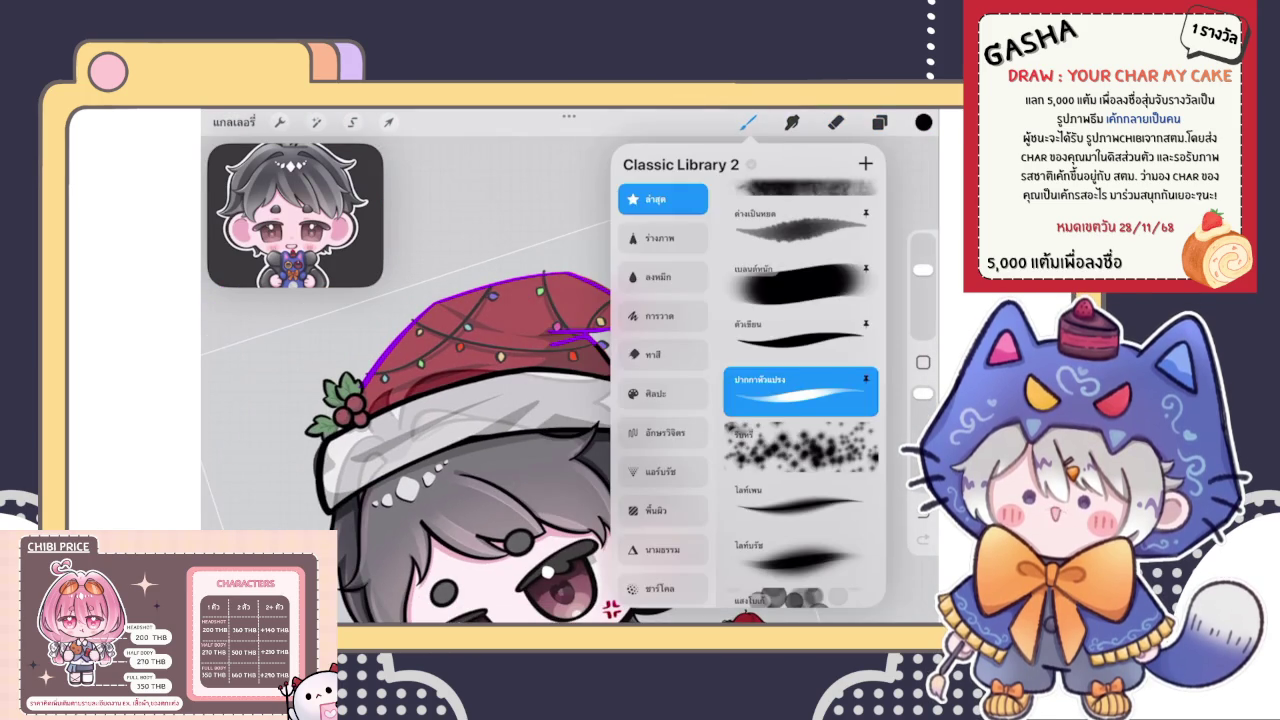
click(790, 278)
click(616, 250)
key(ctrl+z)
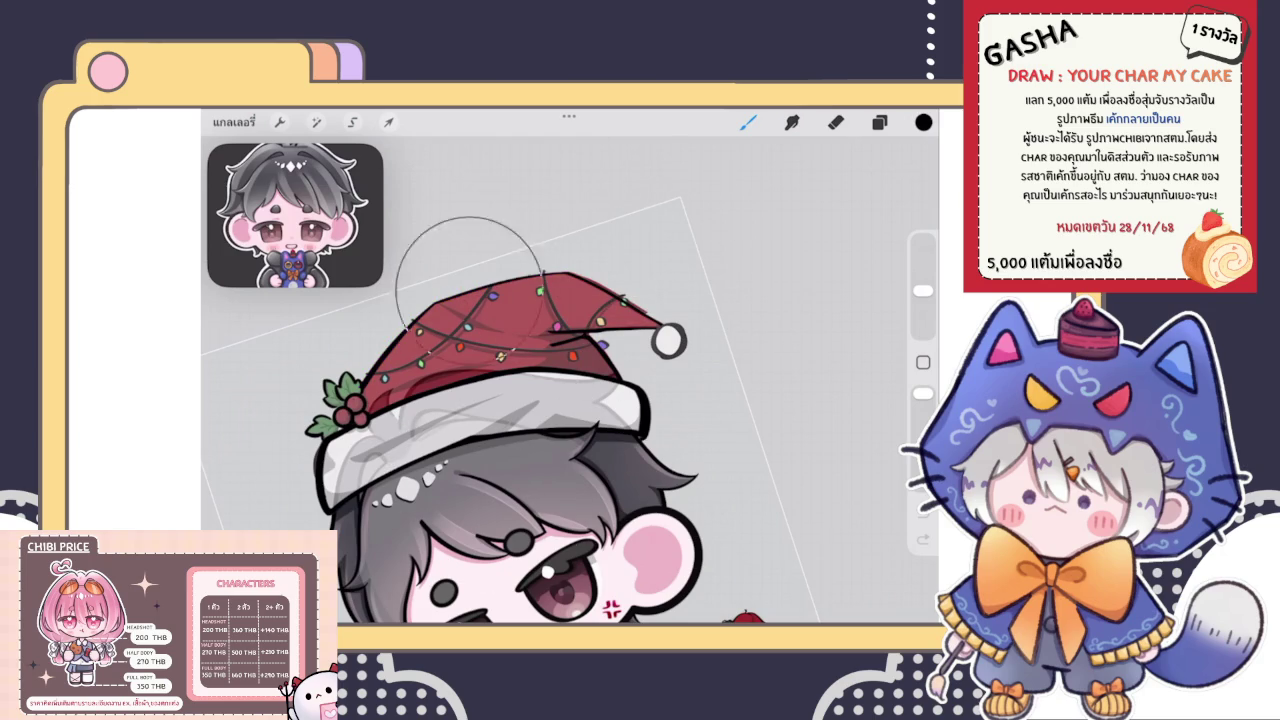
click(880, 121)
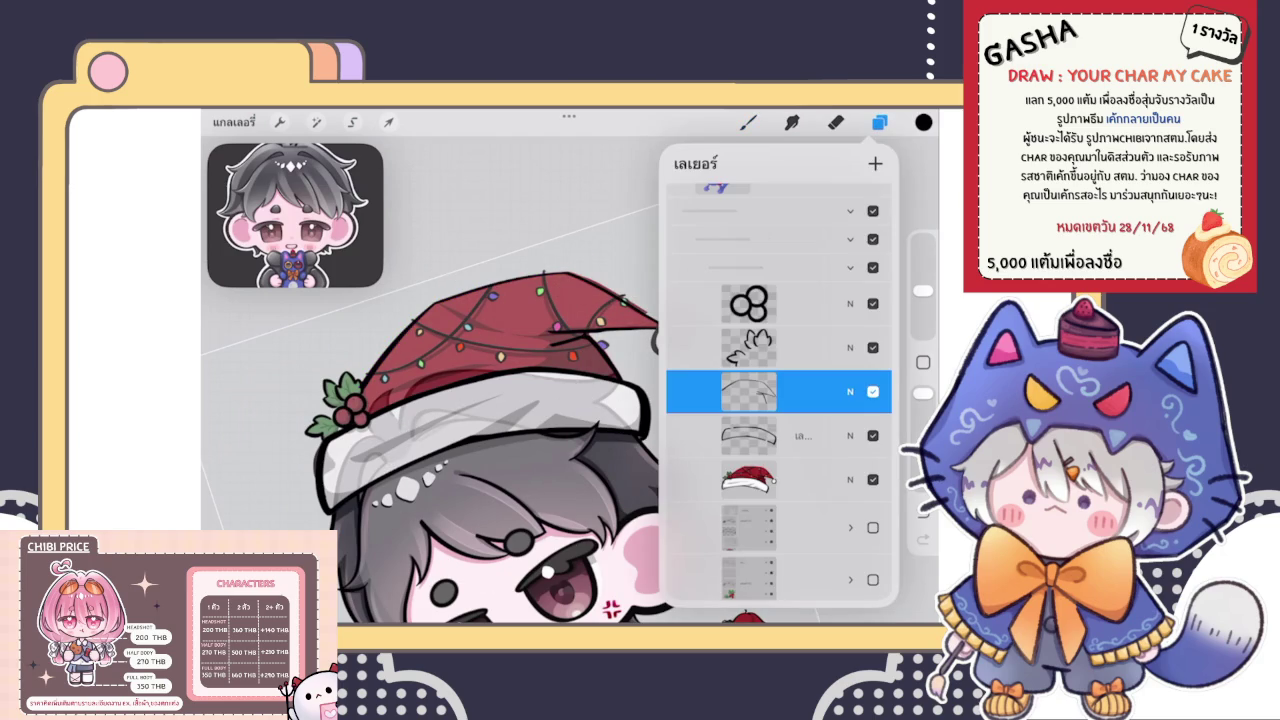
click(748, 121)
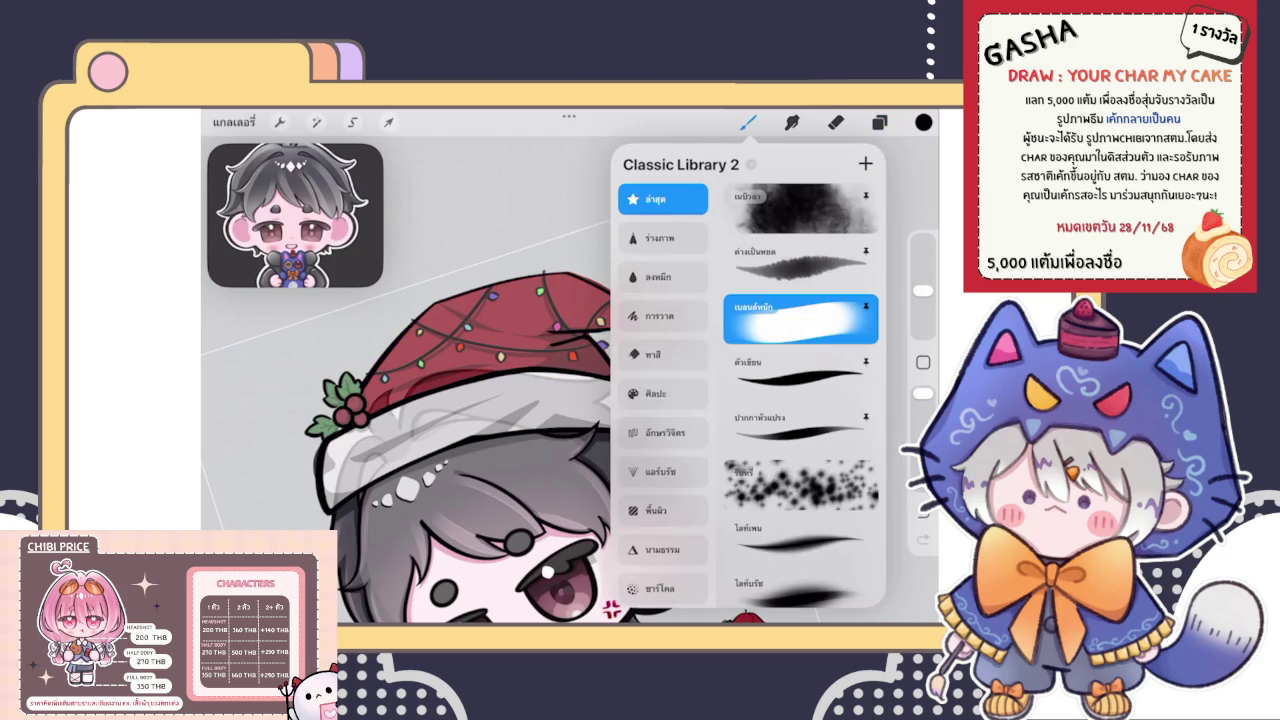
click(400, 400)
scroll(580, 380, up, 5)
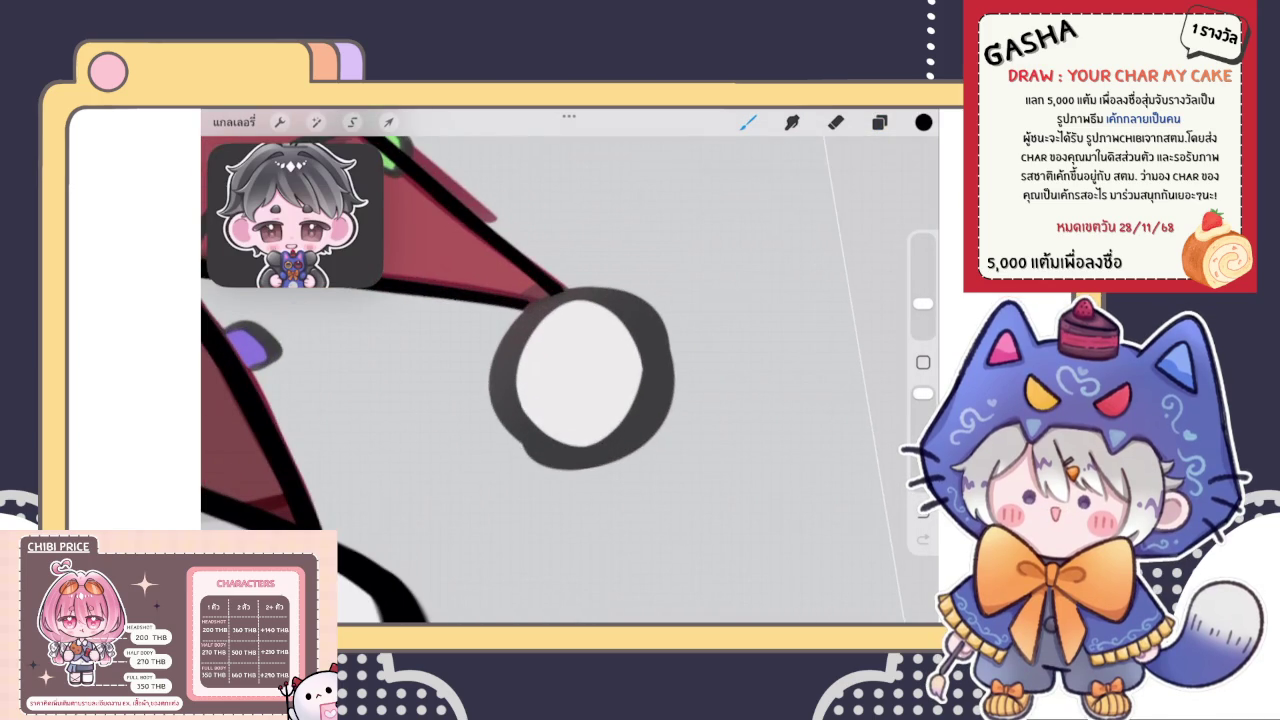
drag(580, 455, 560, 295)
key(ctrl+z)
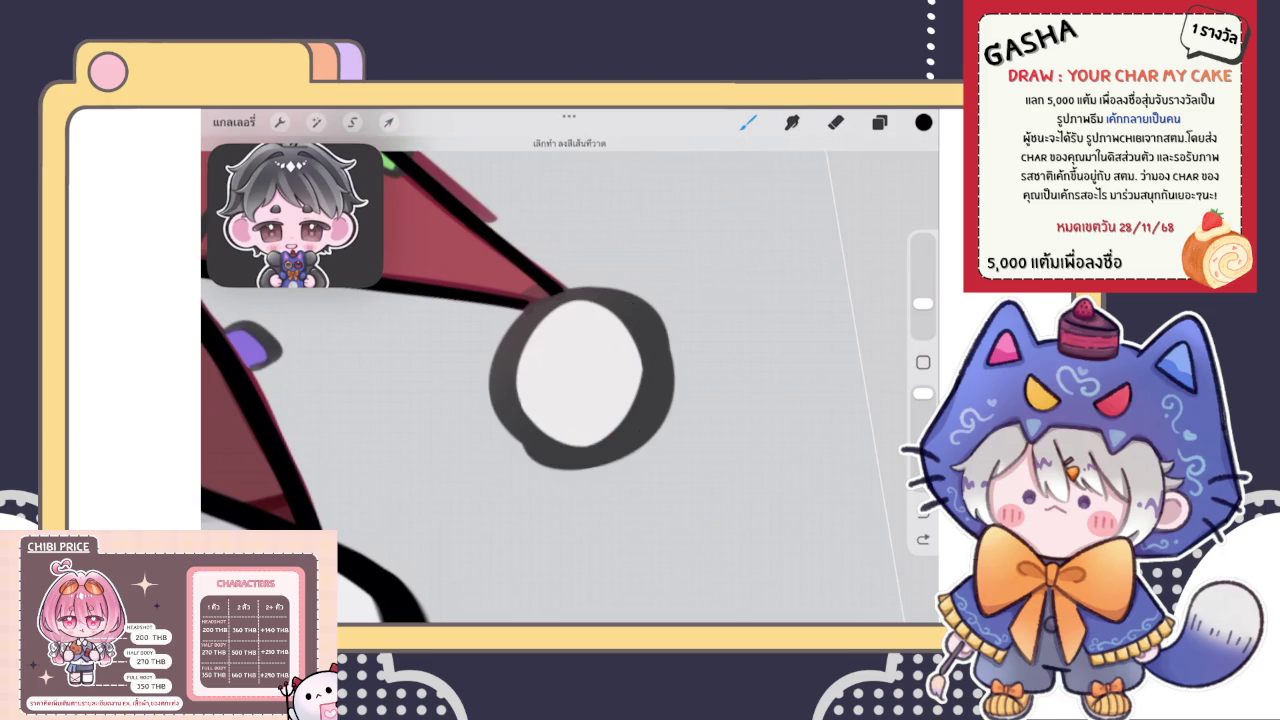
Choose another brush and lower the line layer's opacity to 62%
click(748, 121)
click(800, 425)
click(748, 121)
click(879, 121)
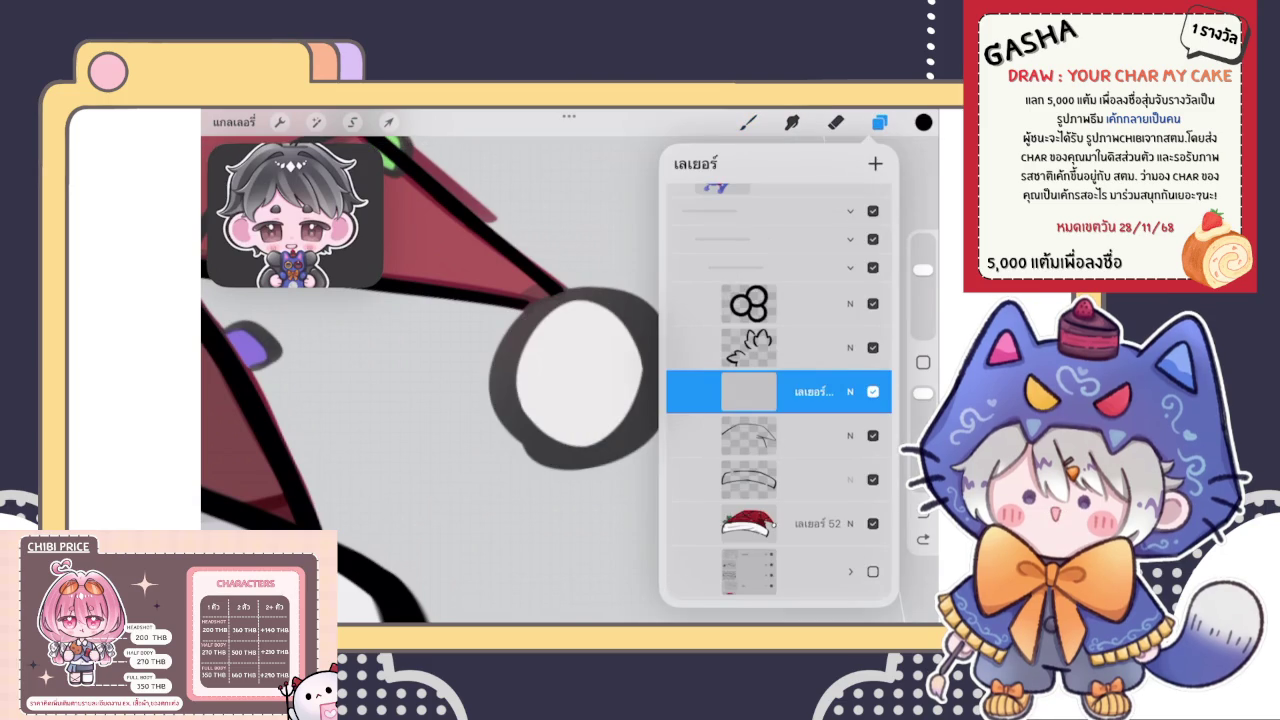
click(850, 391)
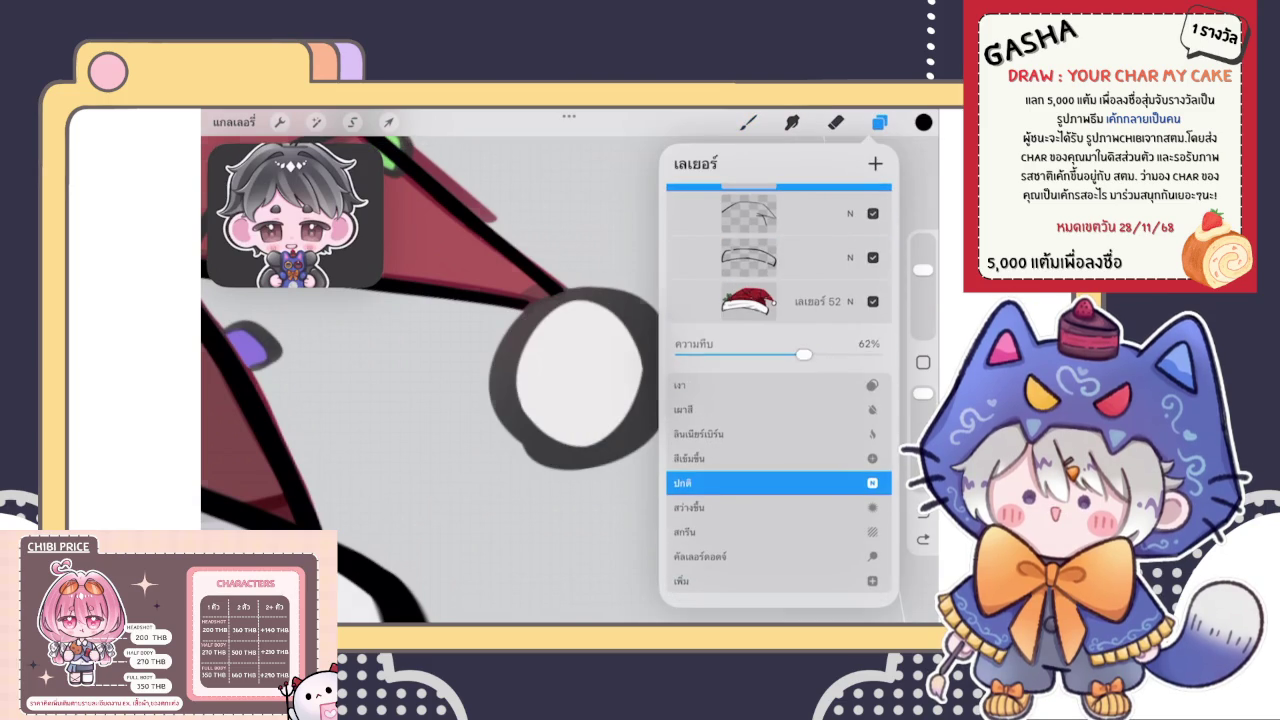
drag(875, 352, 755, 352)
Brush a thick black ring around the grey pom-pom outline
click(879, 121)
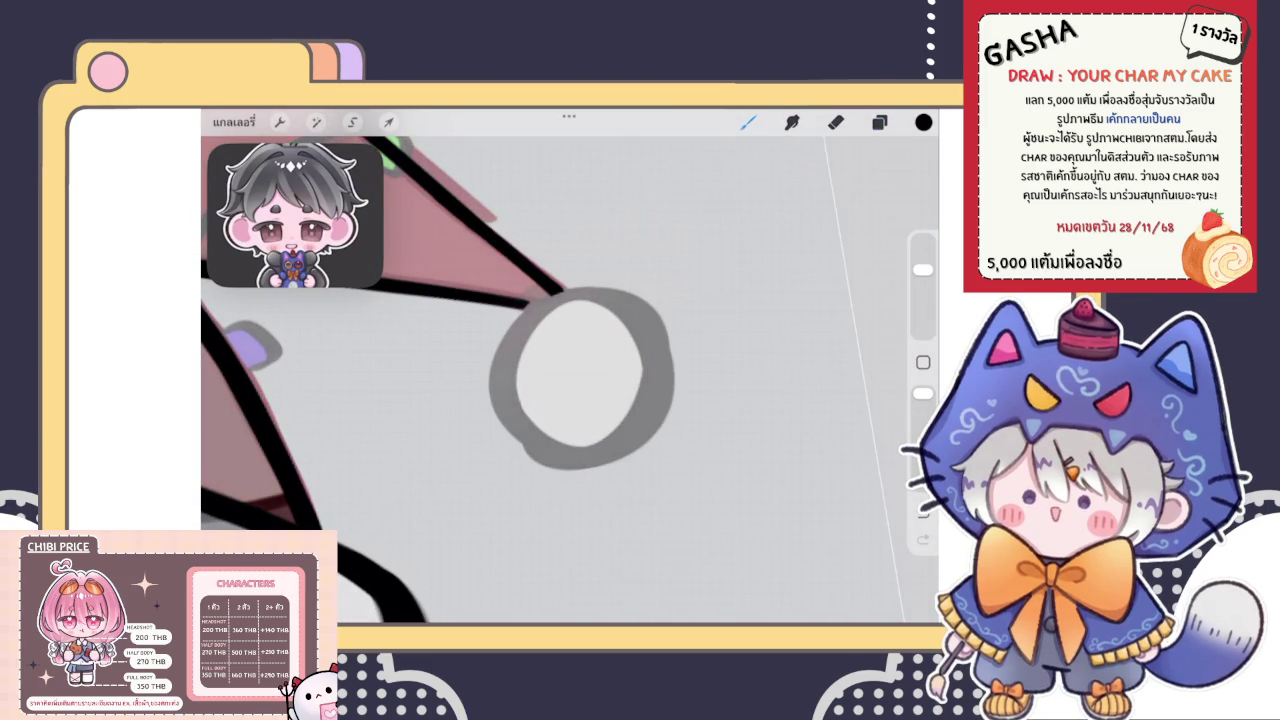
mouse_move(520, 430)
mouse_down()
mouse_move(600, 310)
mouse_move(670, 310)
mouse_up()
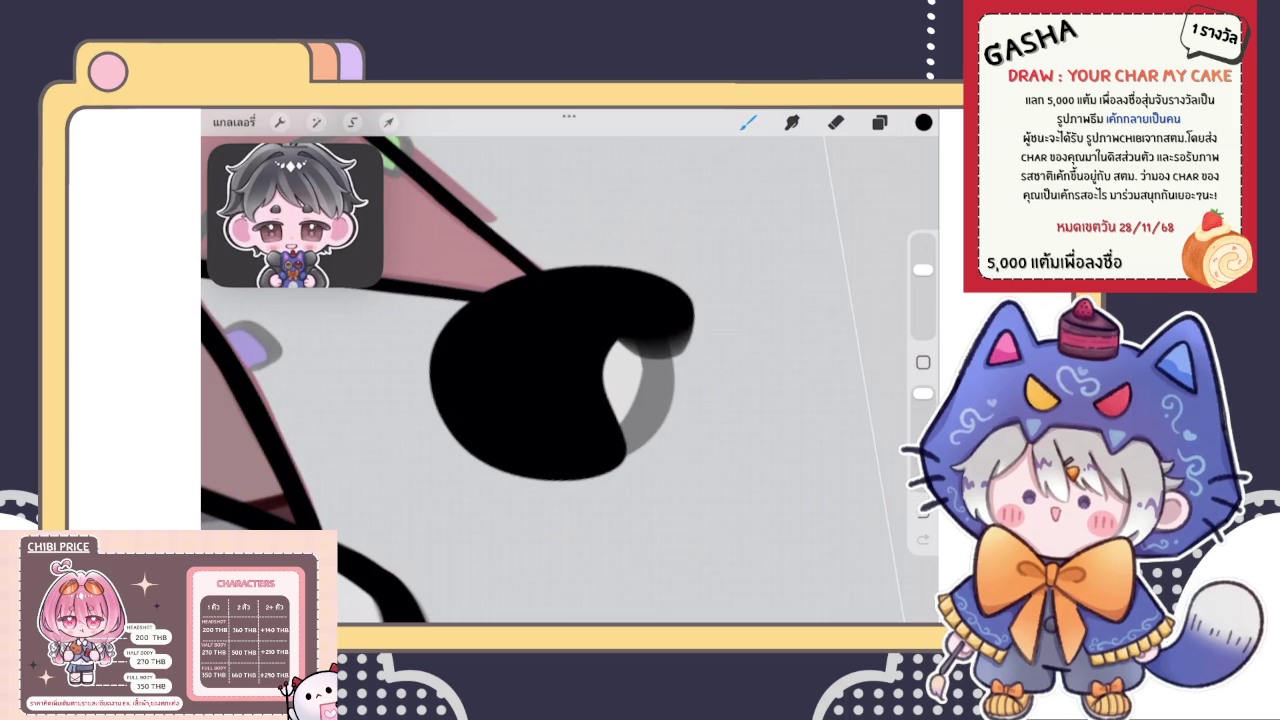
drag(922, 269, 922, 304)
key(ctrl+z)
mouse_move(560, 295)
mouse_down()
mouse_move(565, 465)
mouse_move(690, 330)
mouse_up()
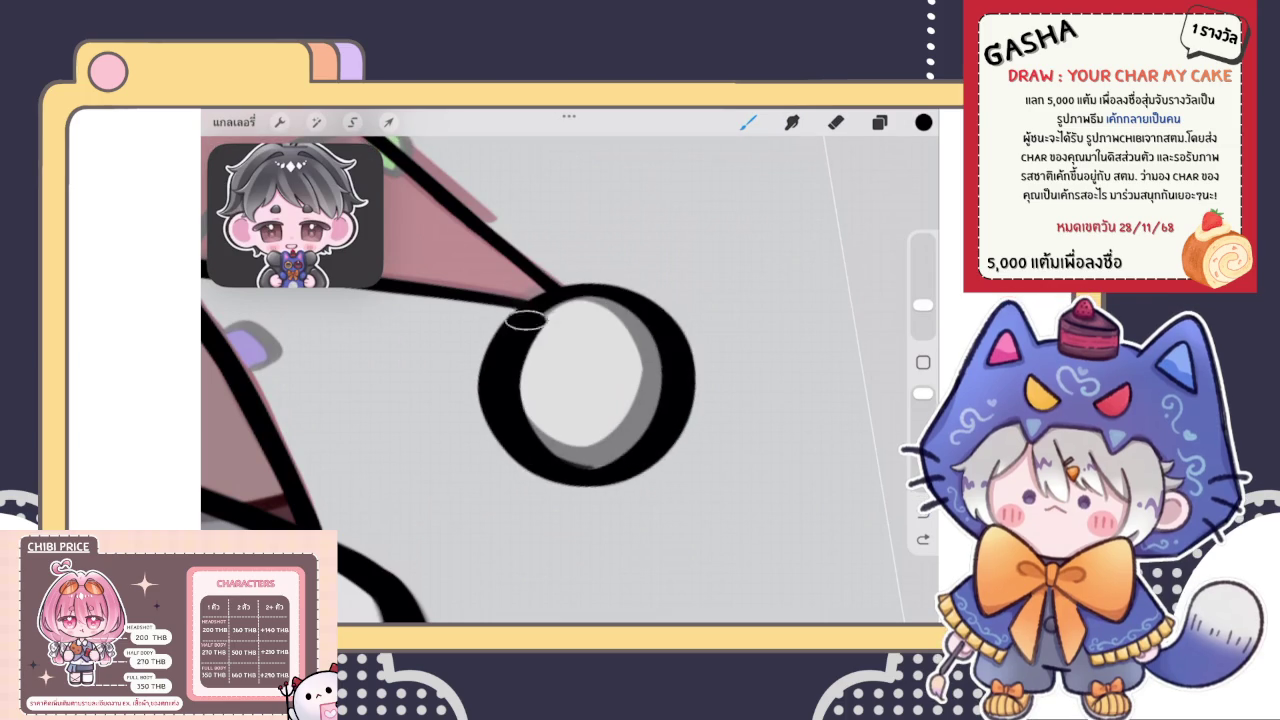
drag(500, 320, 690, 400)
Snap the ring into an ellipse and reshape its nodes to fit the pom-pom
drag(607, 298, 585, 296)
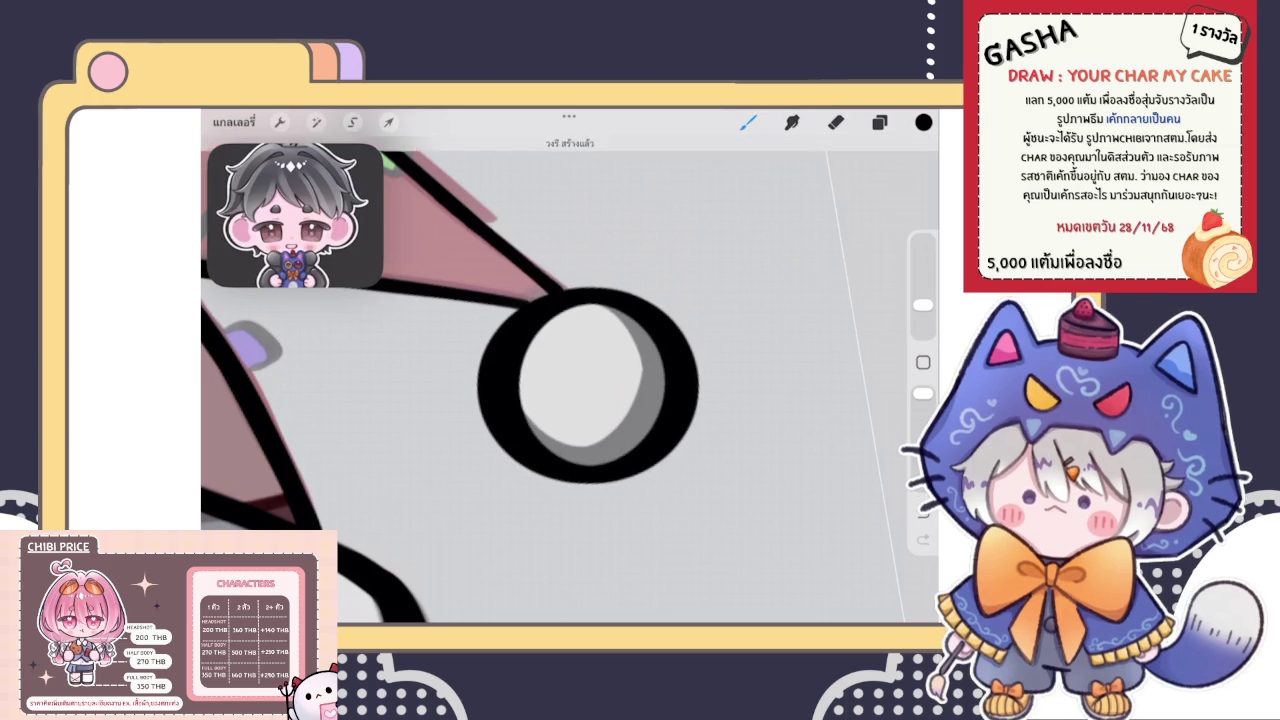
click(569, 145)
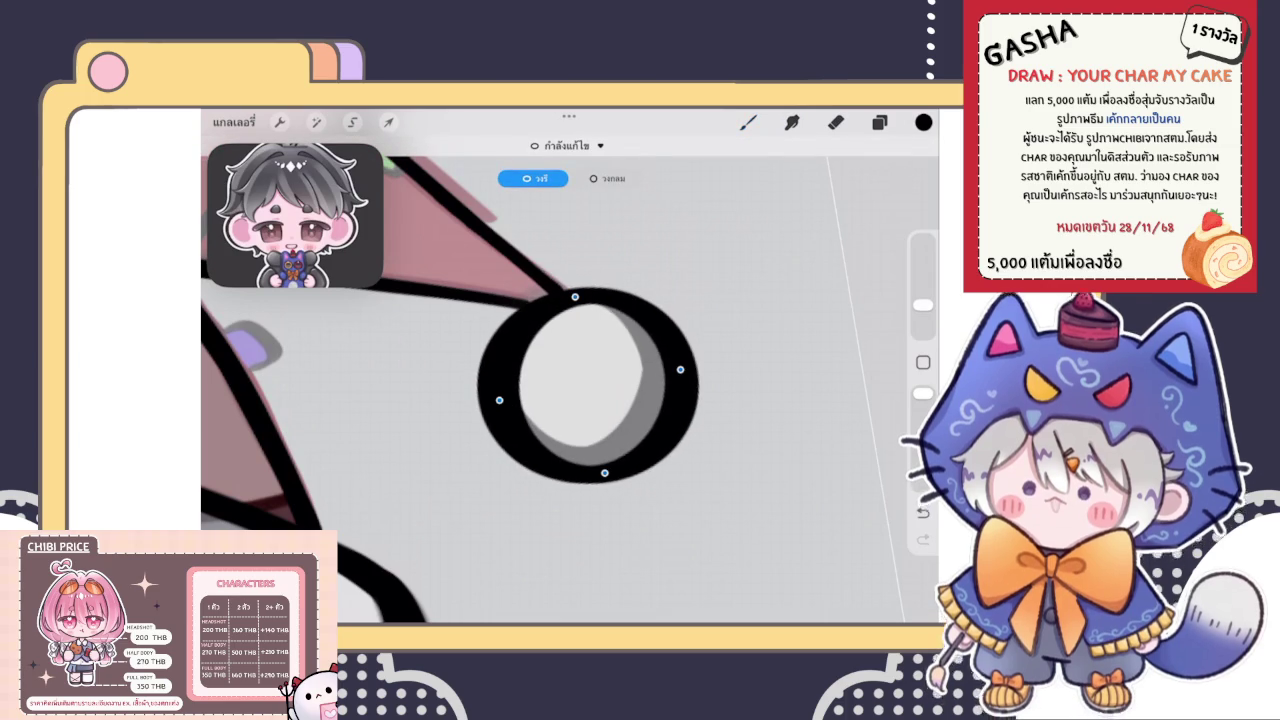
drag(604, 472, 607, 455)
drag(499, 399, 516, 391)
drag(575, 297, 585, 304)
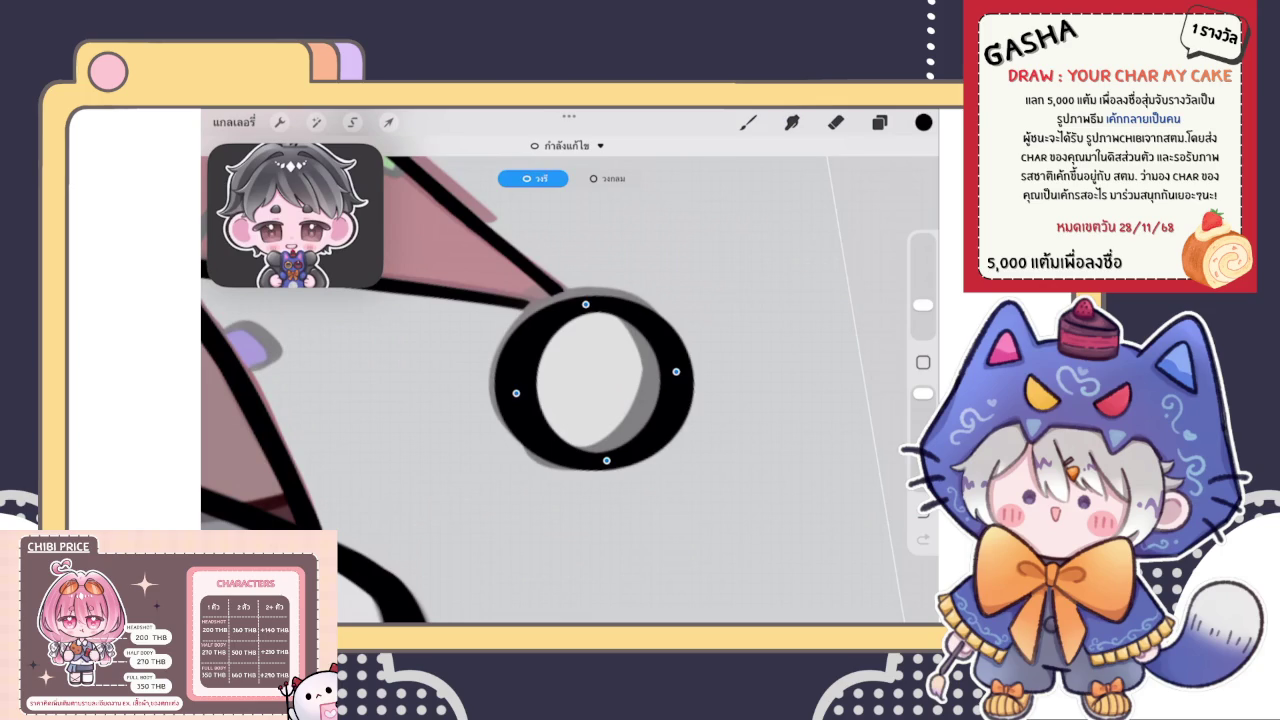
drag(516, 391, 503, 382)
drag(607, 455, 592, 455)
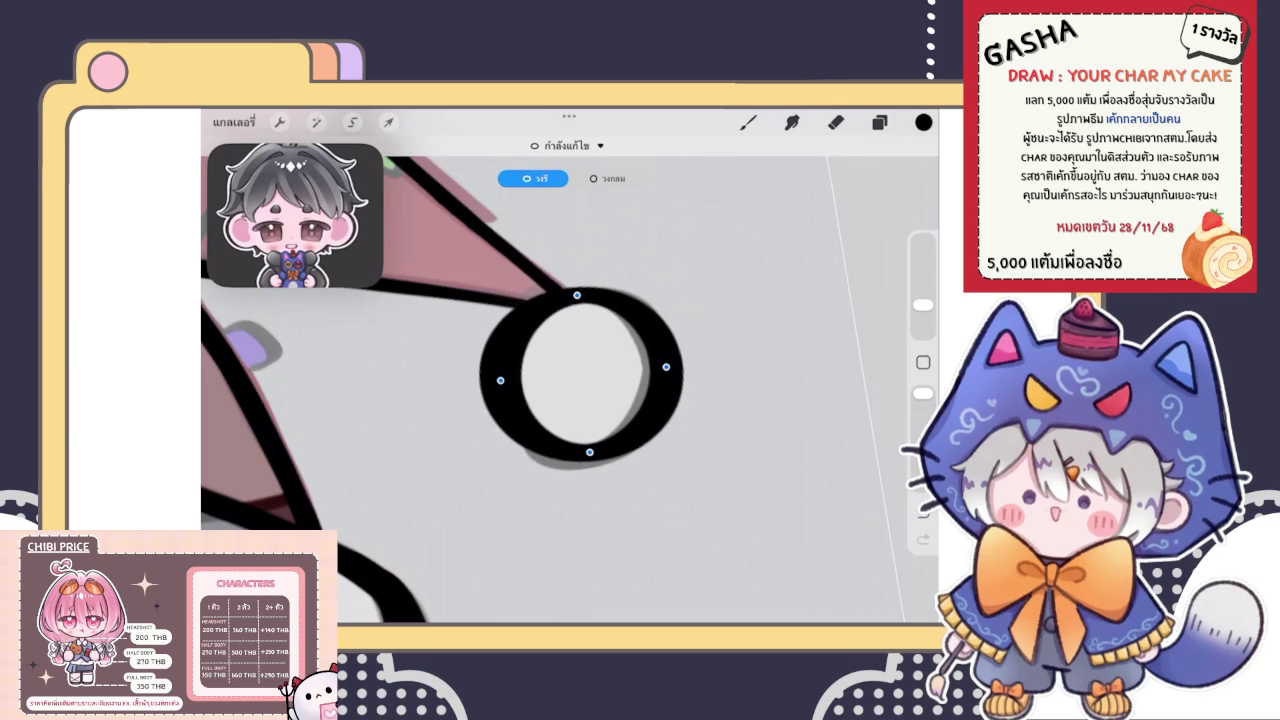
click(748, 122)
Inspect the redrawn pom-pom ring and check the layers list
scroll(570, 370, down, 3)
scroll(570, 380, down, 3)
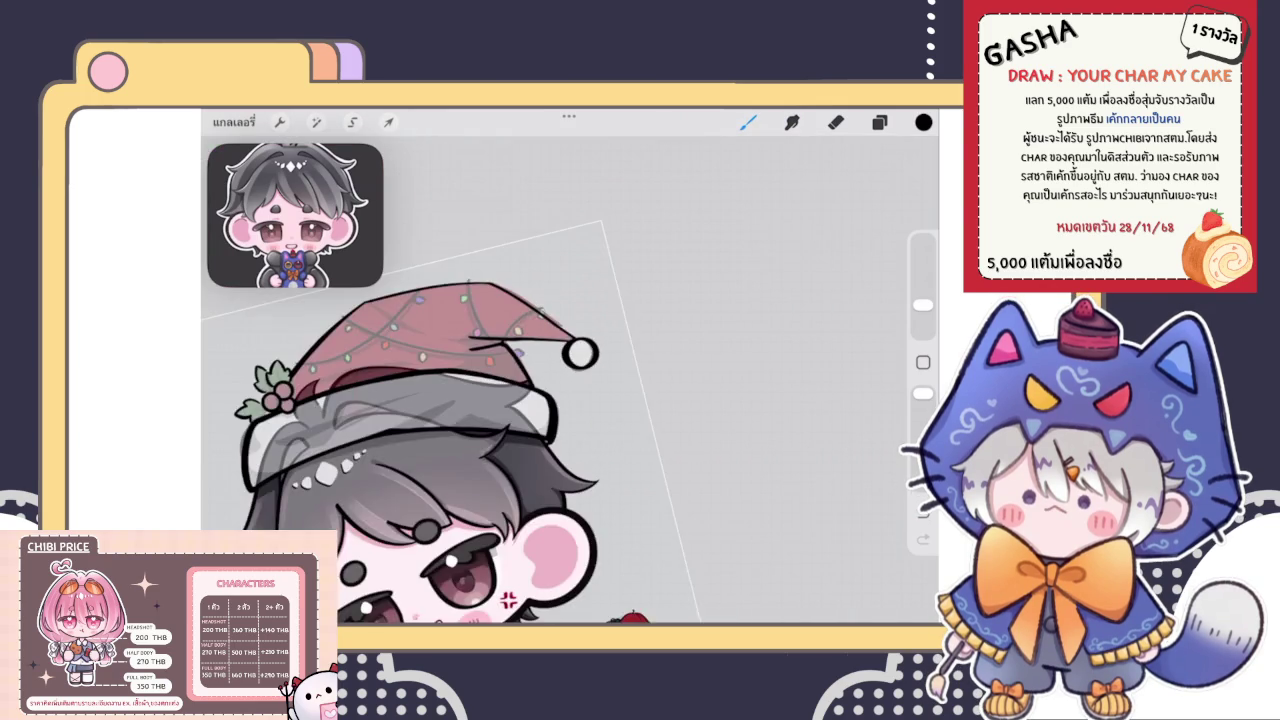
scroll(570, 380, down, 2)
scroll(570, 380, up, 3)
scroll(570, 380, up, 2)
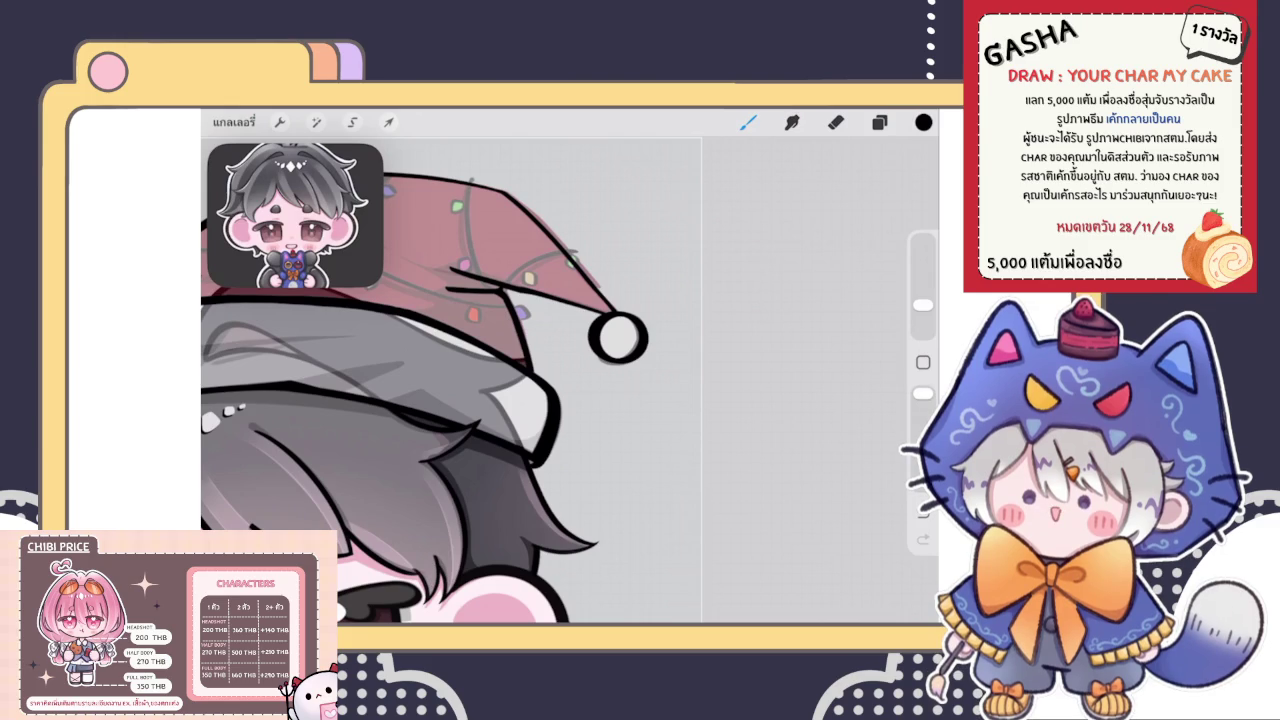
scroll(610, 340, up, 3)
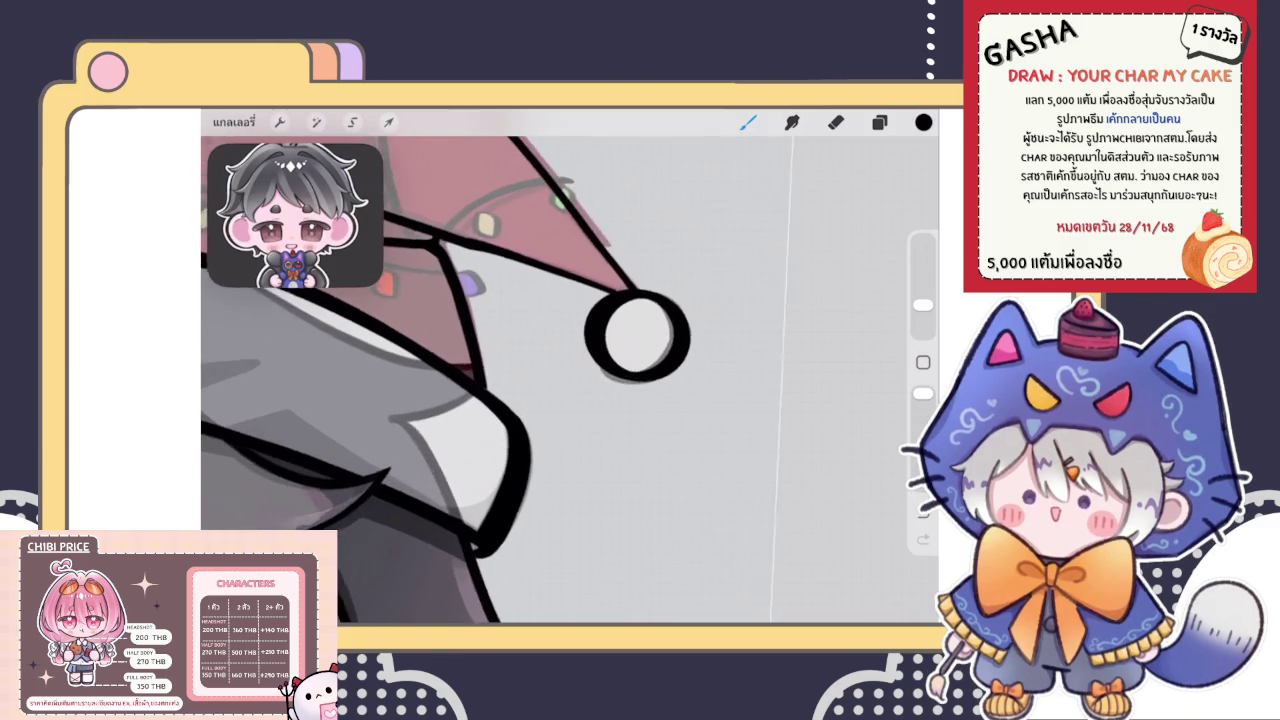
scroll(610, 340, up, 2)
scroll(570, 380, down, 3)
scroll(570, 380, down, 2)
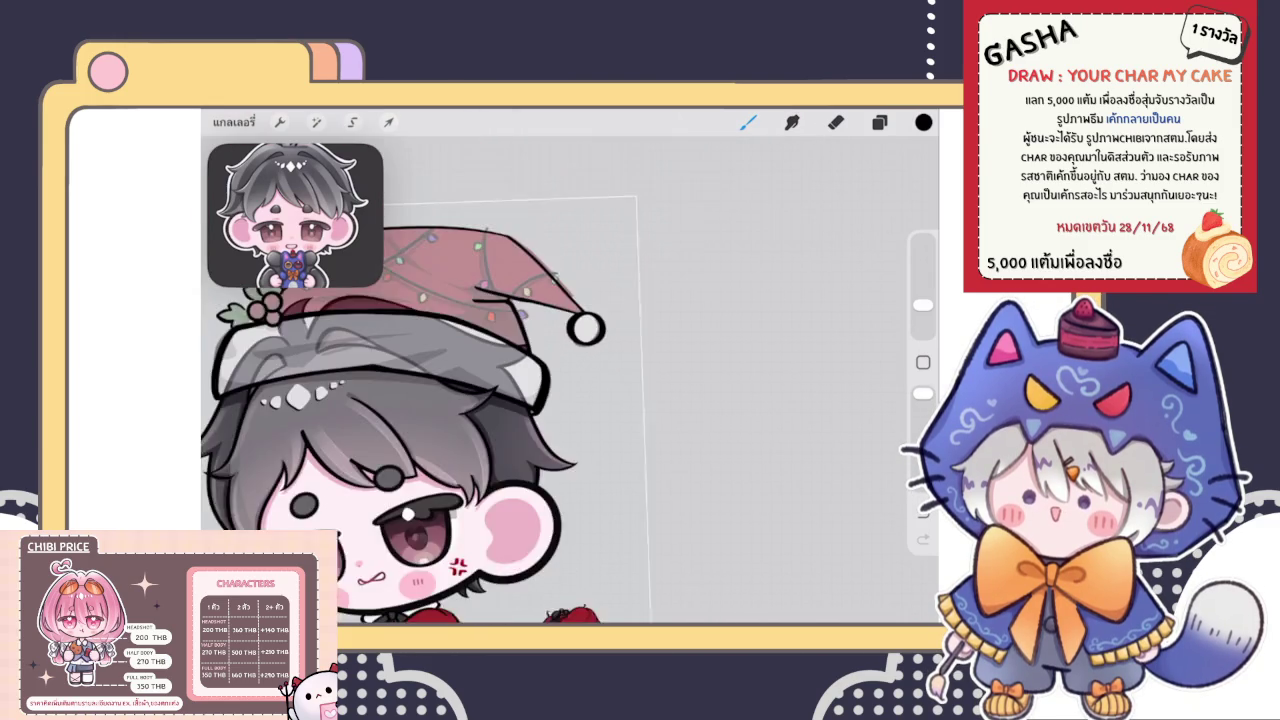
scroll(570, 380, up, 1)
click(879, 122)
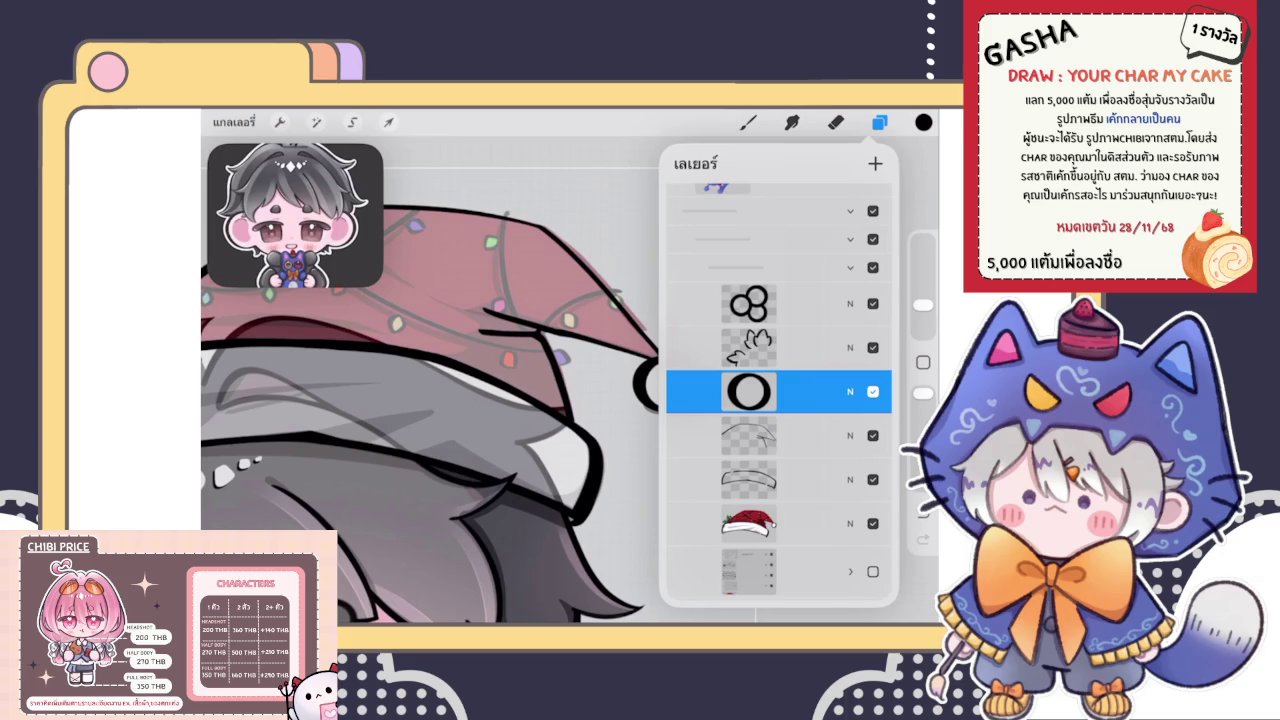
Select the layer beneath the pom-pom ring
key(b)
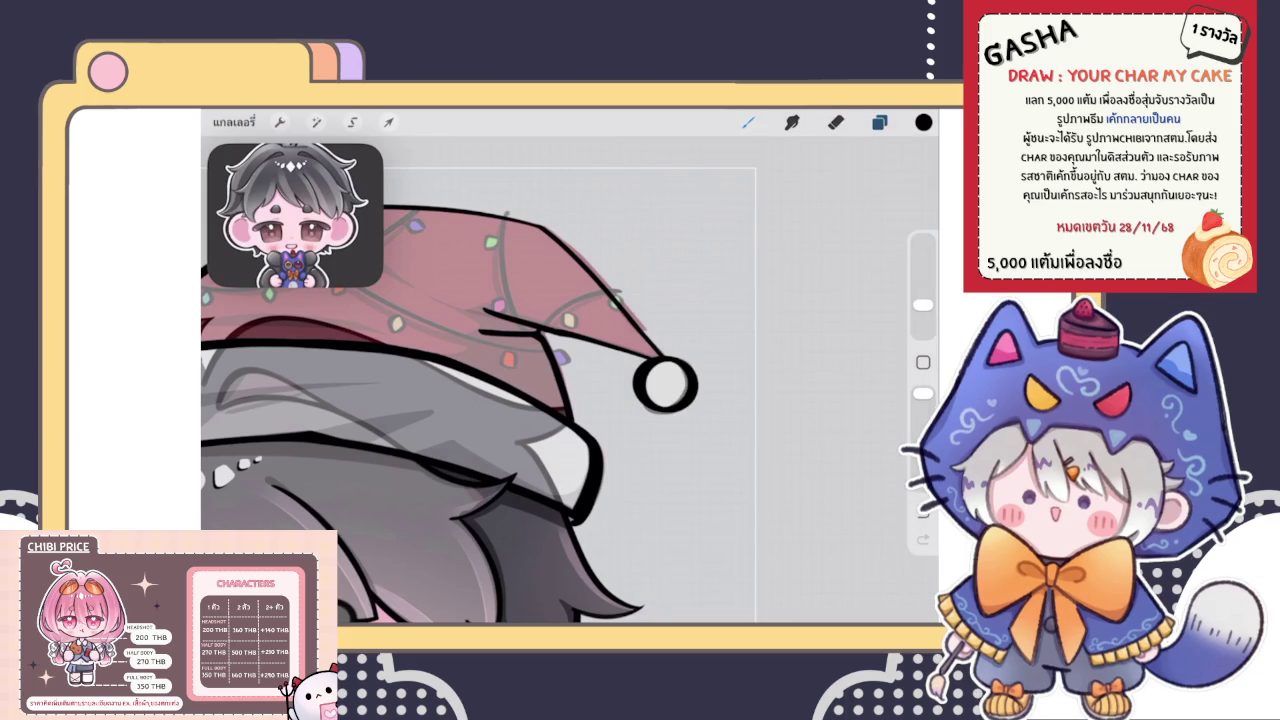
scroll(570, 400, down, 5)
scroll(570, 400, up, 5)
key(l)
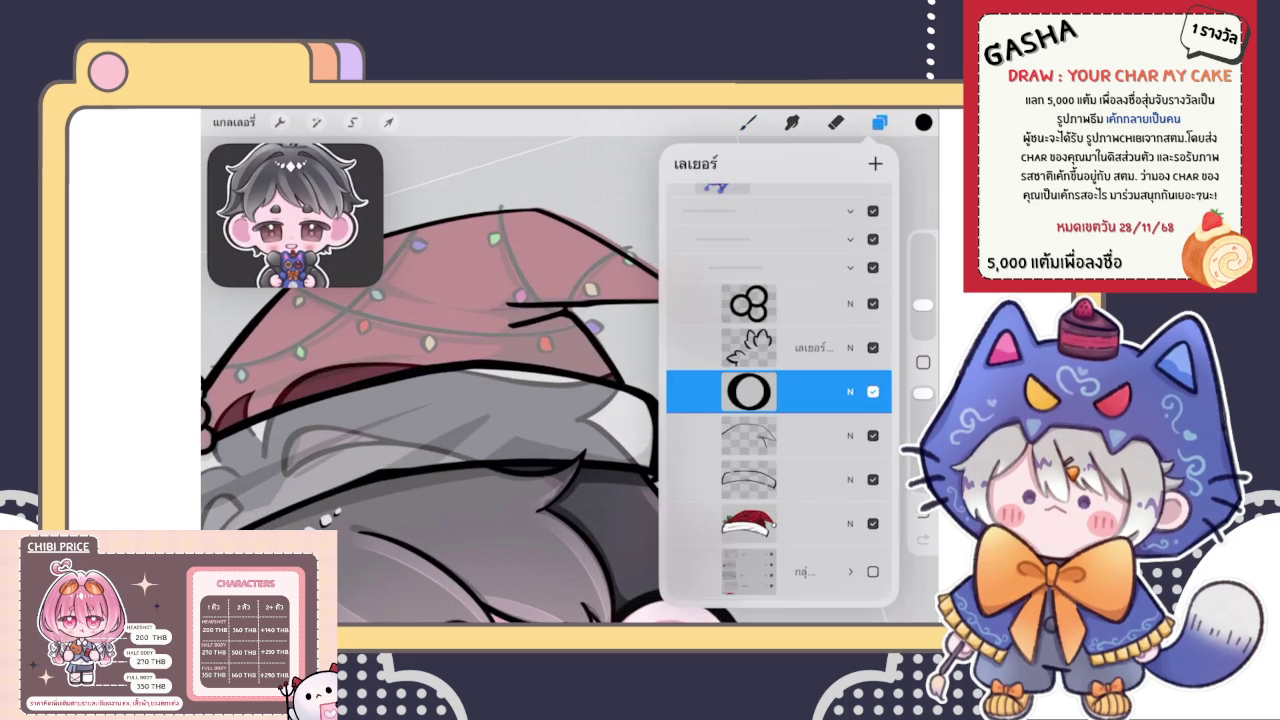
click(760, 435)
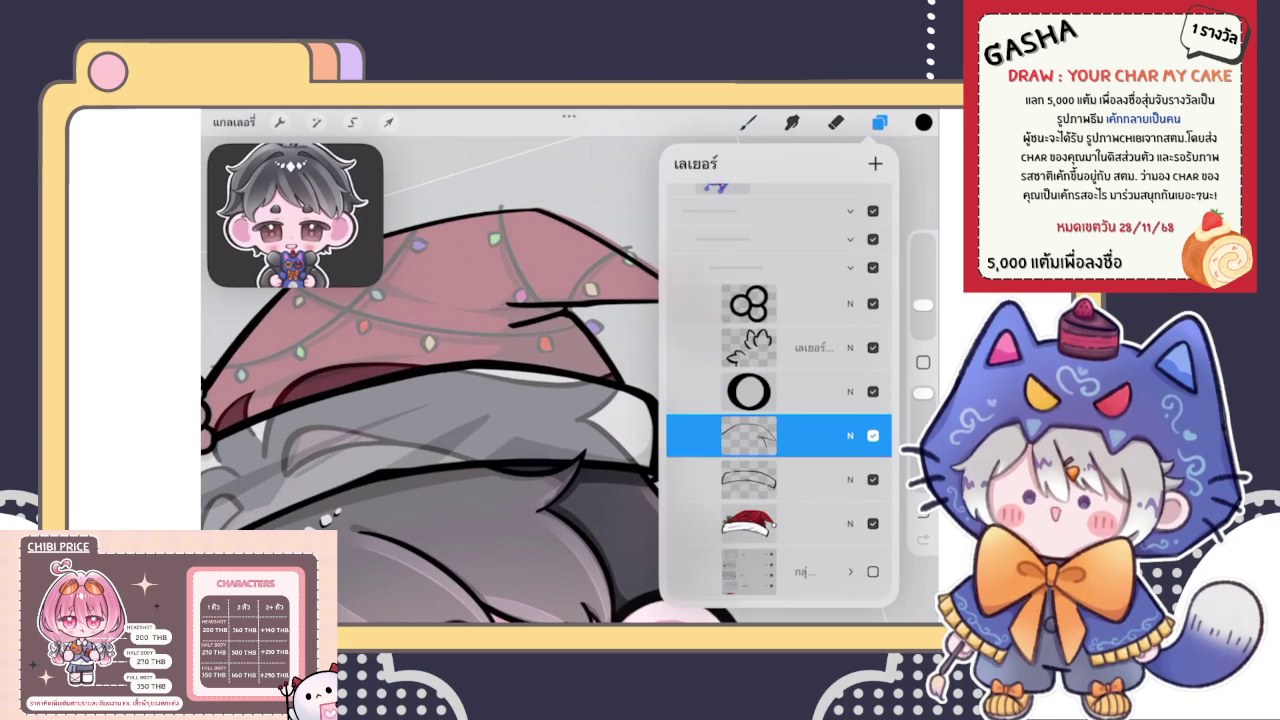
Pick a bright red colour and make the brush slightly smaller
click(923, 122)
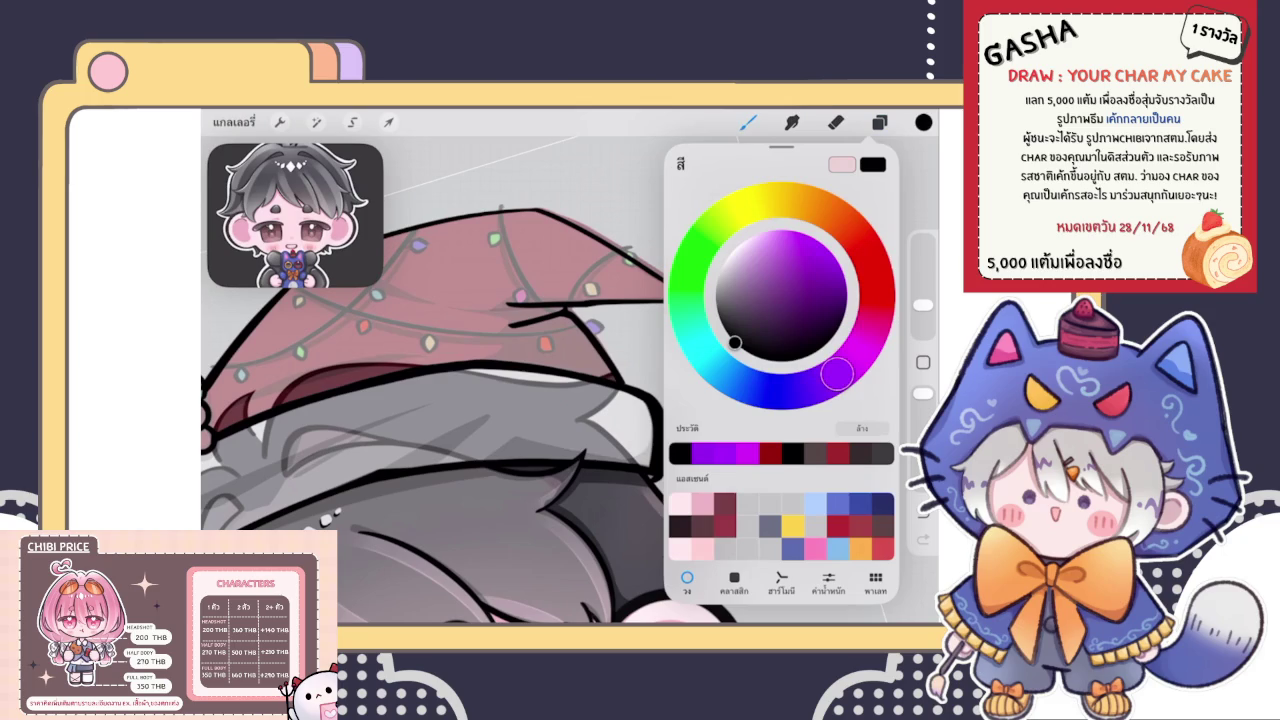
drag(870, 258, 876, 281)
click(823, 269)
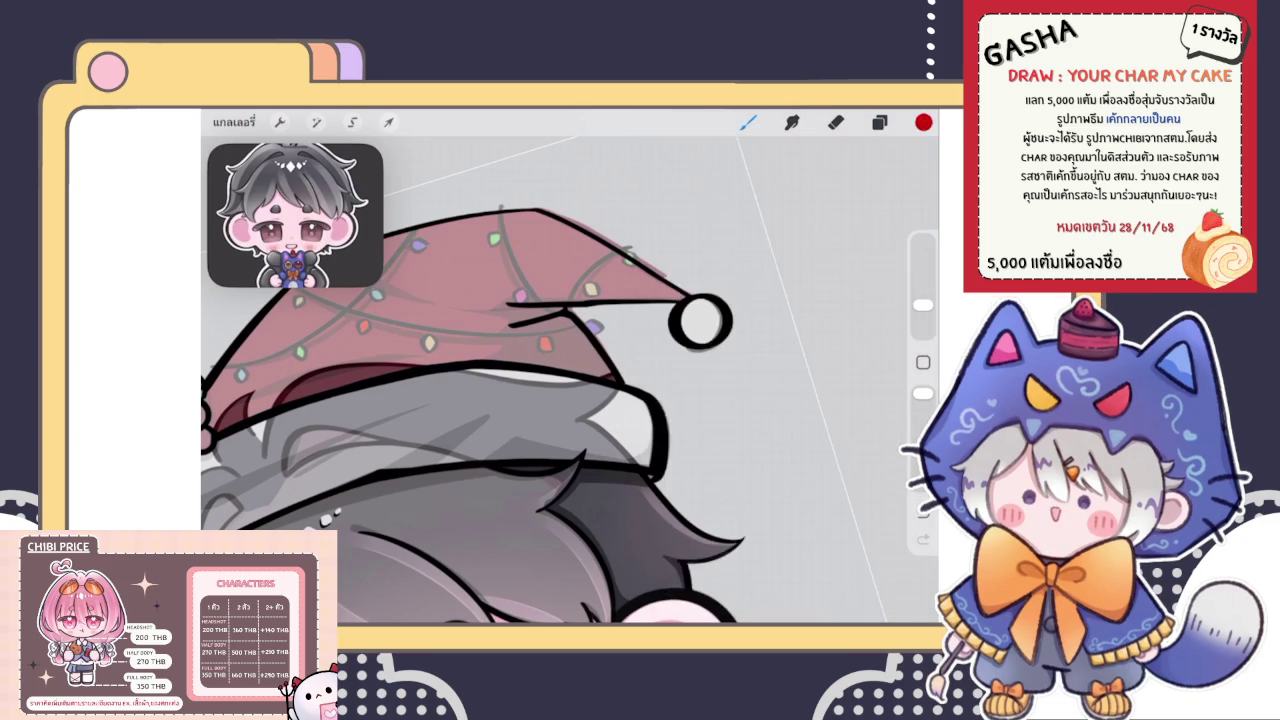
scroll(600, 450, up, 3)
scroll(570, 380, up, 3)
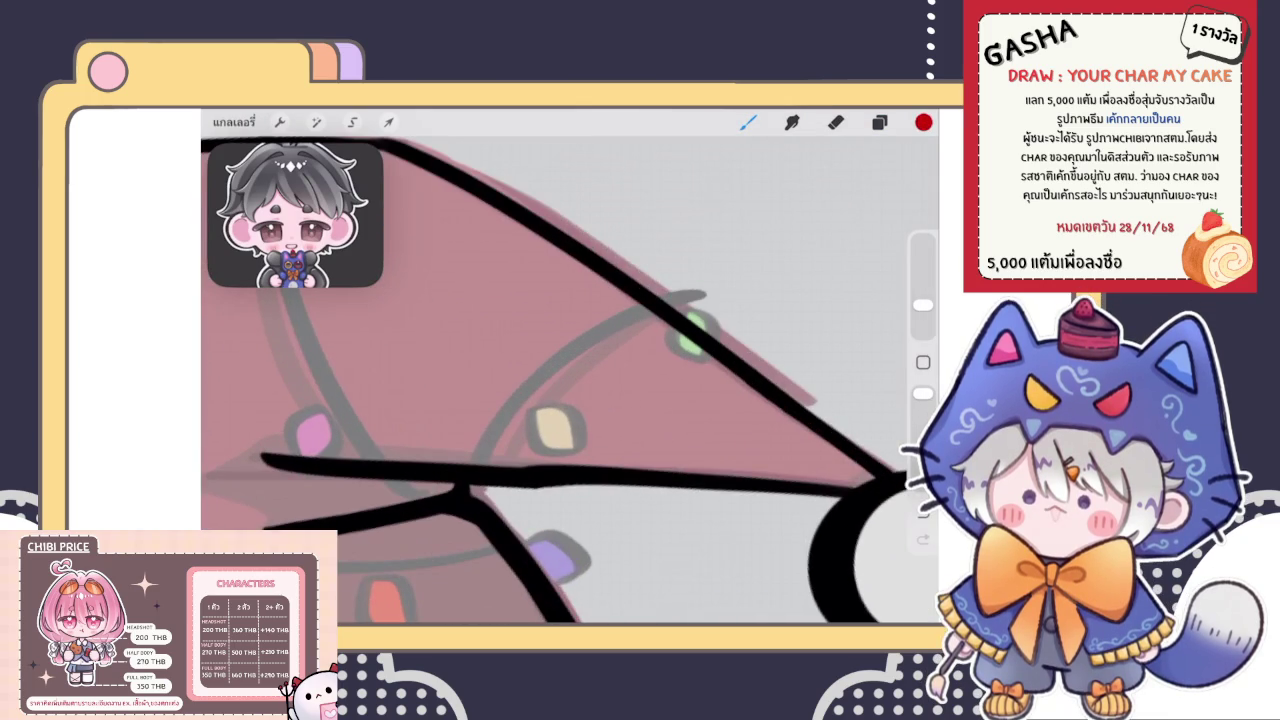
scroll(570, 380, down, 5)
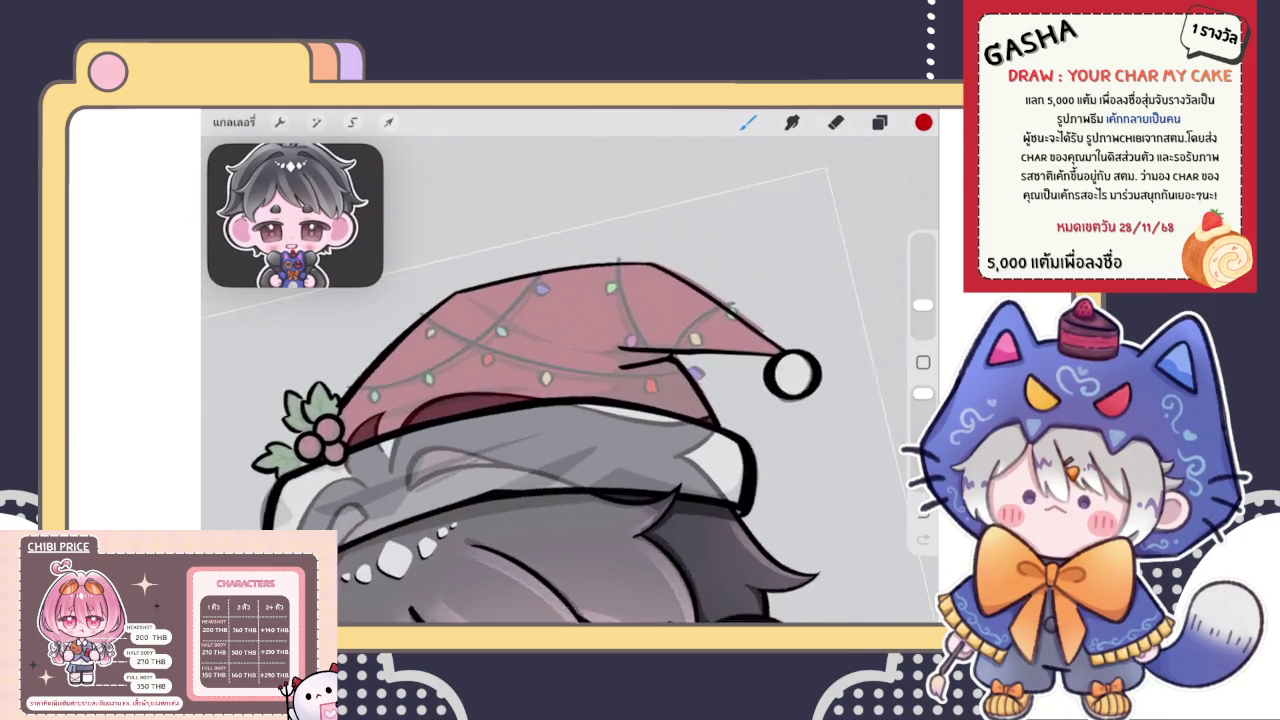
scroll(570, 420, up, 2)
drag(923, 305, 923, 313)
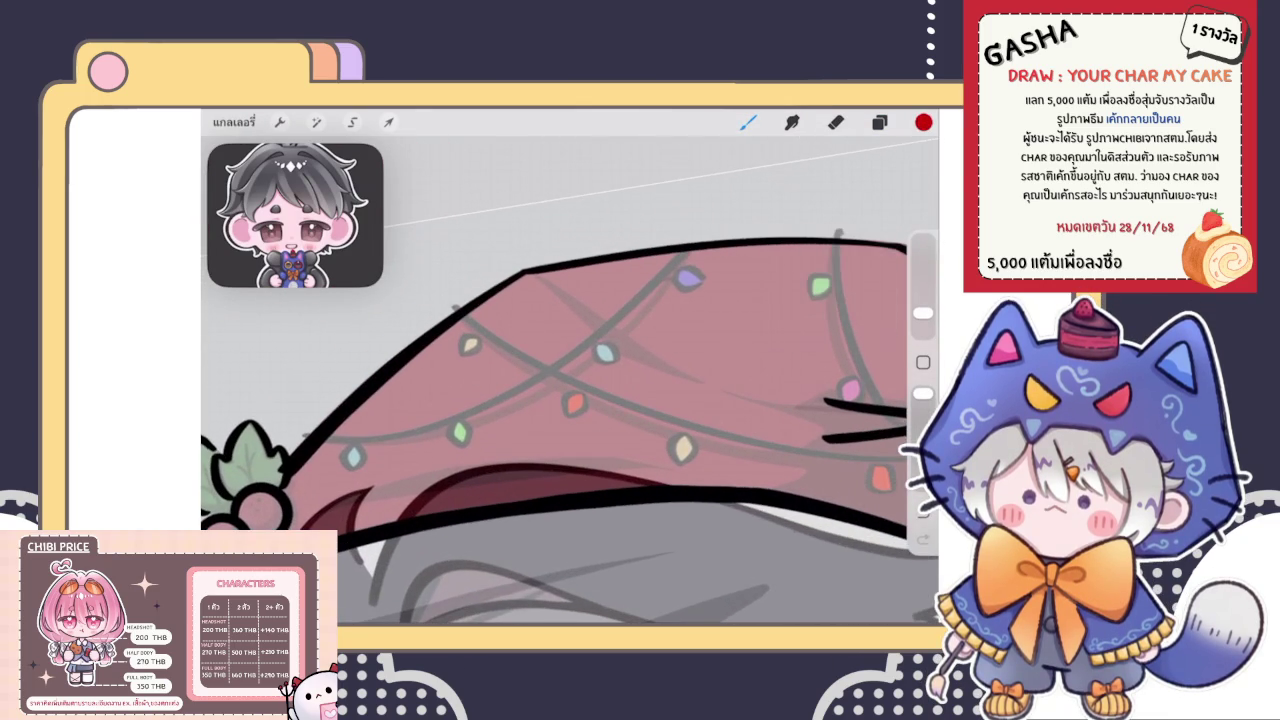
Draw a red QuickShape arc across the hat and lower its middle node
drag(300, 438, 686, 252)
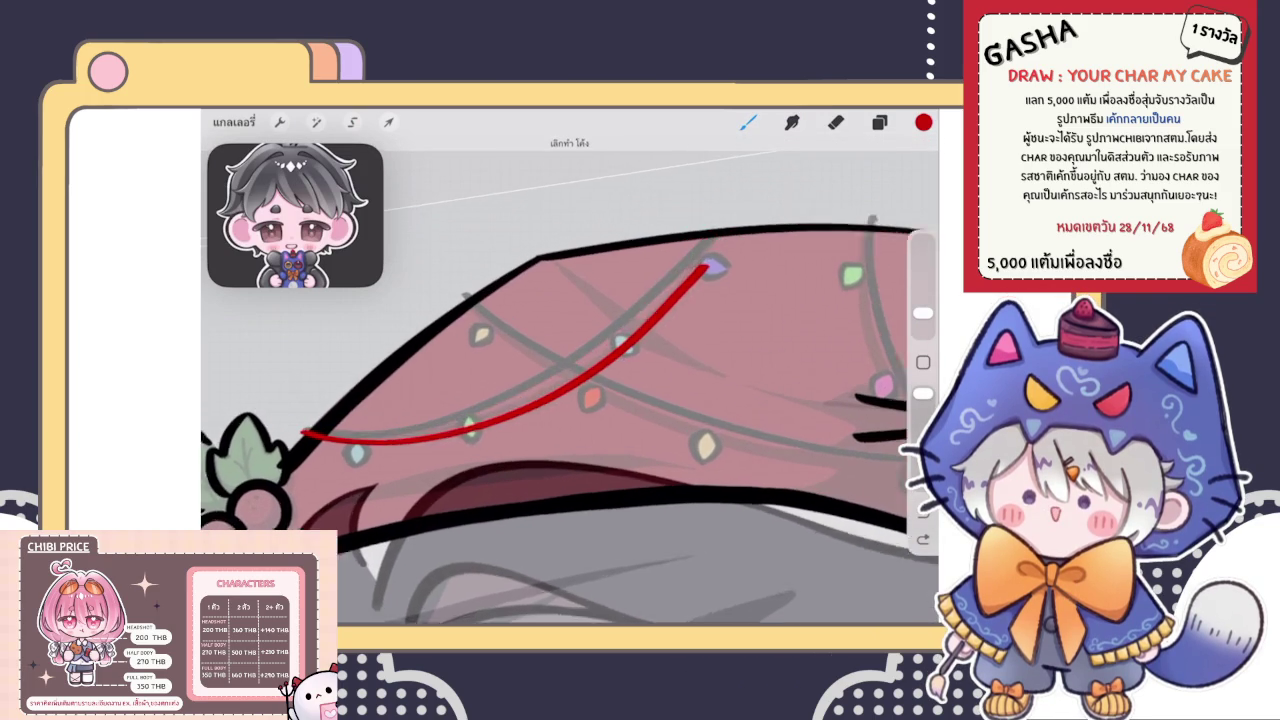
key(ctrl+z)
mouse_move(280, 450)
mouse_down()
mouse_move(526, 398)
mouse_move(746, 231)
mouse_up()
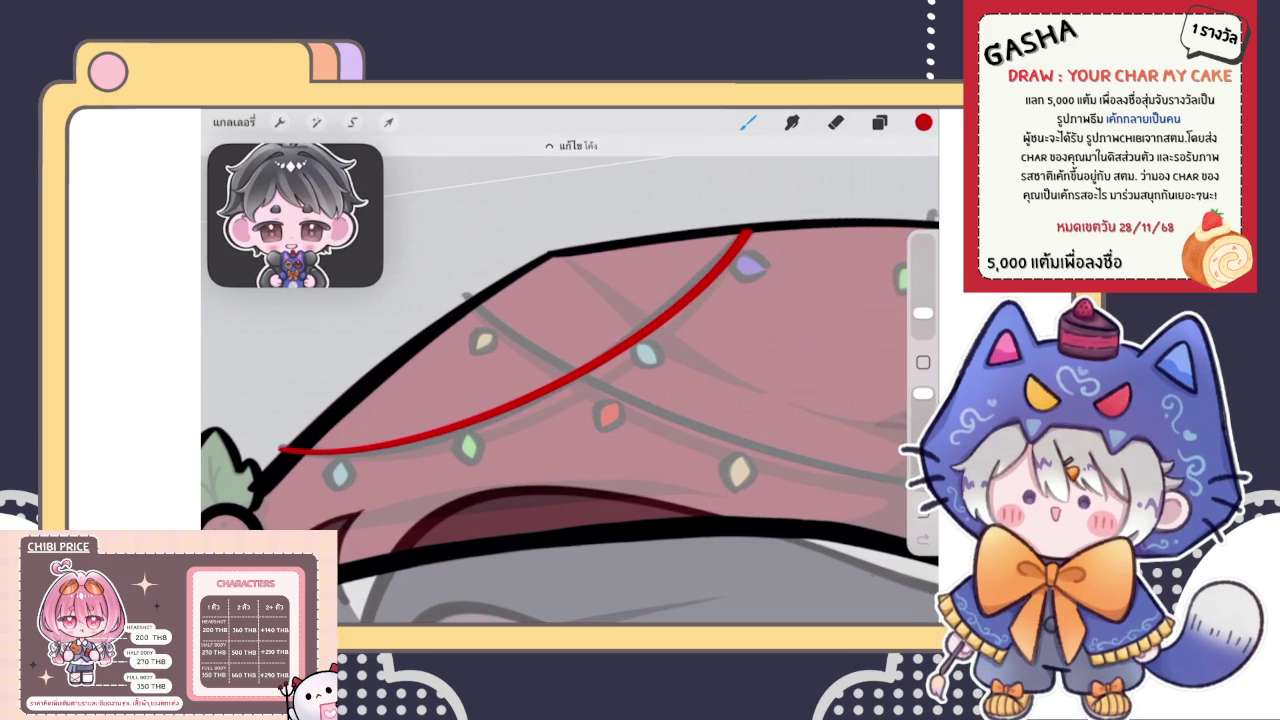
click(570, 145)
drag(540, 391, 528, 402)
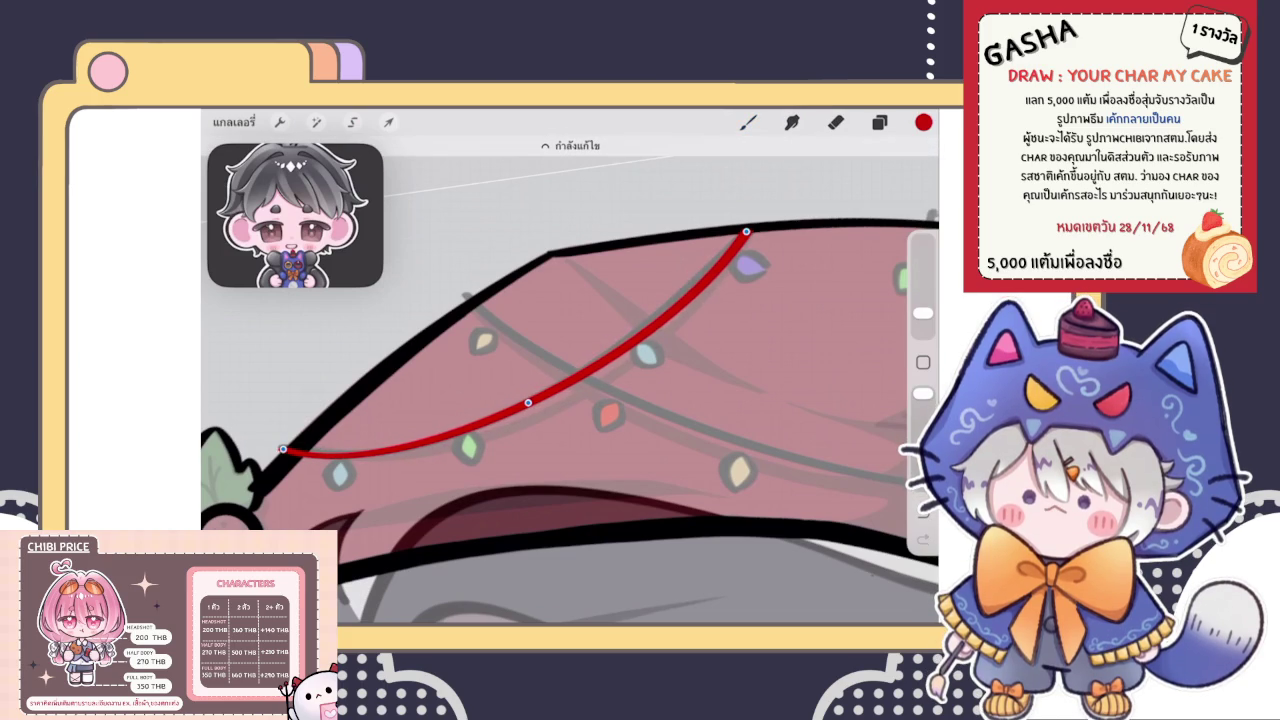
drag(746, 231, 748, 228)
drag(529, 401, 520, 405)
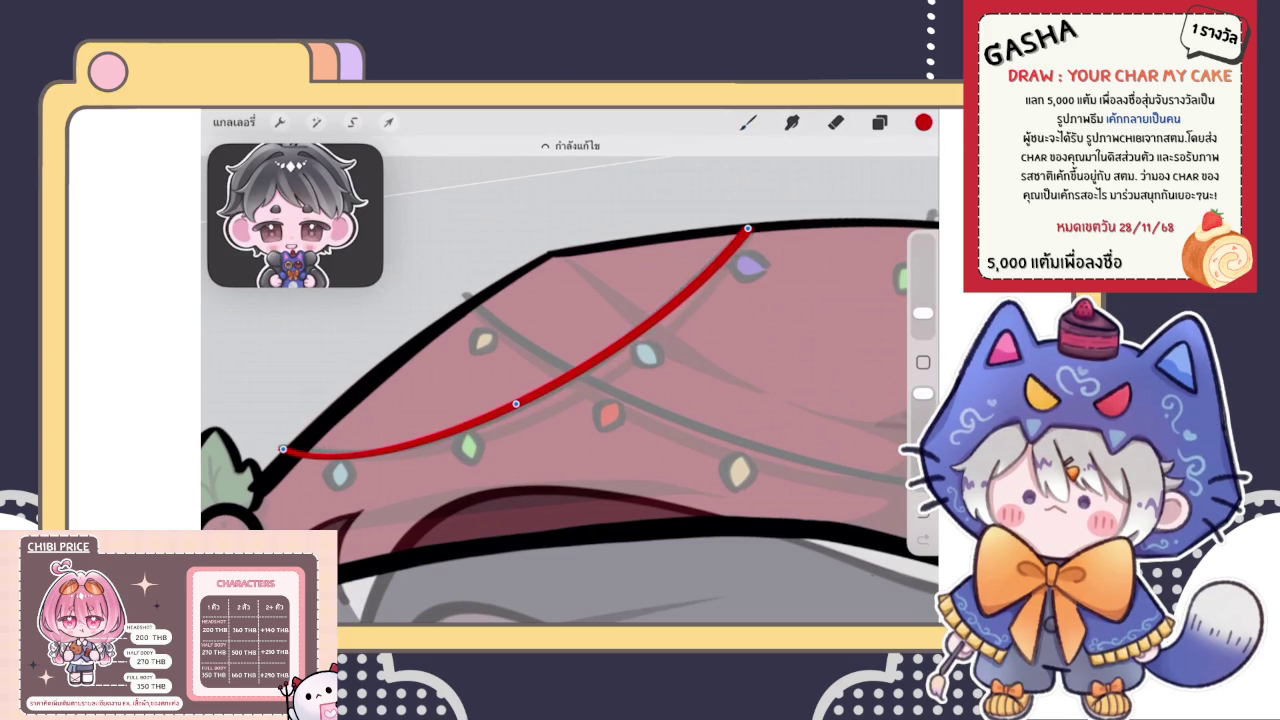
click(748, 122)
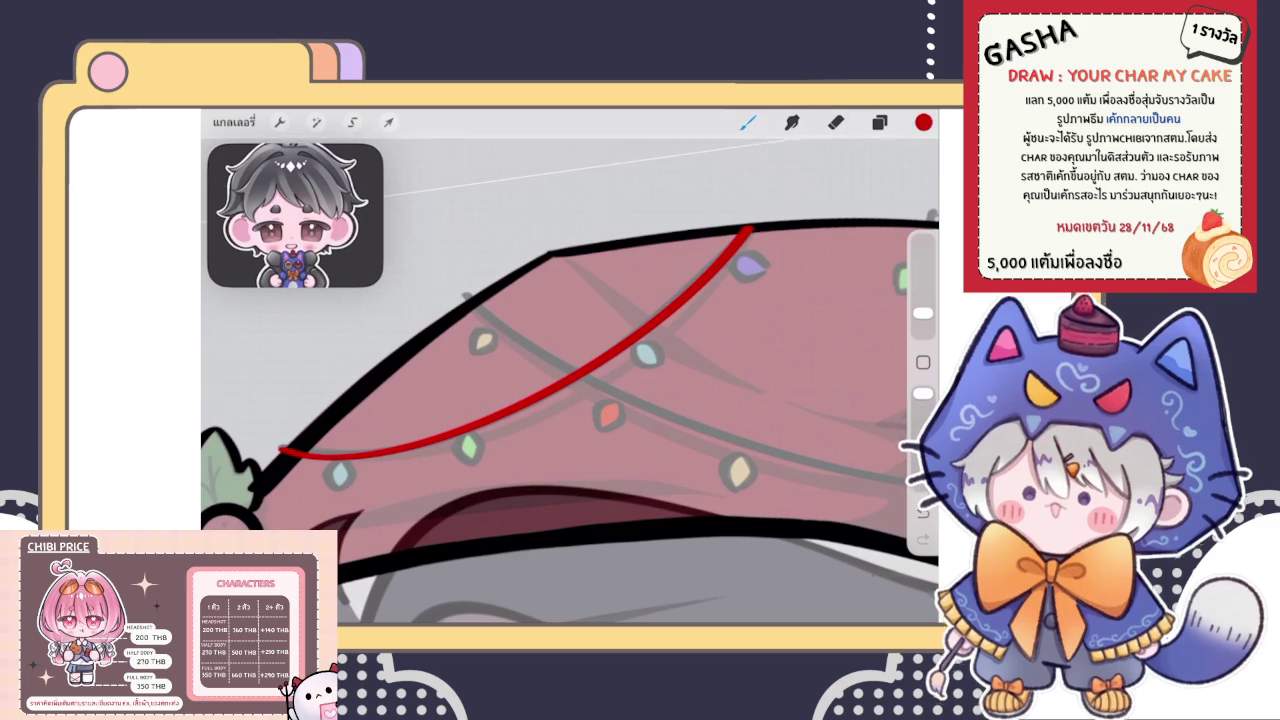
scroll(450, 420, up, 5)
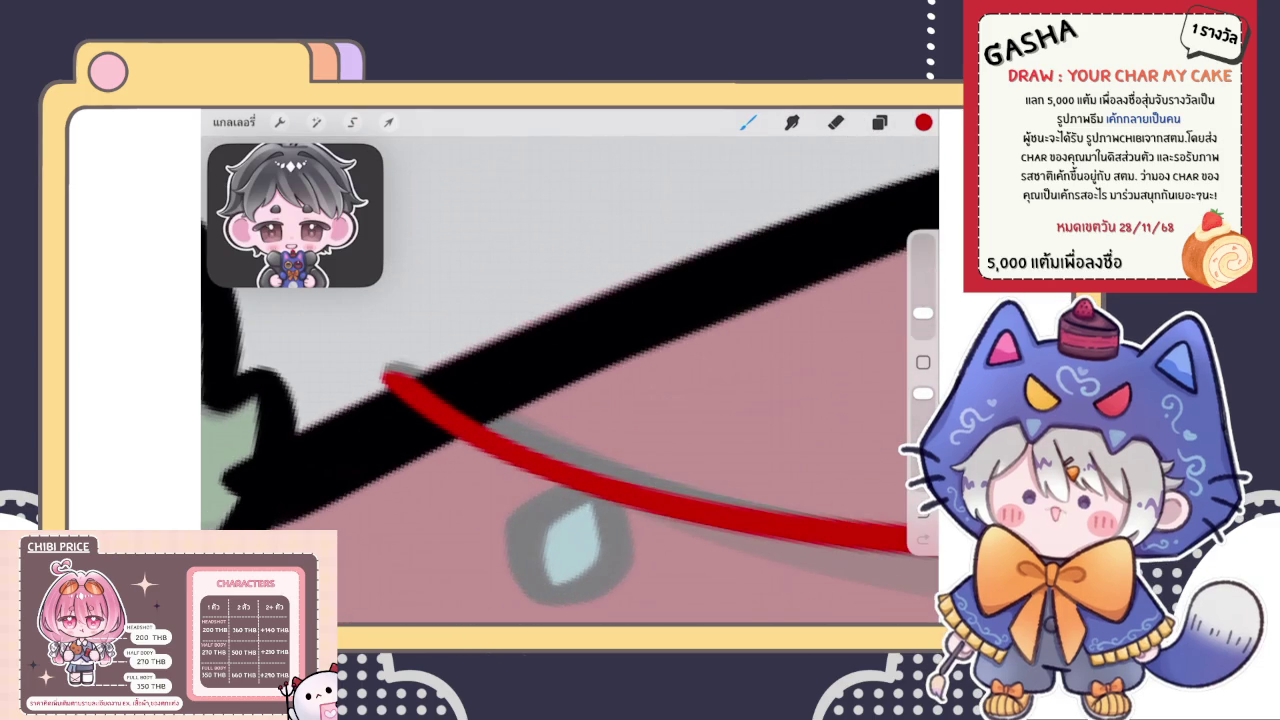
Thicken the upper-left end of the existing red cord and tidy it with the eraser
drag(420, 384, 386, 364)
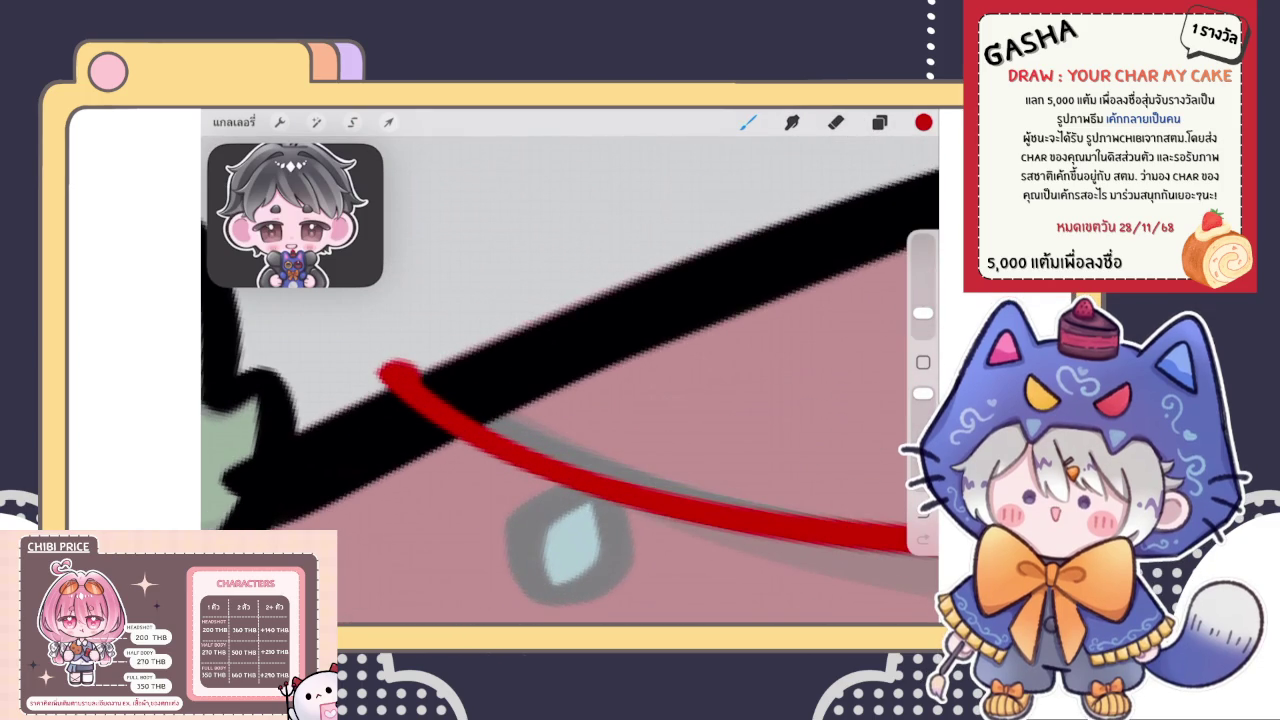
click(836, 122)
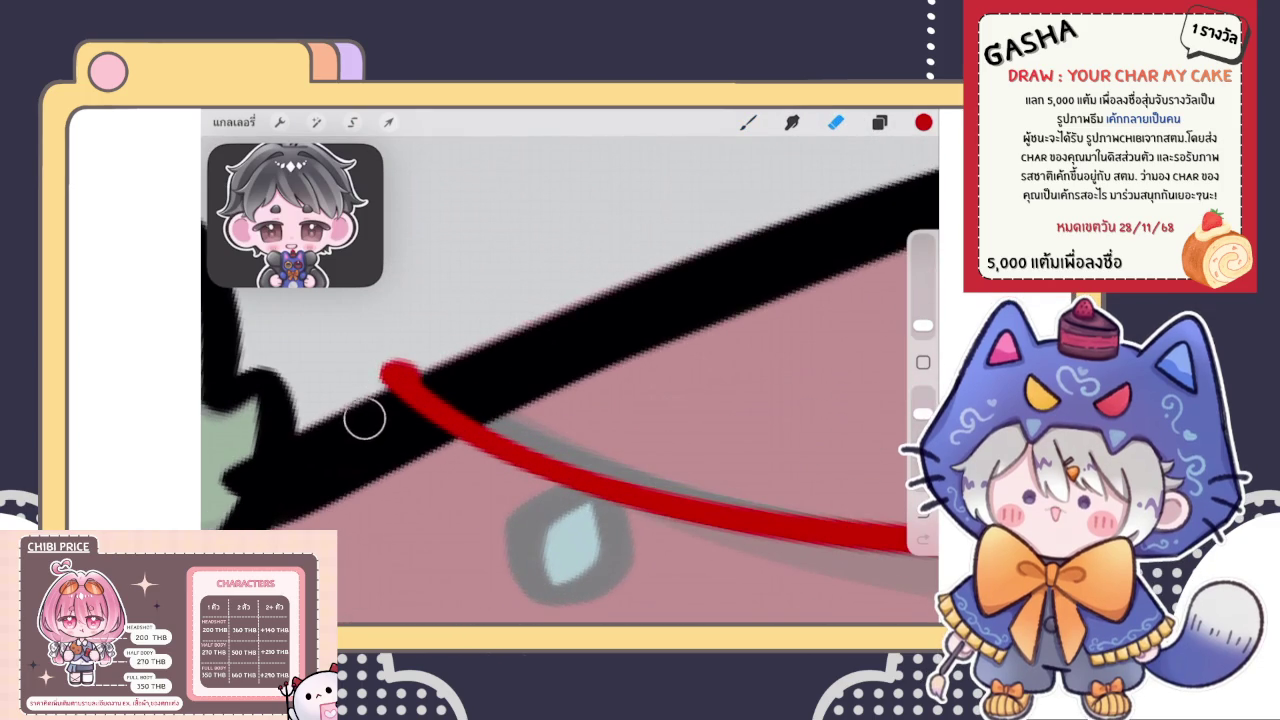
scroll(570, 400, down, 2)
scroll(570, 400, down, 2)
scroll(570, 400, down, 2)
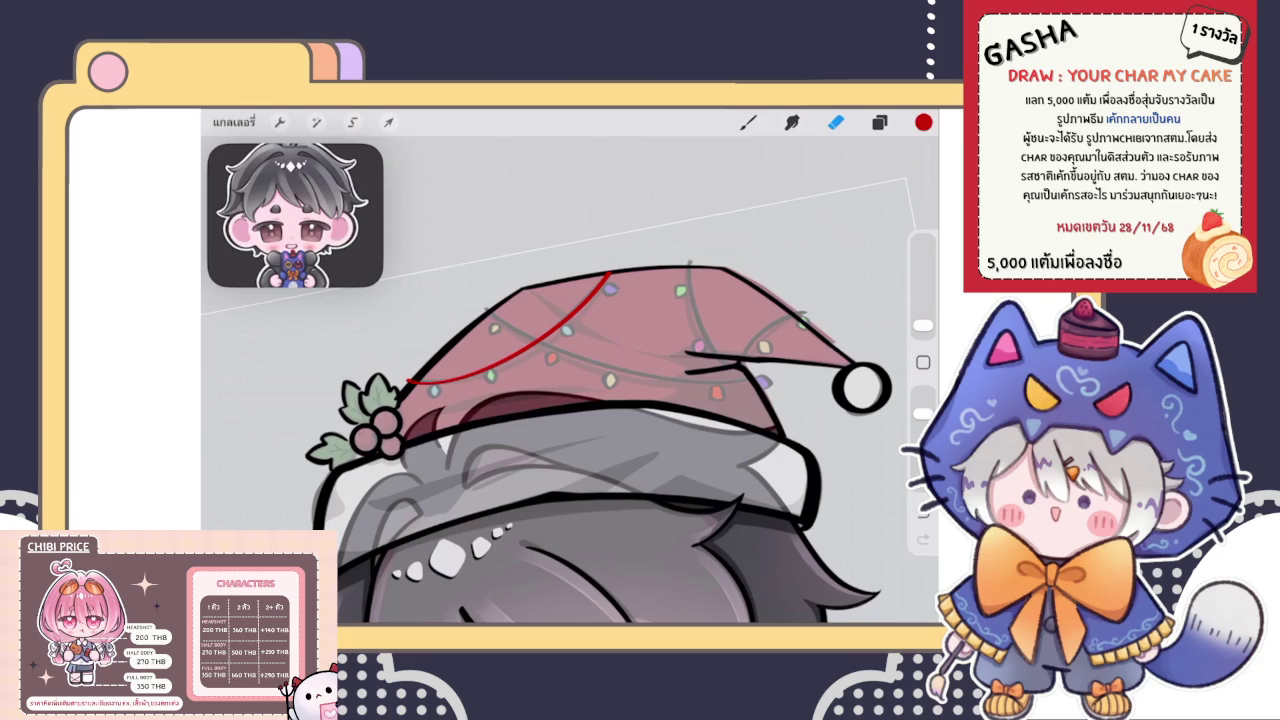
key(b)
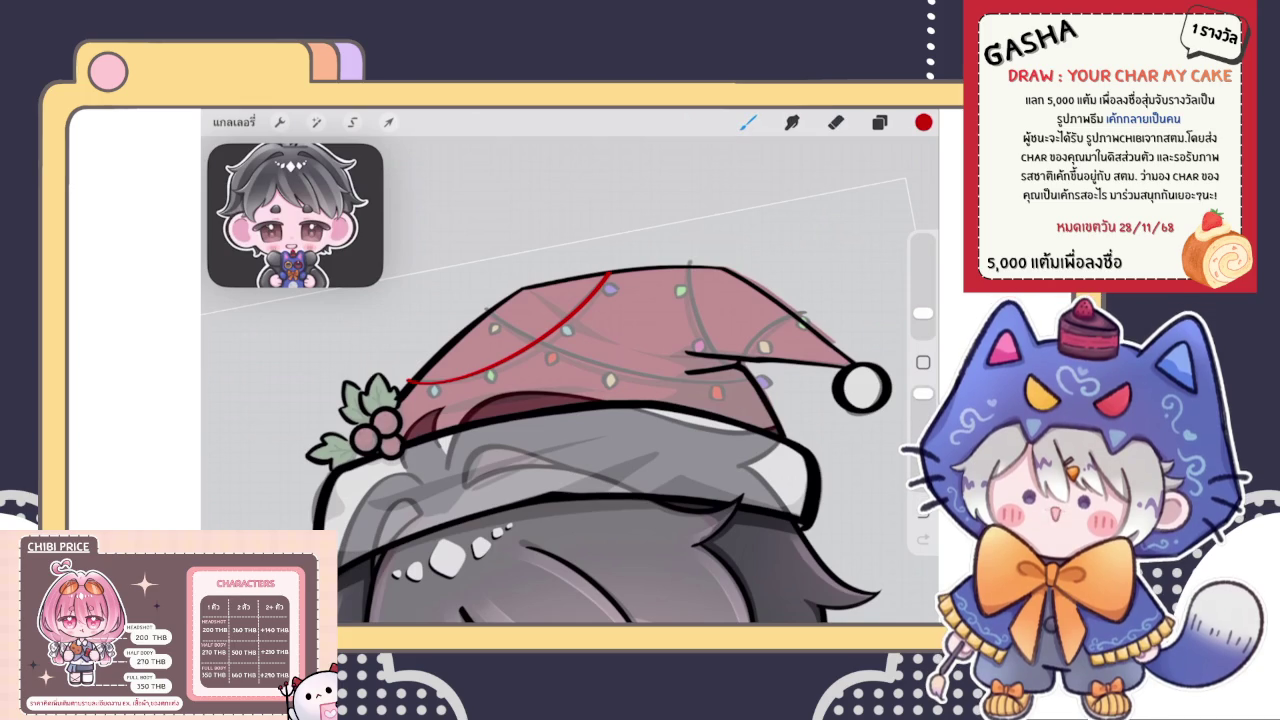
scroll(600, 300, up, 5)
key(e)
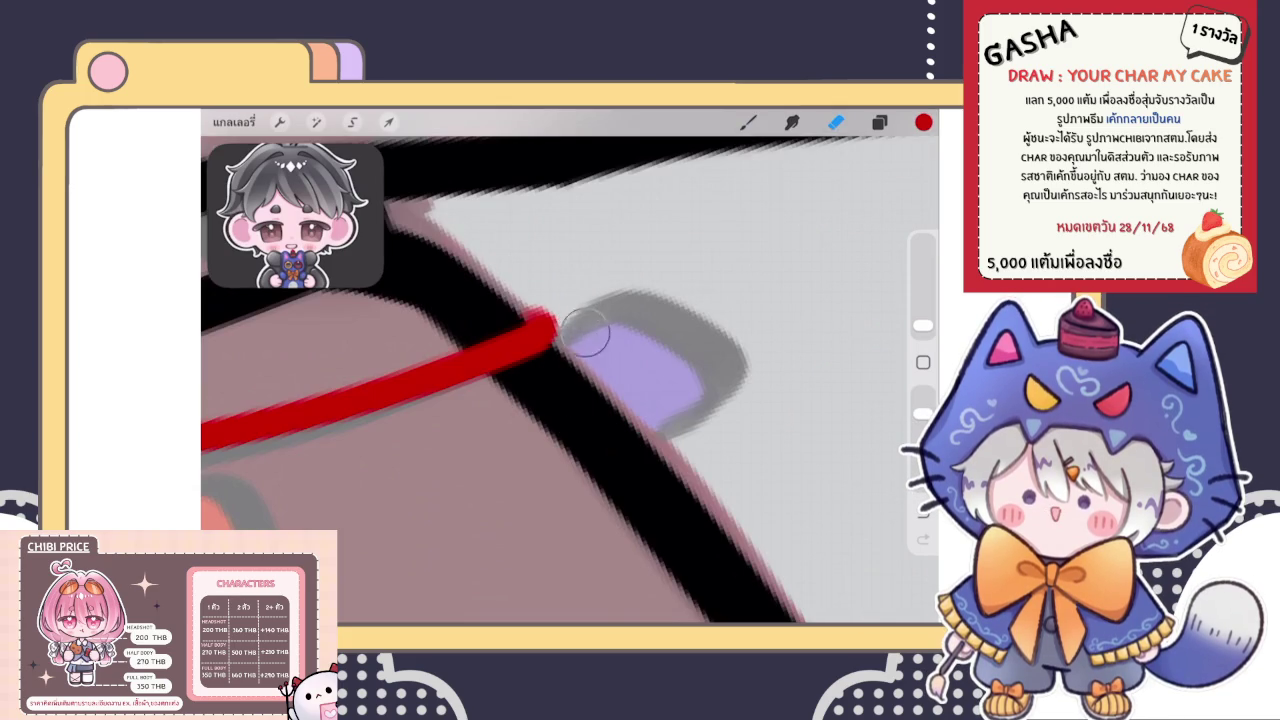
key(b)
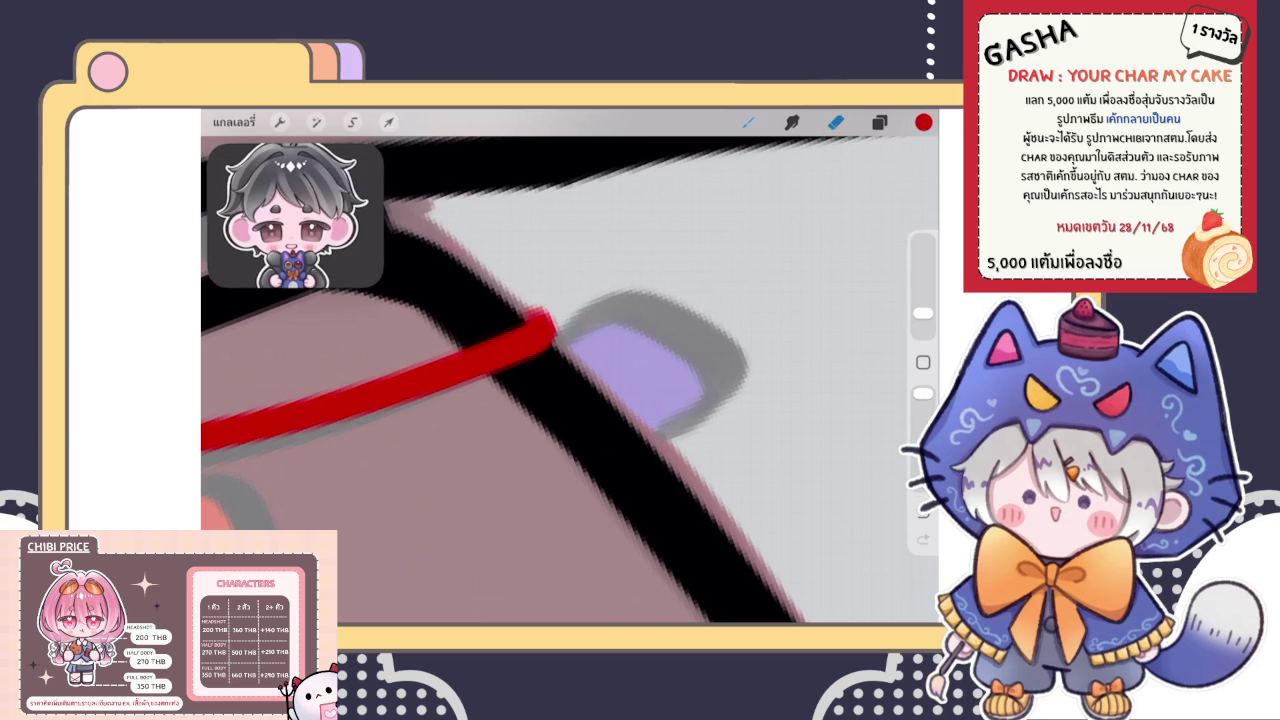
scroll(570, 380, down, 5)
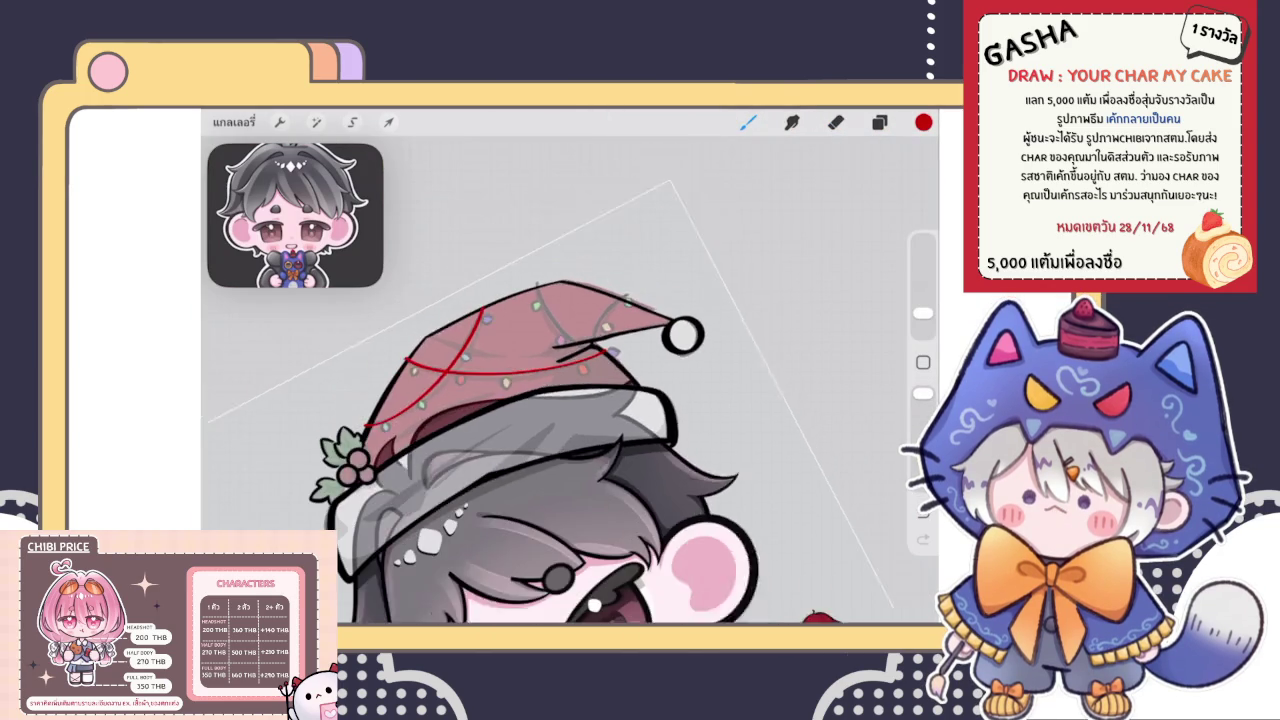
scroll(570, 440, up, 5)
scroll(570, 440, up, 1)
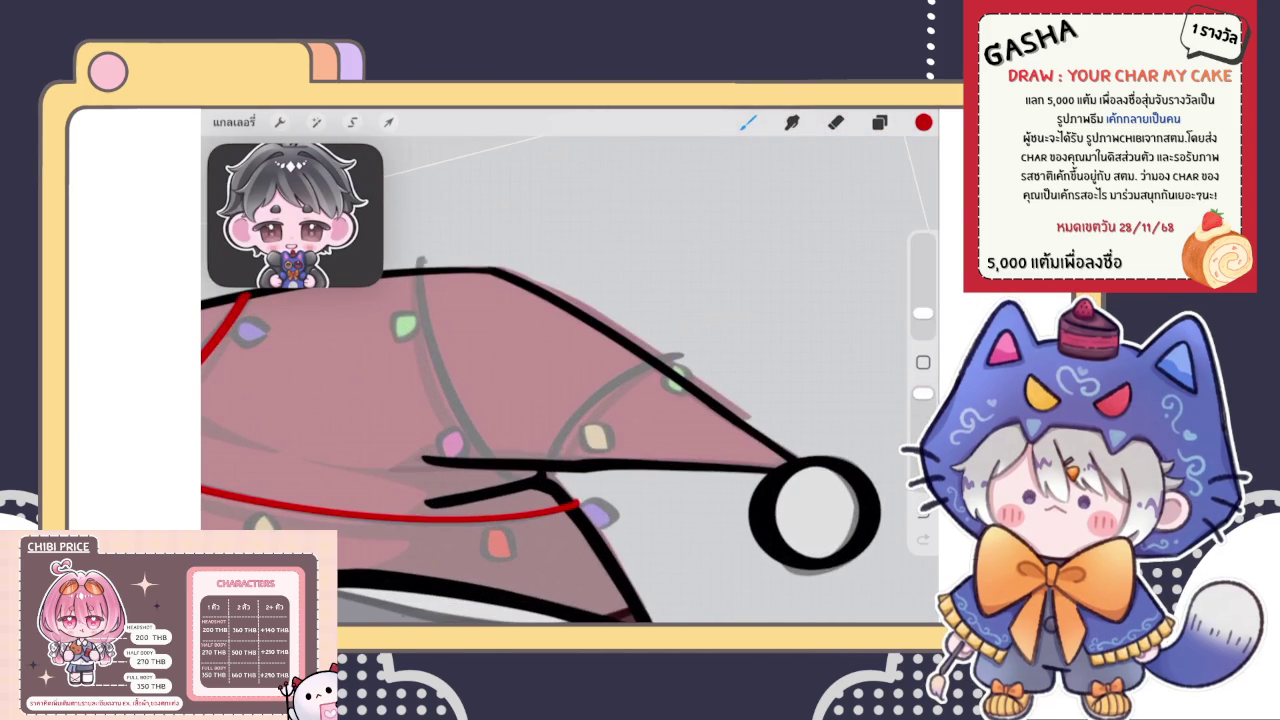
Draw a smooth red cord curving down the hat's front, adjusting its QuickShape nodes
drag(423, 260, 455, 455)
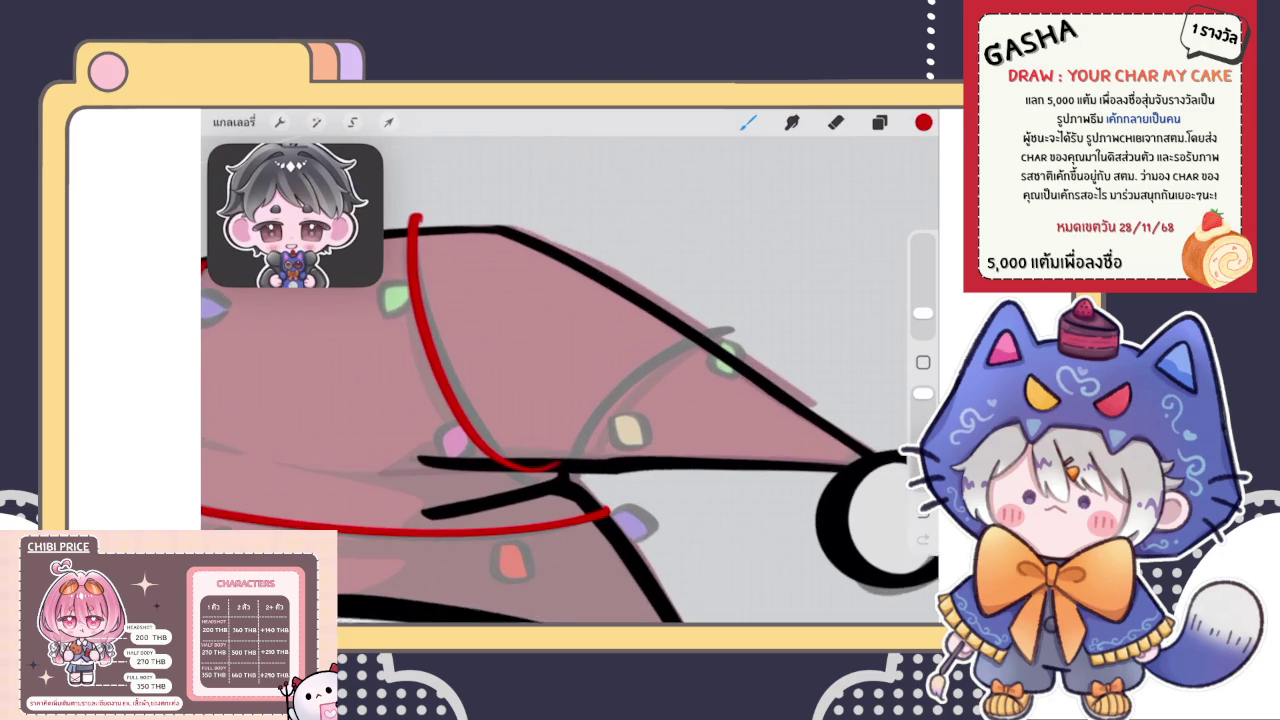
key(ctrl+z)
drag(410, 208, 552, 470)
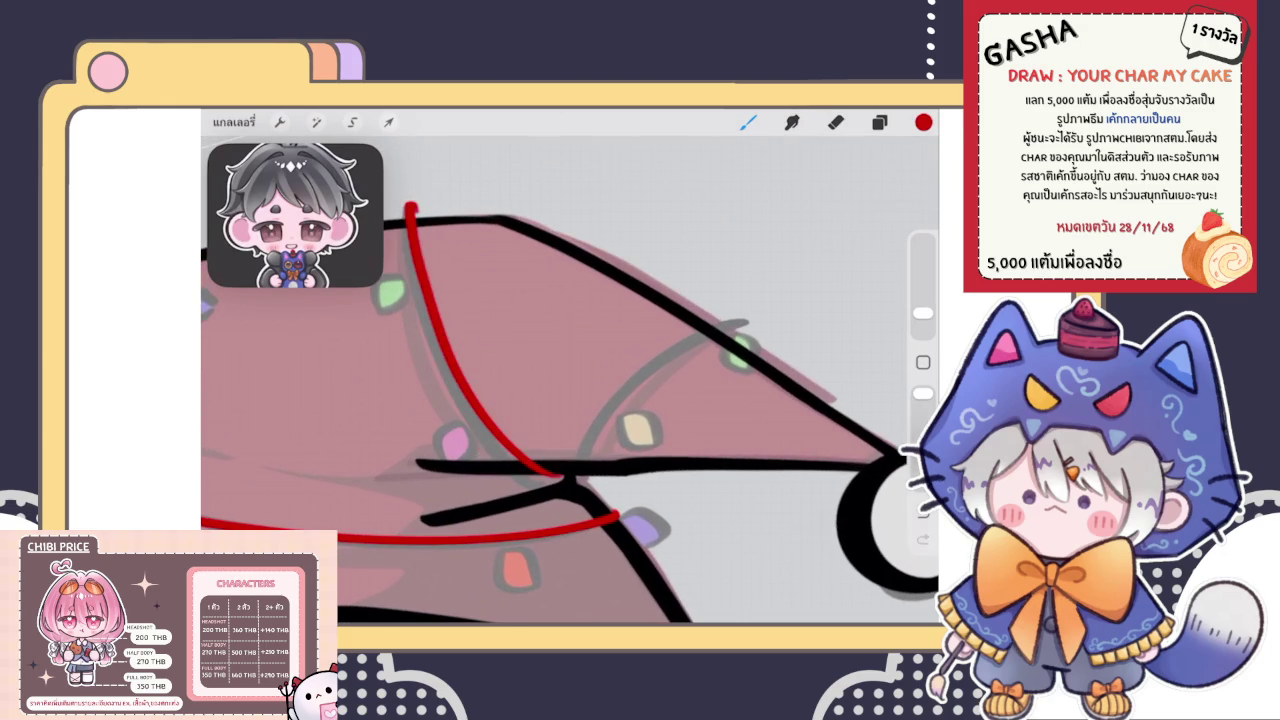
scroll(570, 400, down, 3)
scroll(570, 400, up, 2)
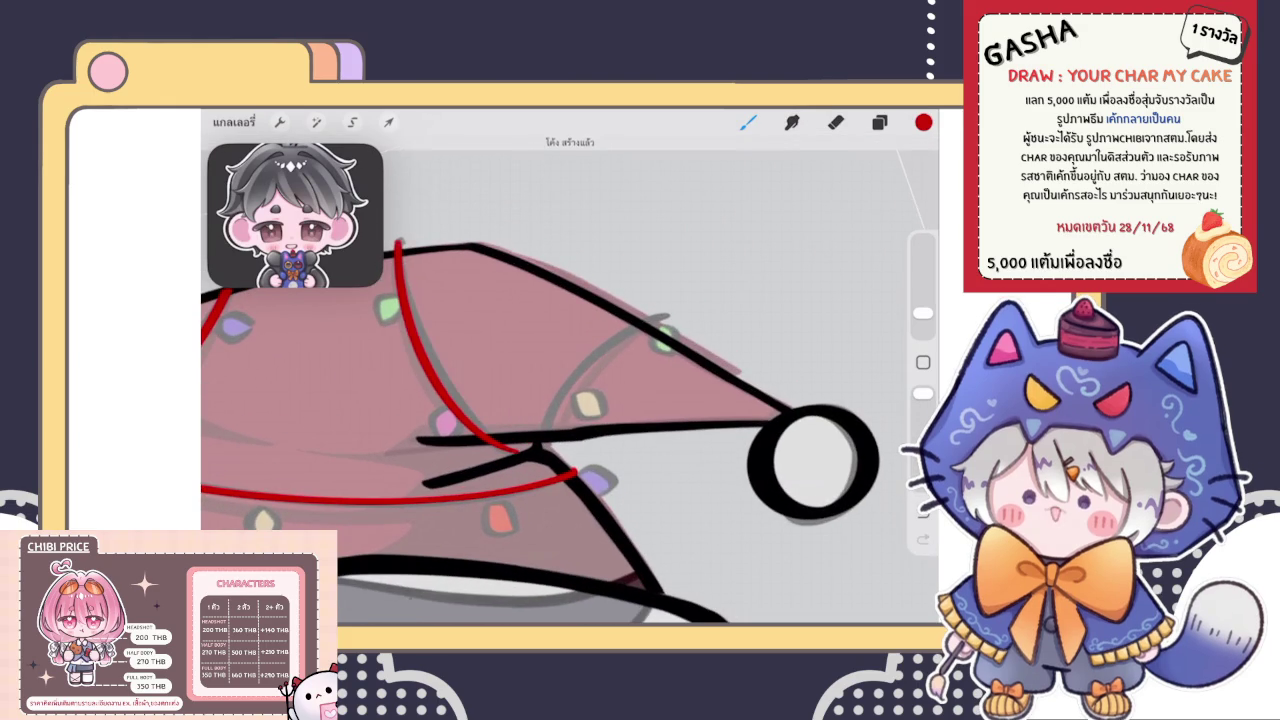
drag(397, 242, 512, 450)
click(572, 144)
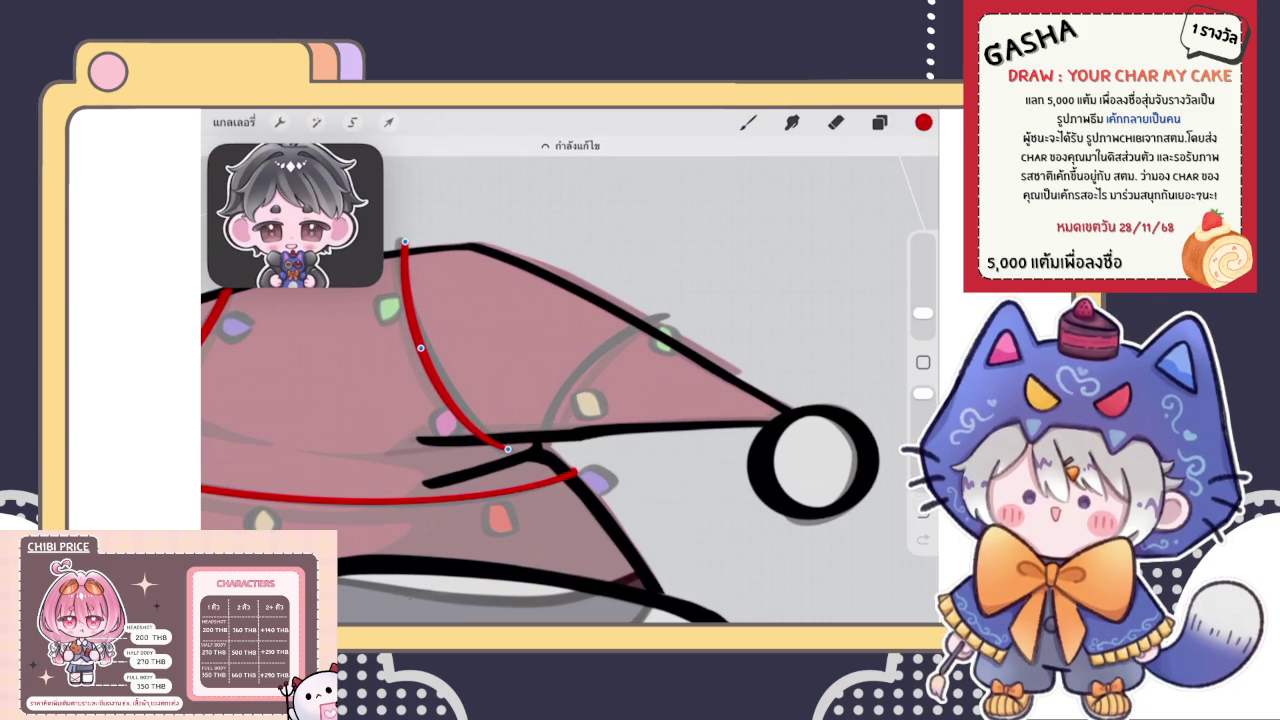
drag(397, 242, 401, 240)
drag(418, 346, 420, 337)
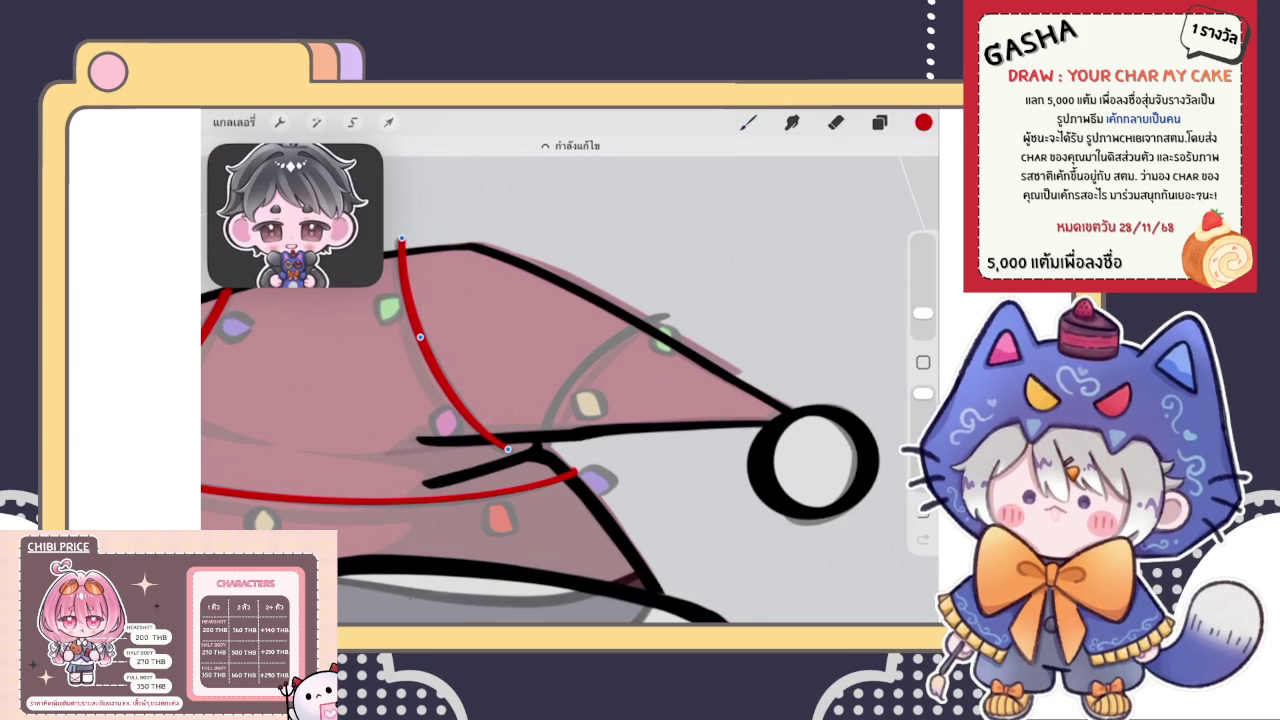
click(748, 122)
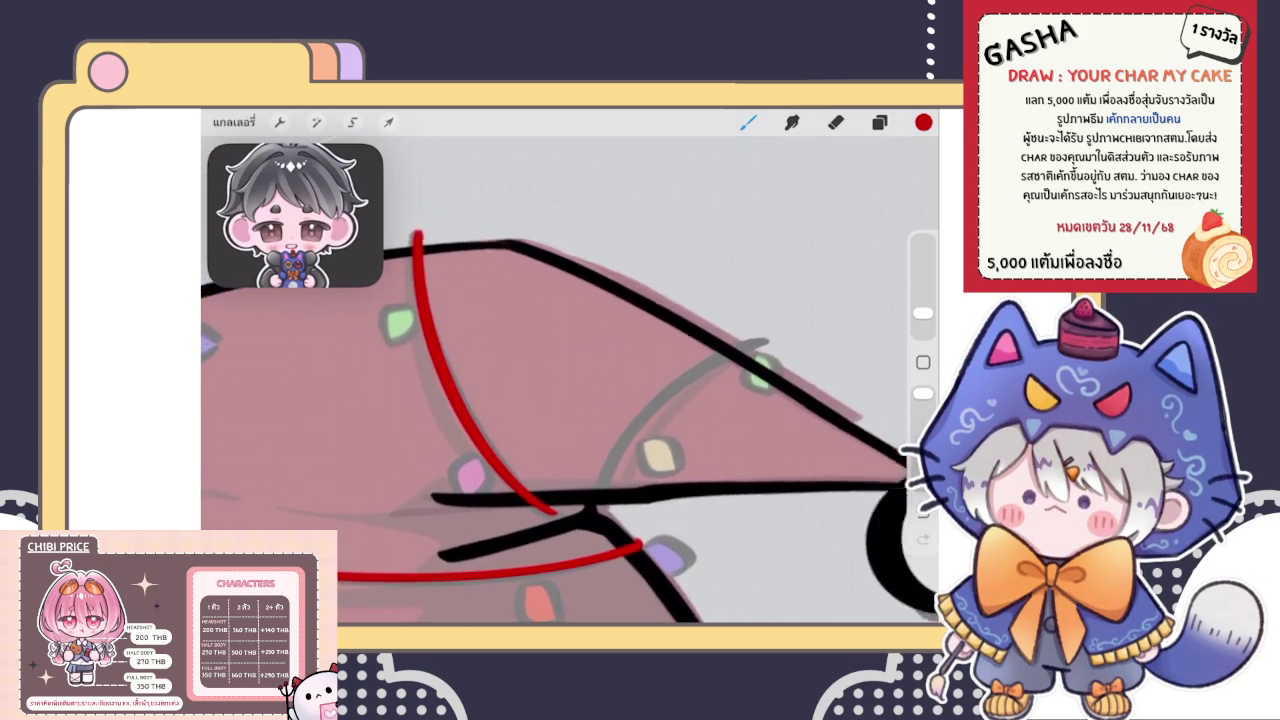
Hook and extend the lower end of the new red cord
scroll(570, 430, down, 2)
scroll(570, 430, up, 5)
scroll(570, 430, up, 3)
drag(522, 482, 562, 468)
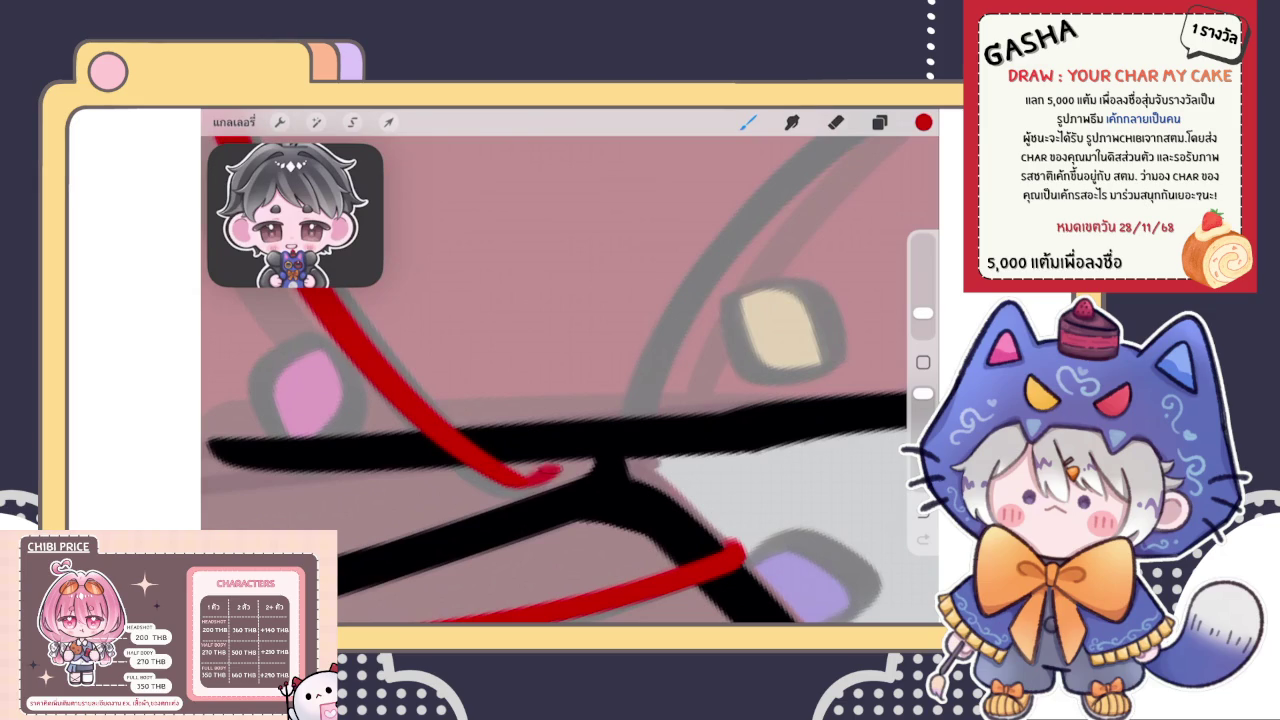
scroll(570, 430, up, 2)
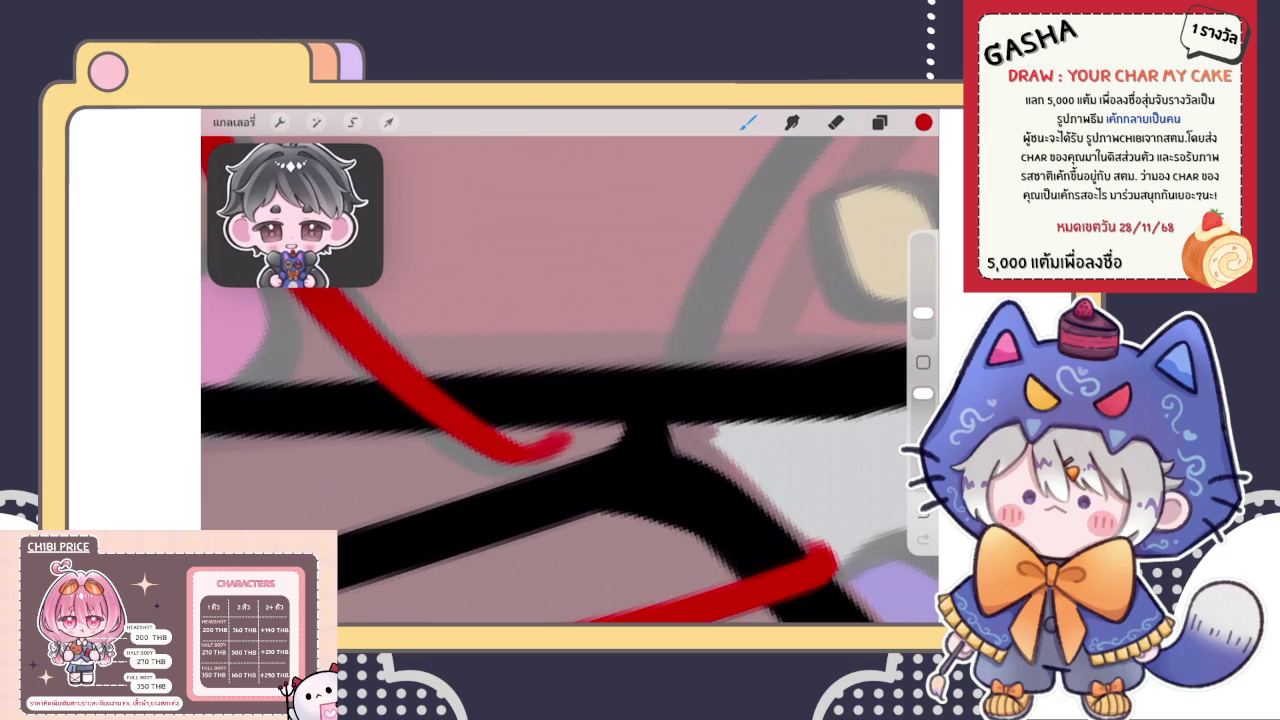
key(e)
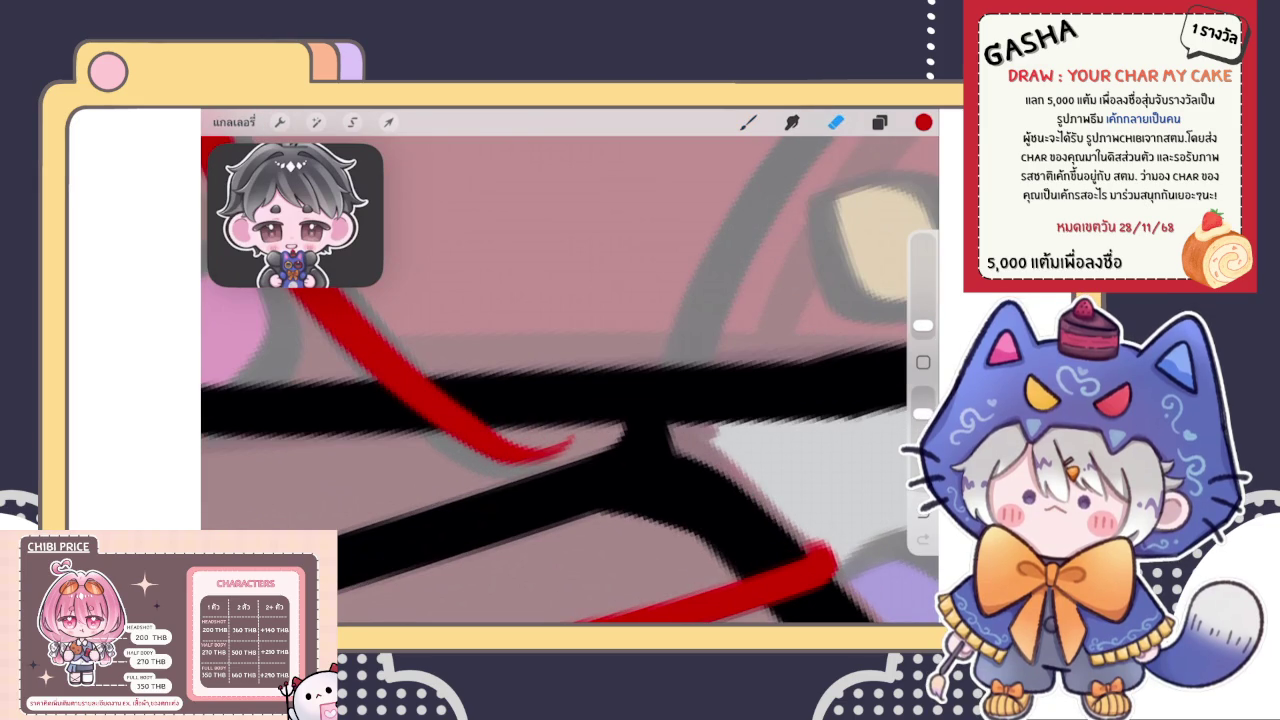
key(b)
drag(548, 458, 588, 437)
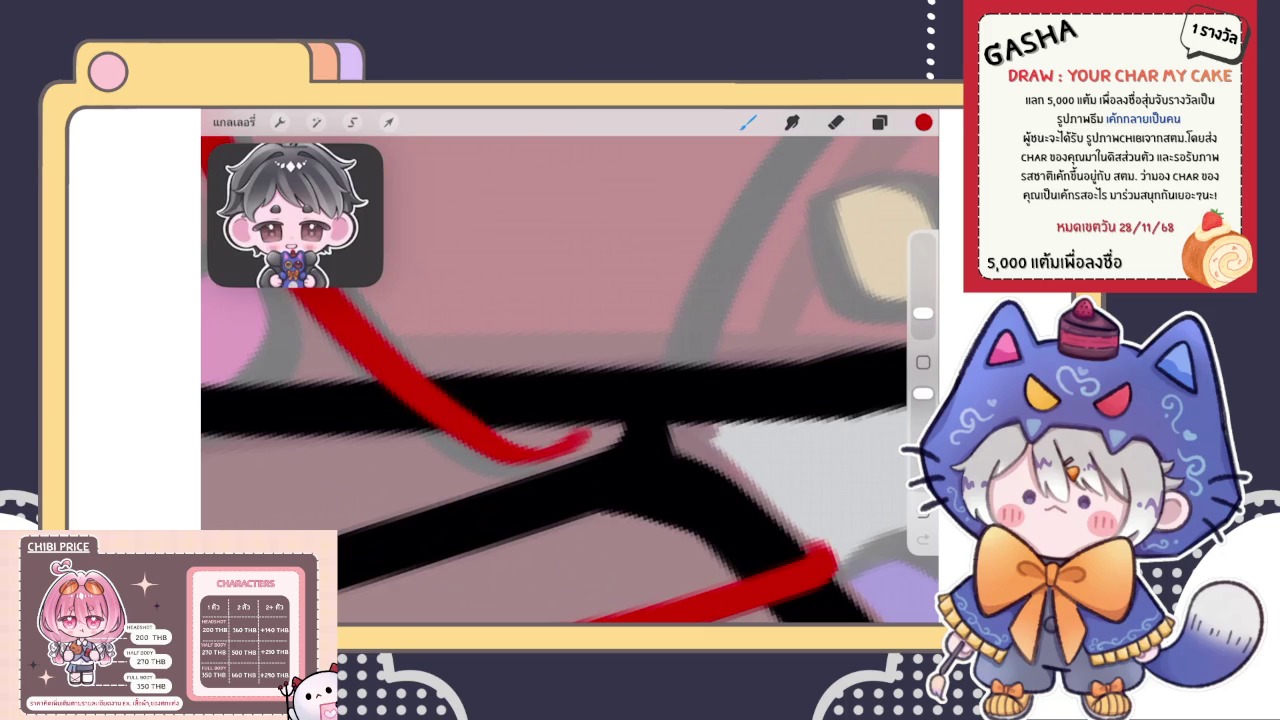
Thicken the top end of the new red cord
scroll(570, 380, down, 3)
scroll(570, 380, down, 3)
scroll(570, 380, down, 2)
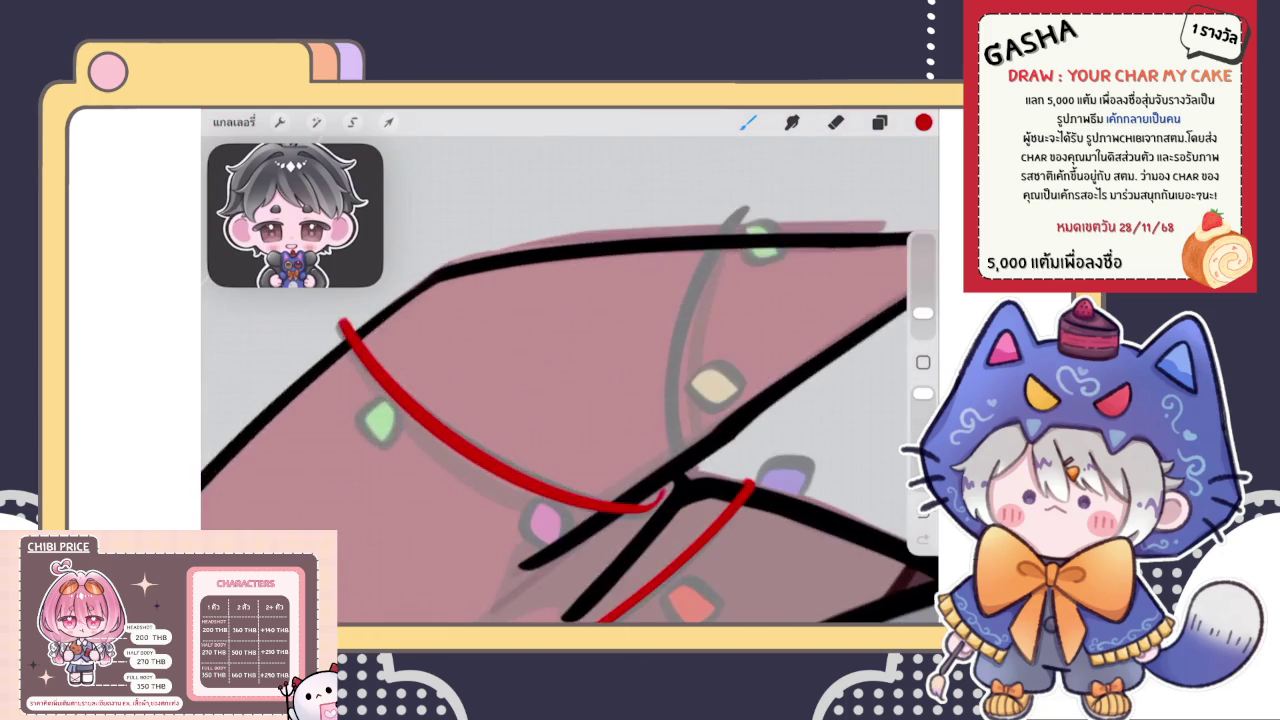
scroll(570, 380, up, 5)
drag(448, 372, 478, 390)
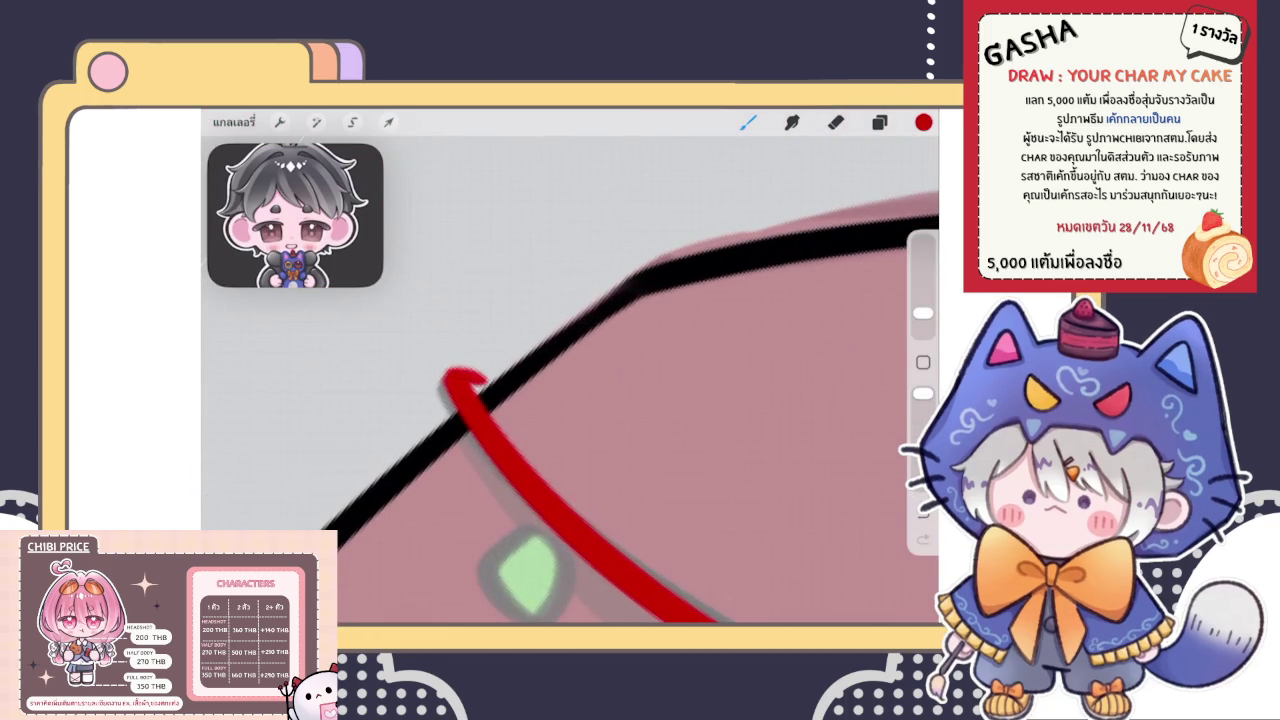
scroll(570, 380, down, 3)
scroll(570, 380, down, 2)
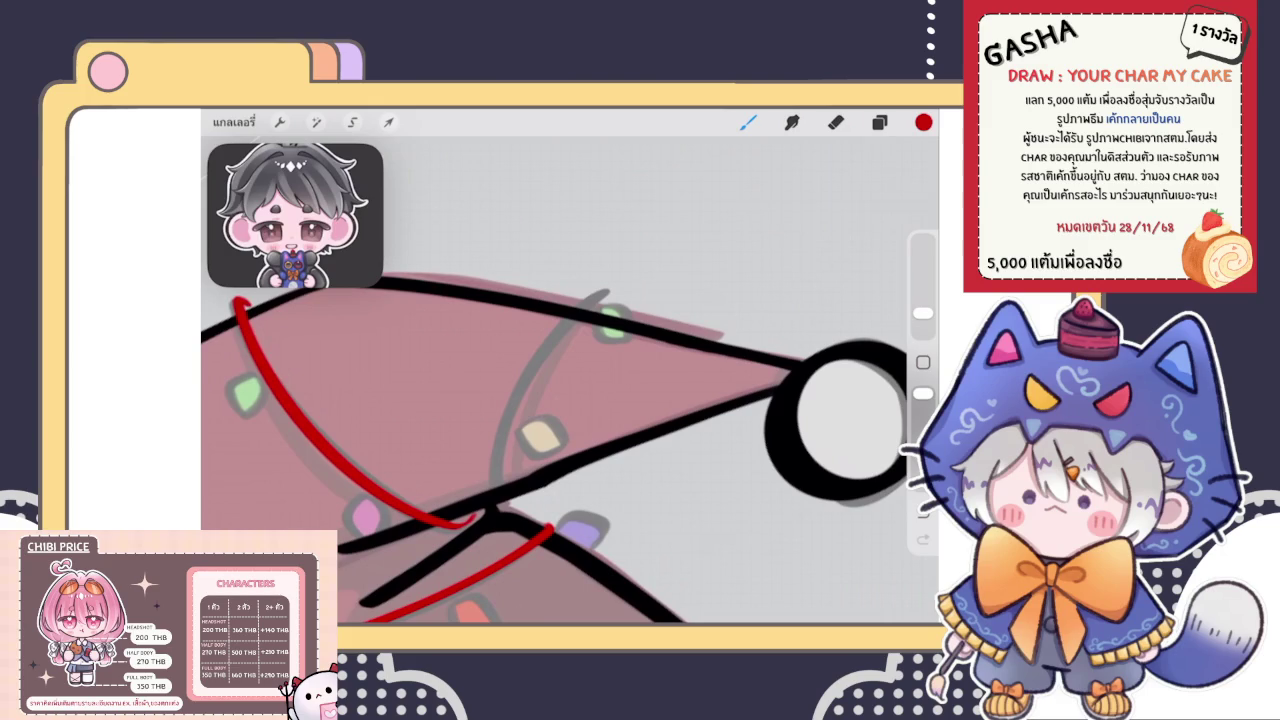
Draw a second red cord rising across the hat tip, reshape its curve, and round its tip
drag(605, 292, 495, 495)
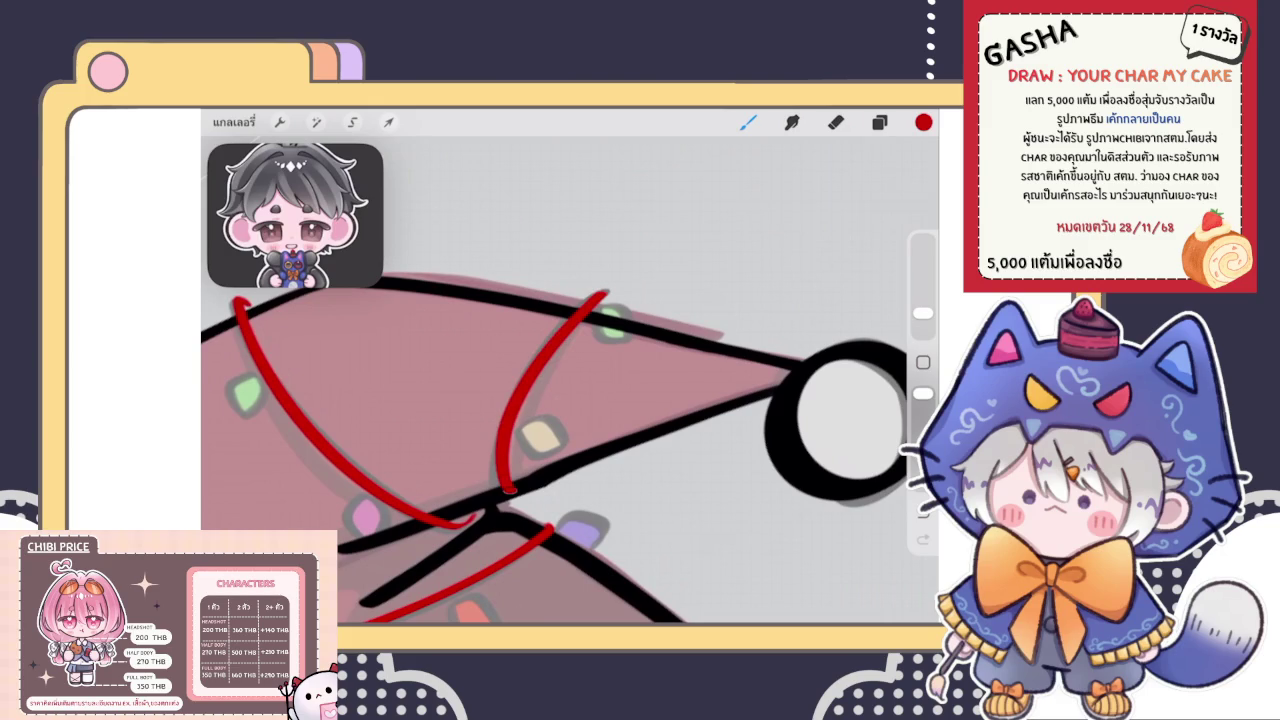
key(ctrl+z)
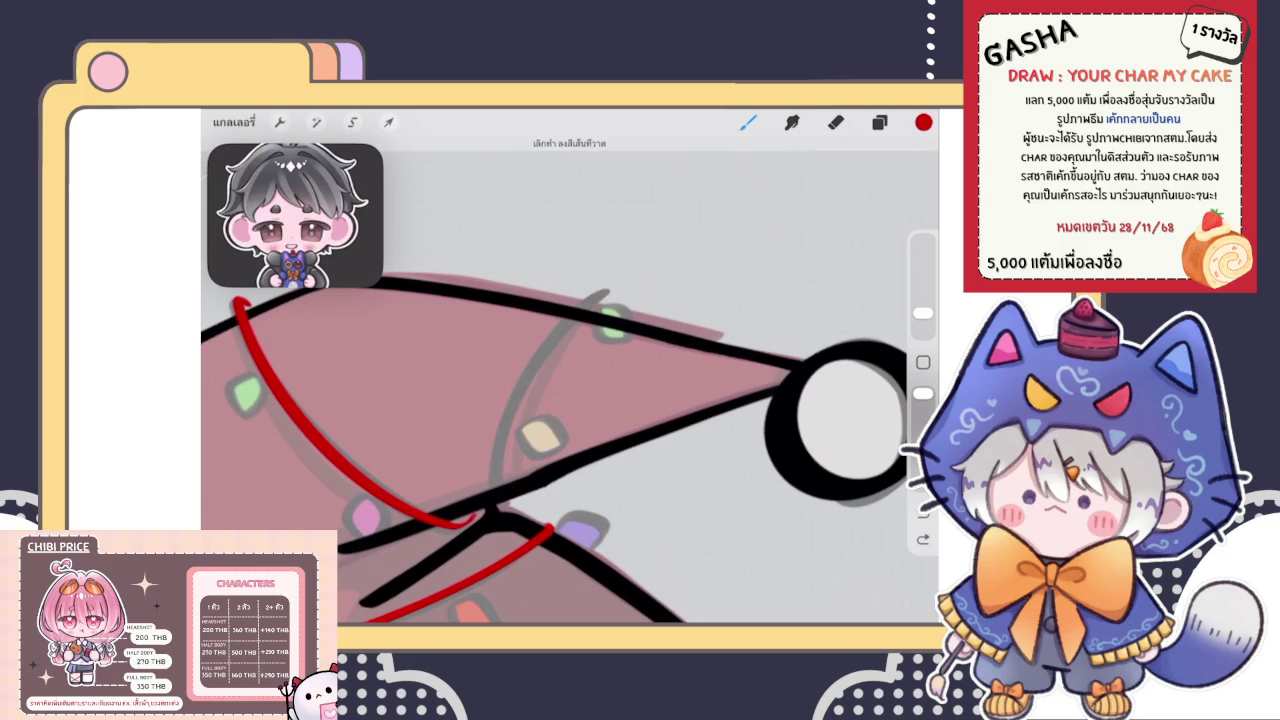
drag(495, 495, 598, 312)
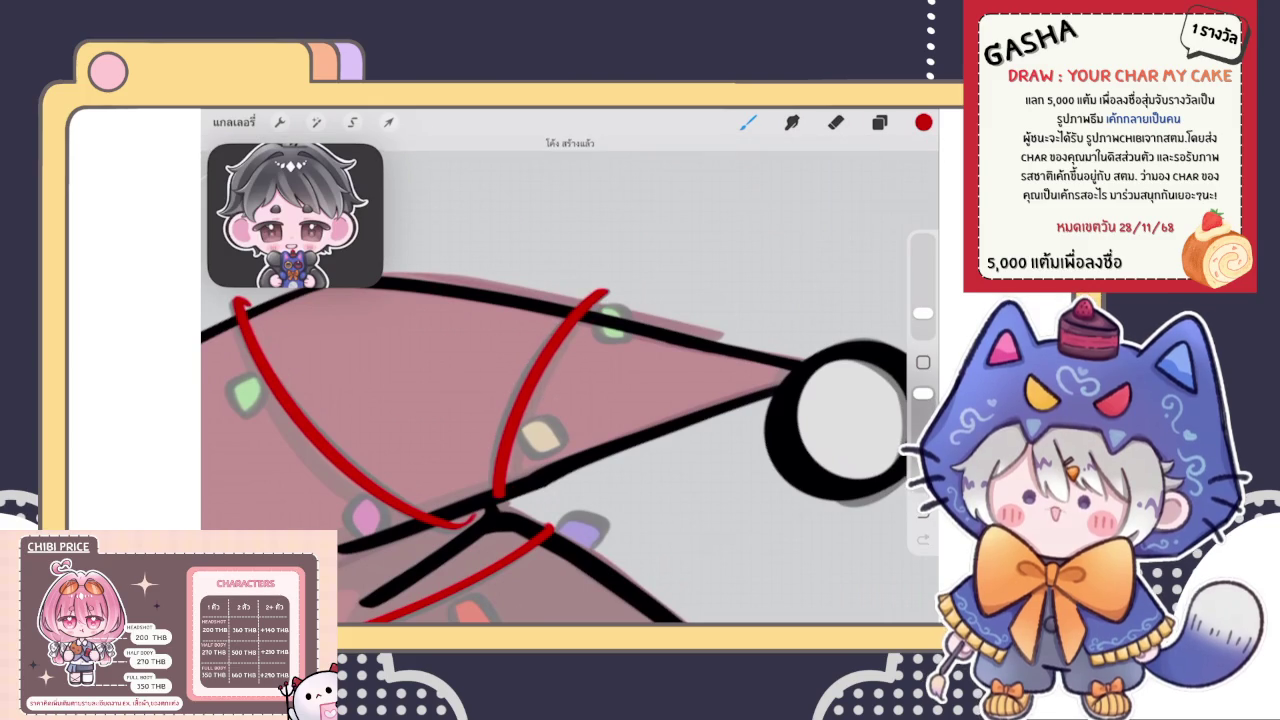
click(565, 143)
drag(531, 381, 521, 383)
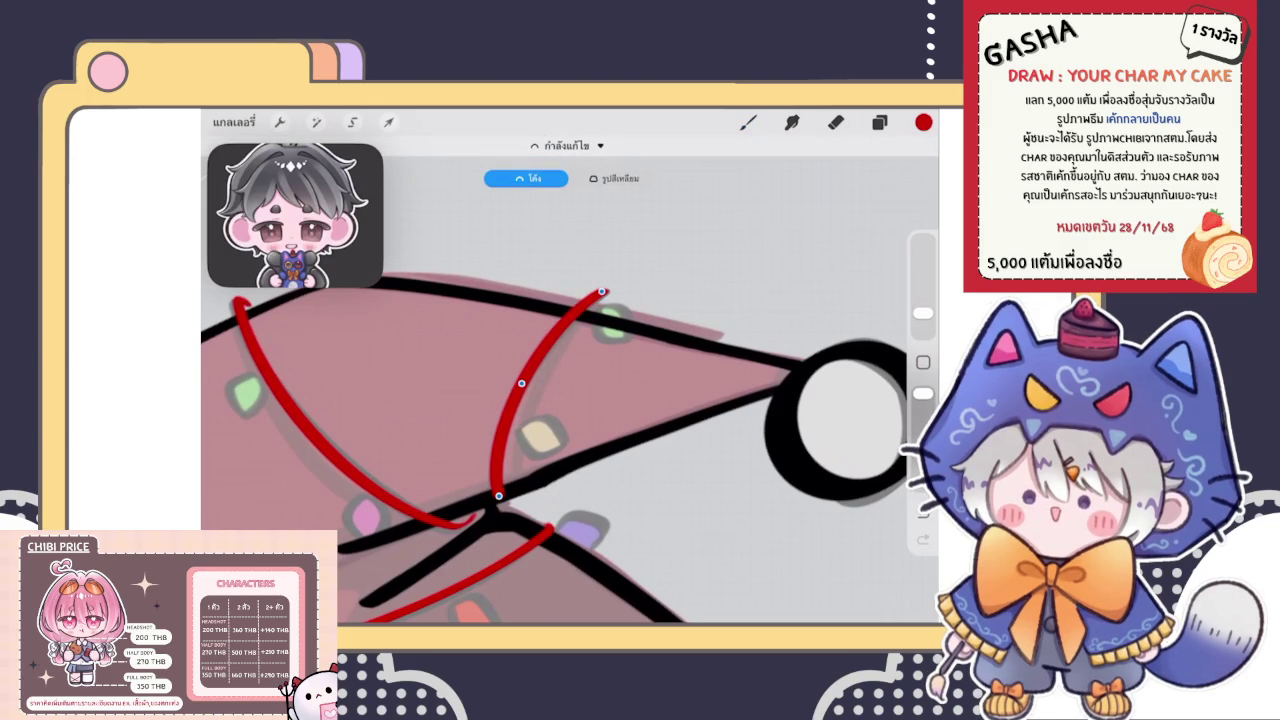
click(748, 122)
scroll(570, 390, up, 5)
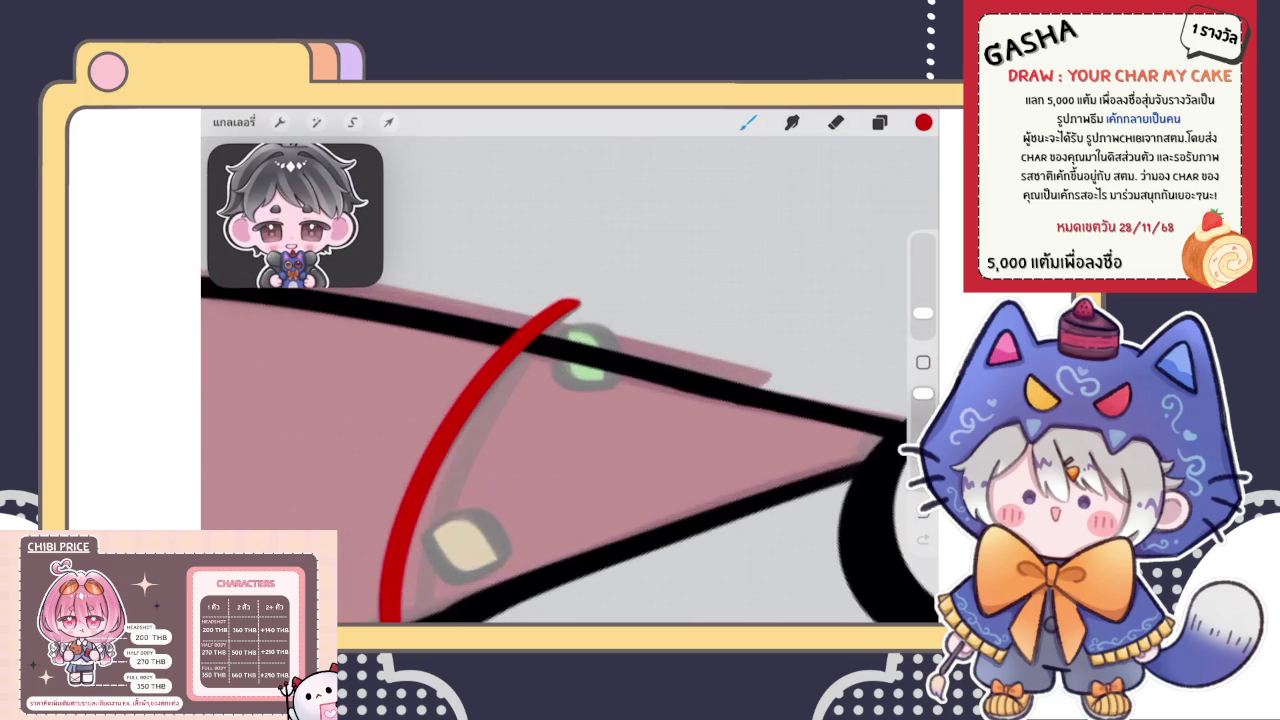
drag(540, 335, 566, 310)
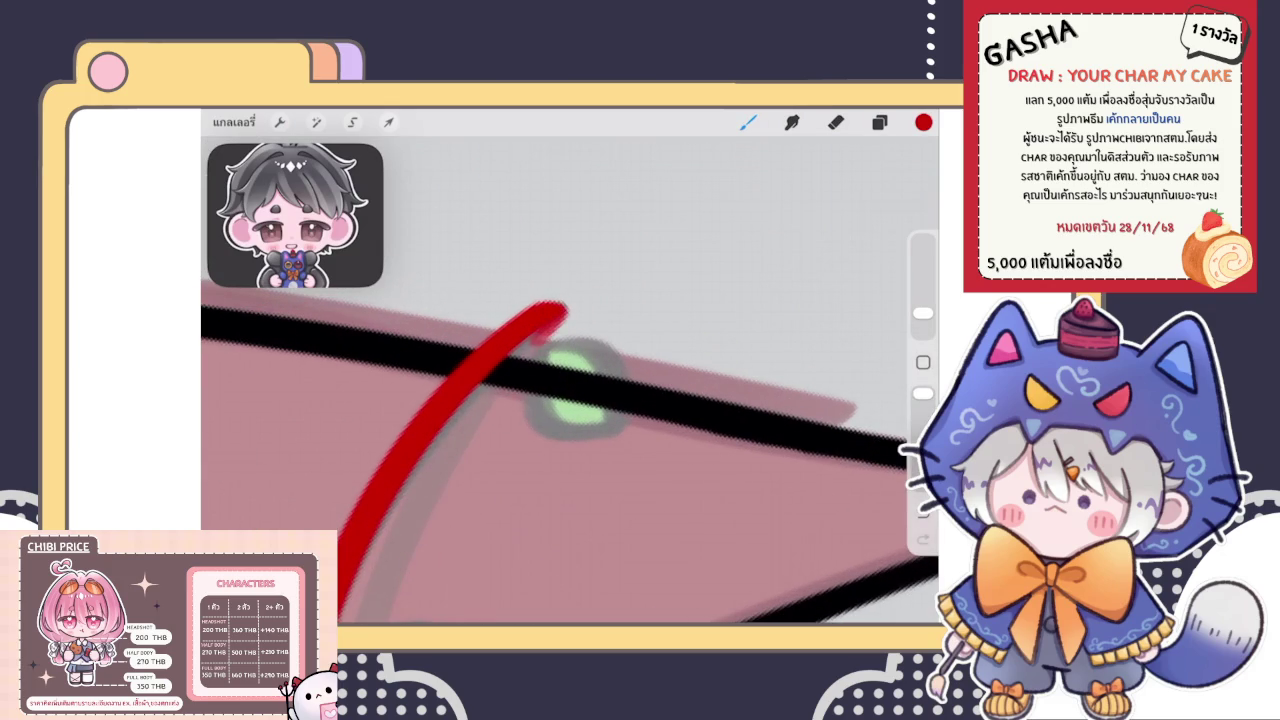
scroll(570, 390, up, 1)
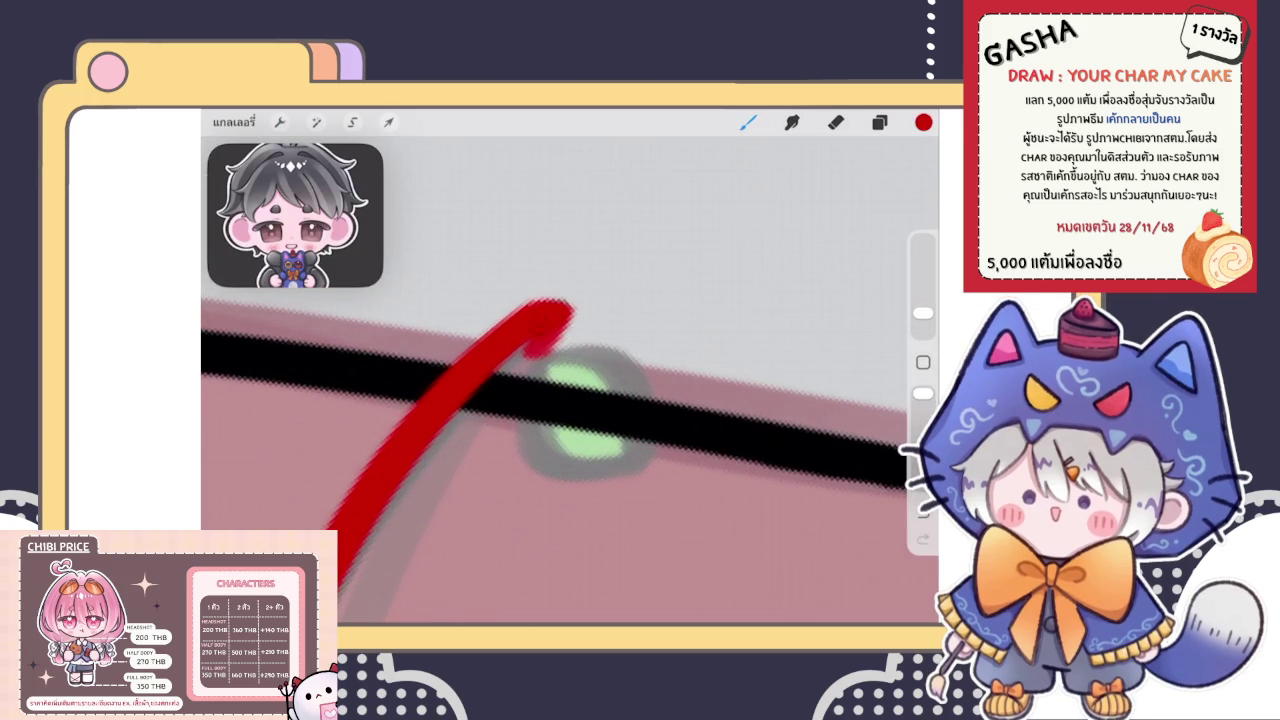
scroll(570, 390, down, 1)
scroll(570, 390, down, 1)
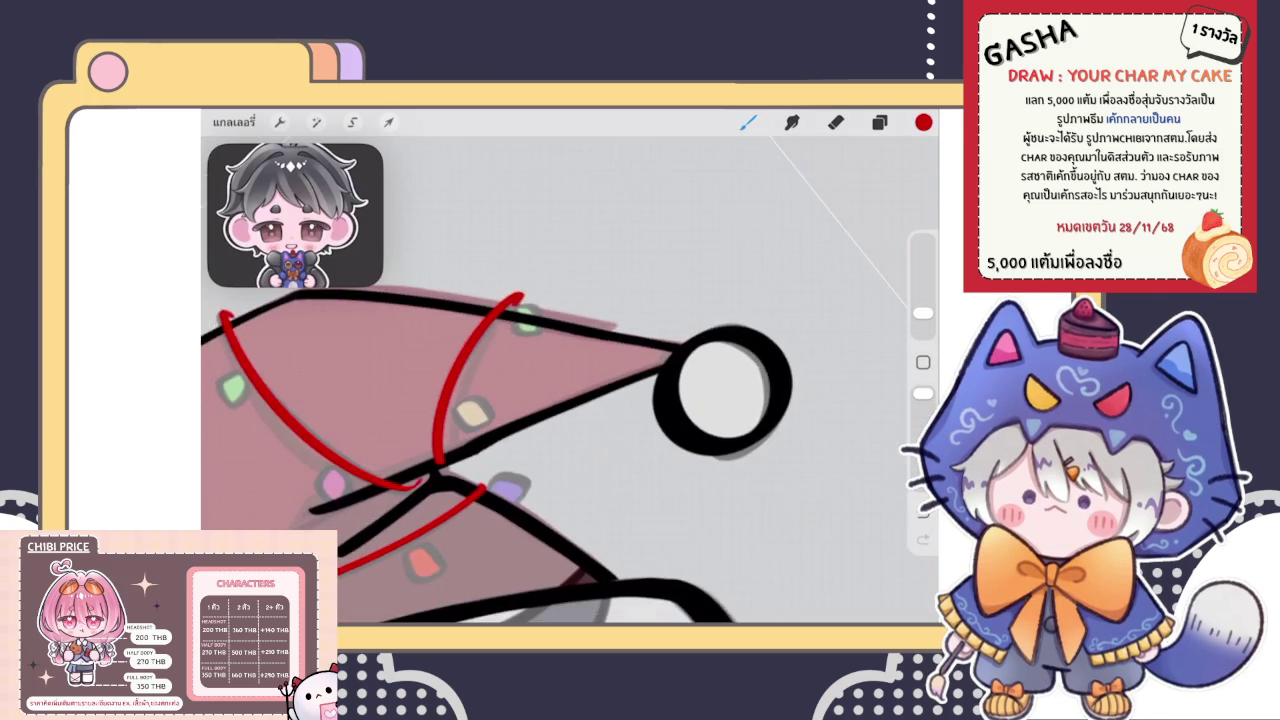
scroll(570, 390, down, 2)
scroll(570, 390, up, 2)
Enter and exit the Liquify adjustment twice without warping anything
click(316, 121)
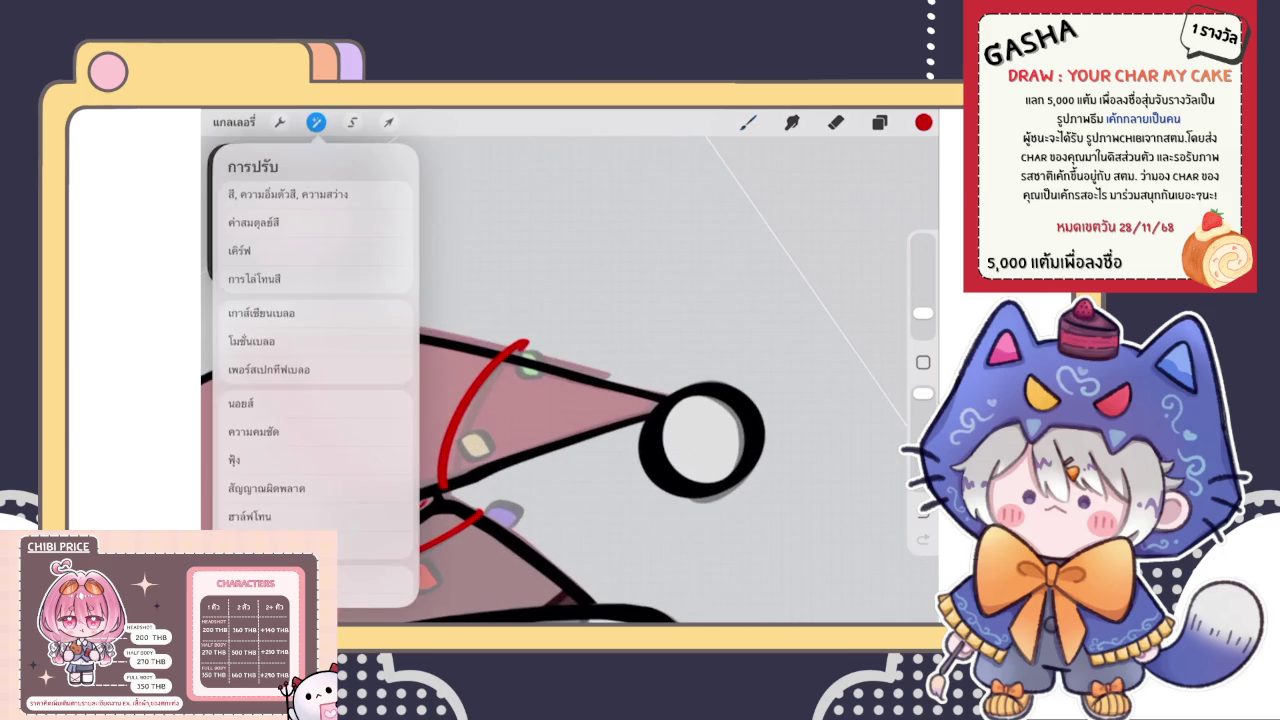
click(260, 580)
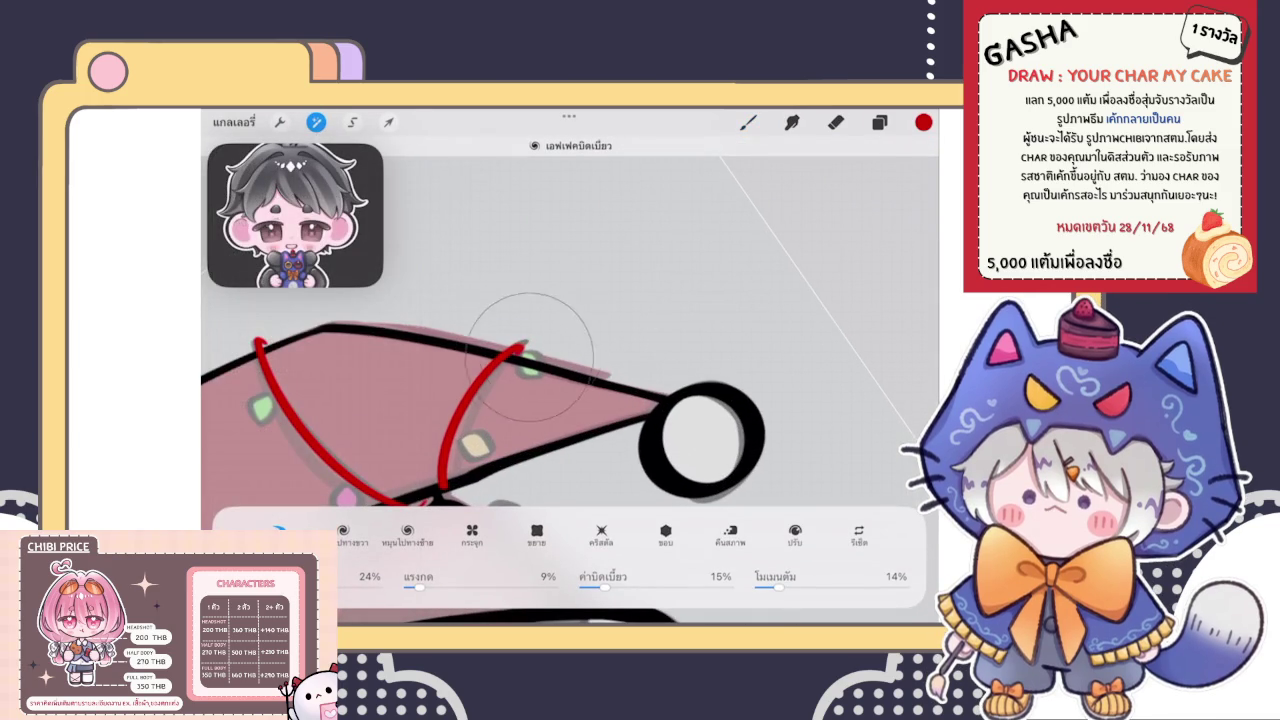
click(748, 121)
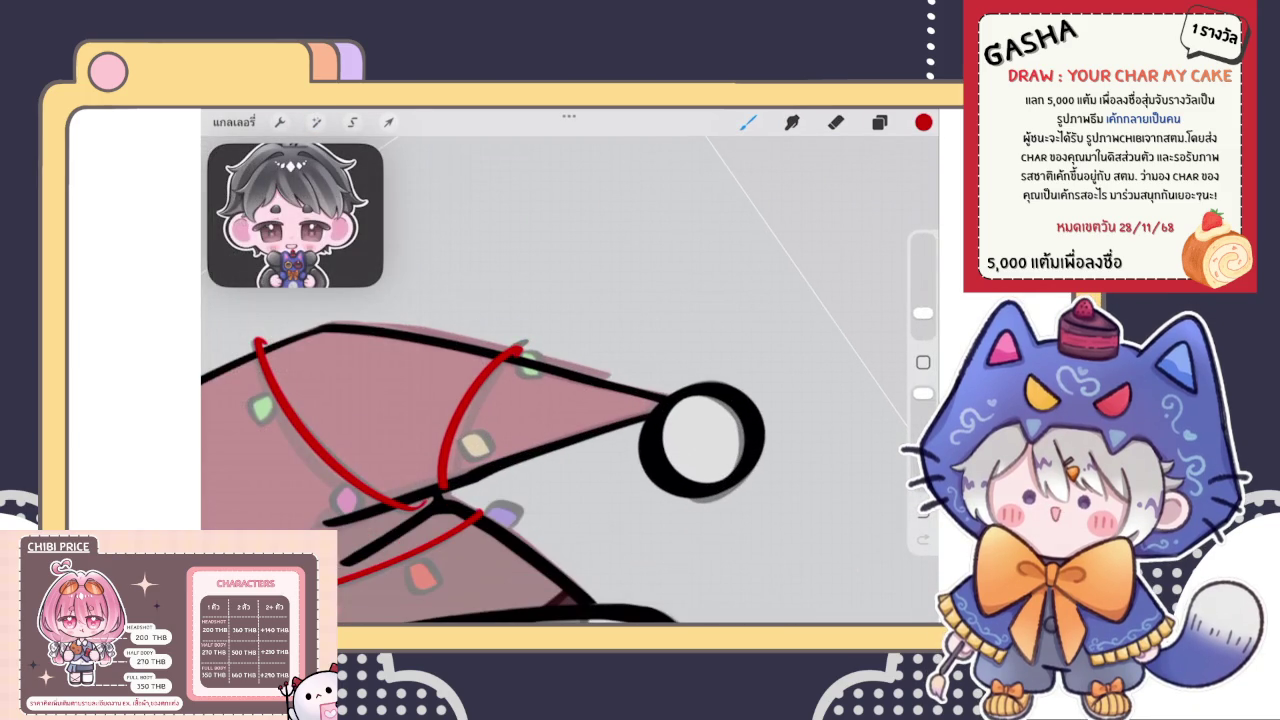
click(316, 121)
click(258, 520)
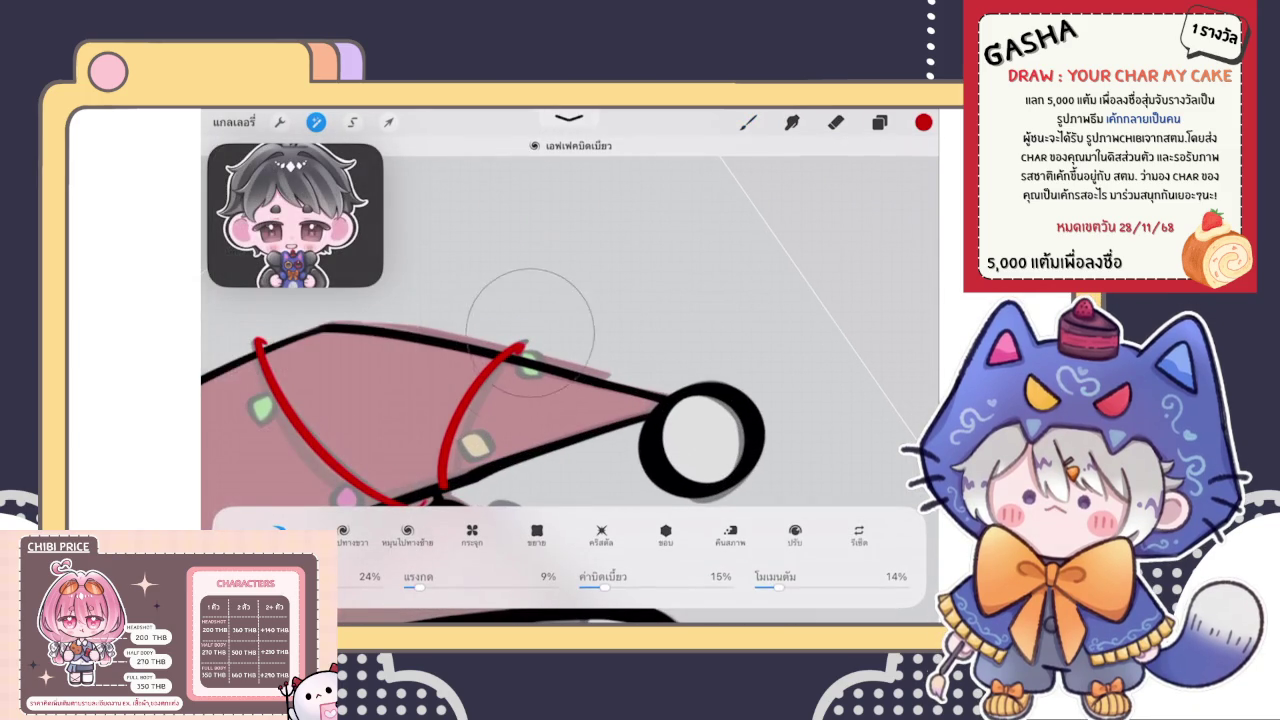
click(748, 121)
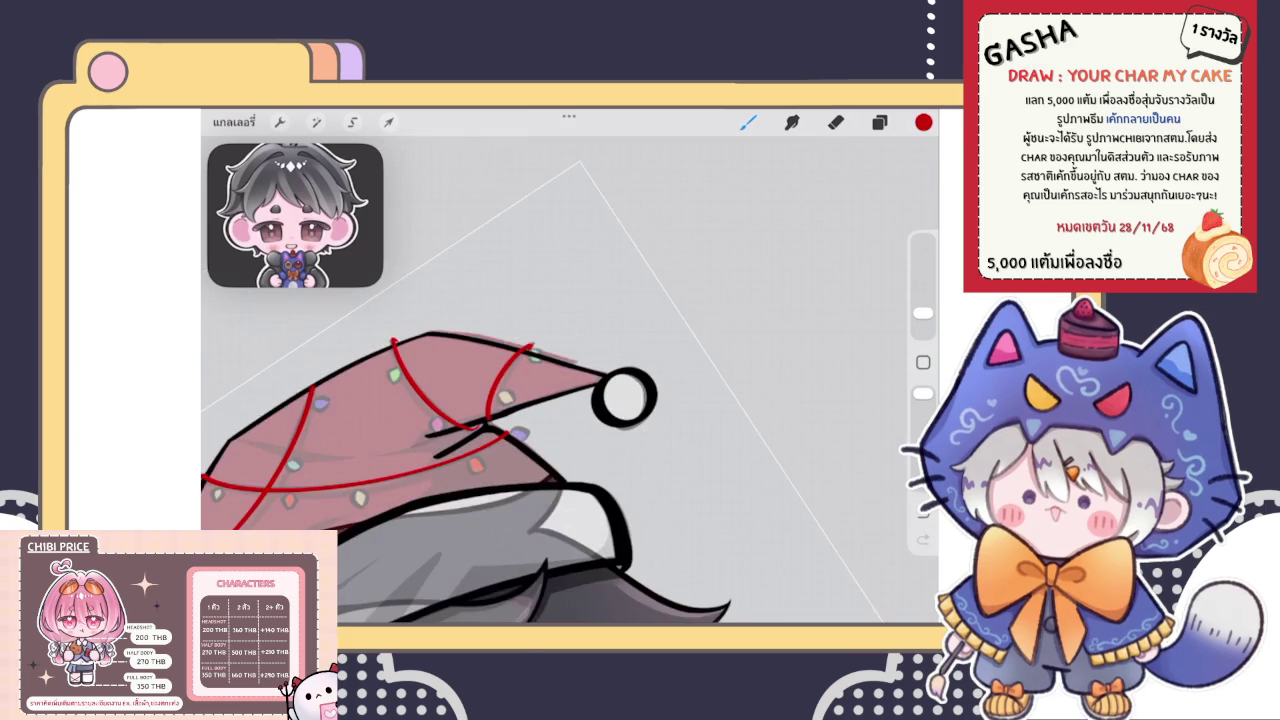
Select the string-cord layer in the layer list and open its options
scroll(466, 440, down, 3)
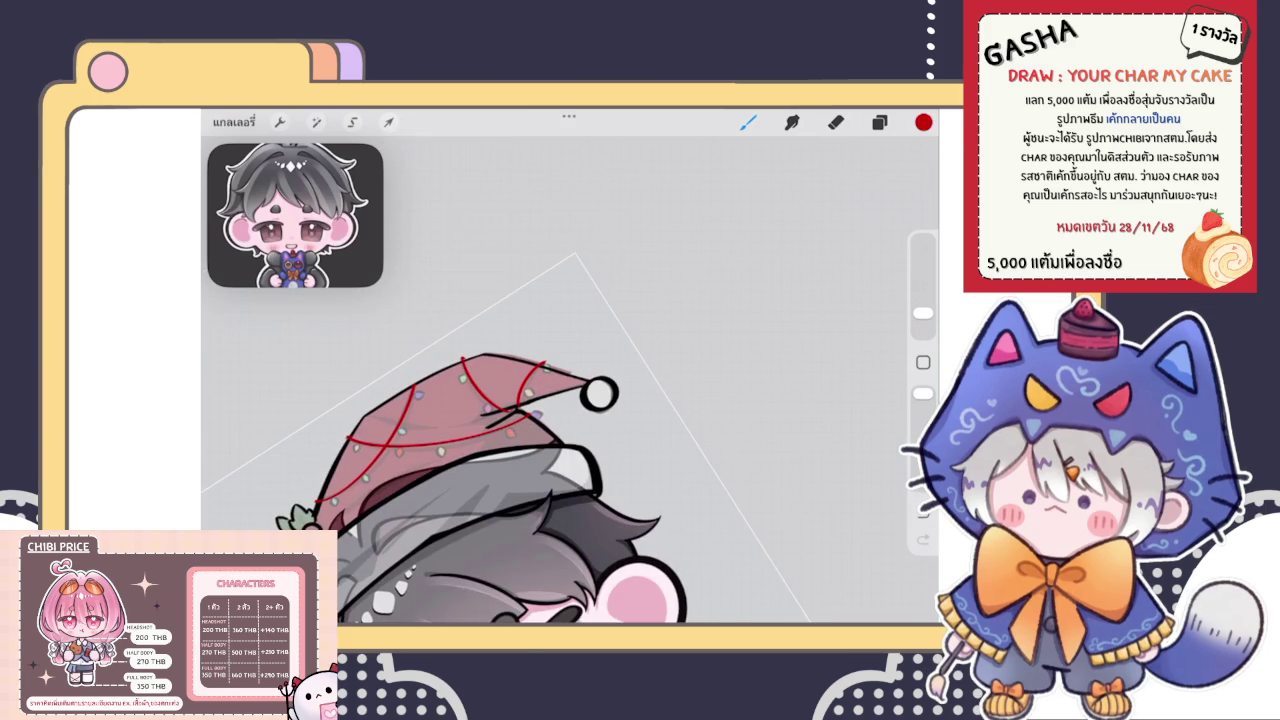
scroll(468, 440, up, 2)
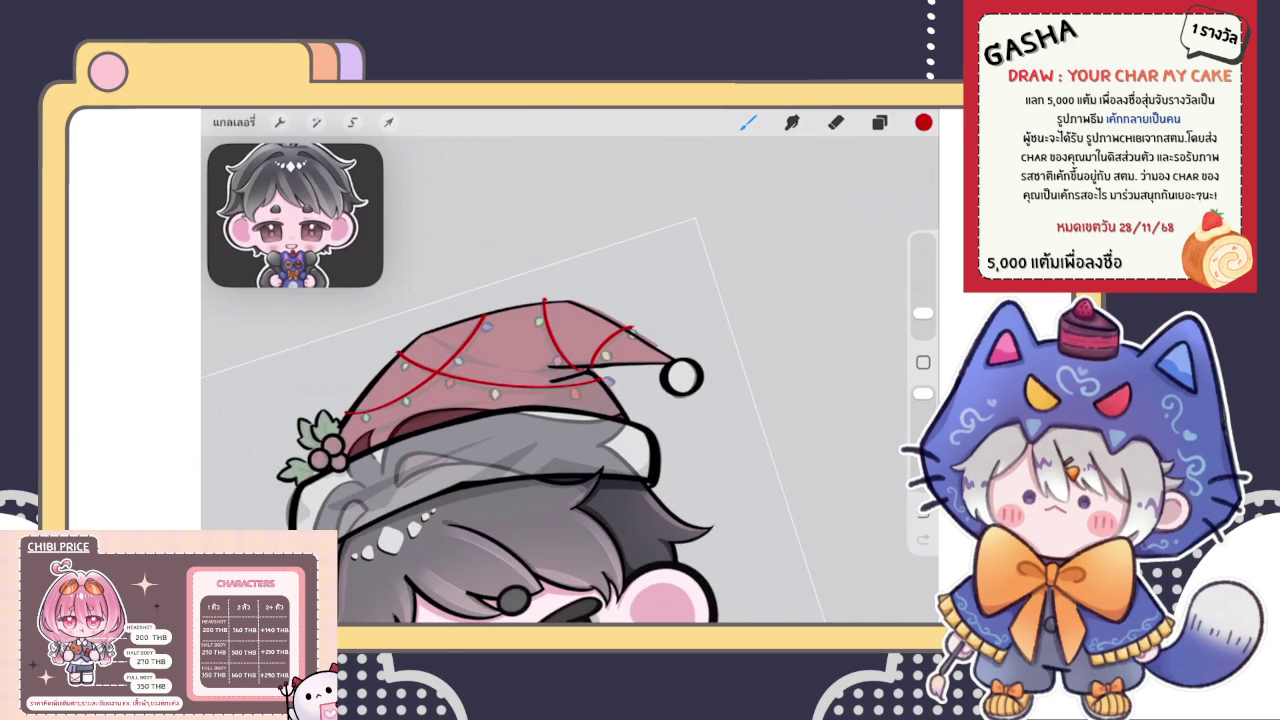
scroll(485, 430, up, 3)
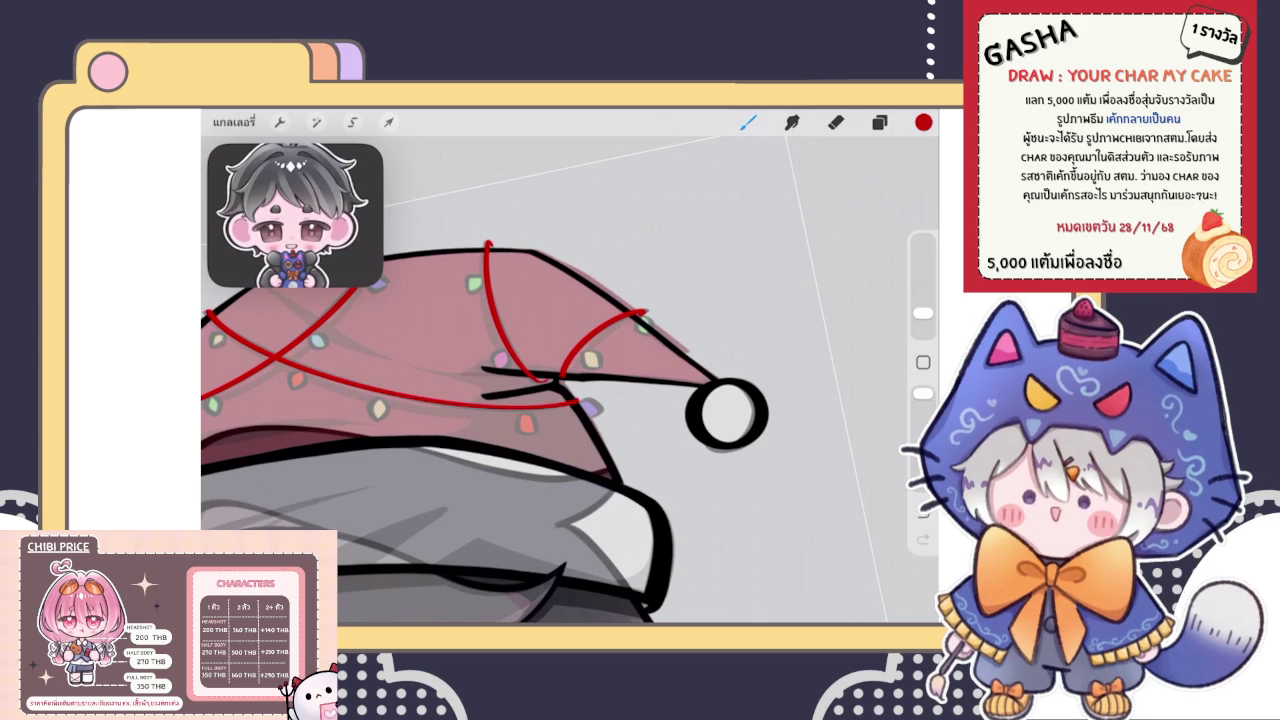
click(879, 121)
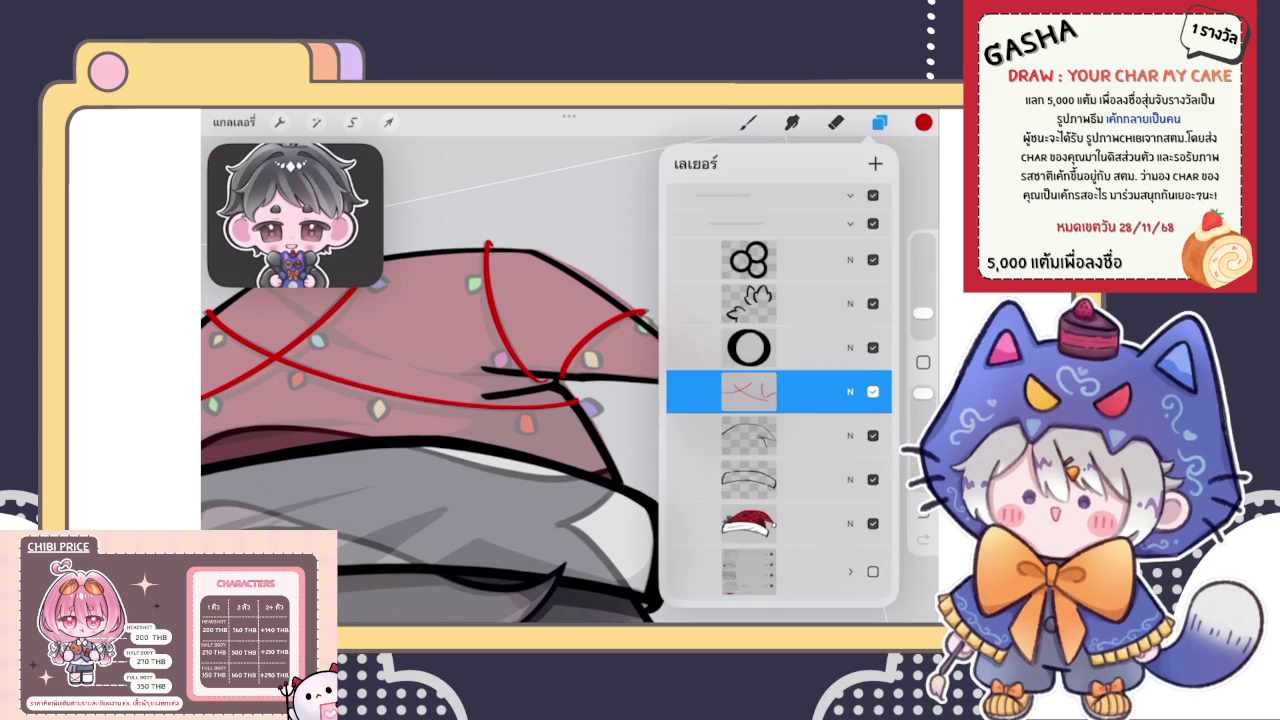
click(748, 121)
scroll(570, 400, down, 3)
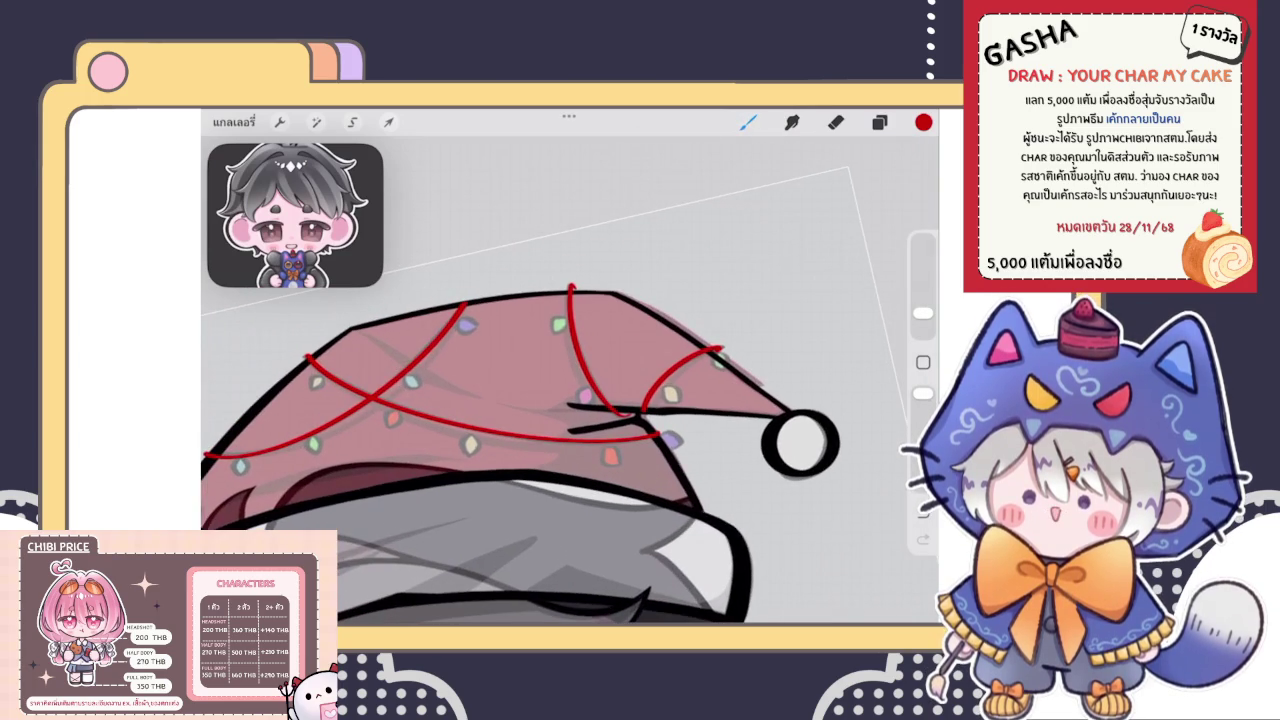
click(879, 121)
scroll(430, 400, down, 3)
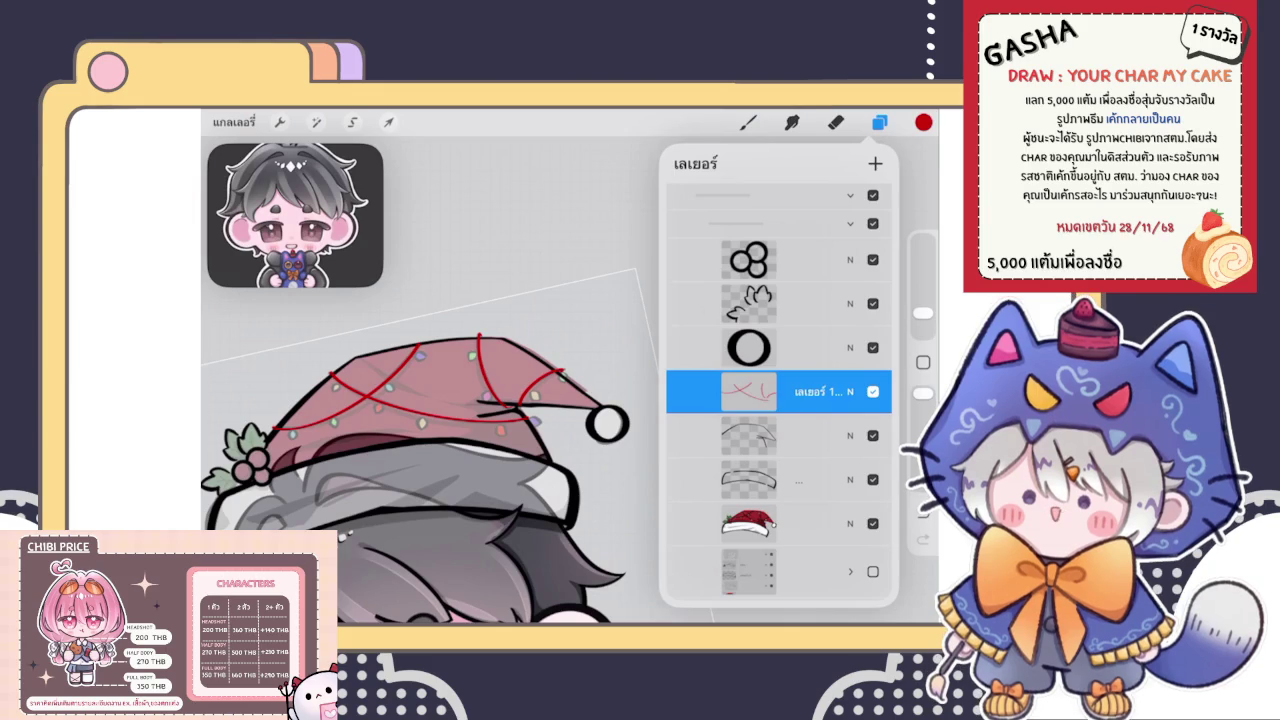
click(748, 121)
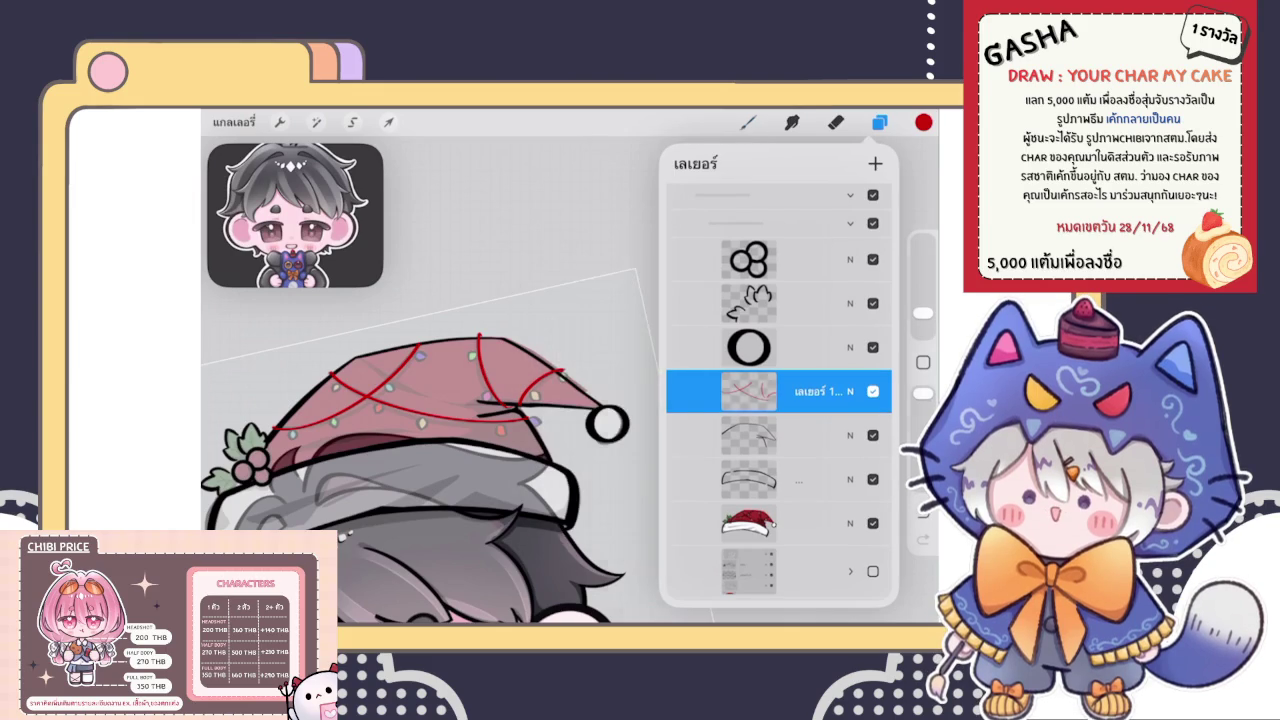
Recolour the red cords black, then select the layer beneath the cords
click(923, 121)
click(730, 340)
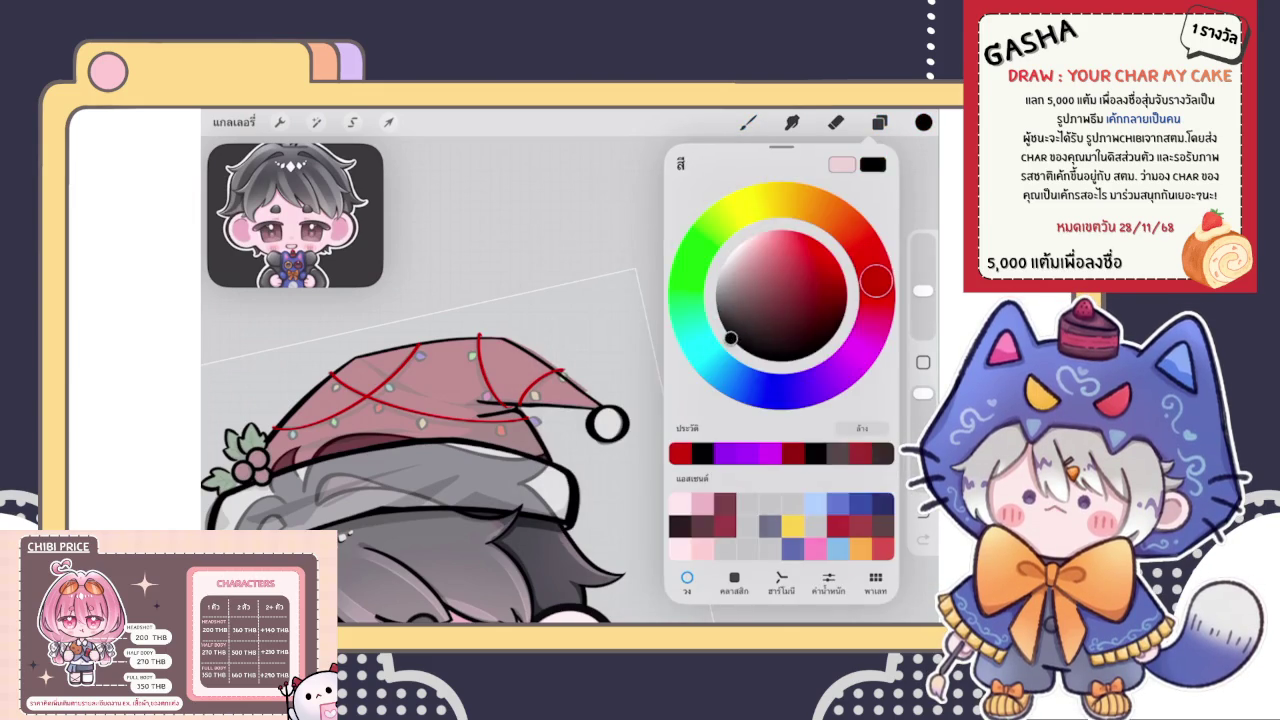
click(923, 121)
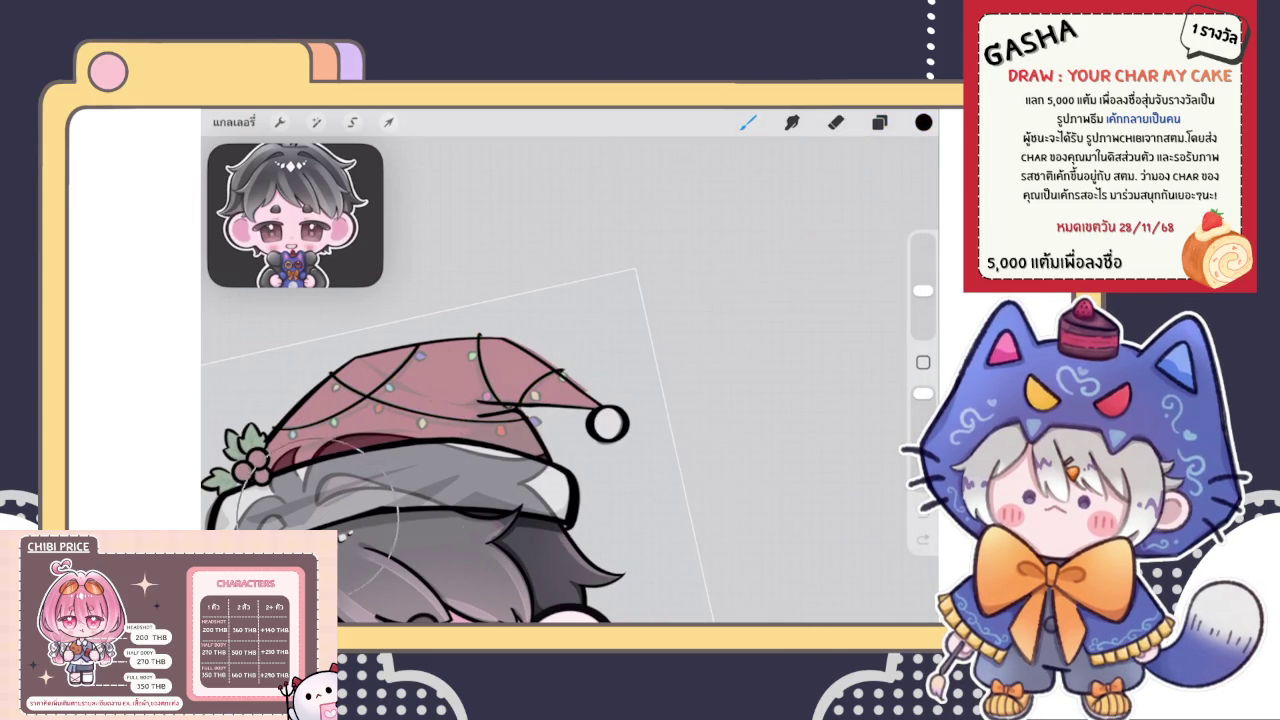
click(879, 121)
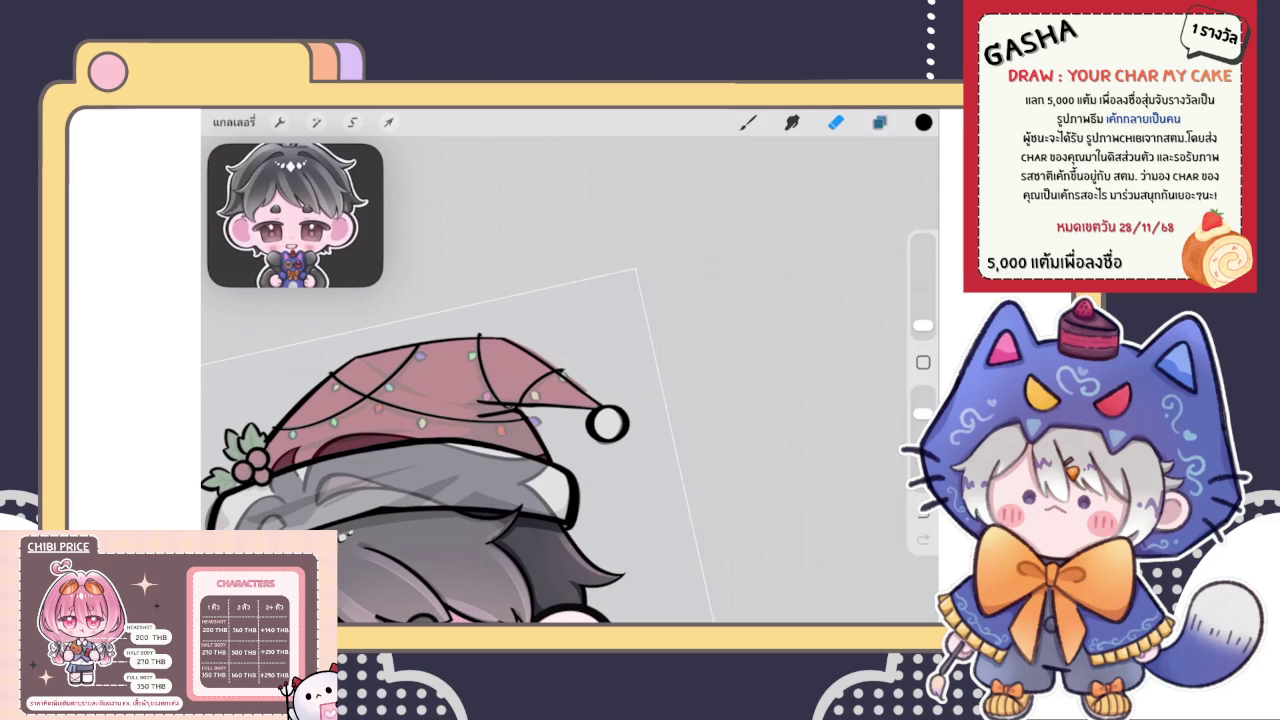
click(879, 121)
click(778, 435)
click(879, 121)
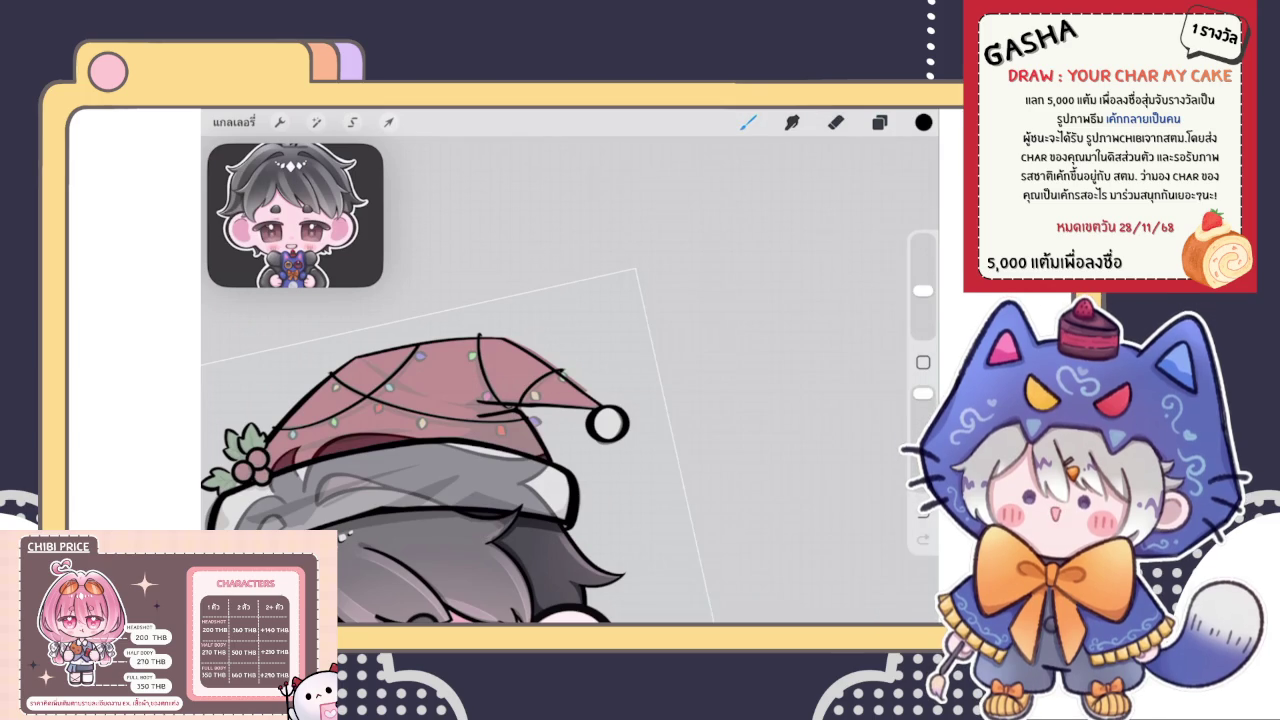
click(747, 121)
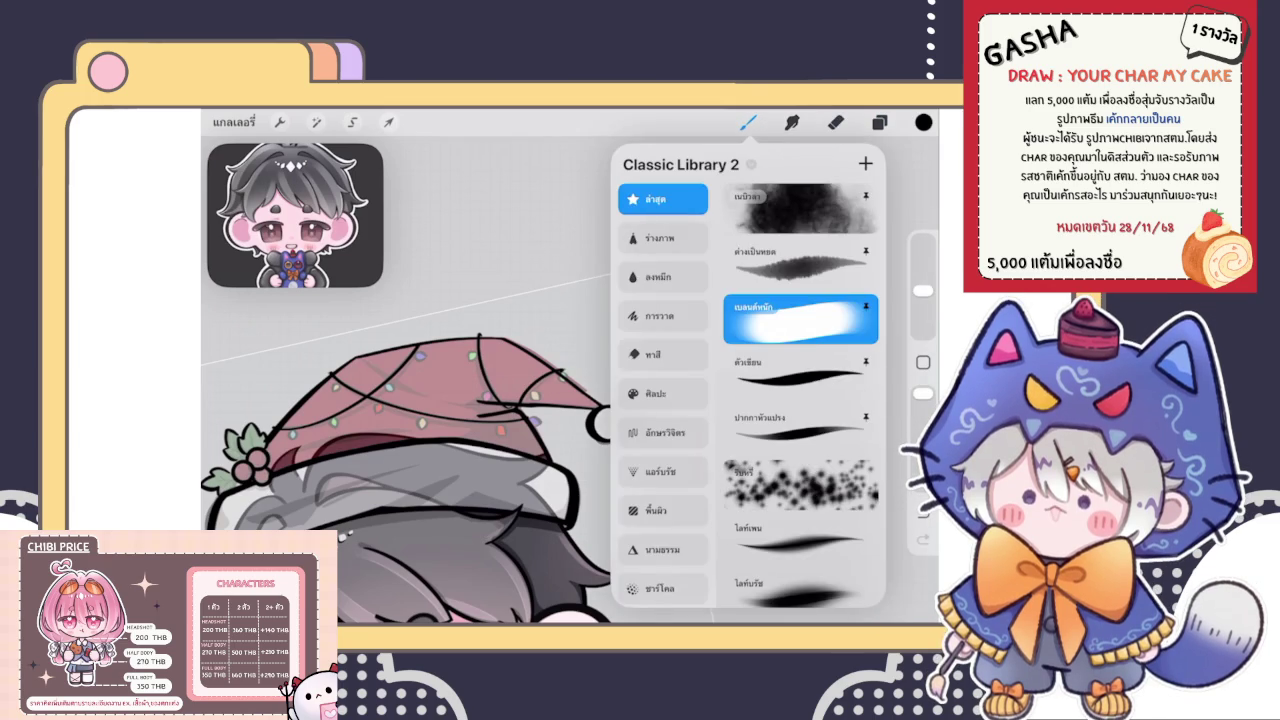
With the ปากกาหัวแปรง pen brush, ink a black outline around the purple bulb
click(800, 430)
click(879, 121)
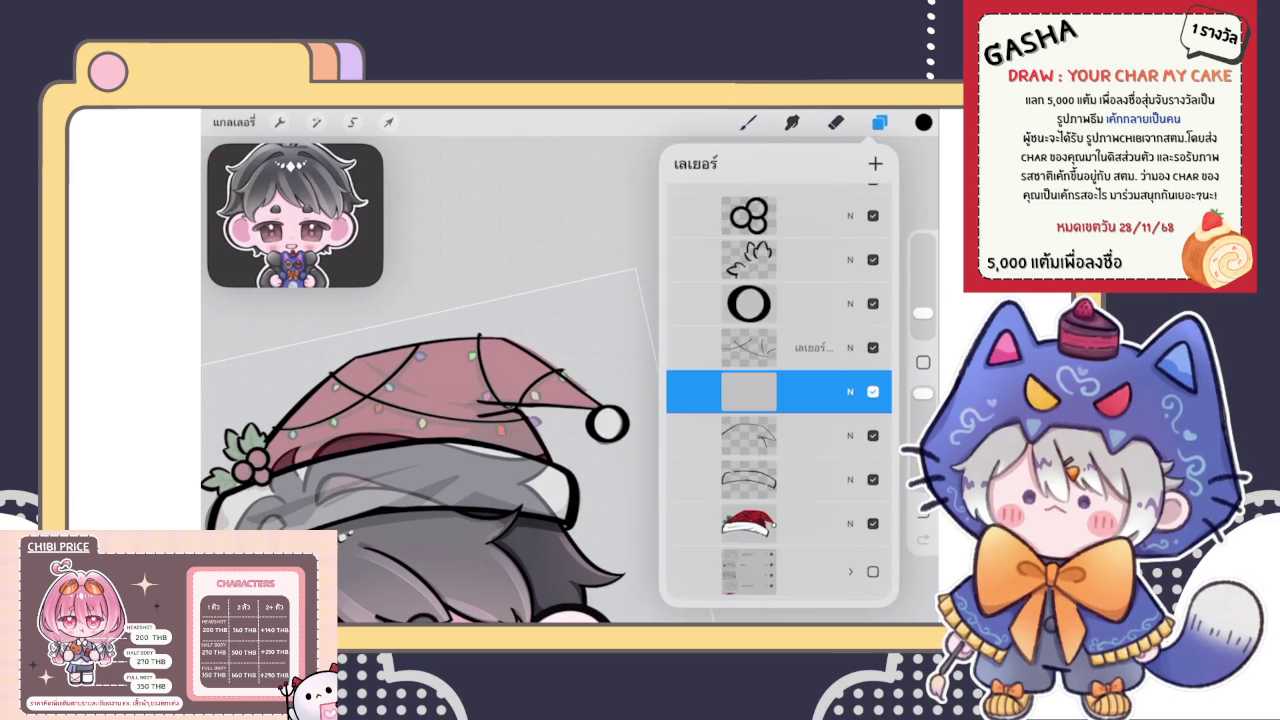
click(879, 121)
scroll(565, 438, up, 5)
scroll(570, 380, up, 3)
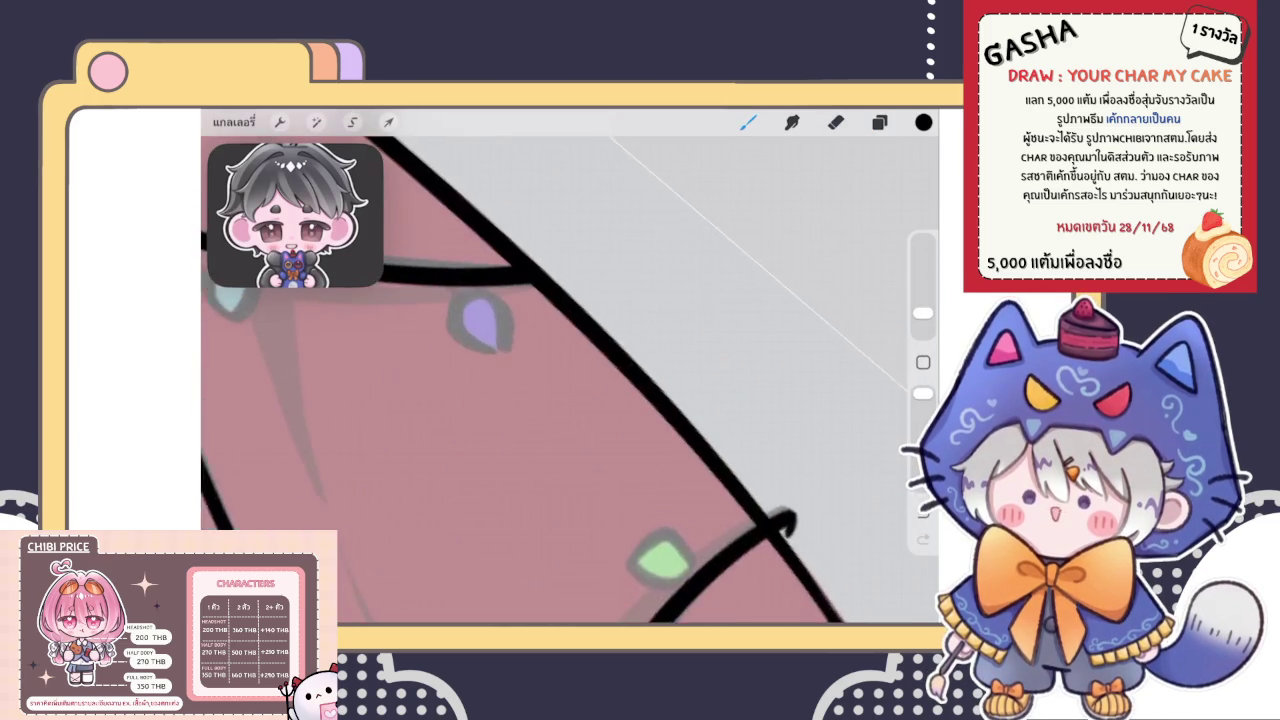
scroll(570, 380, up, 2)
mouse_move(420, 338)
mouse_down()
mouse_move(390, 396)
mouse_move(462, 438)
mouse_move(418, 338)
mouse_move(402, 360)
mouse_up()
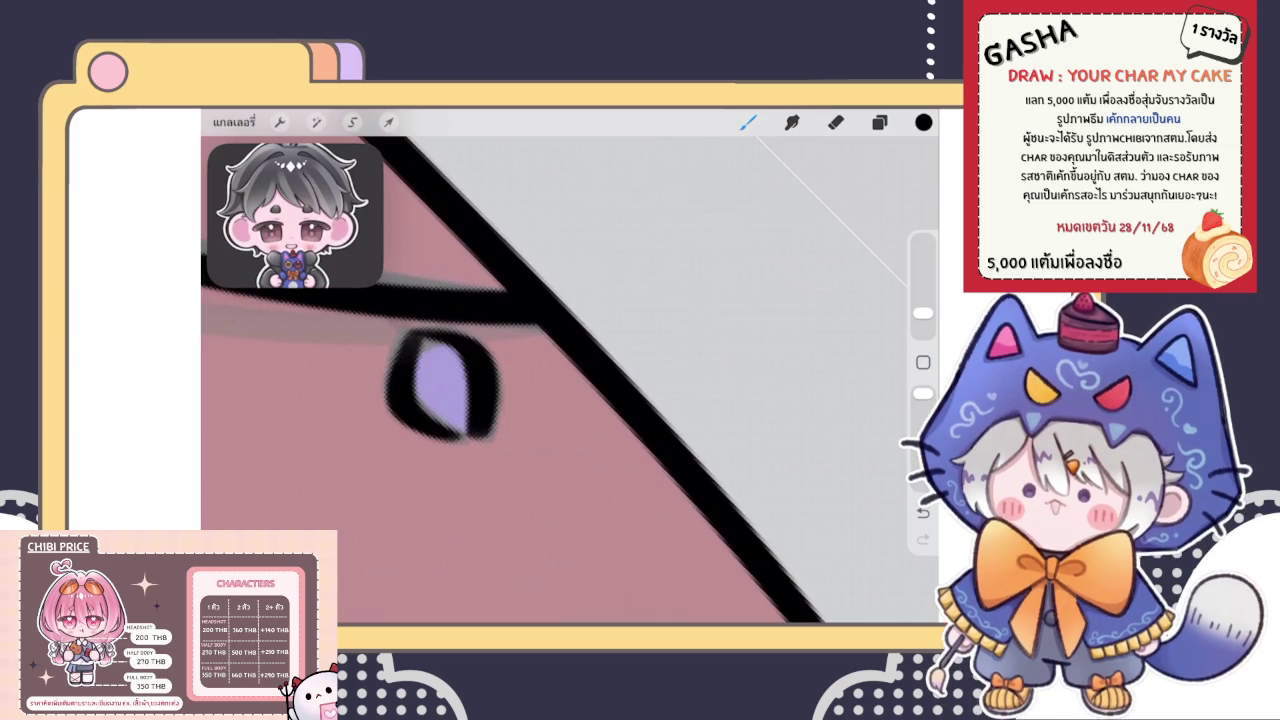
drag(448, 438, 486, 442)
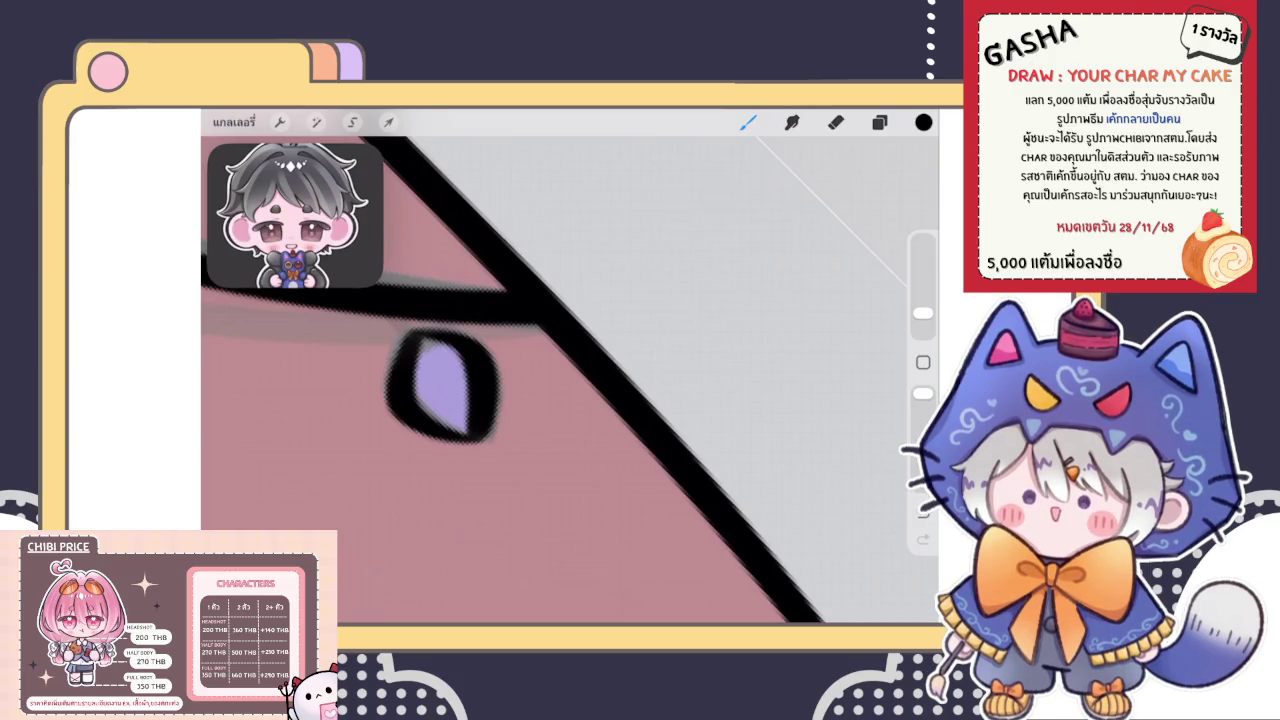
scroll(570, 380, up, 2)
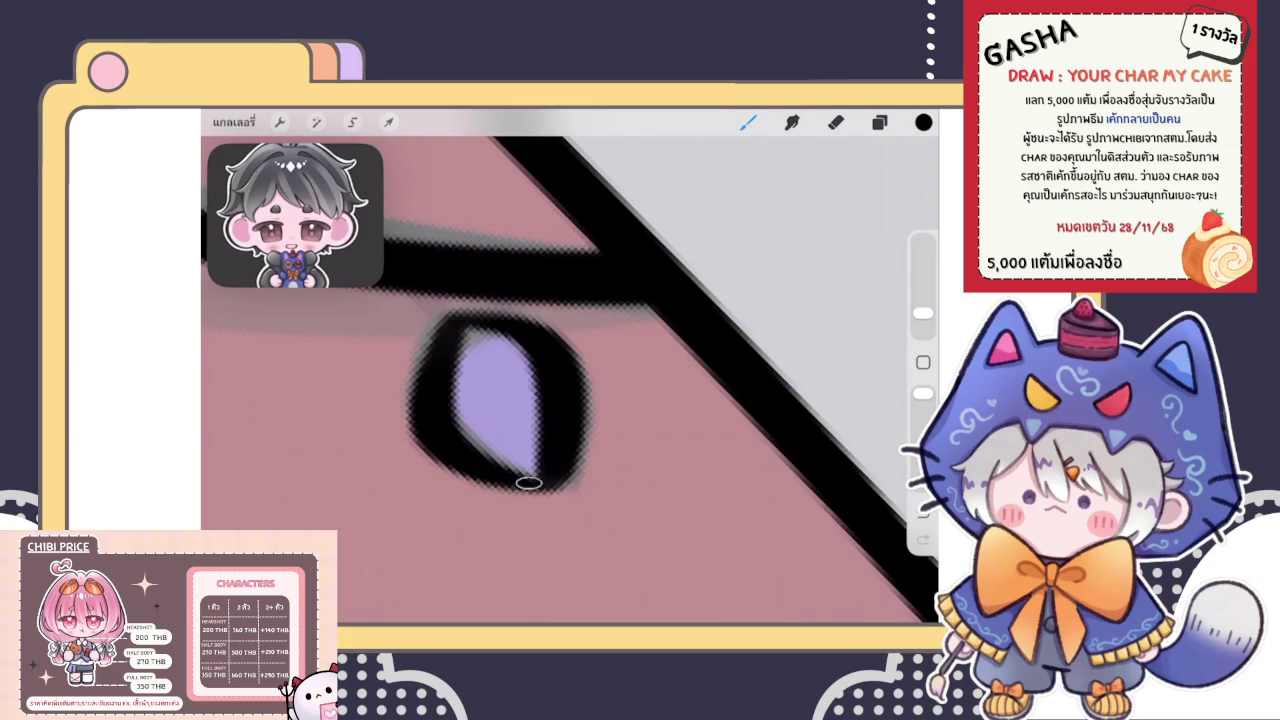
scroll(570, 380, down, 3)
scroll(570, 380, down, 1)
scroll(570, 380, up, 2)
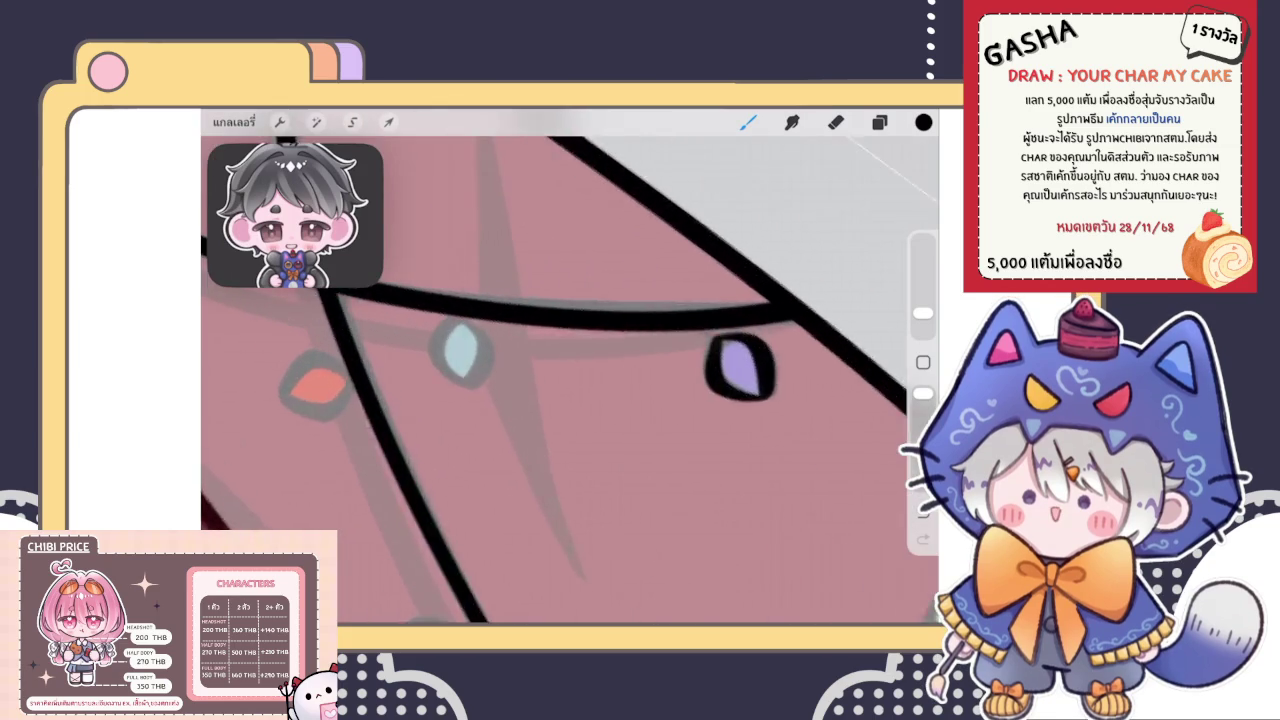
scroll(570, 380, up, 2)
scroll(570, 380, up, 1)
Ink and thicken a black outline around the light-blue bulb
drag(476, 364, 510, 485)
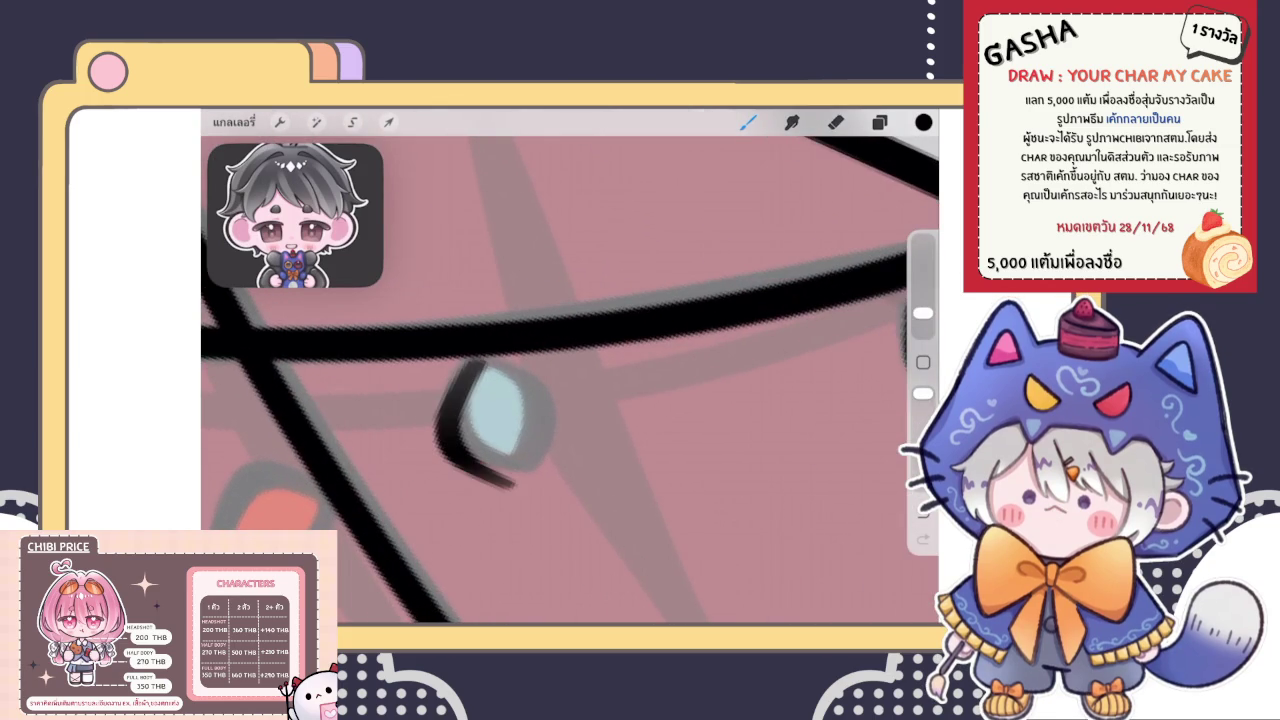
drag(478, 366, 515, 488)
mouse_move(480, 358)
mouse_down()
mouse_move(442, 428)
mouse_move(512, 490)
mouse_up()
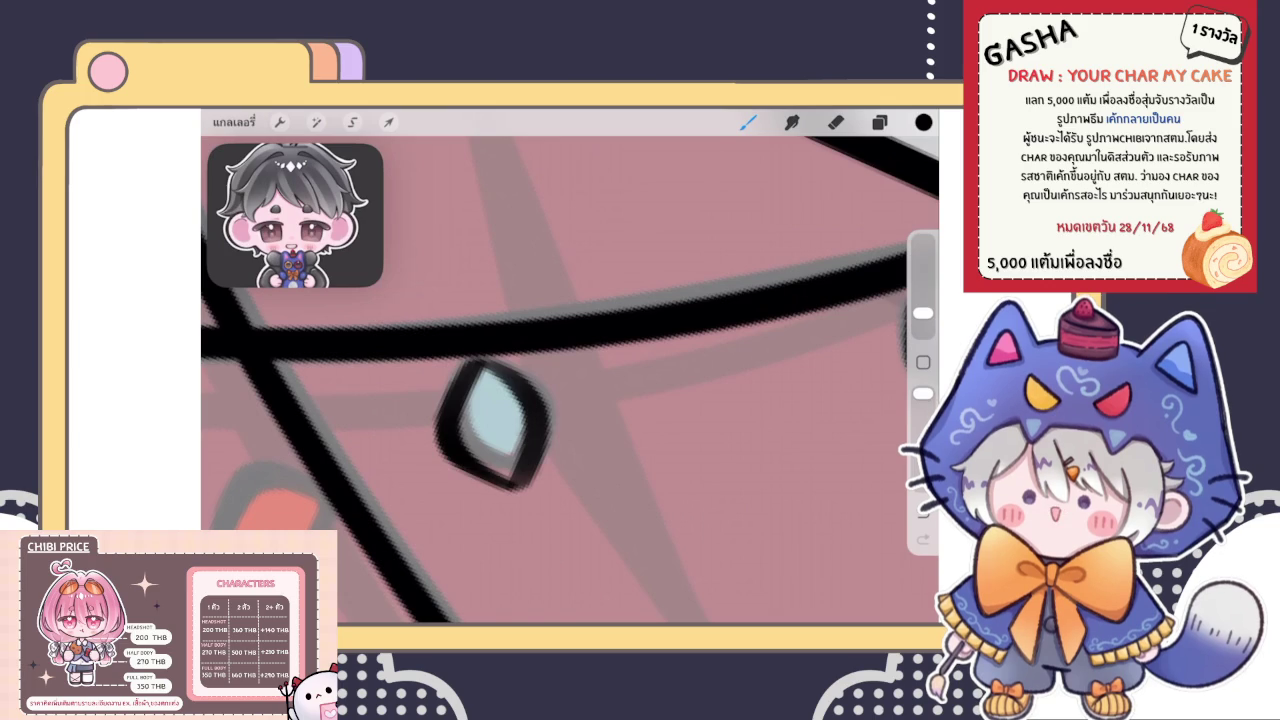
drag(474, 360, 516, 384)
drag(528, 463, 512, 488)
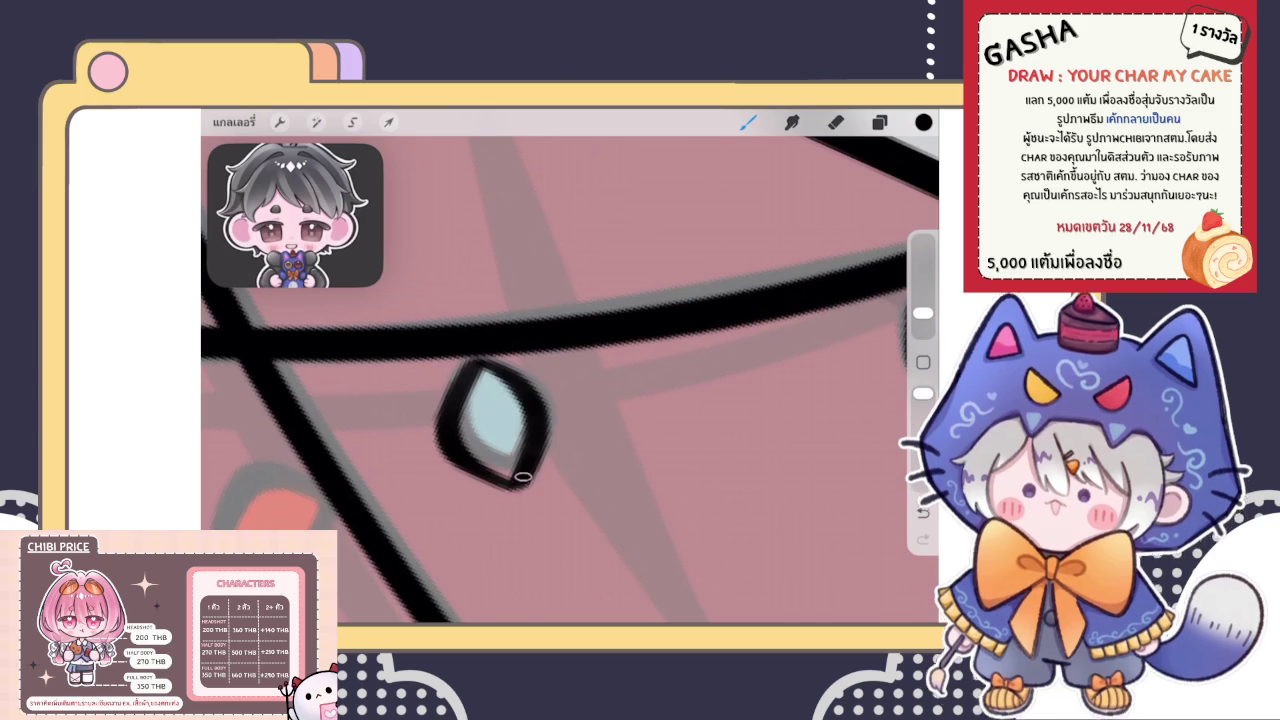
scroll(487, 327, down, 5)
scroll(487, 327, down, 2)
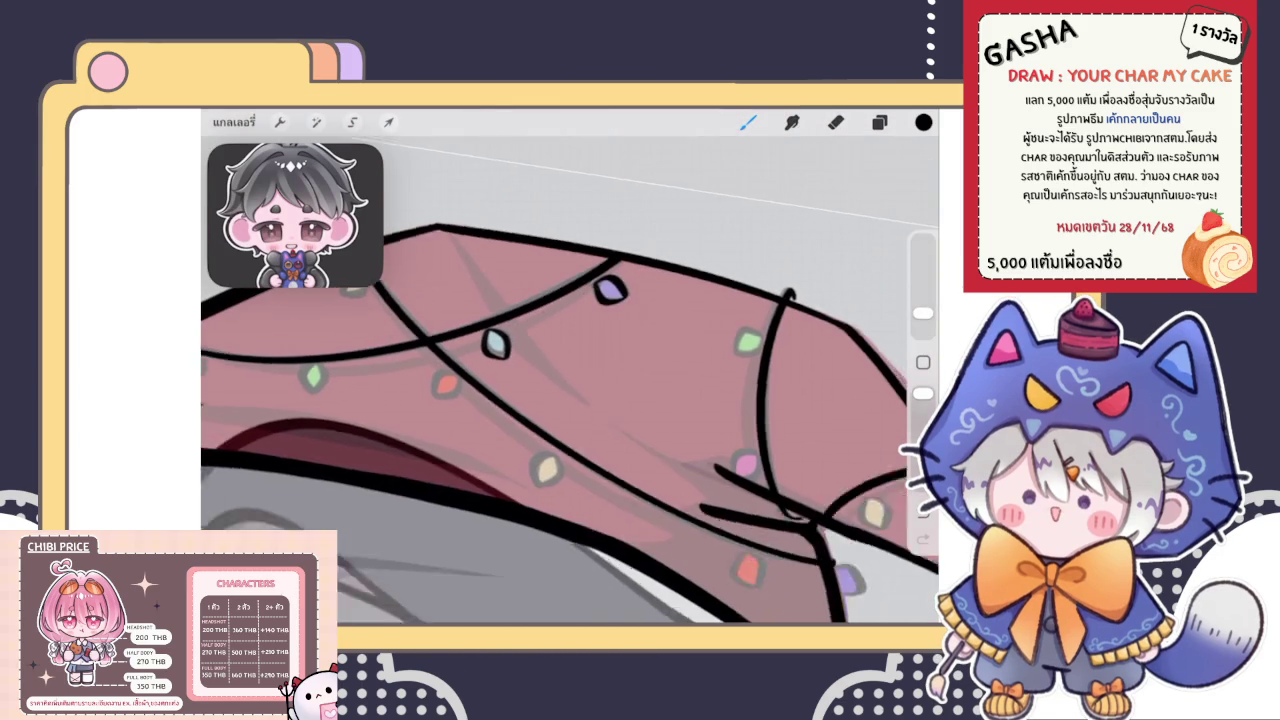
scroll(570, 380, down, 2)
scroll(570, 380, up, 3)
scroll(570, 380, up, 2)
scroll(643, 251, up, 3)
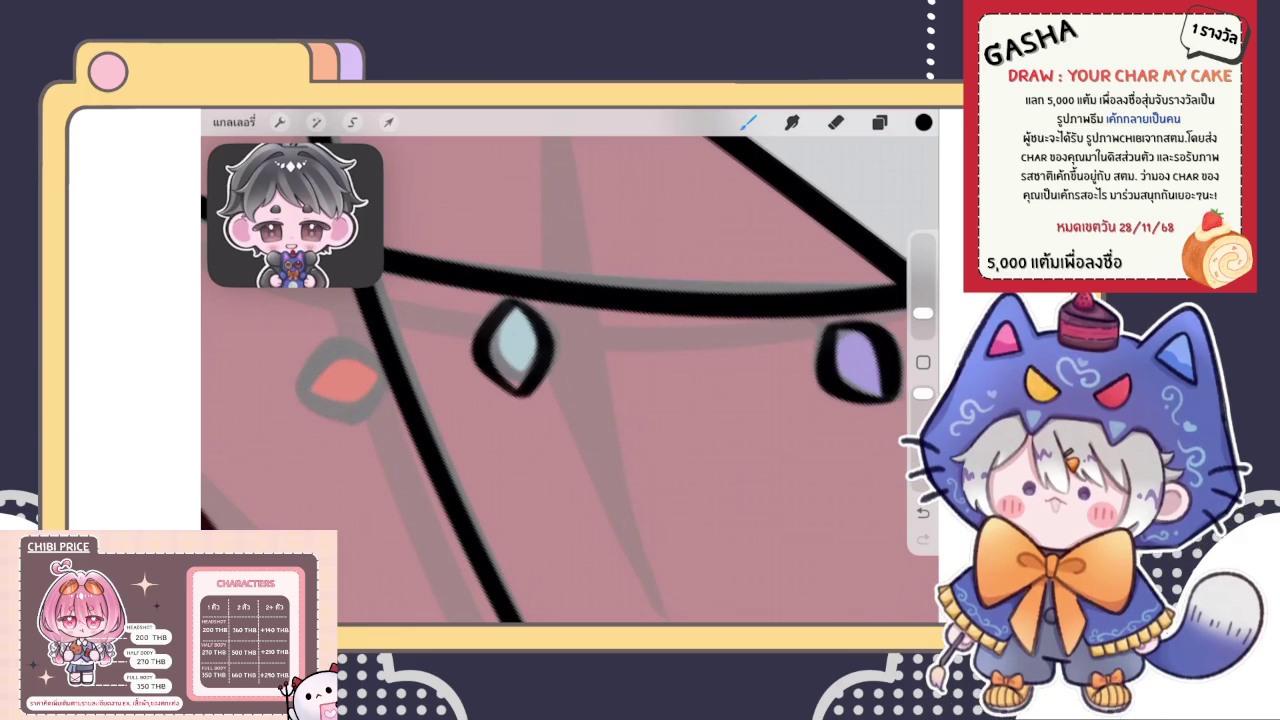
Lasso the light-blue bulb area and copy it onto a new layer
click(879, 122)
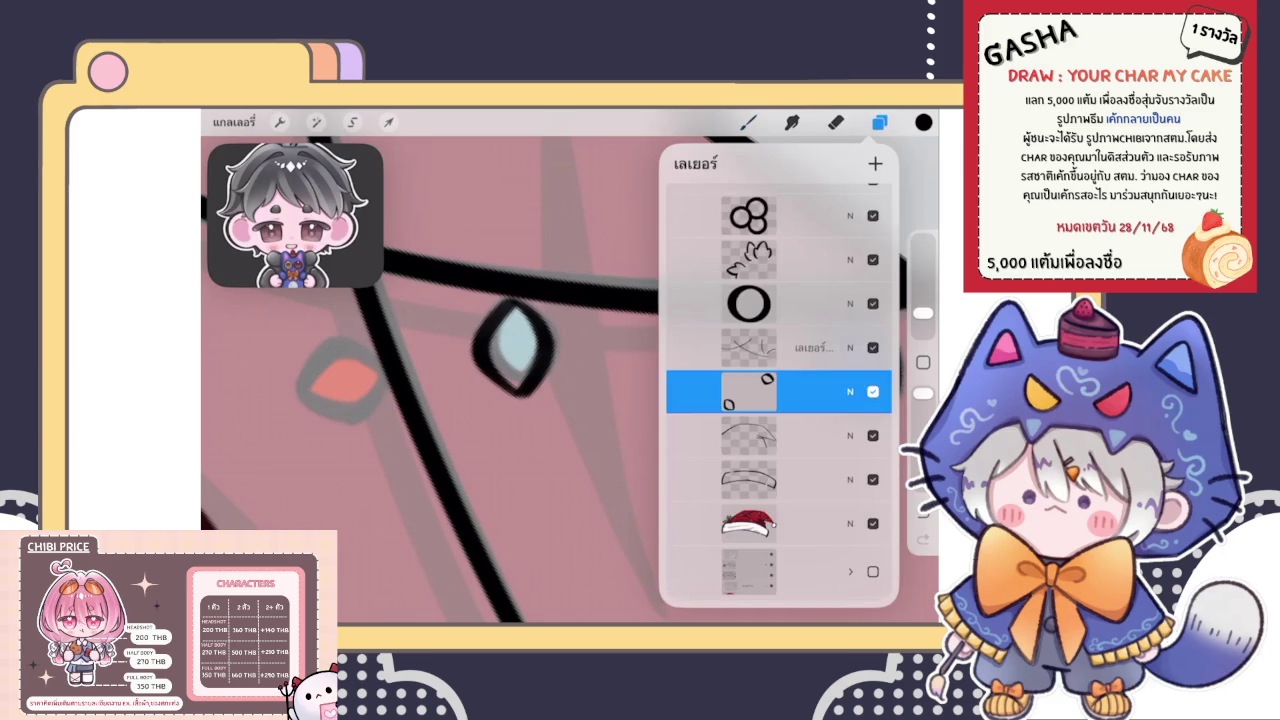
mouse_move(840, 391)
mouse_down()
mouse_move(740, 391)
mouse_move(840, 391)
mouse_up()
click(352, 122)
drag(470, 300, 475, 310)
click(389, 122)
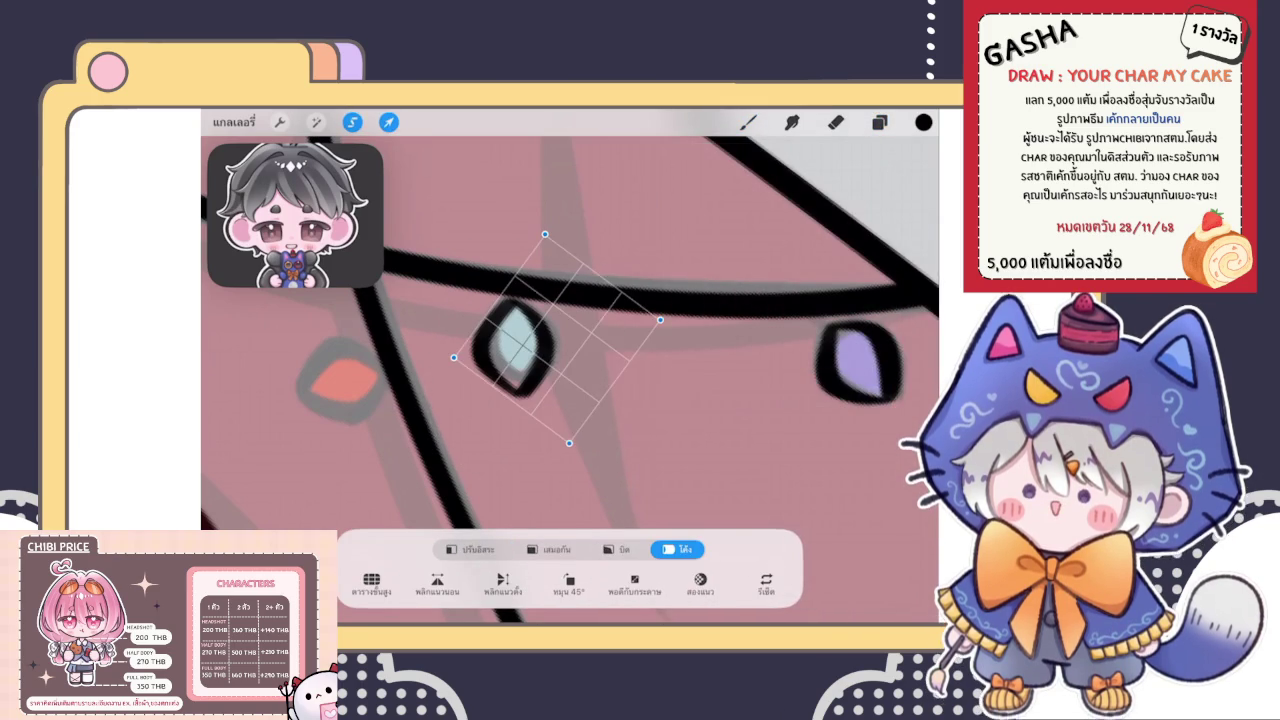
drag(466, 260, 630, 400)
key(ctrl+z)
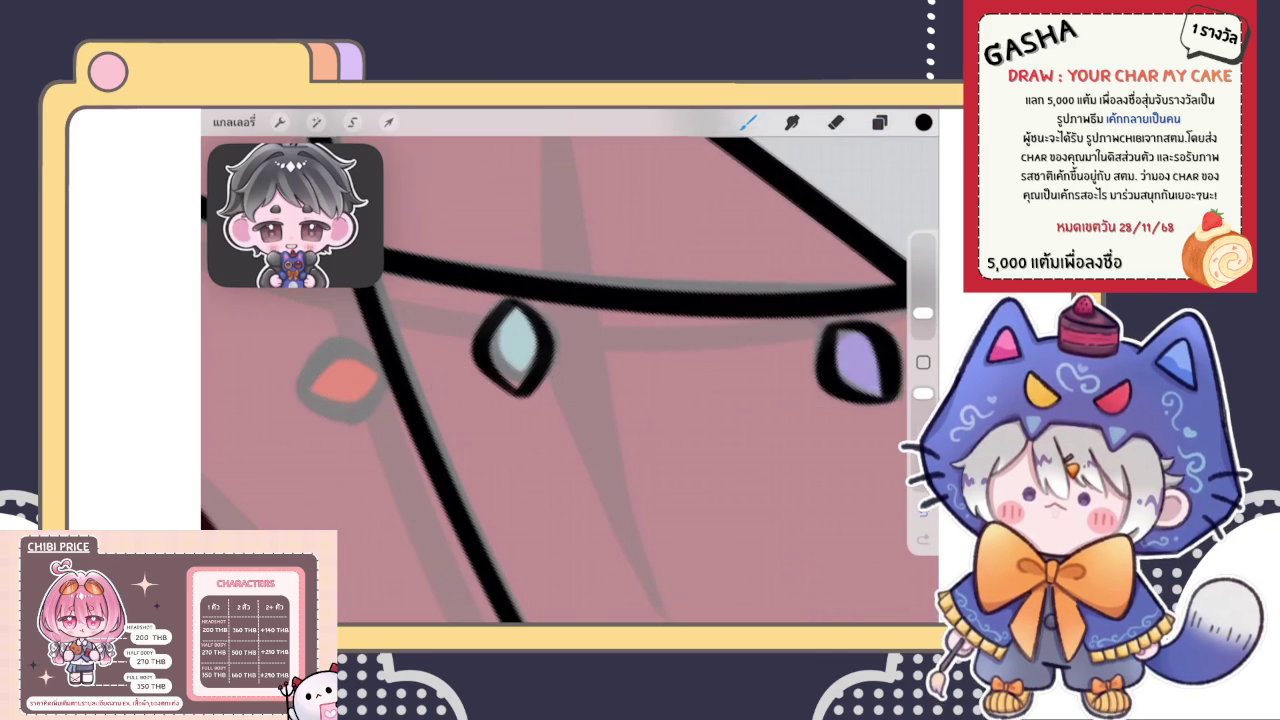
click(352, 122)
drag(460, 280, 600, 420)
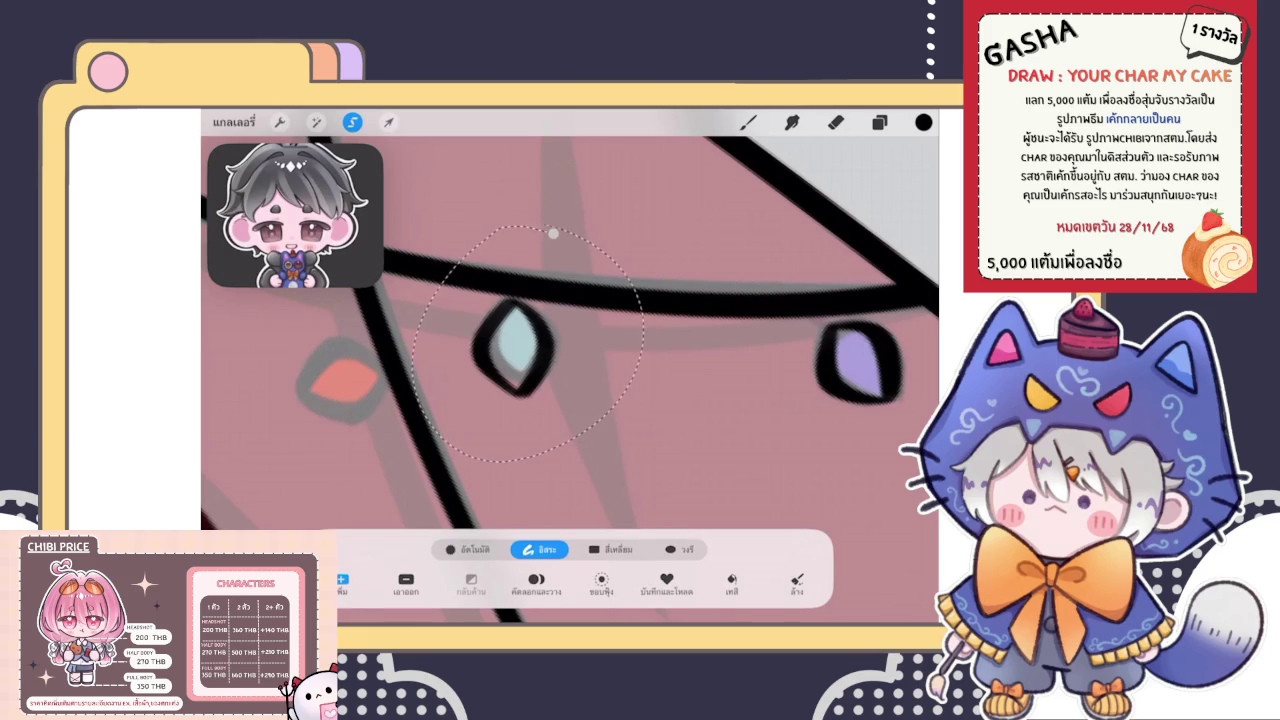
click(520, 585)
key(e)
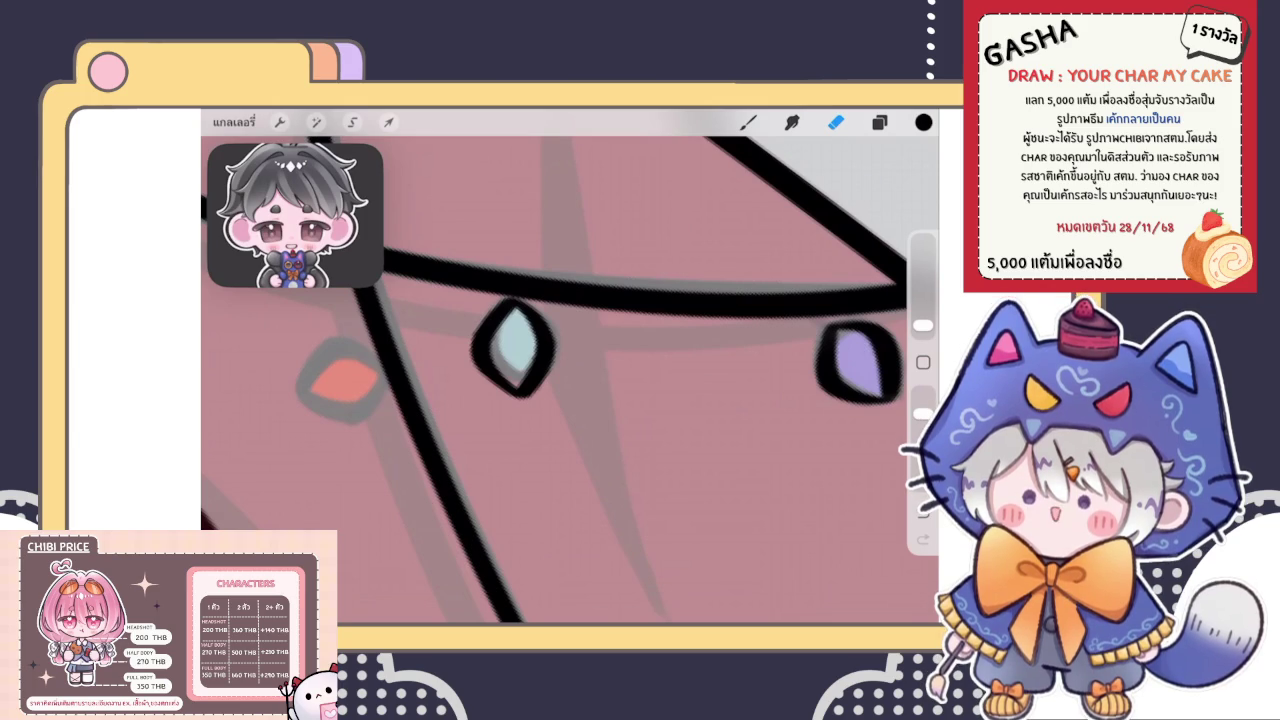
On the bulb-outline layer, rotate the purple bulb outline about −16° in Uniform mode
click(879, 122)
scroll(570, 370, down, 2)
click(352, 122)
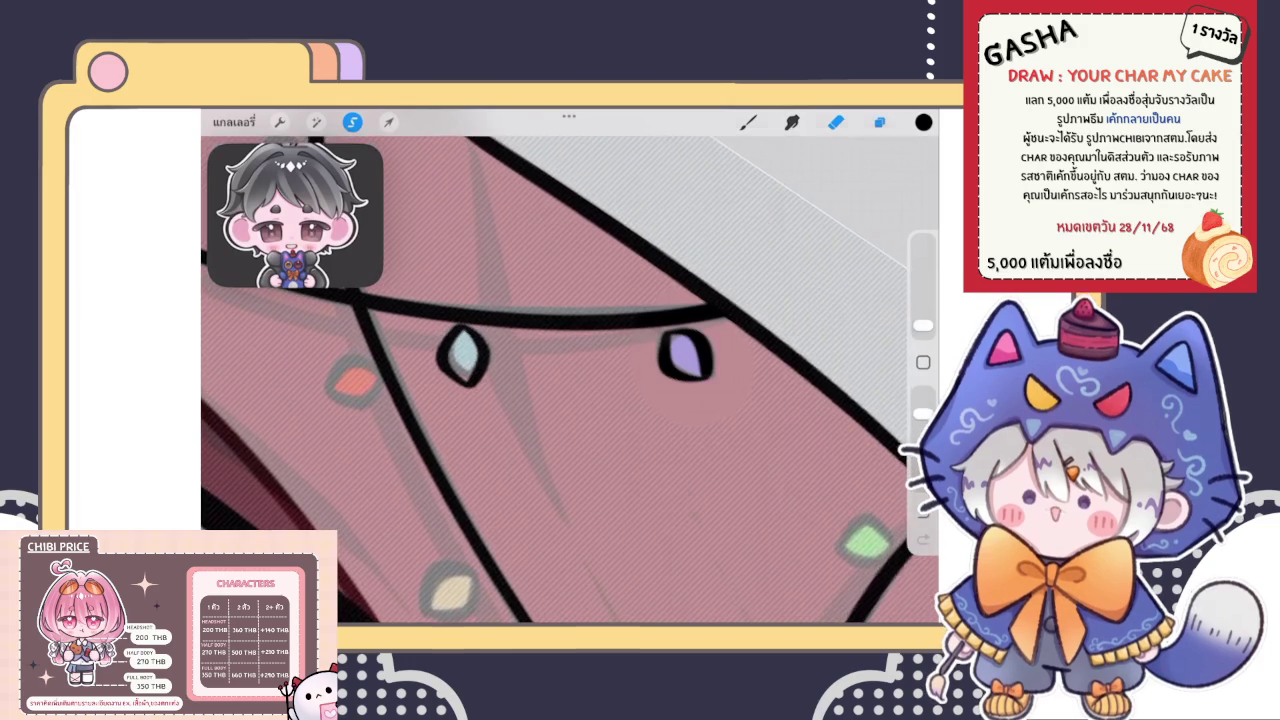
click(879, 122)
click(780, 435)
click(389, 122)
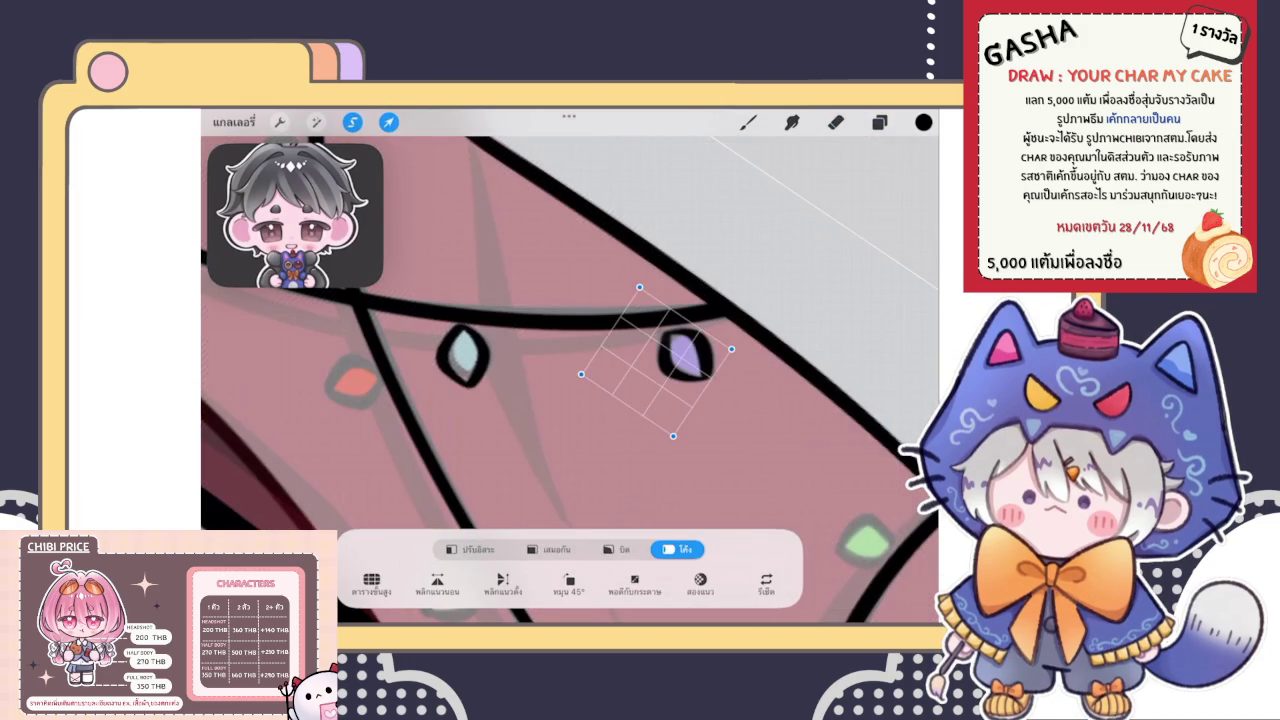
click(550, 549)
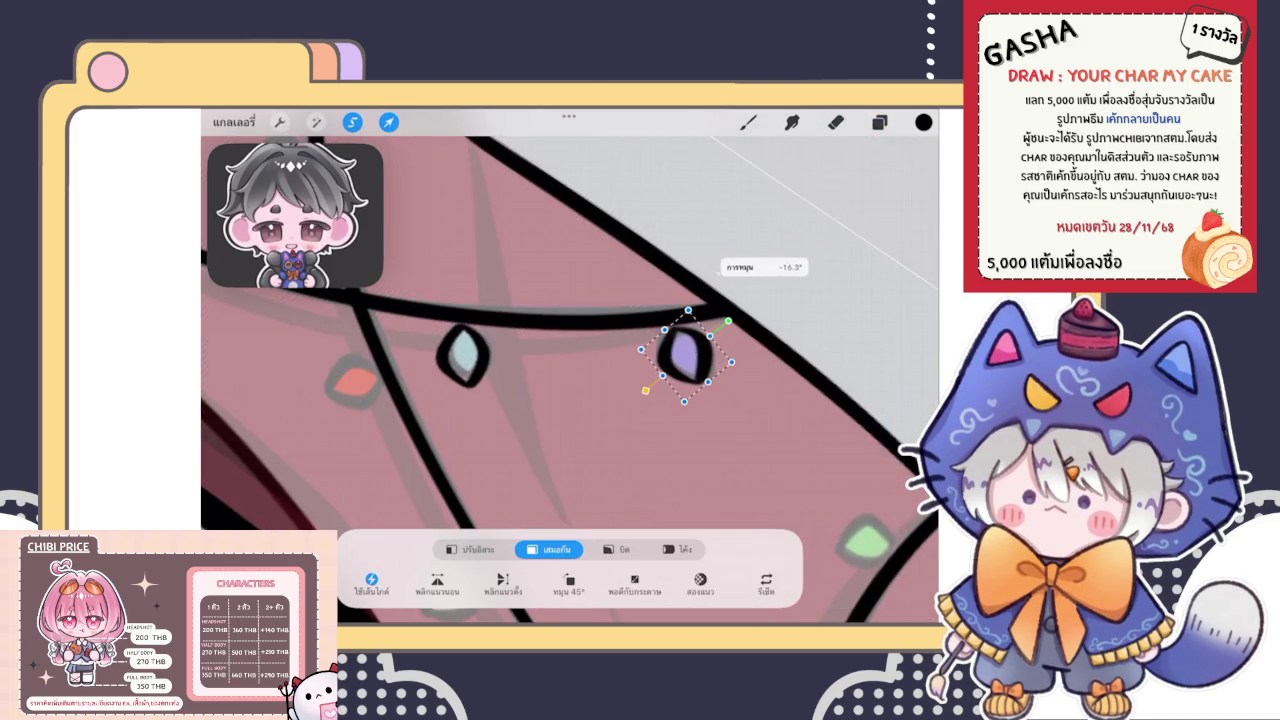
click(748, 122)
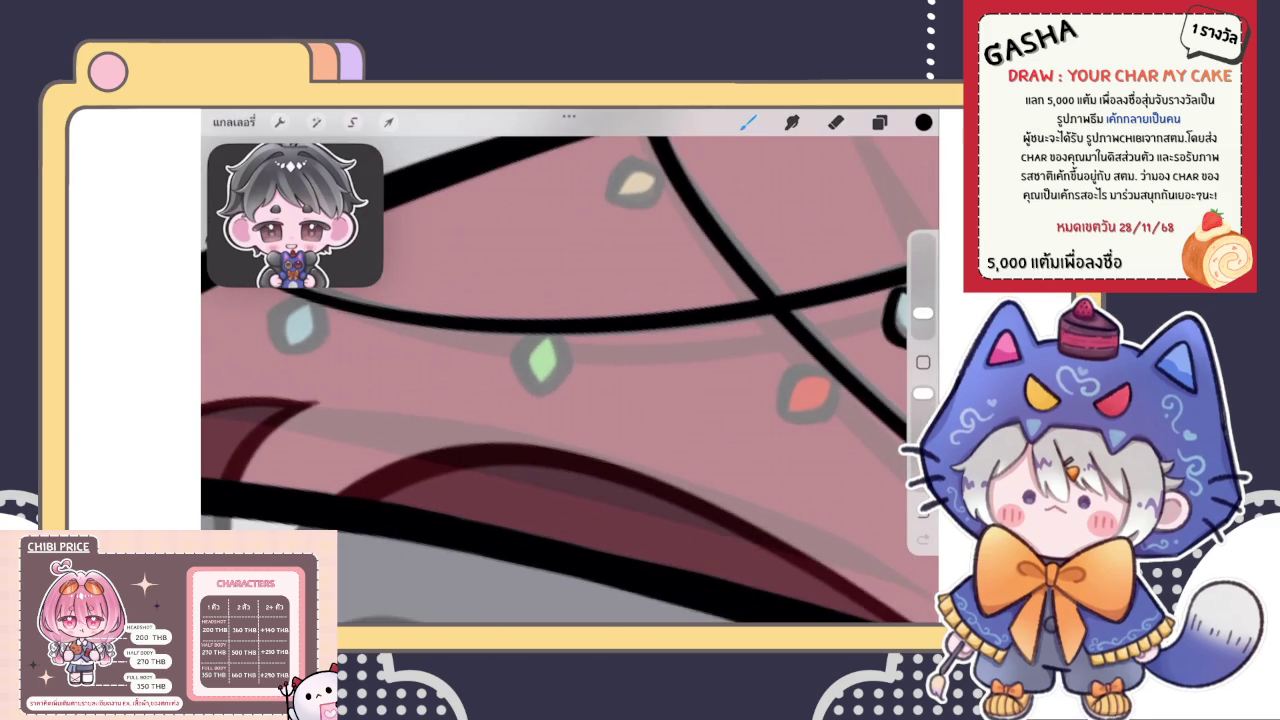
Rotate the black bulb outline to the green bulb's tilt and position it over that bulb
click(879, 122)
mouse_move(840, 347)
mouse_down()
mouse_move(760, 347)
mouse_move(850, 347)
mouse_up()
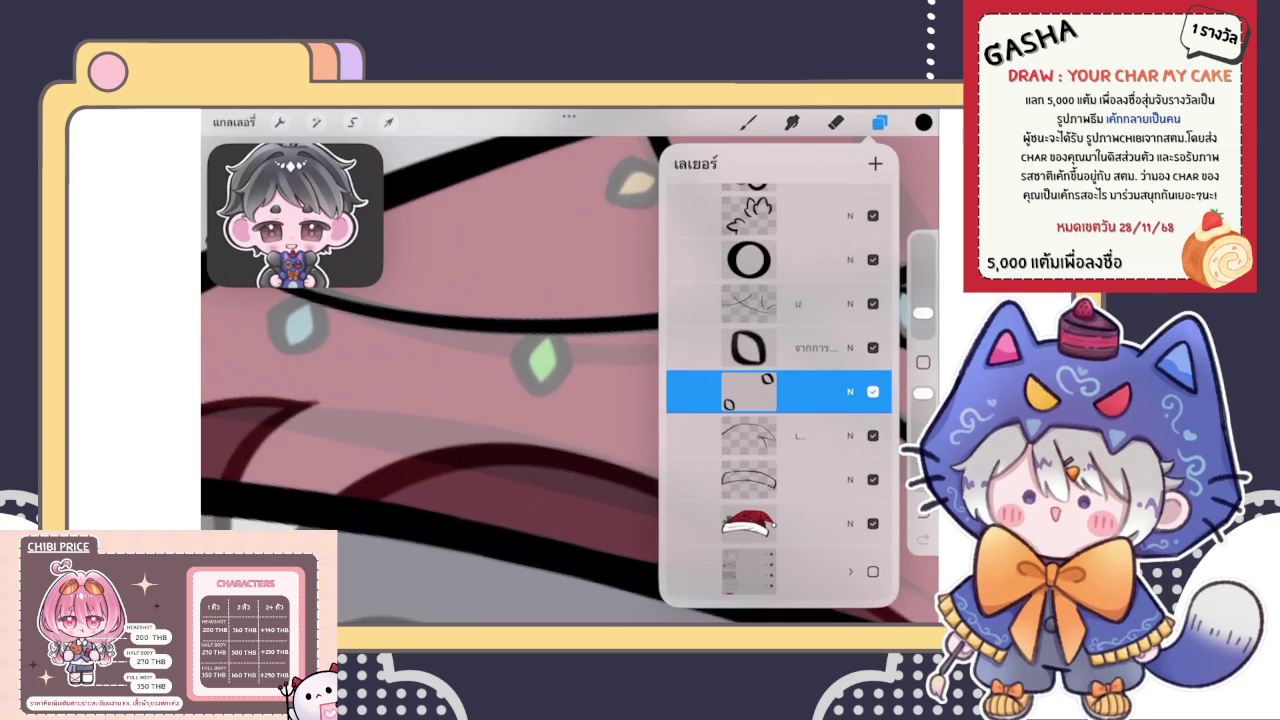
click(790, 347)
click(389, 122)
mouse_move(651, 371)
mouse_down()
mouse_move(571, 378)
mouse_move(619, 336)
mouse_up()
drag(568, 375, 537, 372)
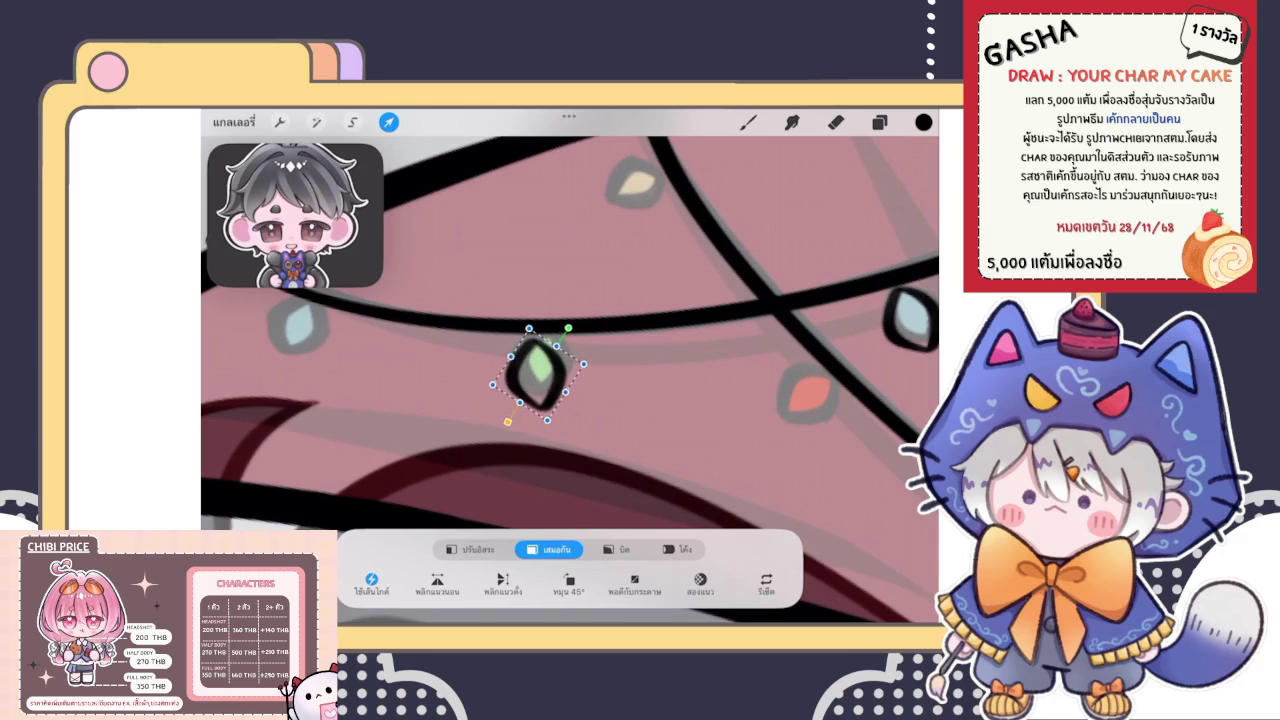
click(748, 121)
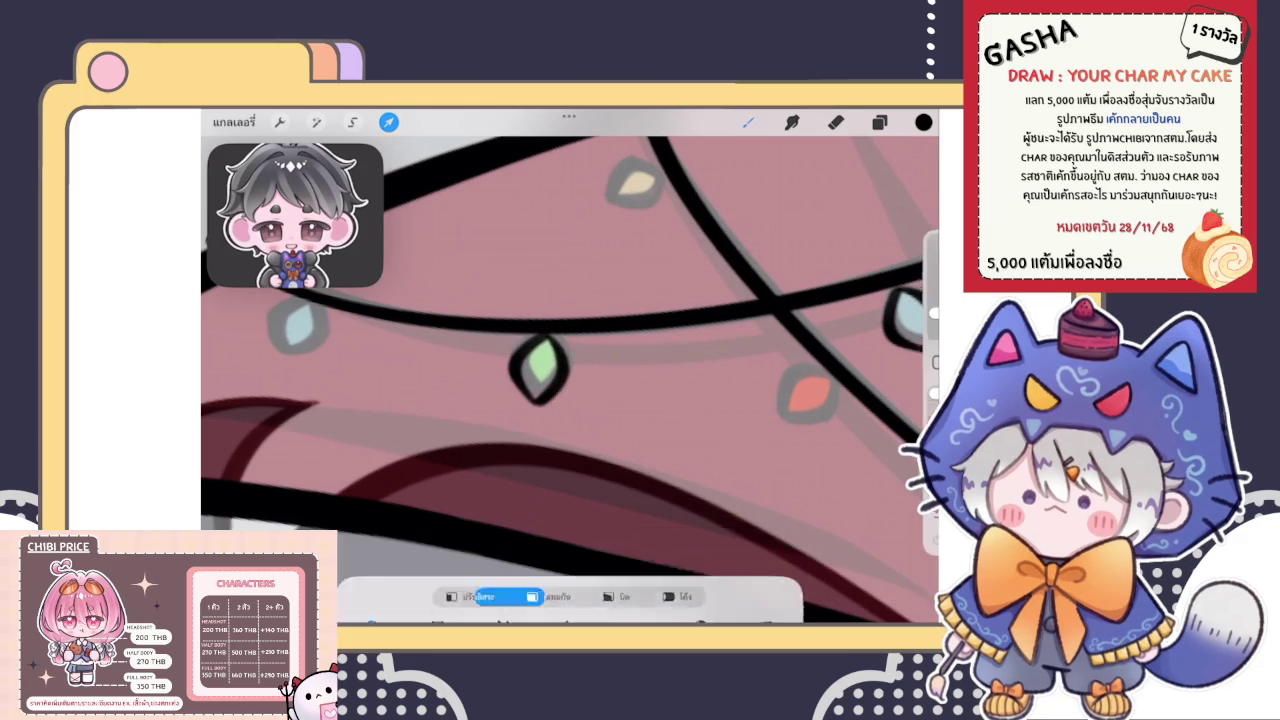
scroll(570, 367, down, 5)
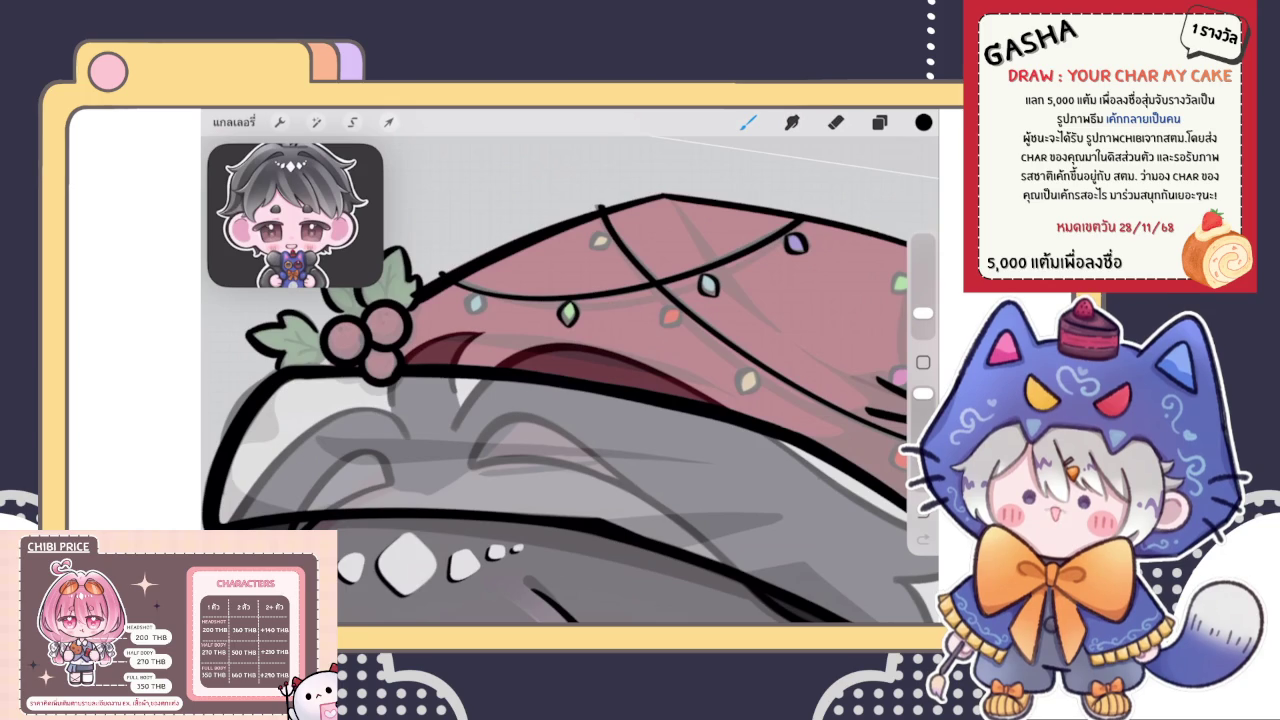
Merge the outline layer down into the layer below
click(879, 121)
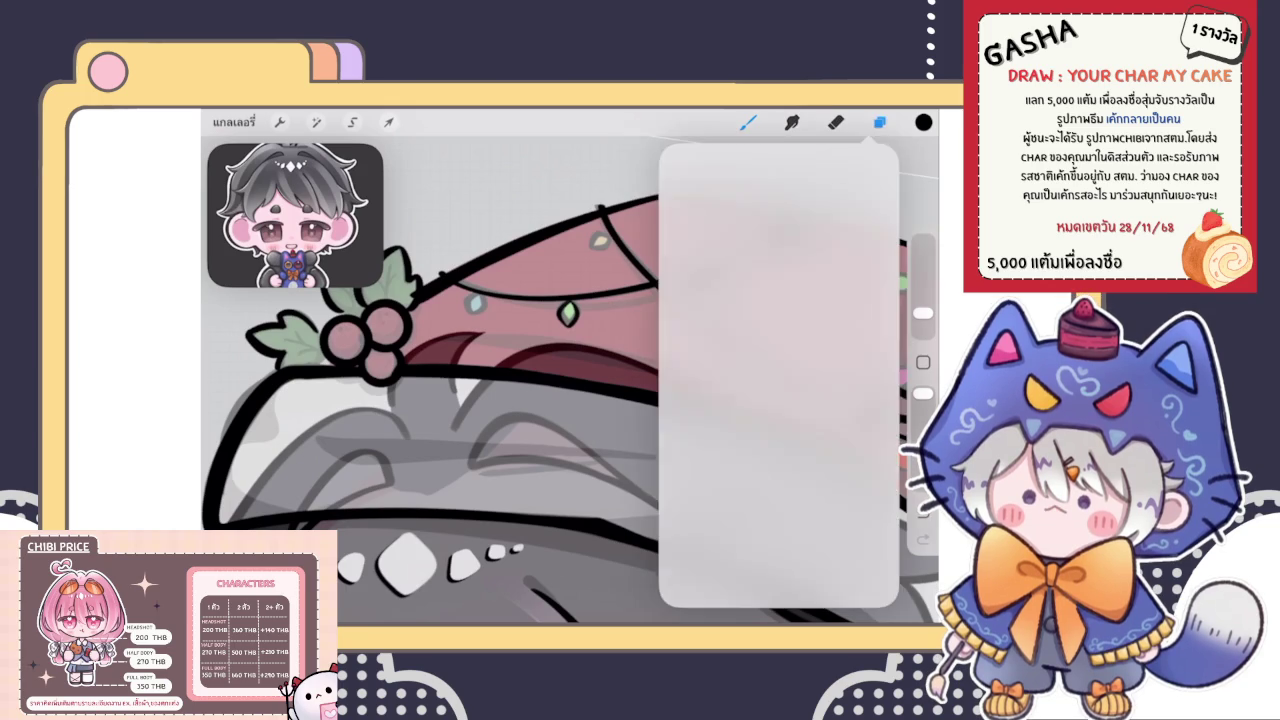
scroll(570, 380, up, 3)
click(879, 121)
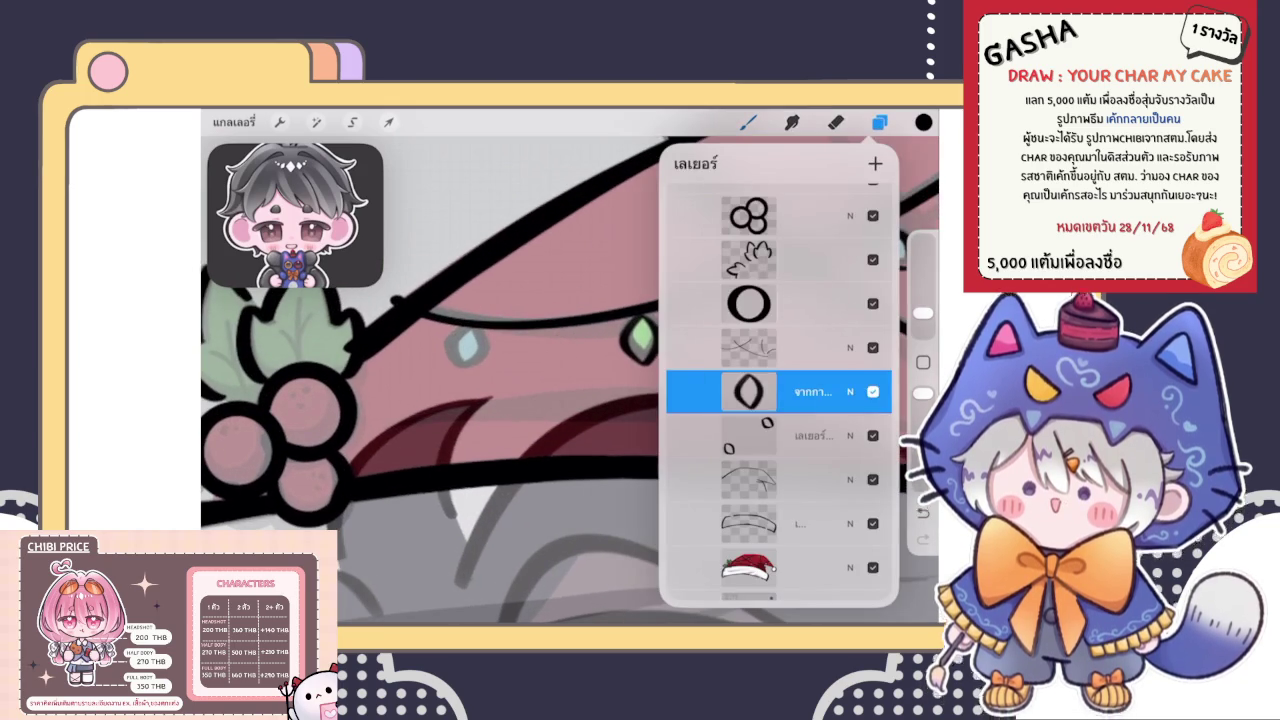
scroll(778, 400, down, 3)
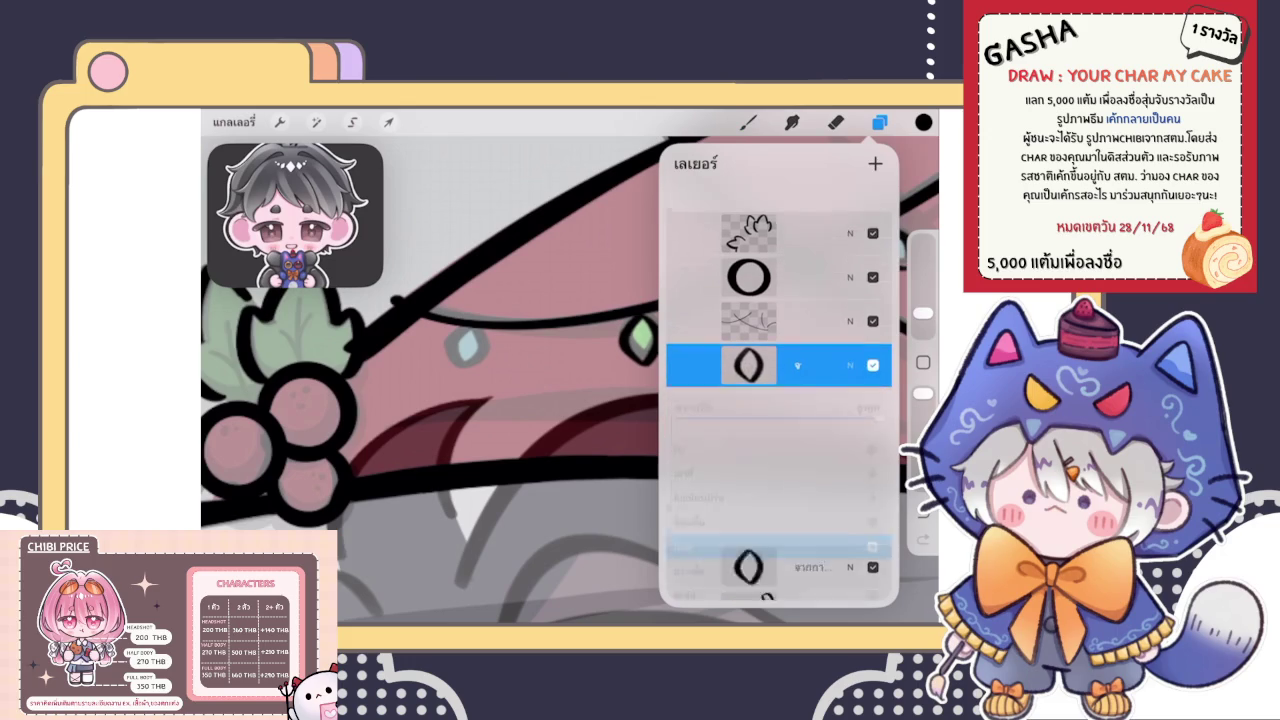
click(850, 301)
click(748, 301)
click(570, 408)
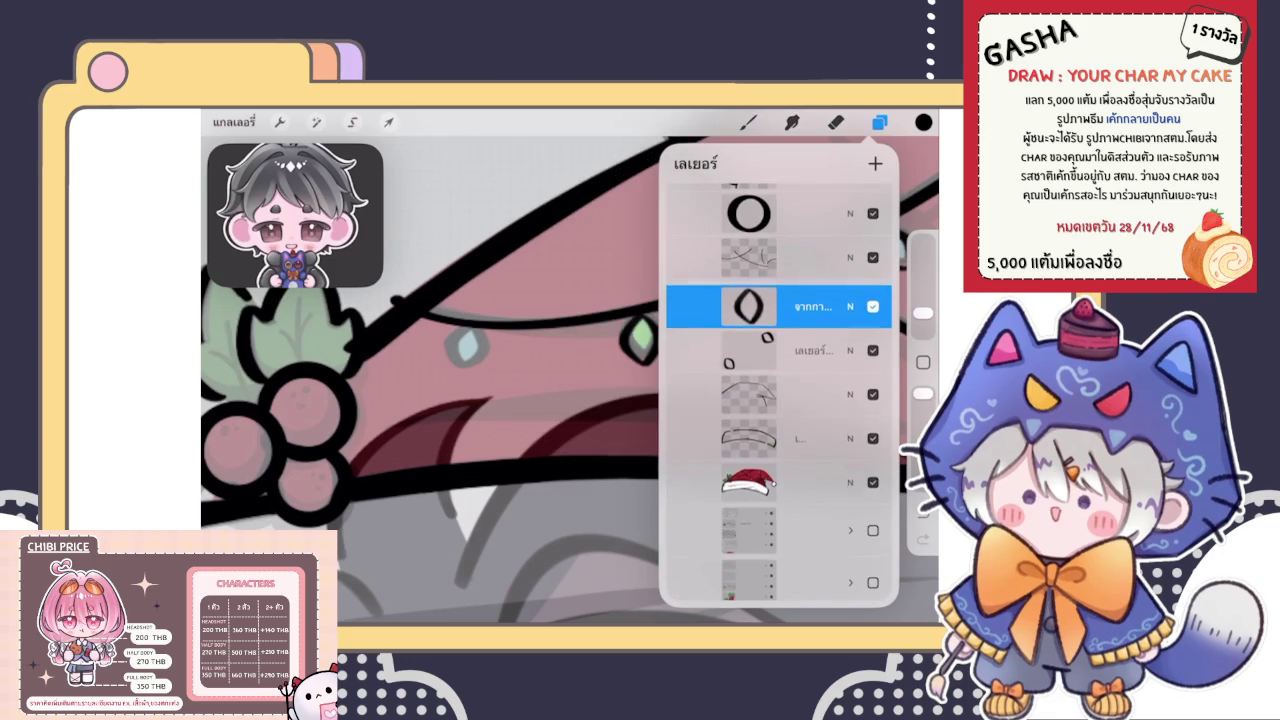
Duplicate the bulb outline, then rotate and place the copy over the pale blue bulb
drag(850, 301, 760, 301)
click(810, 301)
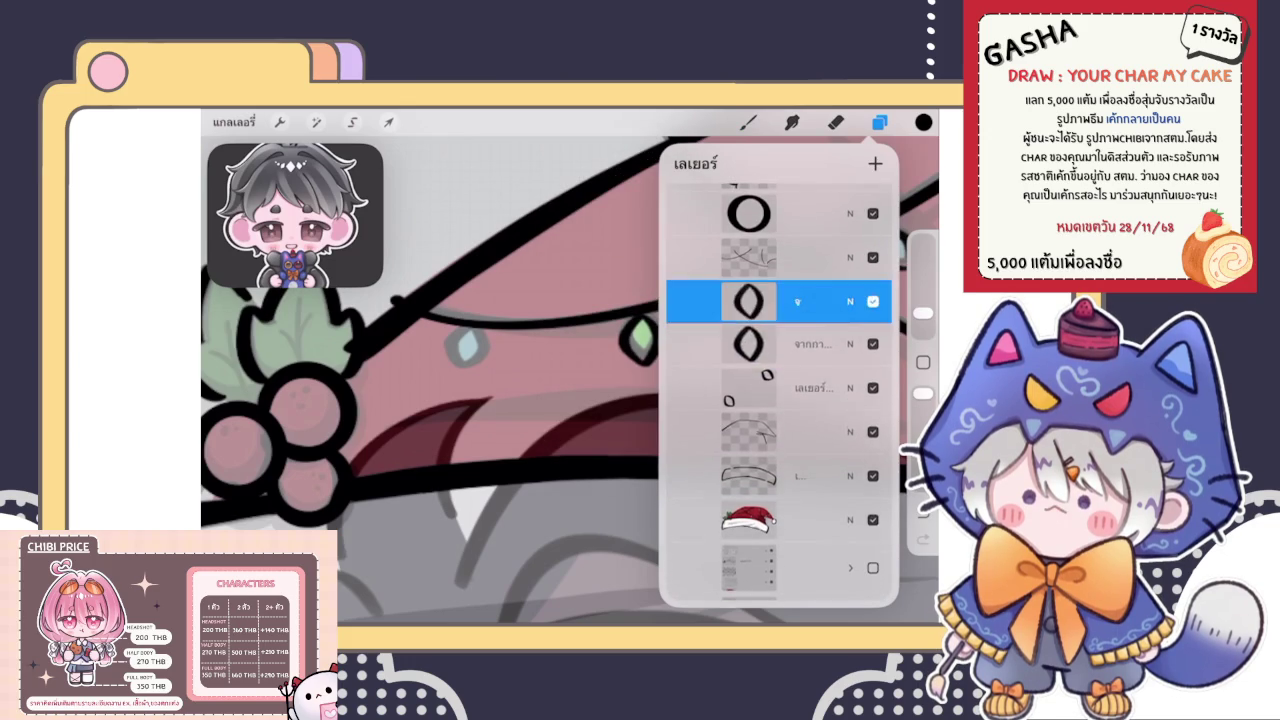
click(388, 121)
drag(641, 287, 661, 293)
mouse_move(641, 340)
mouse_down()
mouse_move(420, 357)
mouse_move(455, 352)
mouse_up()
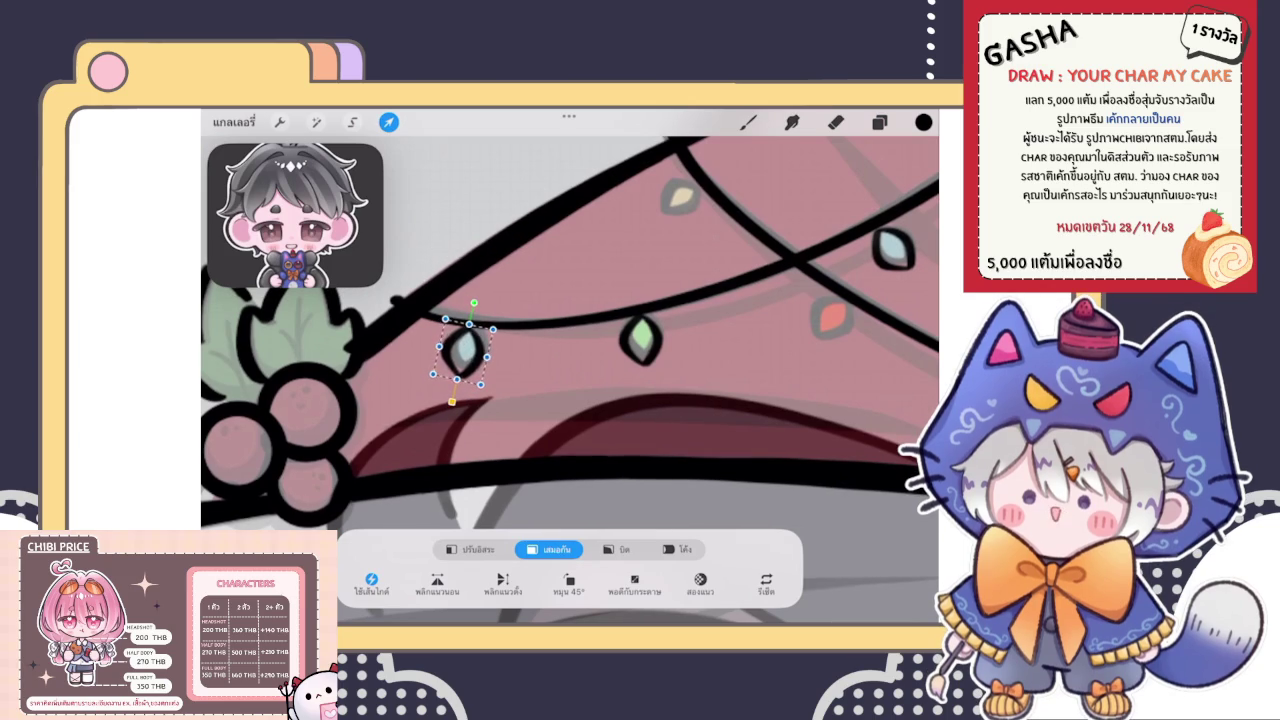
click(748, 121)
scroll(570, 380, down, 2)
scroll(570, 380, down, 2)
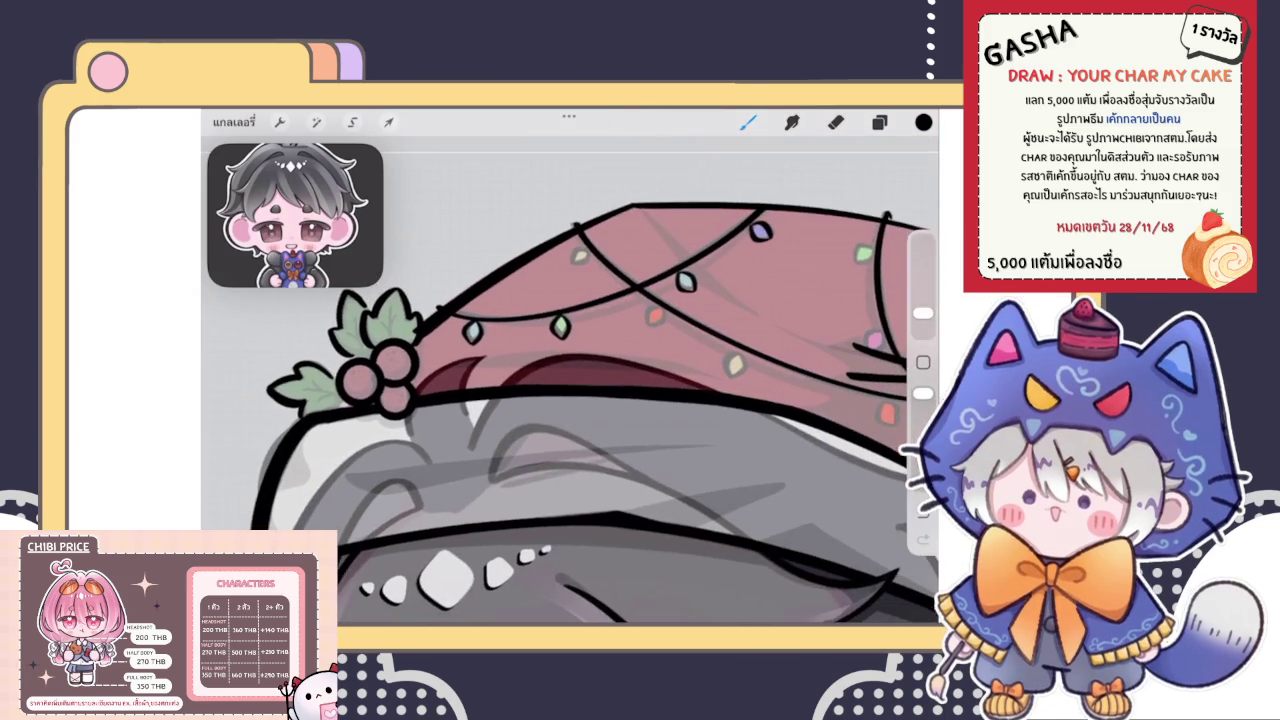
scroll(570, 380, down, 2)
scroll(570, 380, down, 1)
scroll(600, 350, up, 2)
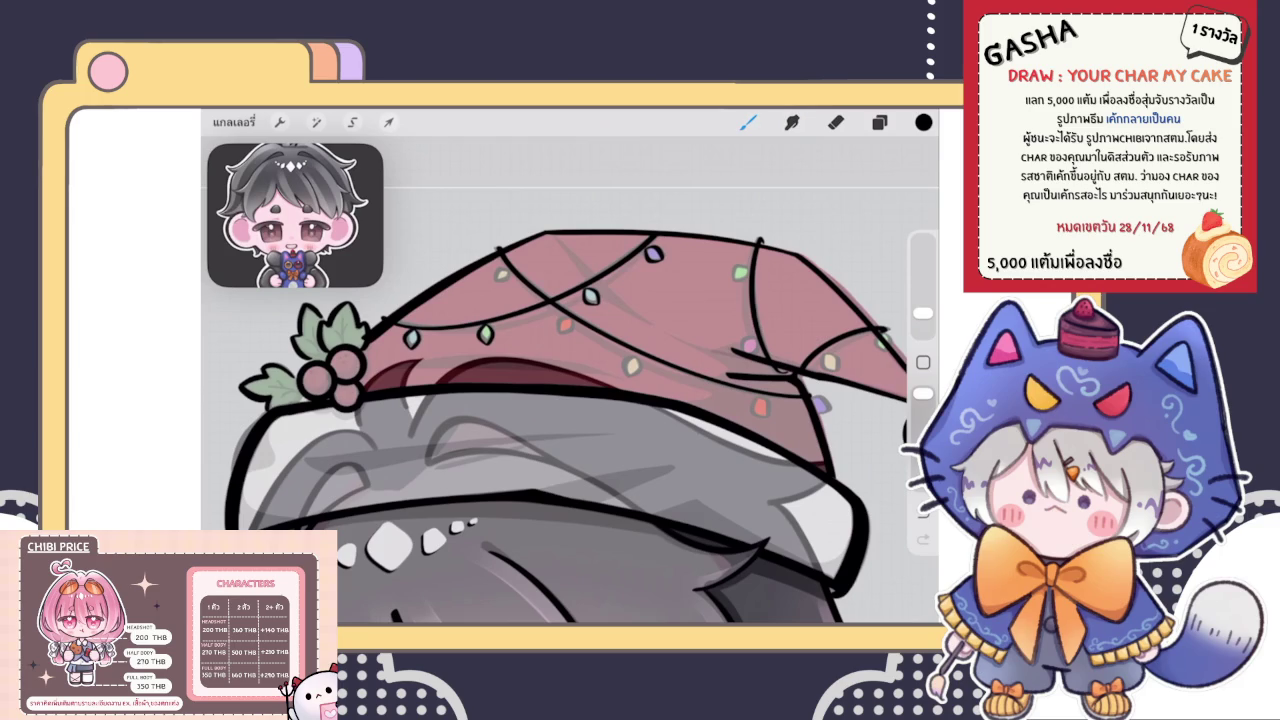
Merge the outline copy down so the bulb outlines share one layer
click(879, 122)
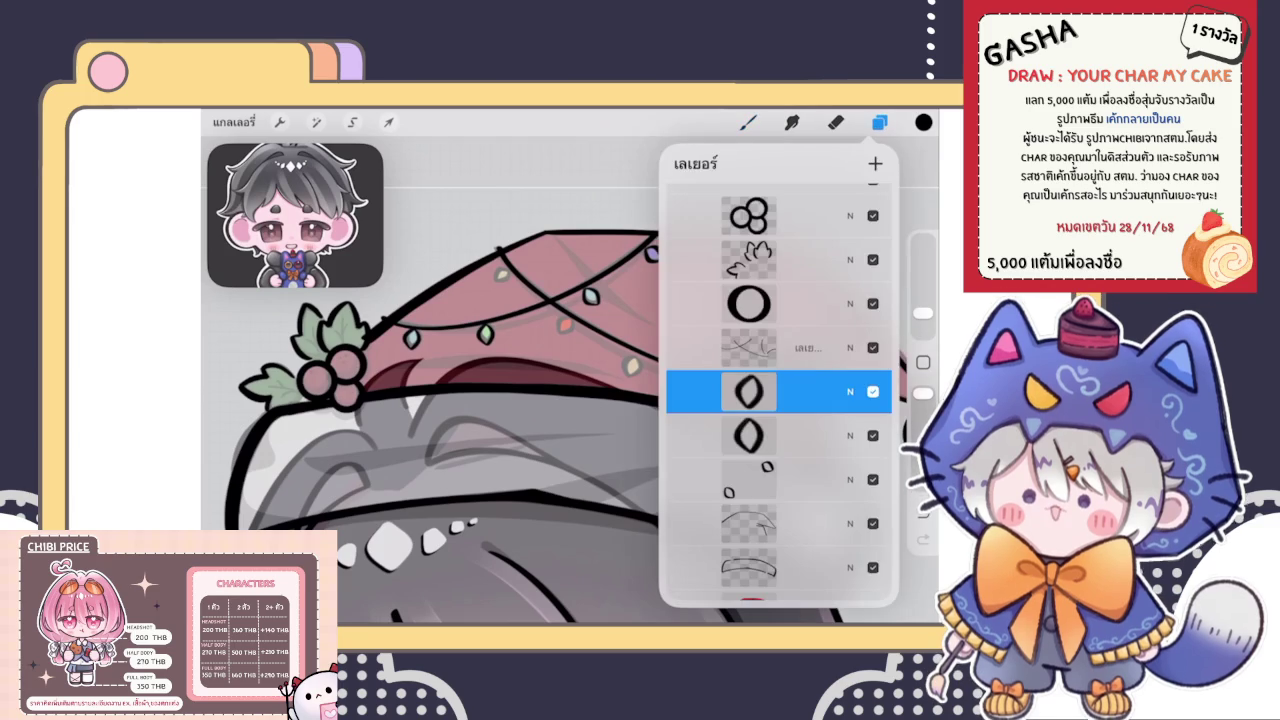
click(748, 391)
click(570, 498)
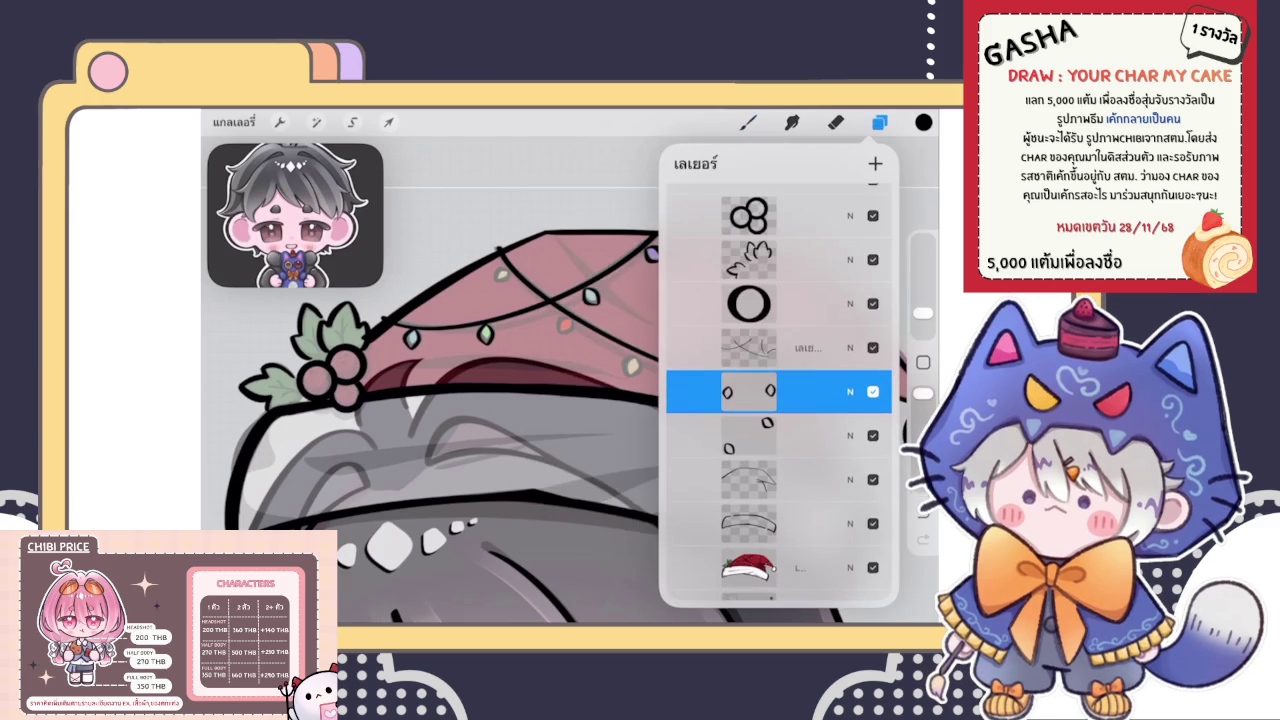
click(748, 391)
click(748, 391)
mouse_move(850, 391)
mouse_down()
mouse_move(720, 391)
mouse_move(850, 391)
mouse_up()
click(850, 391)
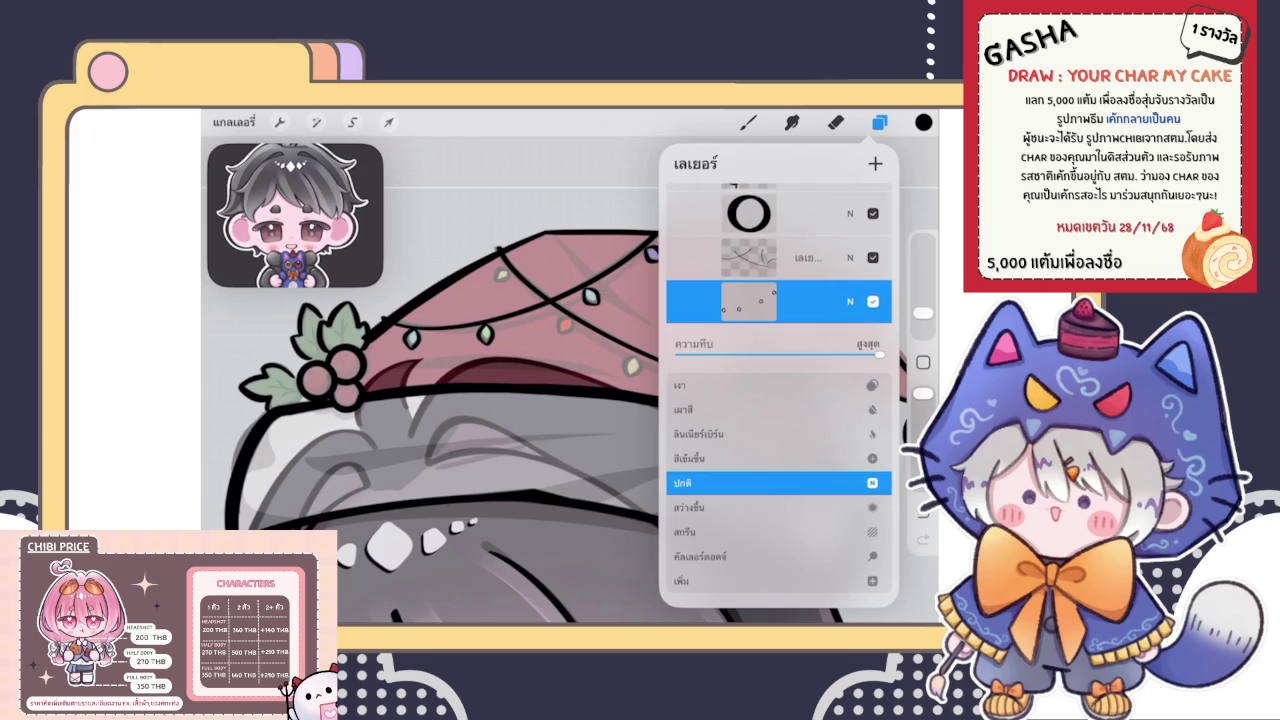
click(748, 300)
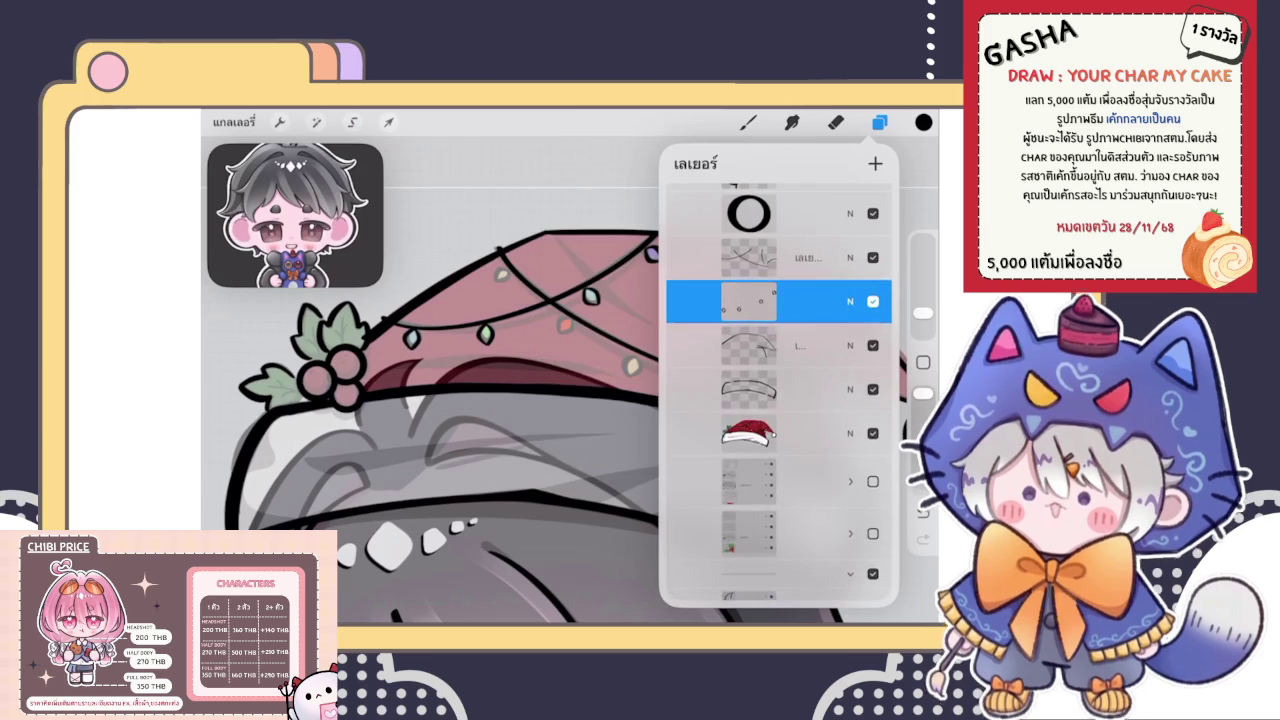
click(879, 122)
scroll(570, 424, up, 3)
Lasso the outlined grey bulb and shift it left onto the hat's cord
click(352, 122)
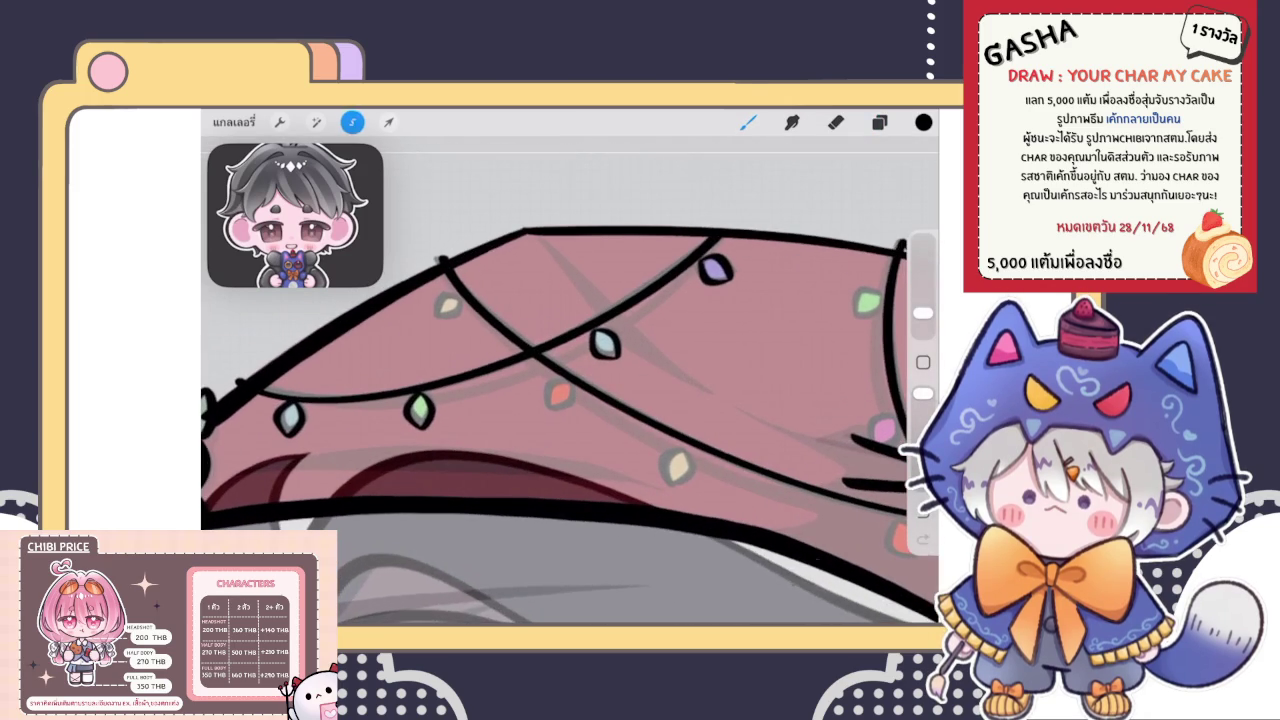
mouse_move(588, 330)
mouse_down()
mouse_move(646, 348)
mouse_move(580, 338)
mouse_move(605, 345)
mouse_up()
click(389, 122)
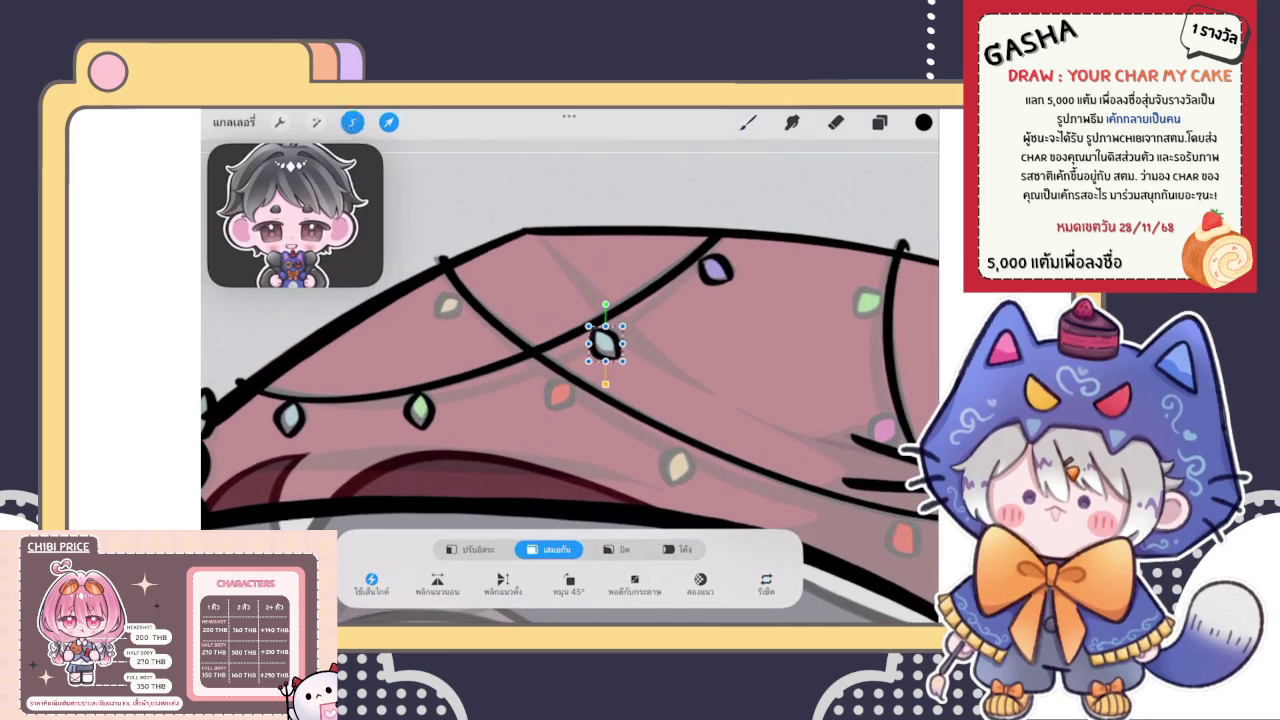
click(389, 122)
mouse_move(588, 297)
mouse_down()
mouse_move(613, 291)
mouse_move(592, 300)
mouse_up()
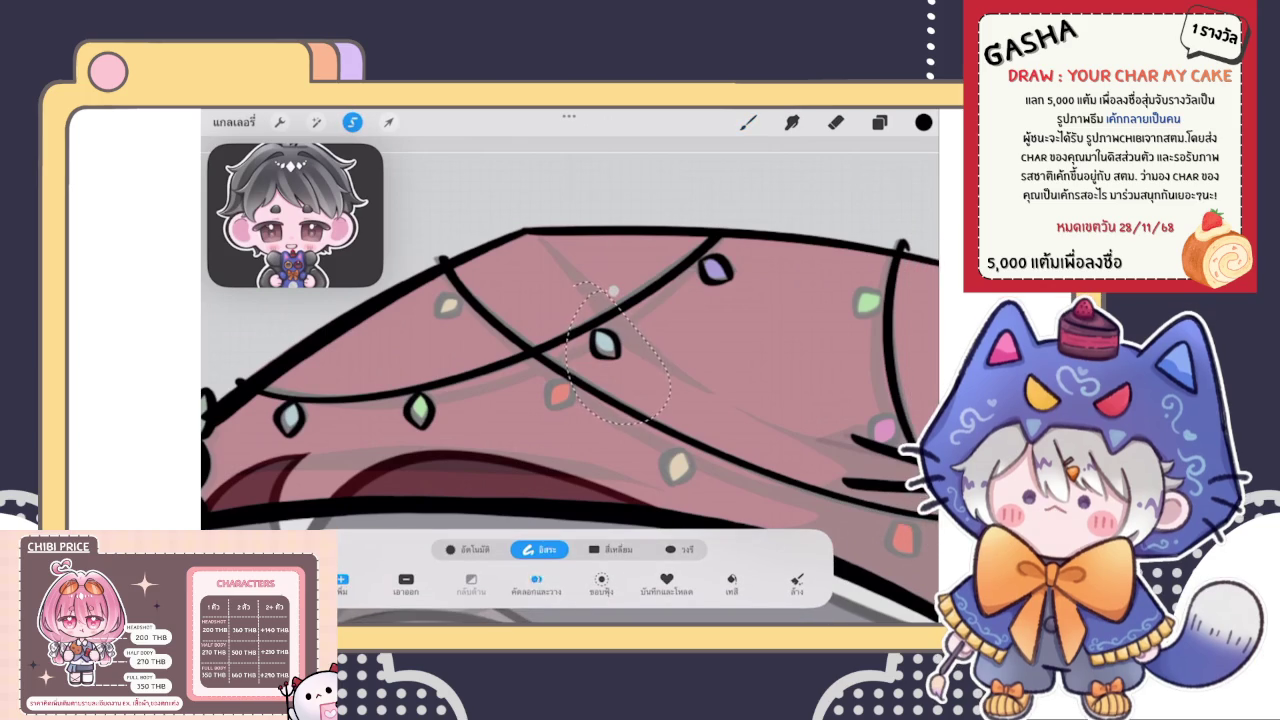
click(389, 122)
mouse_move(605, 343)
mouse_down()
mouse_move(531, 349)
mouse_move(428, 314)
mouse_move(446, 307)
mouse_up()
click(748, 122)
scroll(570, 380, down, 5)
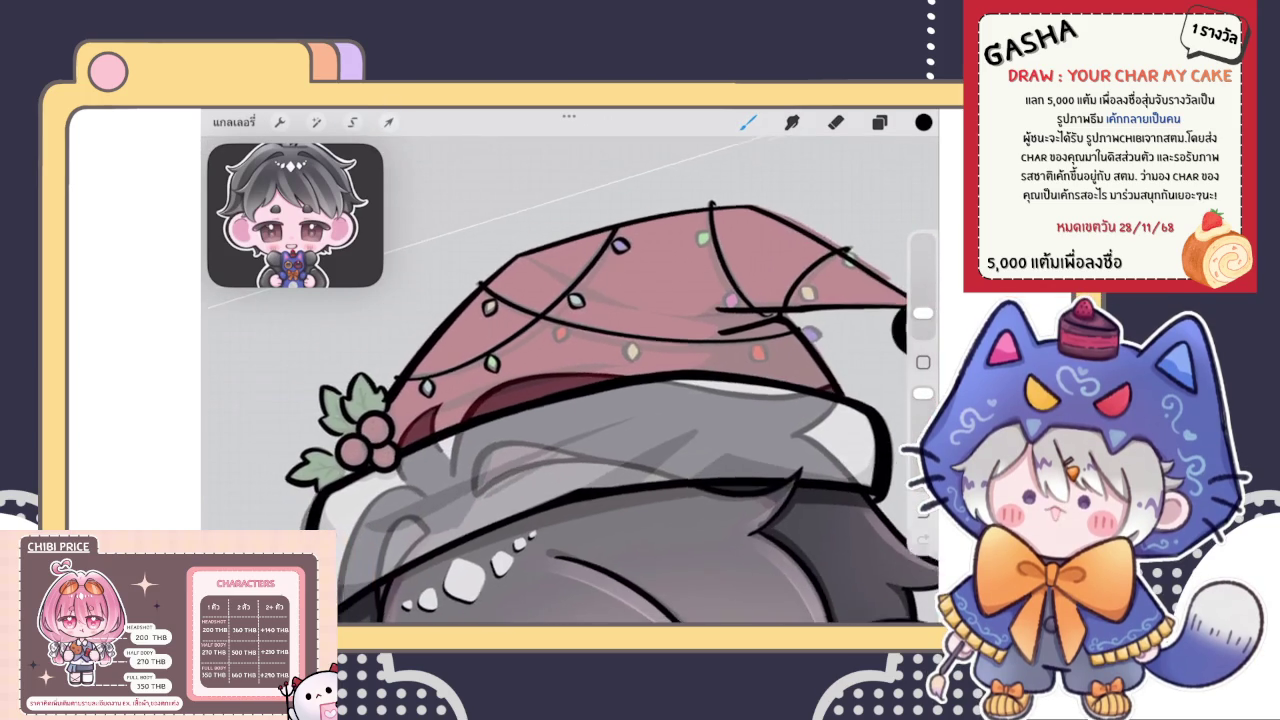
scroll(570, 380, up, 3)
scroll(570, 380, up, 3)
Fit a bulb outline over the cream bulb and adjust the outline layer's opacity
click(879, 122)
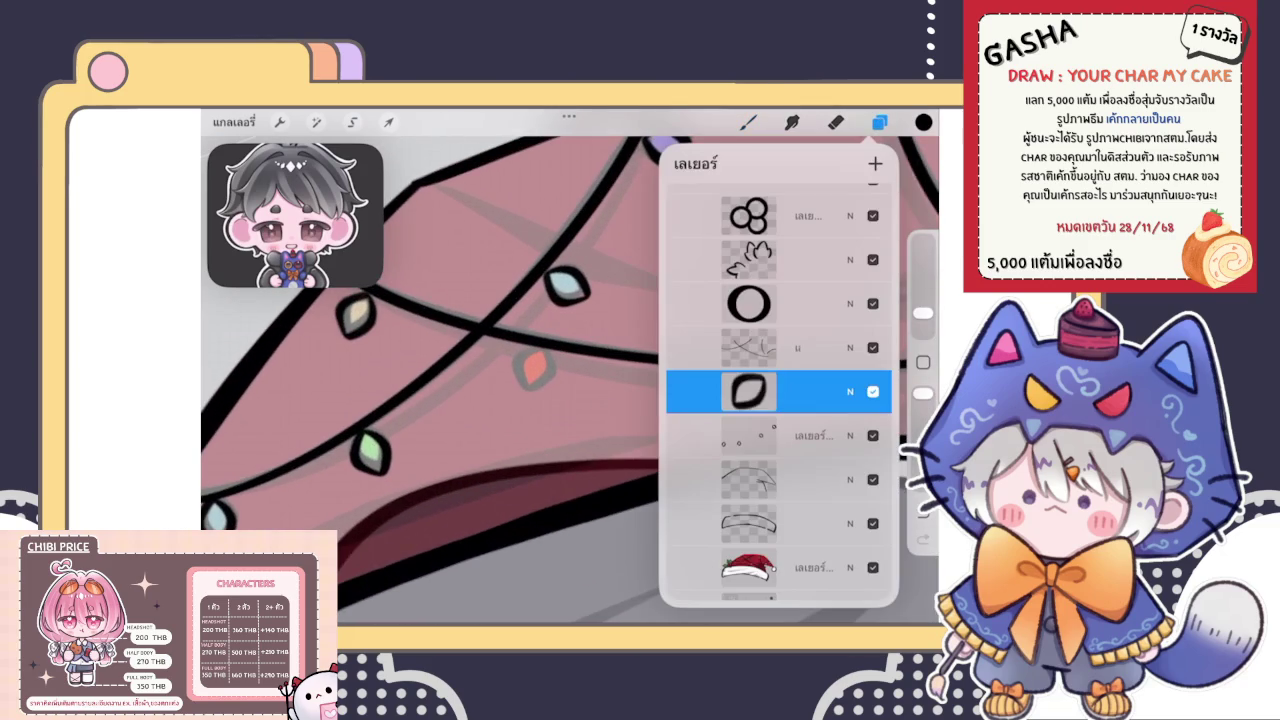
click(389, 122)
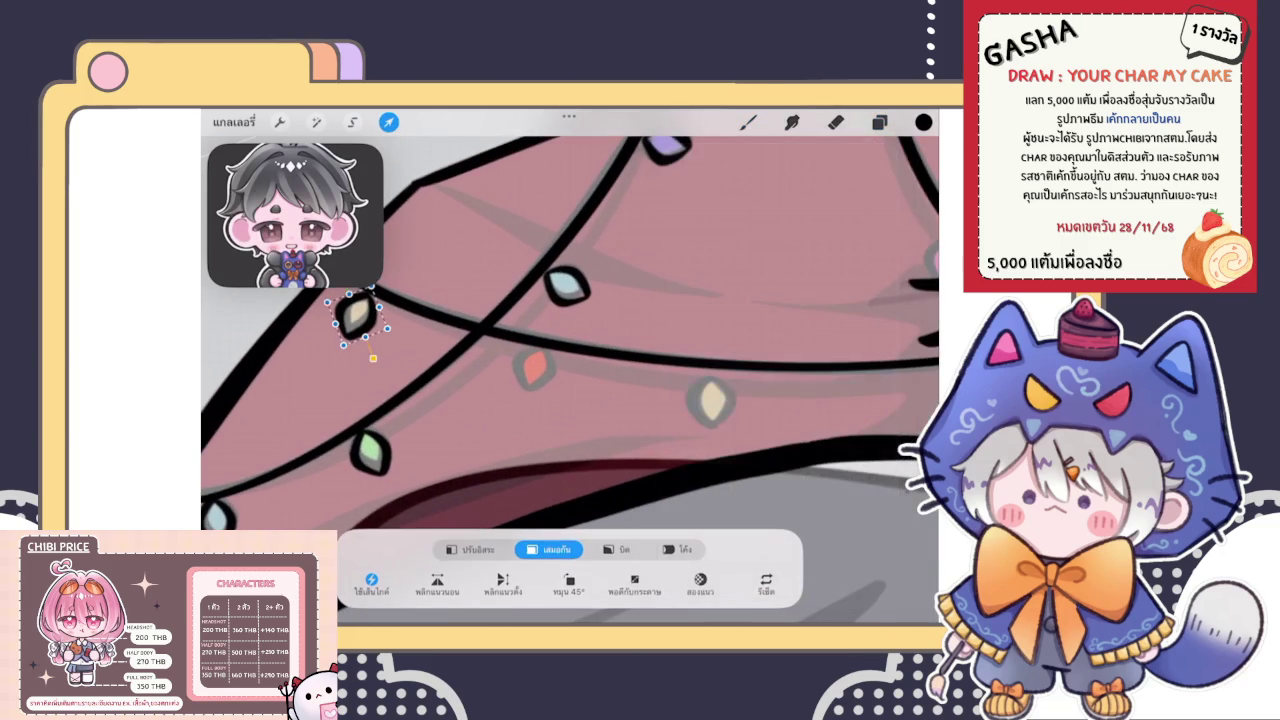
mouse_move(357, 314)
mouse_down()
mouse_move(437, 357)
mouse_move(520, 368)
mouse_move(562, 392)
mouse_move(533, 369)
mouse_up()
click(879, 122)
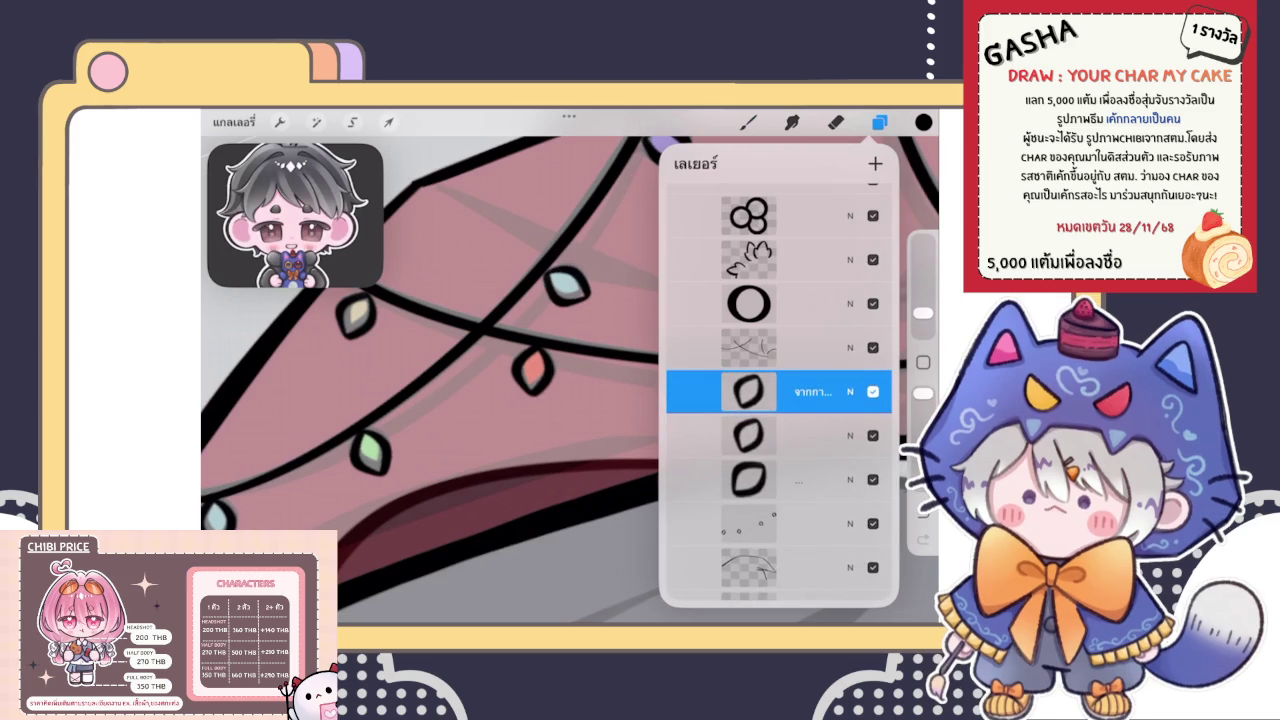
click(850, 391)
drag(870, 354, 748, 354)
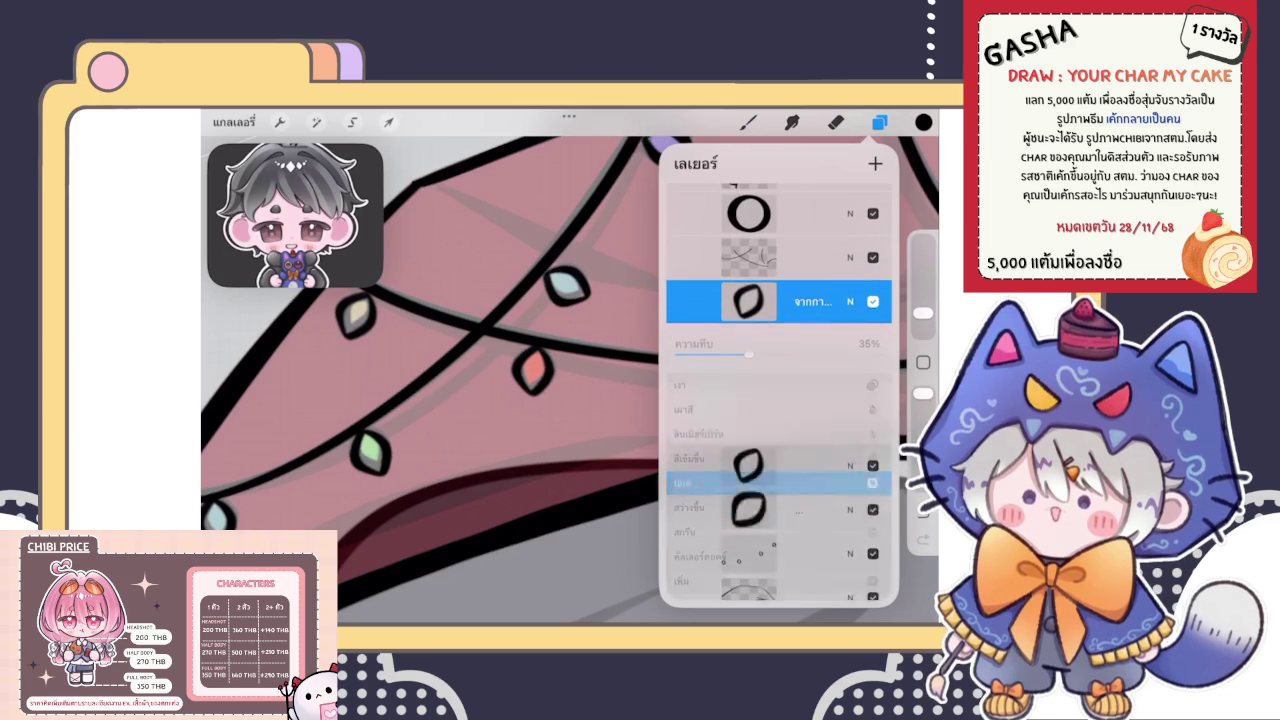
click(850, 301)
click(748, 301)
Duplicate the bulb outline and fit the tilted copy over another cream bulb
drag(850, 301, 700, 301)
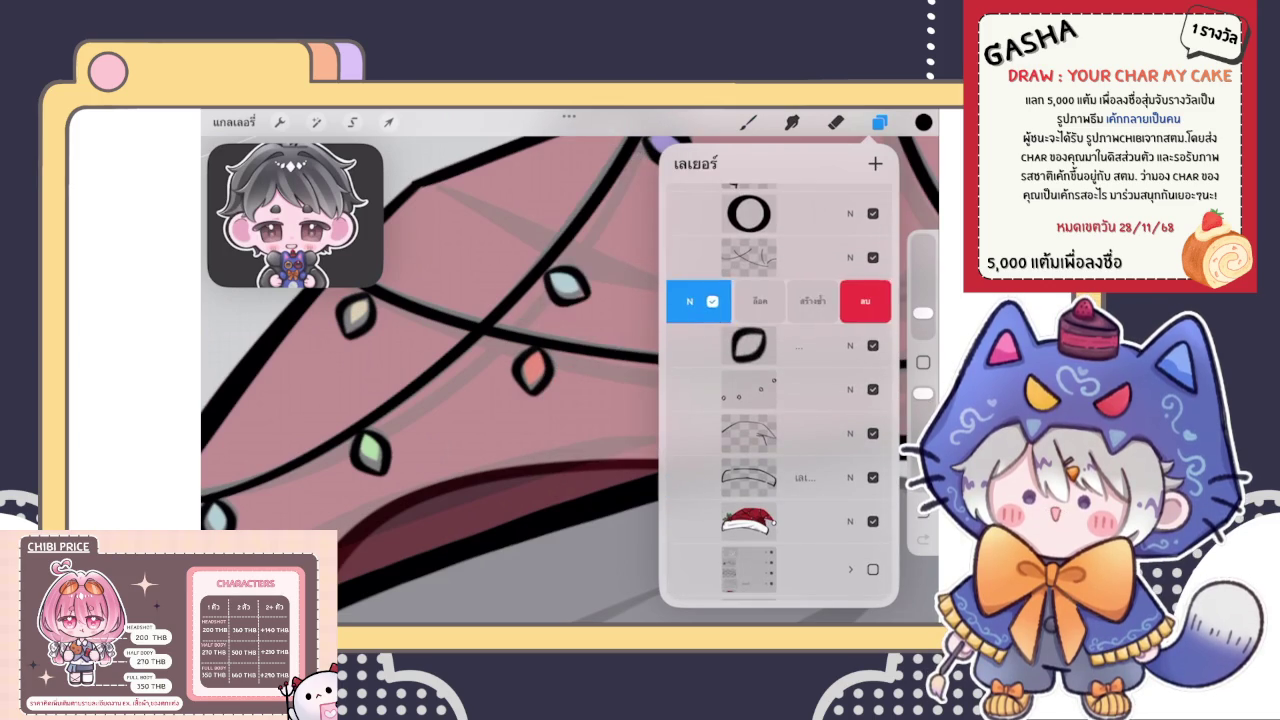
click(812, 301)
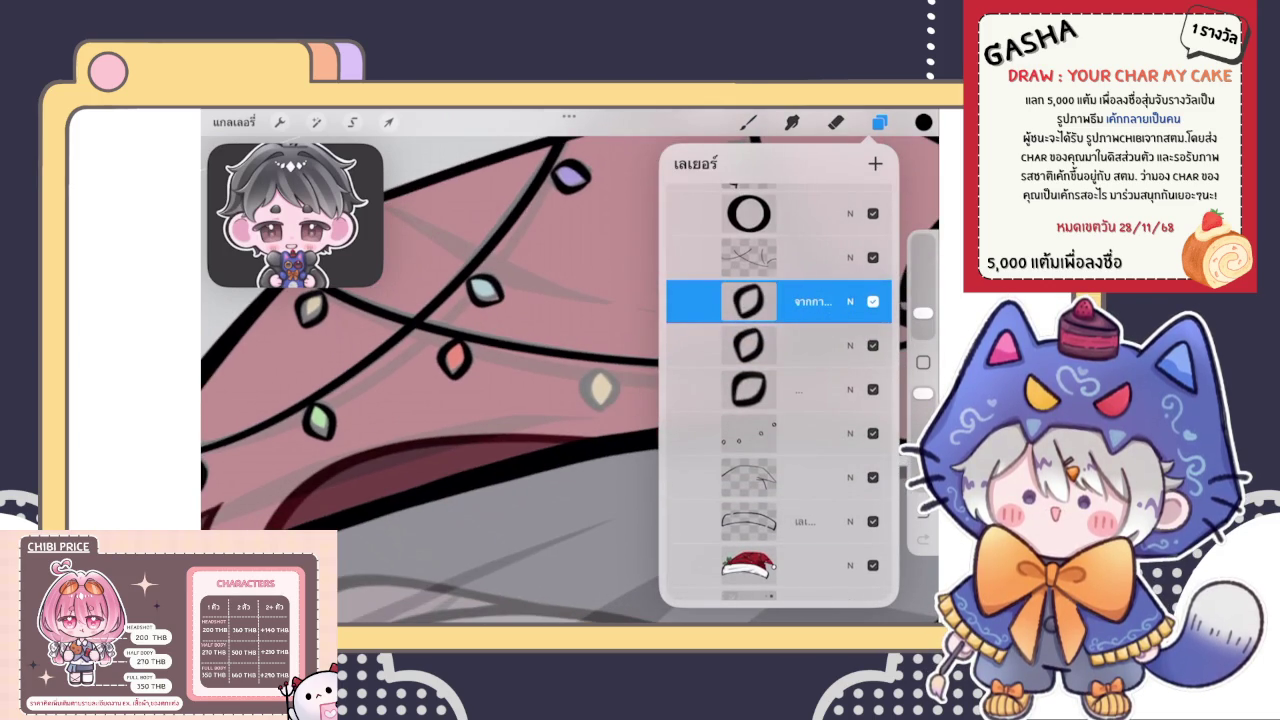
click(388, 121)
mouse_move(455, 356)
mouse_down()
mouse_move(598, 388)
mouse_move(607, 347)
mouse_move(585, 343)
mouse_up()
drag(632, 416, 619, 428)
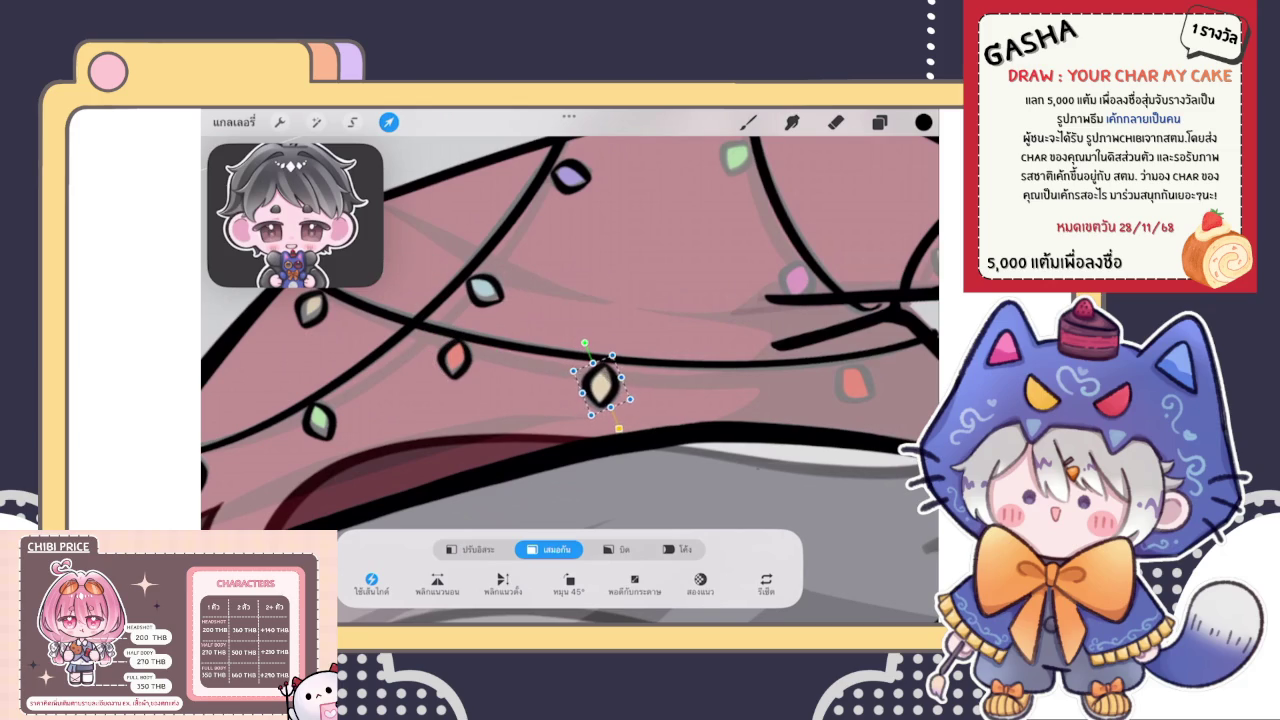
drag(600, 385, 598, 384)
click(747, 122)
scroll(570, 380, down, 5)
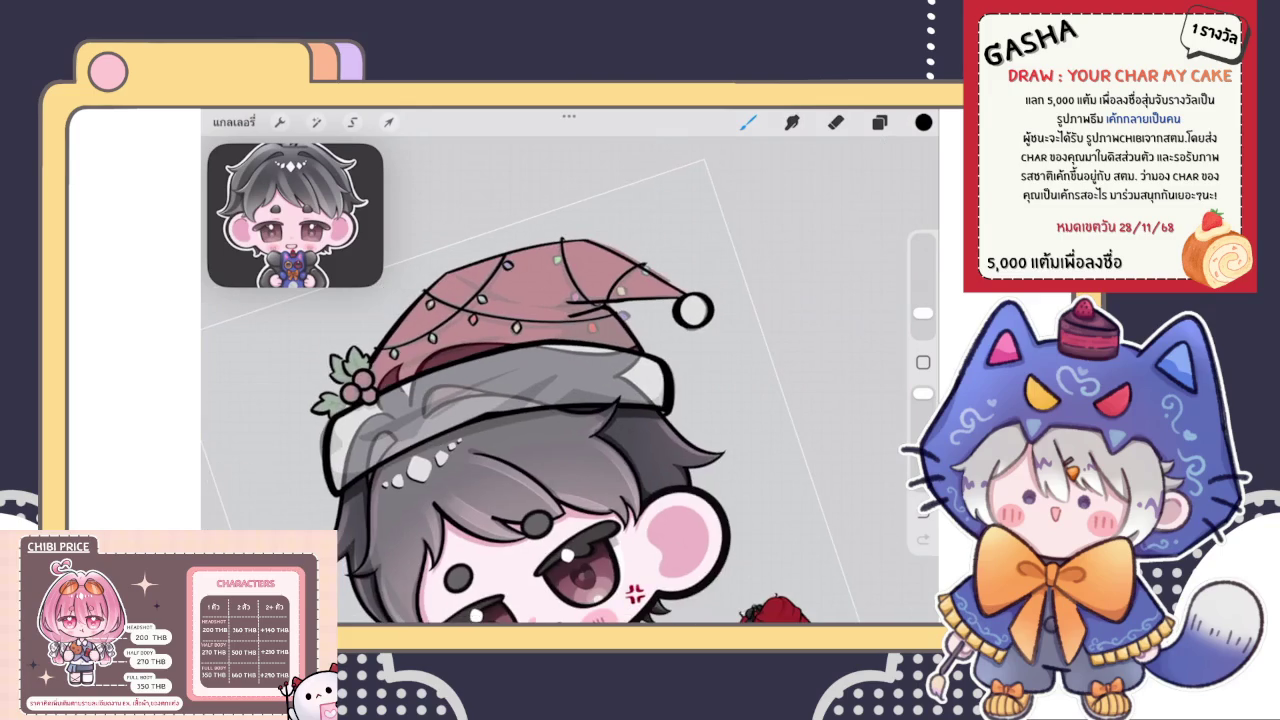
scroll(570, 390, up, 5)
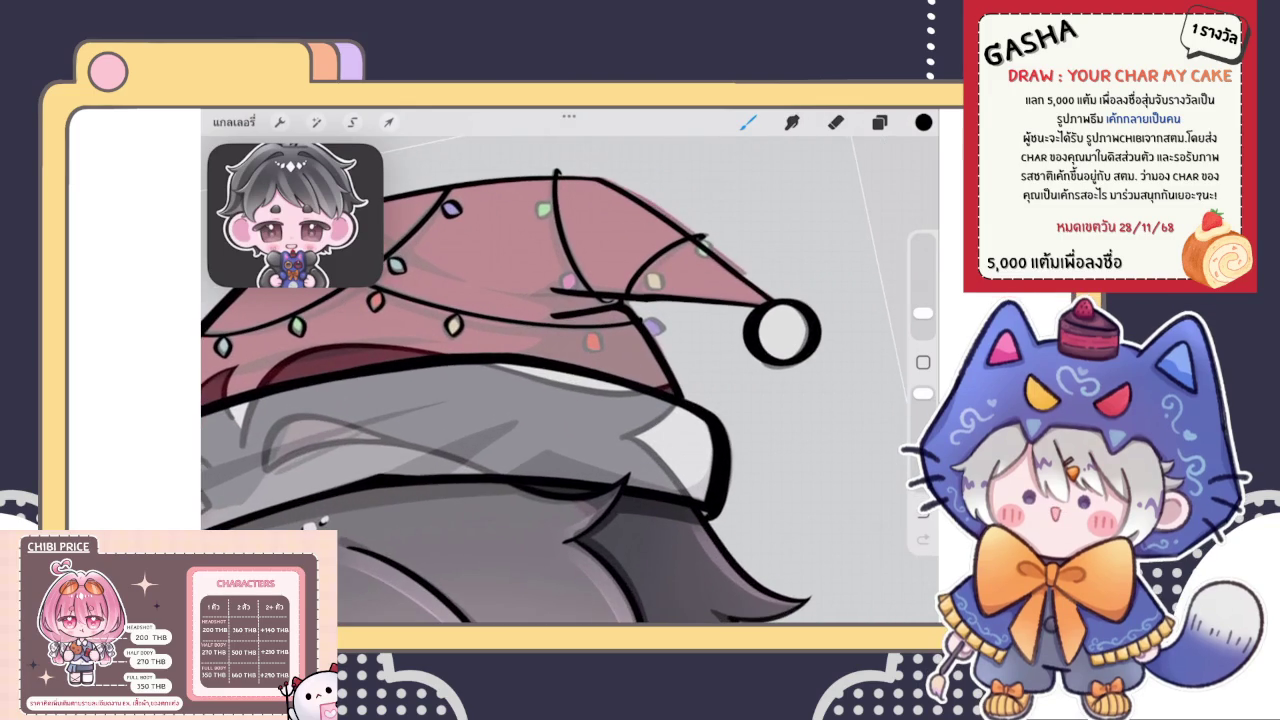
scroll(570, 380, up, 2)
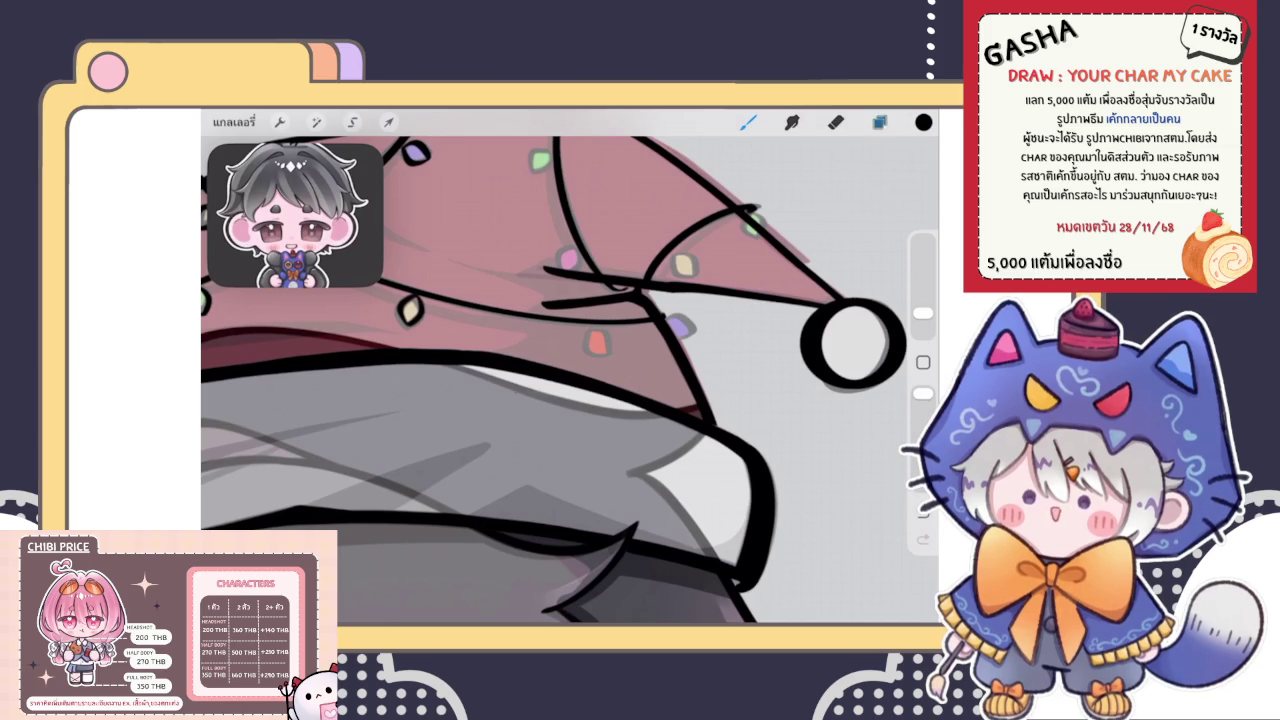
Duplicate the orange light's layer
click(879, 122)
scroll(570, 370, down, 3)
scroll(570, 370, up, 5)
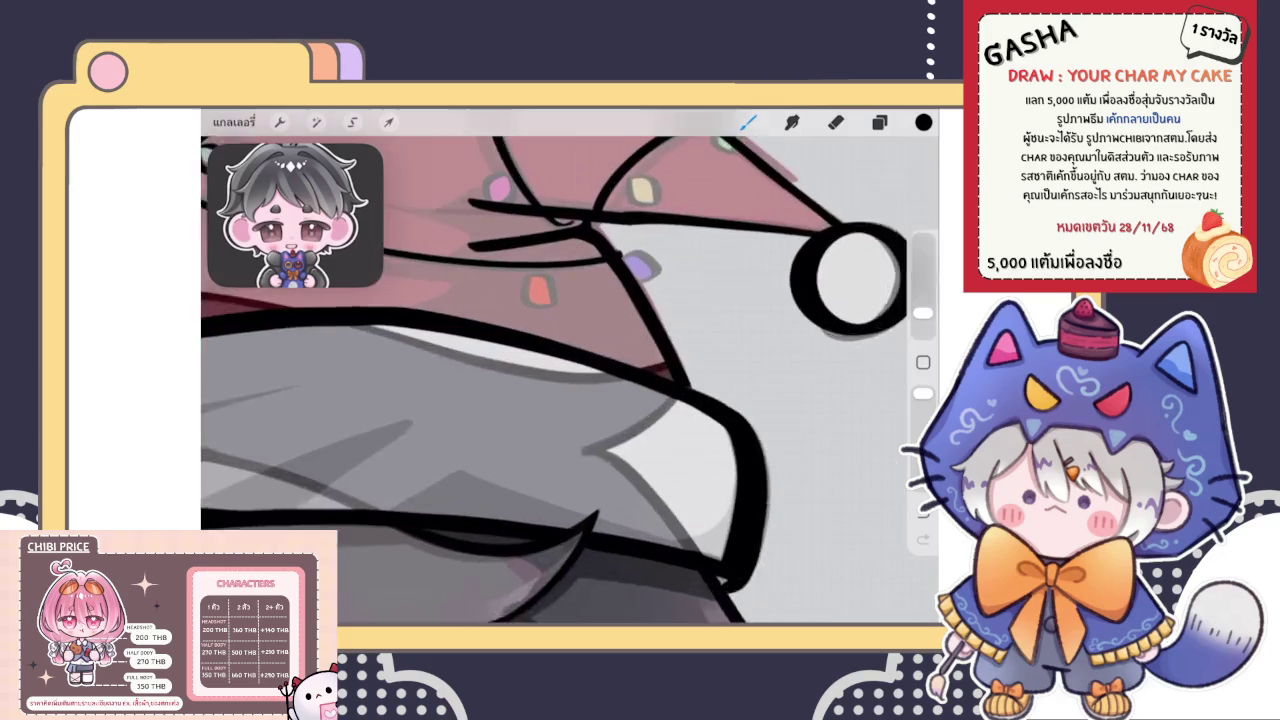
click(879, 122)
drag(850, 391, 720, 391)
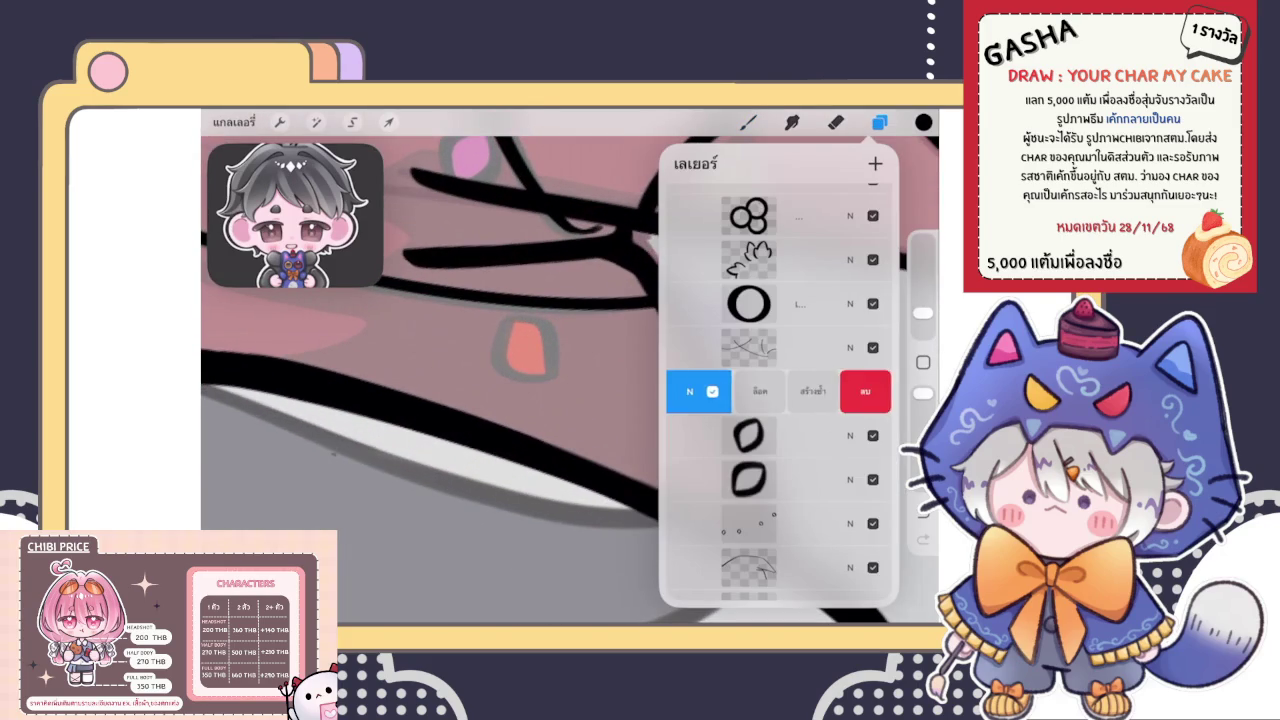
click(800, 391)
Move and rotate the copied orange light so it hangs along the hat's string
click(388, 122)
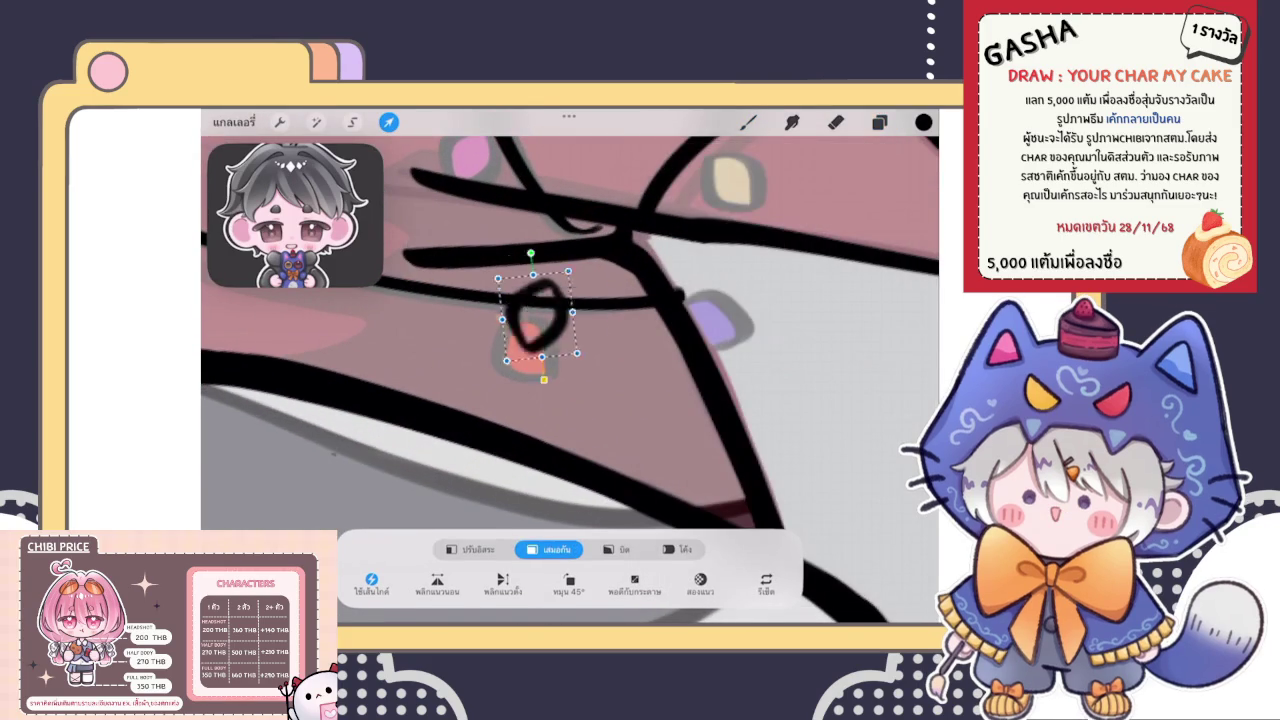
drag(525, 345, 540, 352)
click(477, 549)
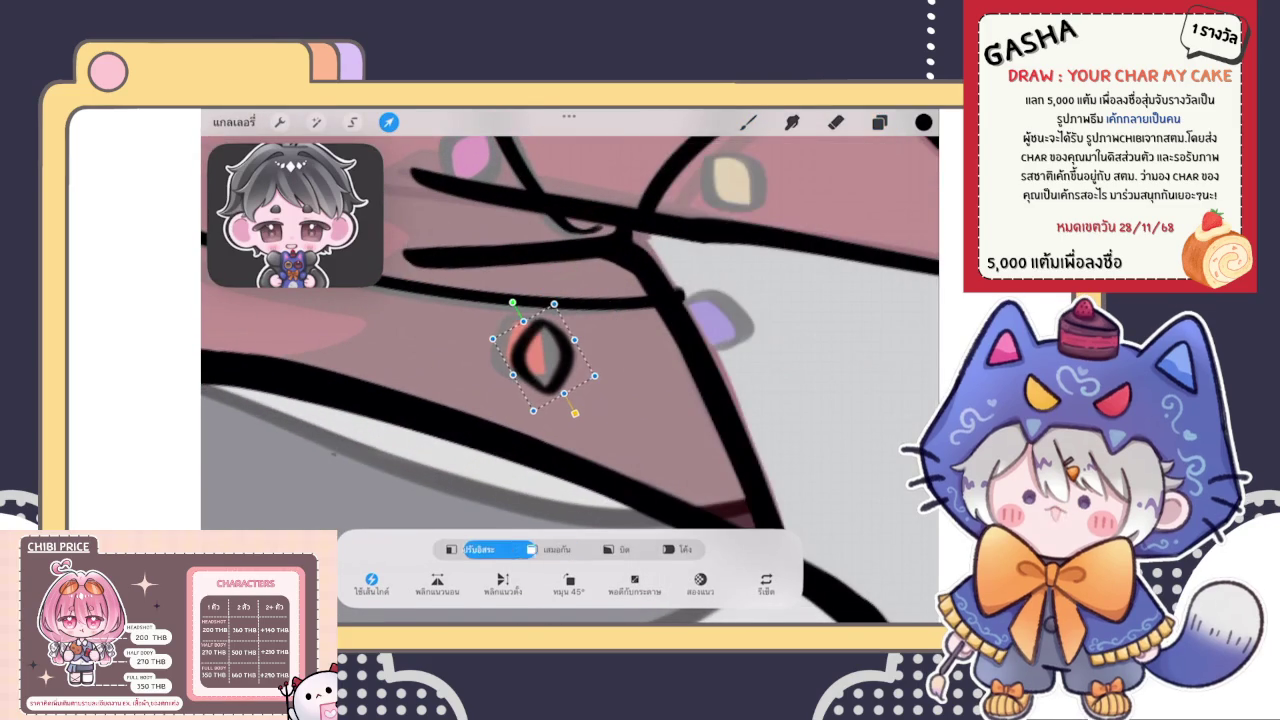
drag(512, 302, 543, 292)
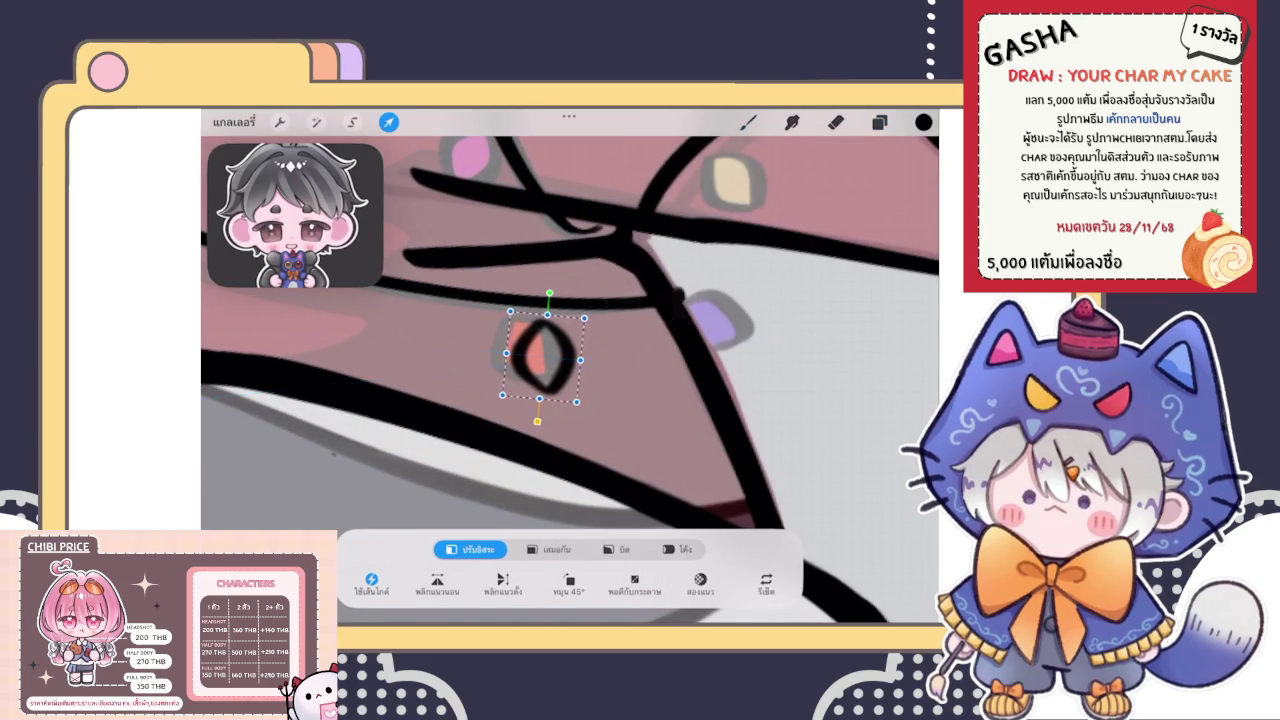
drag(549, 293, 515, 288)
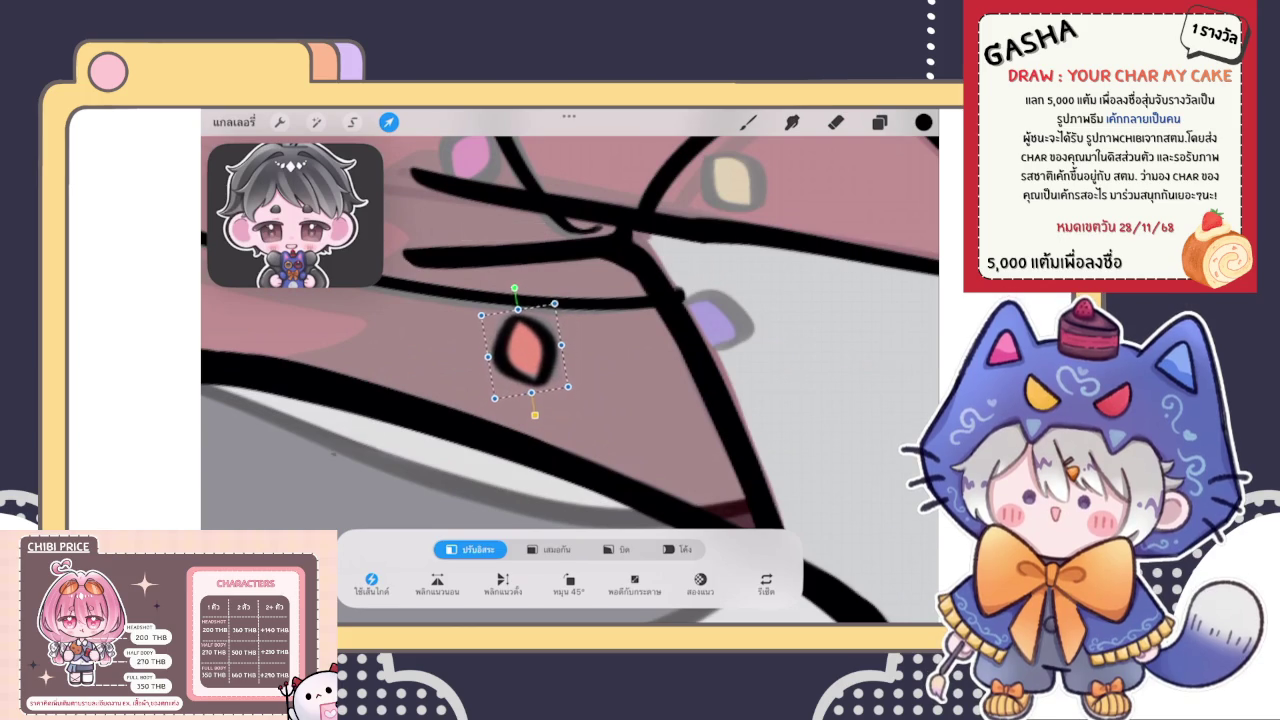
click(747, 122)
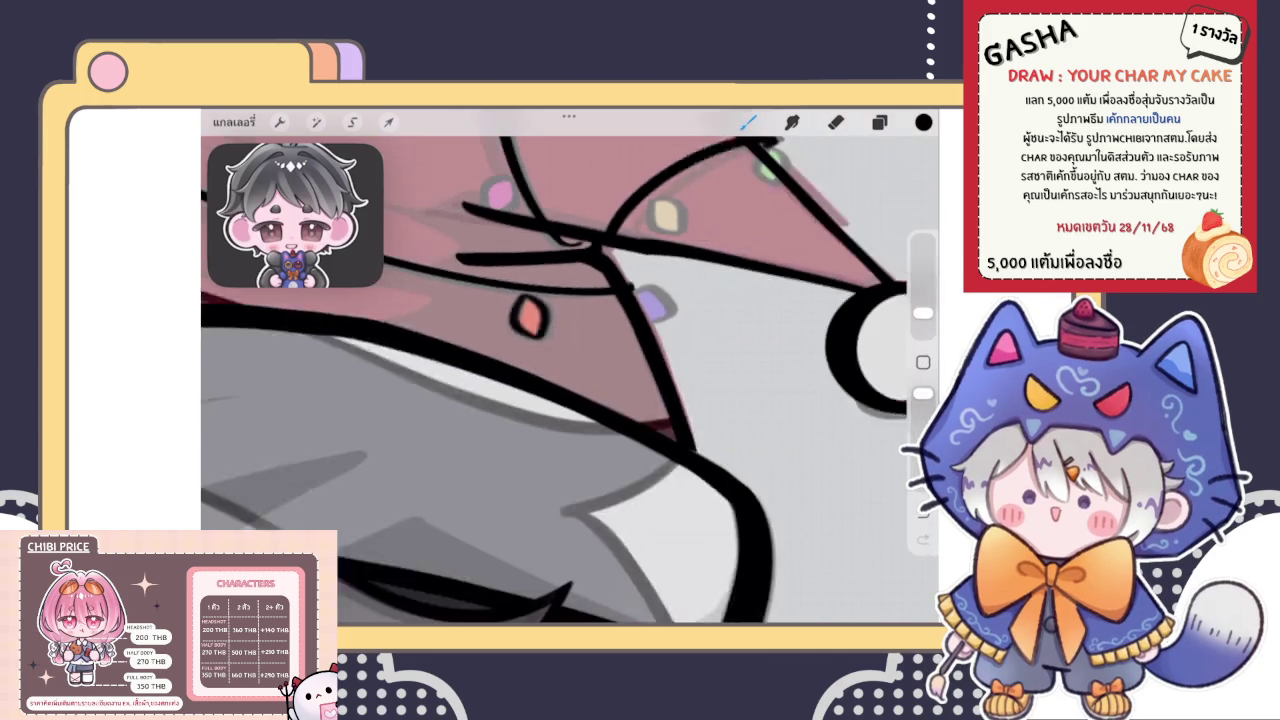
Undo a stray stroke and outline the purple light's right and bottom edges in black
scroll(570, 365, down, 5)
scroll(560, 270, up, 3)
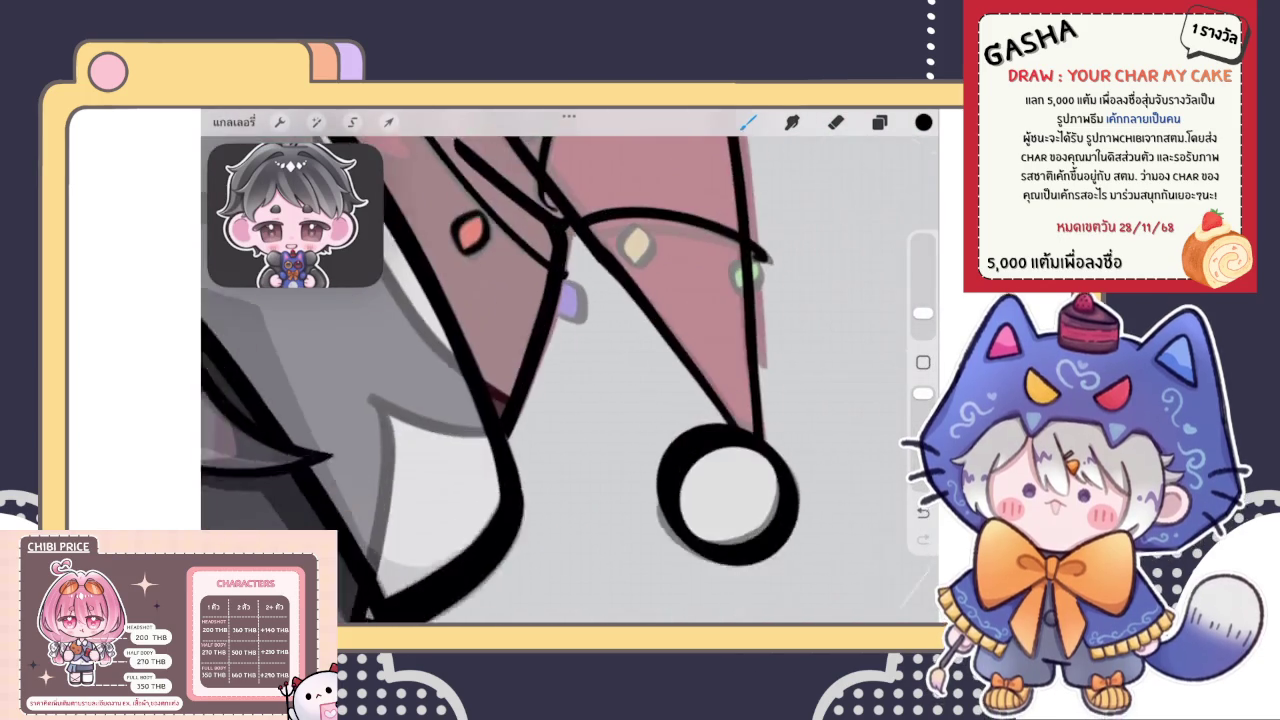
scroll(560, 270, up, 3)
scroll(560, 270, up, 2)
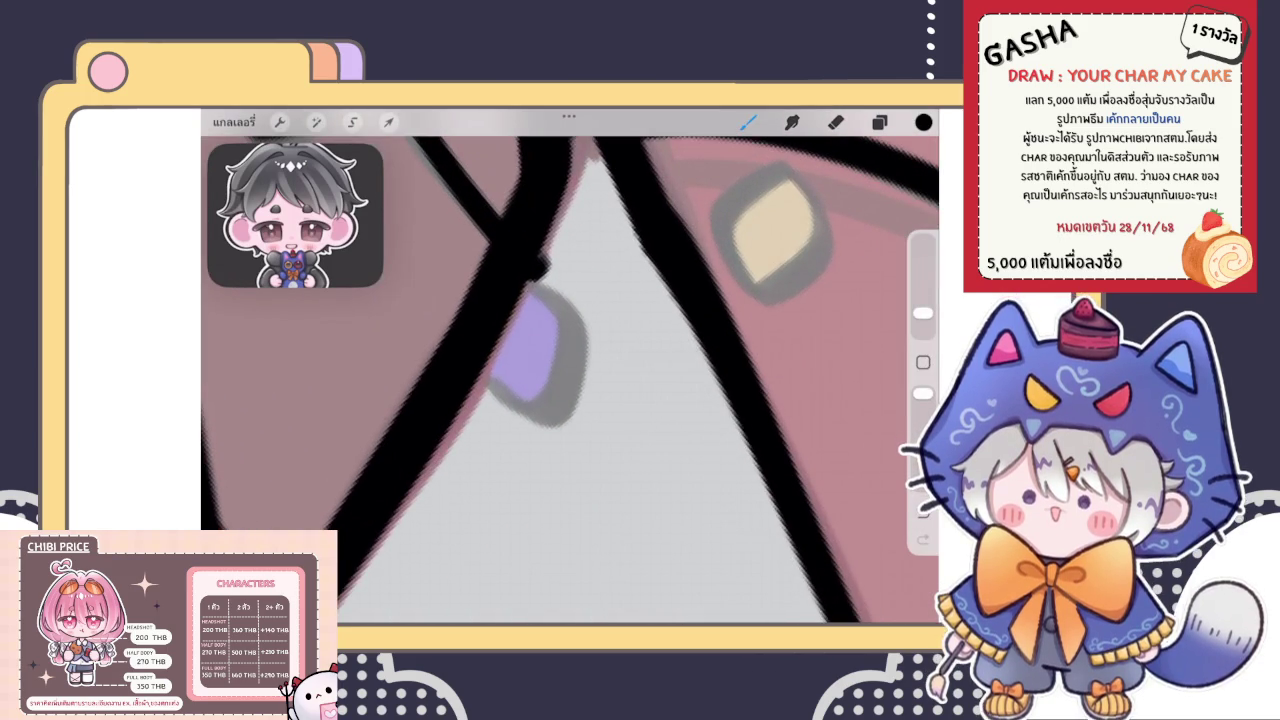
drag(540, 295, 578, 405)
key(ctrl+z)
drag(540, 292, 578, 410)
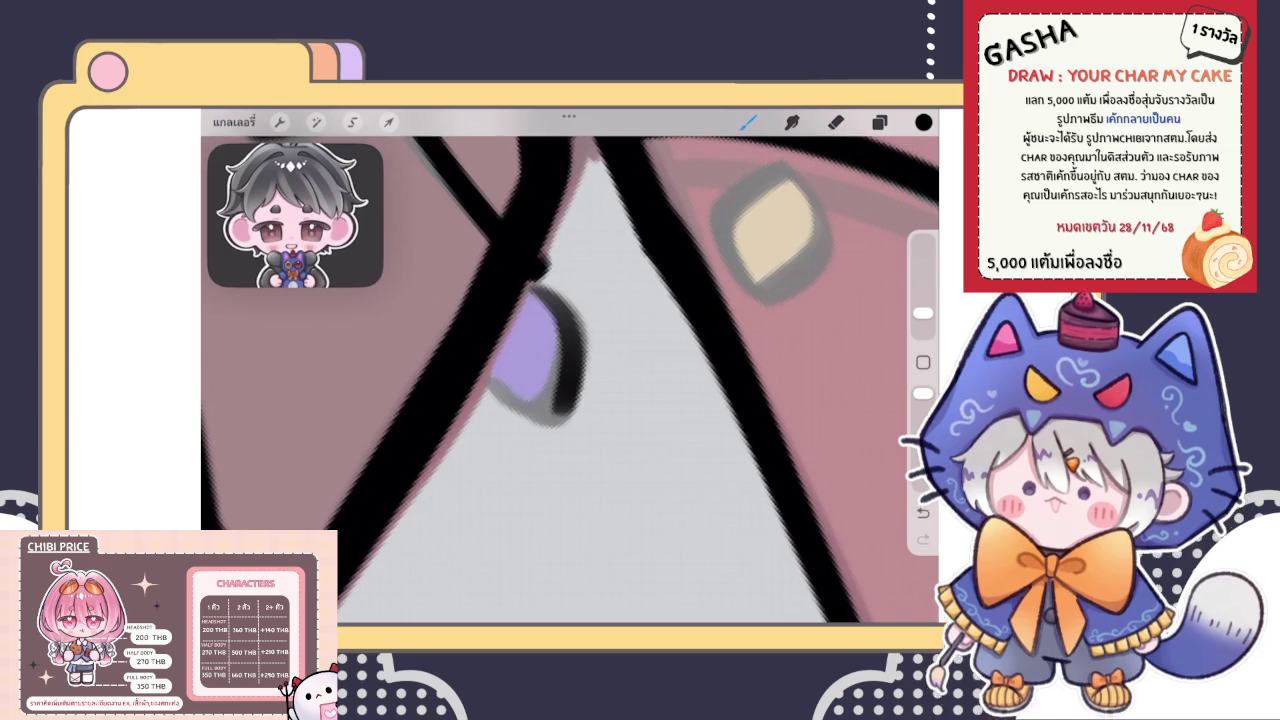
drag(486, 384, 560, 415)
Thicken the purple light's right and lower outline and darken its top-right edge
scroll(540, 340, up, 1)
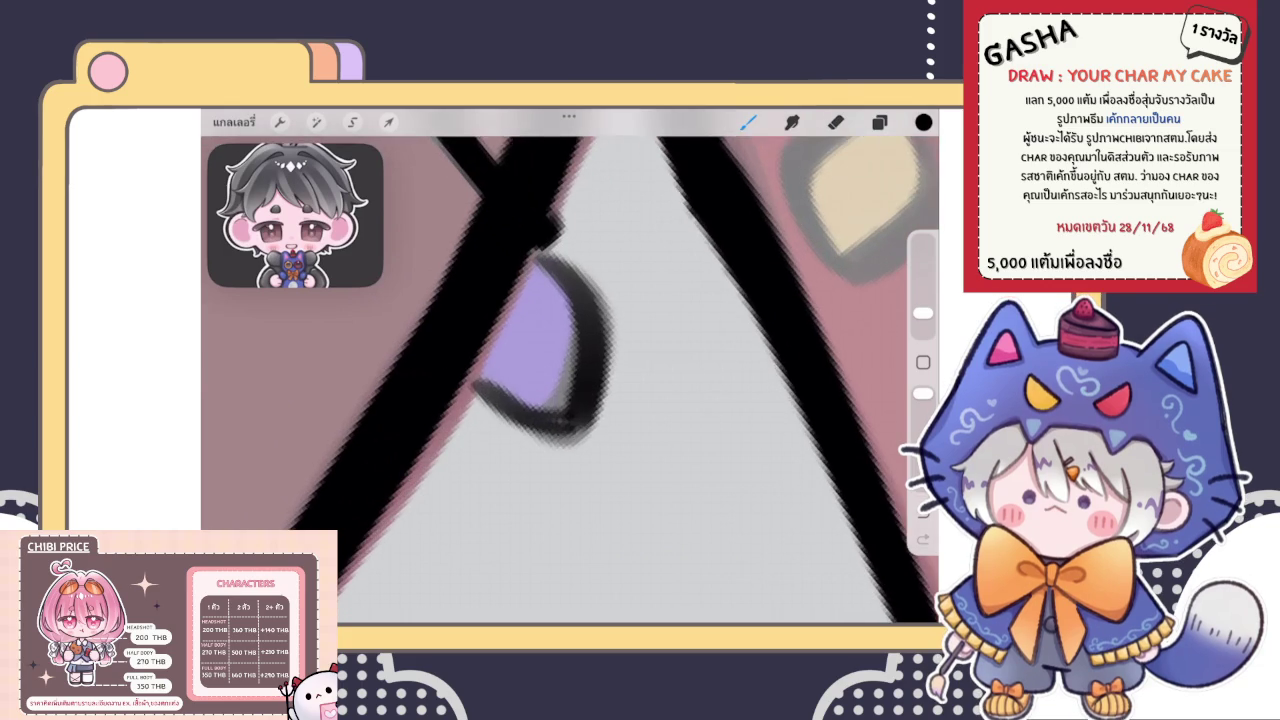
drag(545, 255, 565, 435)
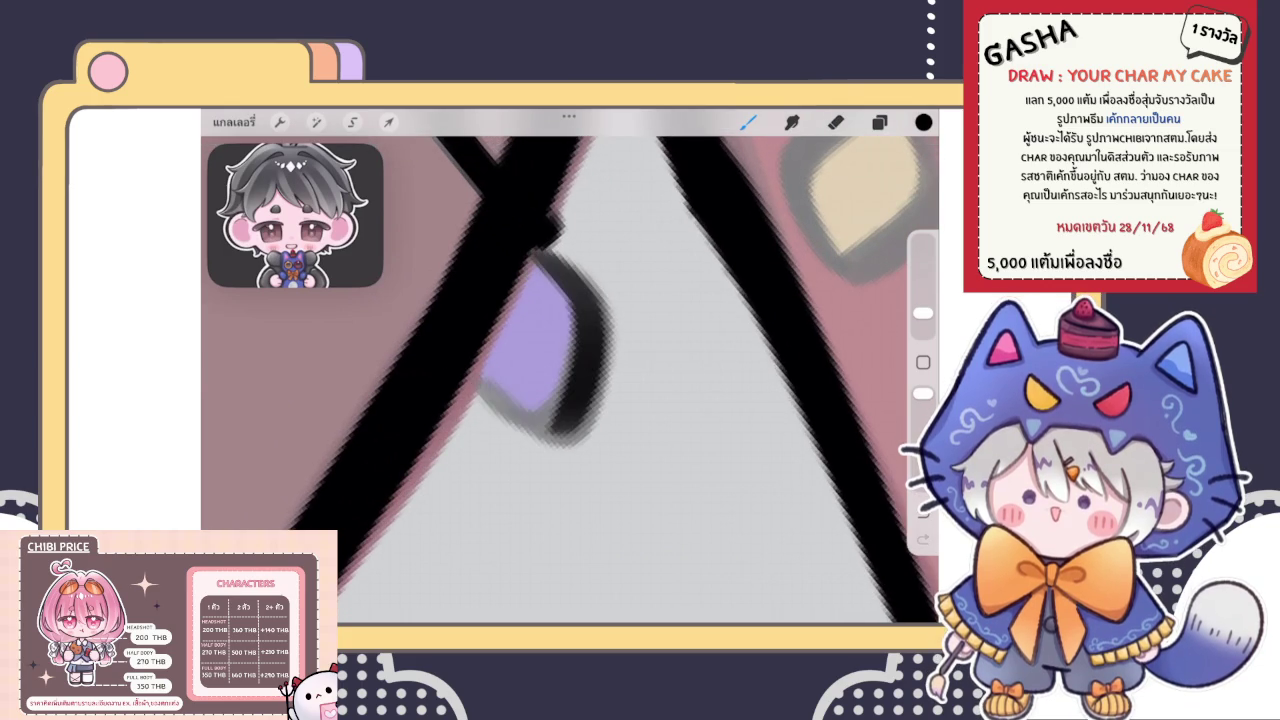
drag(472, 380, 562, 427)
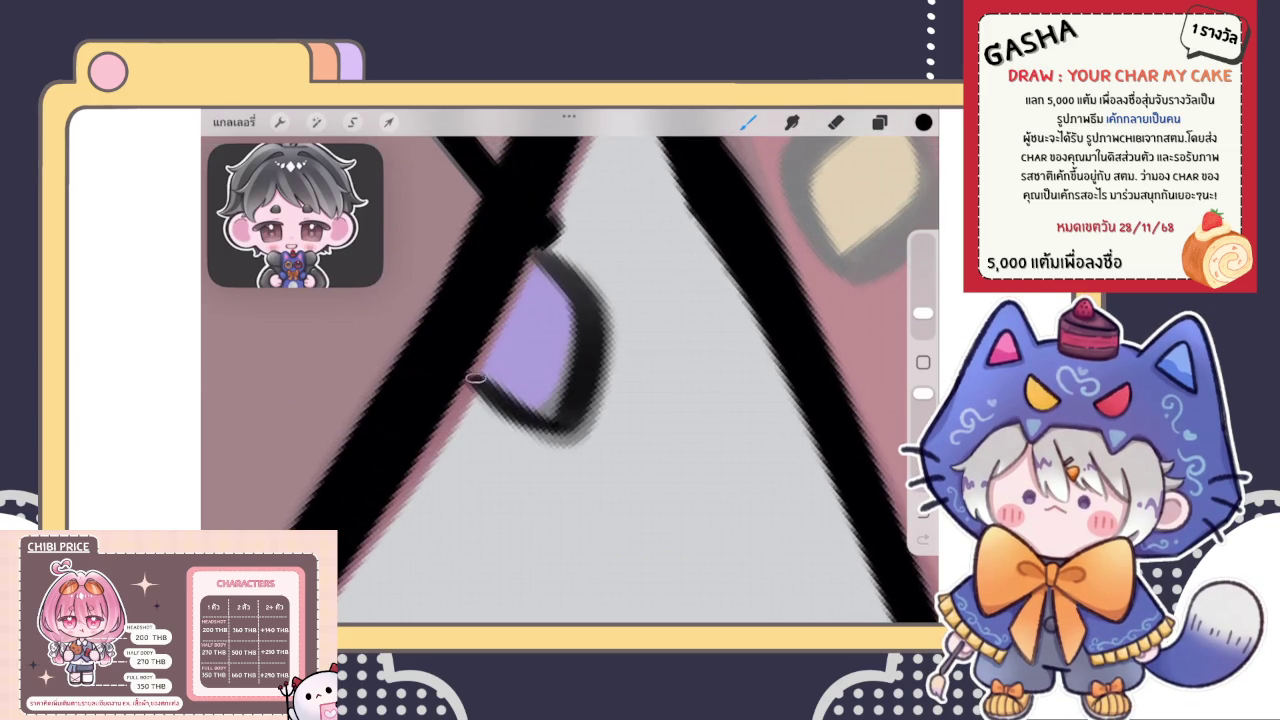
drag(466, 374, 558, 426)
drag(484, 386, 560, 424)
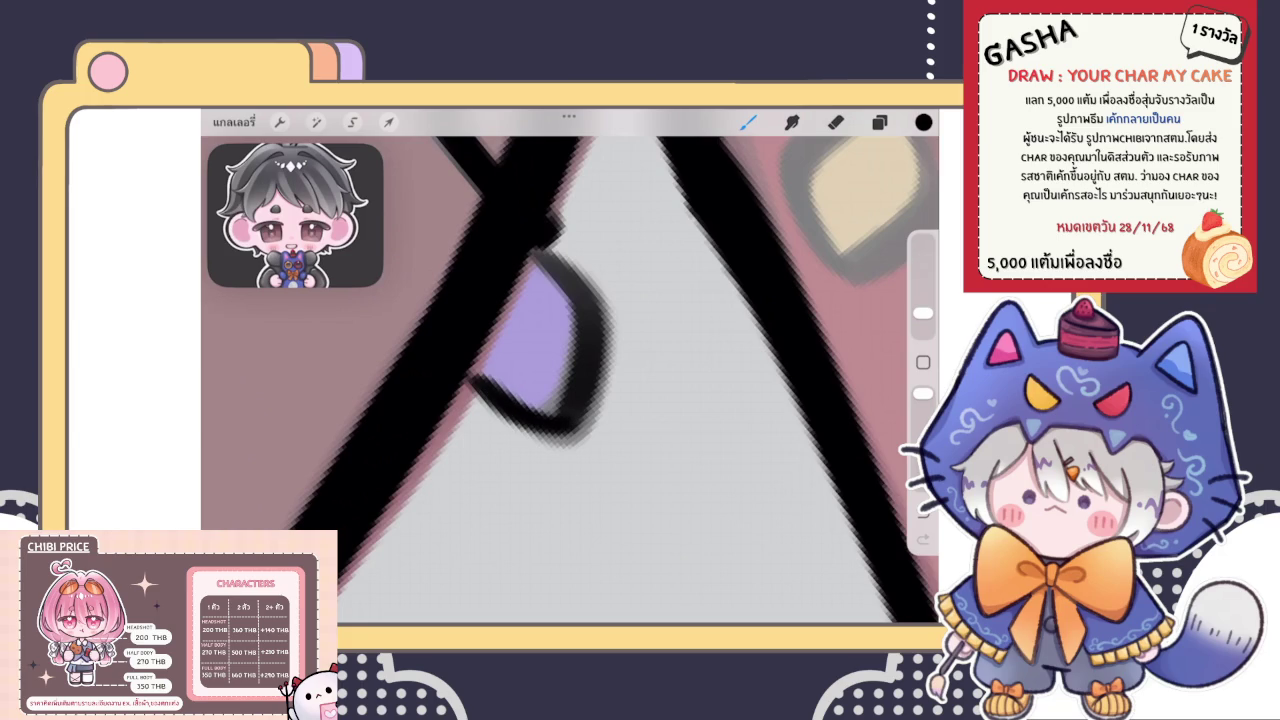
drag(470, 376, 558, 416)
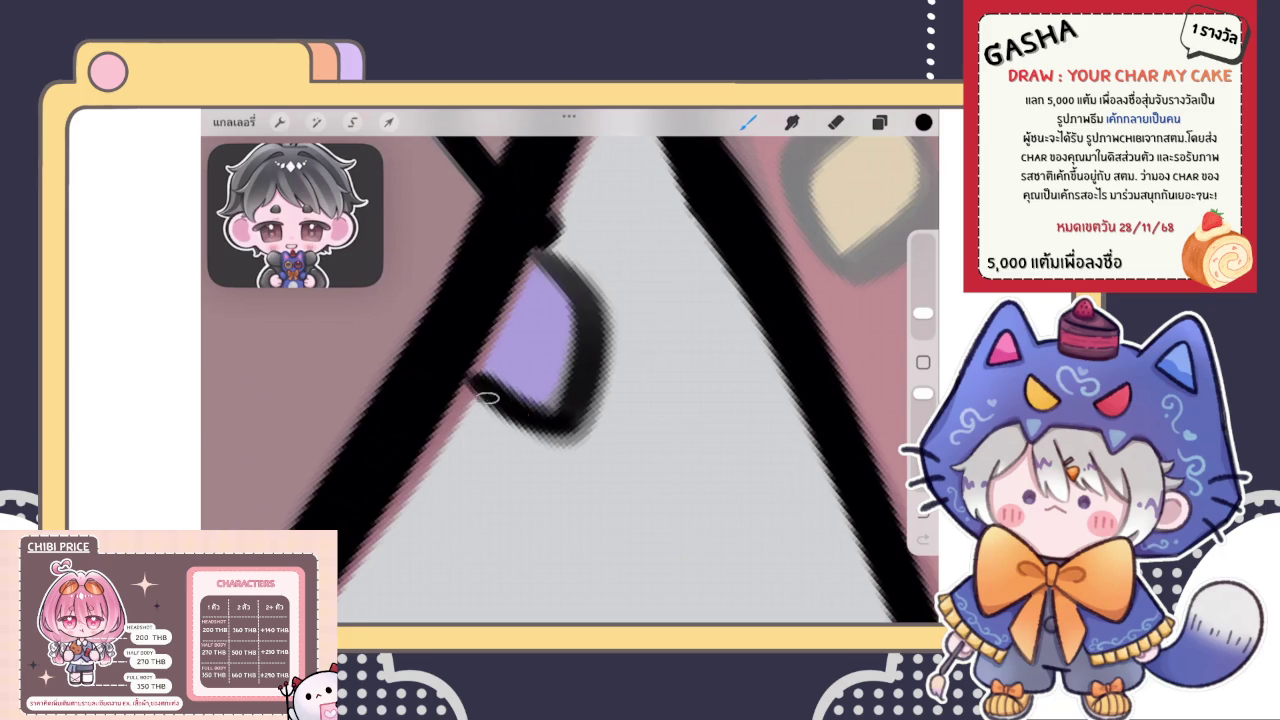
drag(474, 378, 556, 418)
drag(536, 258, 592, 316)
mouse_move(538, 256)
mouse_down()
mouse_move(586, 316)
mouse_move(572, 318)
mouse_up()
scroll(570, 370, down, 3)
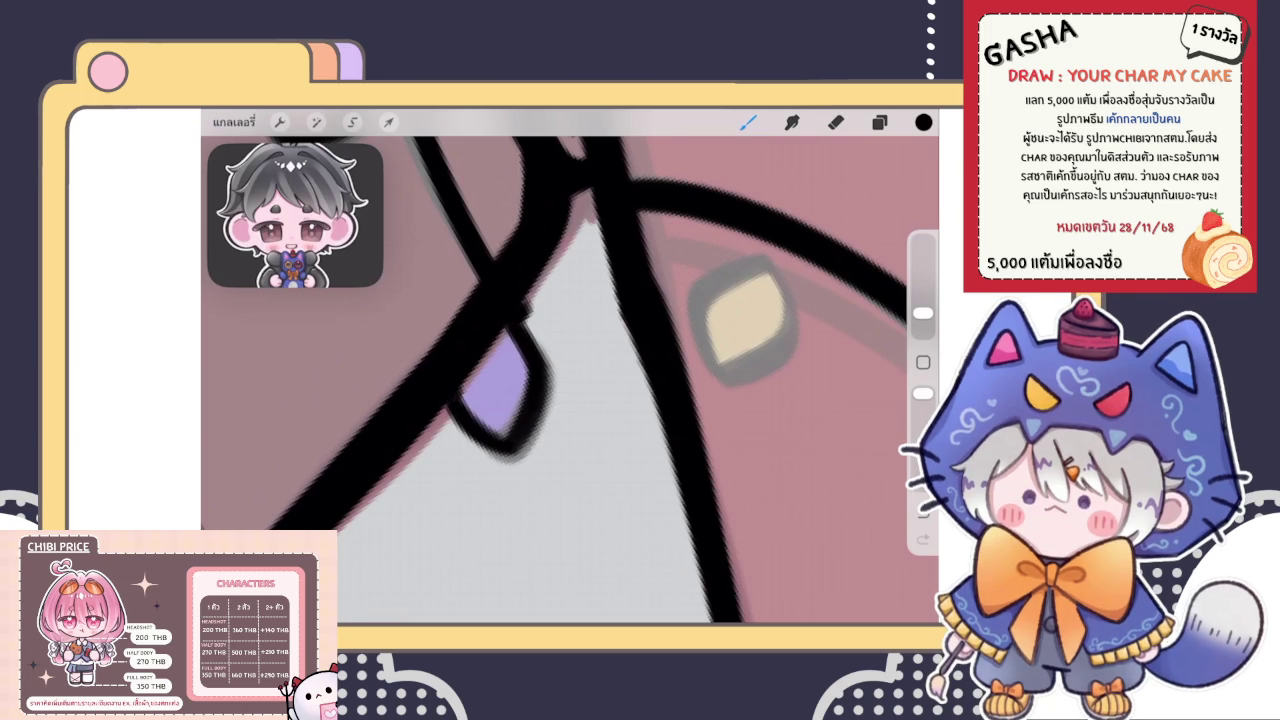
Freehand-select the purple light and apply a slight Warp to reshape its outline
click(836, 122)
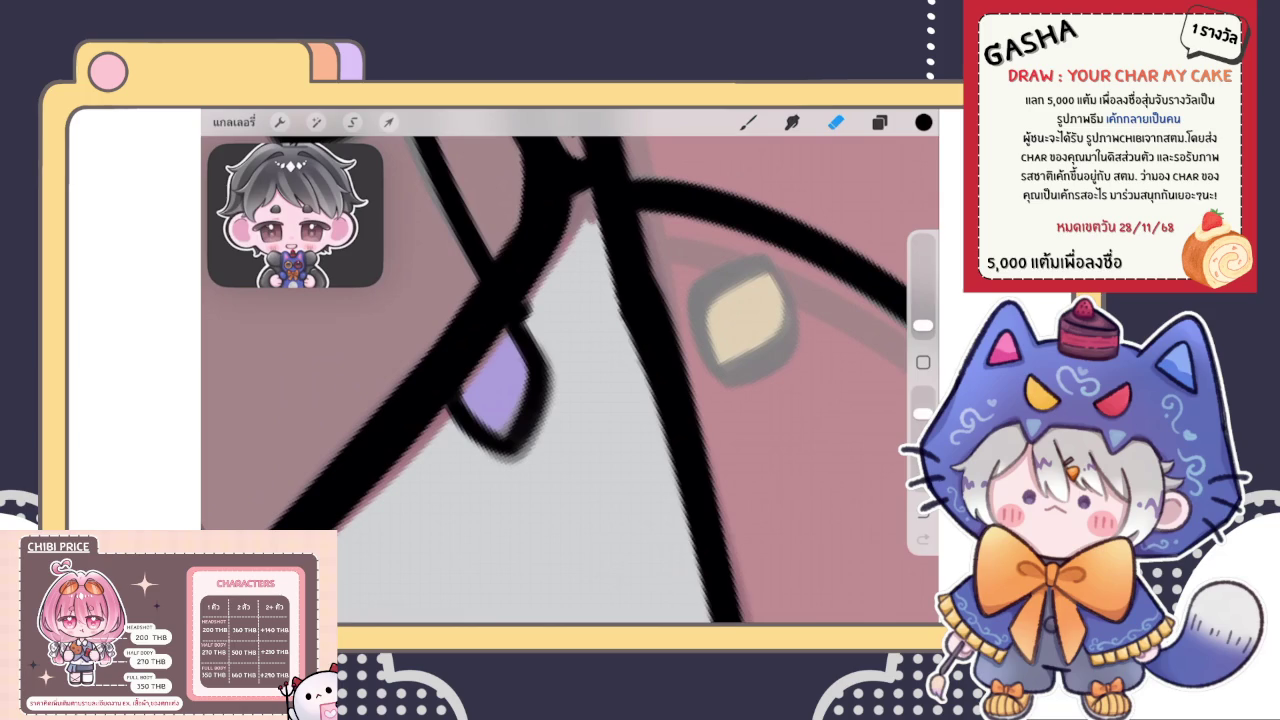
click(388, 122)
click(352, 122)
drag(493, 271, 505, 246)
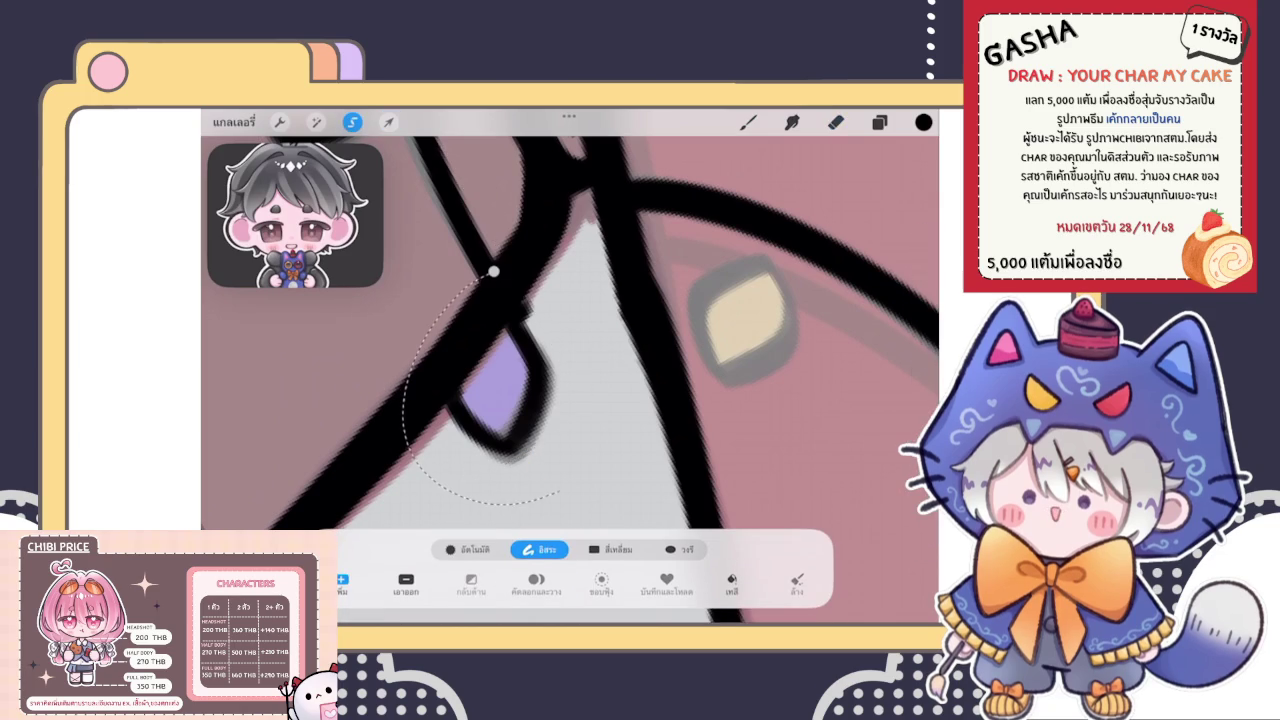
click(388, 122)
click(677, 549)
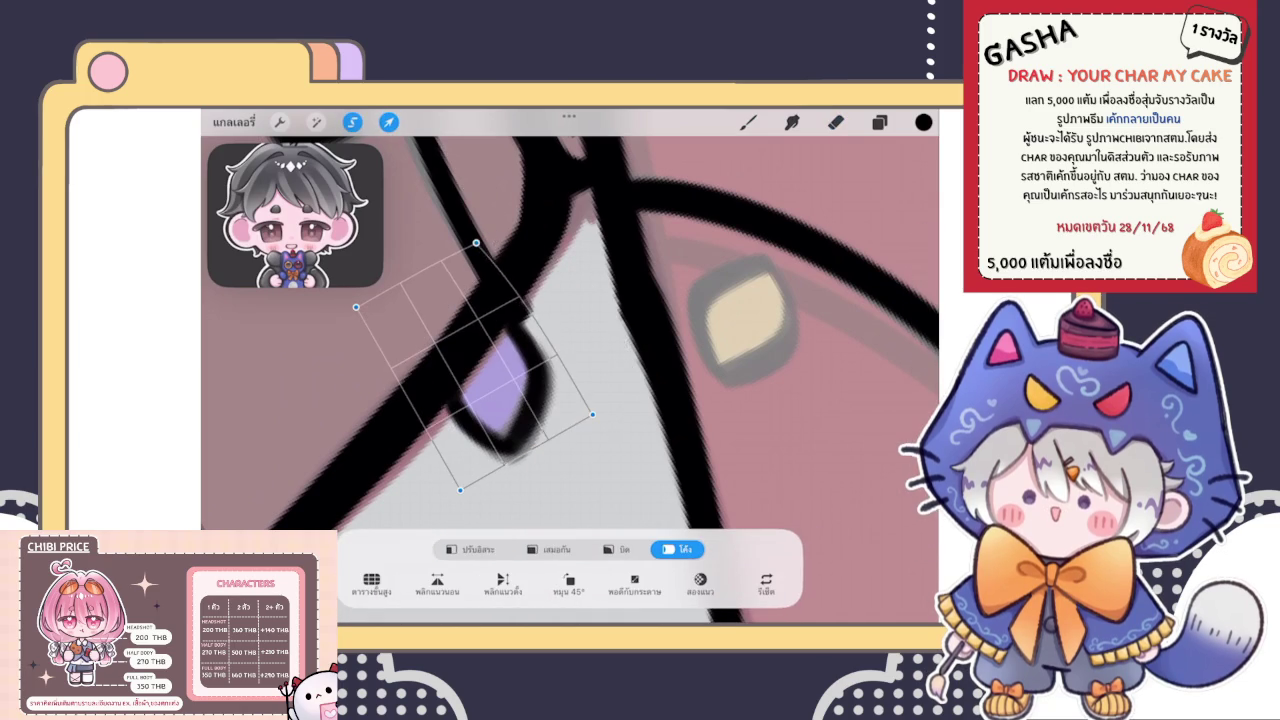
drag(500, 360, 505, 340)
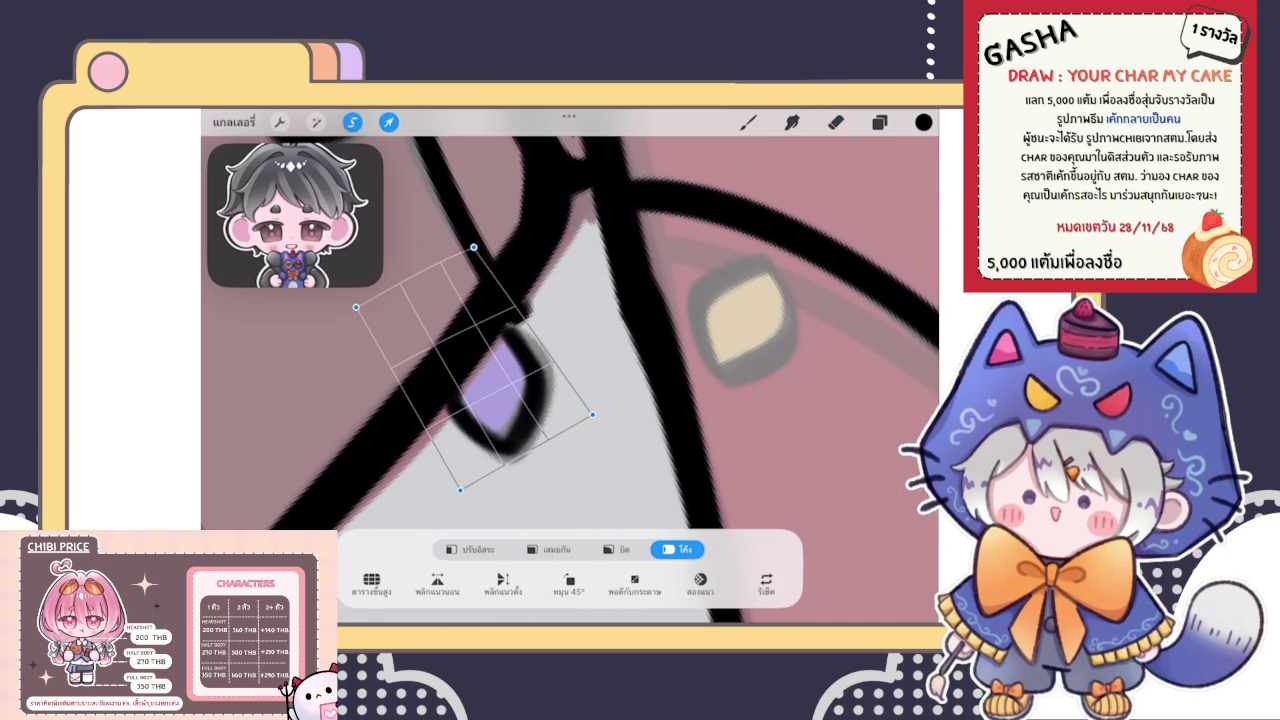
click(747, 122)
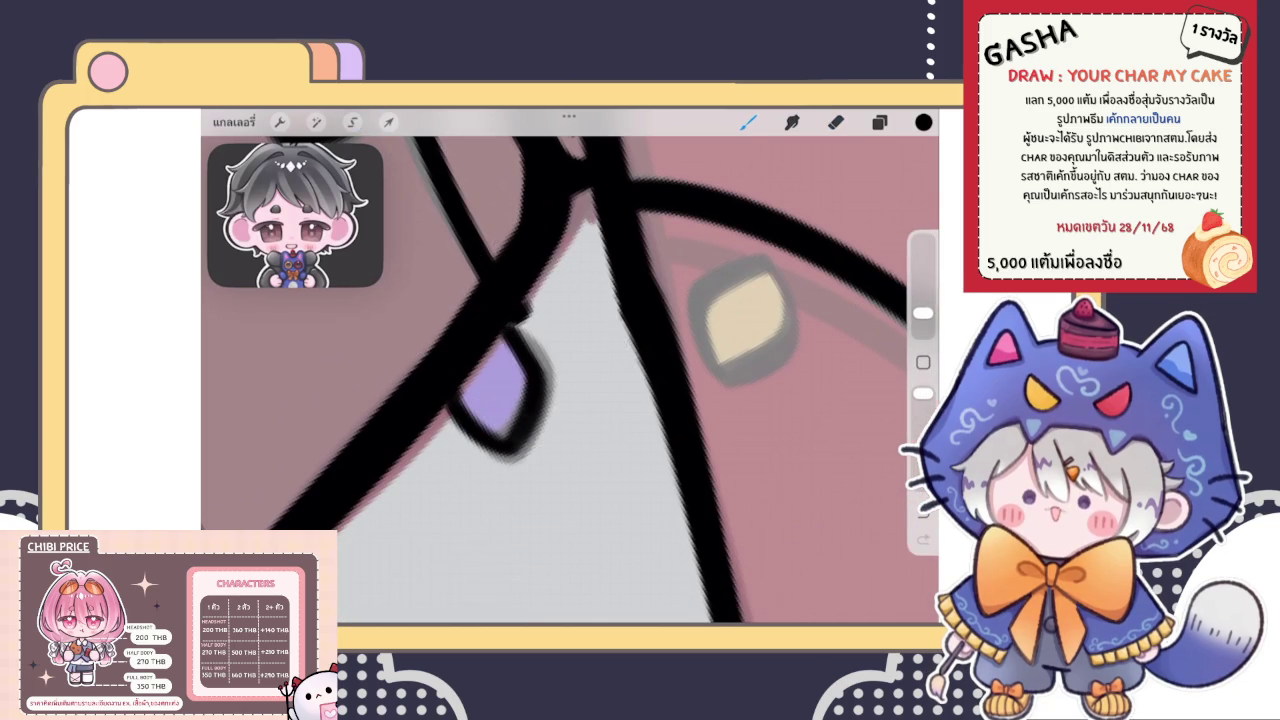
scroll(570, 380, down, 5)
scroll(450, 400, down, 2)
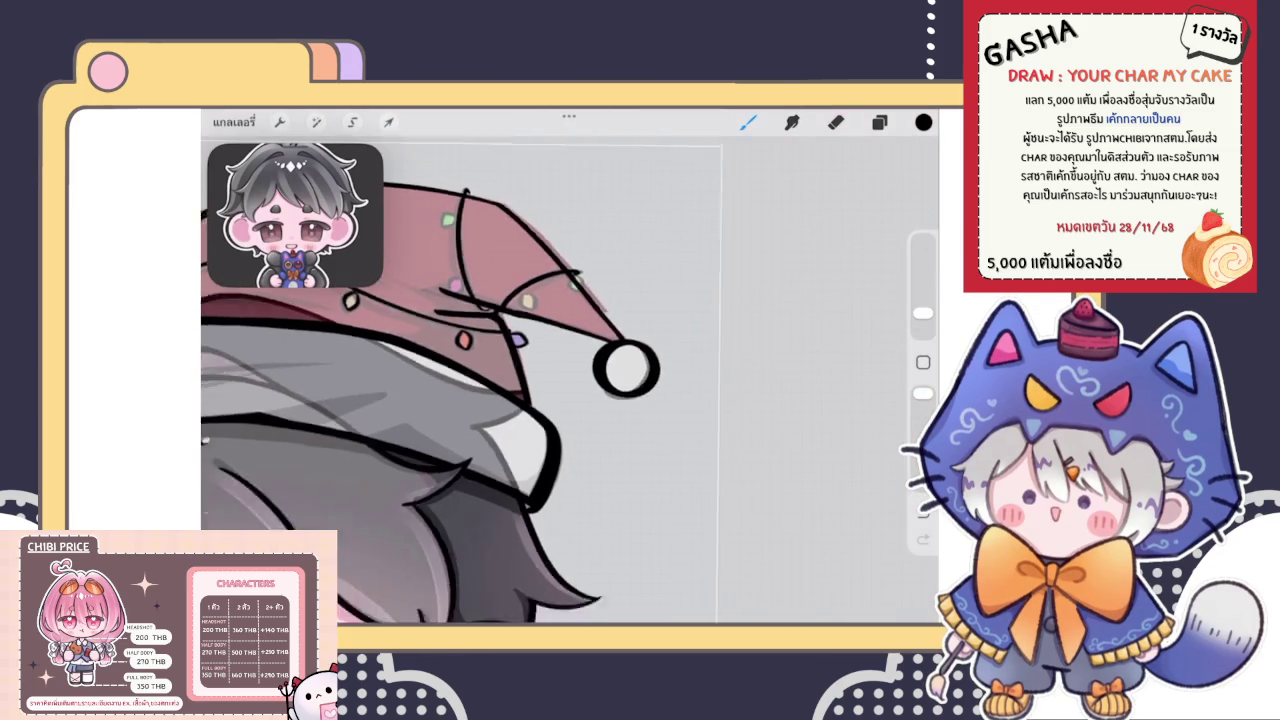
scroll(450, 400, down, 2)
scroll(450, 400, up, 2)
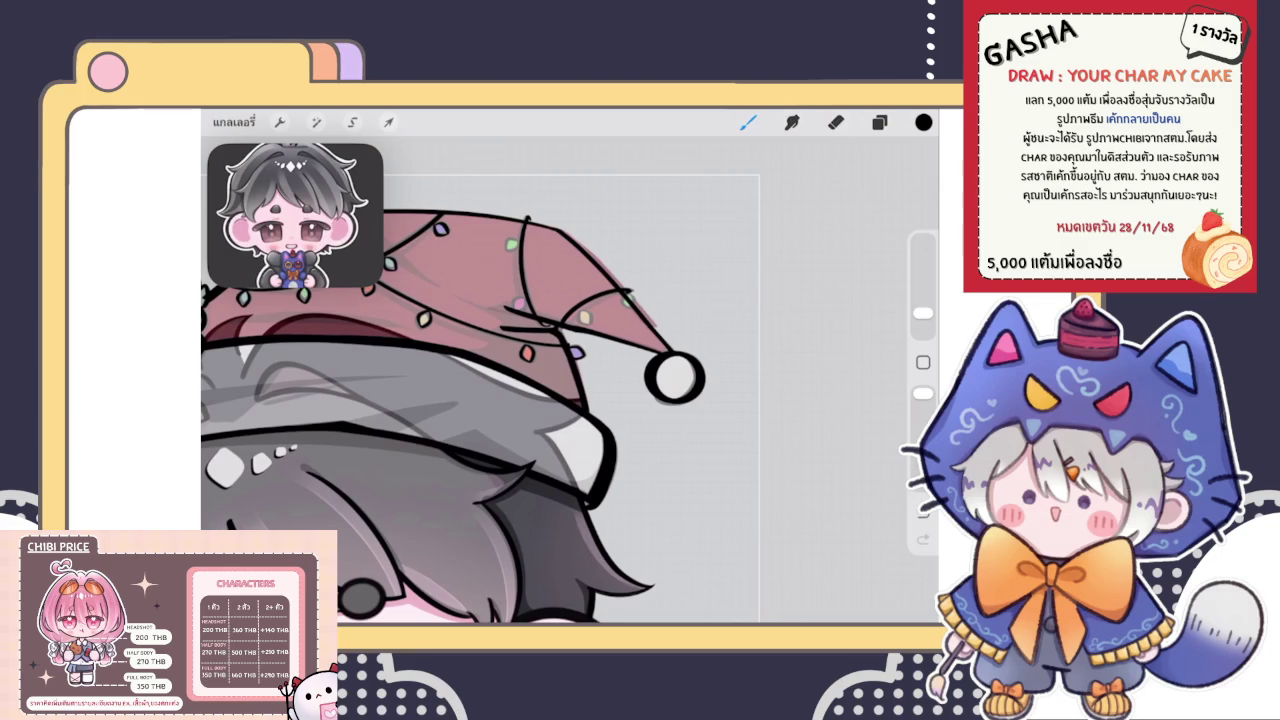
Merge the string-light layer down four times so all lights share one layer
click(879, 121)
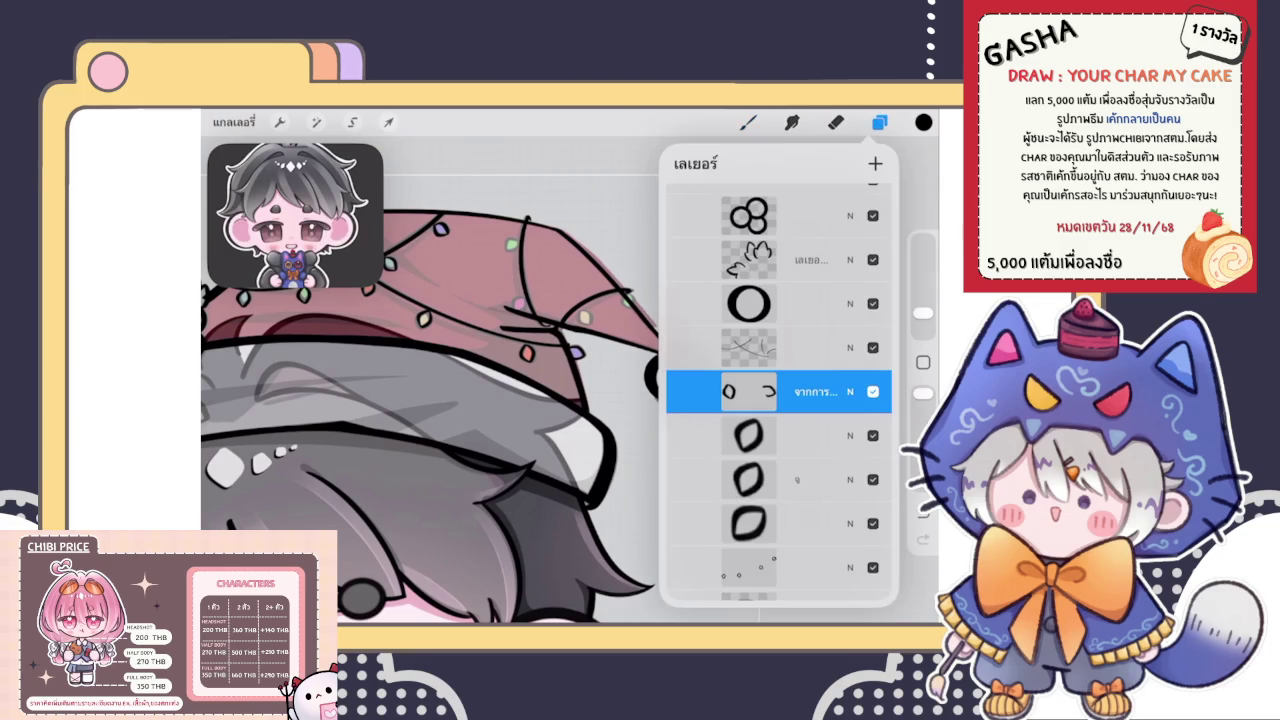
click(879, 121)
click(749, 391)
click(577, 498)
click(749, 391)
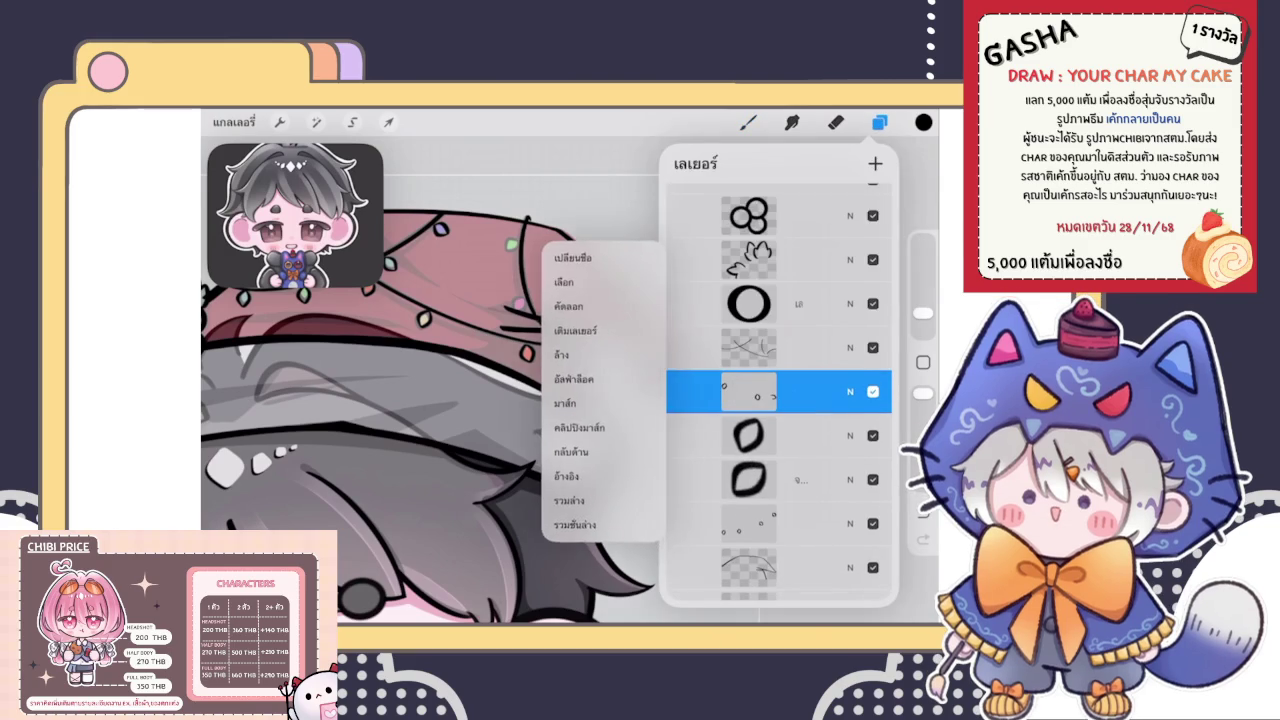
click(577, 498)
click(749, 391)
click(577, 498)
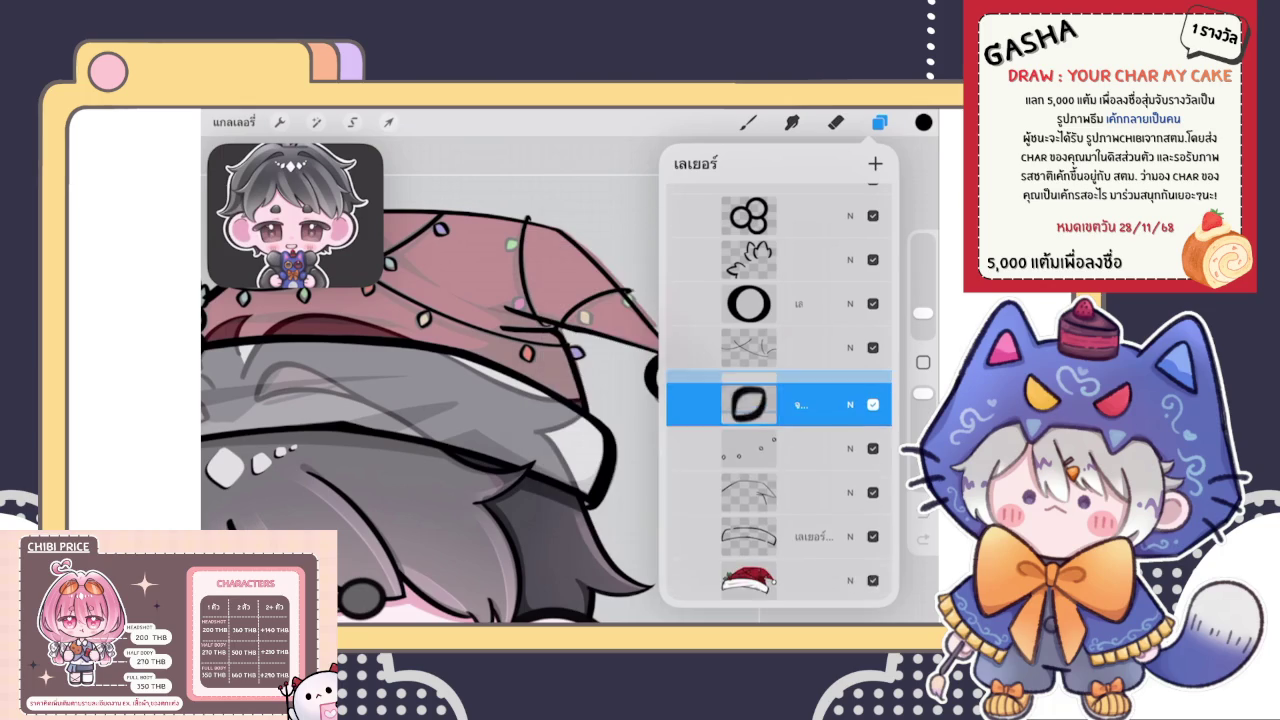
click(749, 391)
click(577, 498)
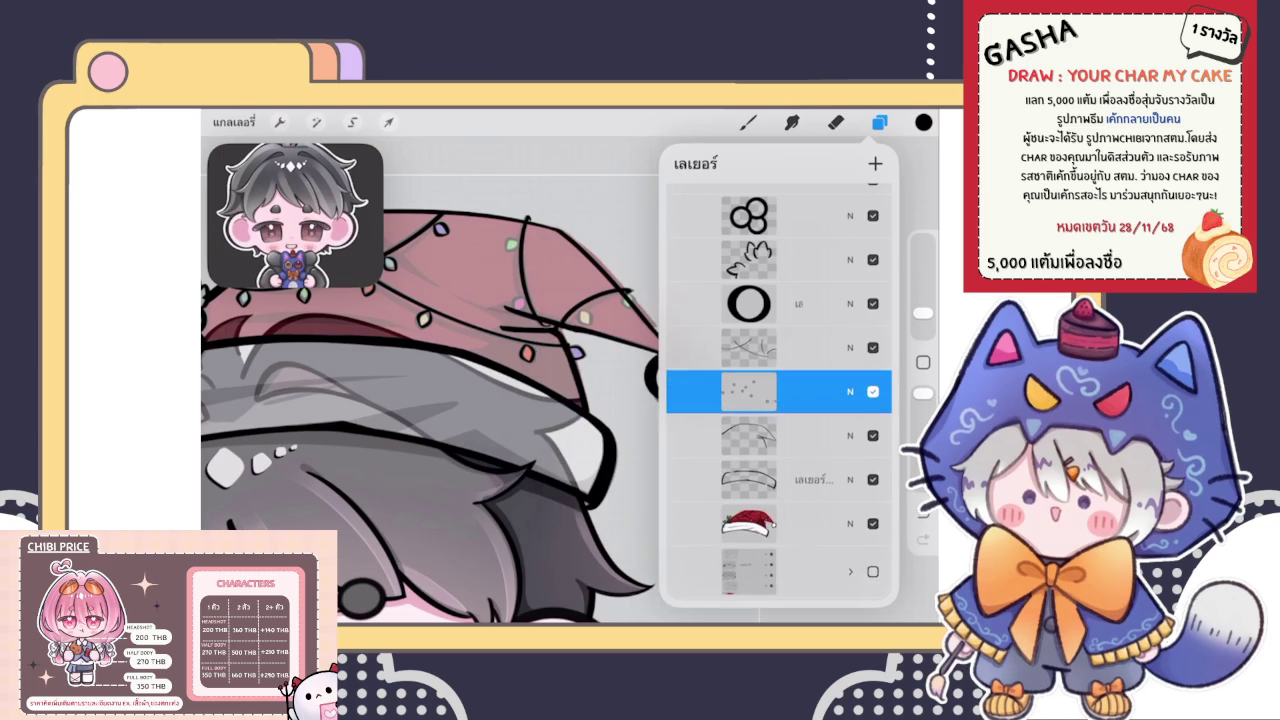
click(748, 121)
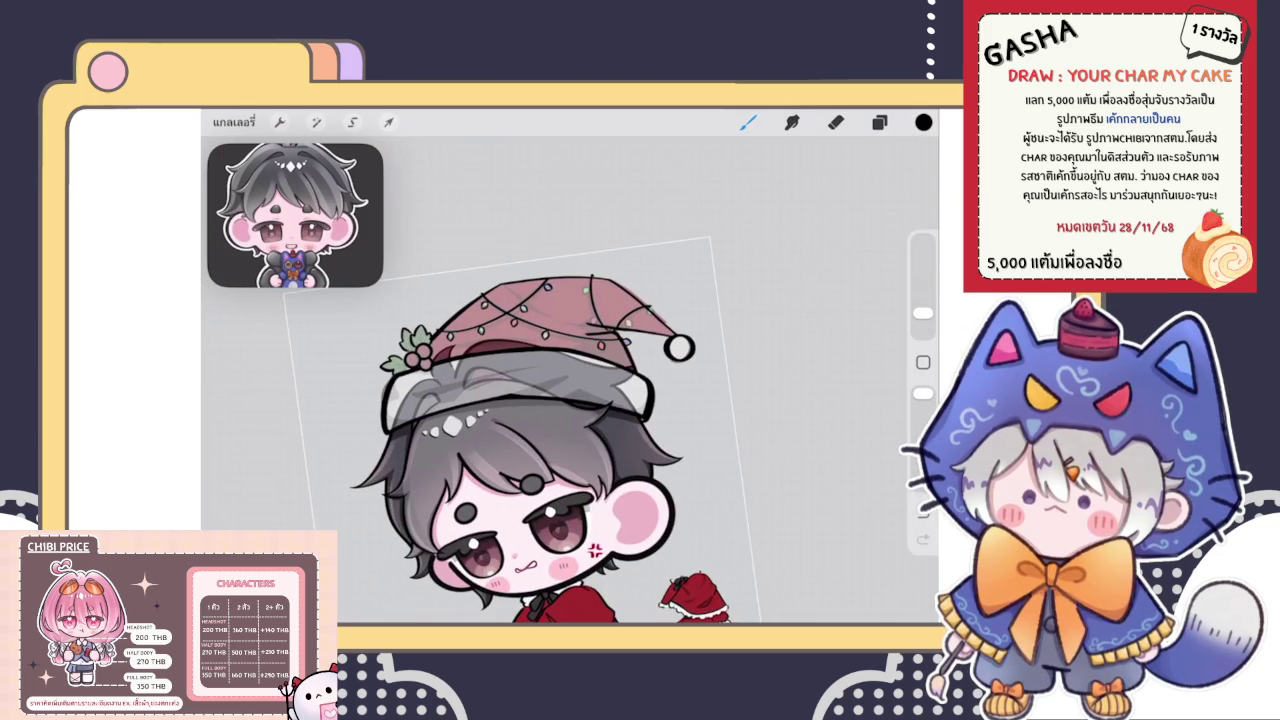
scroll(500, 420, up, 5)
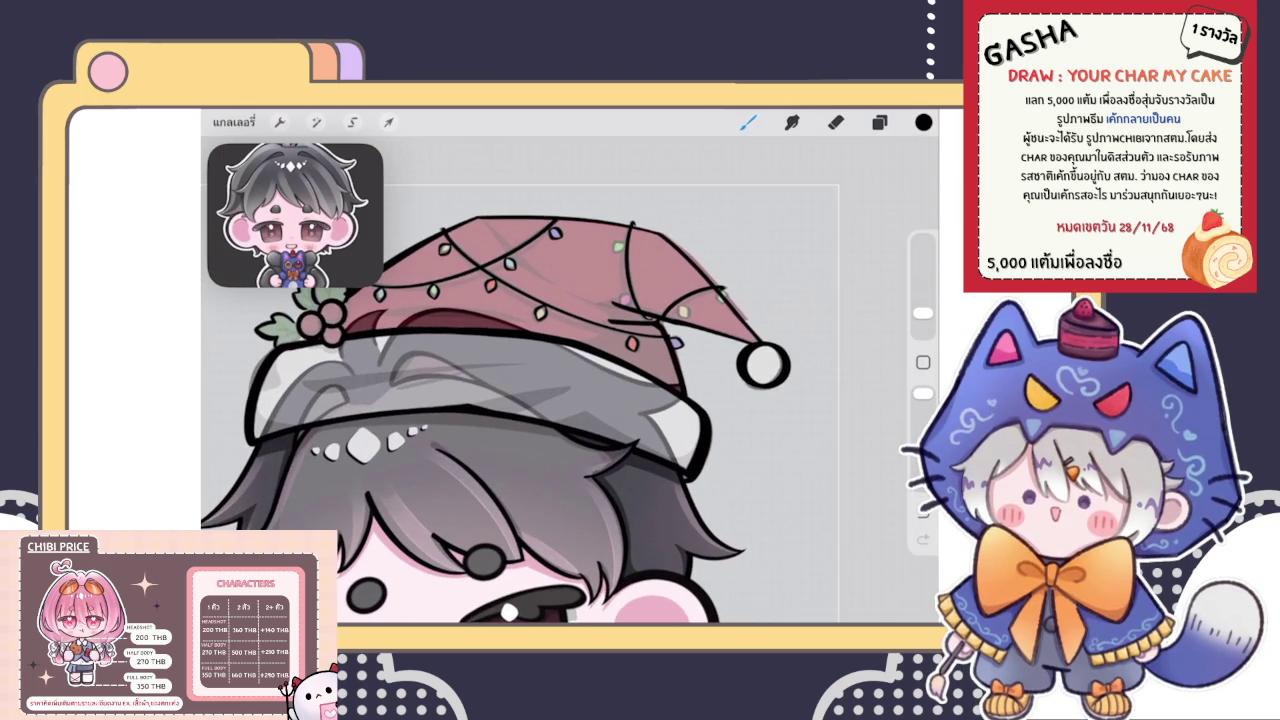
scroll(654, 333, up, 5)
scroll(654, 333, up, 5)
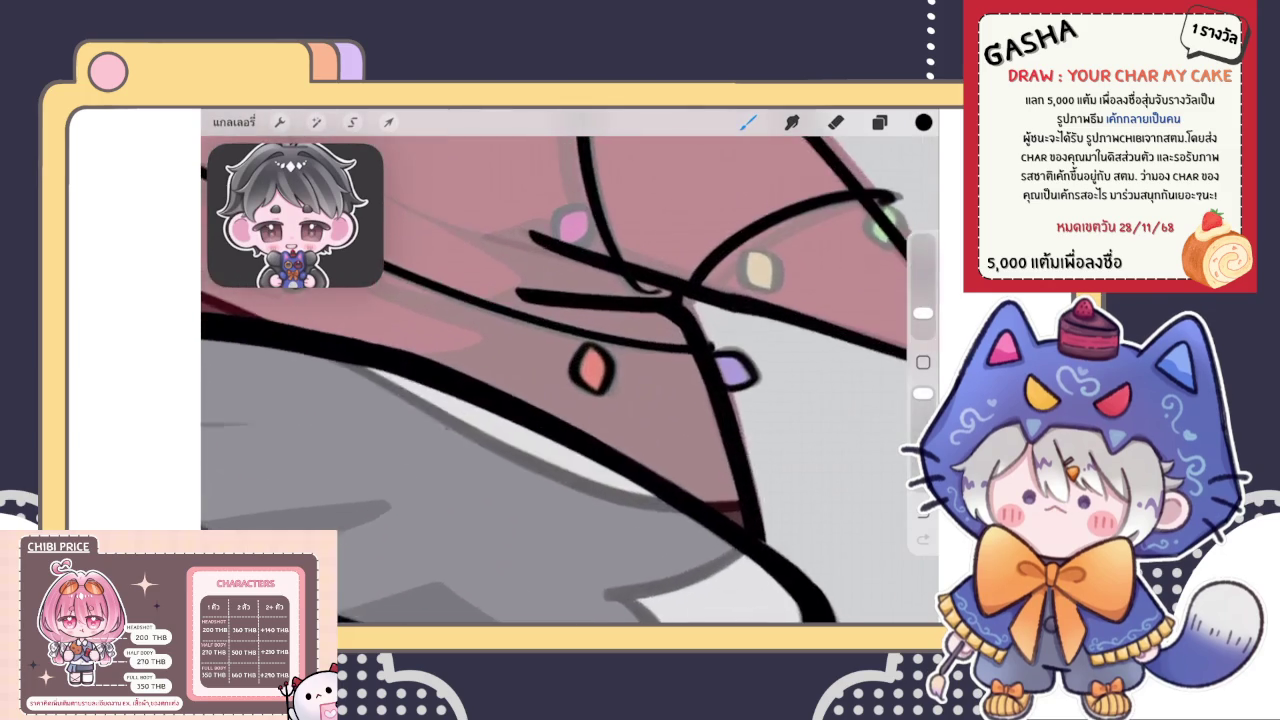
scroll(654, 333, up, 2)
Move and rotate the red light onto the hat's string using Uniform transform
click(879, 122)
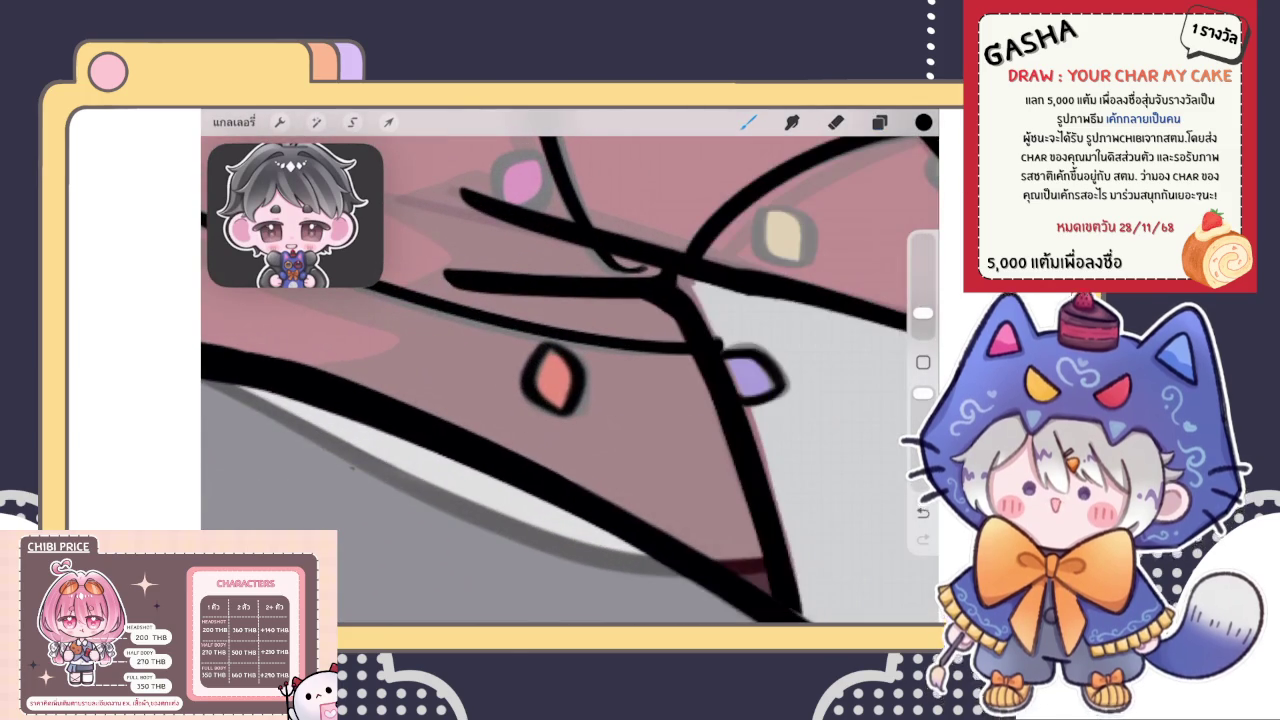
click(352, 122)
drag(591, 312, 580, 313)
click(352, 122)
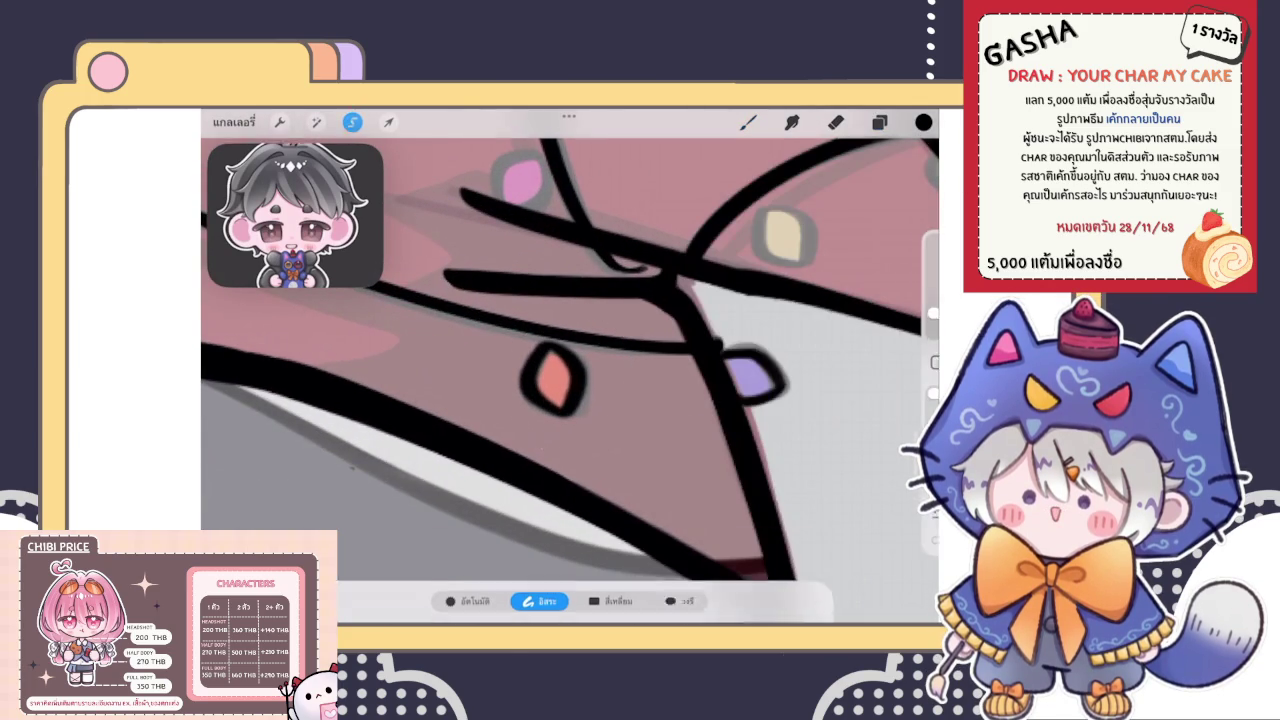
click(879, 122)
click(389, 122)
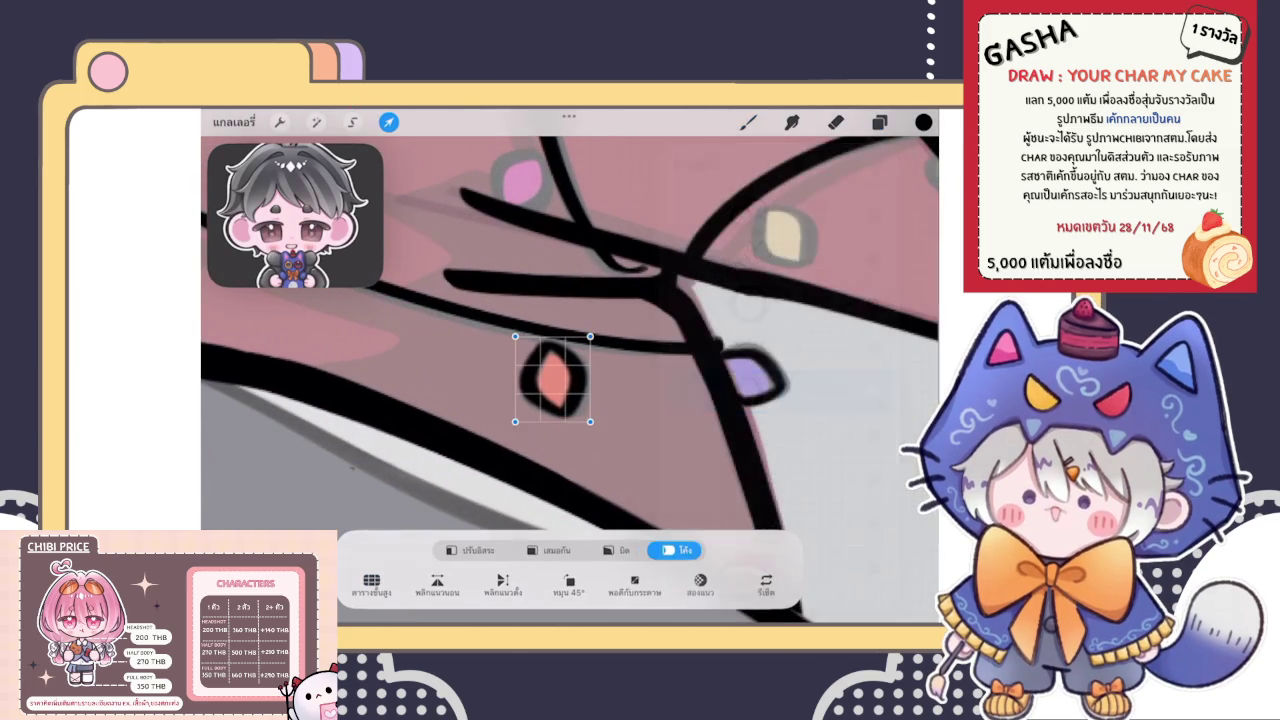
click(549, 549)
mouse_move(552, 378)
mouse_down()
mouse_move(534, 362)
mouse_move(565, 310)
mouse_move(555, 305)
mouse_up()
scroll(570, 370, down, 3)
scroll(570, 370, up, 3)
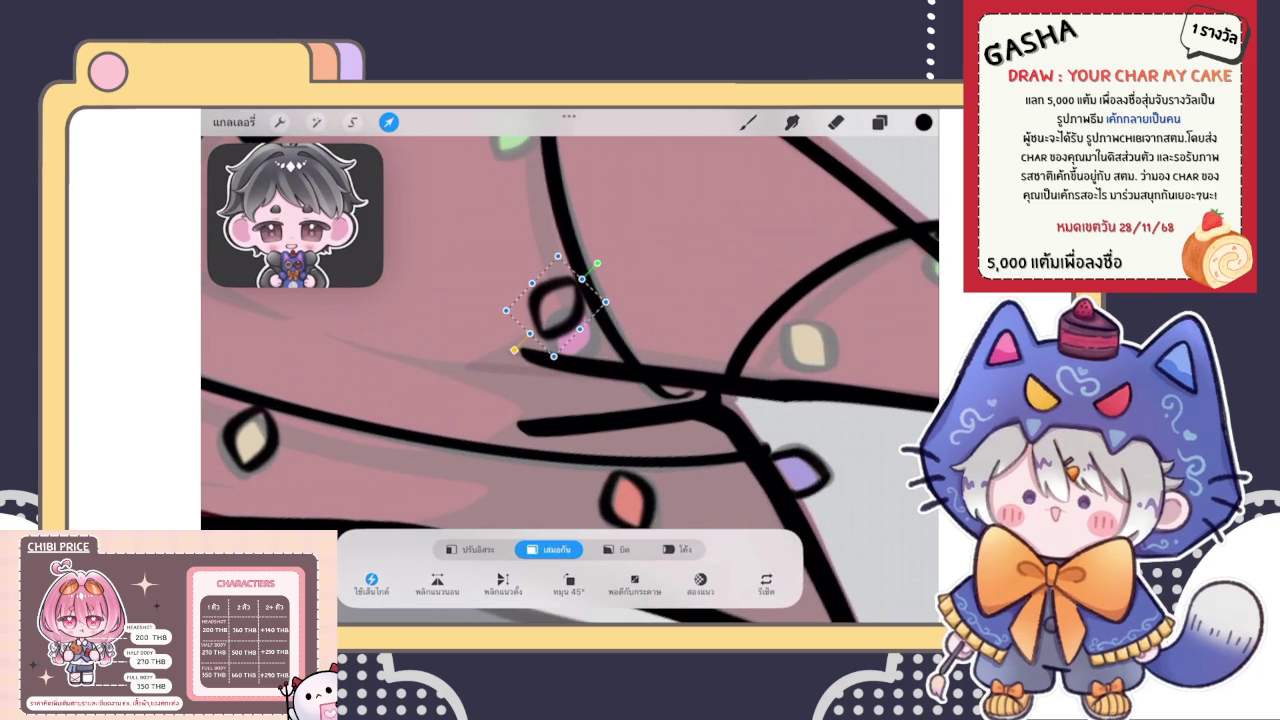
drag(597, 263, 598, 267)
click(747, 121)
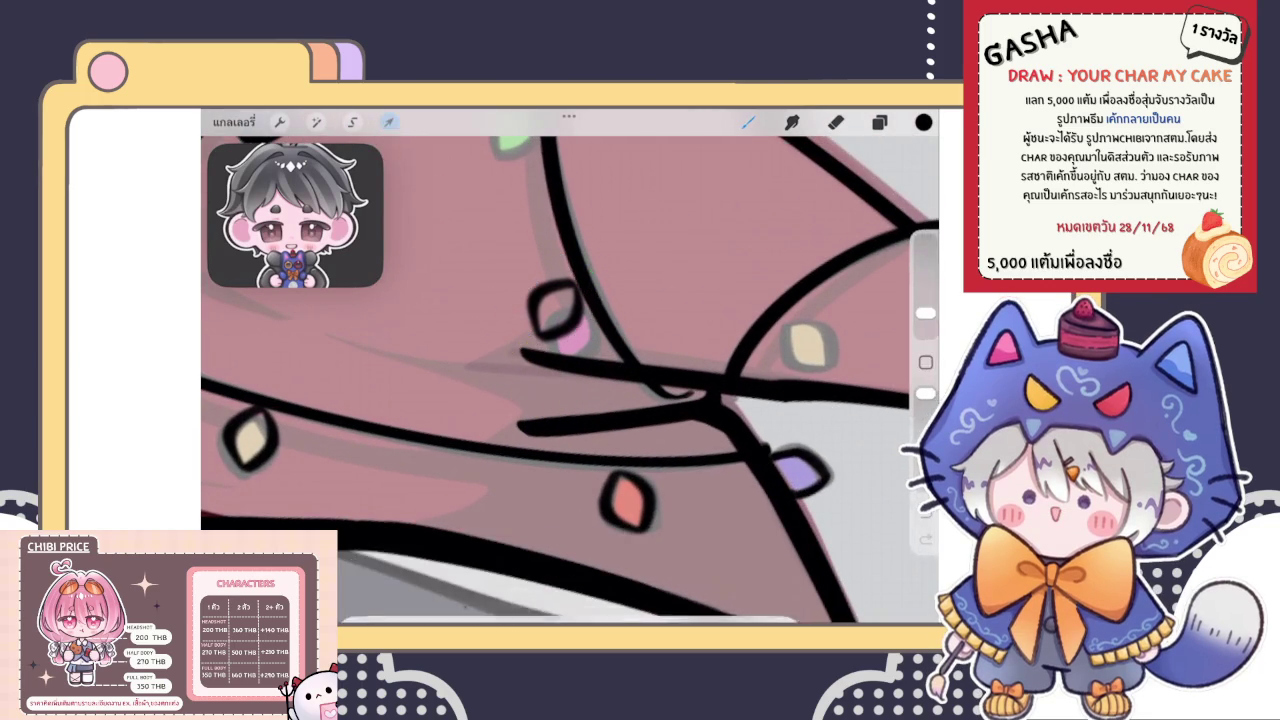
scroll(570, 370, down, 3)
scroll(570, 370, up, 5)
scroll(570, 370, up, 1)
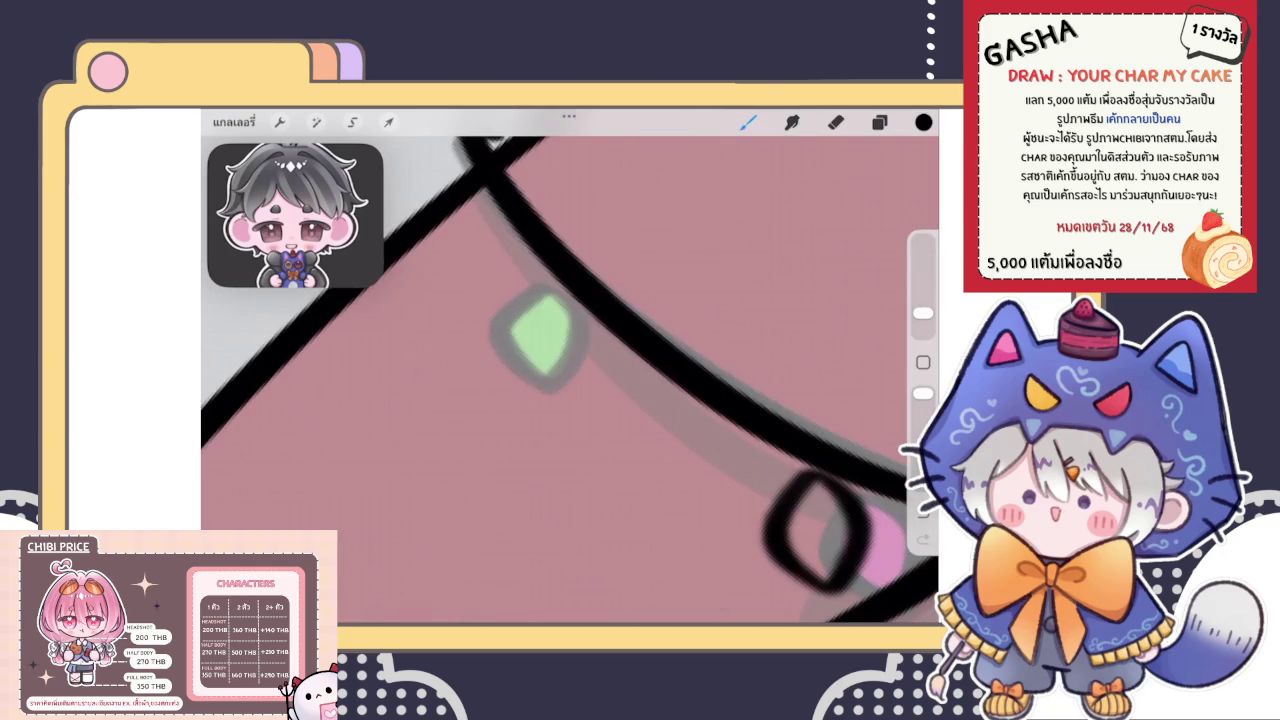
scroll(570, 370, down, 2)
Move the empty bulb outline up onto the string and tilt it into place
click(879, 121)
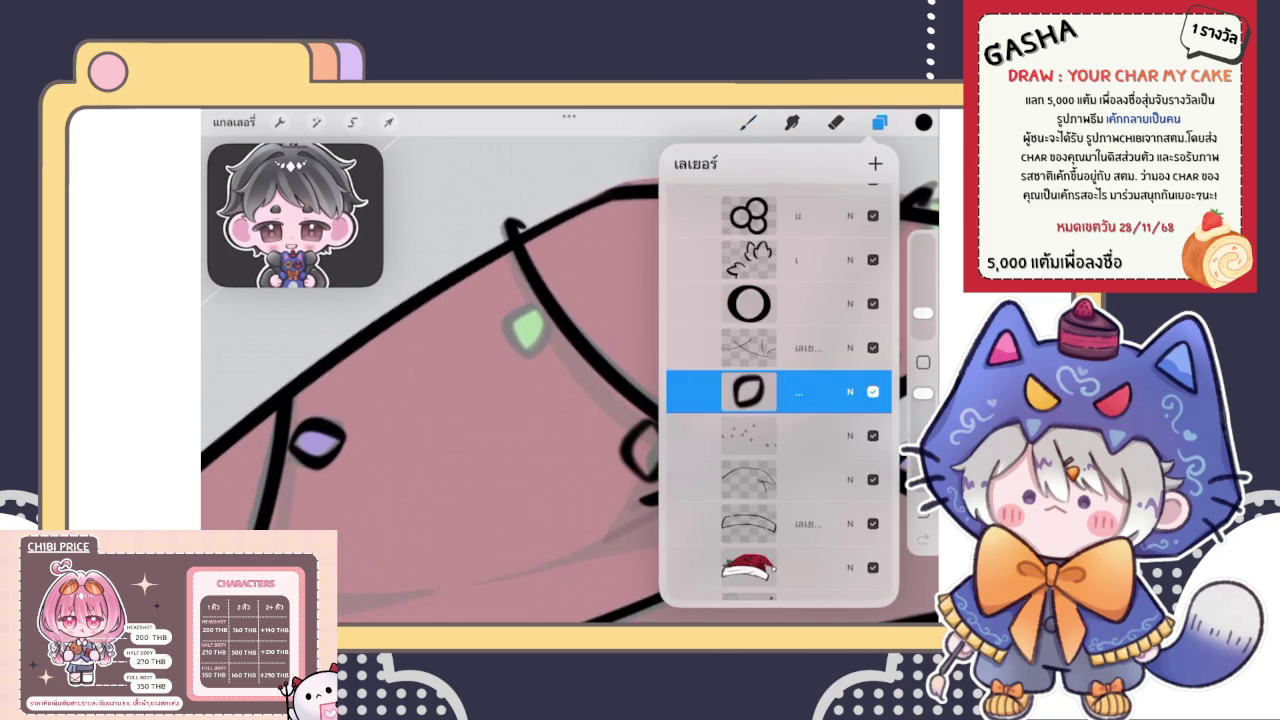
drag(840, 391, 720, 391)
click(388, 121)
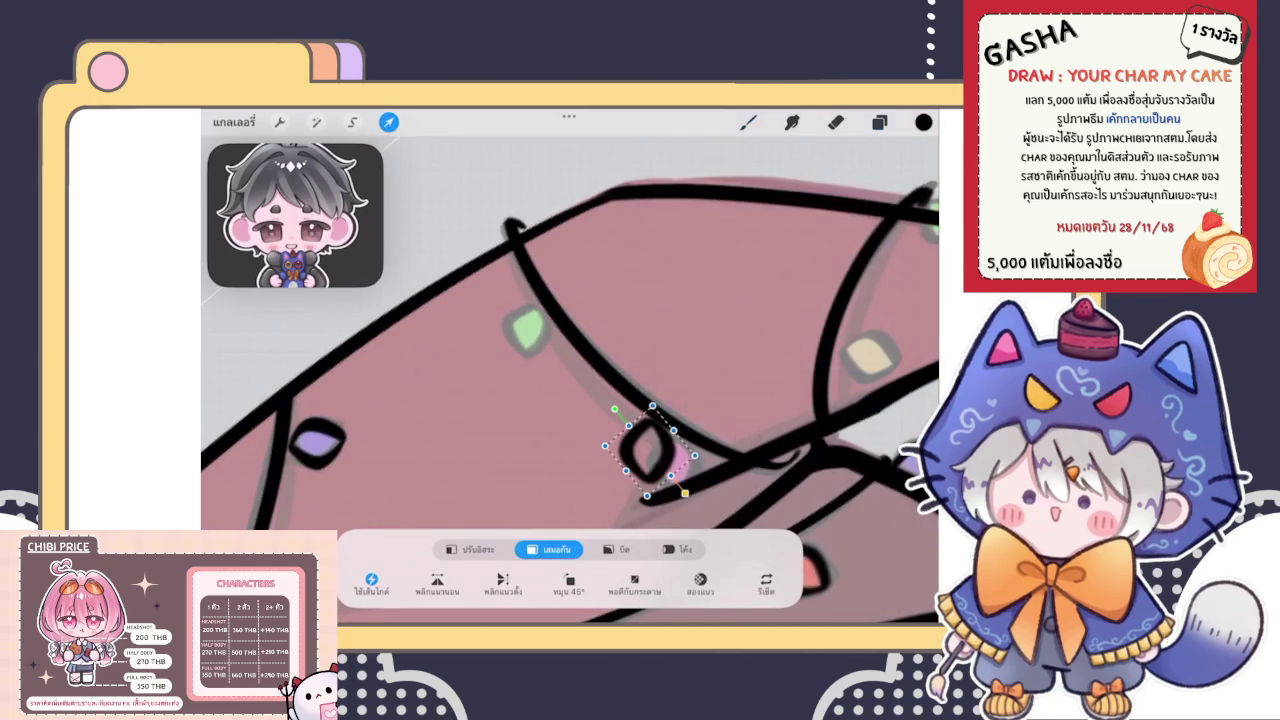
mouse_move(645, 450)
mouse_down()
mouse_move(530, 365)
mouse_move(505, 285)
mouse_up()
drag(518, 337, 525, 327)
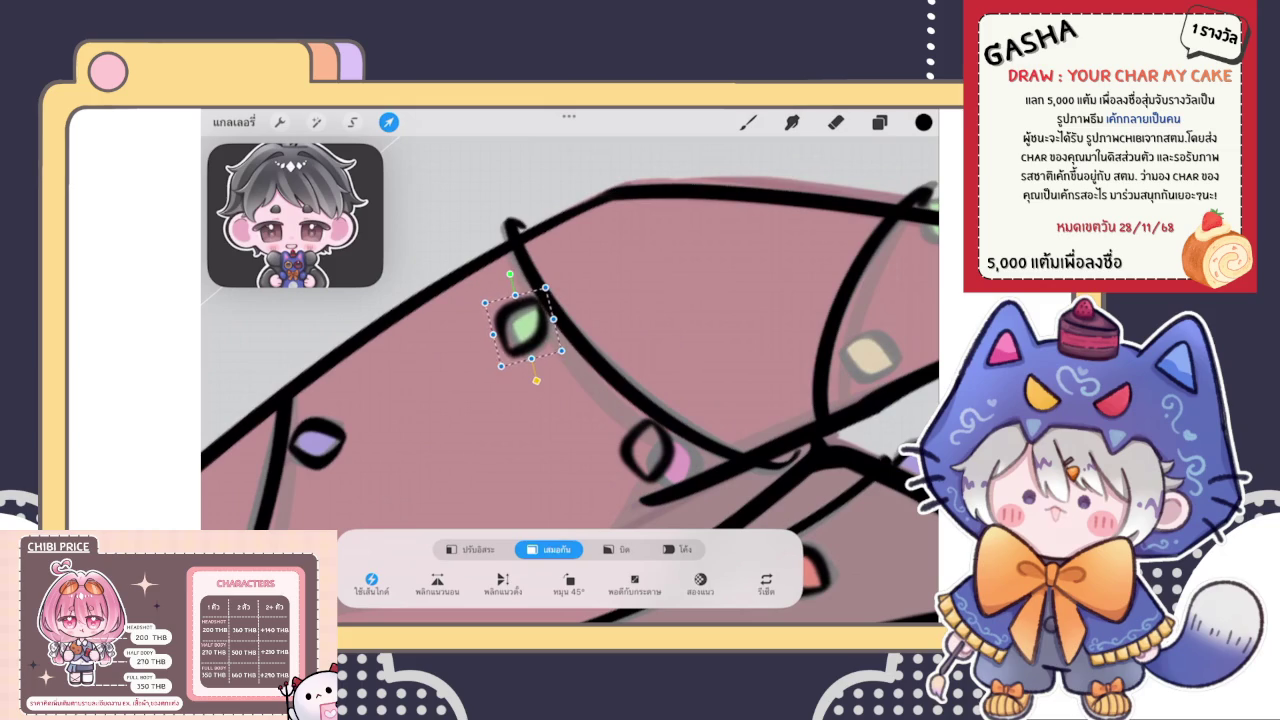
click(748, 121)
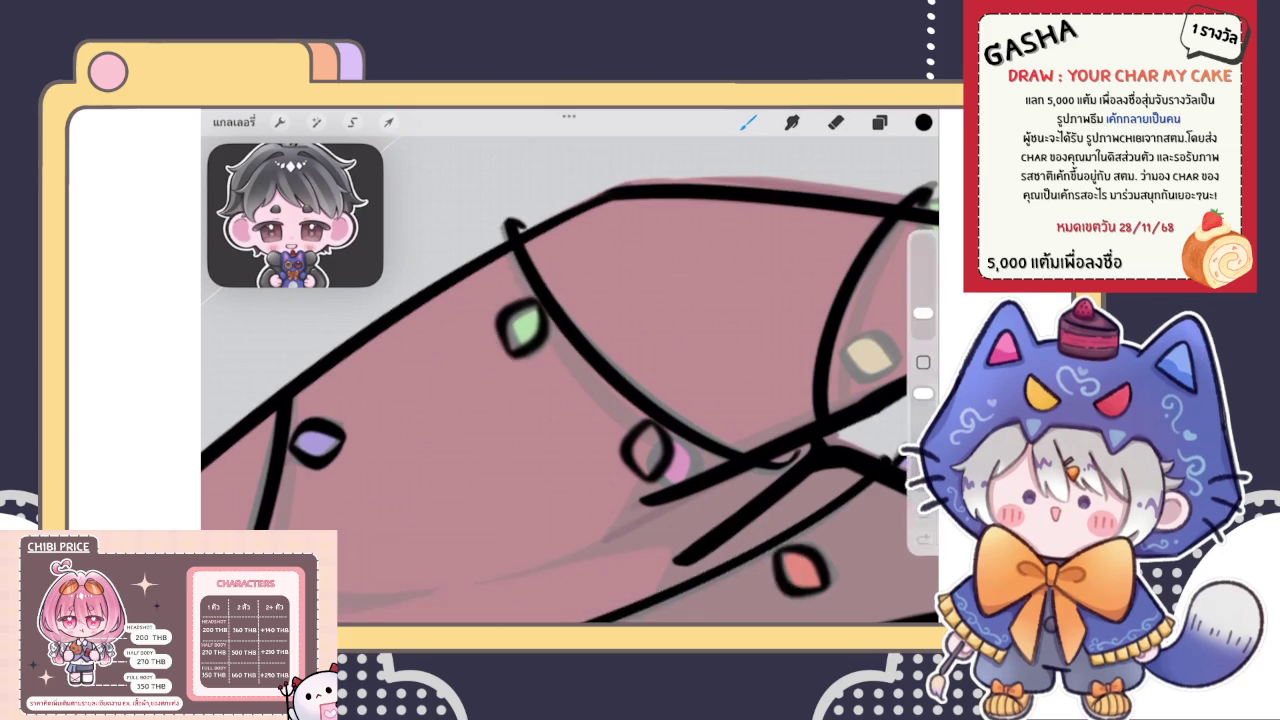
scroll(570, 380, down, 5)
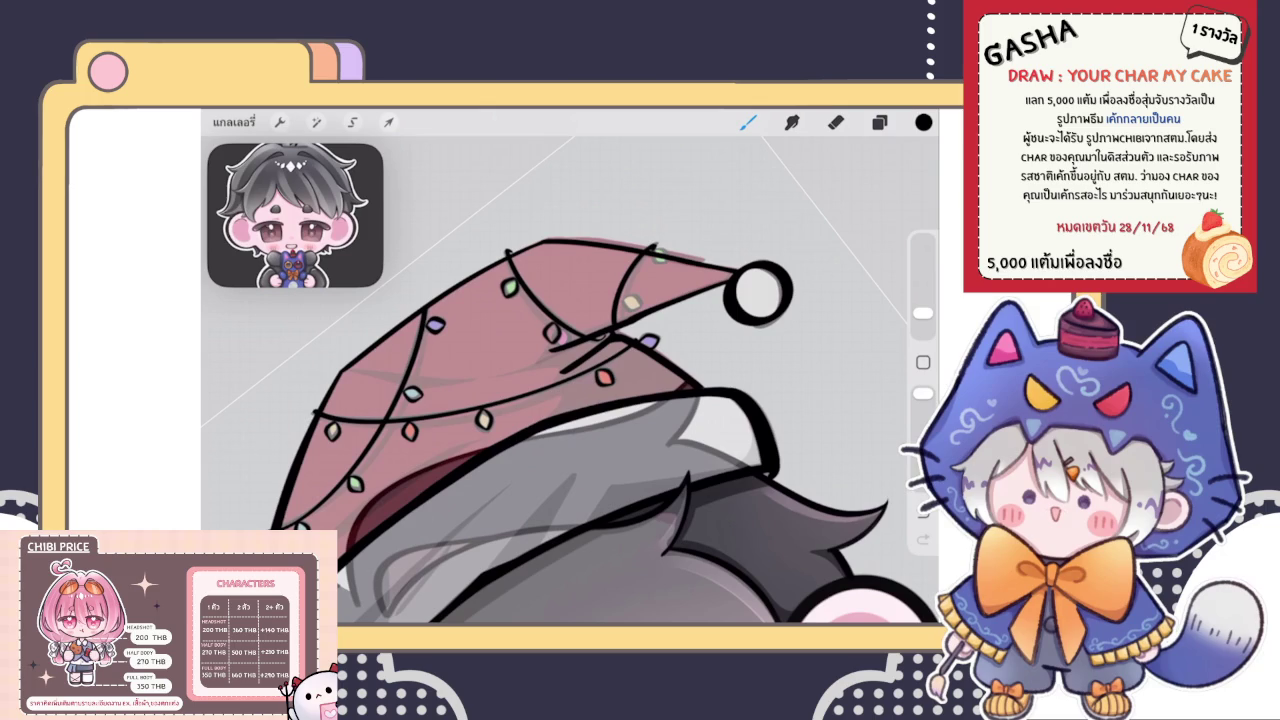
scroll(570, 380, up, 5)
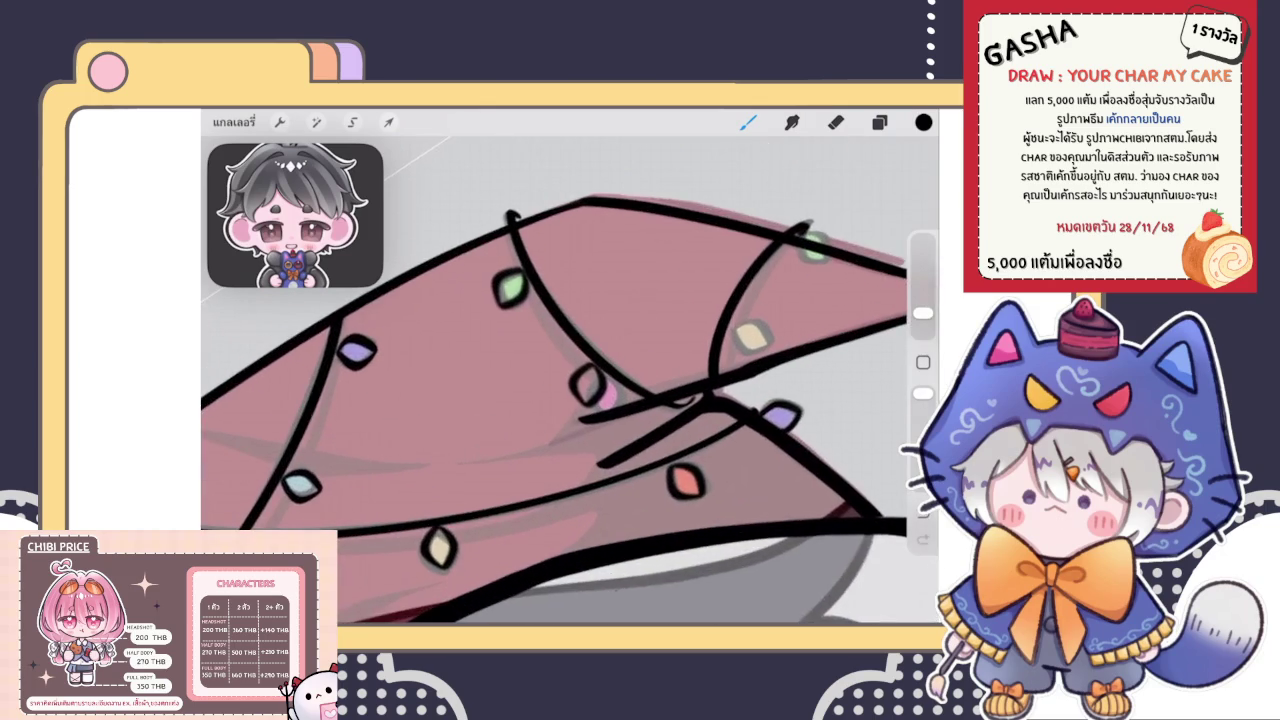
scroll(570, 380, down, 5)
scroll(570, 380, up, 5)
scroll(570, 380, down, 2)
scroll(570, 380, down, 2)
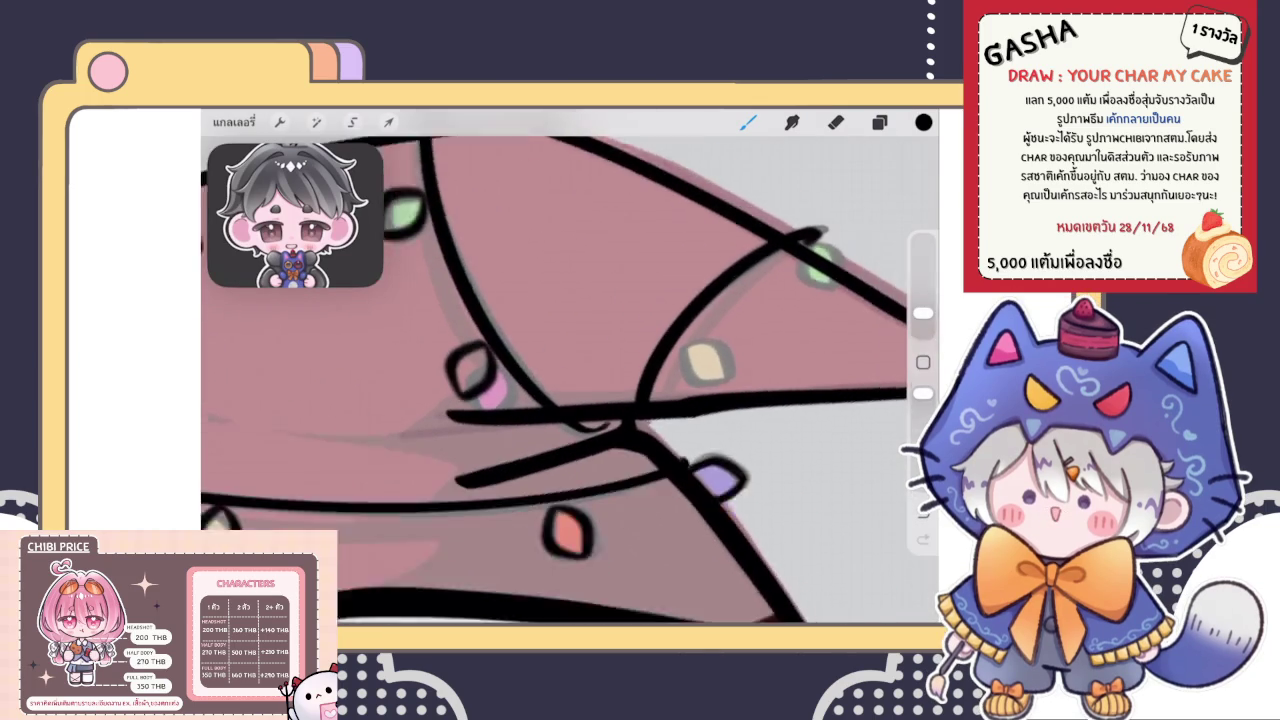
scroll(570, 380, down, 2)
Adjust the light layer's opacity in its blend options
key(e)
key(l)
click(850, 389)
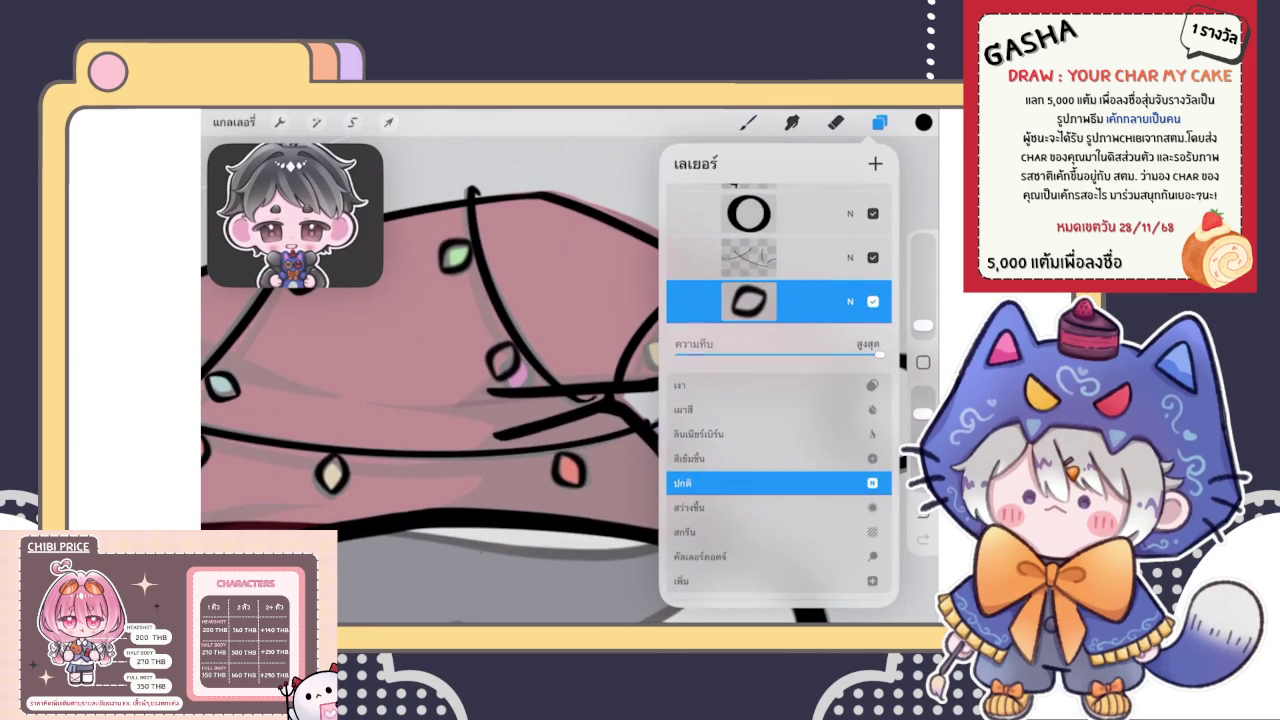
click(850, 301)
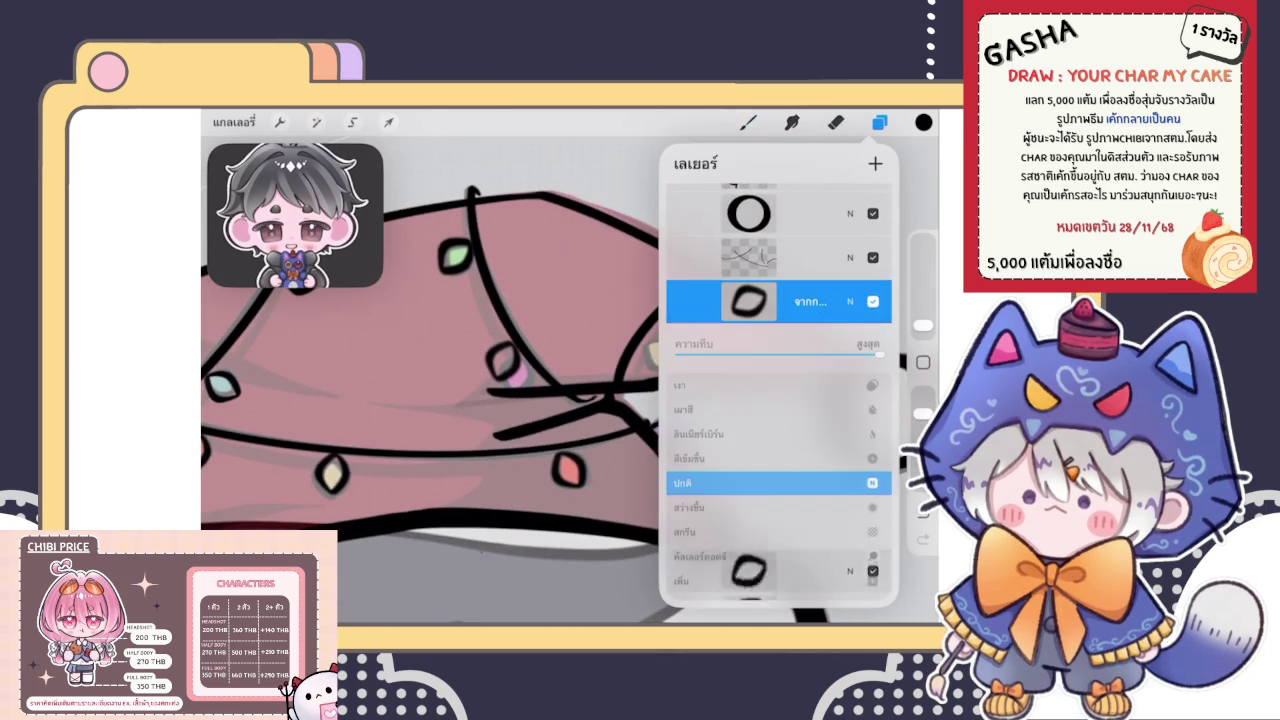
drag(878, 354, 771, 354)
Merge three bulb layers down into the light layer, then switch to the Eraser
click(748, 301)
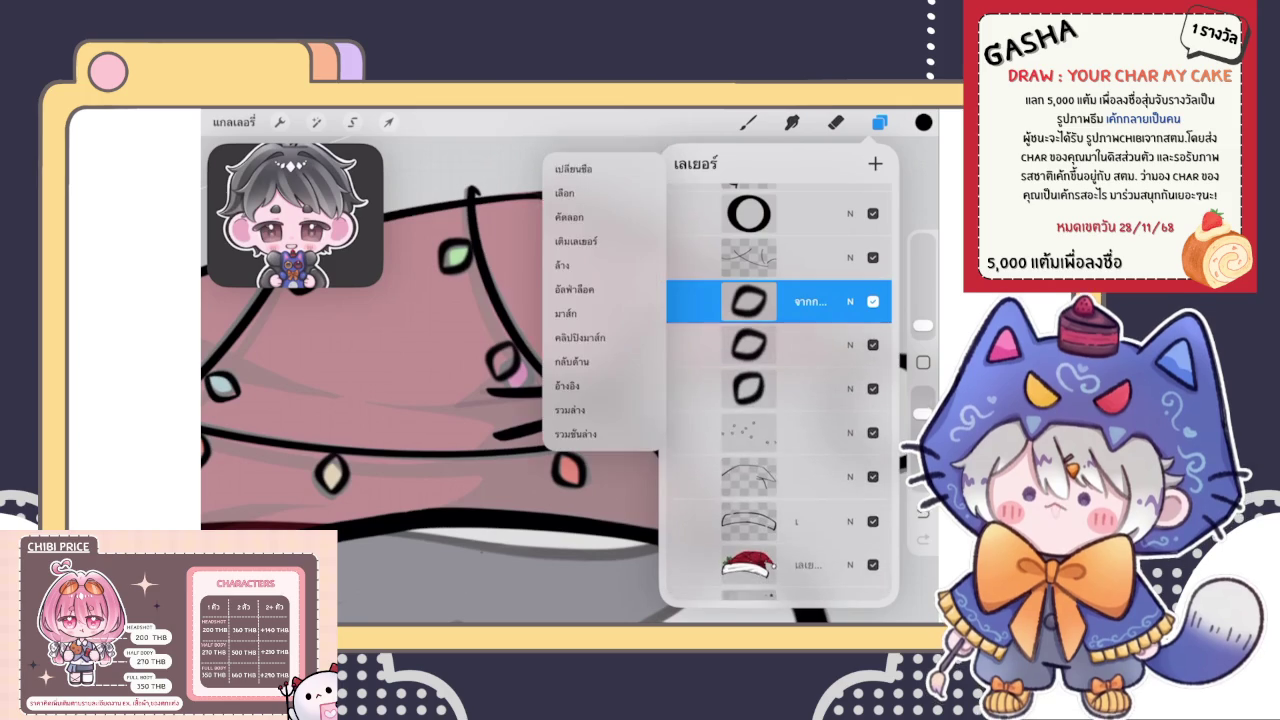
click(570, 409)
click(748, 301)
click(570, 409)
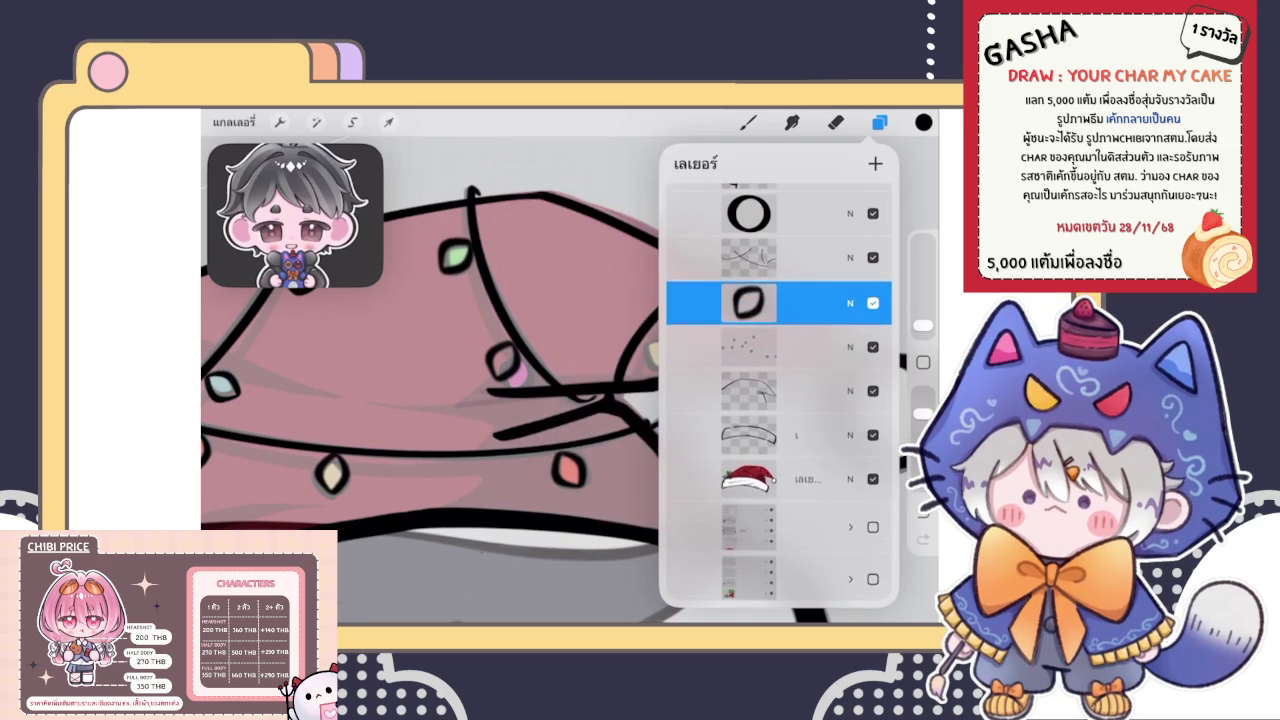
click(748, 301)
click(570, 409)
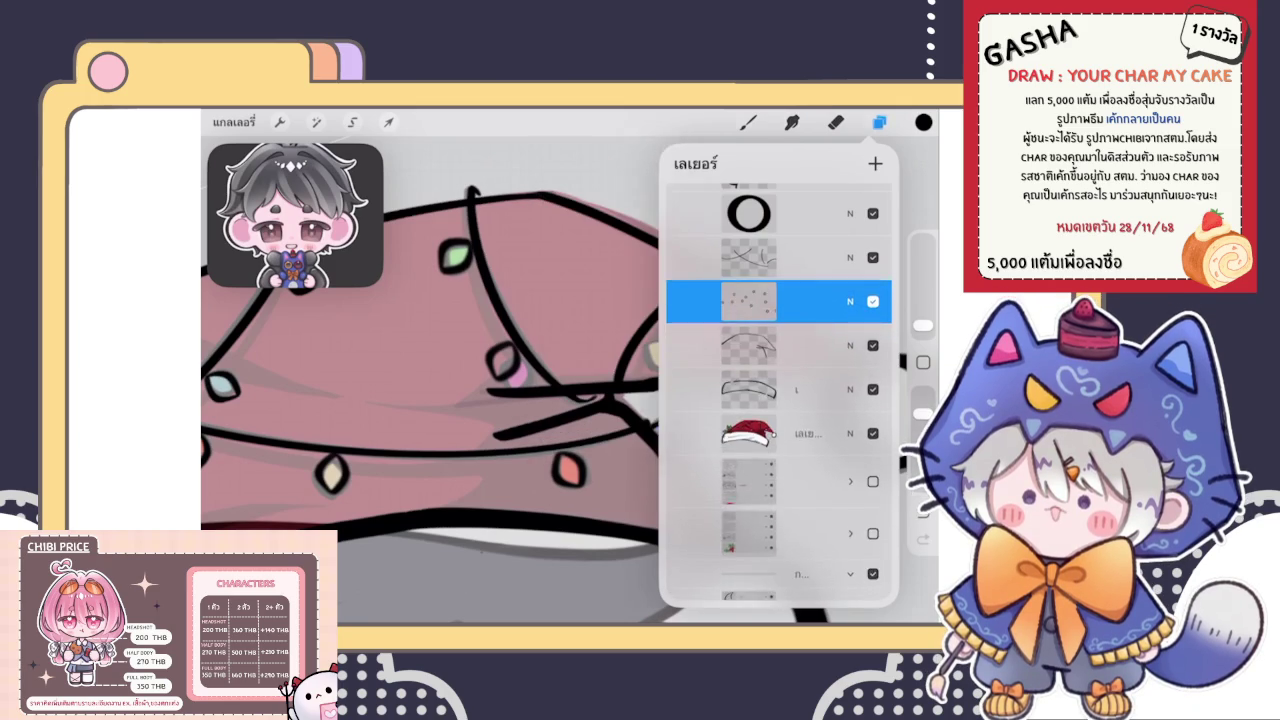
click(835, 122)
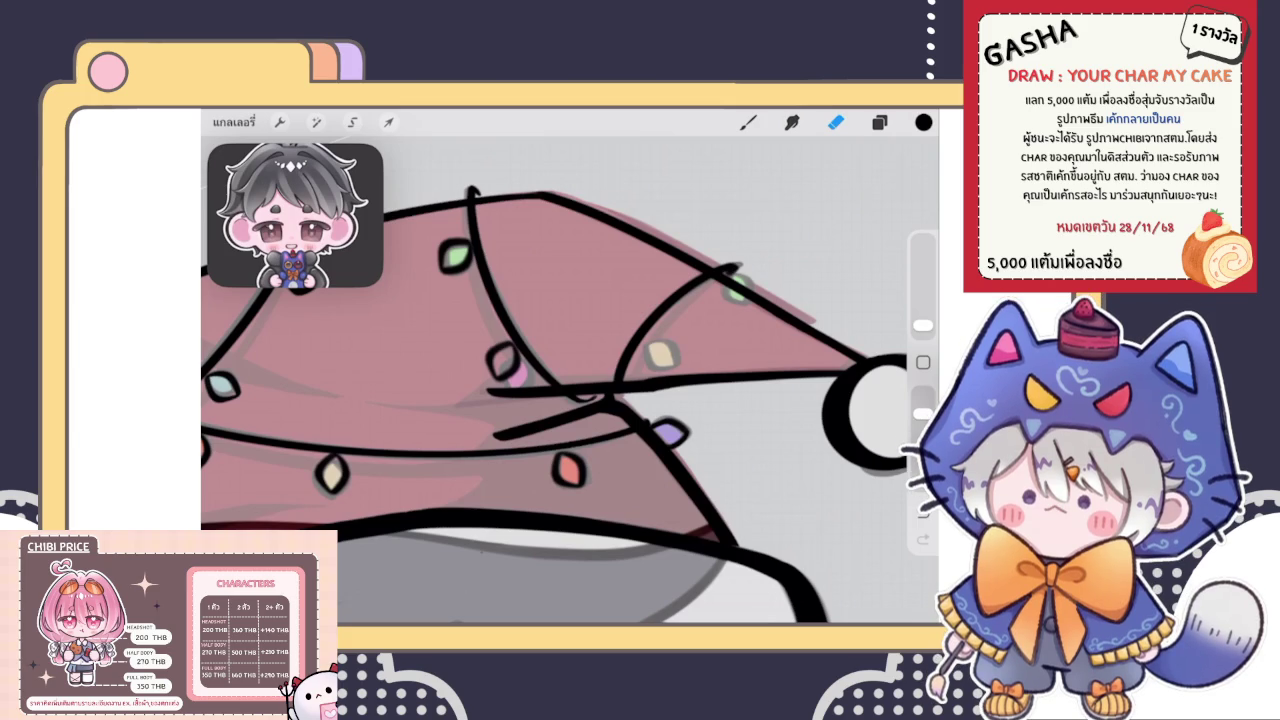
Rotate the yellow light so it lies along the string
click(879, 122)
click(352, 122)
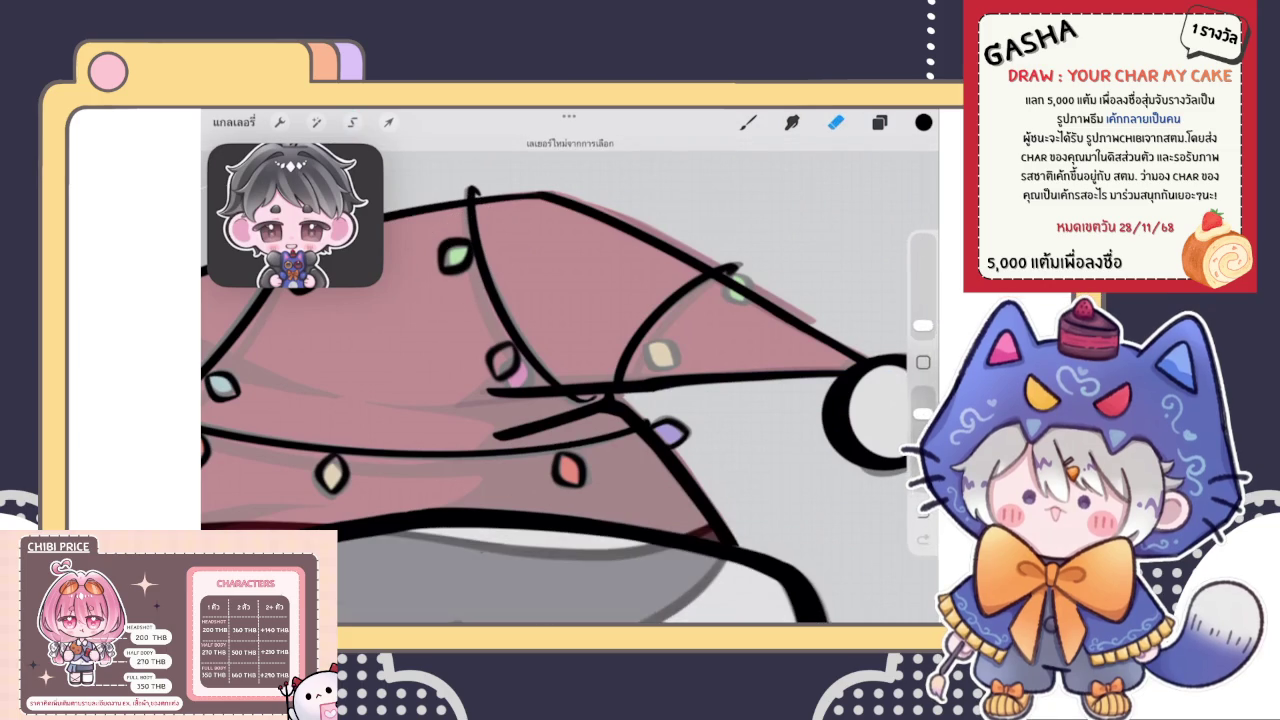
click(389, 122)
mouse_move(626, 246)
mouse_down()
mouse_move(597, 288)
mouse_move(665, 352)
mouse_move(705, 350)
mouse_up()
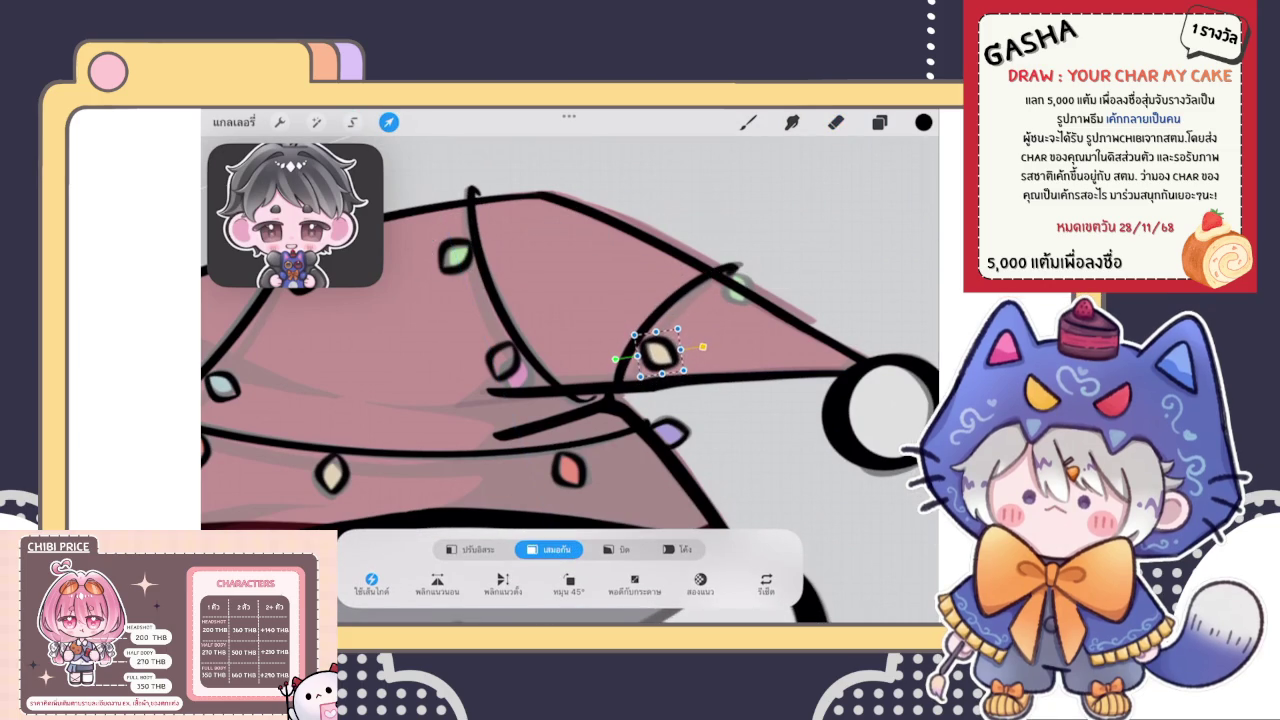
click(879, 122)
mouse_move(840, 391)
mouse_down()
mouse_move(720, 391)
mouse_move(840, 391)
mouse_up()
Pick another layer and try a black outline around the green light, then undo it
click(836, 122)
scroll(570, 380, up, 5)
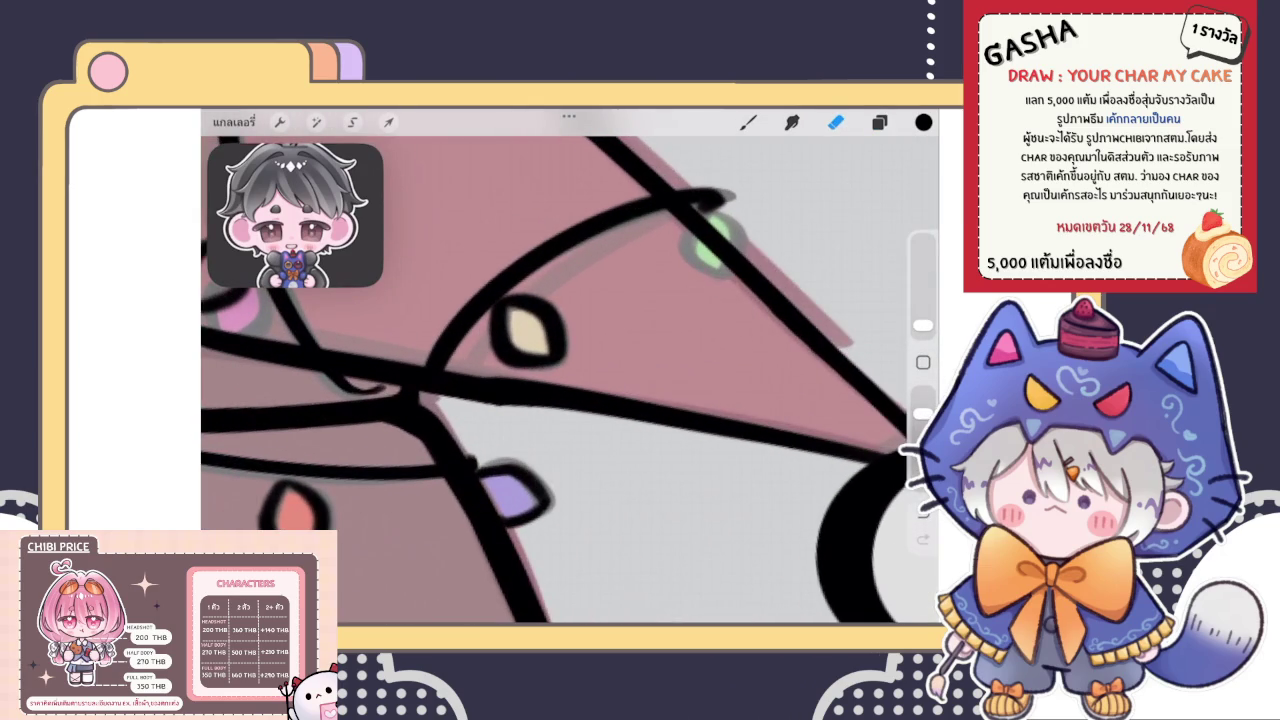
click(879, 122)
click(748, 398)
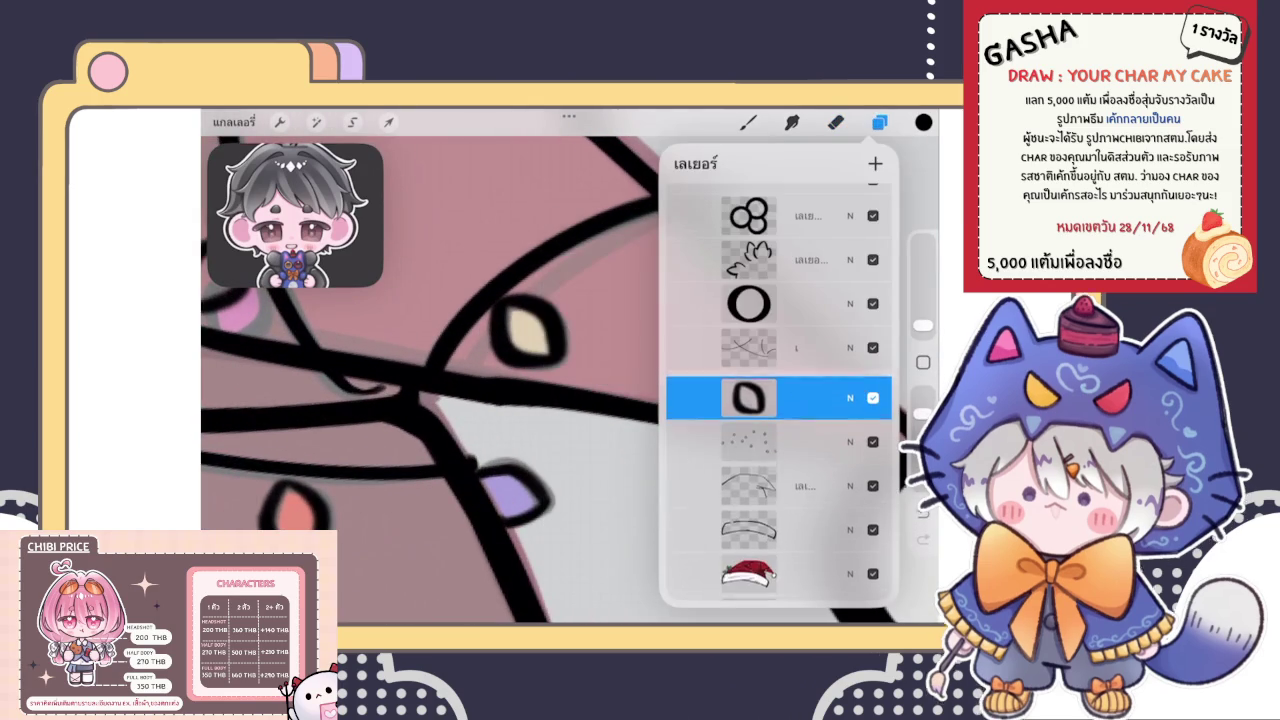
click(836, 122)
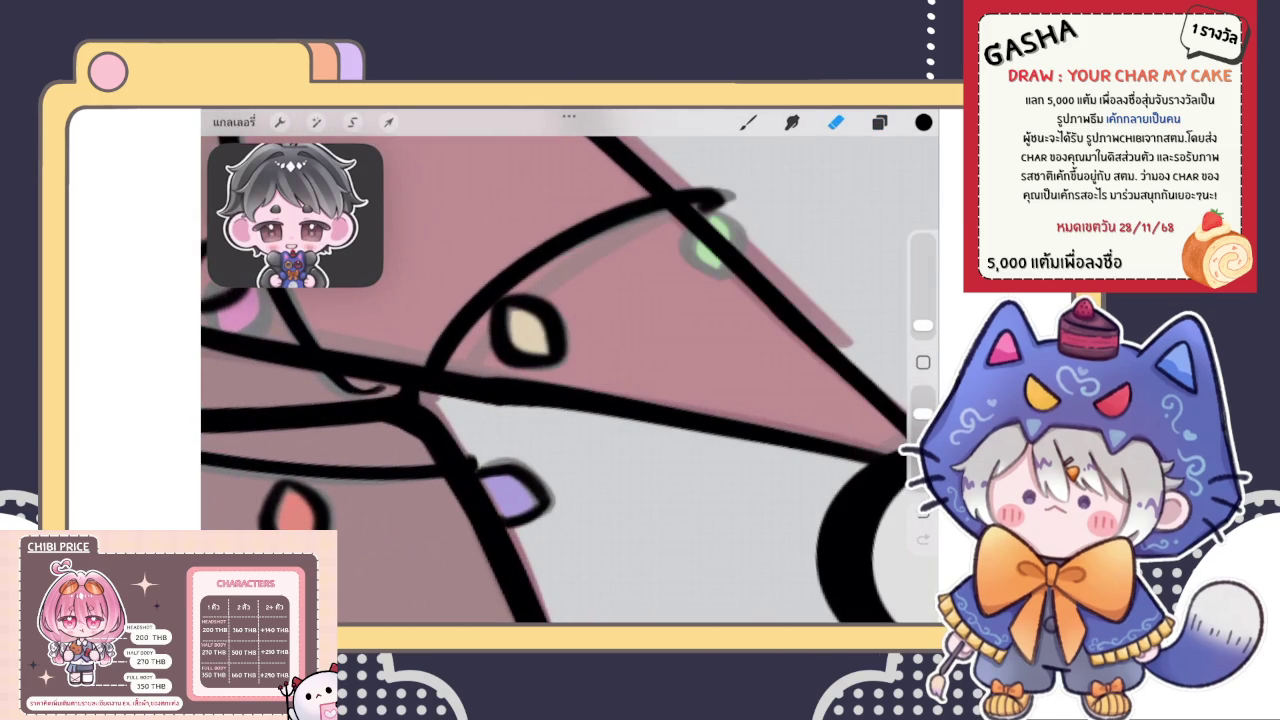
click(748, 122)
drag(610, 305, 615, 410)
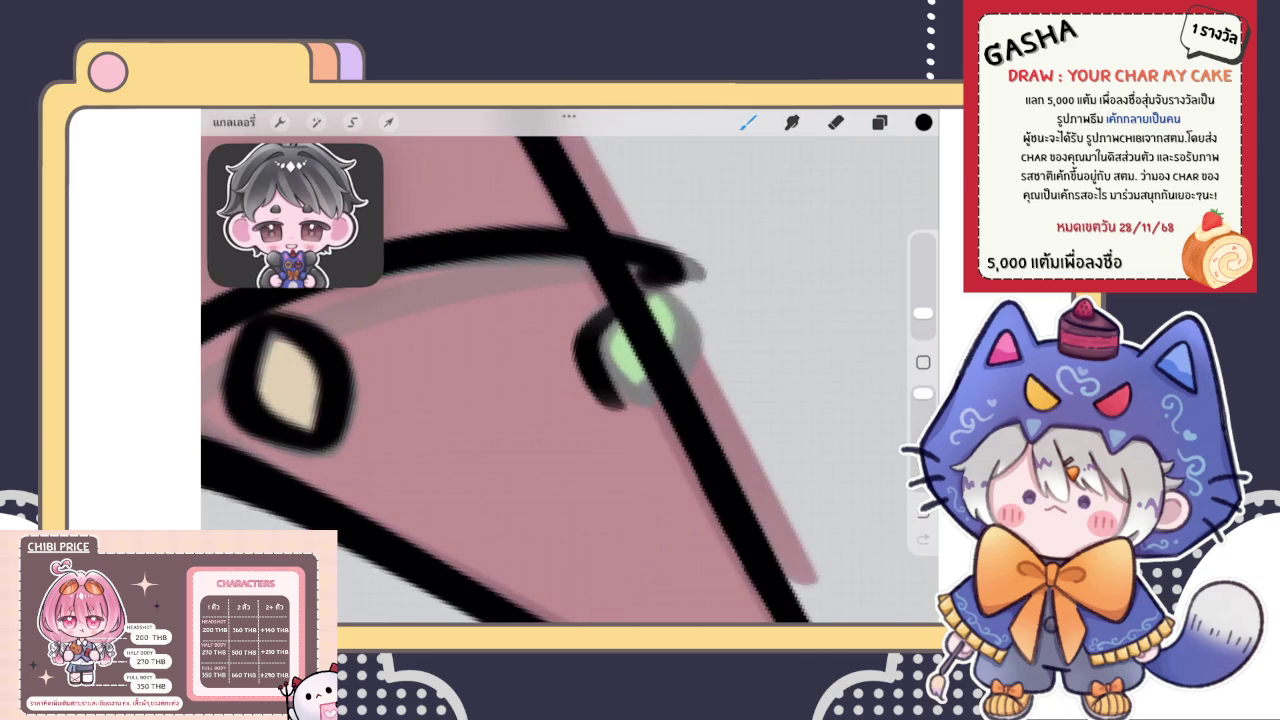
drag(650, 290, 625, 412)
key(ctrl+z)
key(ctrl+z)
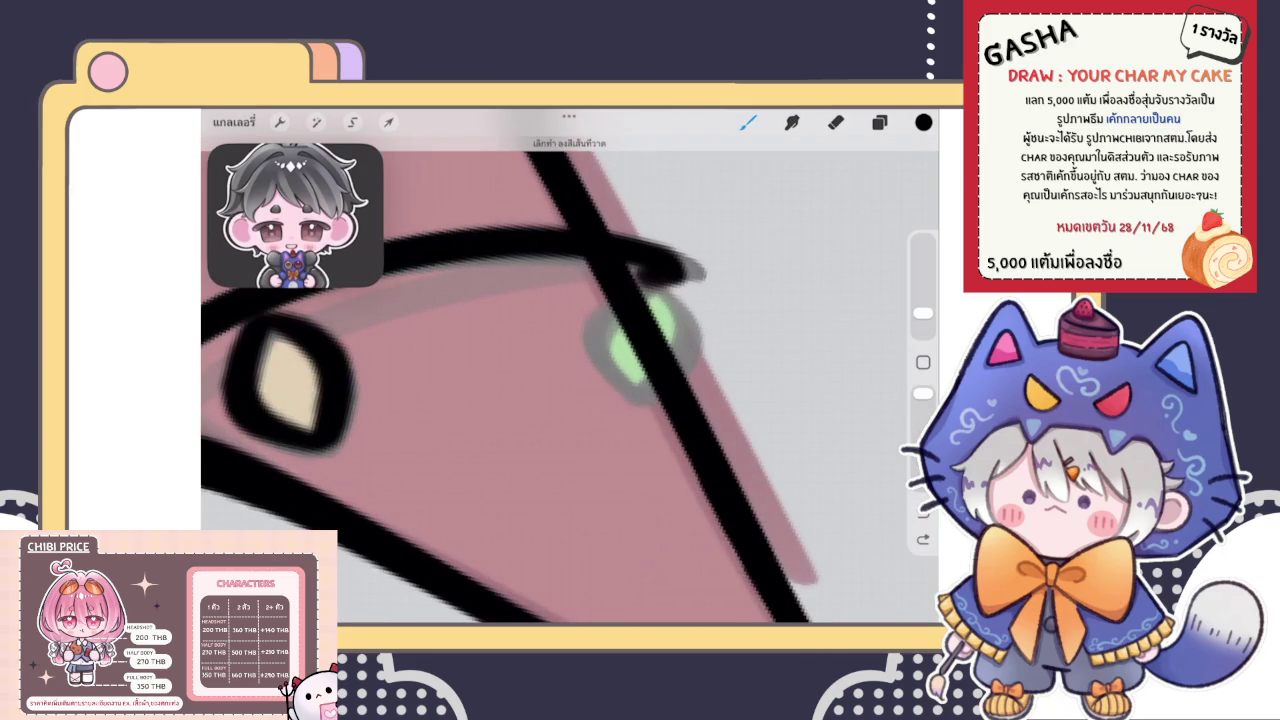
Draw a new eye-shaped black bulb outline and move it over the green light
drag(500, 370, 545, 492)
drag(503, 370, 555, 495)
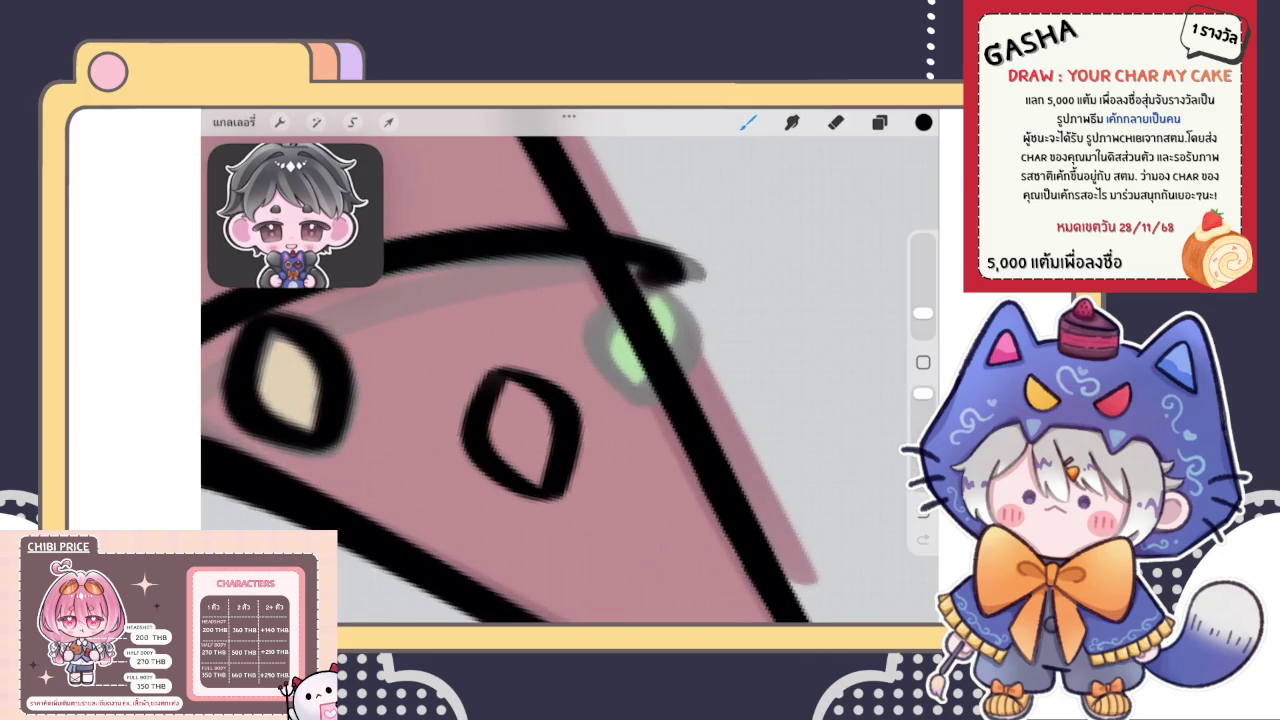
drag(535, 497, 552, 496)
scroll(570, 380, down, 2)
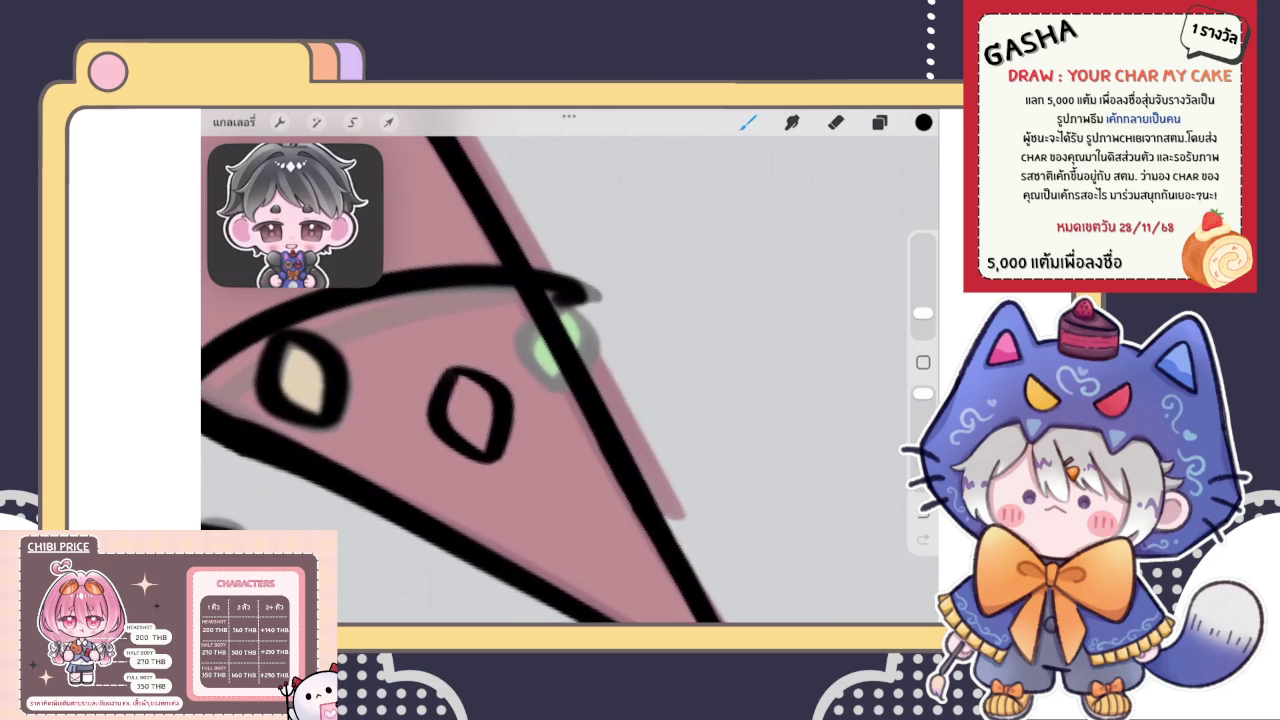
click(388, 121)
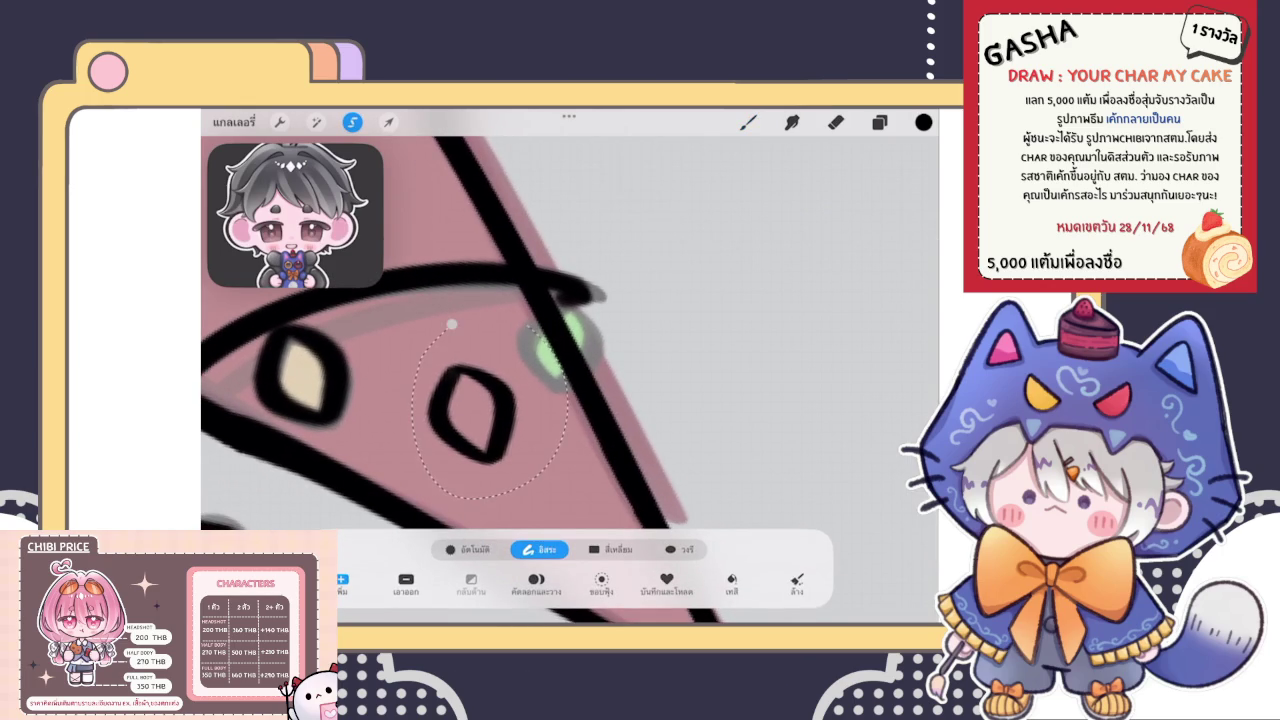
mouse_move(470, 410)
mouse_down()
mouse_move(535, 350)
mouse_move(562, 350)
mouse_up()
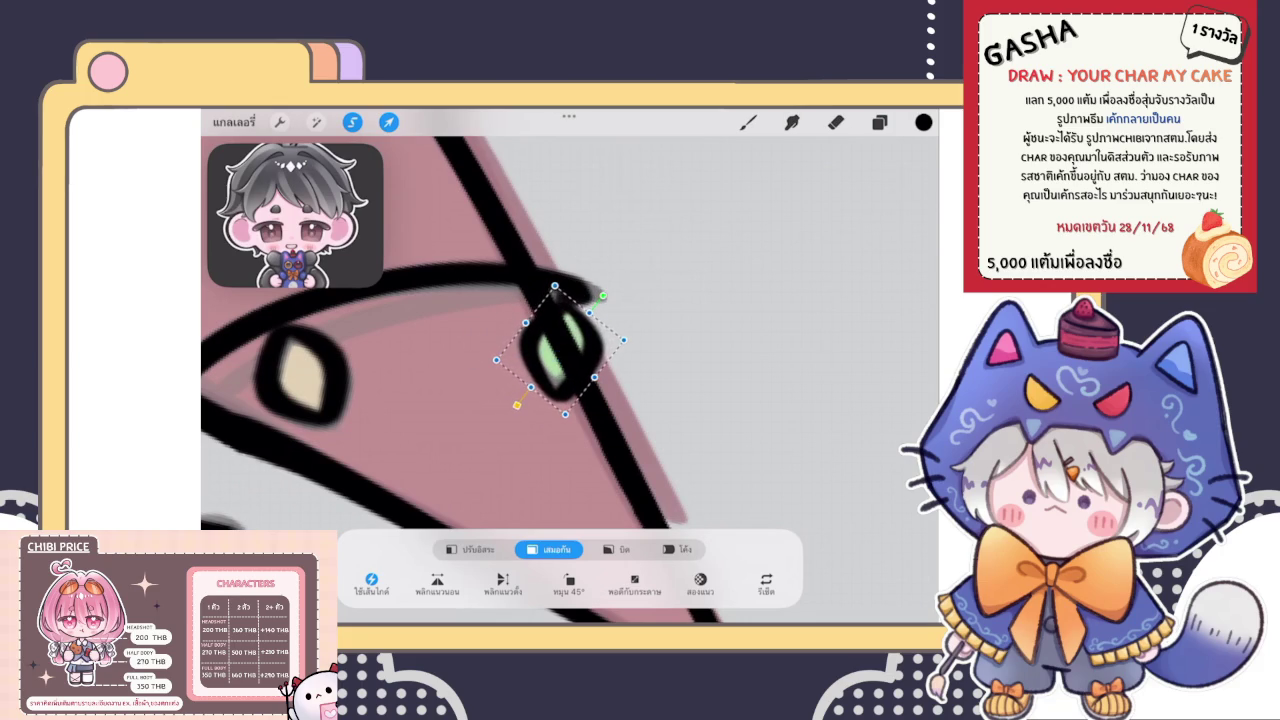
click(748, 121)
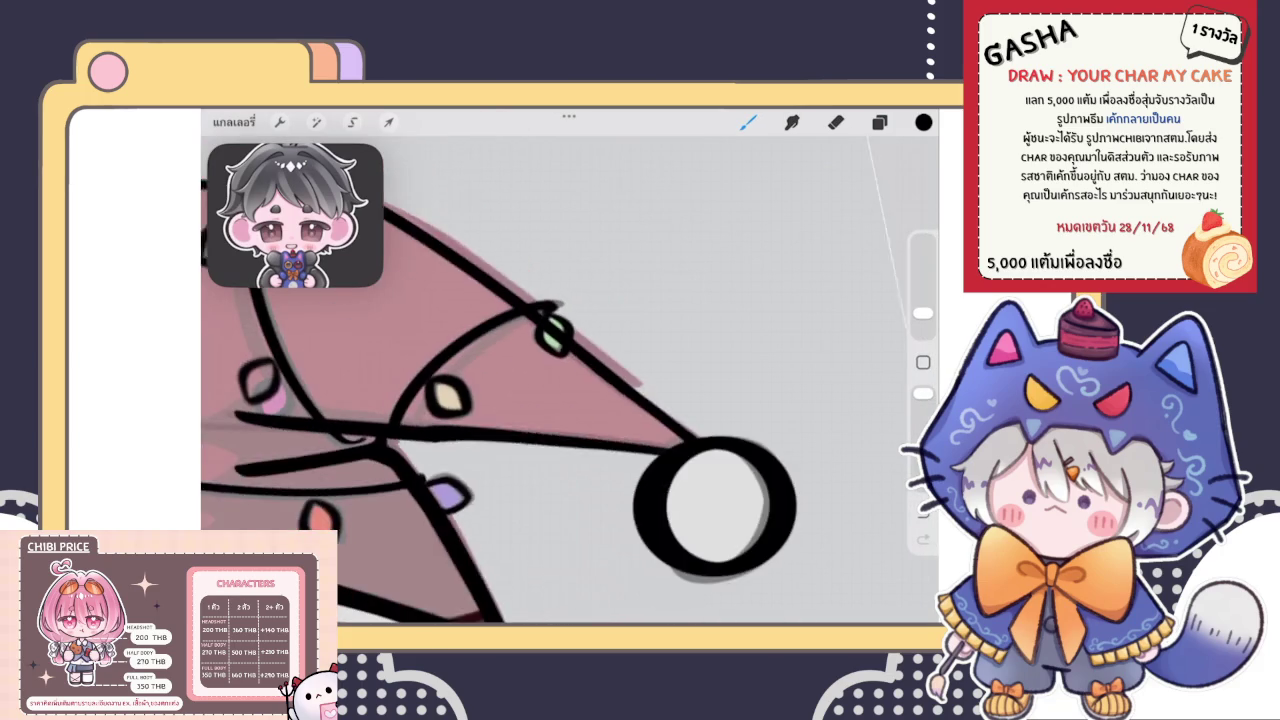
Merge the lights layer down into the layer below it
click(879, 121)
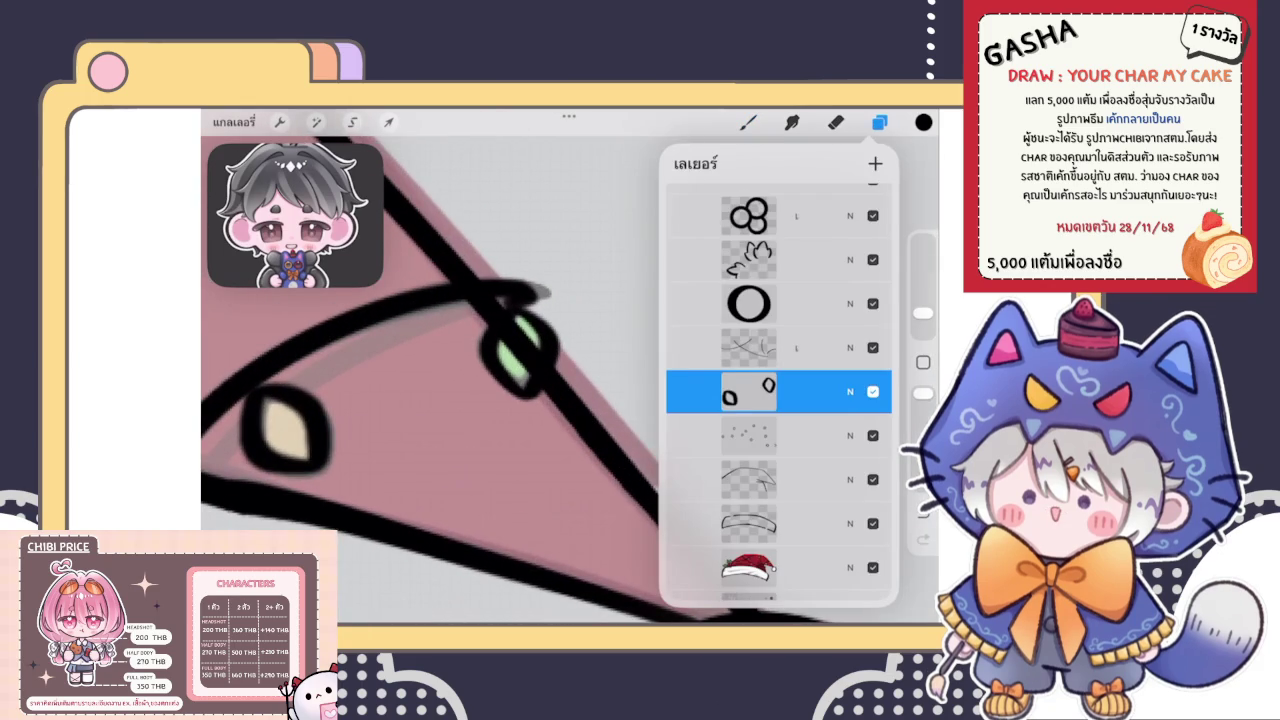
click(748, 391)
click(576, 523)
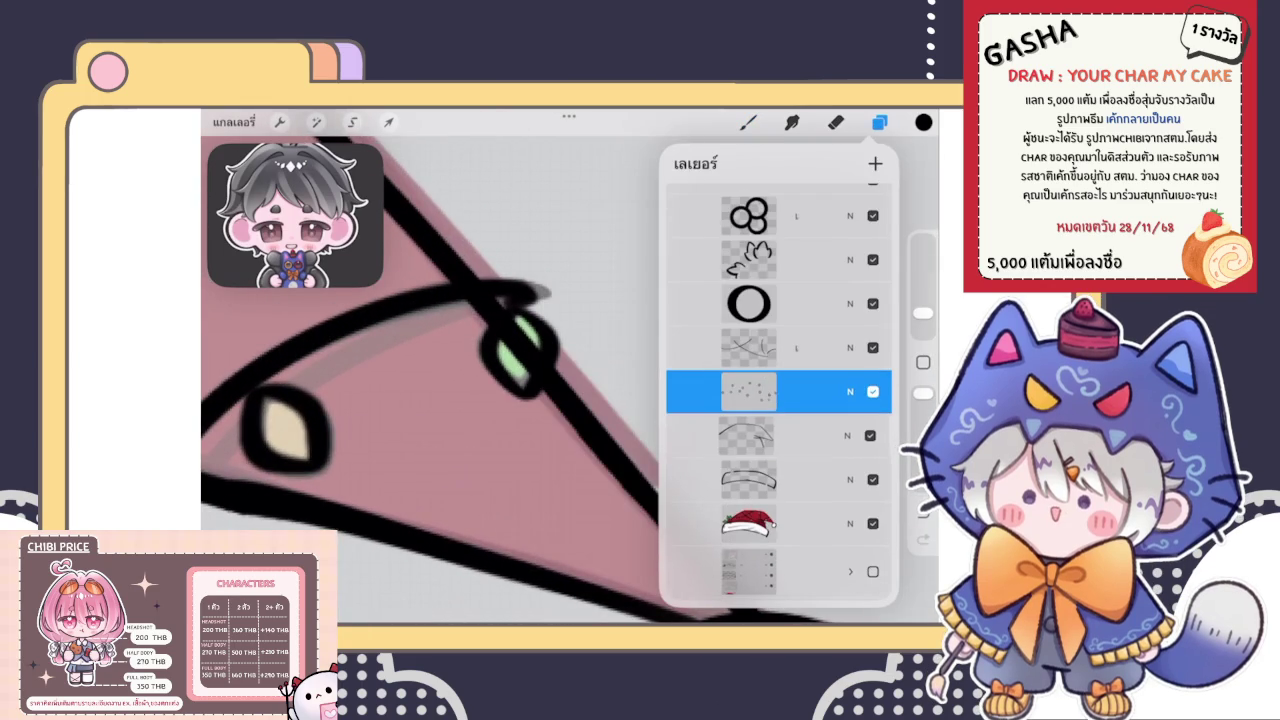
On the string-line layer, erase the line where it crosses the green bulb
click(748, 435)
click(835, 121)
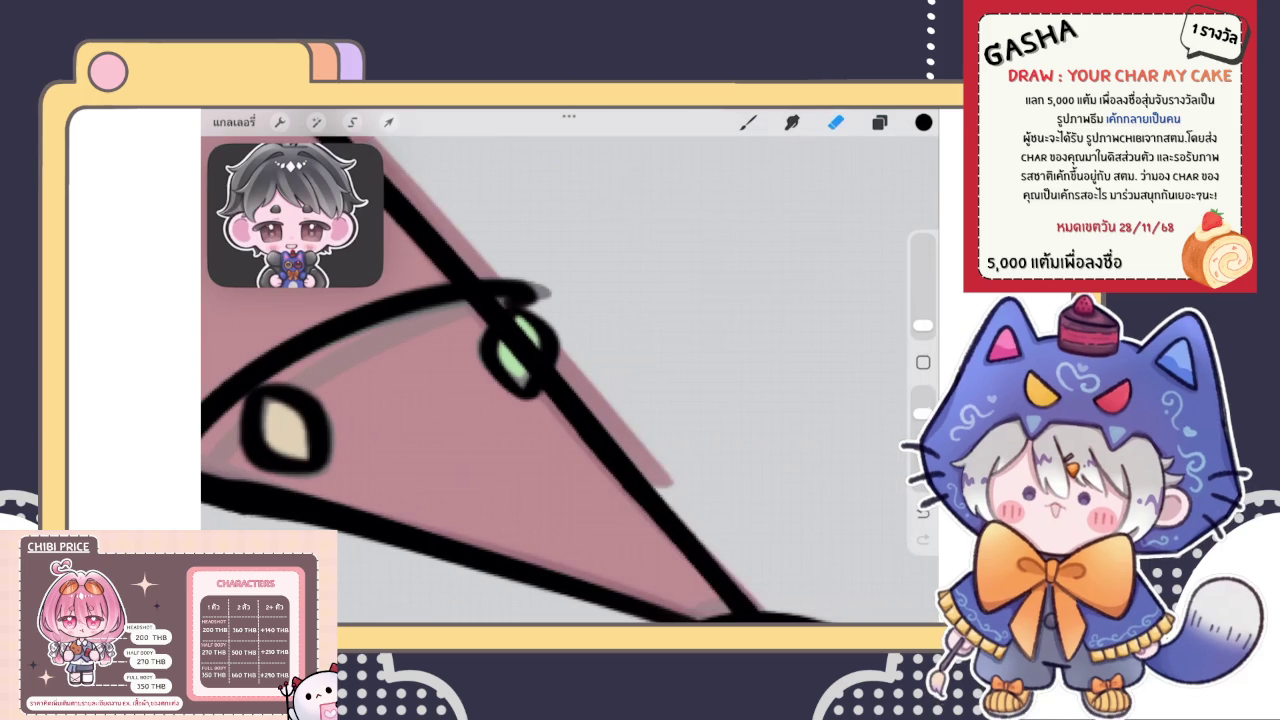
mouse_move(508, 318)
mouse_down()
mouse_move(517, 360)
mouse_move(532, 358)
mouse_up()
click(879, 121)
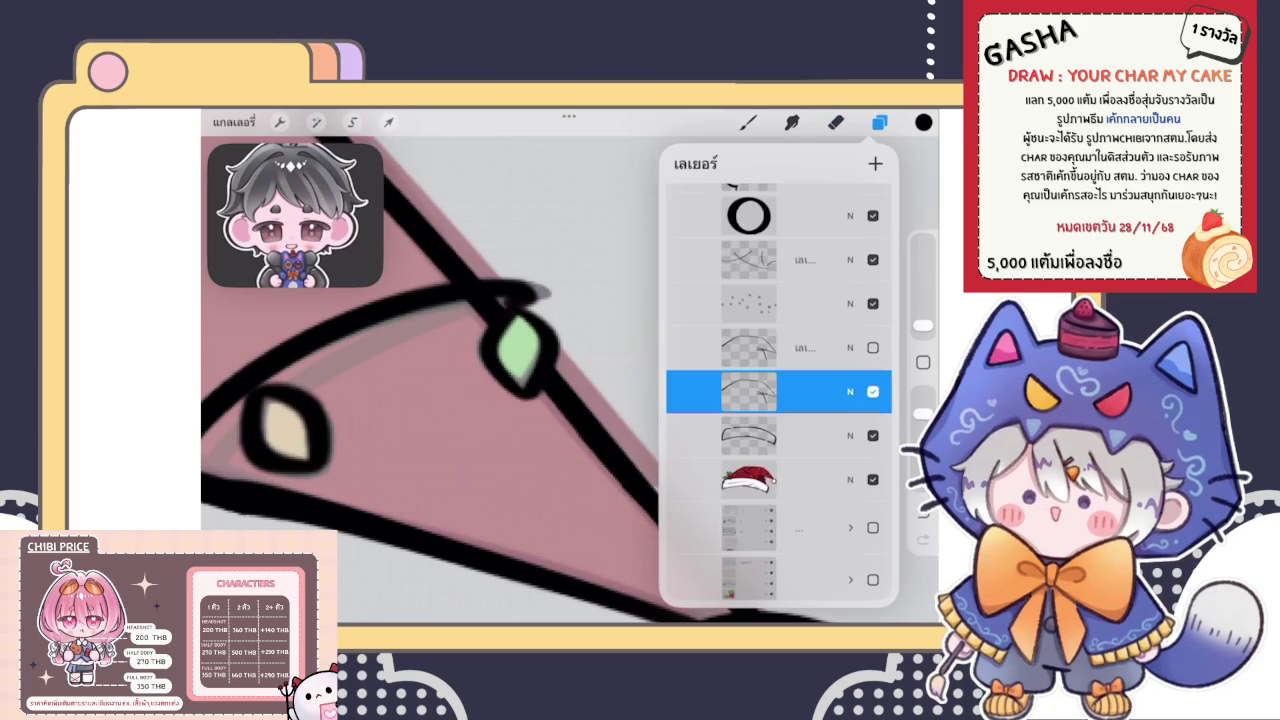
click(835, 121)
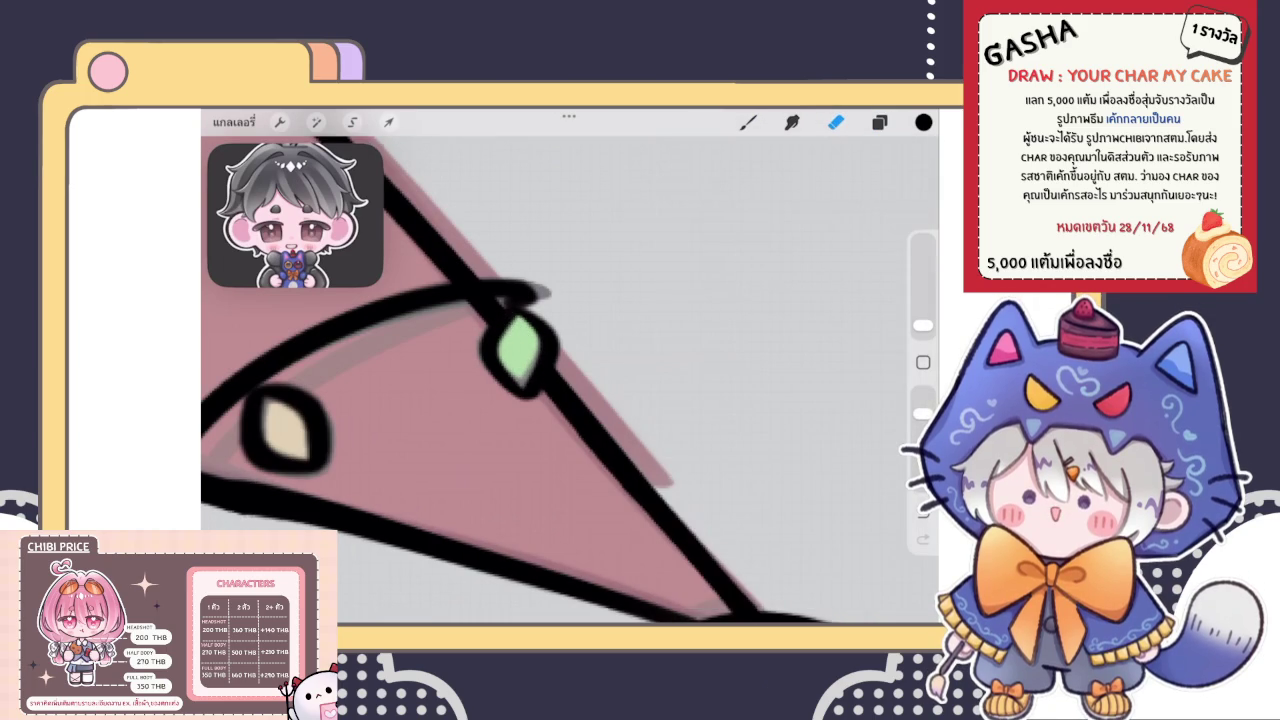
scroll(570, 380, down, 3)
scroll(570, 380, down, 3)
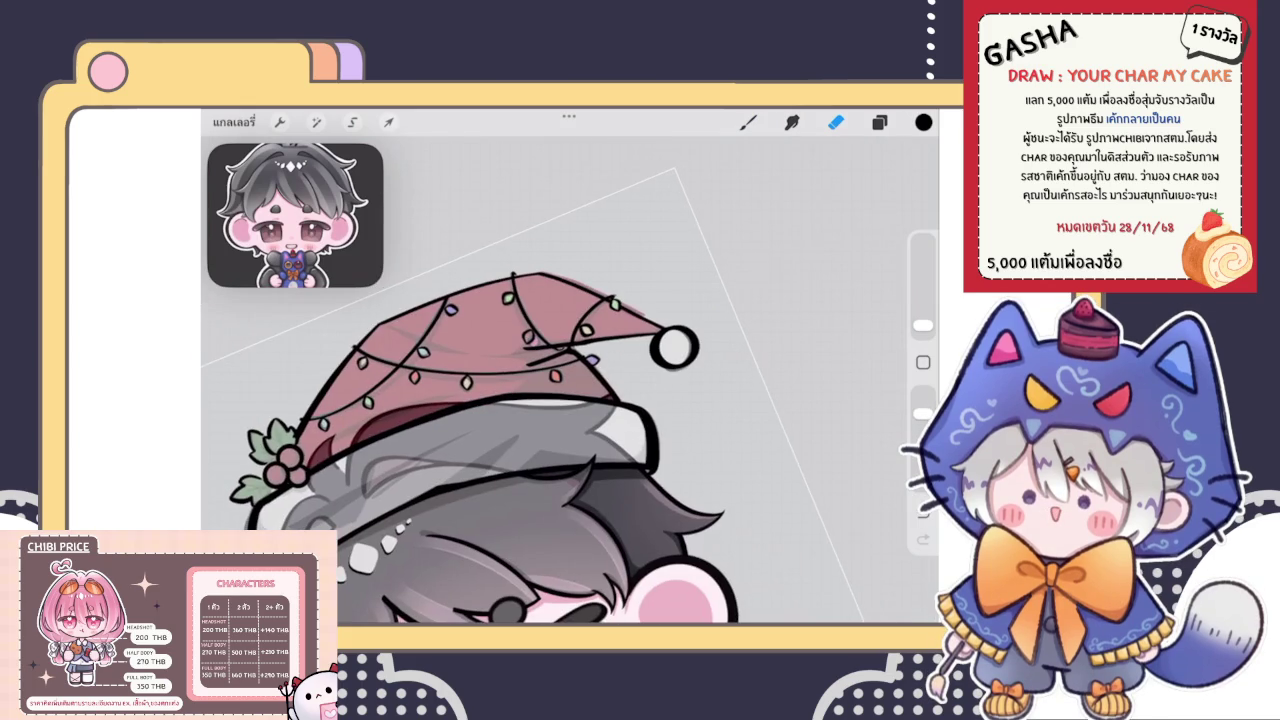
scroll(590, 355, up, 3)
scroll(590, 355, up, 3)
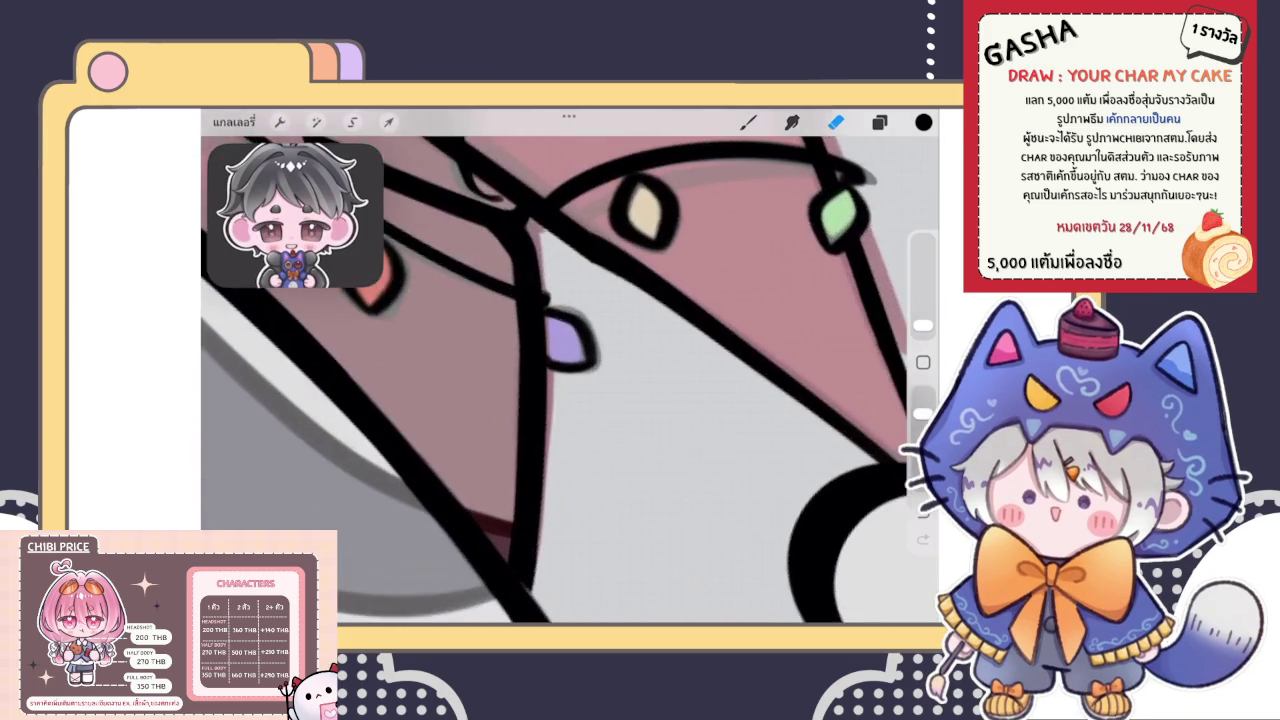
scroll(590, 355, up, 2)
Review the layer list and scroll around the canvas to inspect the hat's string lights
click(879, 121)
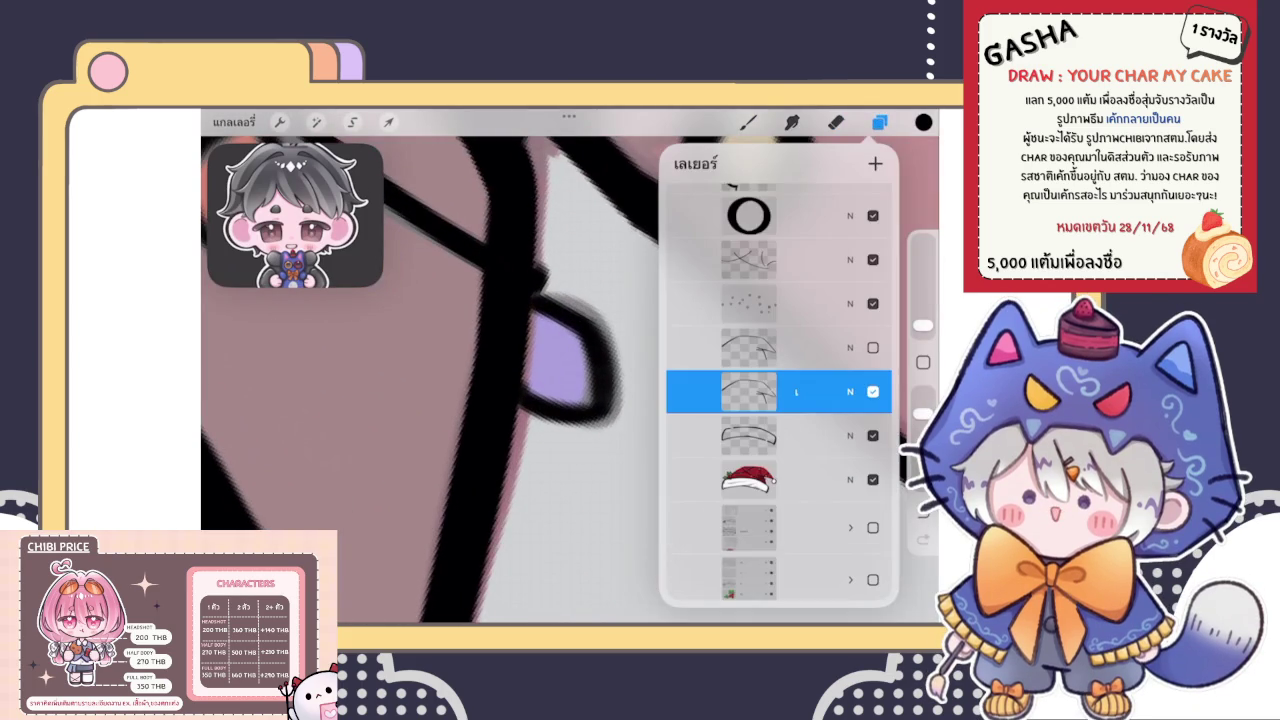
scroll(570, 380, down, 3)
scroll(570, 380, down, 3)
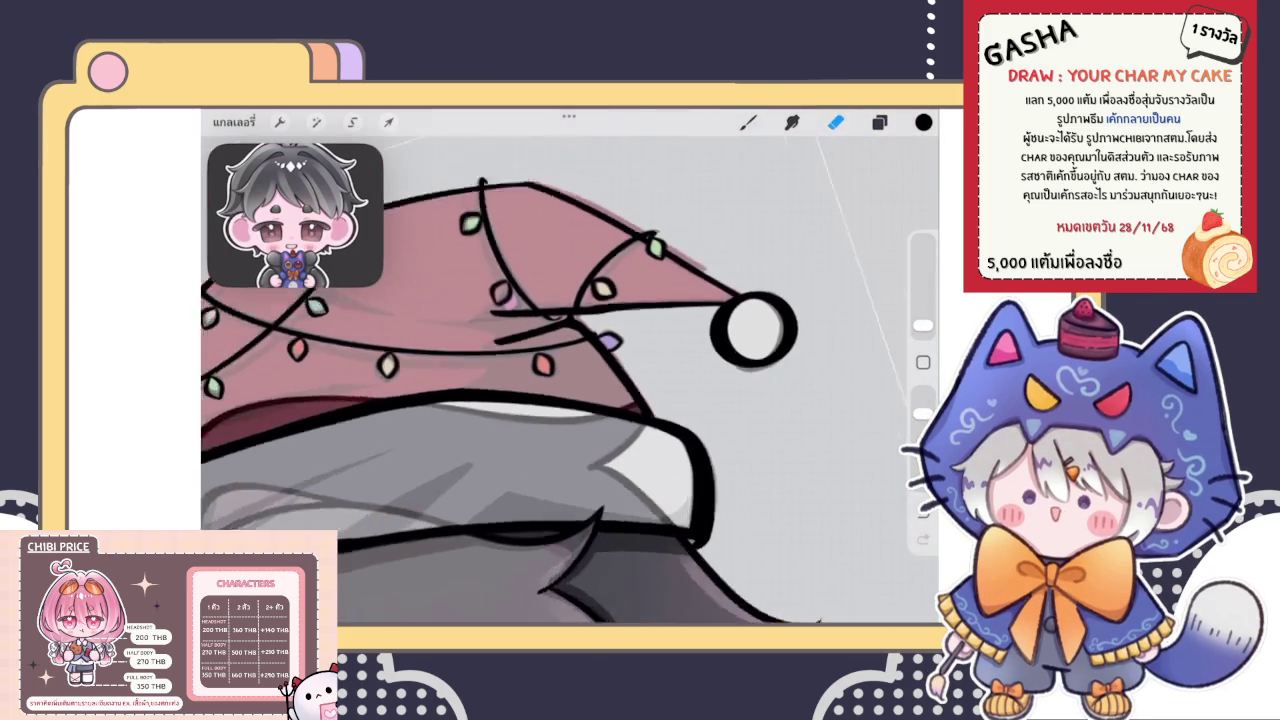
scroll(570, 380, down, 2)
scroll(570, 380, down, 2)
scroll(570, 400, down, 1)
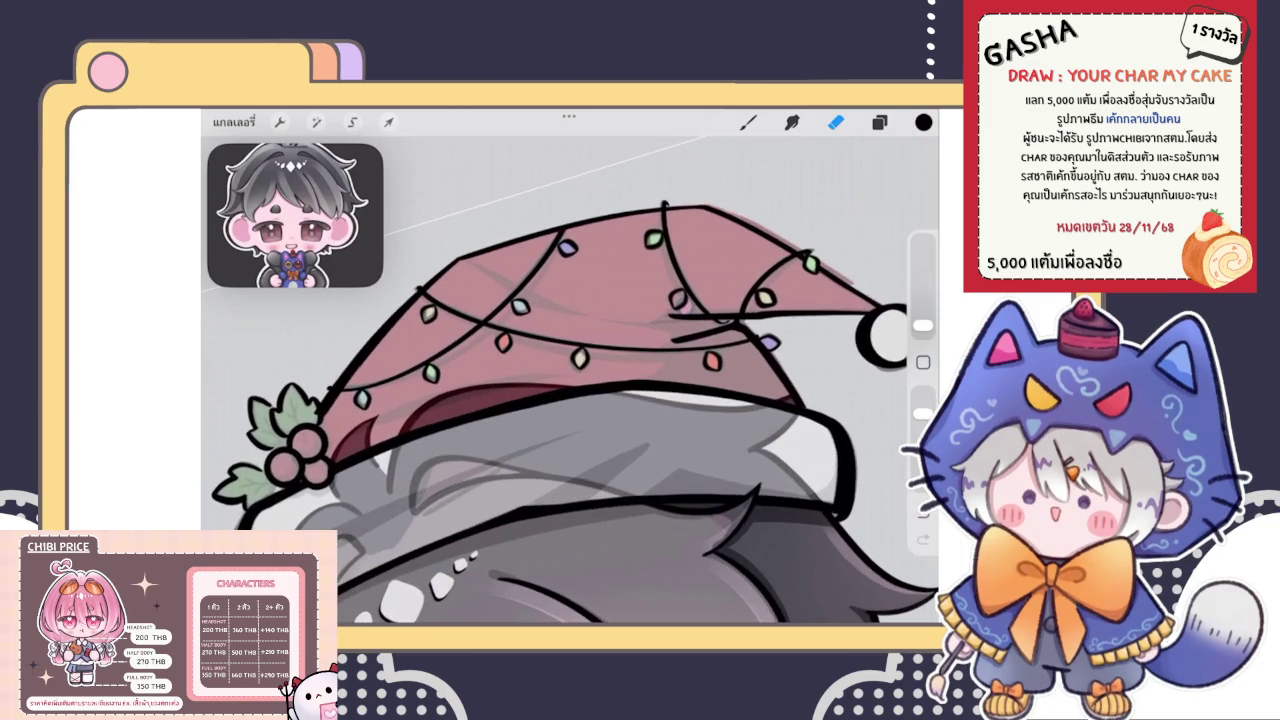
scroll(570, 400, down, 2)
scroll(570, 380, up, 2)
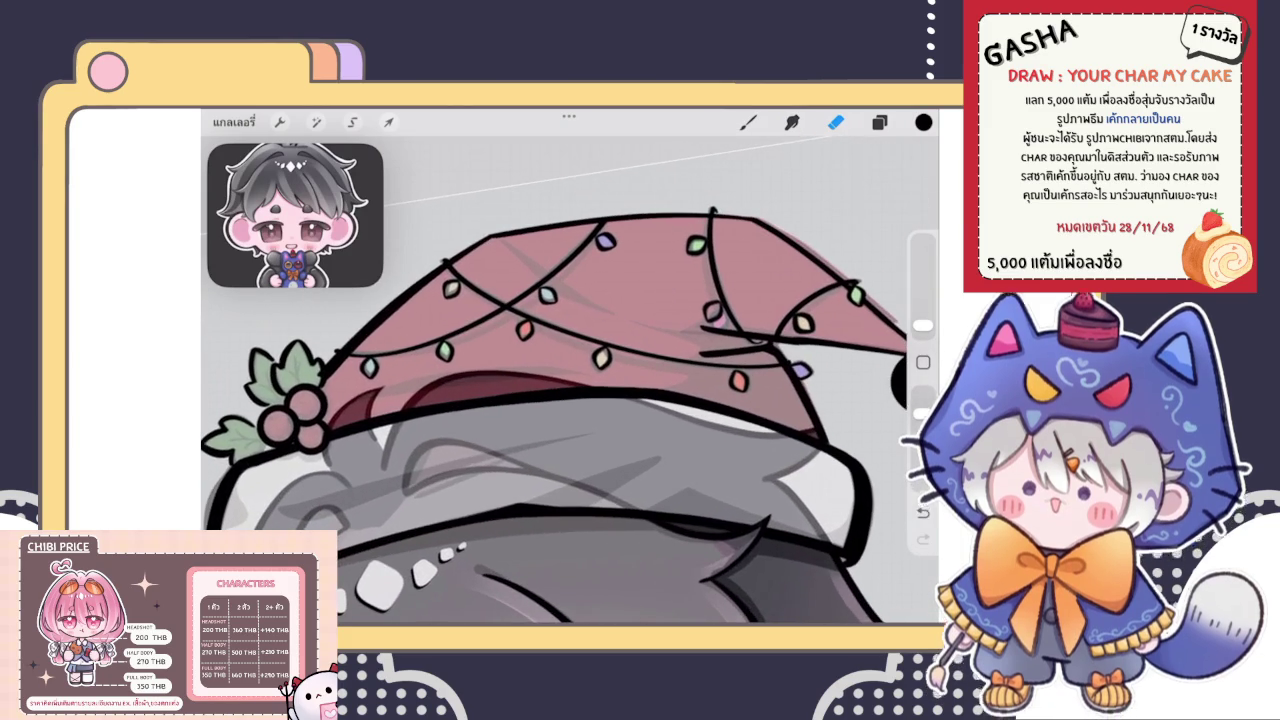
scroll(570, 380, up, 1)
click(879, 122)
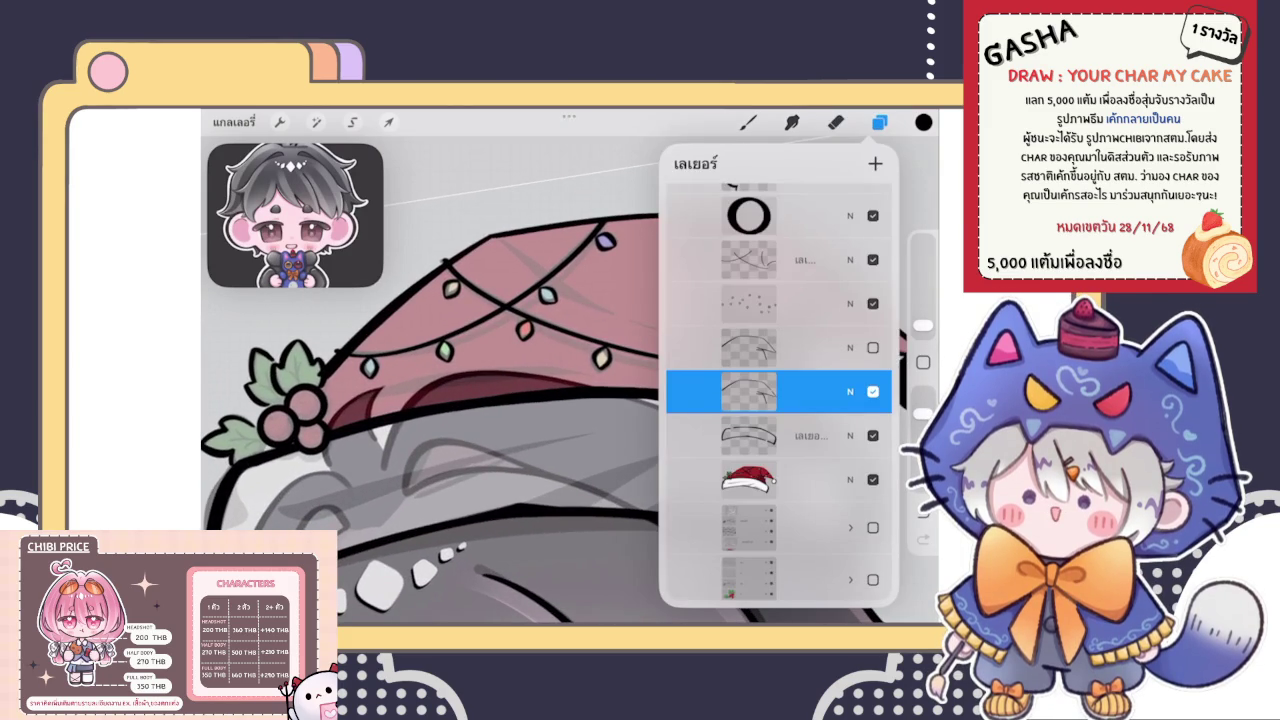
click(879, 122)
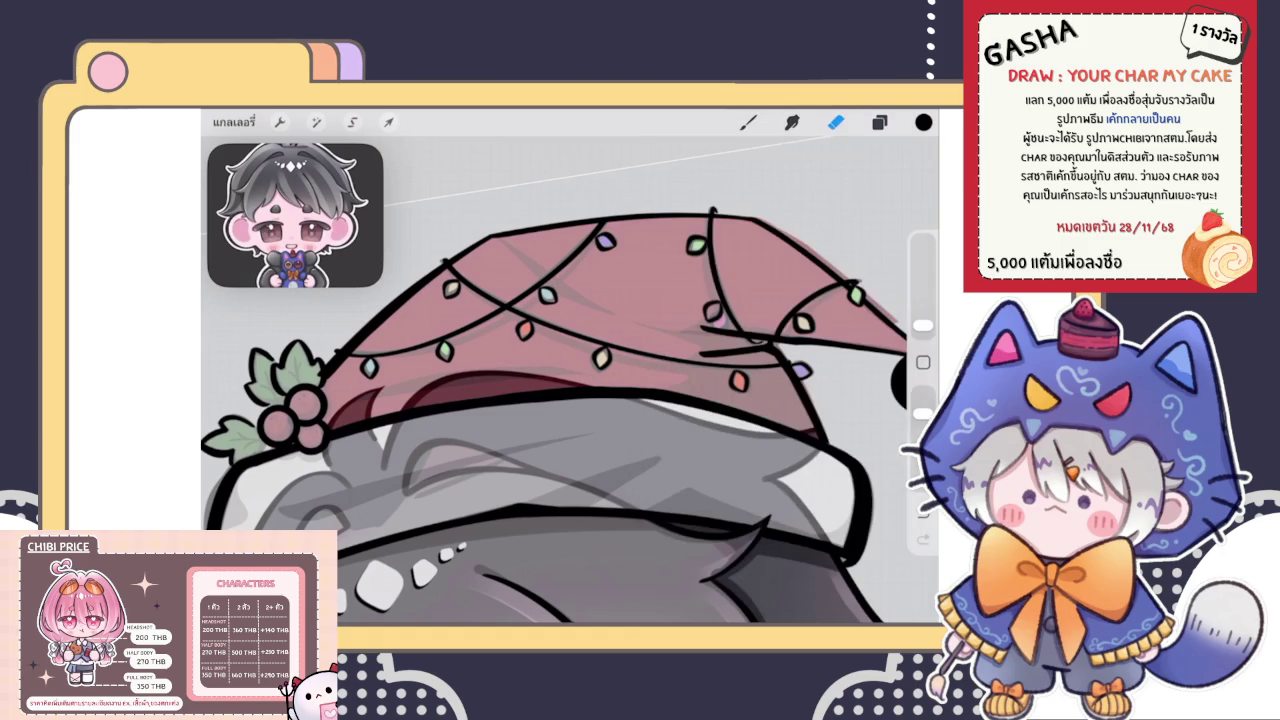
scroll(570, 400, down, 2)
scroll(570, 380, up, 2)
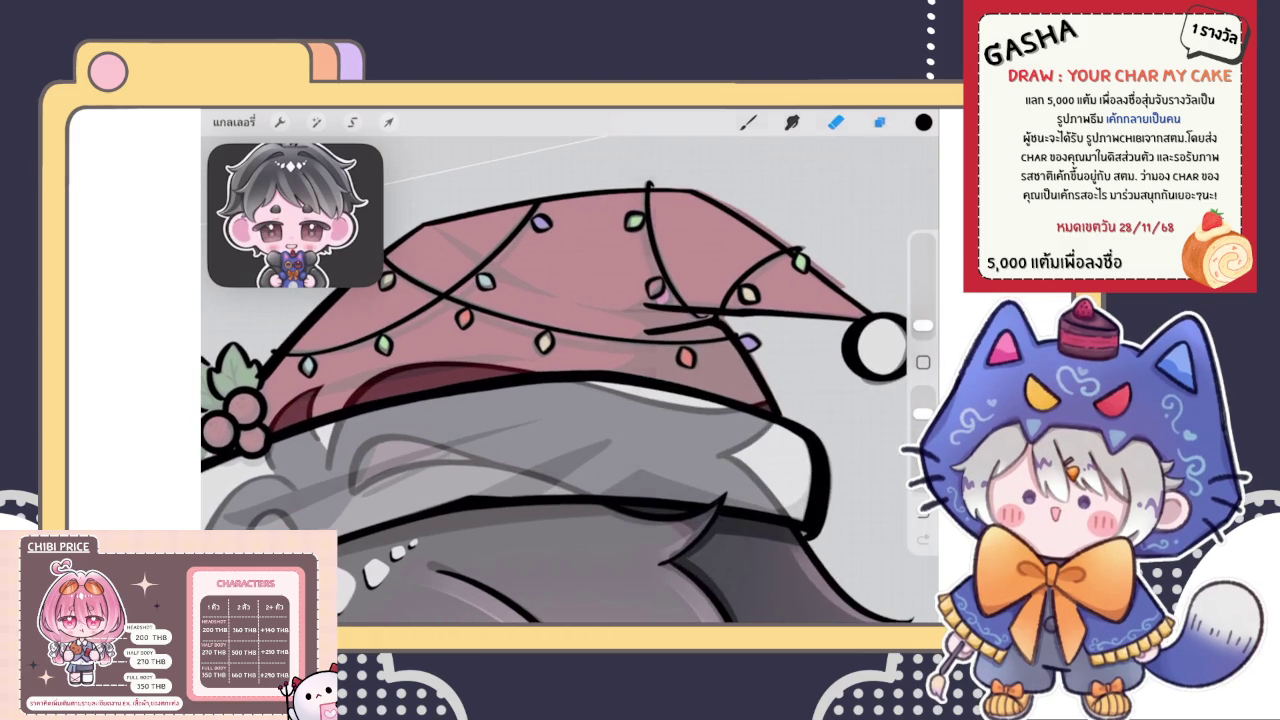
click(879, 122)
click(879, 122)
click(879, 122)
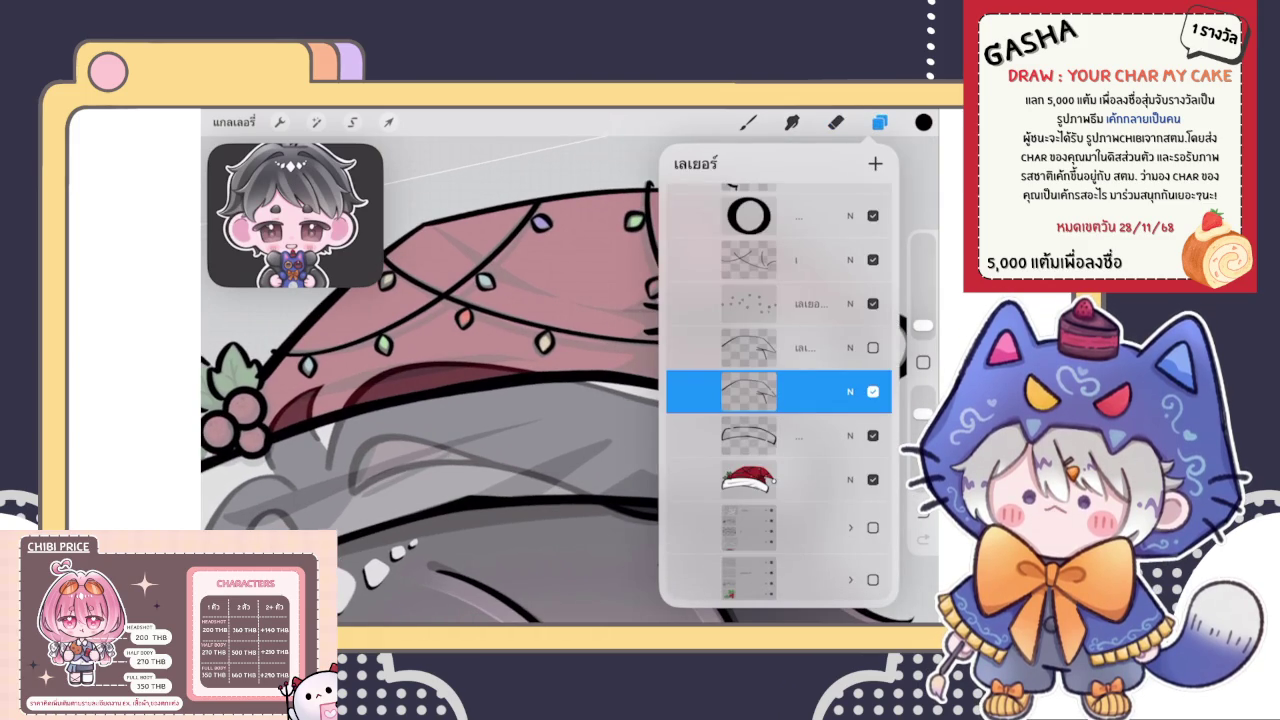
click(879, 122)
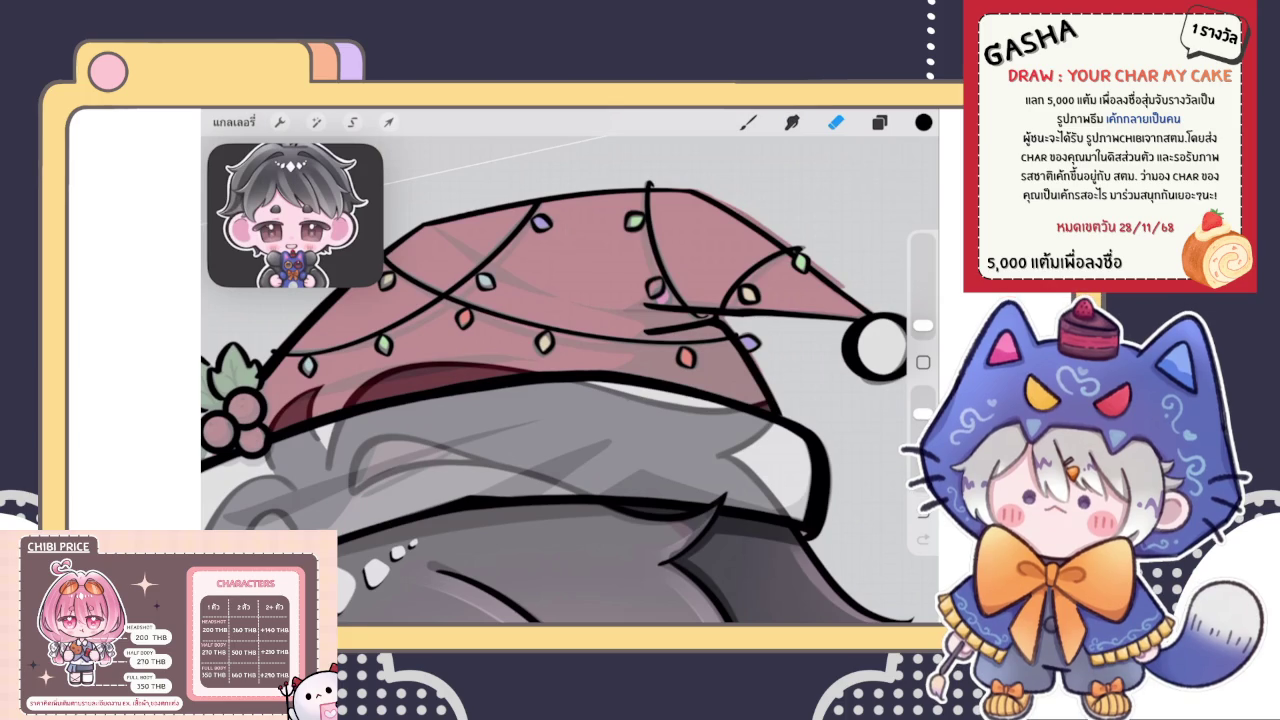
Expand the hat line-art group and select its circles and ring layers
scroll(569, 402, down, 3)
scroll(520, 440, down, 3)
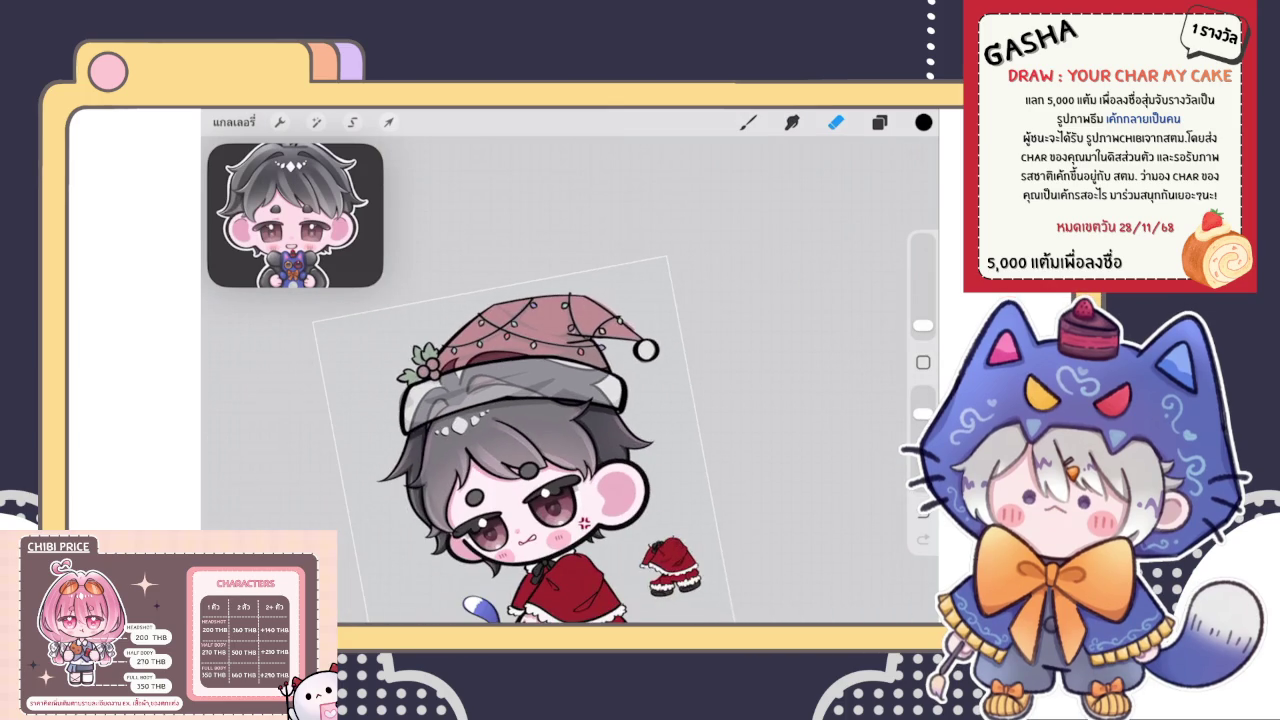
scroll(520, 430, up, 3)
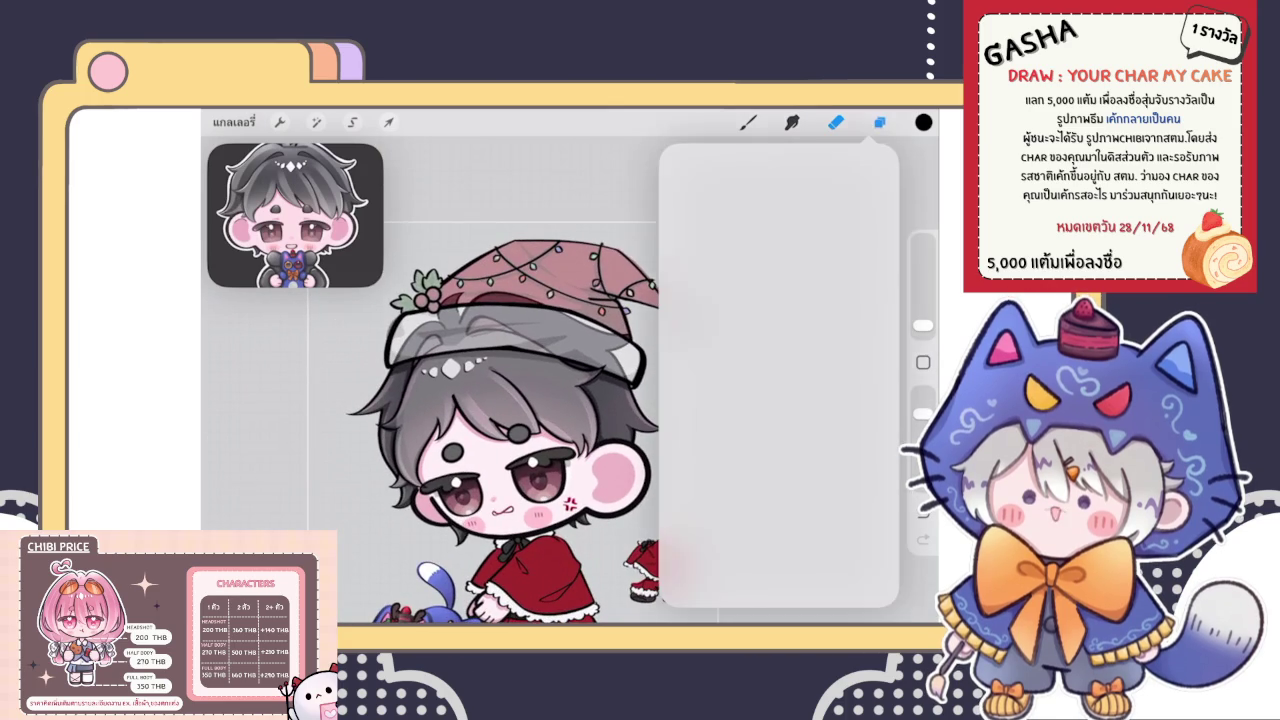
click(879, 122)
scroll(779, 400, down, 5)
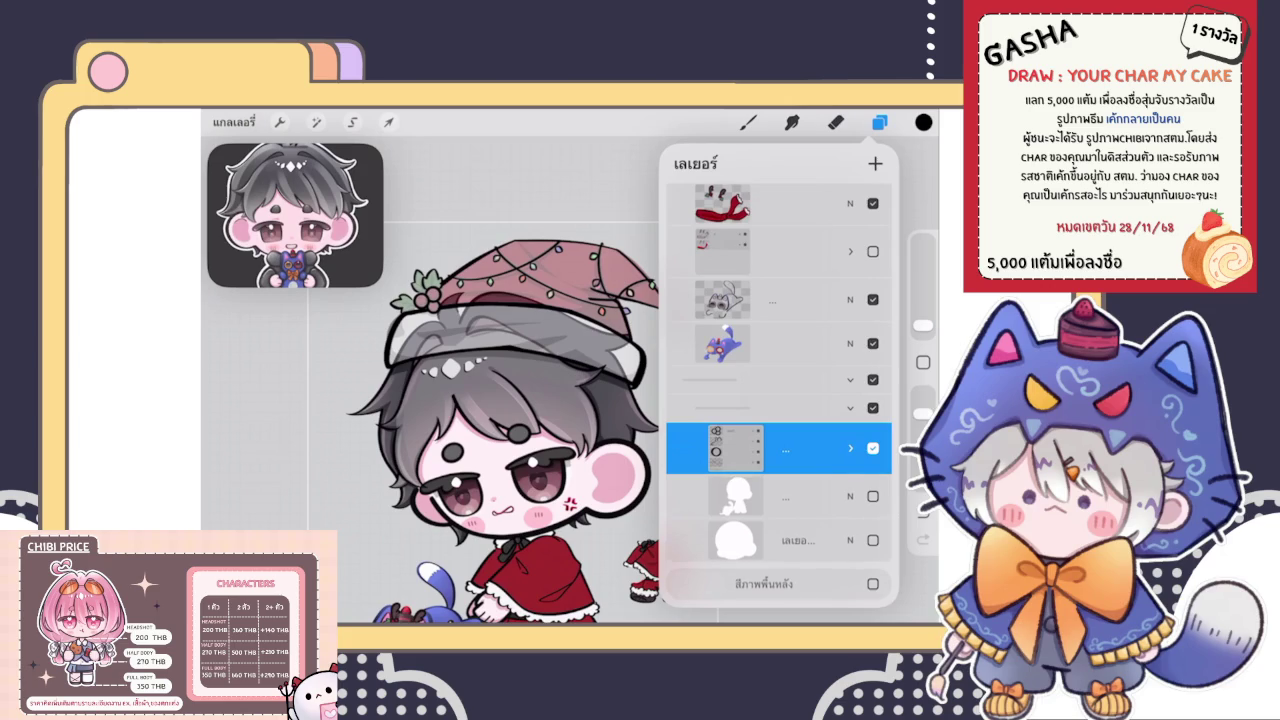
click(850, 448)
scroll(779, 400, down, 3)
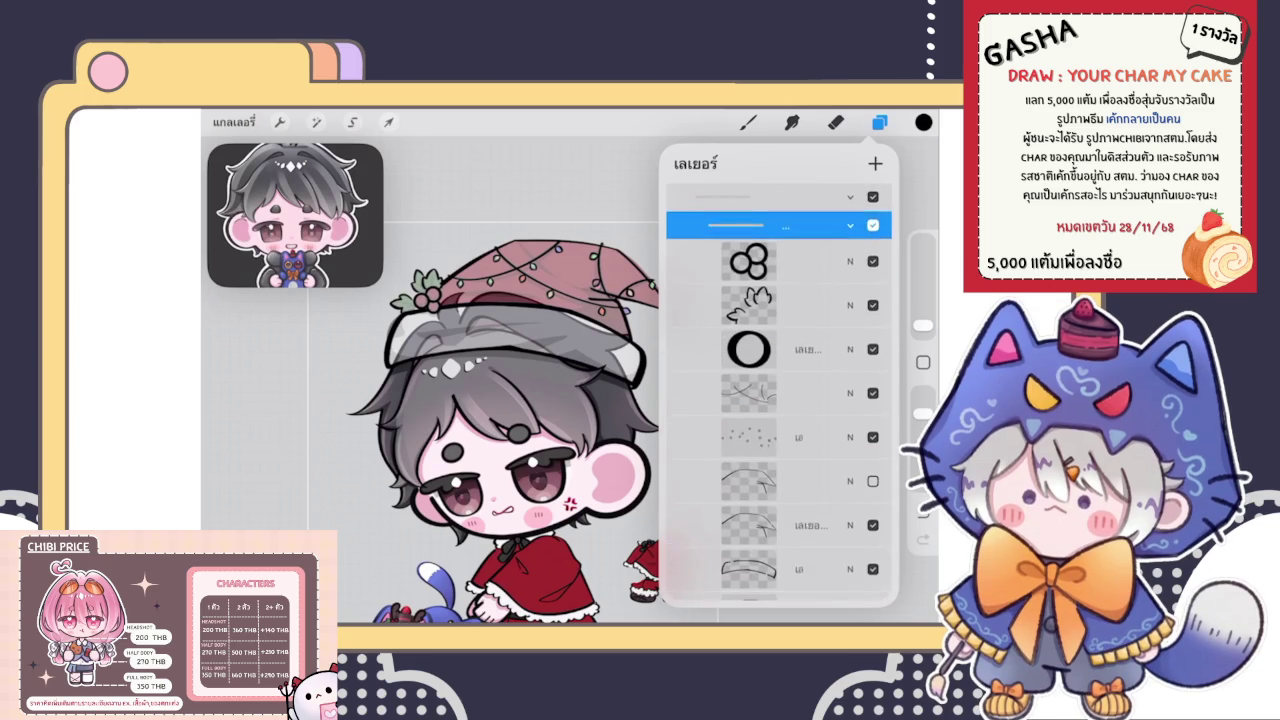
click(750, 289)
drag(730, 376, 830, 376)
Add the sketch, lines and dots layers to the selection, then clear it and collapse the group
drag(730, 332, 830, 332)
scroll(779, 400, down, 3)
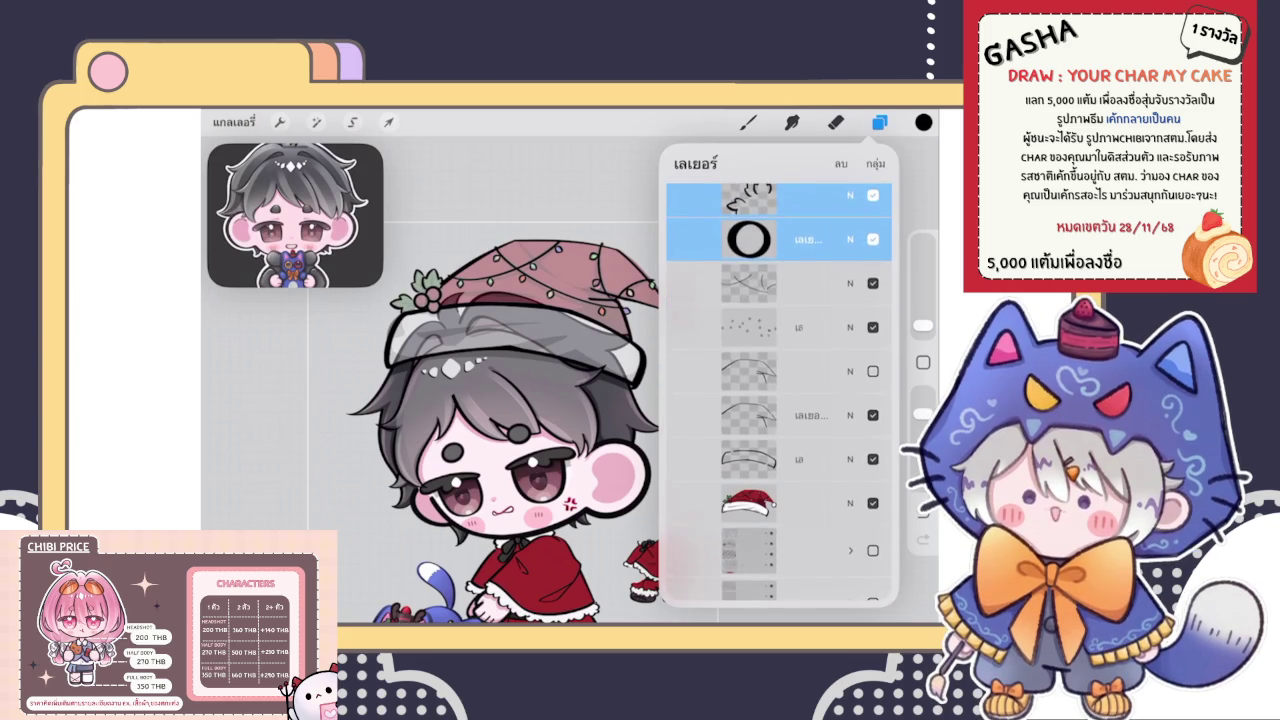
drag(730, 283, 830, 283)
drag(730, 327, 830, 327)
drag(730, 371, 830, 371)
drag(730, 459, 830, 459)
scroll(779, 400, up, 2)
click(750, 305)
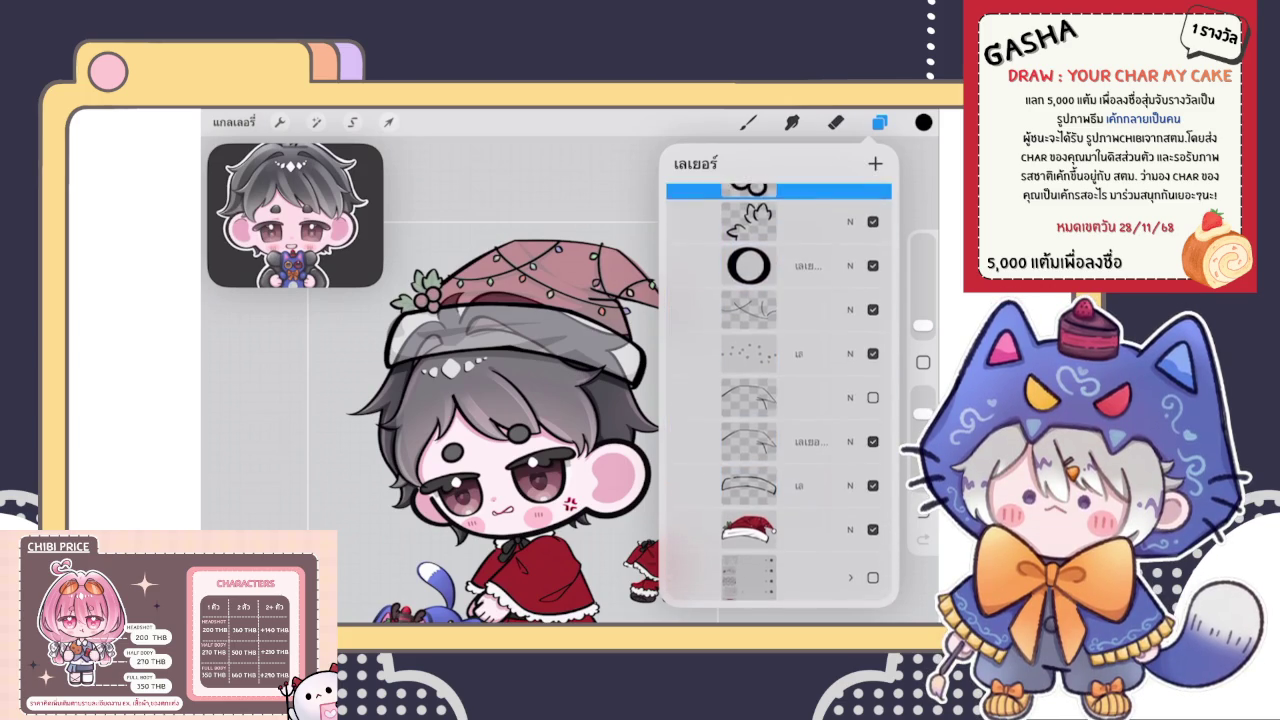
click(850, 268)
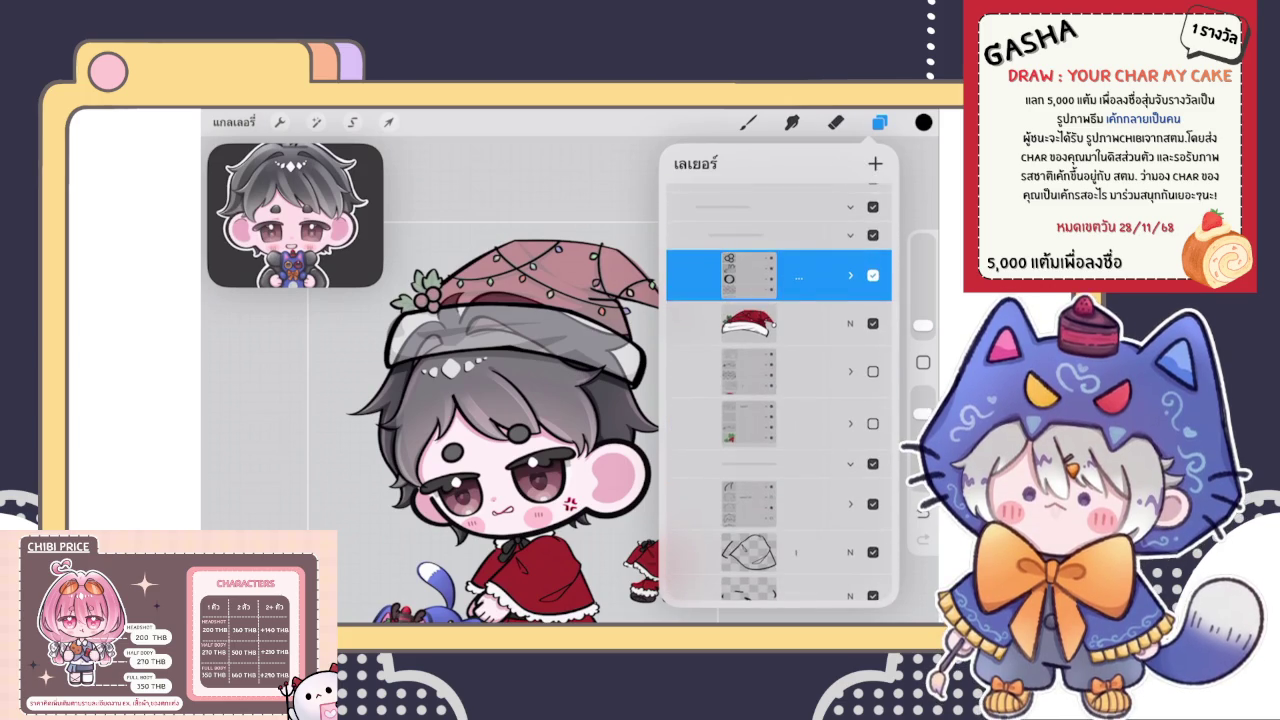
Toggle the hat line-art group's visibility and raise the Santa hat layer to 100% opacity
click(873, 275)
click(873, 275)
click(849, 323)
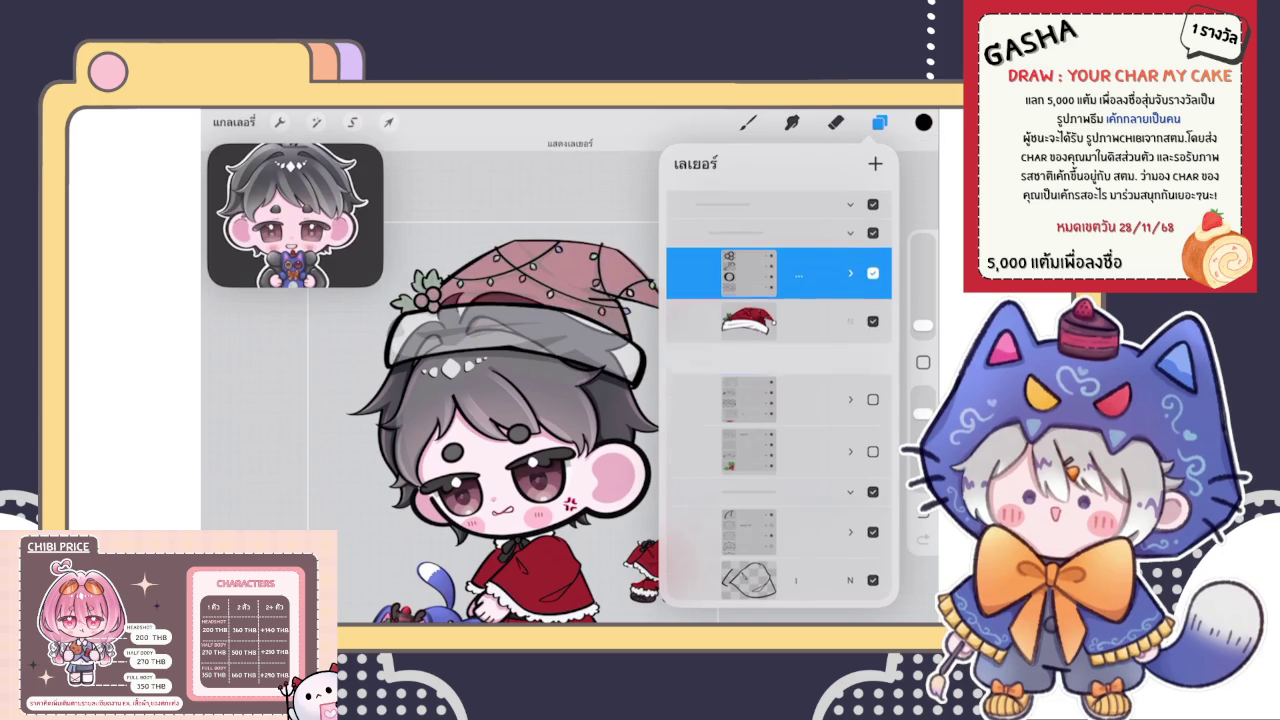
drag(753, 354, 680, 354)
click(780, 253)
Shrink the red Santa hat layer and place it beside the chibi's ear
click(780, 300)
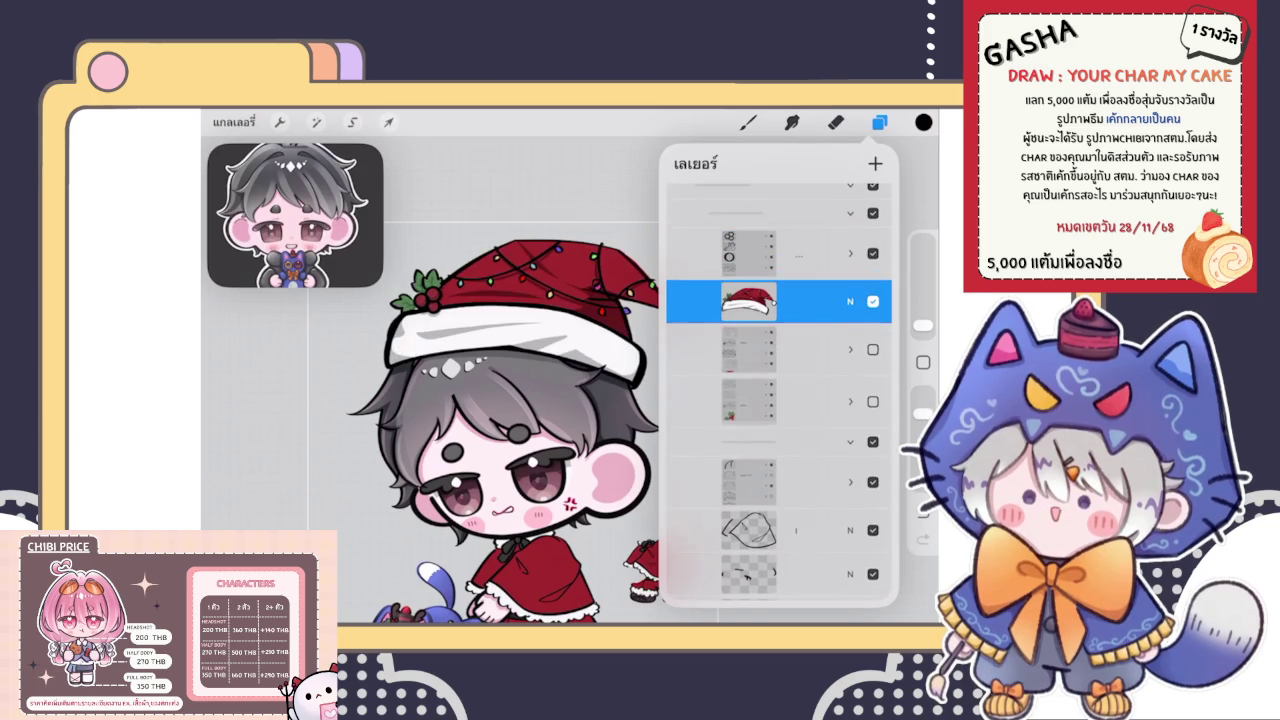
click(388, 122)
click(879, 122)
mouse_move(383, 389)
mouse_down()
mouse_move(586, 314)
mouse_move(542, 392)
mouse_move(641, 449)
mouse_move(590, 410)
mouse_up()
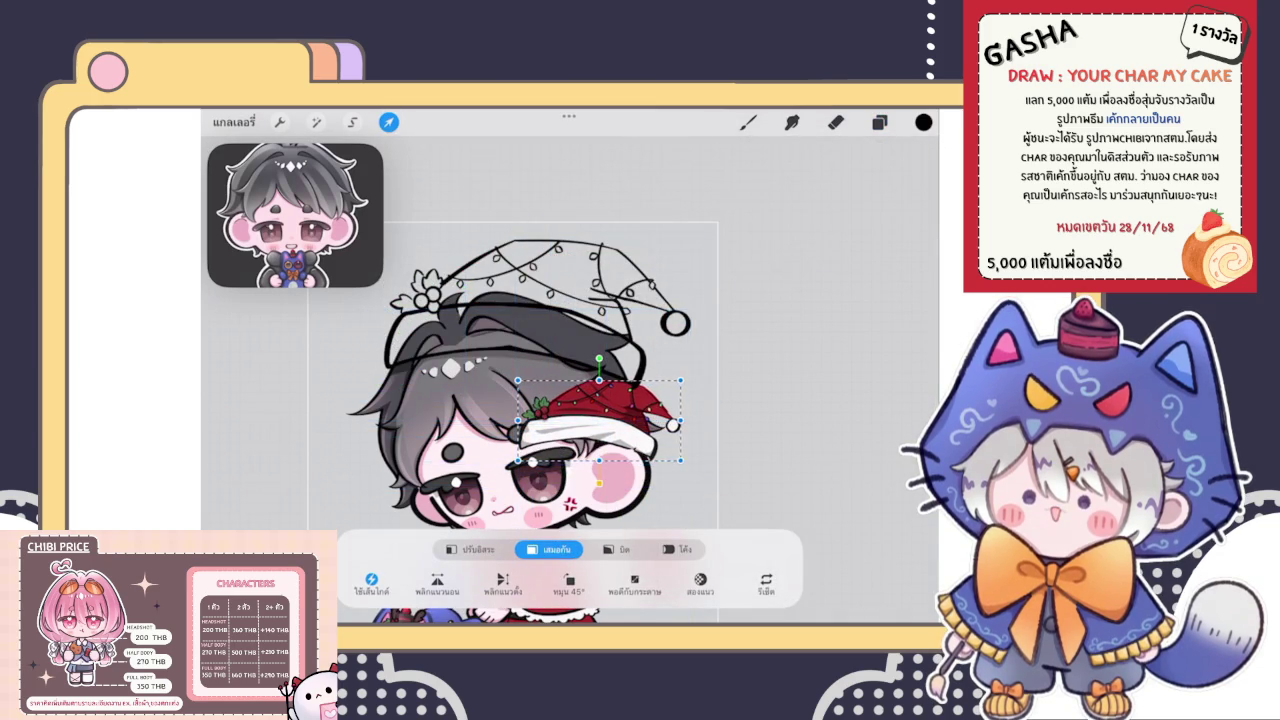
Confirm the shrunken hat's size and position and check the layer list
click(748, 122)
scroll(560, 400, up, 5)
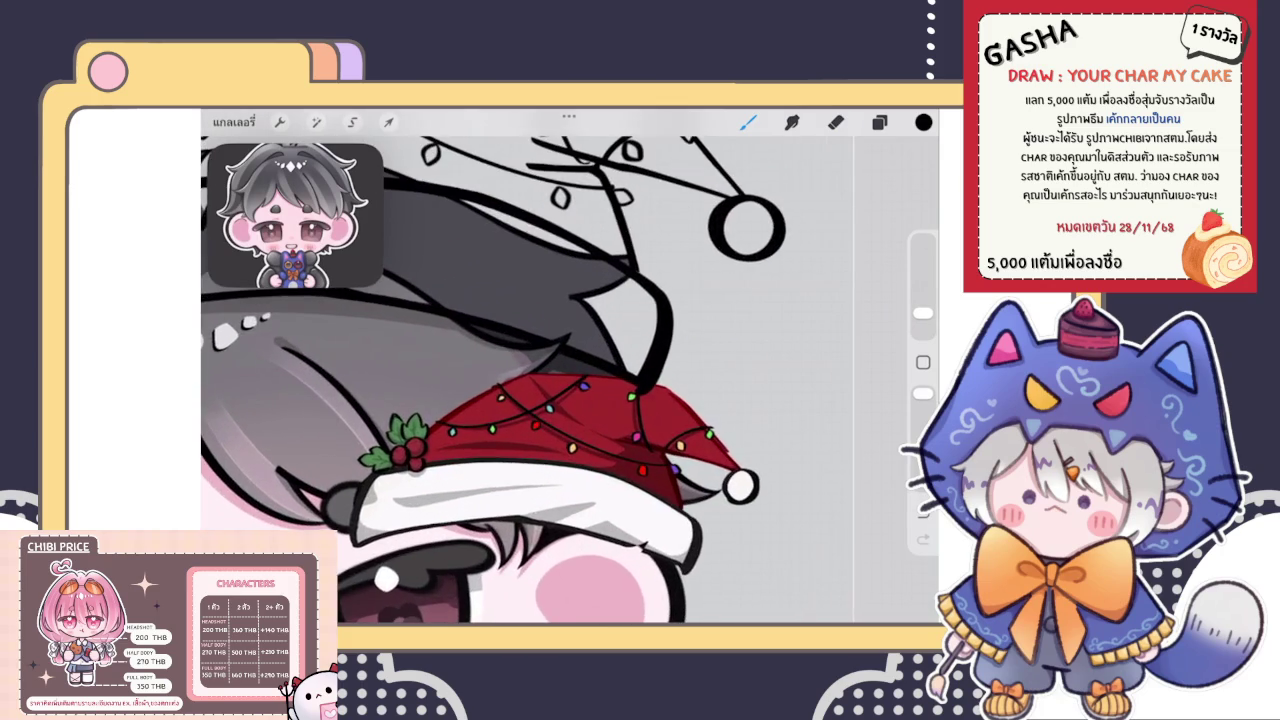
scroll(560, 400, down, 5)
scroll(460, 400, up, 3)
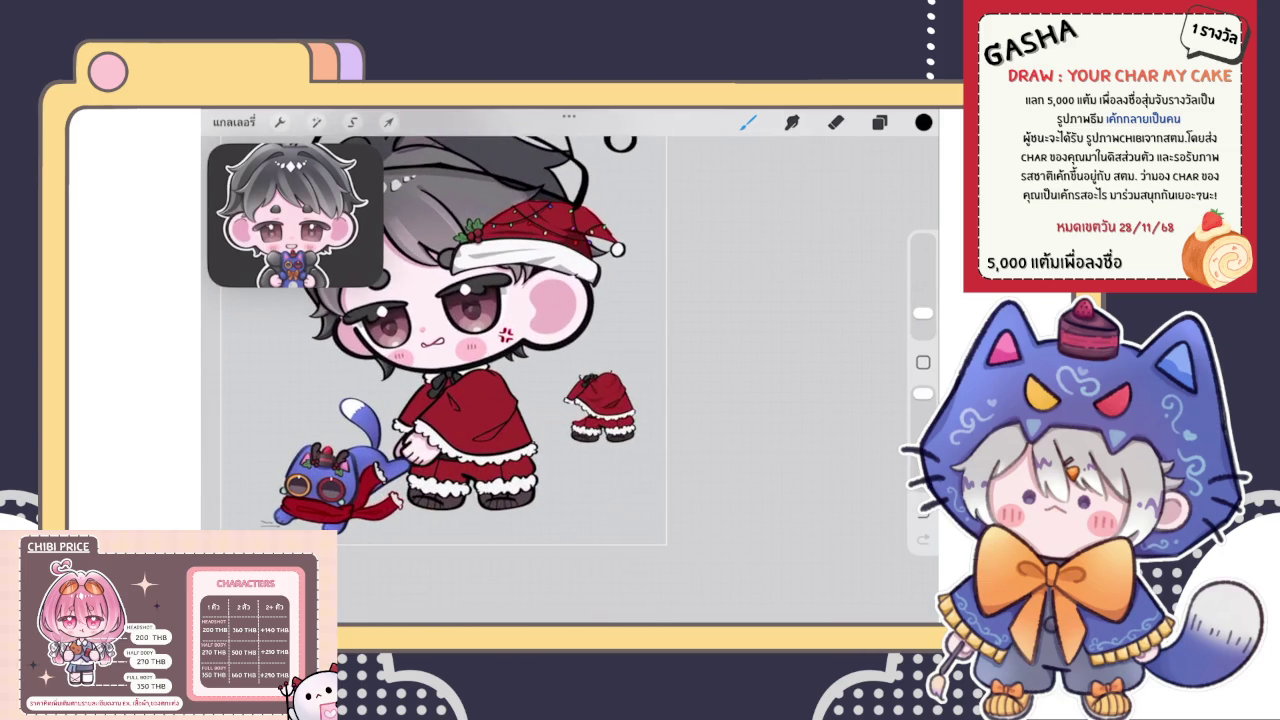
click(879, 122)
scroll(779, 390, down, 5)
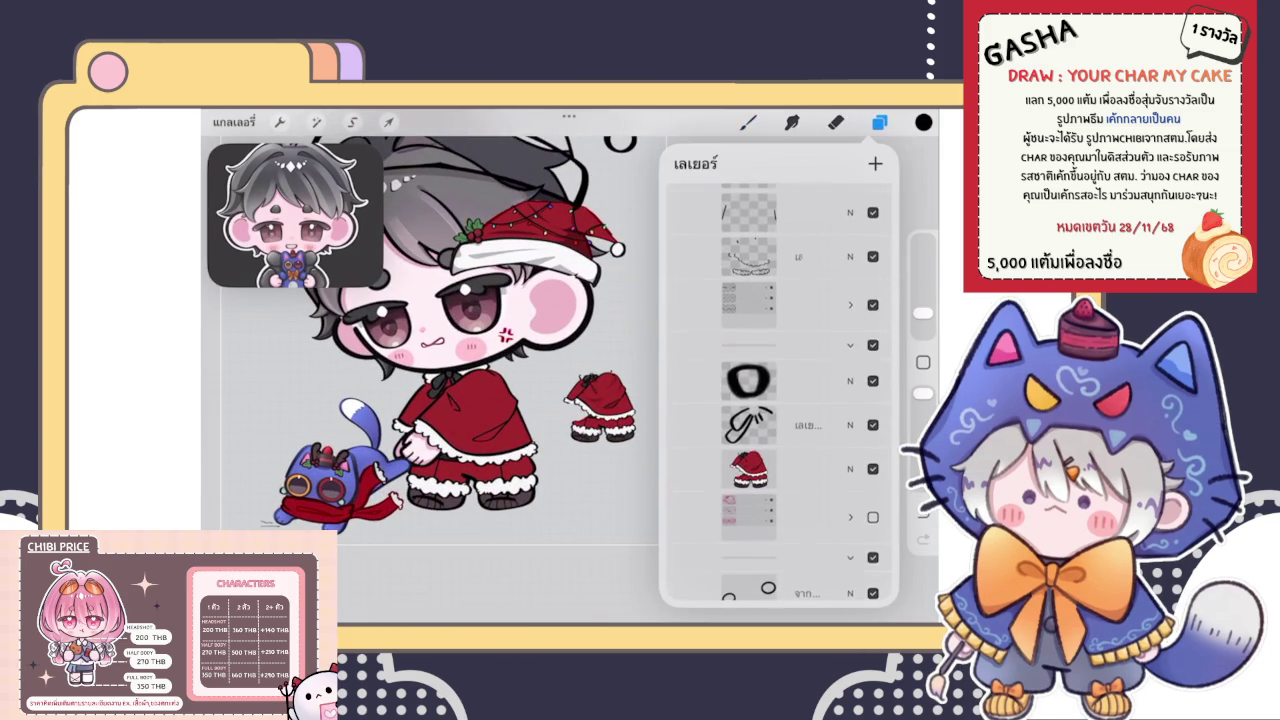
scroll(779, 390, up, 3)
scroll(779, 390, up, 3)
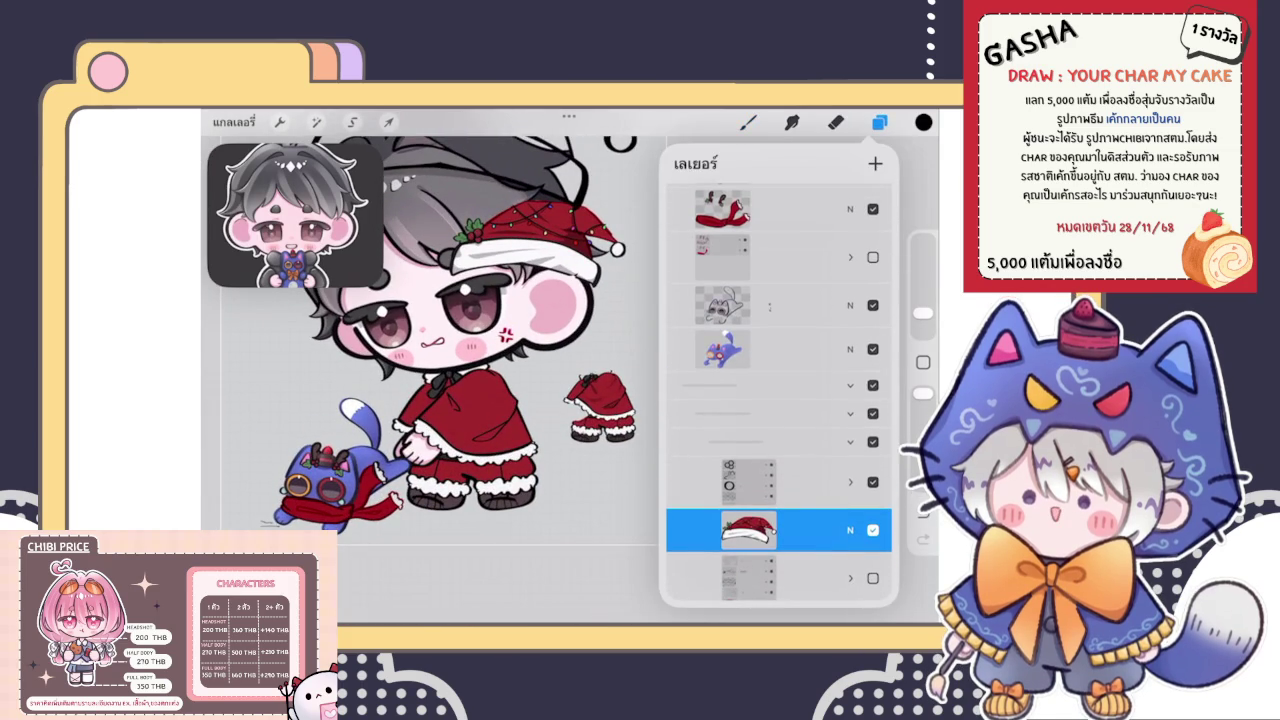
Move the Santa hat off the head to sit beside the spare outfit
click(879, 122)
scroll(460, 330, down, 3)
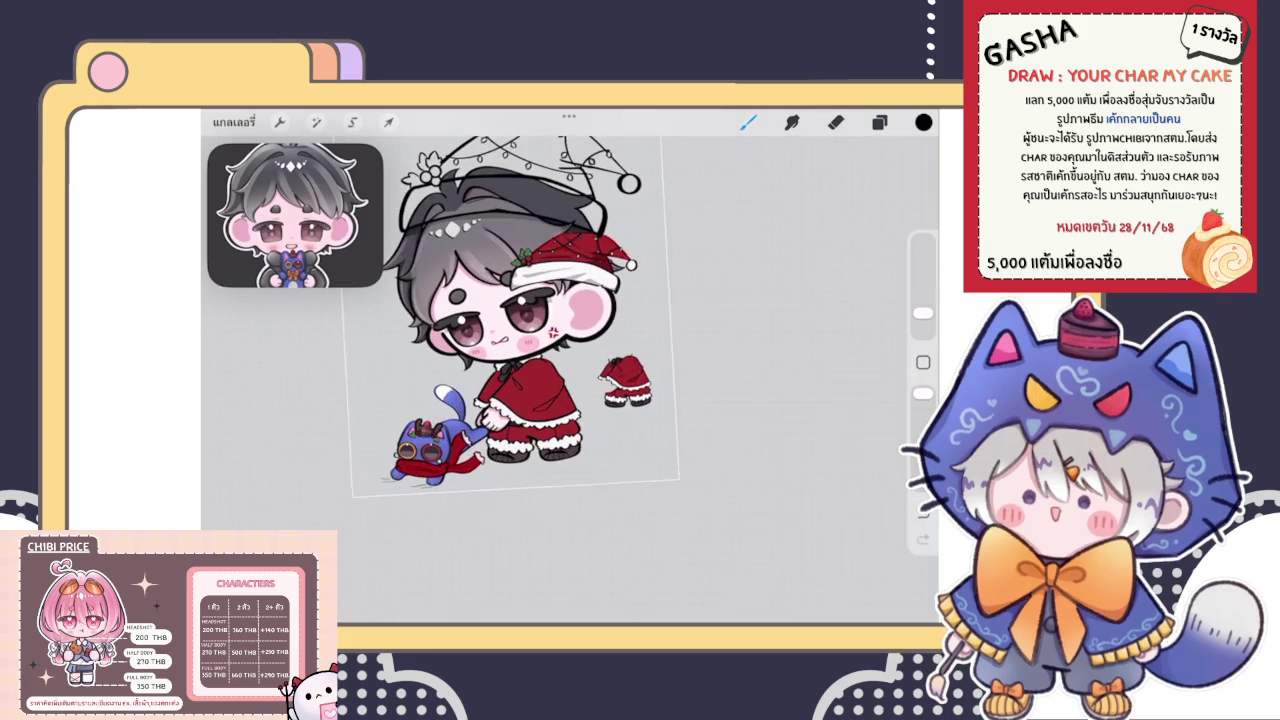
click(388, 122)
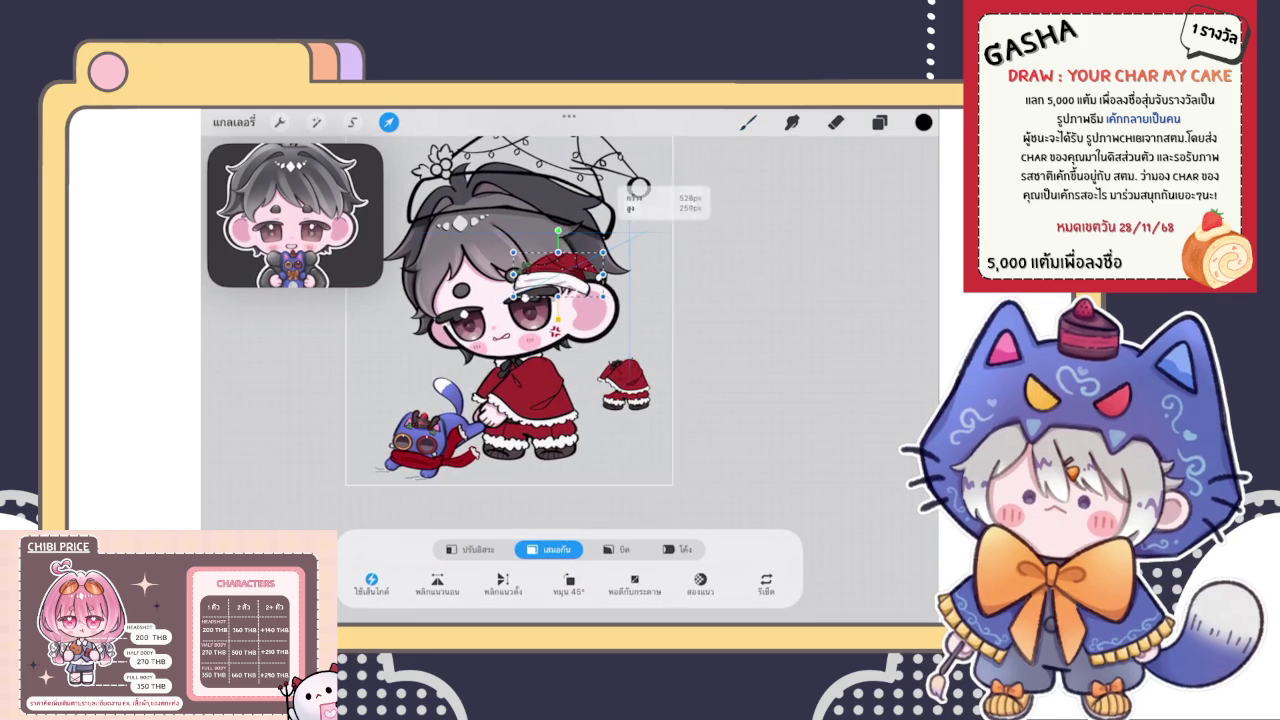
drag(578, 265, 620, 445)
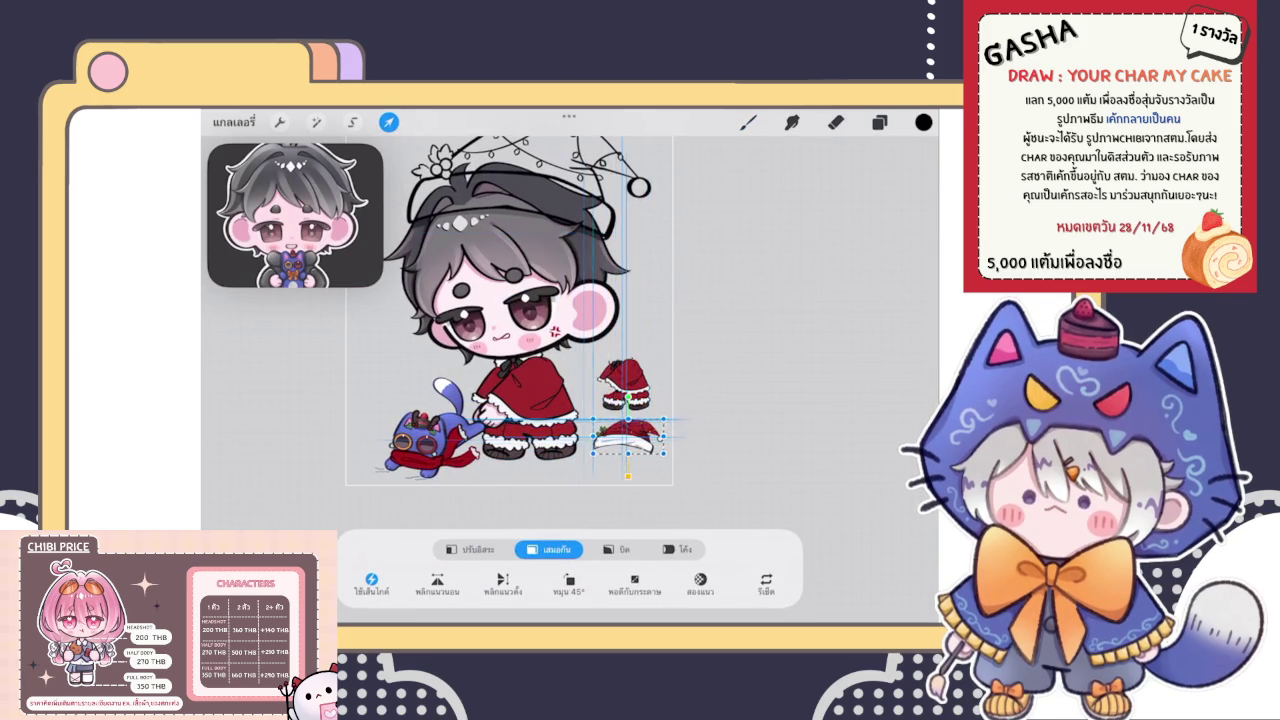
Add a new empty layer in the layer list
click(879, 122)
scroll(780, 400, up, 5)
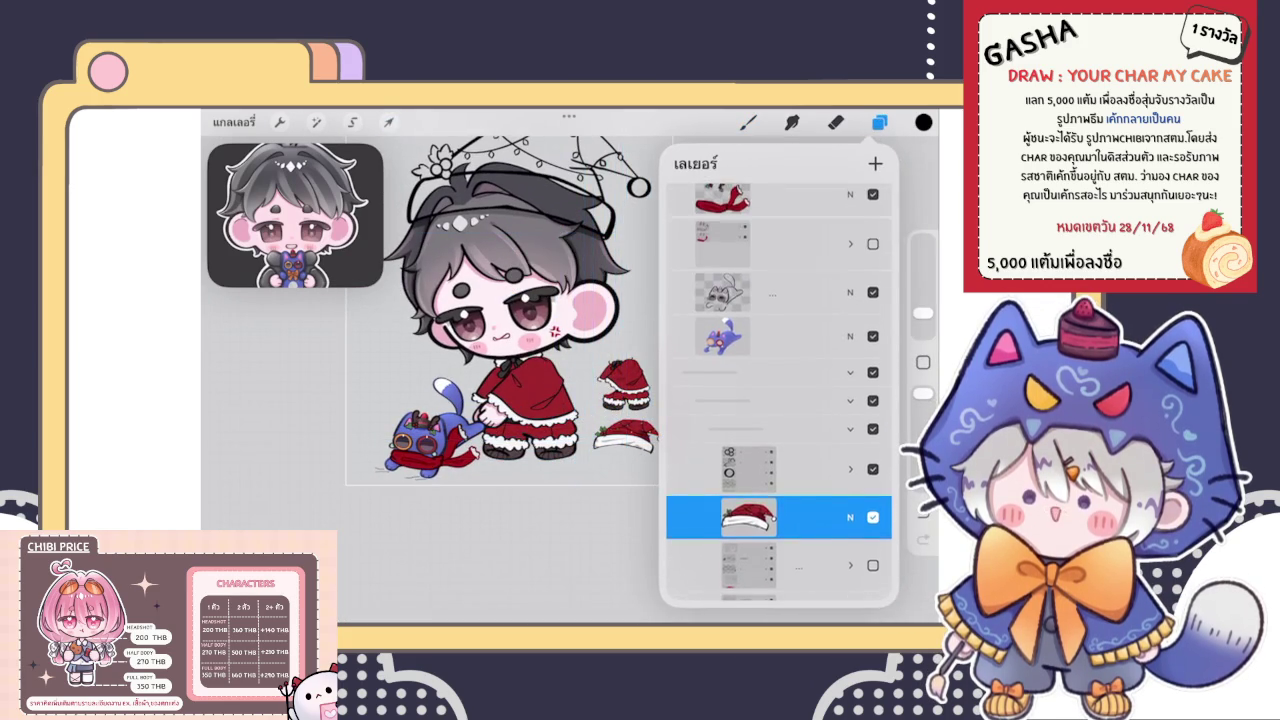
scroll(780, 400, up, 2)
scroll(780, 390, down, 5)
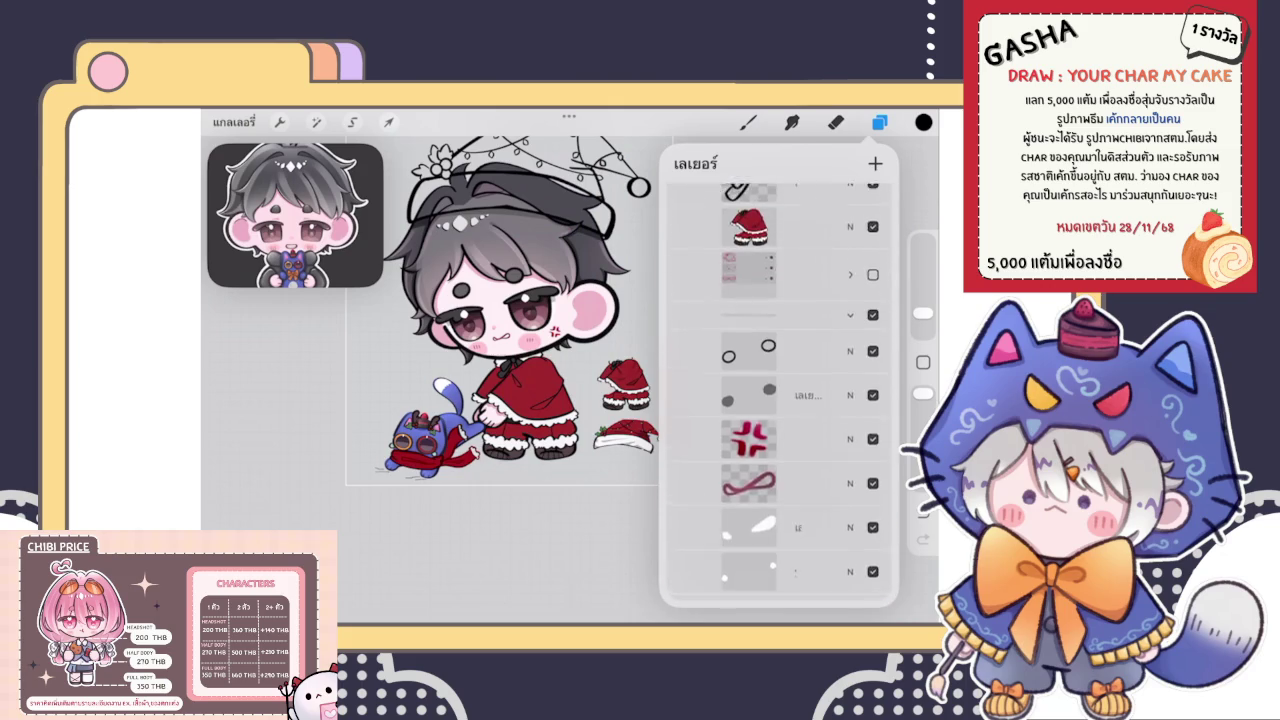
scroll(780, 390, down, 3)
scroll(780, 400, down, 3)
scroll(780, 400, down, 3)
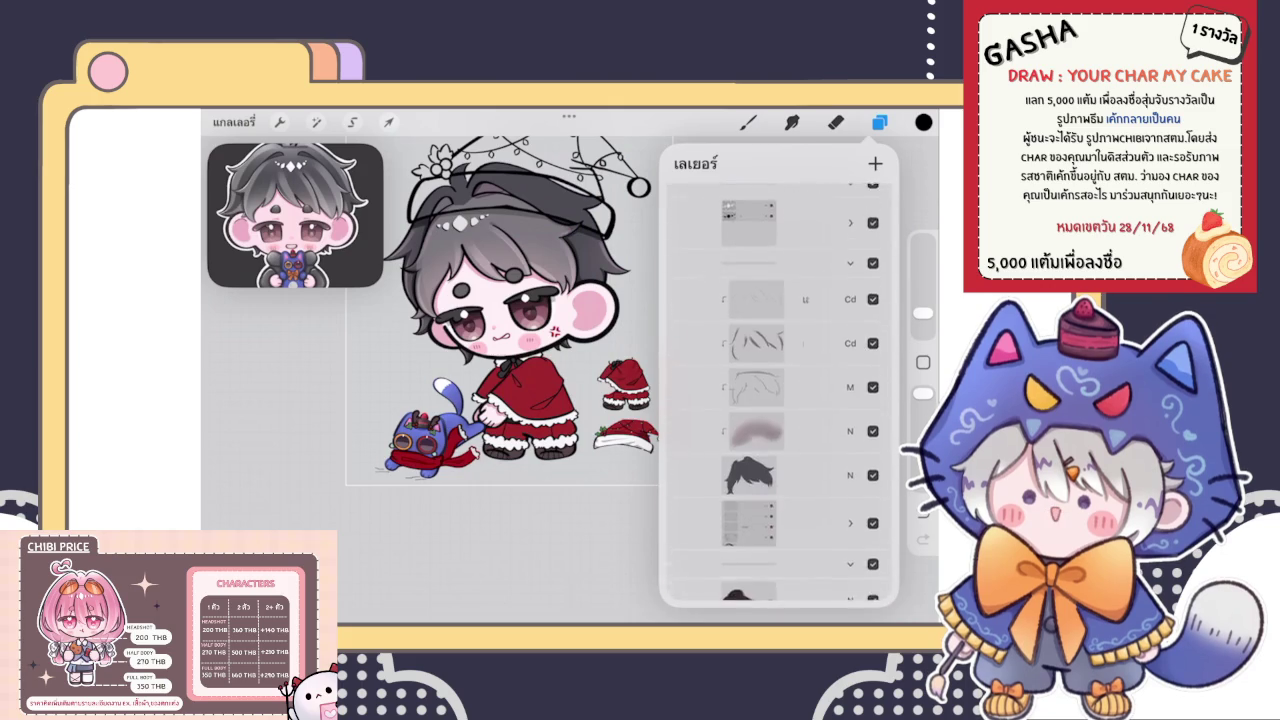
click(875, 163)
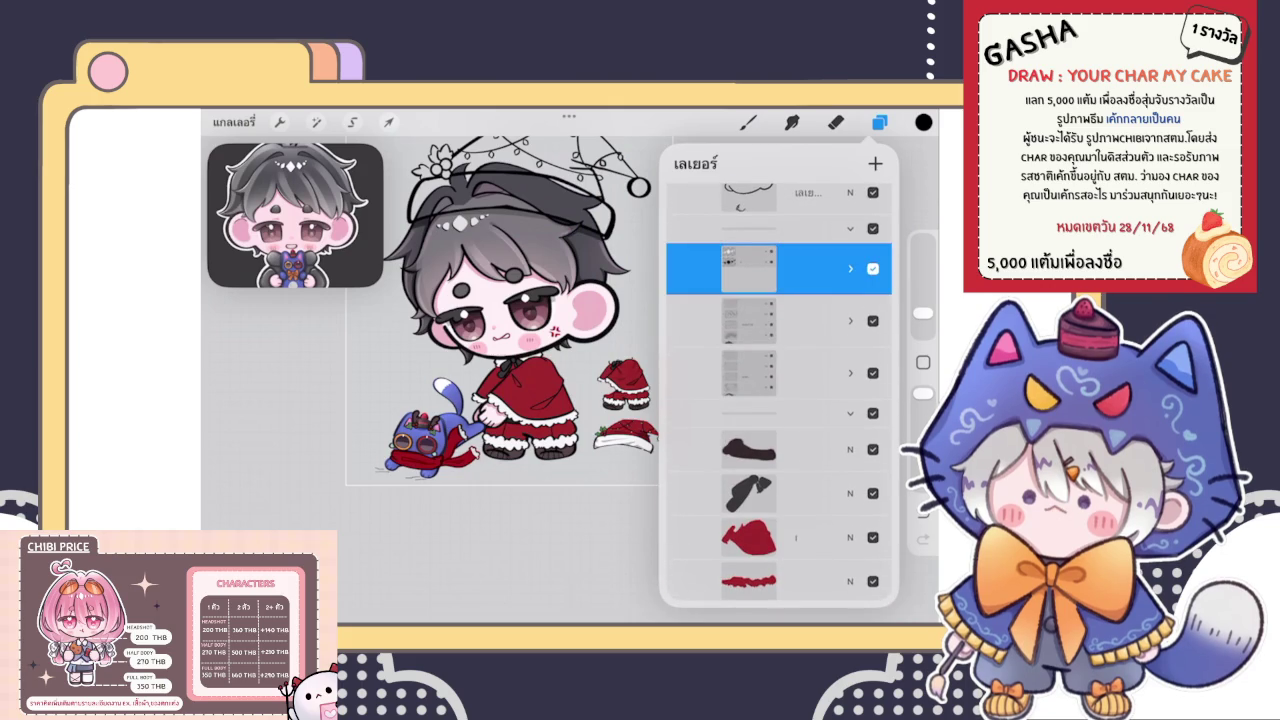
Switch to the Brush and sample the hat's red as the paint colour
click(748, 121)
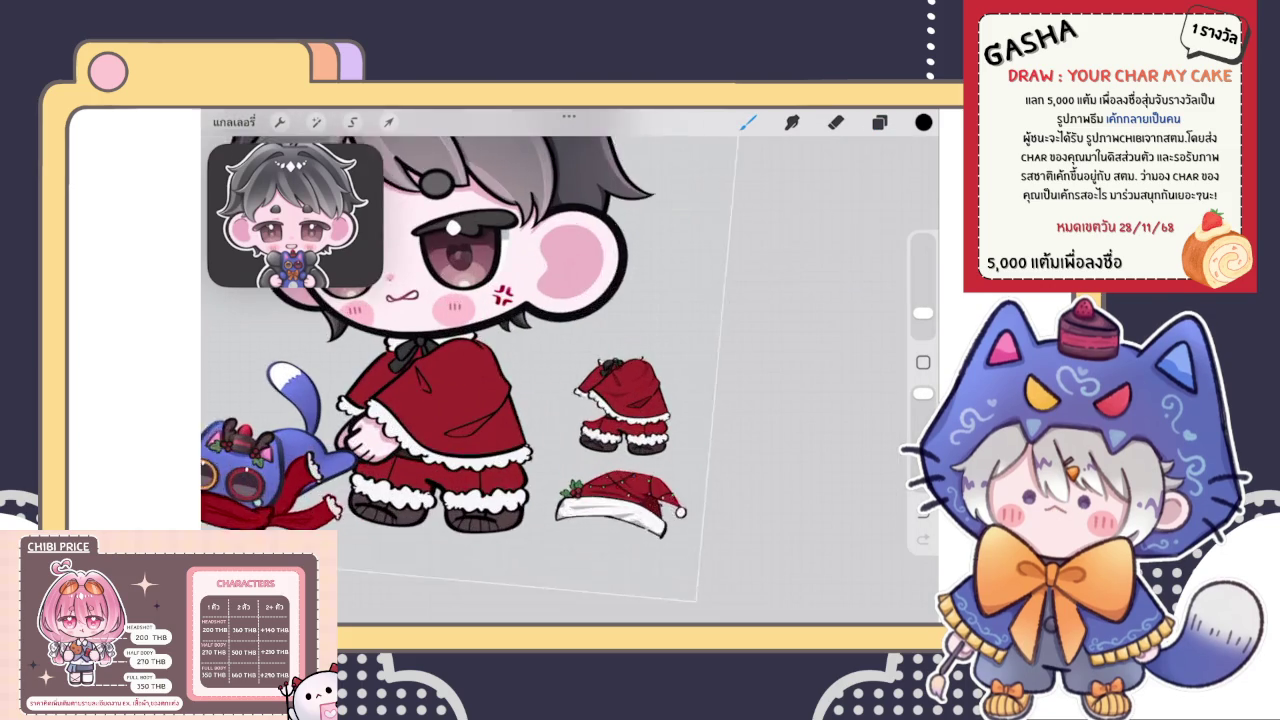
scroll(620, 350, up, 5)
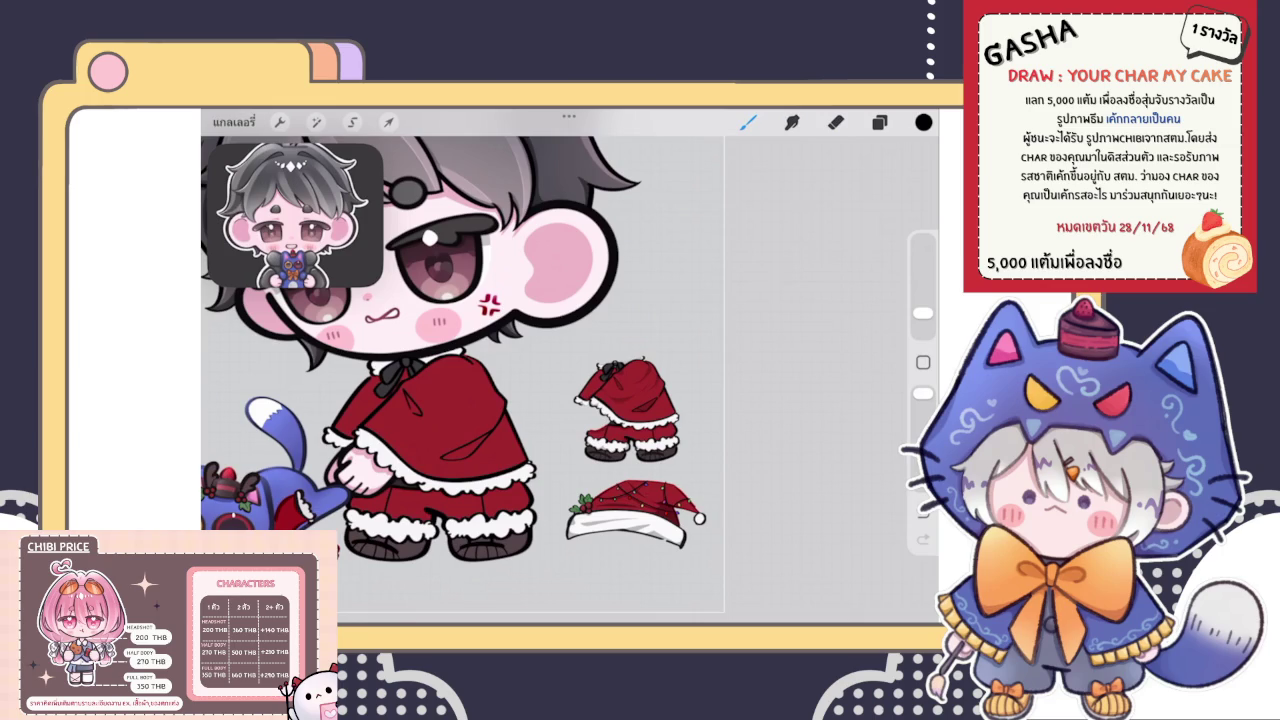
click(645, 495)
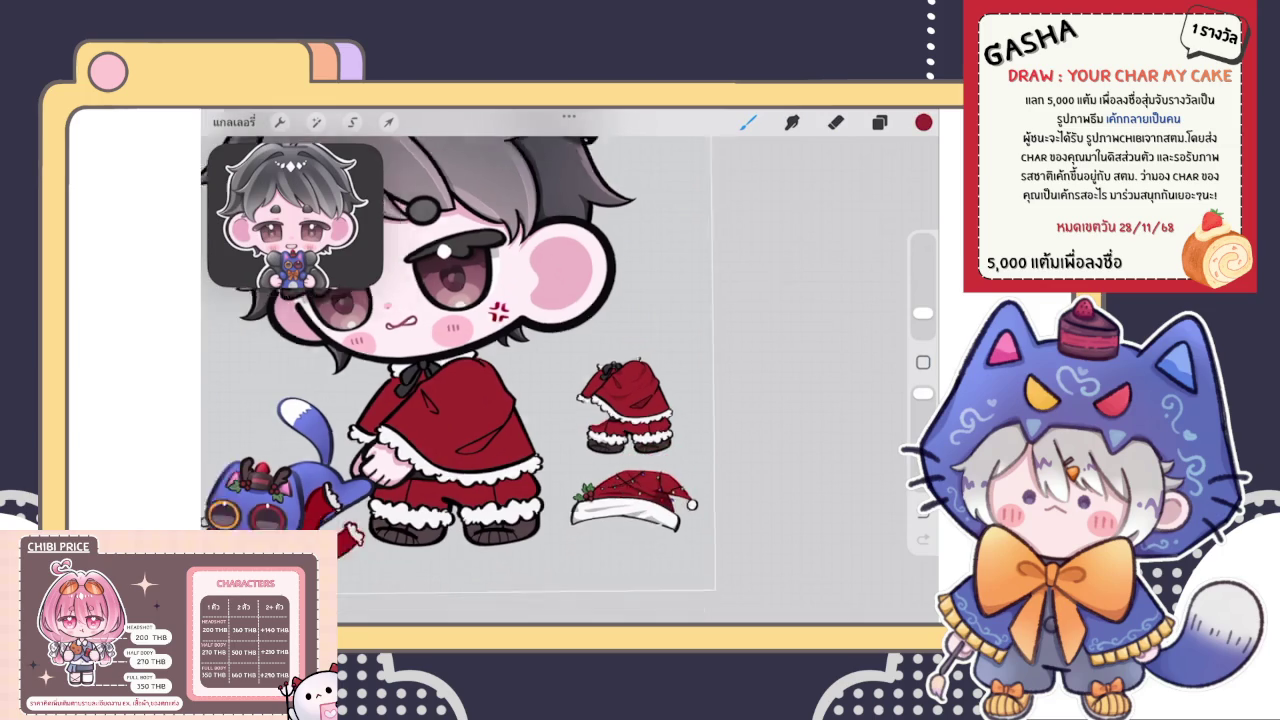
scroll(450, 350, down, 5)
scroll(560, 330, up, 5)
Choose a different brush, check the hat's layer and undo a stray red mark
click(879, 121)
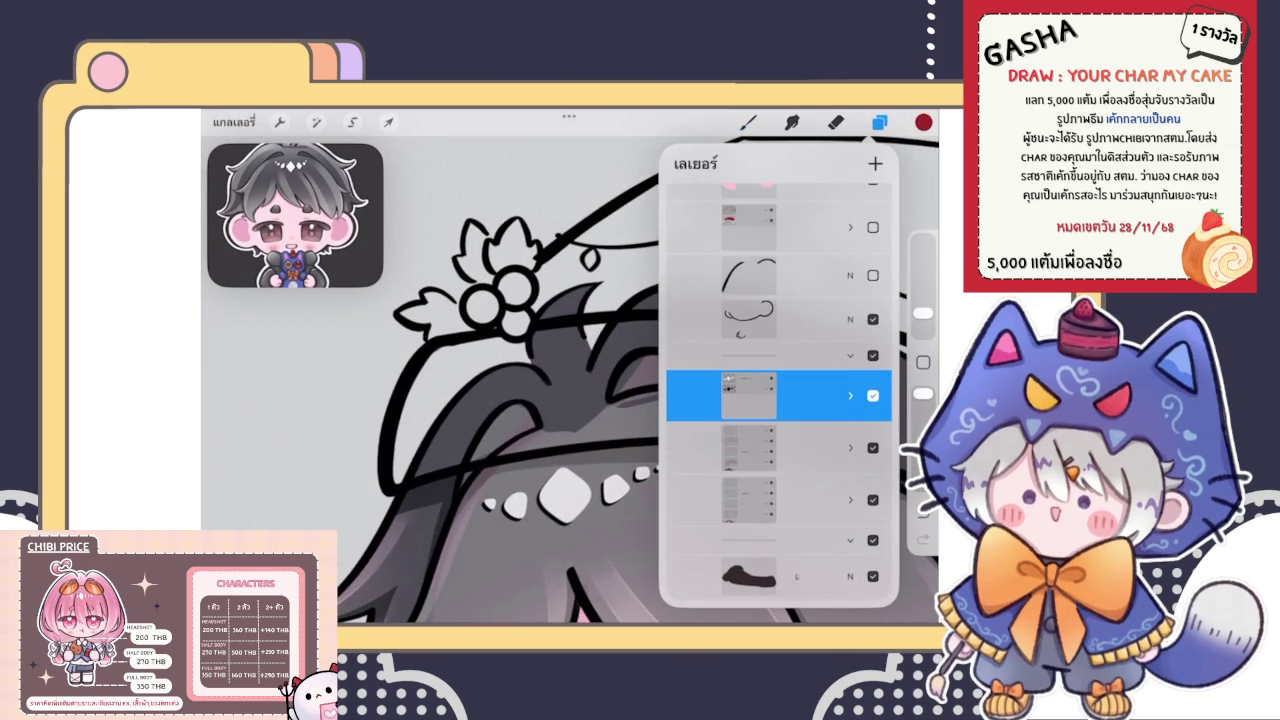
click(748, 121)
click(800, 337)
click(748, 121)
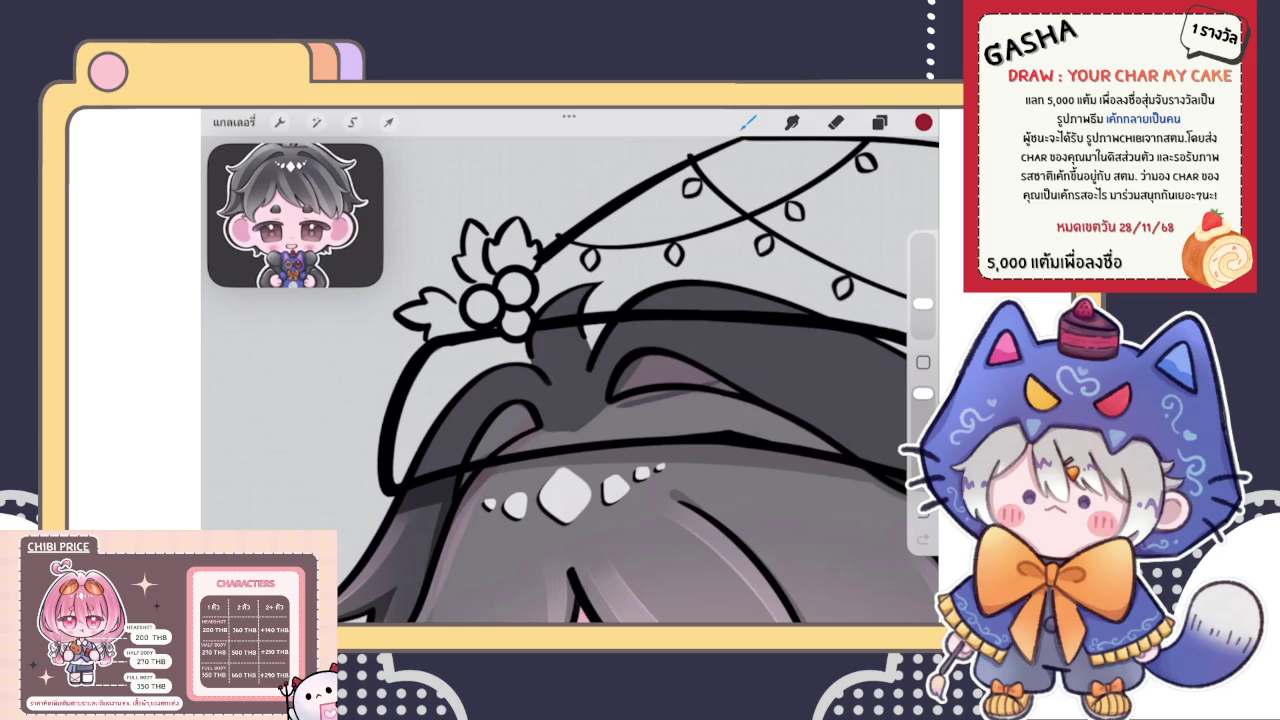
scroll(420, 320, up, 2)
click(450, 330)
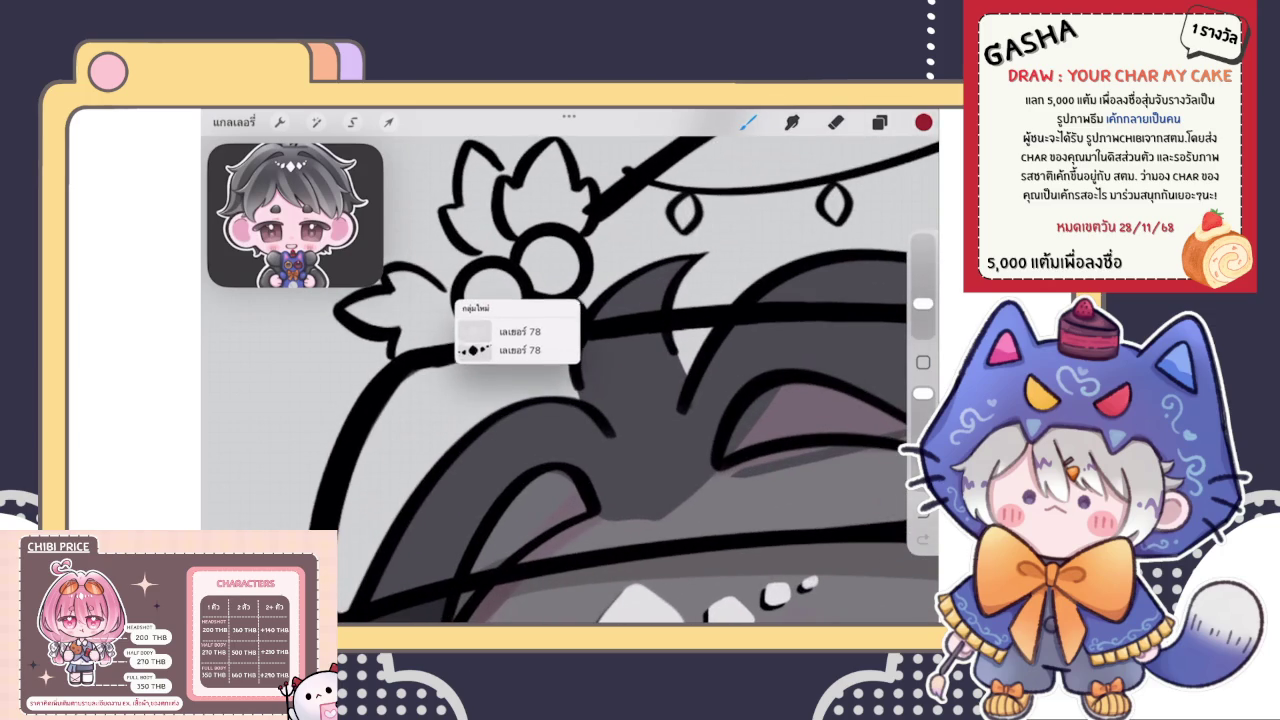
click(879, 121)
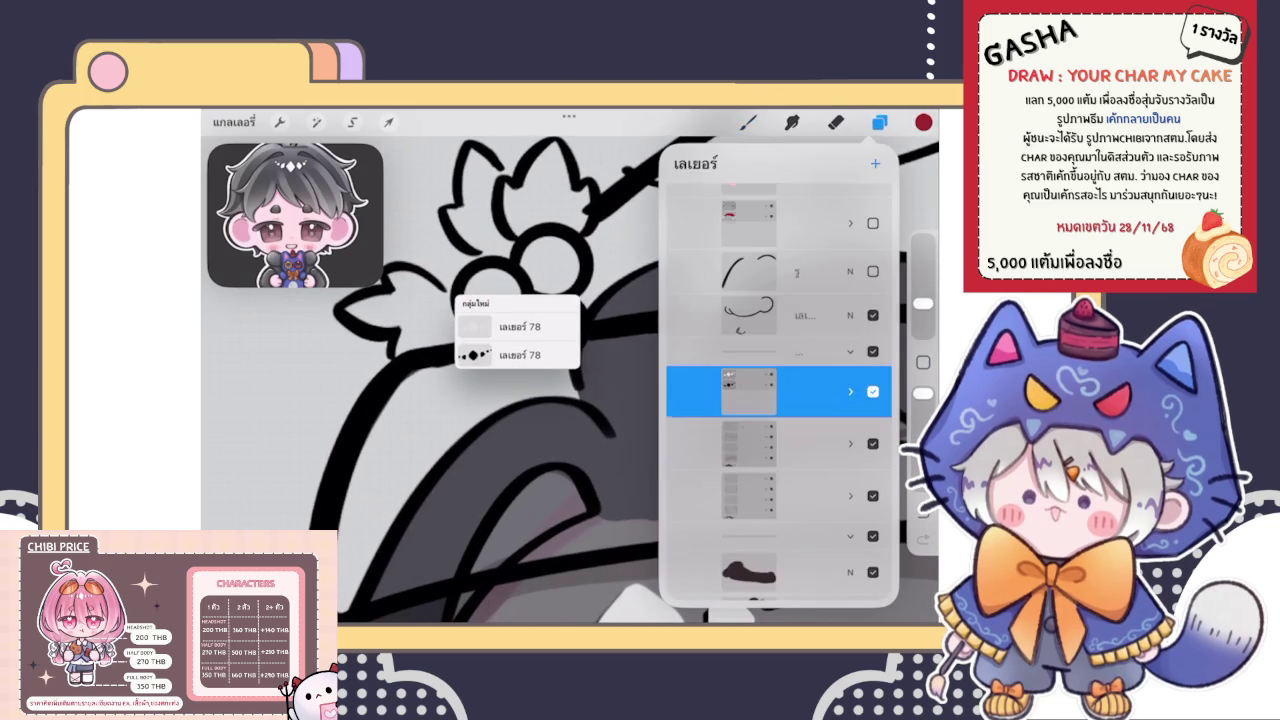
click(879, 121)
scroll(570, 370, up, 2)
key(ctrl+z)
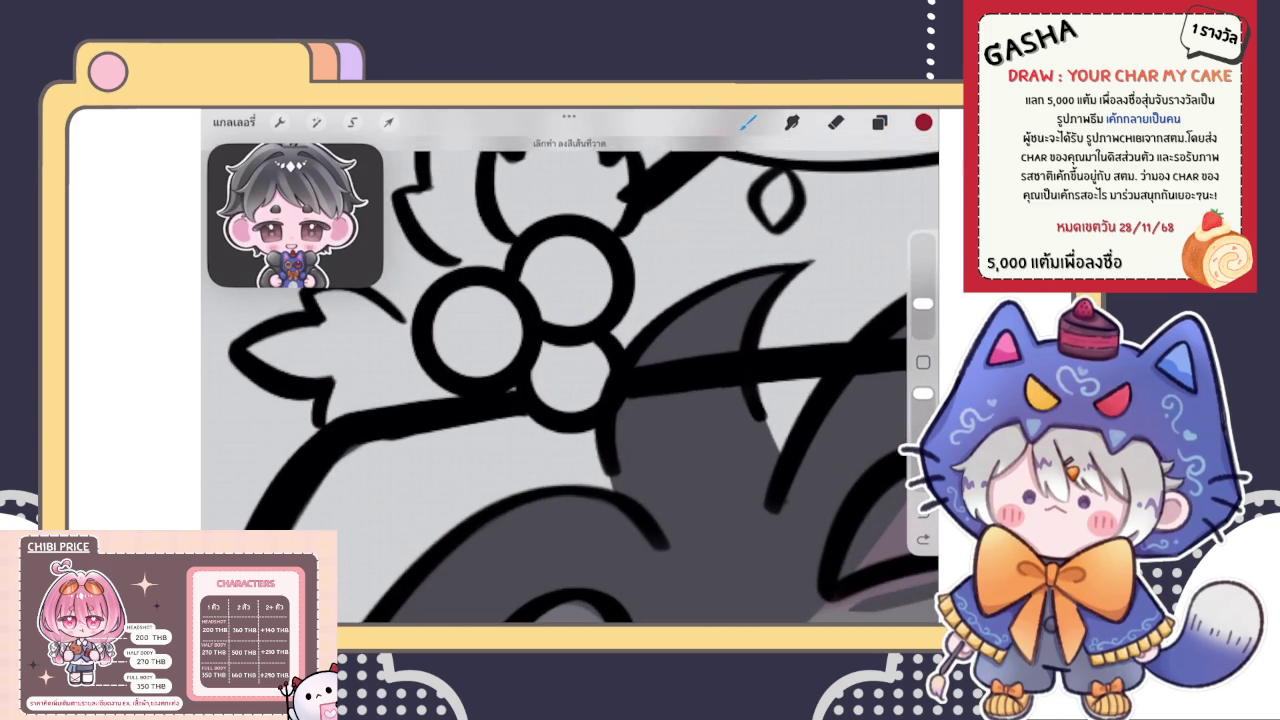
click(510, 390)
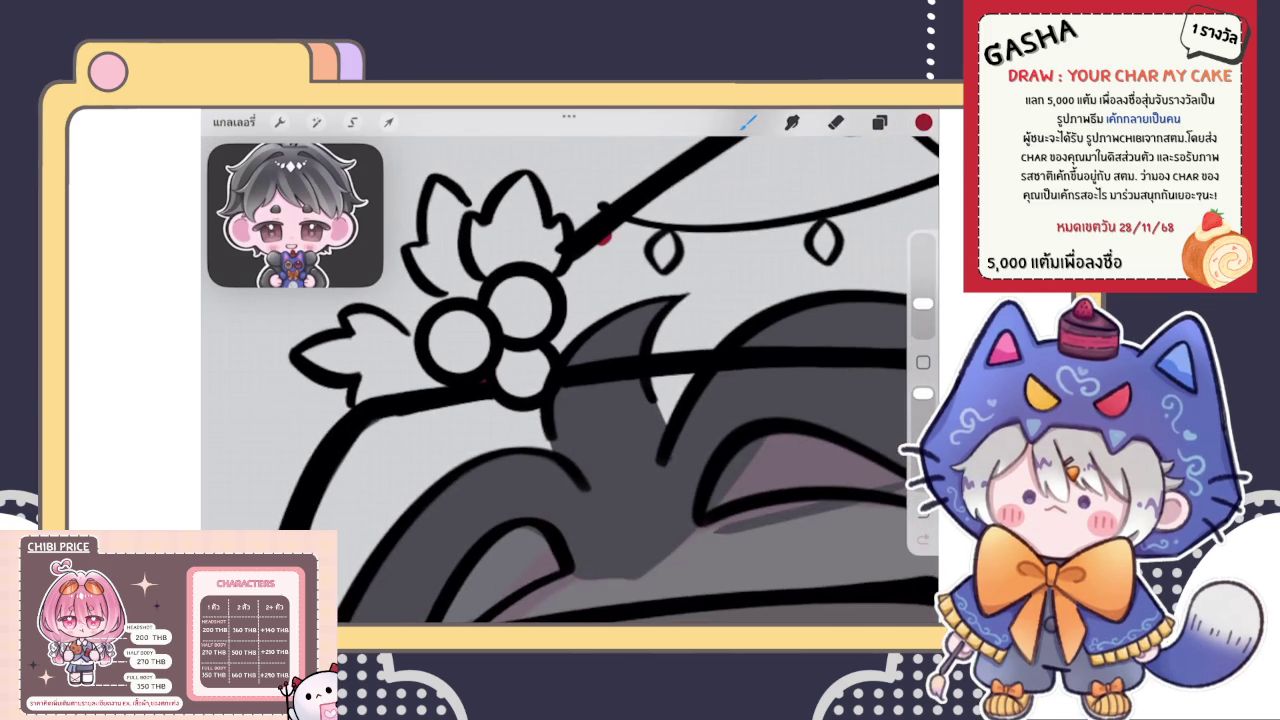
scroll(570, 380, up, 3)
Trace red strokes along the hat's black outline from beside the flower up the edge
mouse_move(498, 445)
mouse_down()
mouse_move(745, 328)
mouse_move(665, 450)
mouse_move(781, 441)
mouse_move(906, 343)
mouse_up()
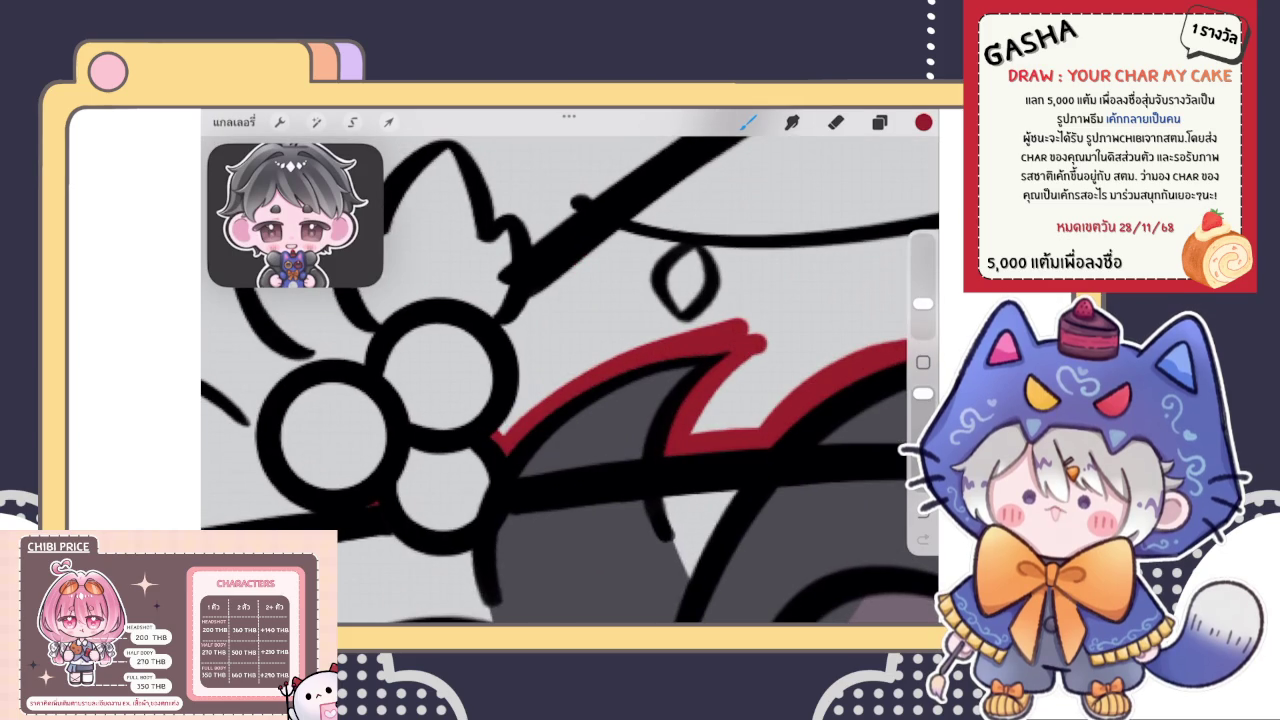
mouse_move(530, 405)
mouse_down()
mouse_move(510, 318)
mouse_move(720, 145)
mouse_up()
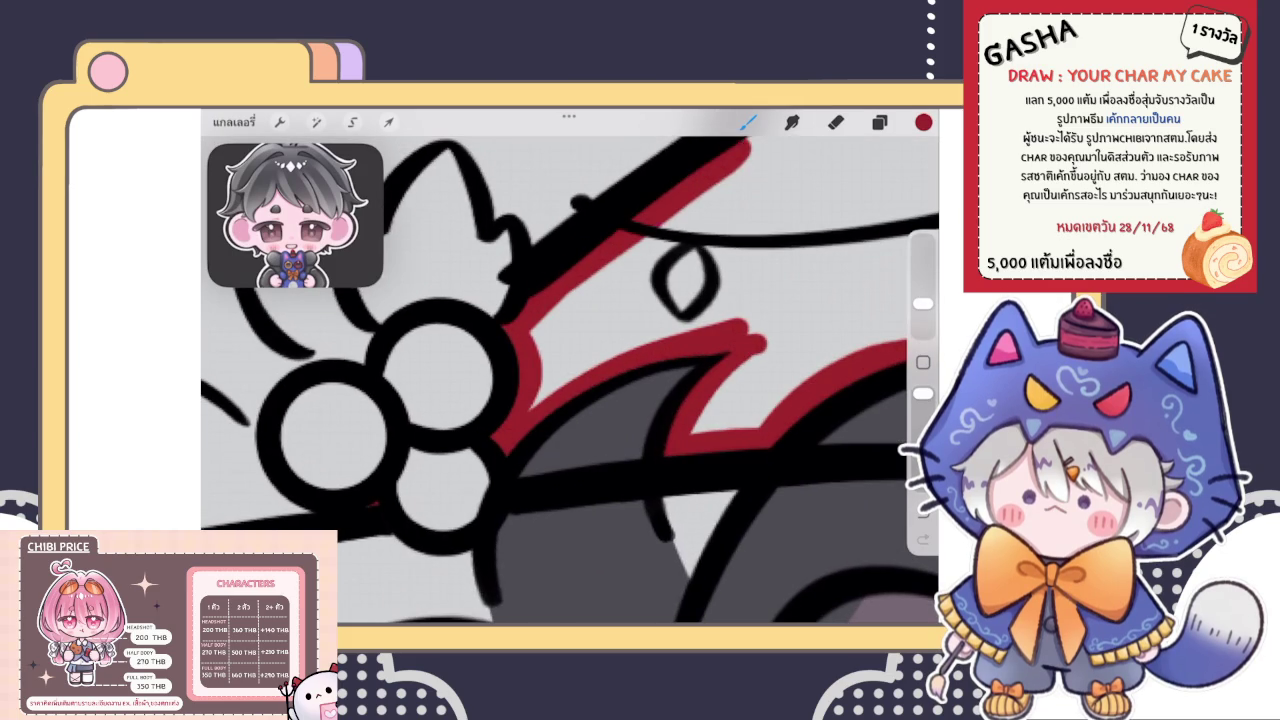
scroll(570, 370, down, 3)
scroll(570, 380, up, 5)
mouse_move(436, 414)
mouse_down()
mouse_move(704, 180)
mouse_move(800, 138)
mouse_up()
scroll(570, 380, down, 3)
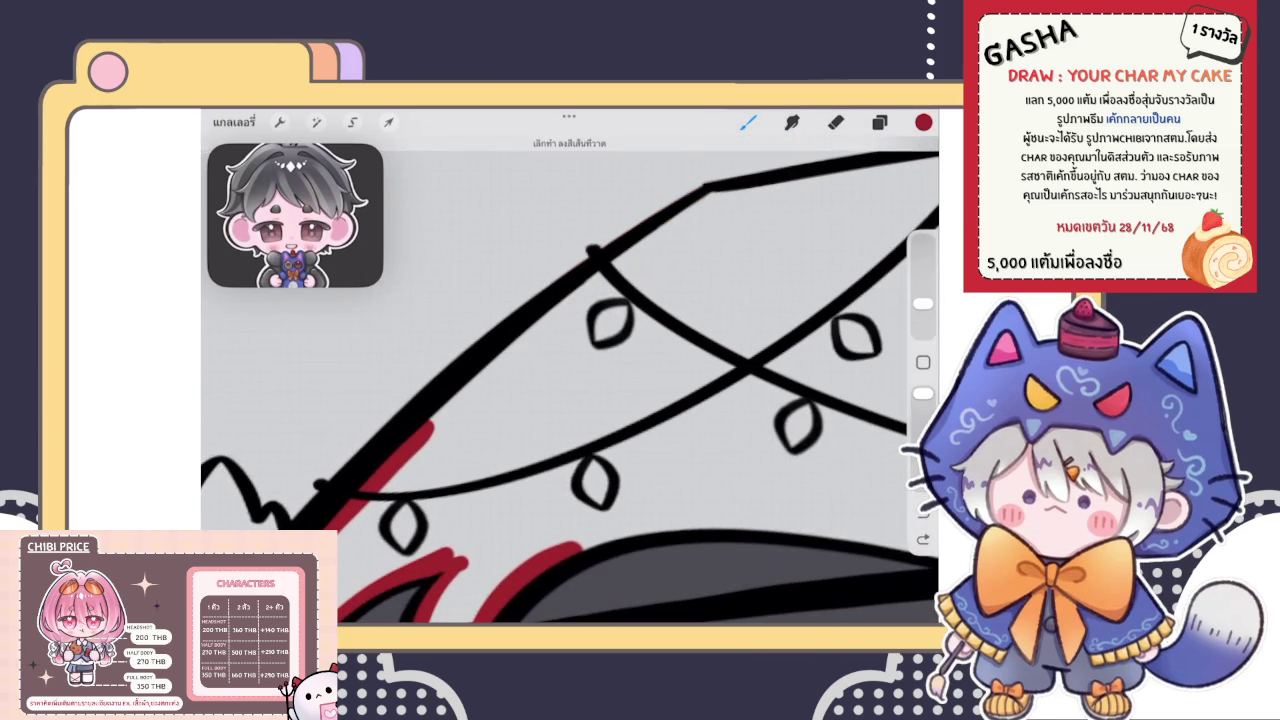
mouse_move(590, 288)
mouse_down()
mouse_move(712, 203)
mouse_move(910, 168)
mouse_up()
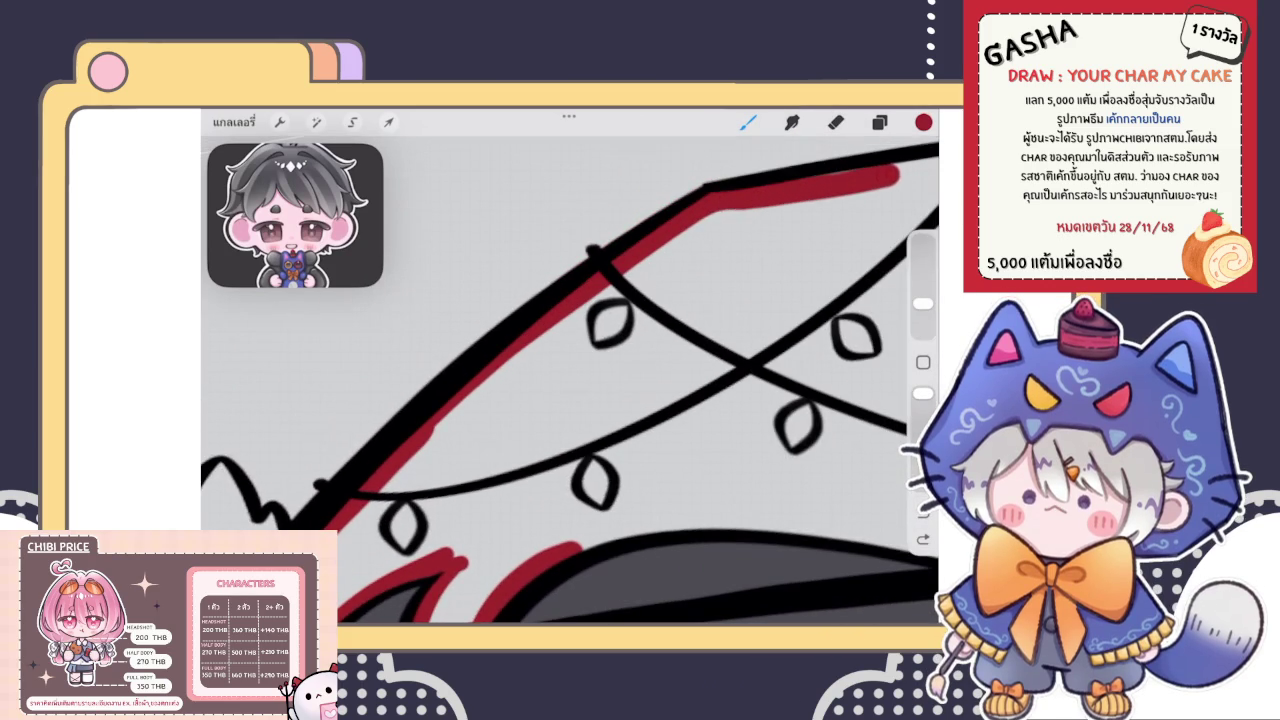
mouse_move(800, 202)
mouse_down()
mouse_move(618, 285)
mouse_move(350, 525)
mouse_up()
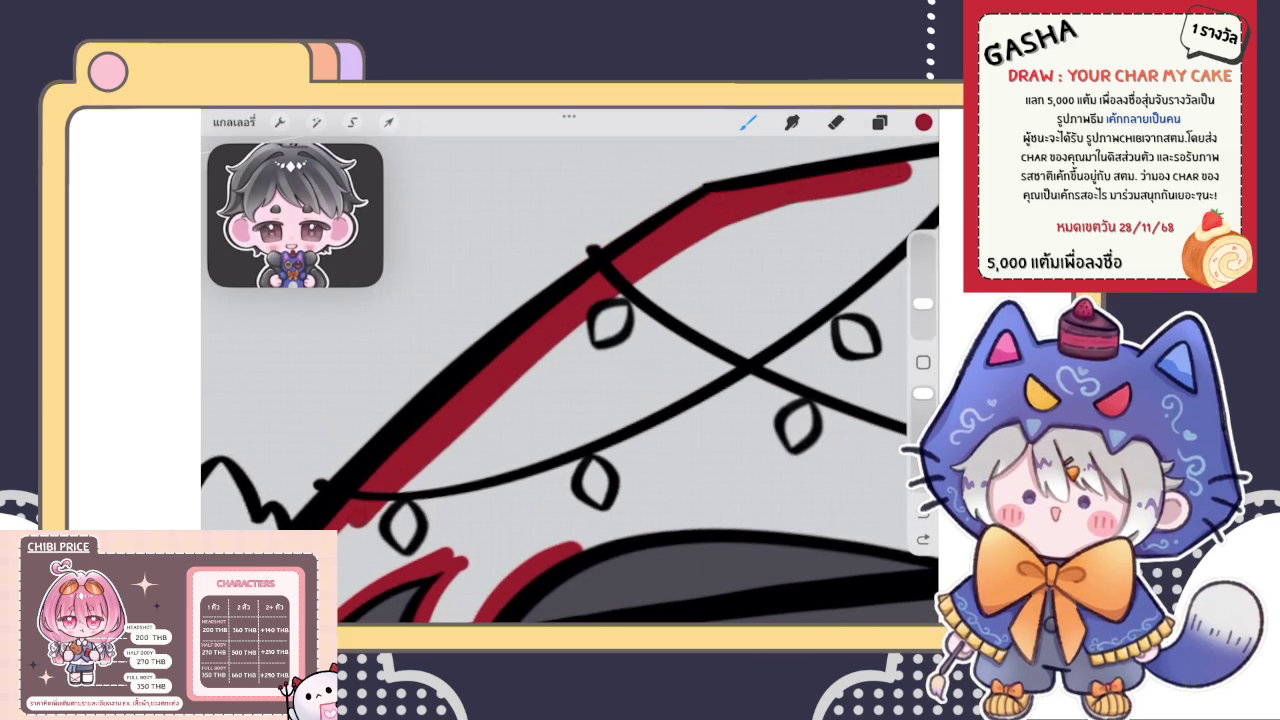
scroll(570, 380, down, 3)
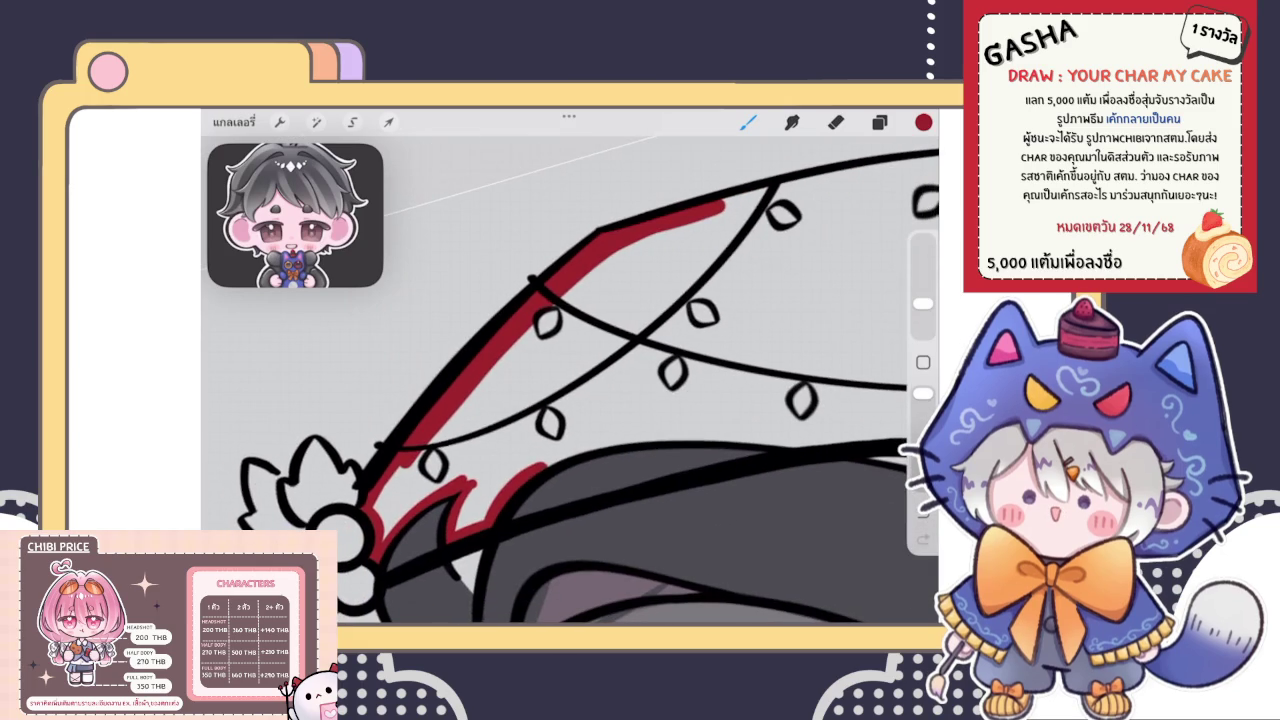
scroll(570, 380, down, 3)
scroll(570, 380, down, 3)
scroll(570, 380, up, 3)
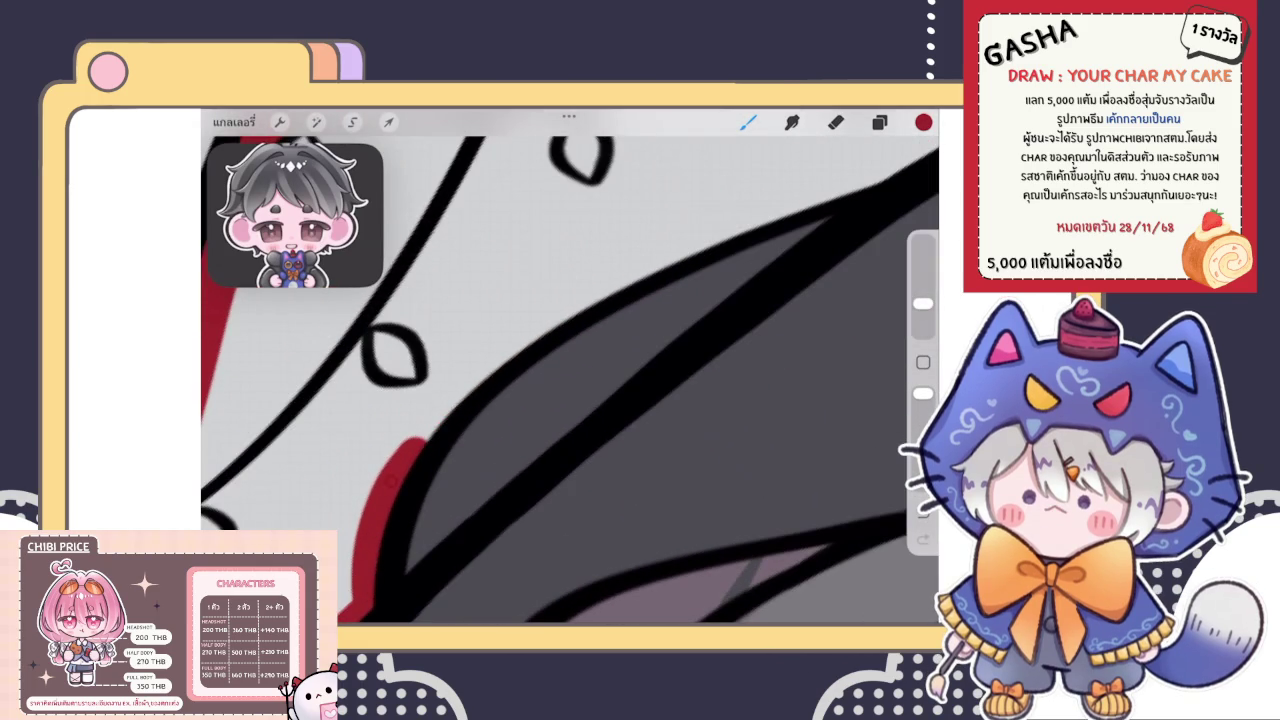
Add red strokes along the hat curve's outer edge and extend them up the line
mouse_move(395, 450)
mouse_down()
mouse_move(750, 210)
mouse_move(905, 165)
mouse_up()
scroll(570, 380, down, 3)
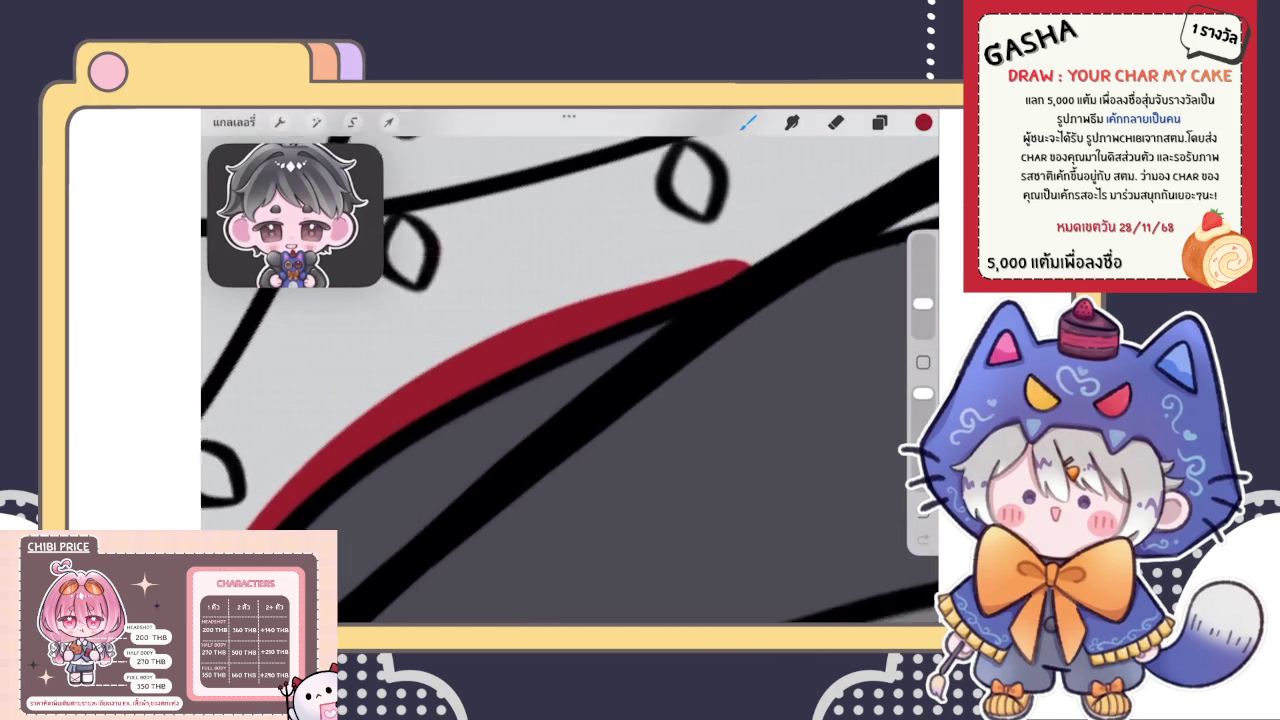
drag(490, 410, 835, 240)
scroll(570, 380, down, 3)
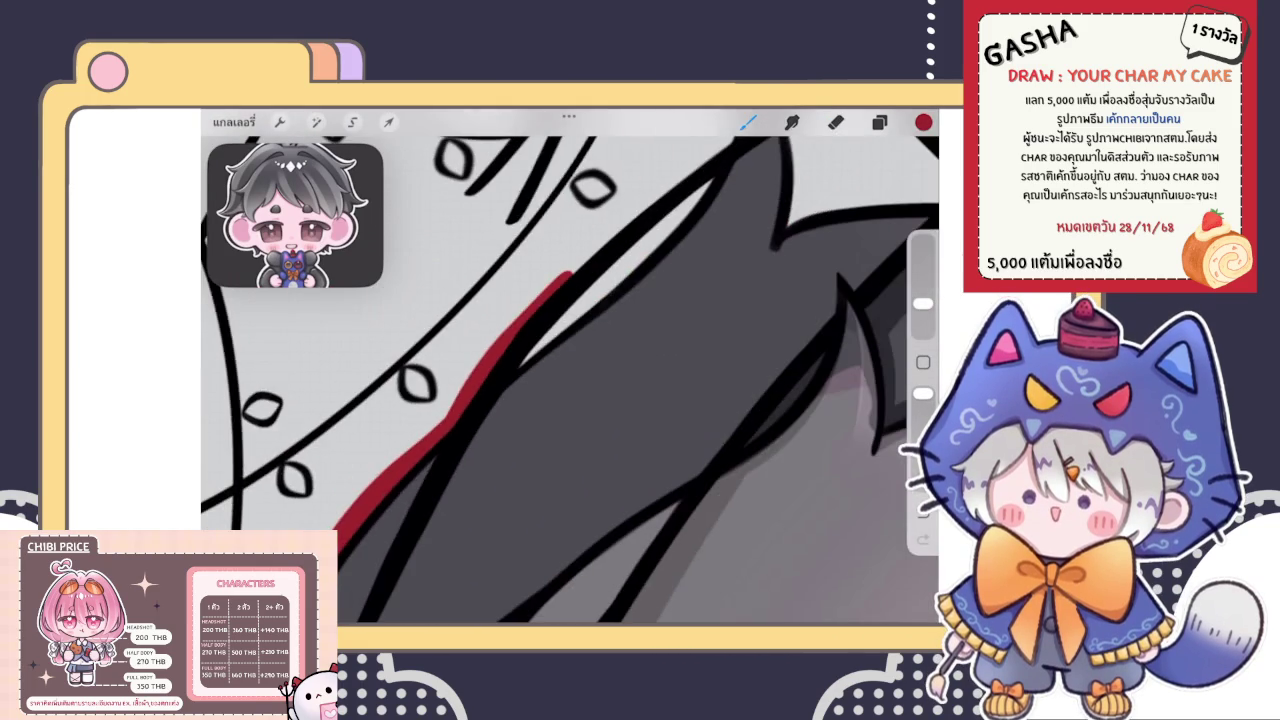
scroll(570, 380, up, 2)
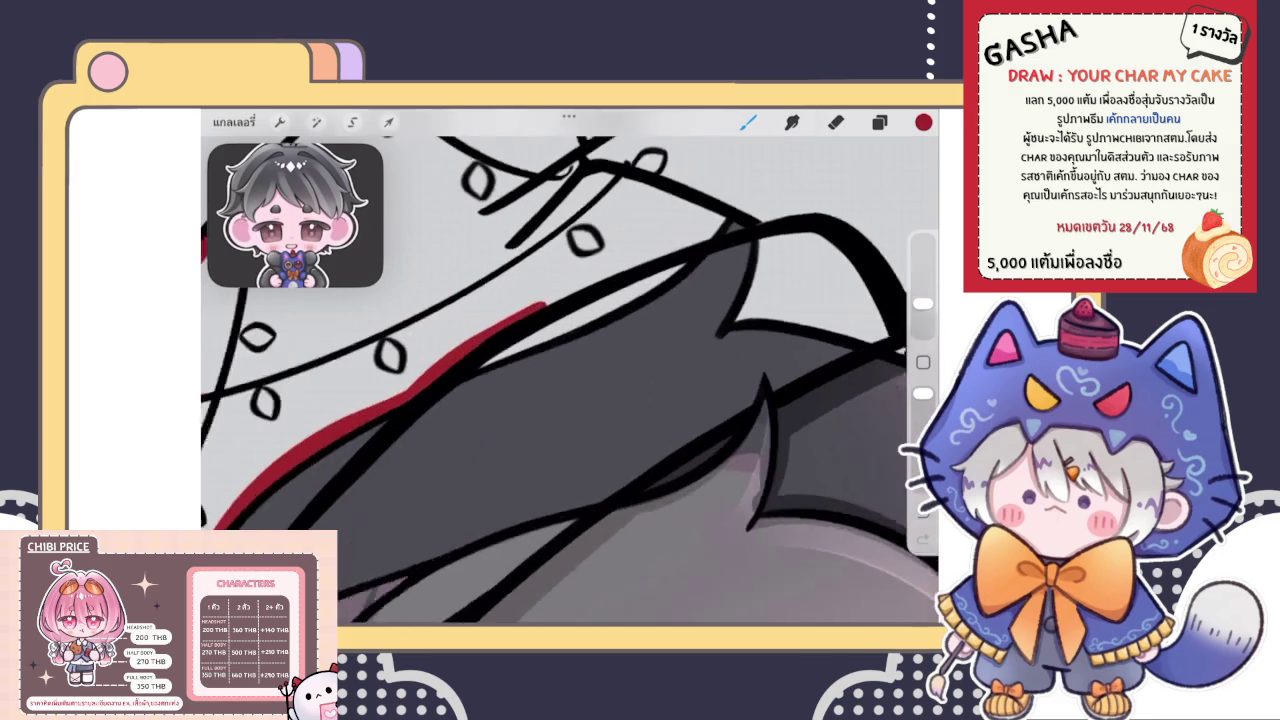
drag(500, 358, 738, 237)
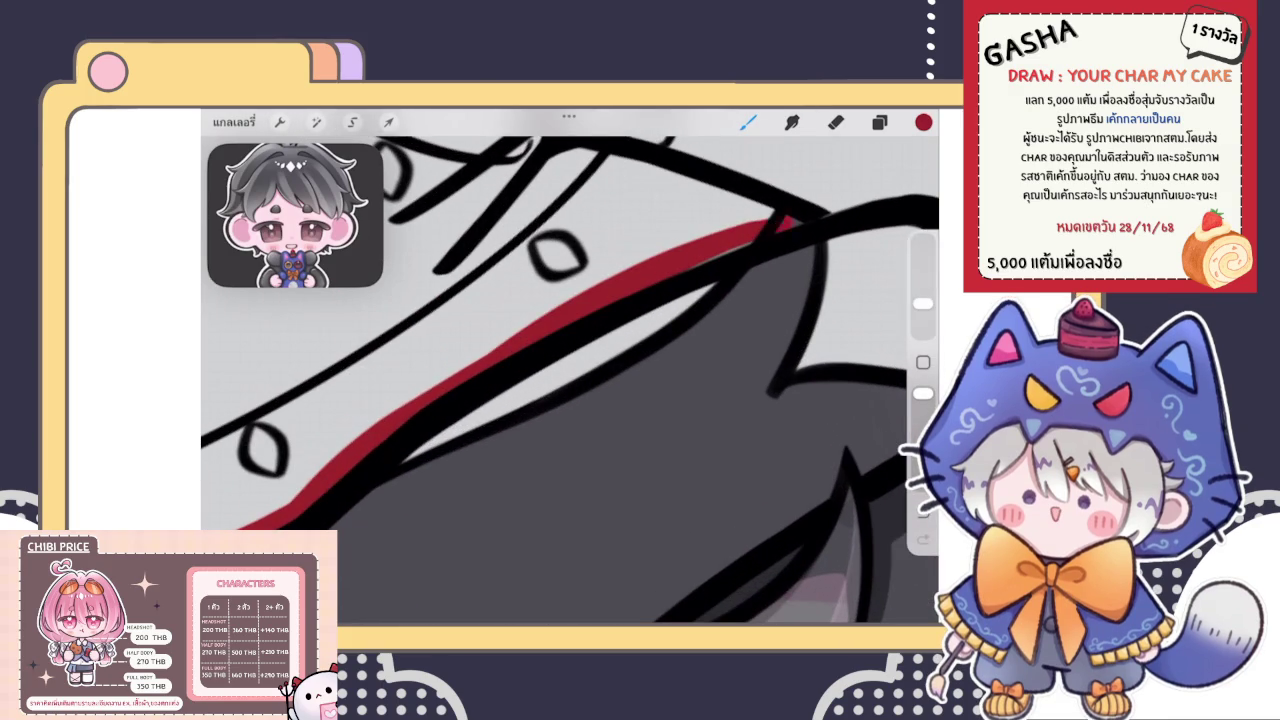
scroll(570, 380, down, 3)
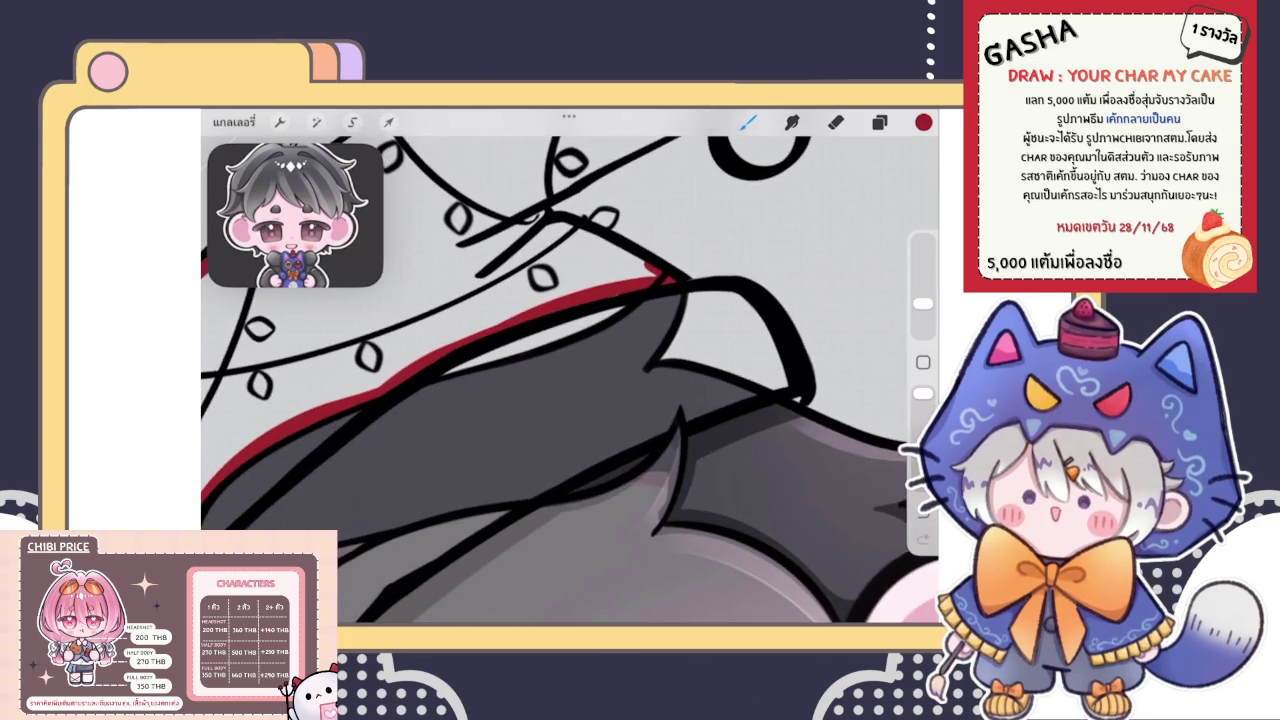
scroll(570, 380, up, 3)
scroll(570, 380, down, 2)
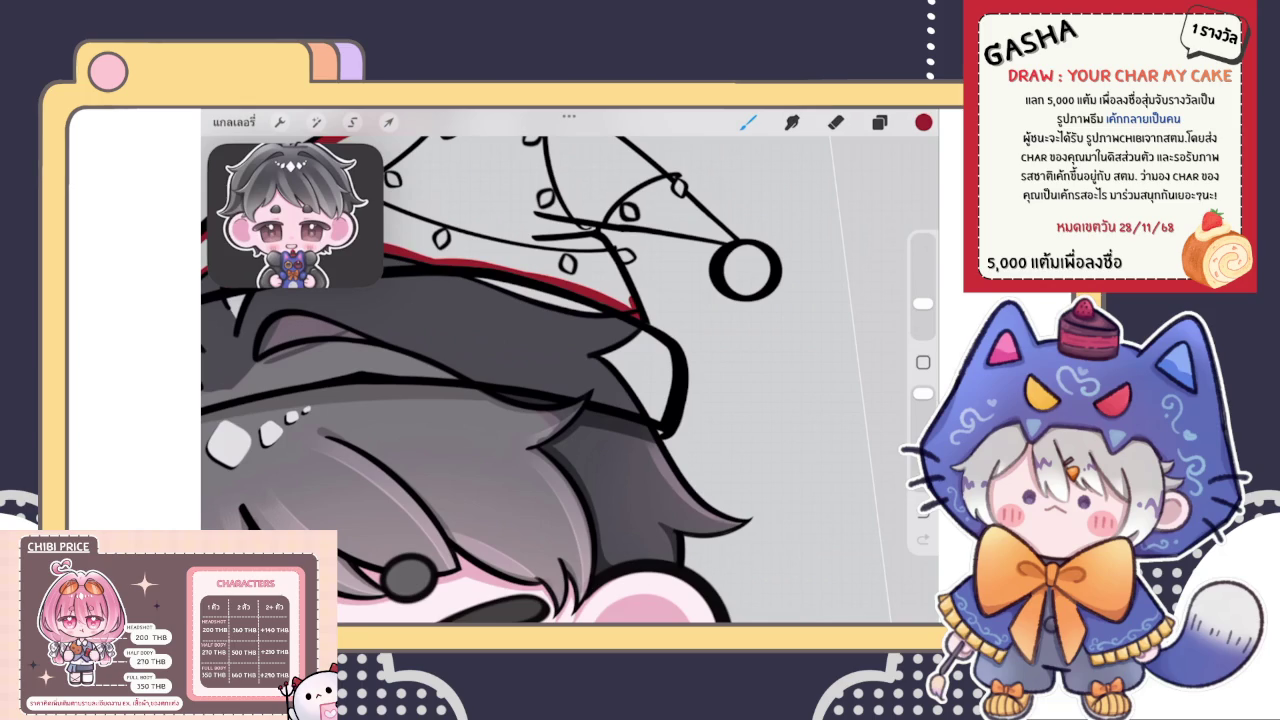
scroll(490, 370, down, 2)
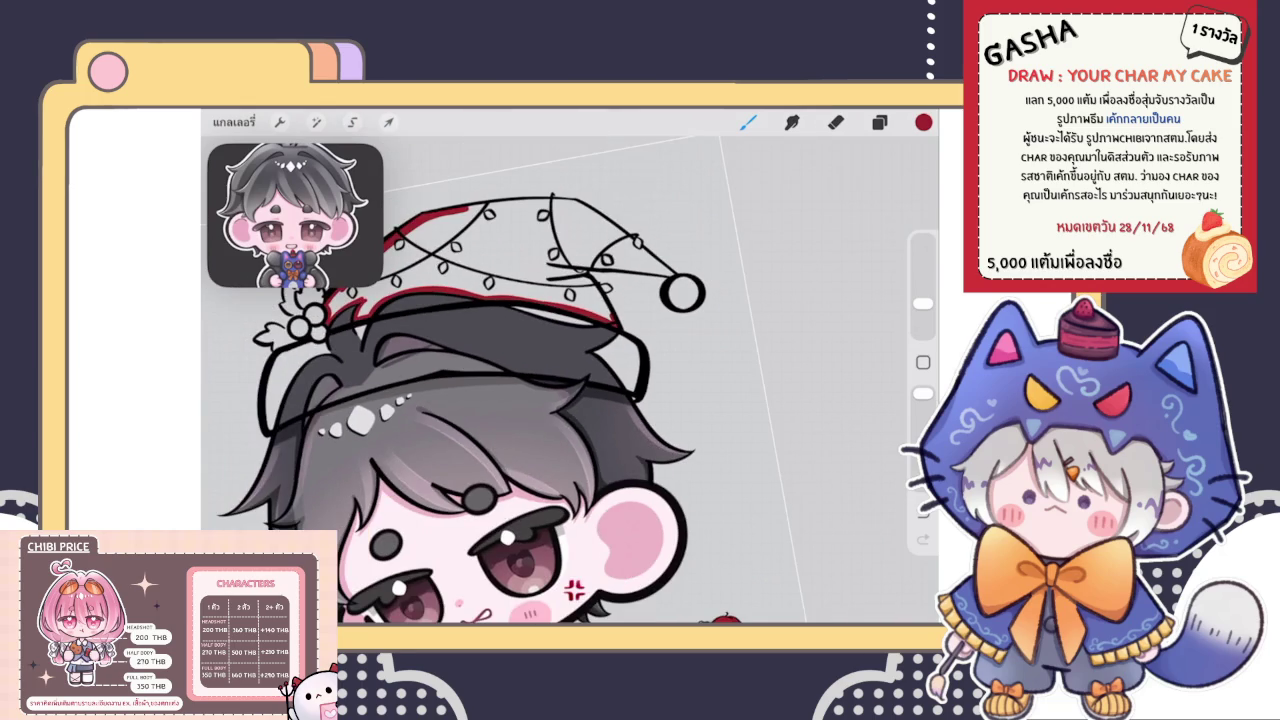
scroll(570, 380, up, 2)
scroll(570, 380, up, 2)
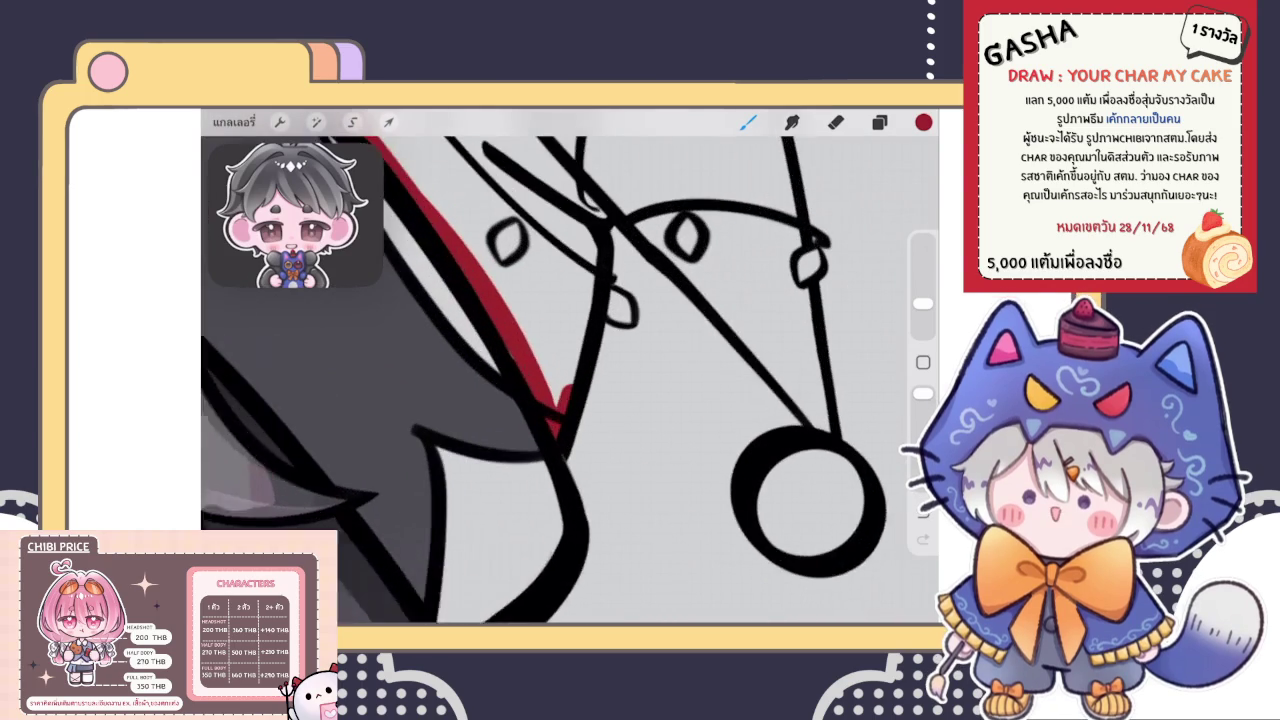
scroll(570, 380, up, 2)
Paint red along the hat edge near the tip and widen it around the pom-pom
drag(555, 412, 594, 263)
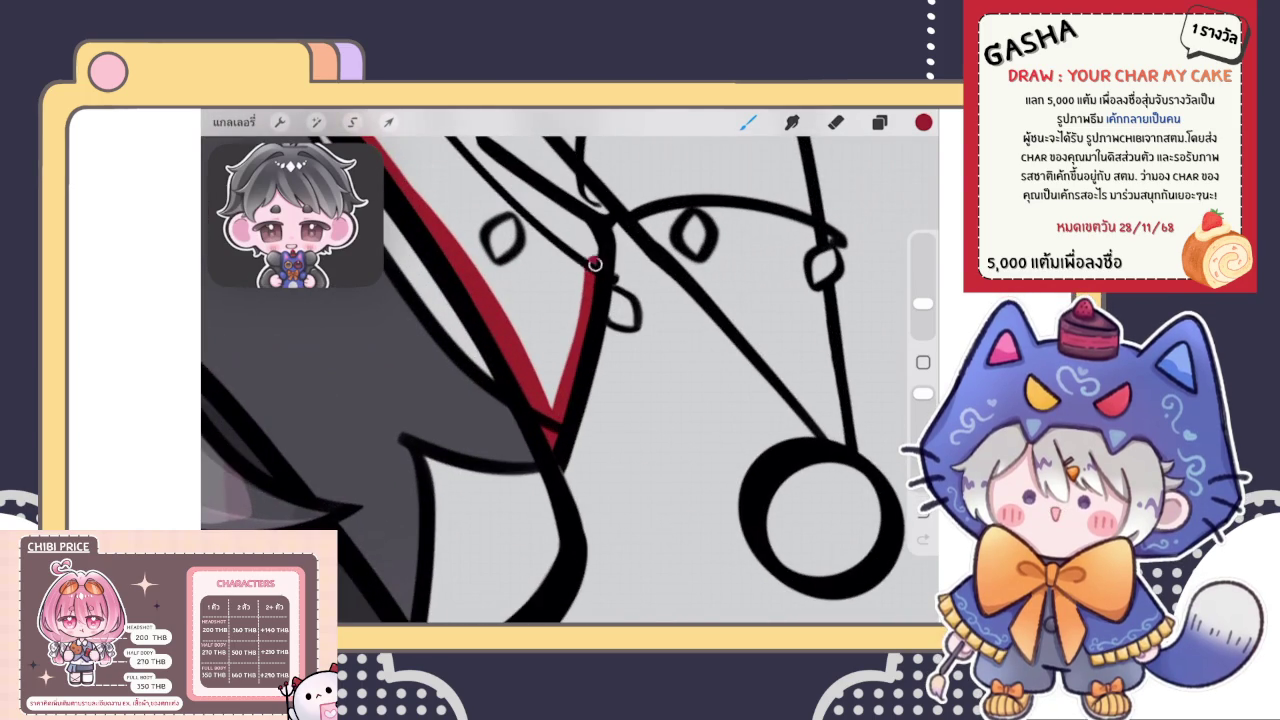
scroll(570, 380, down, 1)
scroll(570, 380, down, 2)
scroll(570, 380, down, 1)
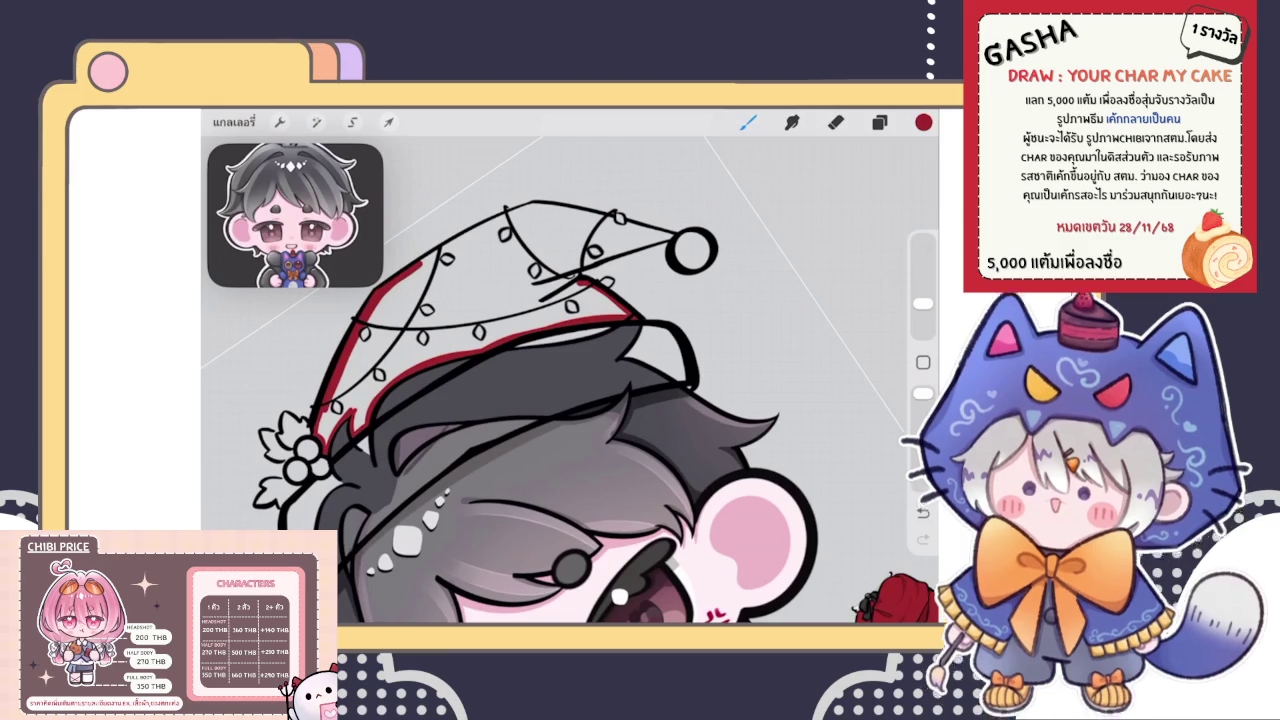
scroll(575, 285, up, 2)
scroll(575, 285, up, 2)
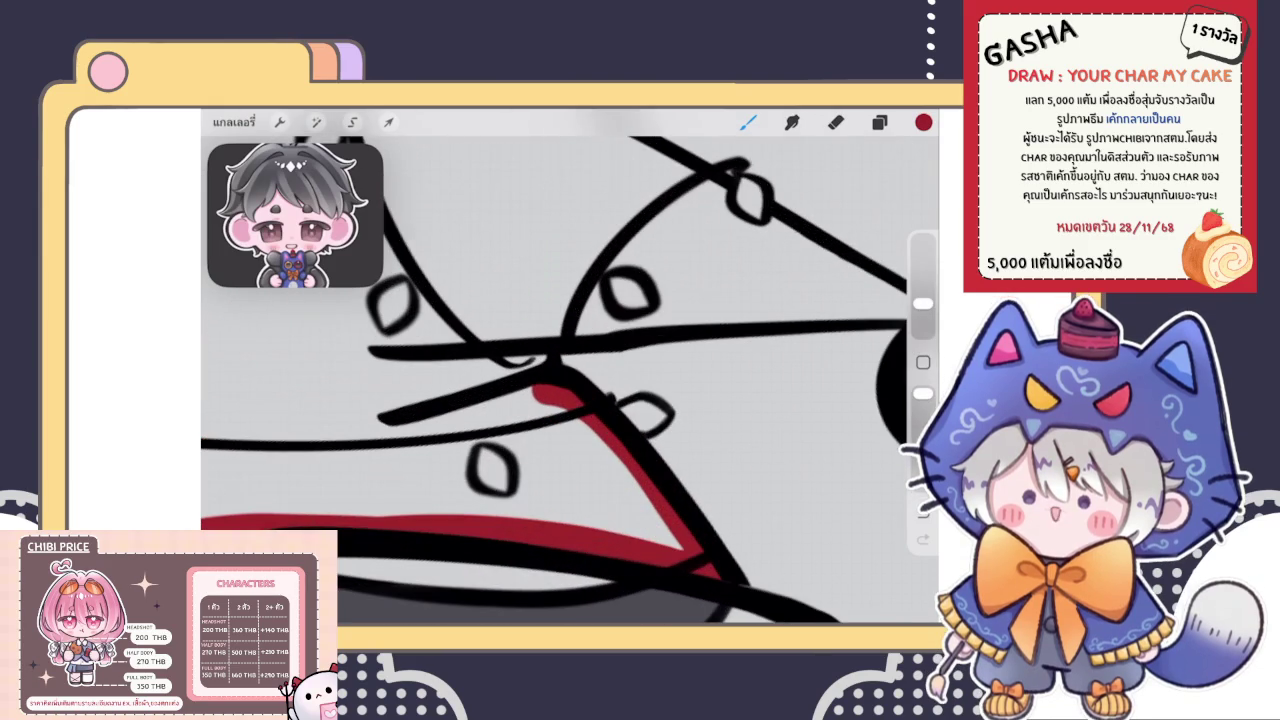
drag(535, 335, 655, 283)
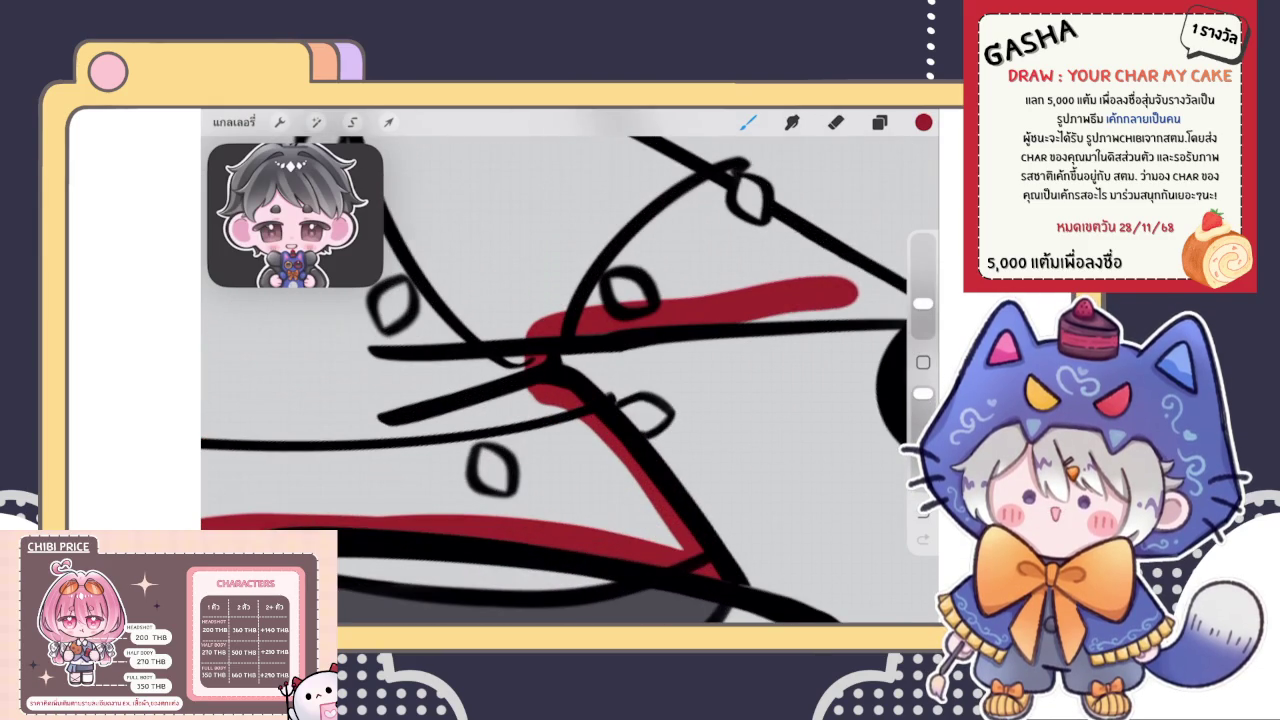
scroll(570, 360, up, 2)
scroll(570, 380, up, 2)
drag(590, 350, 720, 275)
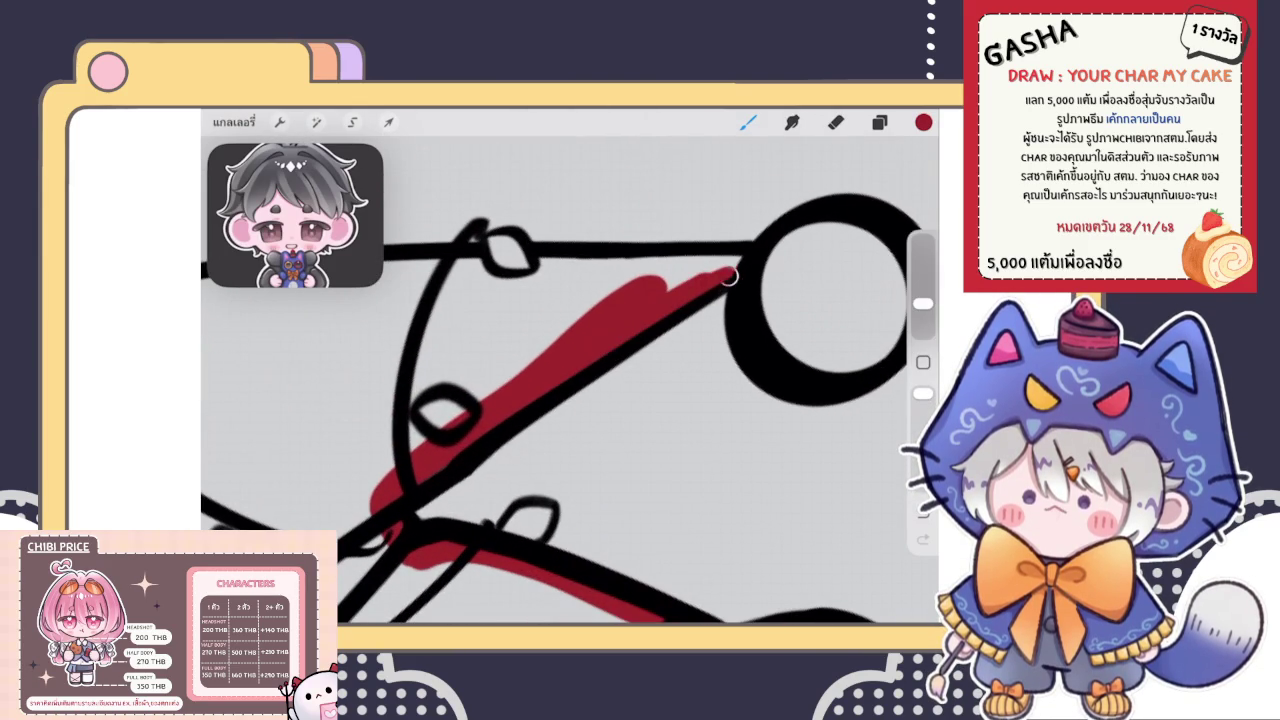
drag(565, 300, 740, 258)
scroll(570, 380, down, 2)
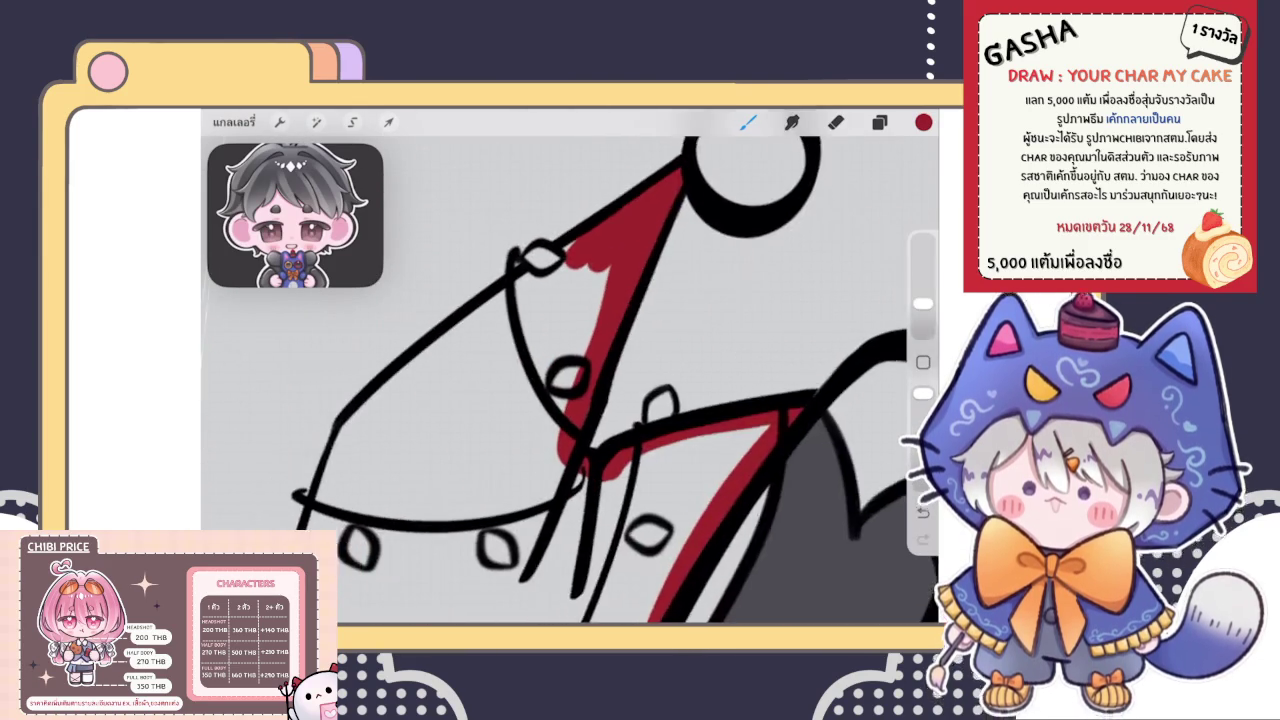
scroll(570, 380, down, 2)
Close the red outline along the hat's side and lower edges, then ColorDrop red inside
mouse_move(635, 235)
mouse_down()
mouse_move(480, 330)
mouse_move(335, 455)
mouse_up()
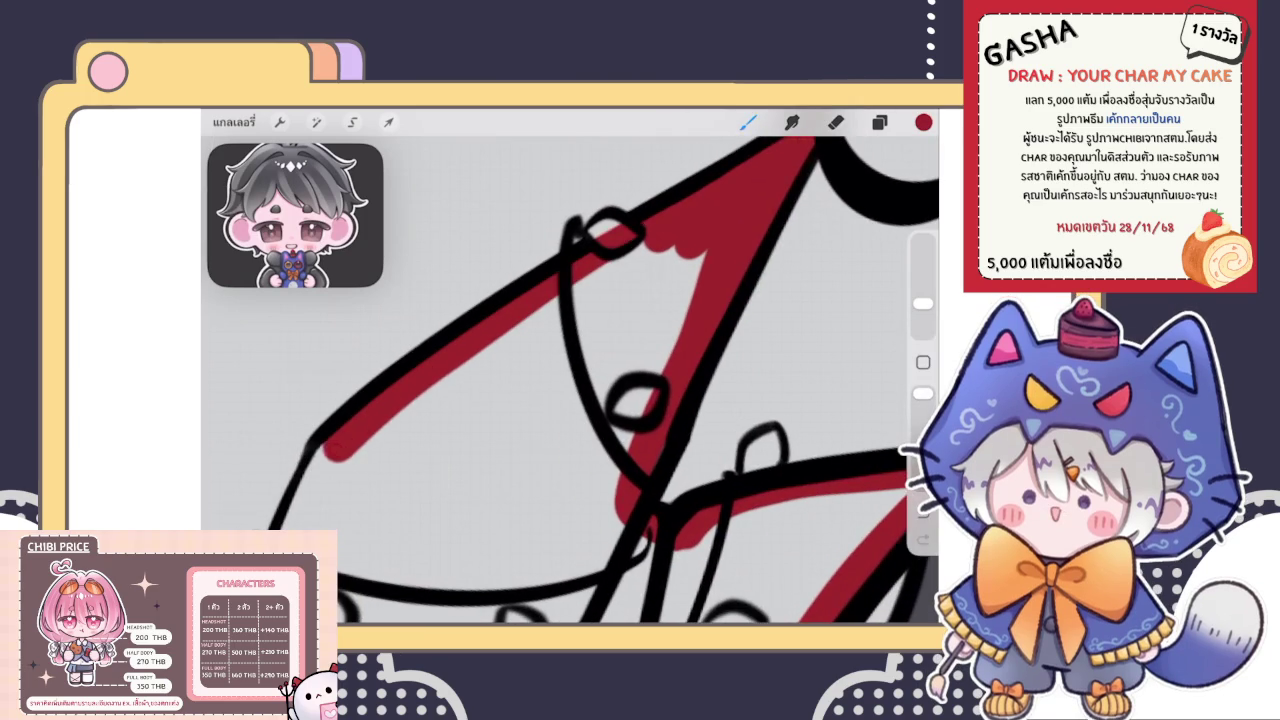
drag(545, 248, 430, 325)
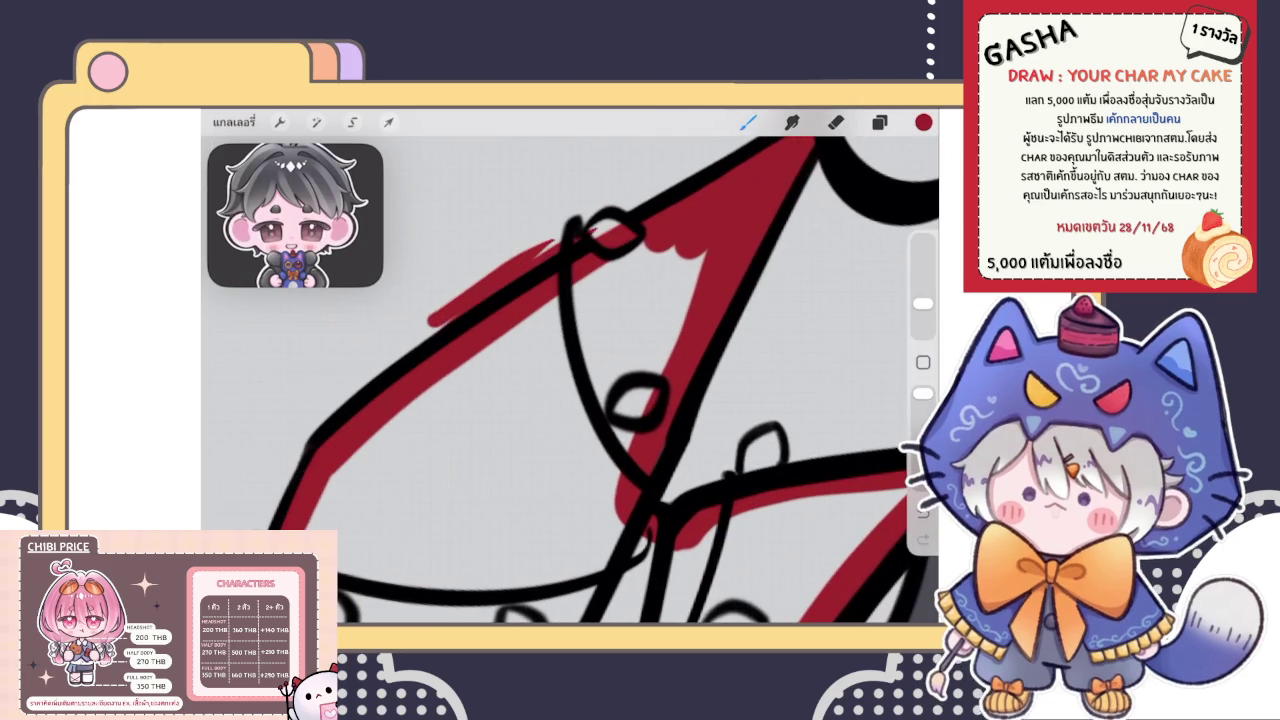
scroll(570, 380, up, 1)
scroll(570, 380, up, 2)
scroll(570, 380, up, 2)
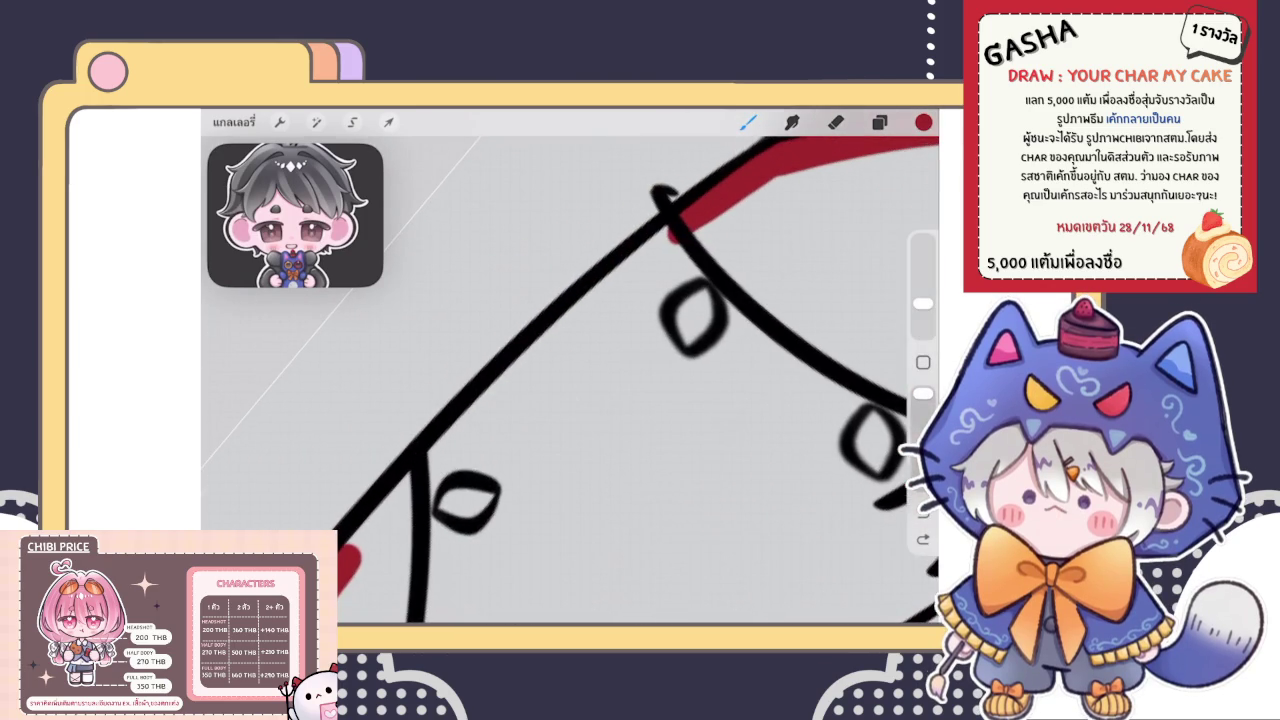
mouse_move(350, 545)
mouse_down()
mouse_move(530, 360)
mouse_move(730, 205)
mouse_up()
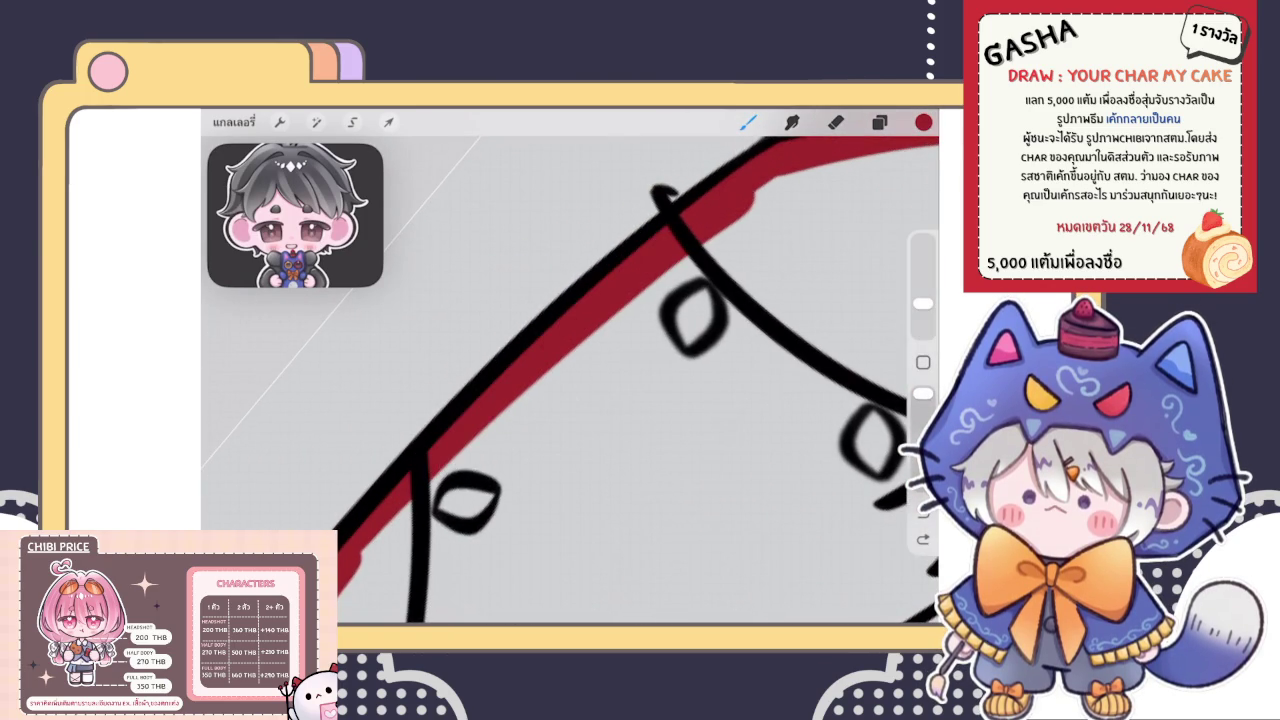
scroll(570, 380, down, 3)
scroll(570, 380, down, 1)
scroll(570, 380, down, 1)
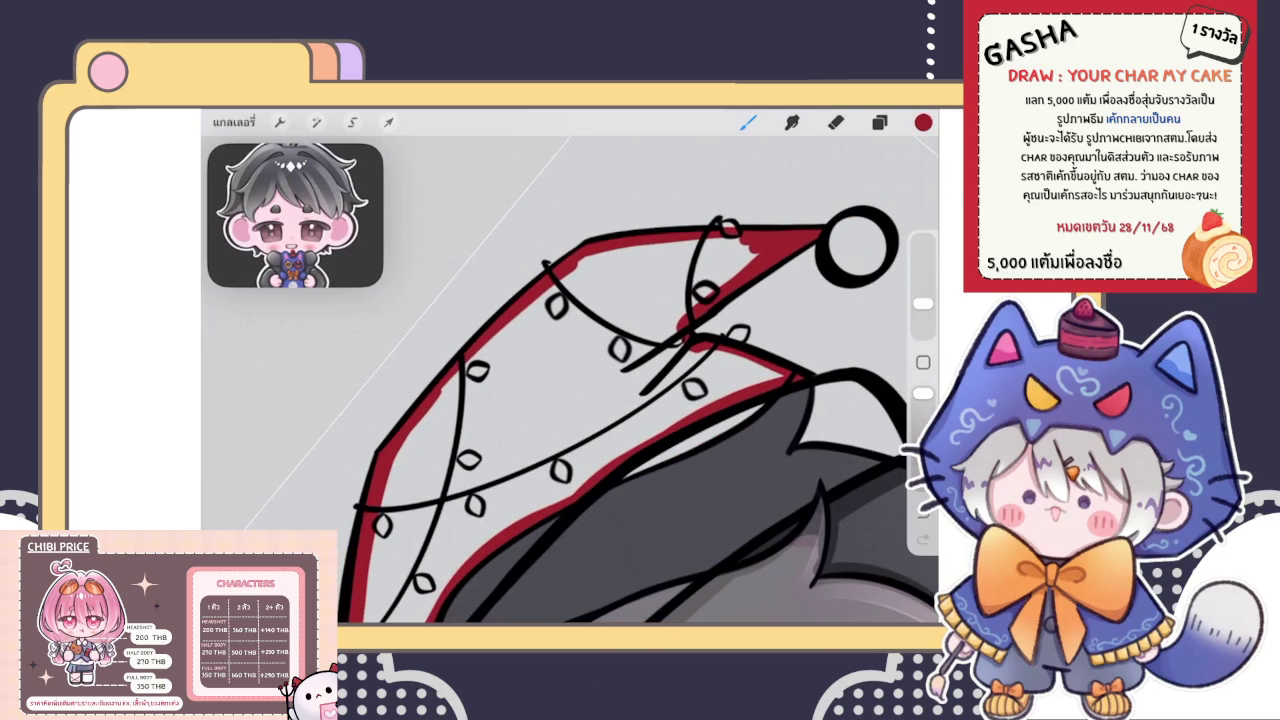
drag(923, 122, 518, 414)
scroll(570, 380, down, 3)
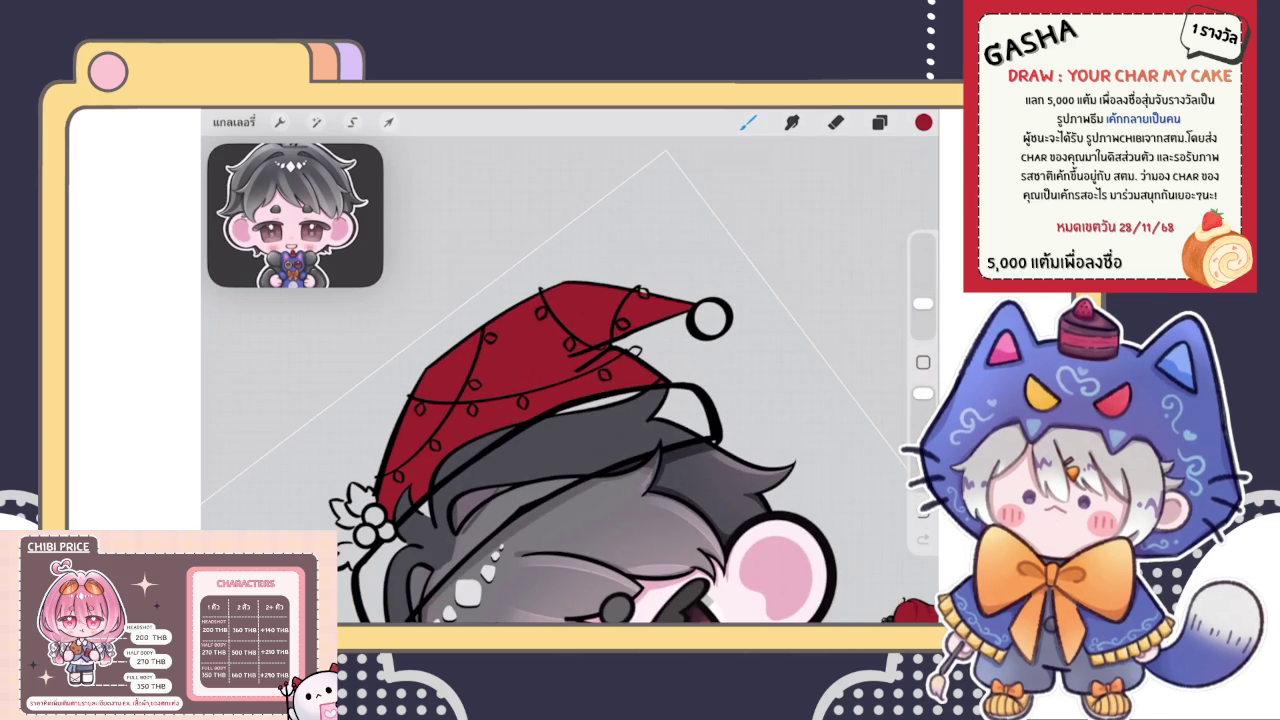
Select a lower layer and switch the paint colour to white
click(879, 122)
click(770, 434)
click(923, 122)
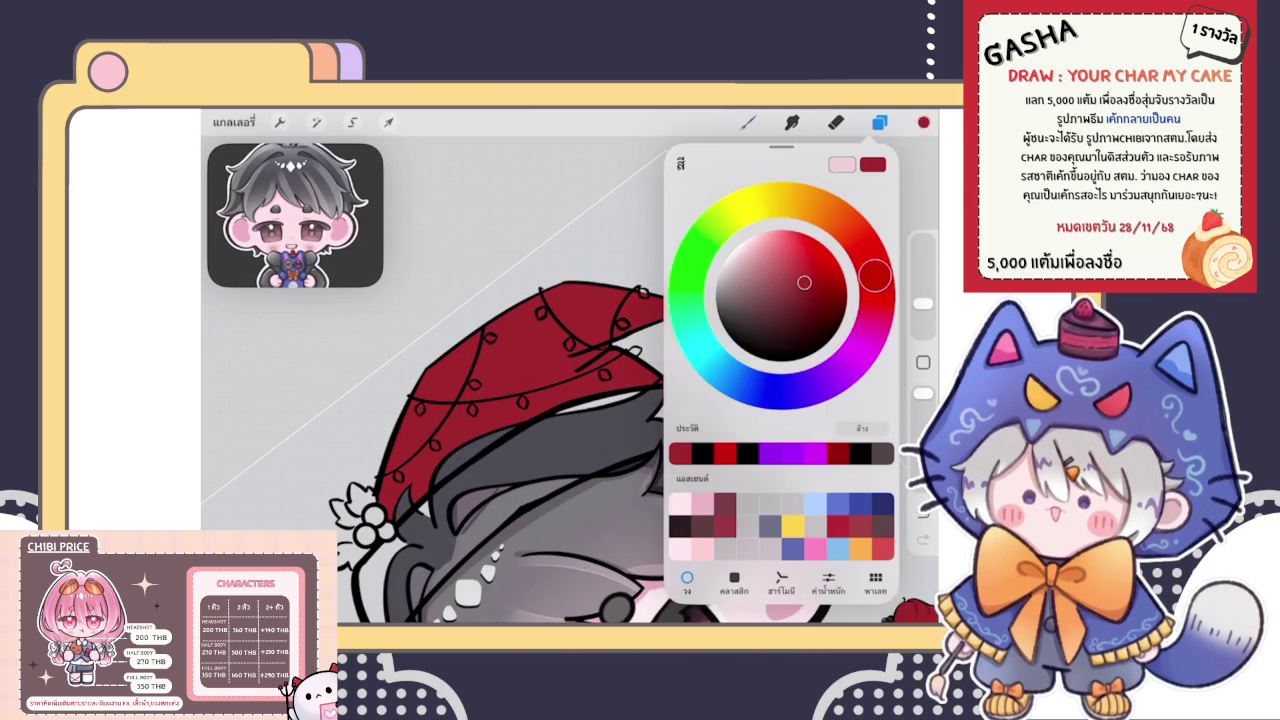
click(734, 249)
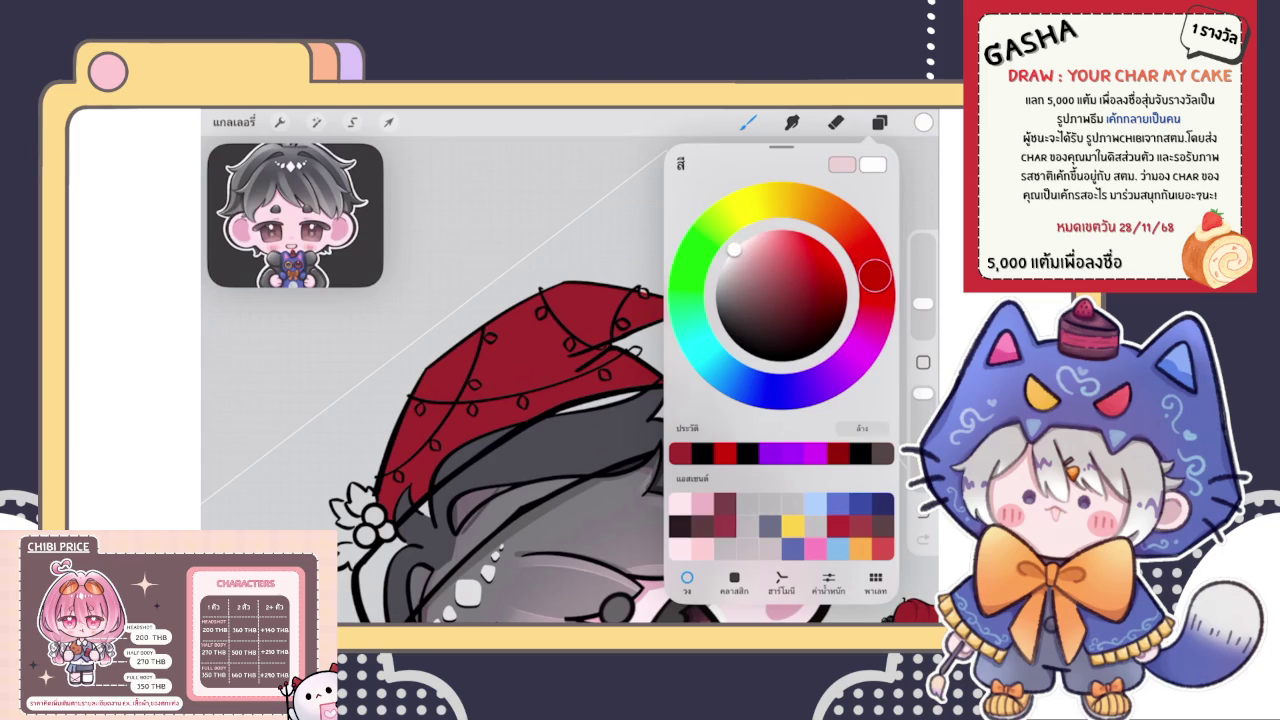
click(923, 122)
drag(560, 450, 480, 260)
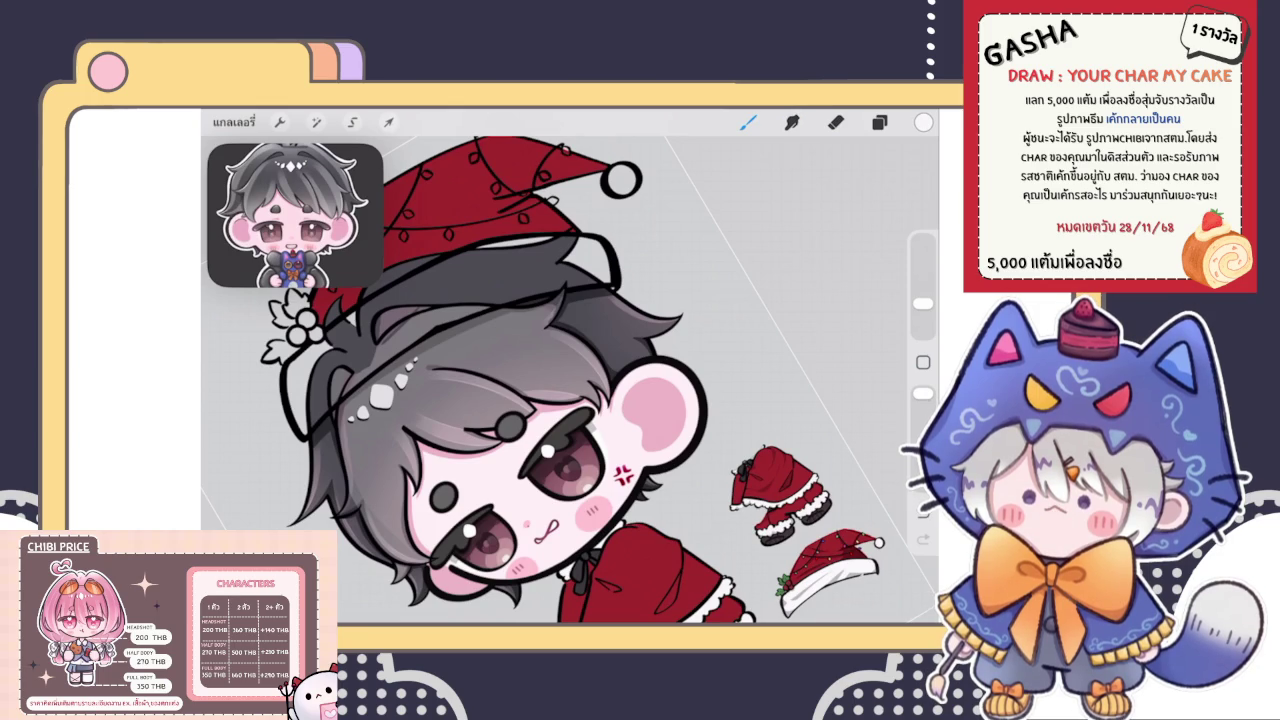
Paint white brim strokes along the hat's lower edge over the hair
click(879, 122)
scroll(570, 370, up, 5)
drag(538, 366, 653, 290)
drag(515, 390, 735, 275)
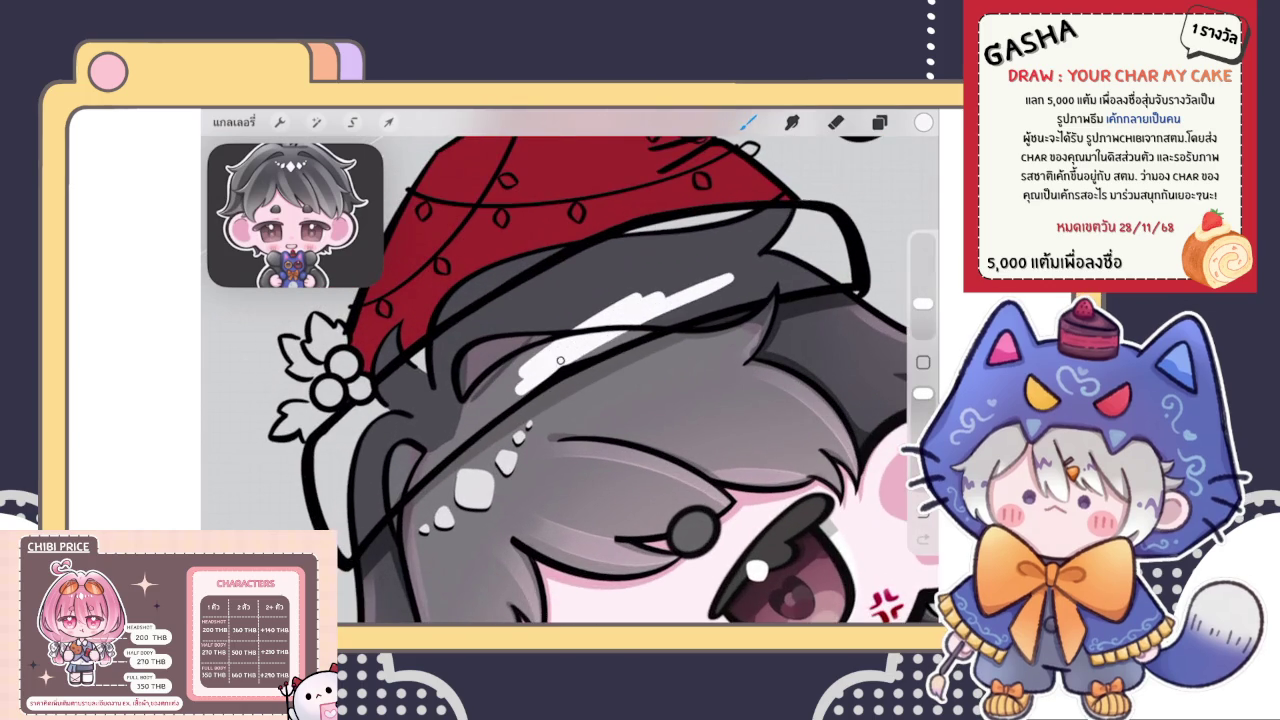
scroll(570, 370, up, 2)
scroll(570, 370, up, 2)
scroll(570, 370, up, 2)
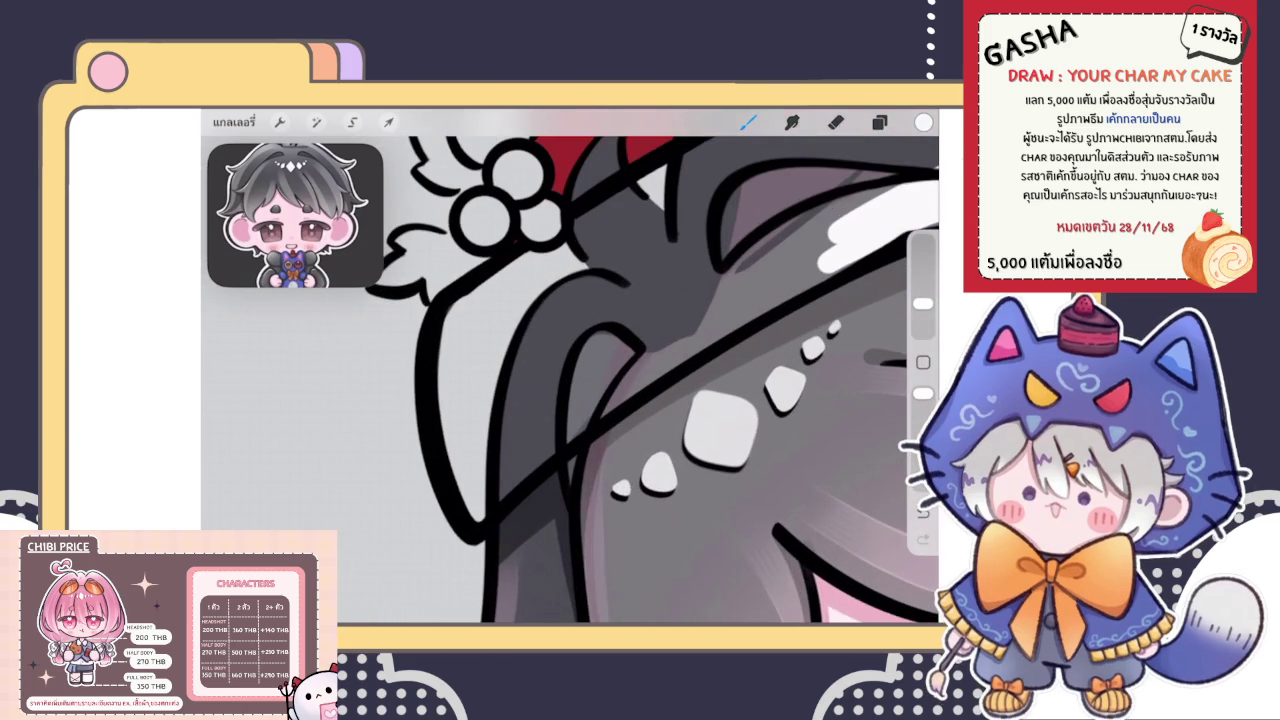
drag(444, 318, 455, 459)
mouse_move(478, 517)
mouse_down()
mouse_move(590, 420)
mouse_move(799, 278)
mouse_up()
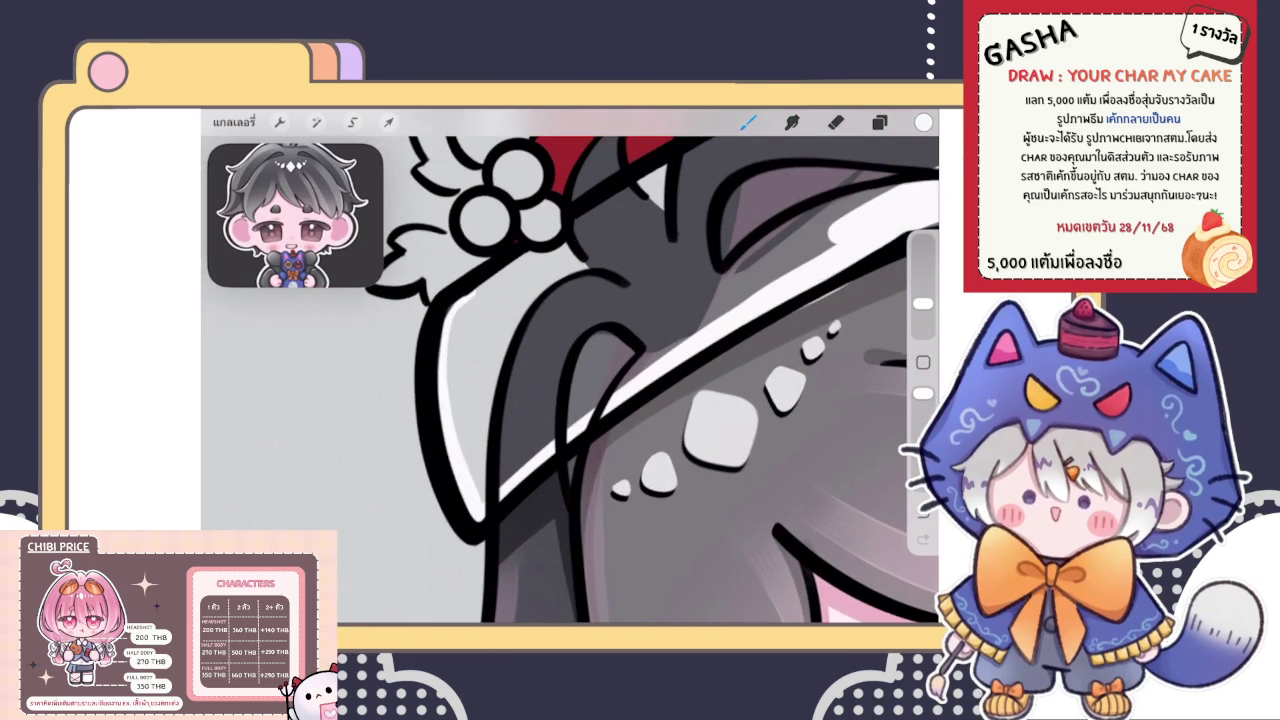
Extend the white strokes along the brim outline, briefly toggling the eraser
scroll(570, 380, right, 2)
click(836, 122)
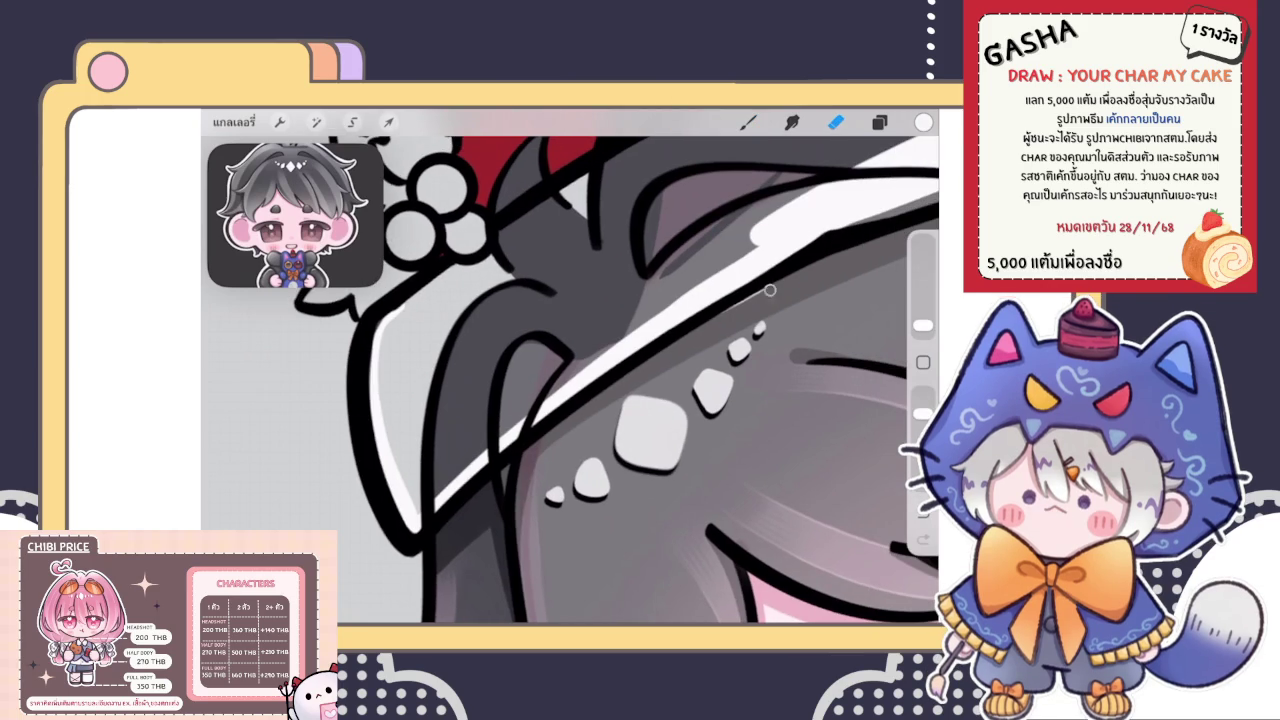
click(747, 122)
scroll(570, 380, up, 2)
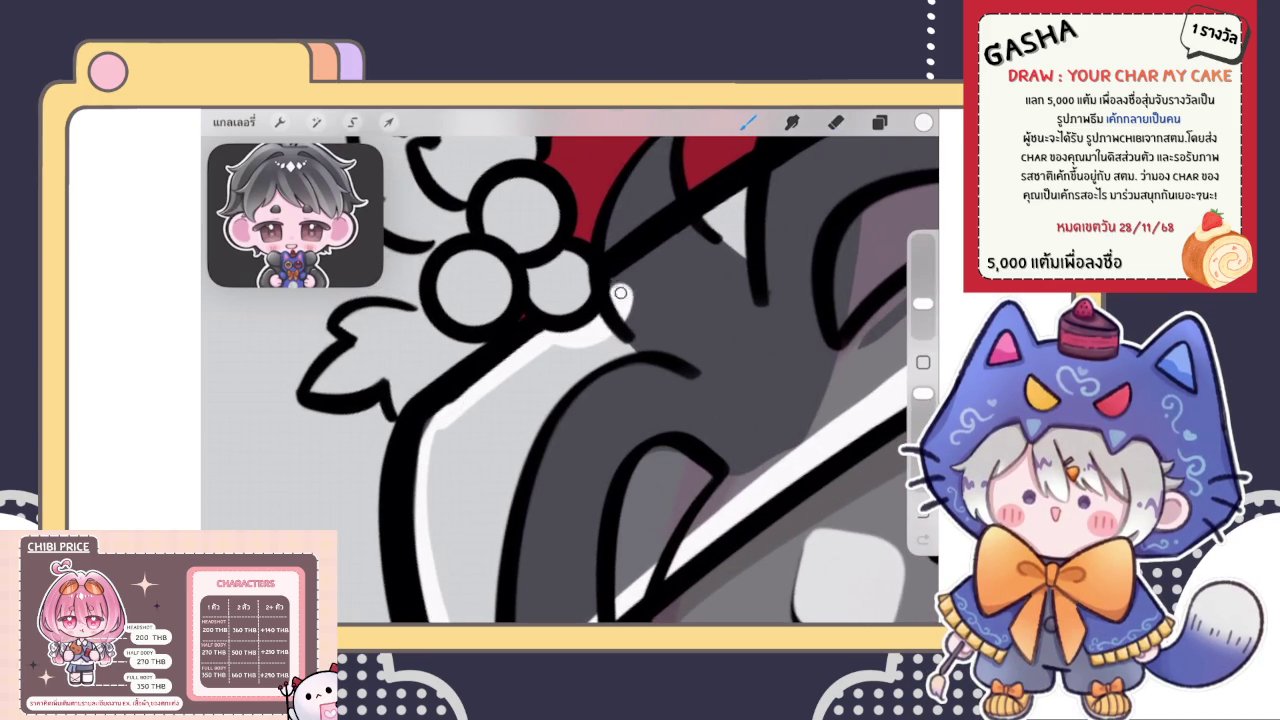
drag(620, 293, 710, 220)
scroll(570, 380, up, 3)
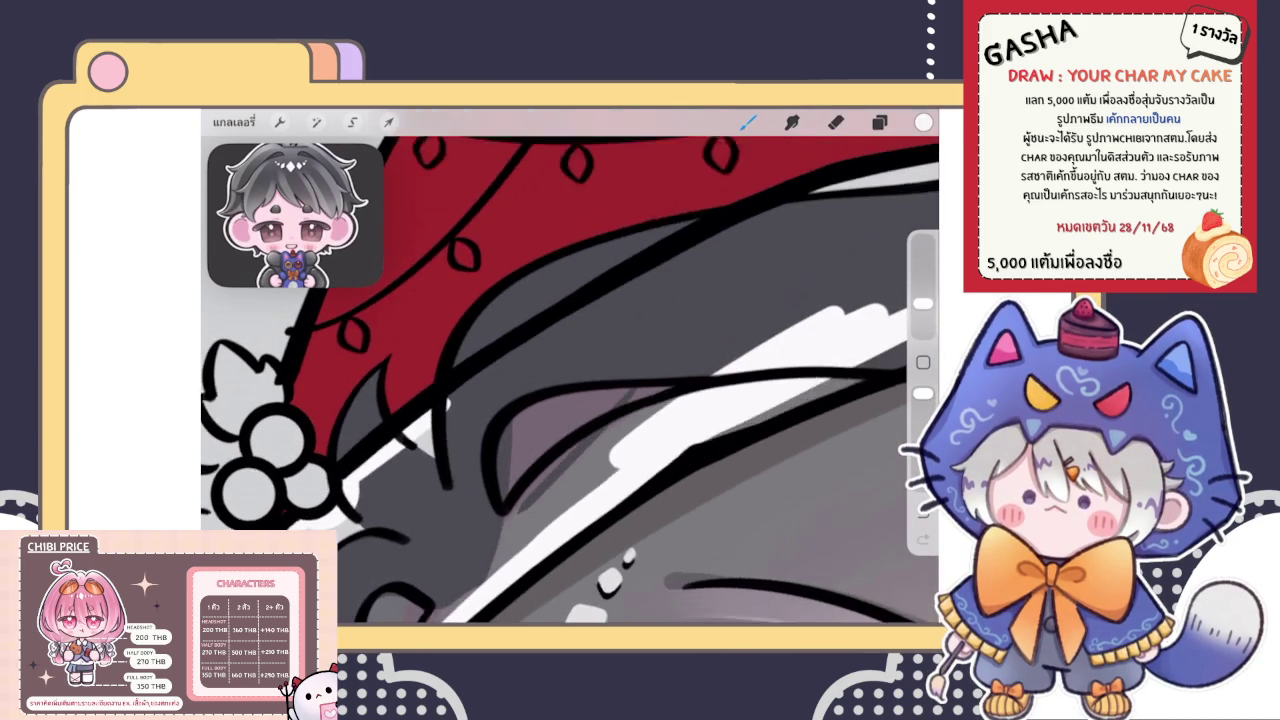
scroll(570, 380, up, 3)
mouse_move(530, 347)
mouse_down()
mouse_move(718, 238)
mouse_move(850, 190)
mouse_up()
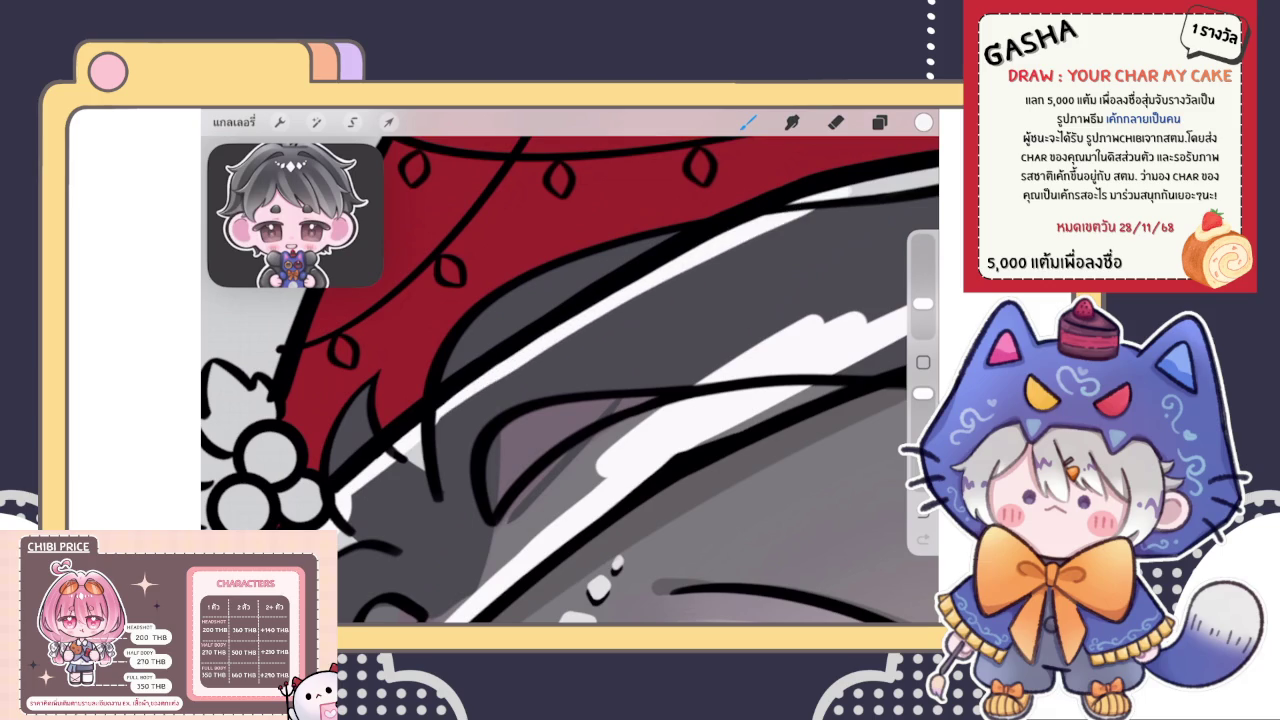
scroll(570, 380, up, 3)
scroll(570, 380, up, 2)
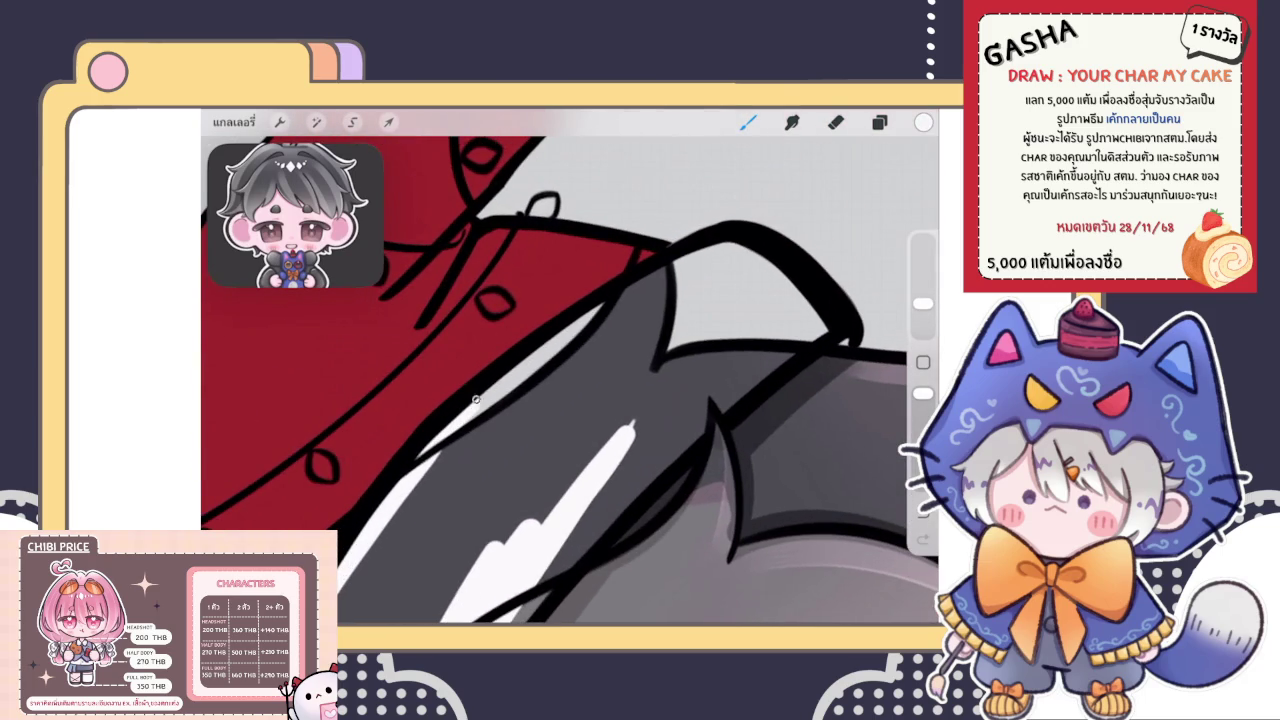
drag(650, 285, 745, 254)
mouse_move(828, 328)
mouse_down()
mouse_move(608, 486)
mouse_move(555, 555)
mouse_up()
ColorDrop white into the remaining brim area
scroll(570, 380, down, 2)
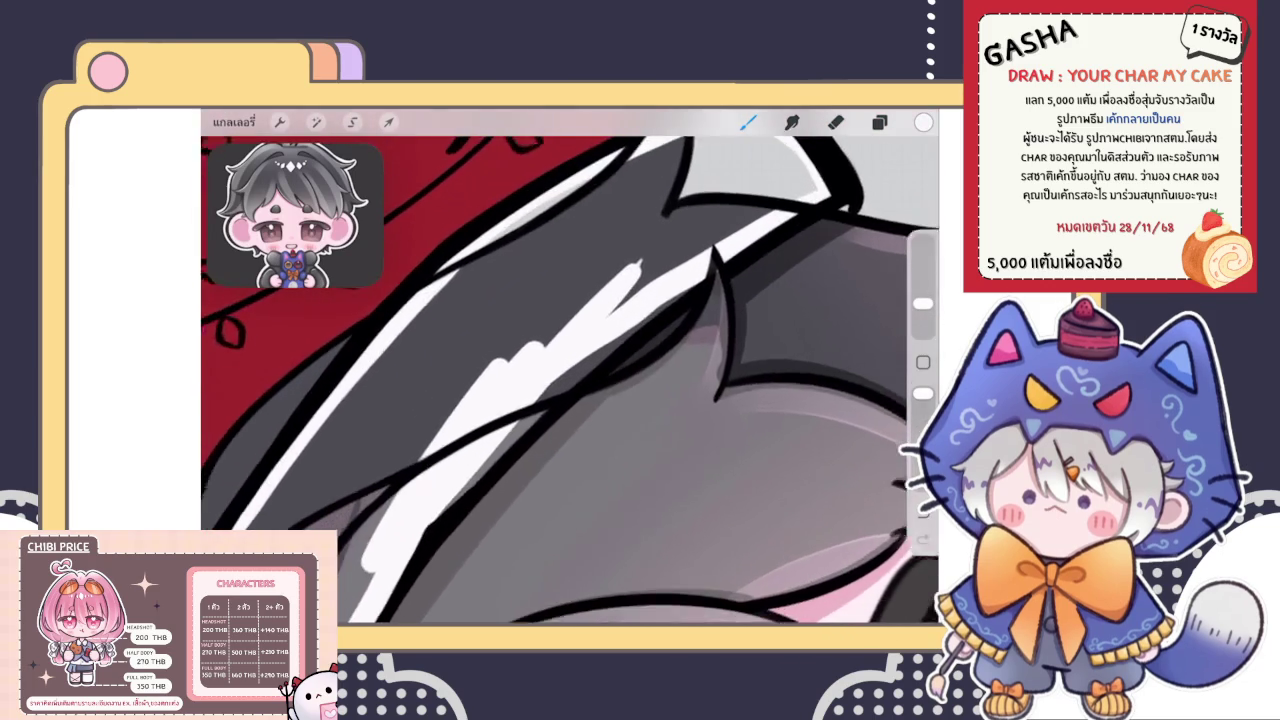
scroll(570, 380, down, 3)
scroll(570, 380, up, 3)
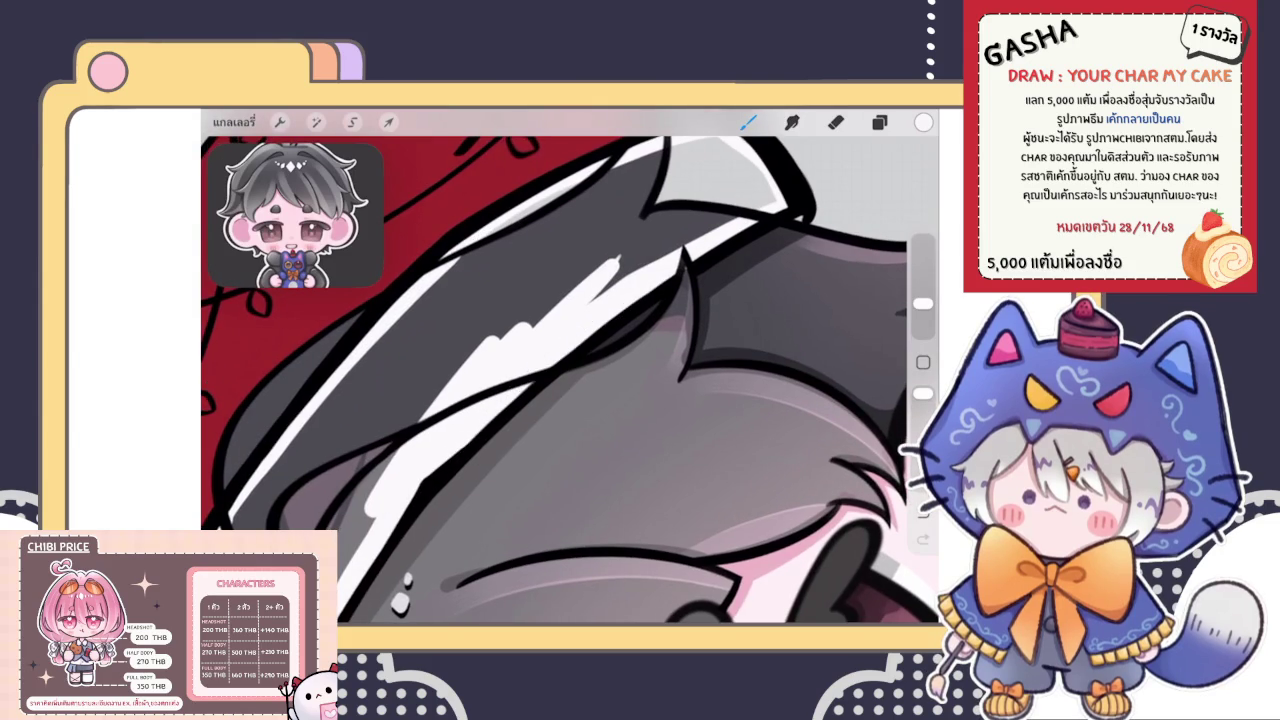
drag(923, 122, 555, 270)
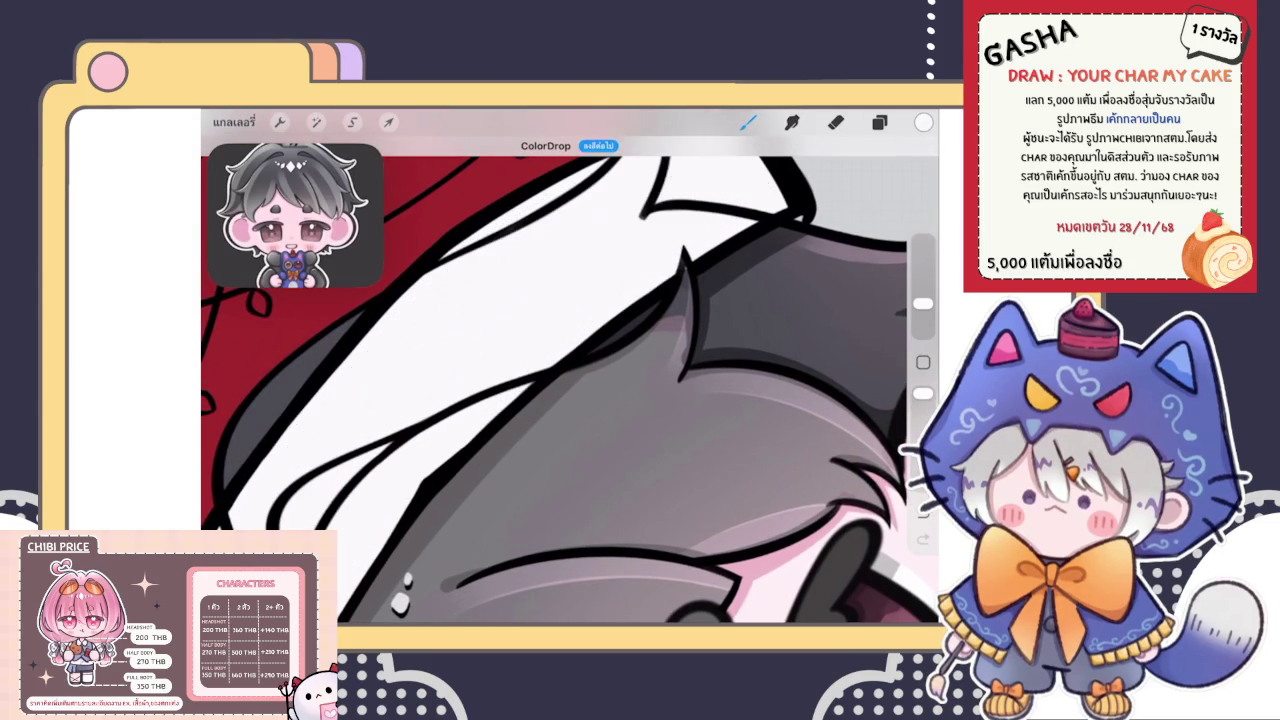
scroll(570, 380, down, 3)
Select a sketch layer, switch to a larger Eraser, and undo one erased stroke
scroll(570, 380, up, 2)
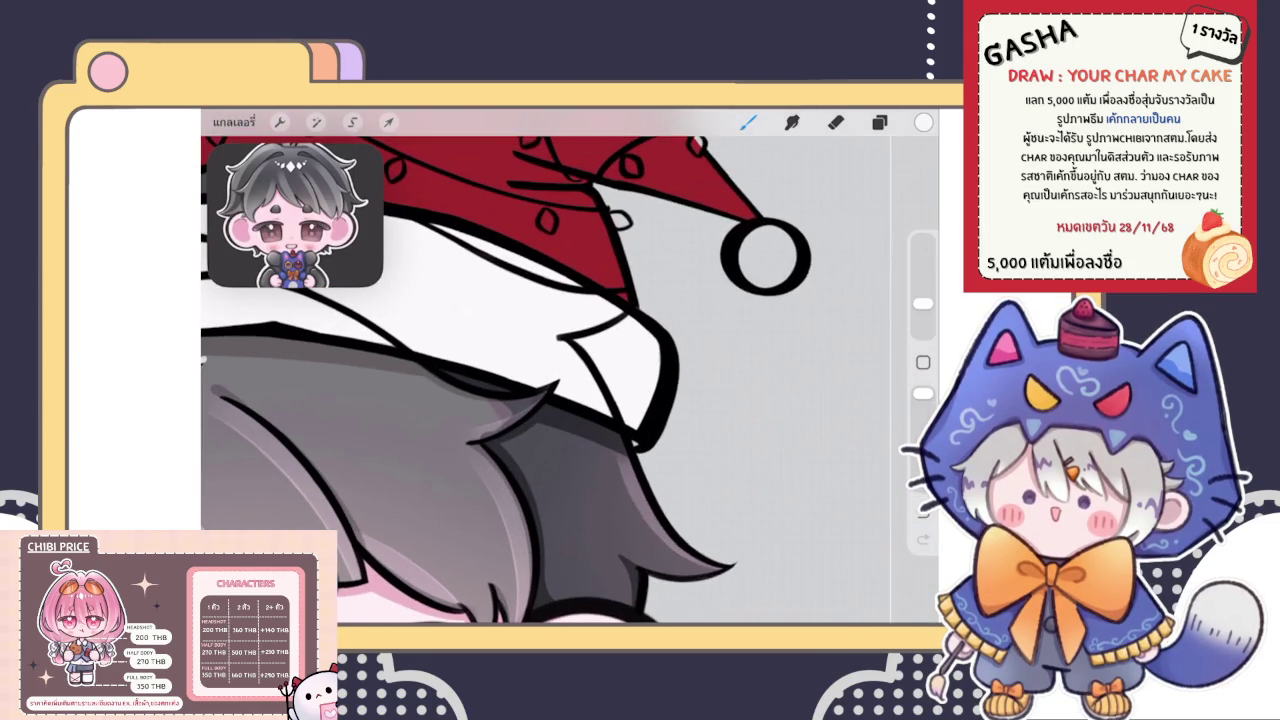
click(879, 122)
scroll(780, 400, up, 5)
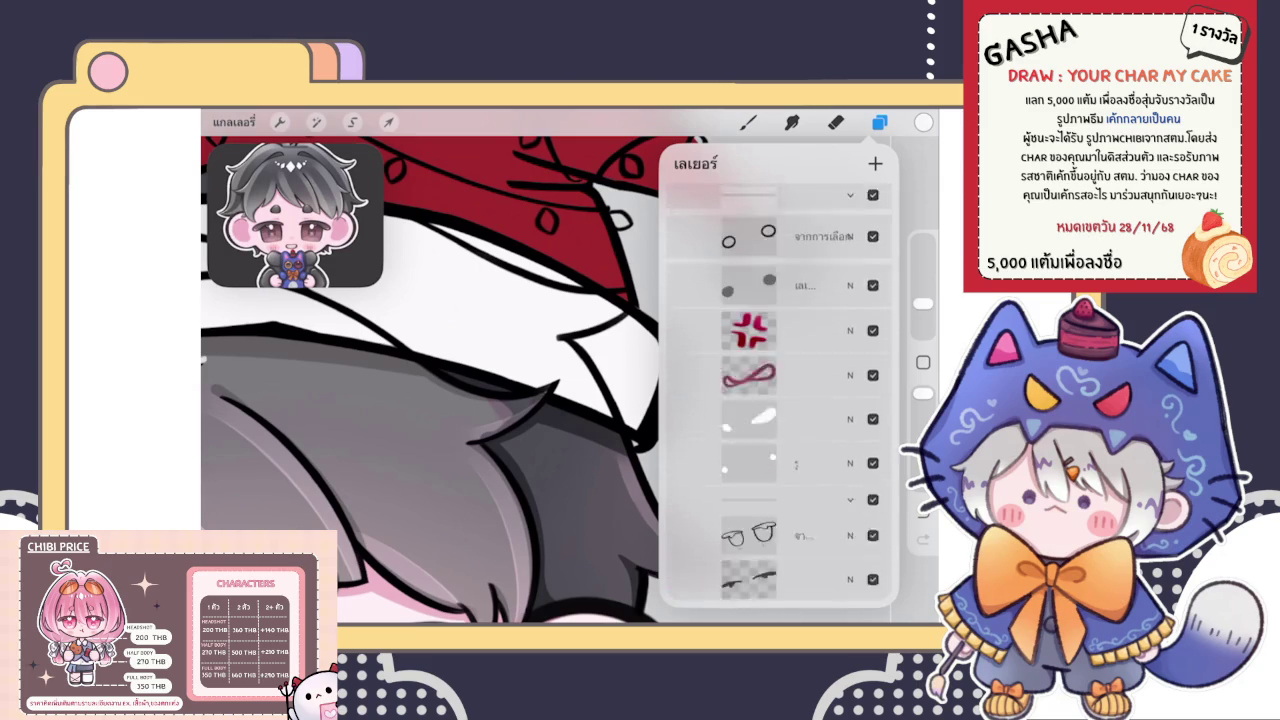
scroll(780, 400, down, 5)
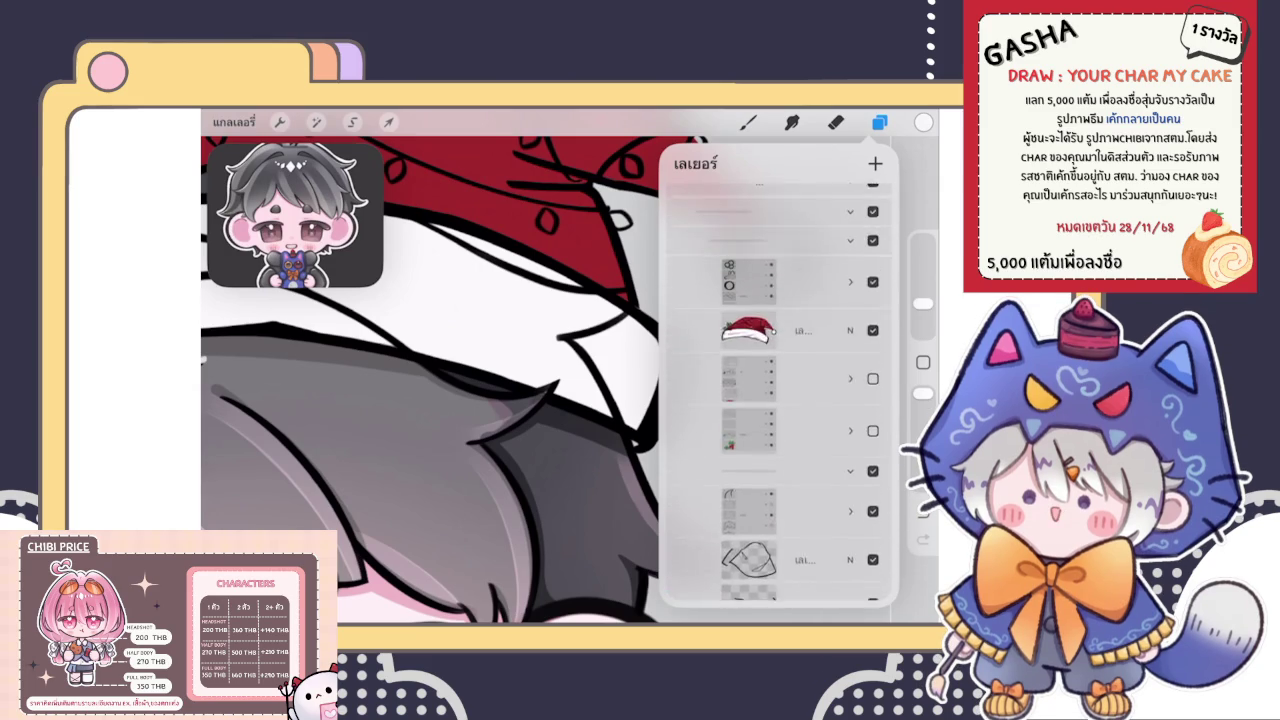
scroll(780, 400, up, 3)
scroll(780, 400, down, 5)
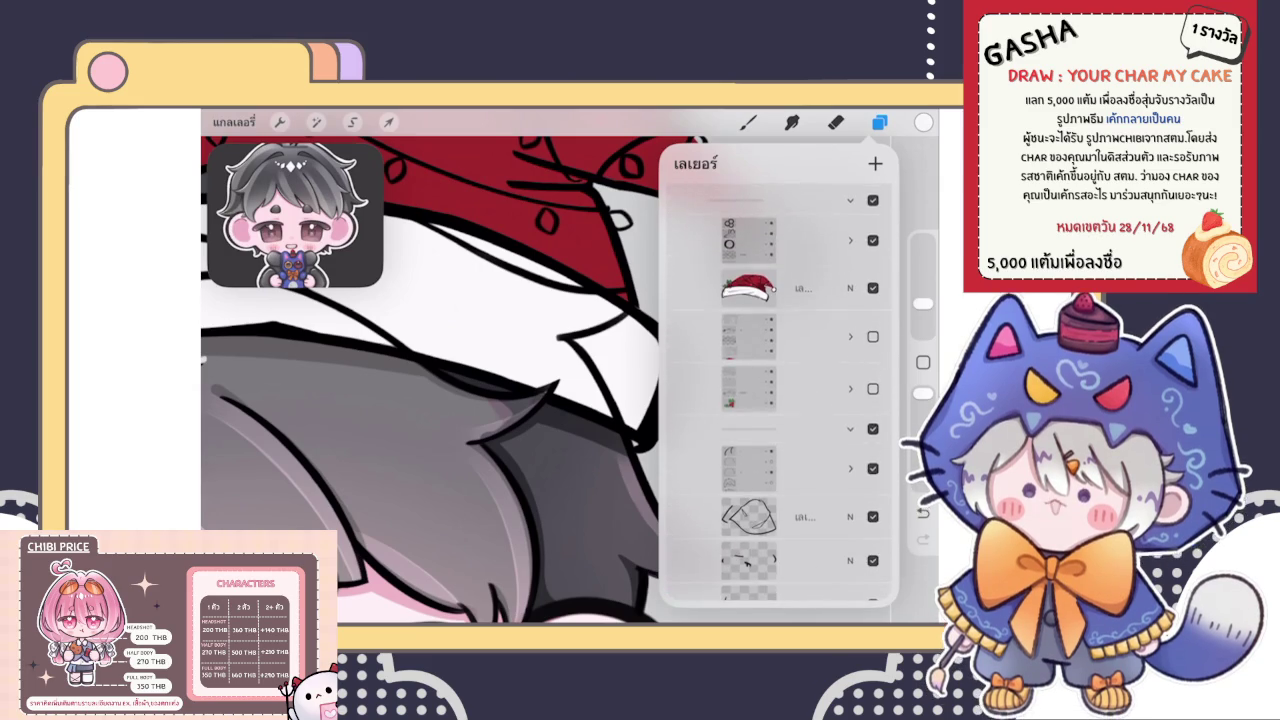
scroll(780, 400, down, 3)
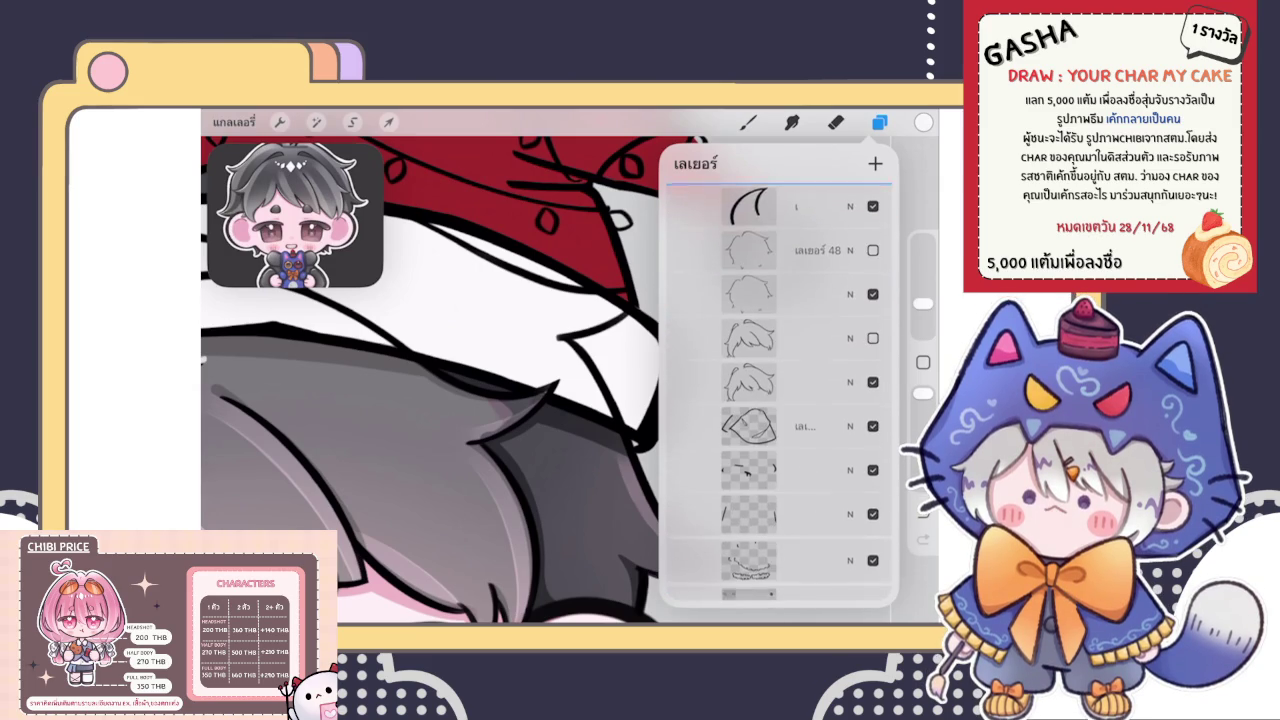
click(760, 390)
click(835, 122)
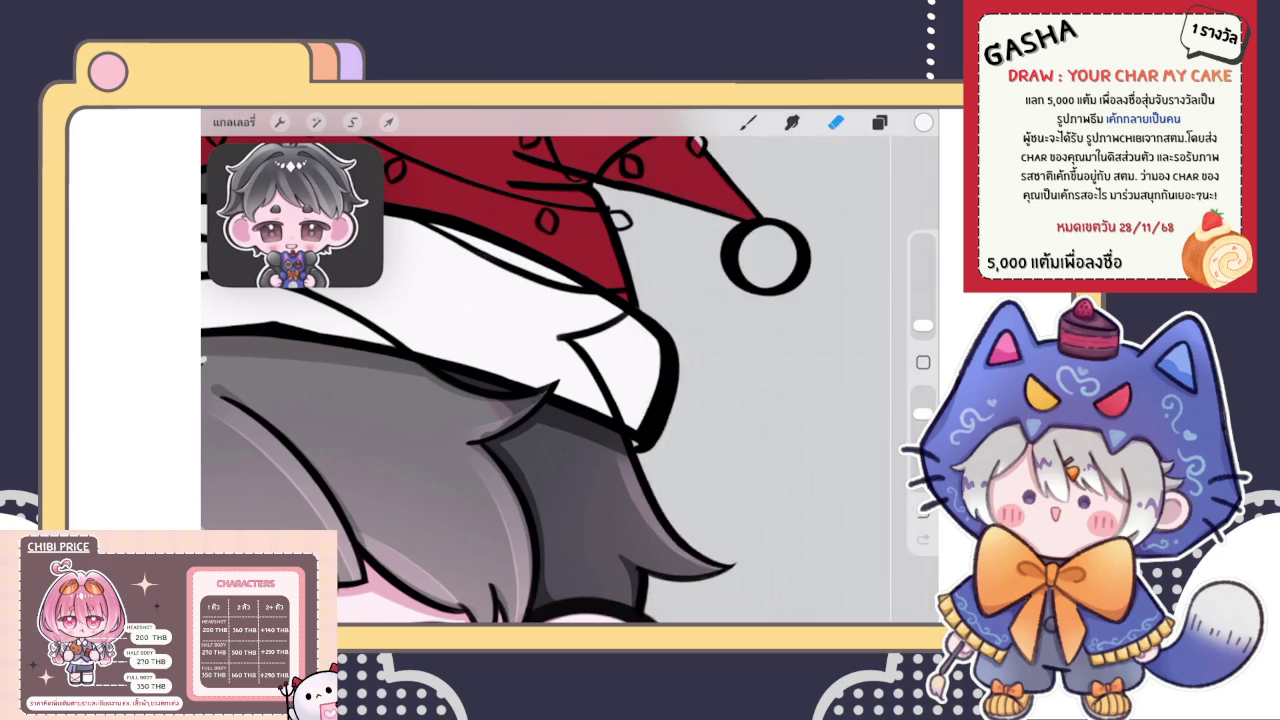
scroll(560, 380, down, 5)
scroll(560, 380, up, 3)
drag(922, 325, 922, 309)
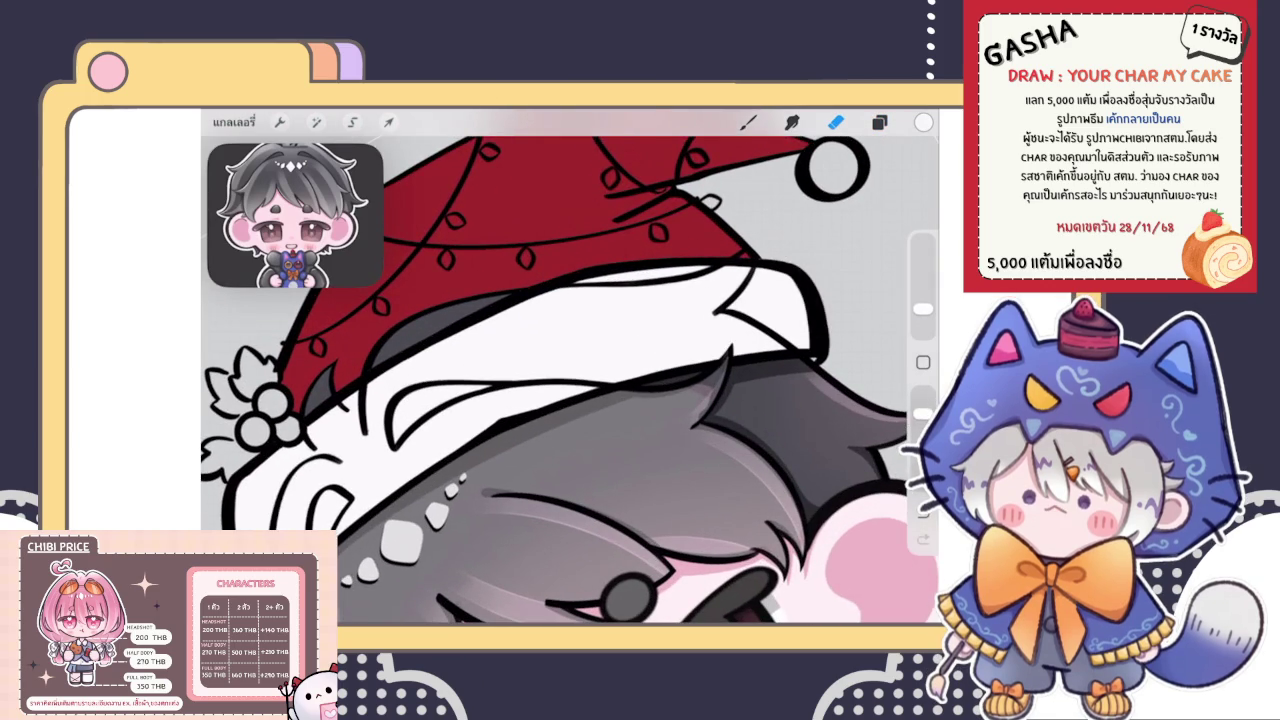
key(ctrl+z)
key(ctrl+z)
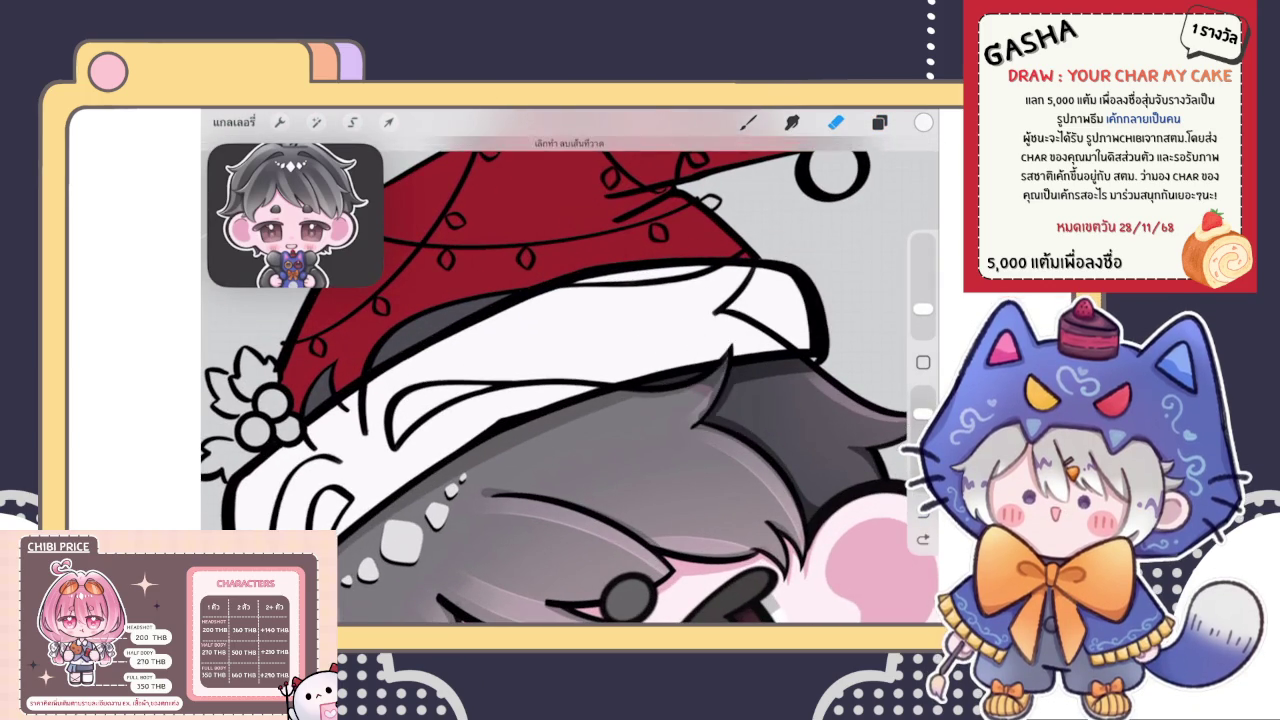
Erase the stray black loop beside the hair and the stray curve along the brim
scroll(570, 370, down, 3)
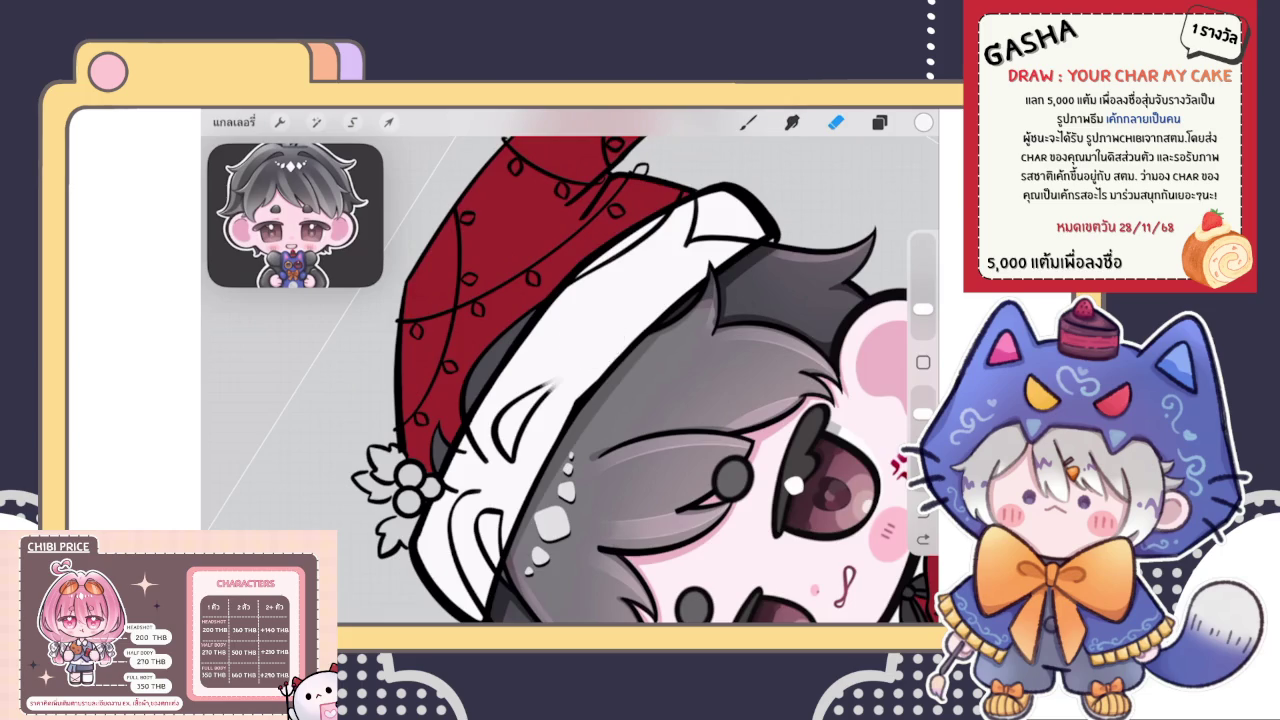
scroll(570, 370, up, 3)
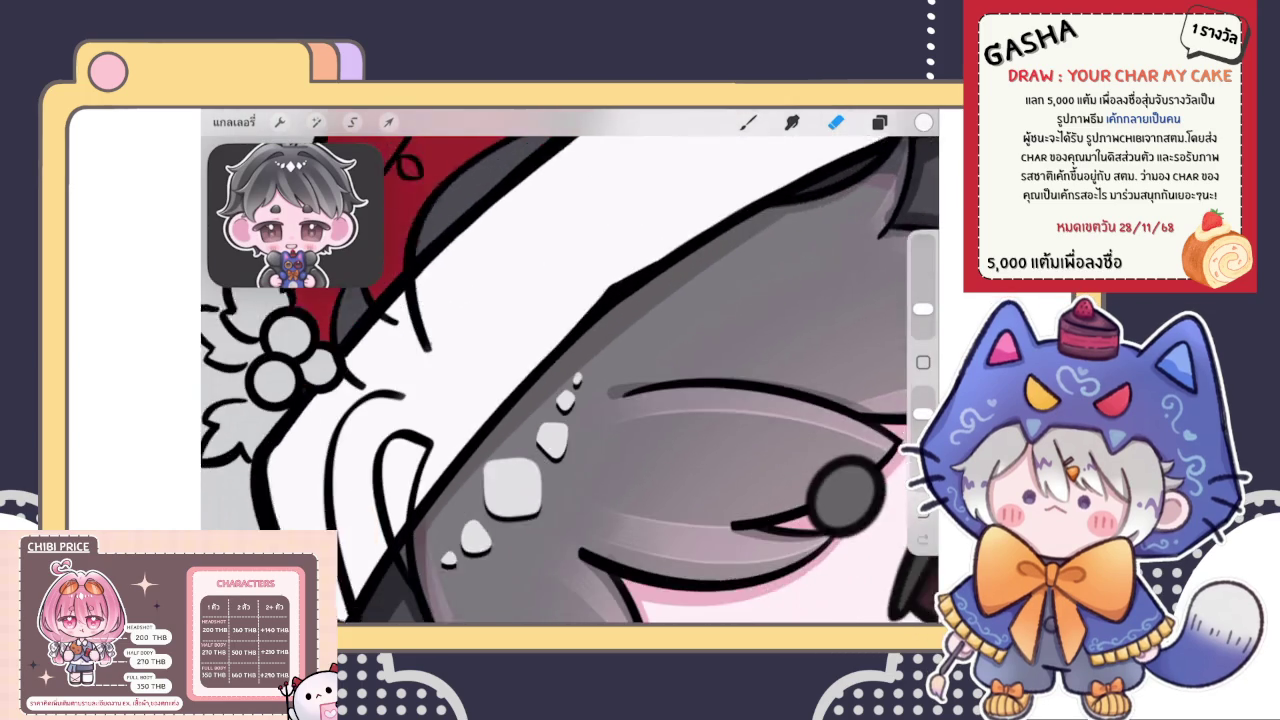
scroll(570, 370, down, 3)
drag(500, 250, 430, 350)
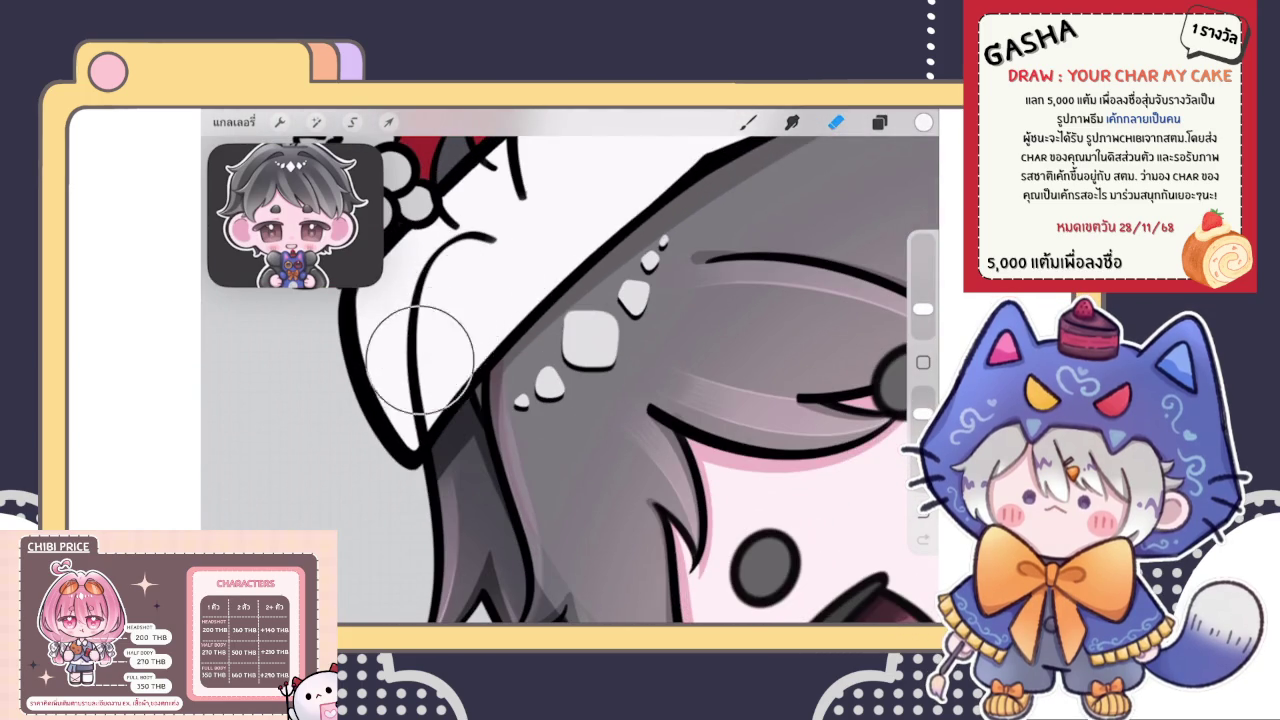
click(879, 122)
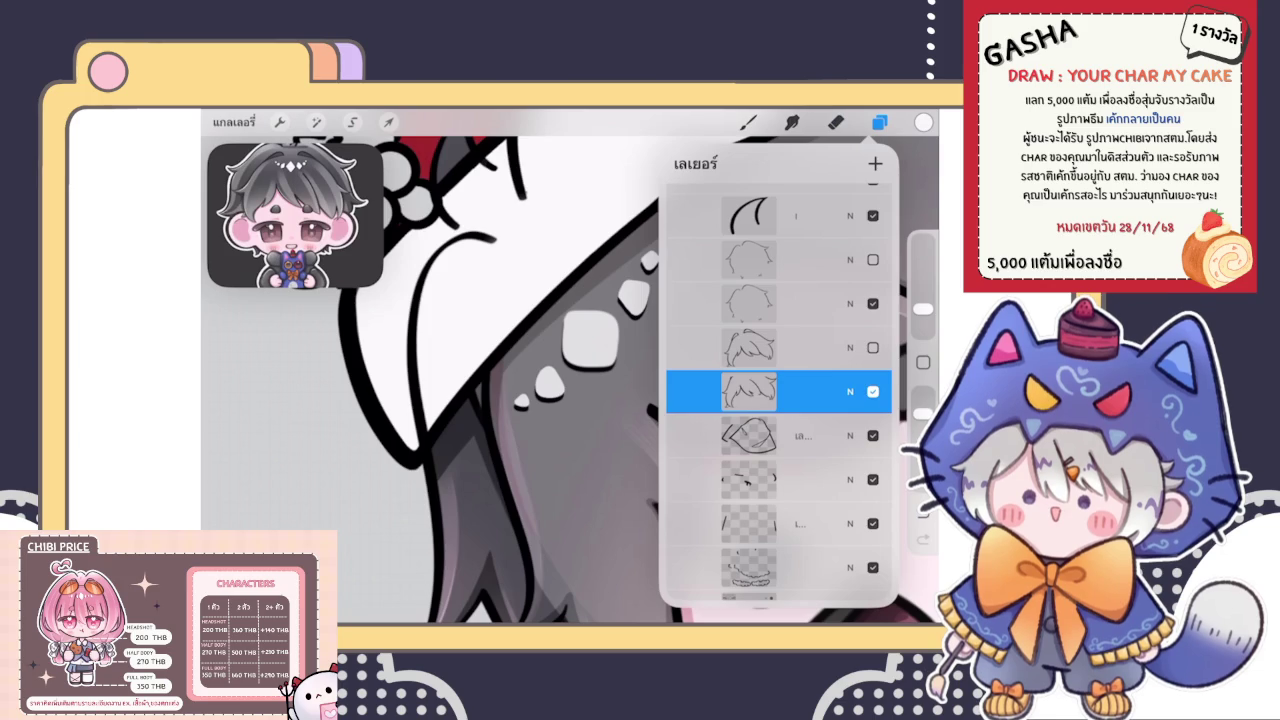
click(780, 303)
click(835, 122)
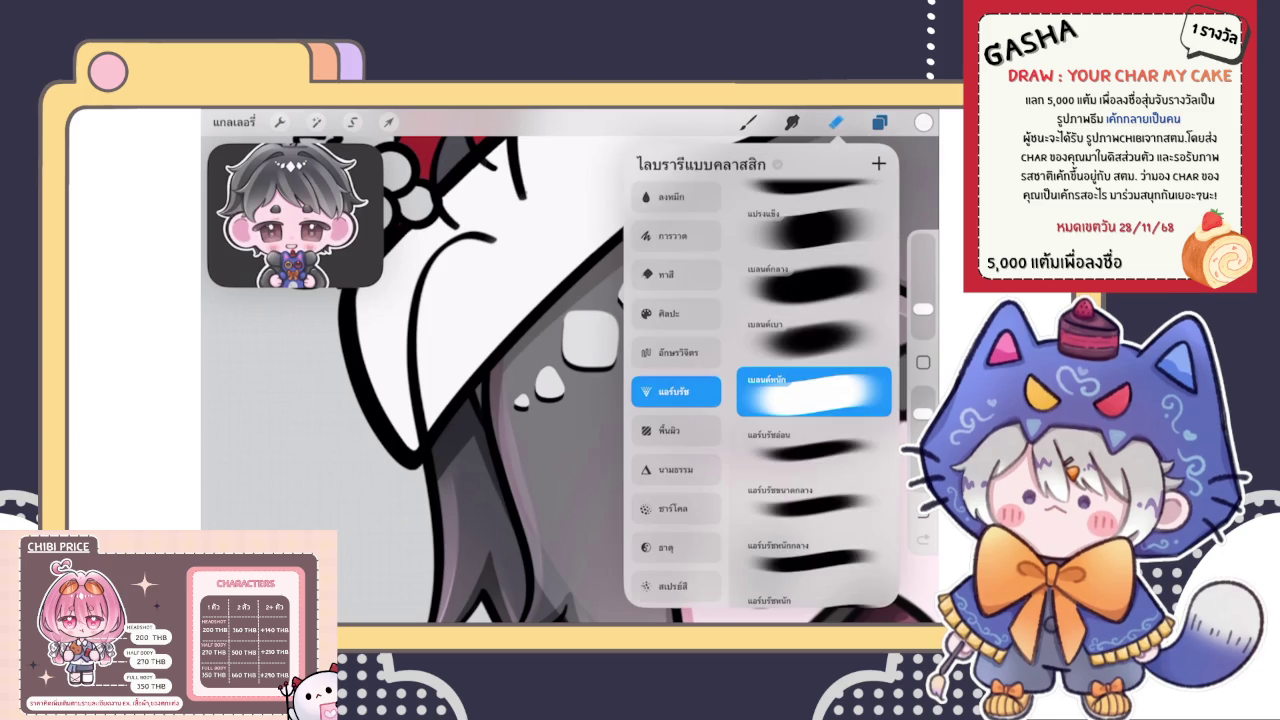
drag(470, 235, 397, 385)
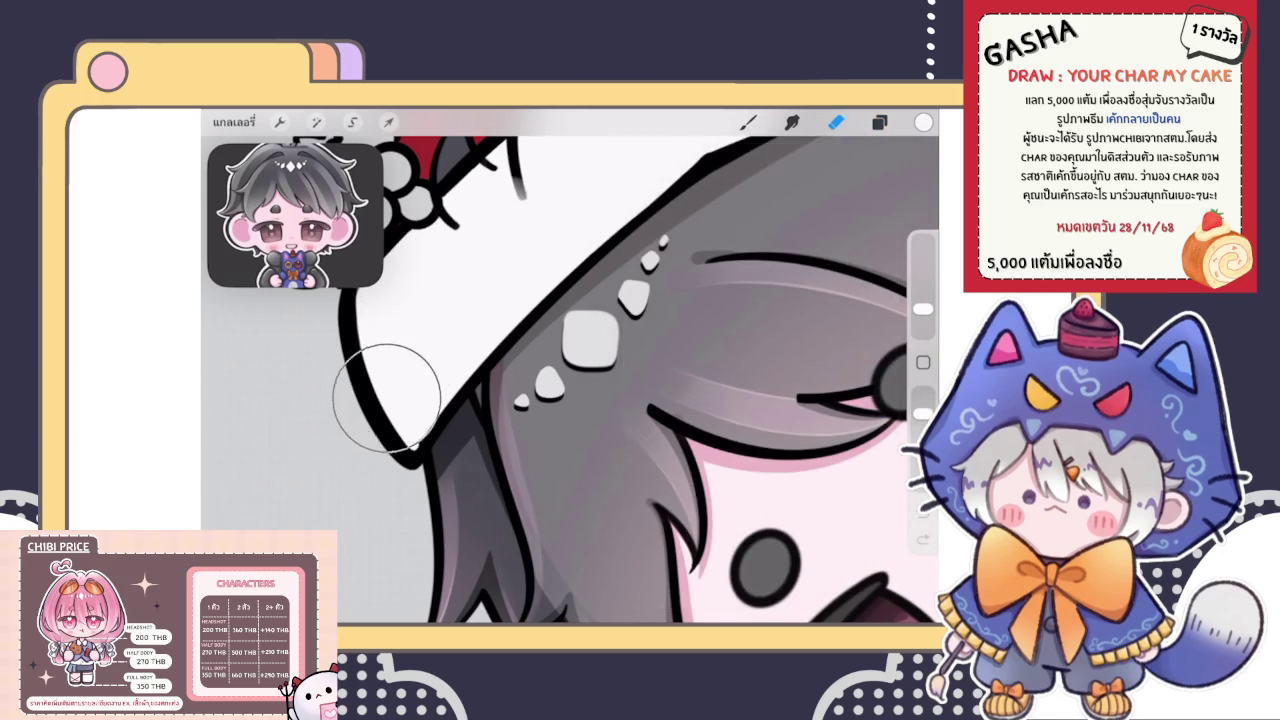
On another outline layer, trim the line along the brim's top-right edge
click(879, 122)
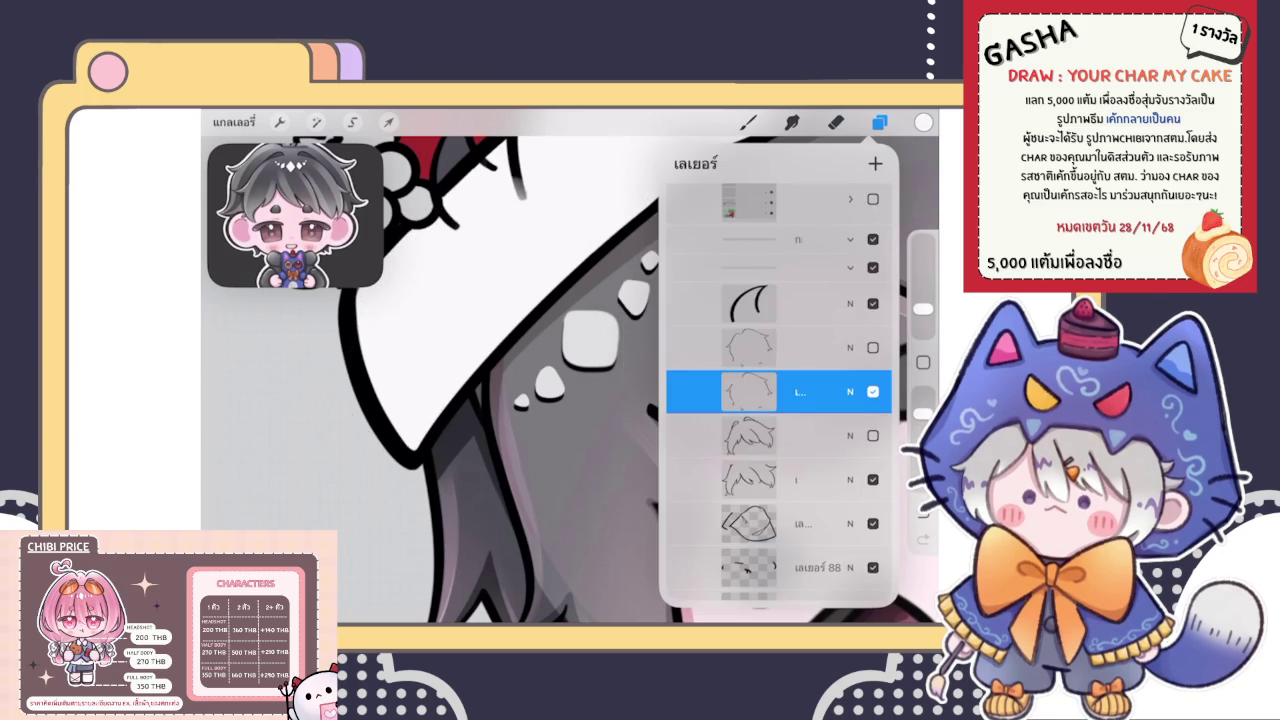
click(879, 122)
scroll(620, 380, down, 3)
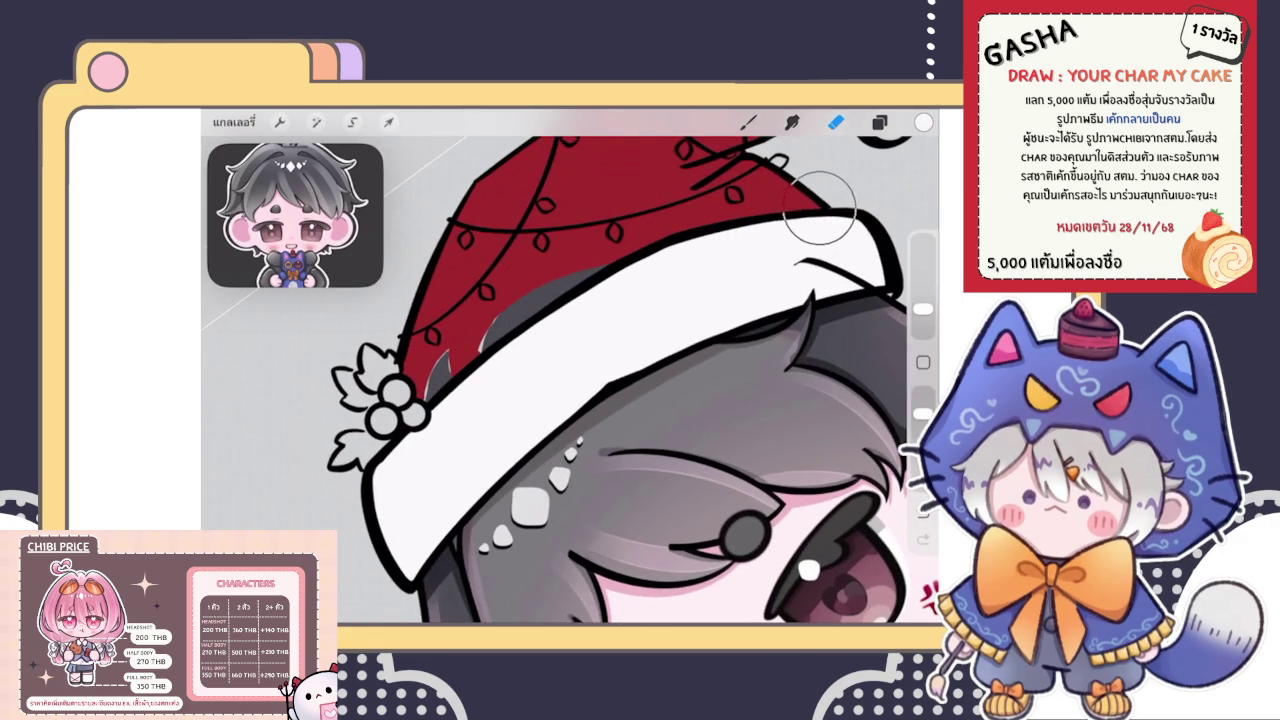
mouse_move(843, 250)
mouse_down()
mouse_move(864, 250)
mouse_move(846, 230)
mouse_up()
scroll(570, 380, down, 5)
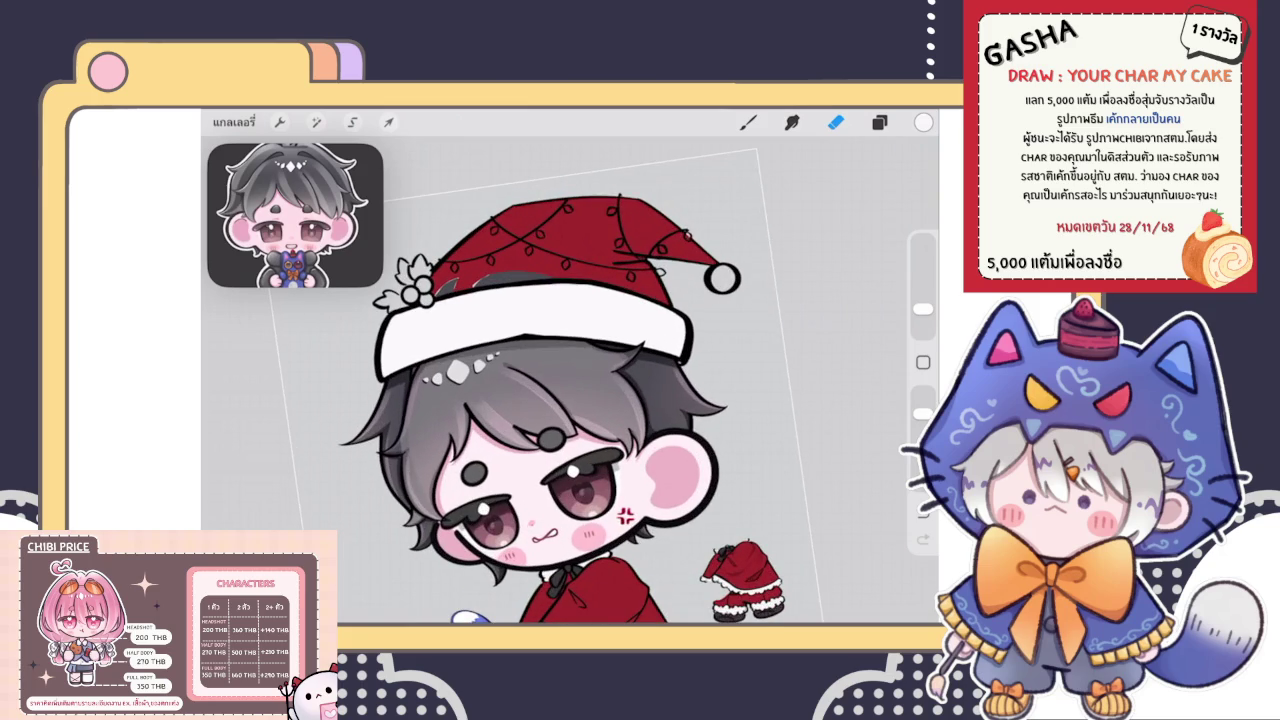
Select the red hat fill layer and return to the Brush
click(879, 122)
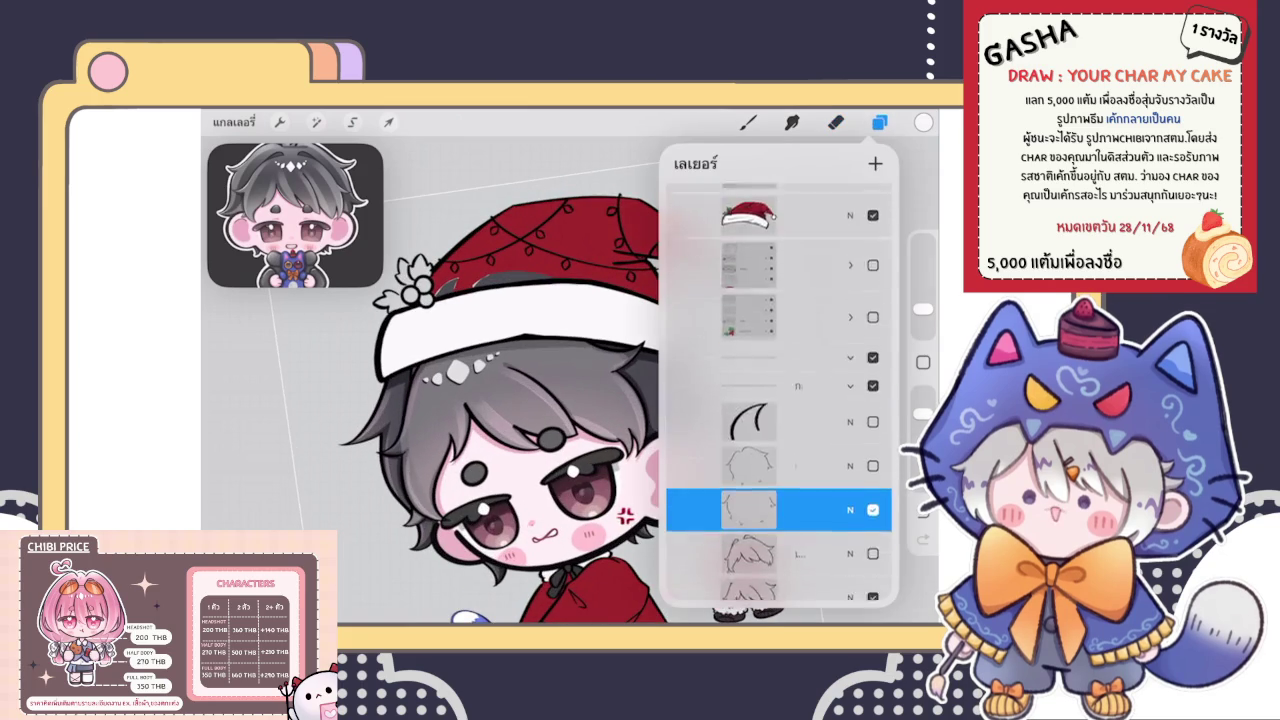
scroll(779, 390, up, 3)
scroll(779, 390, down, 5)
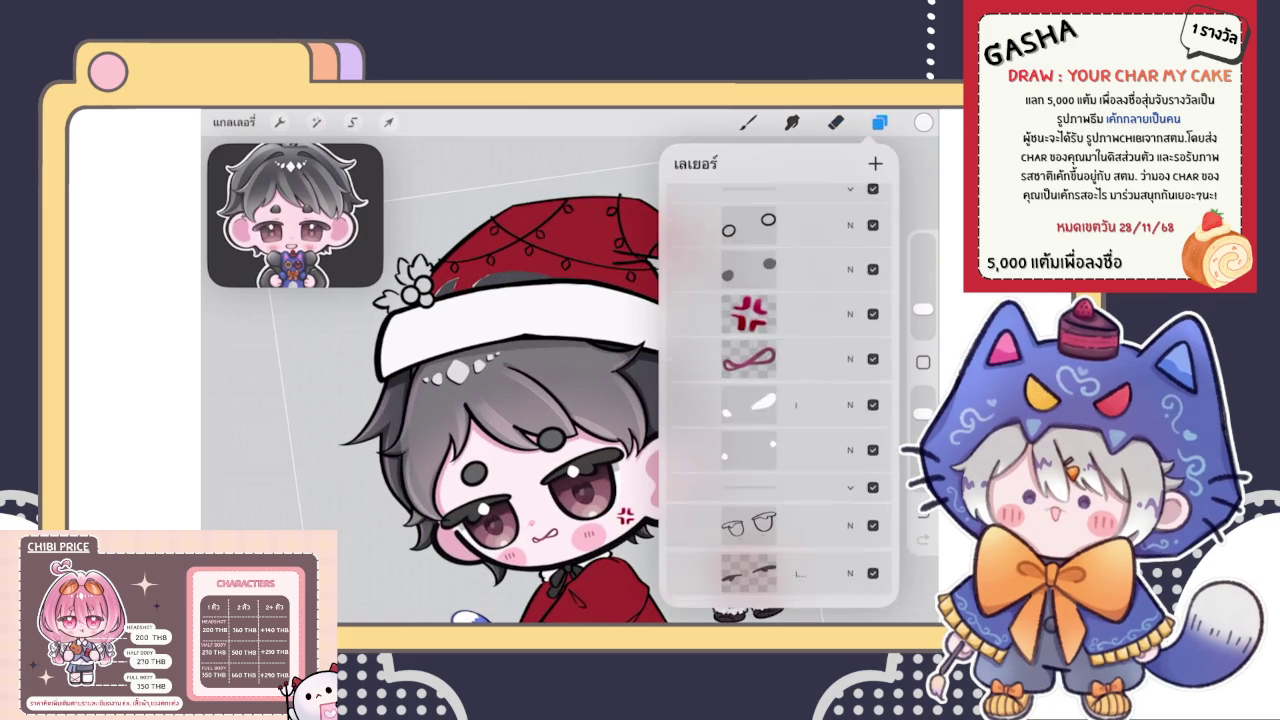
scroll(779, 390, up, 3)
scroll(779, 390, up, 3)
scroll(779, 390, down, 3)
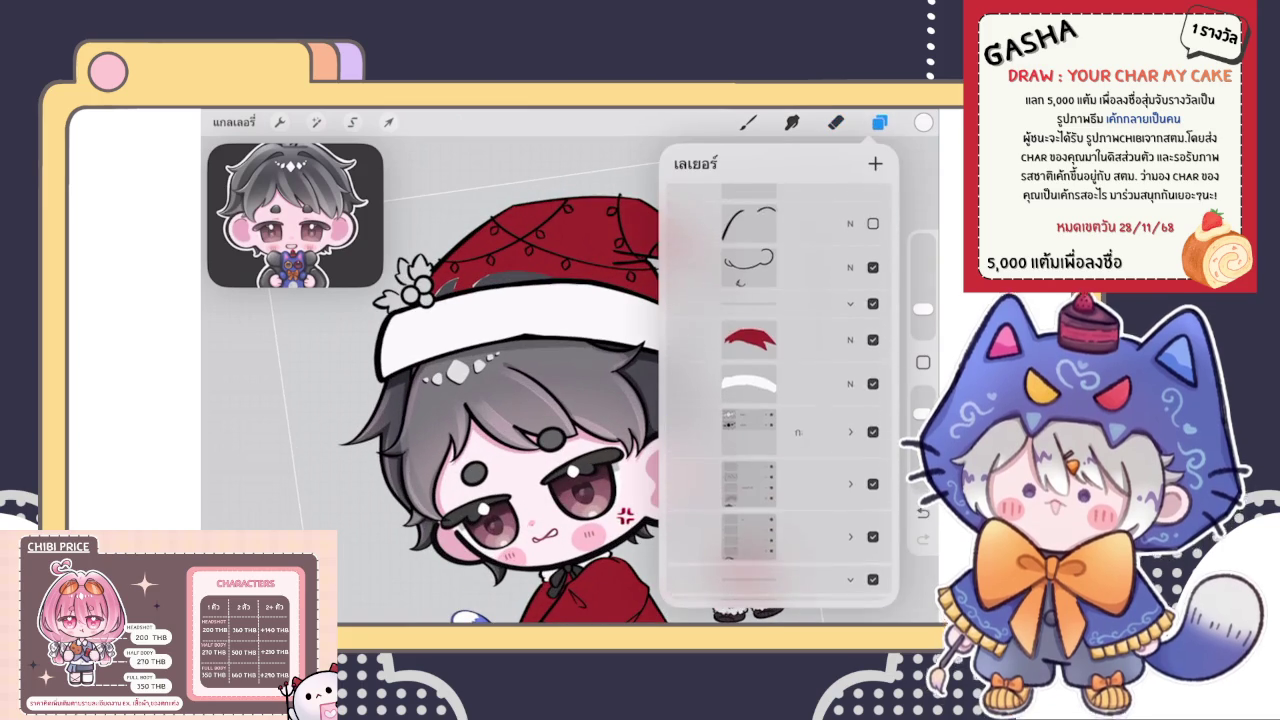
click(780, 343)
click(748, 122)
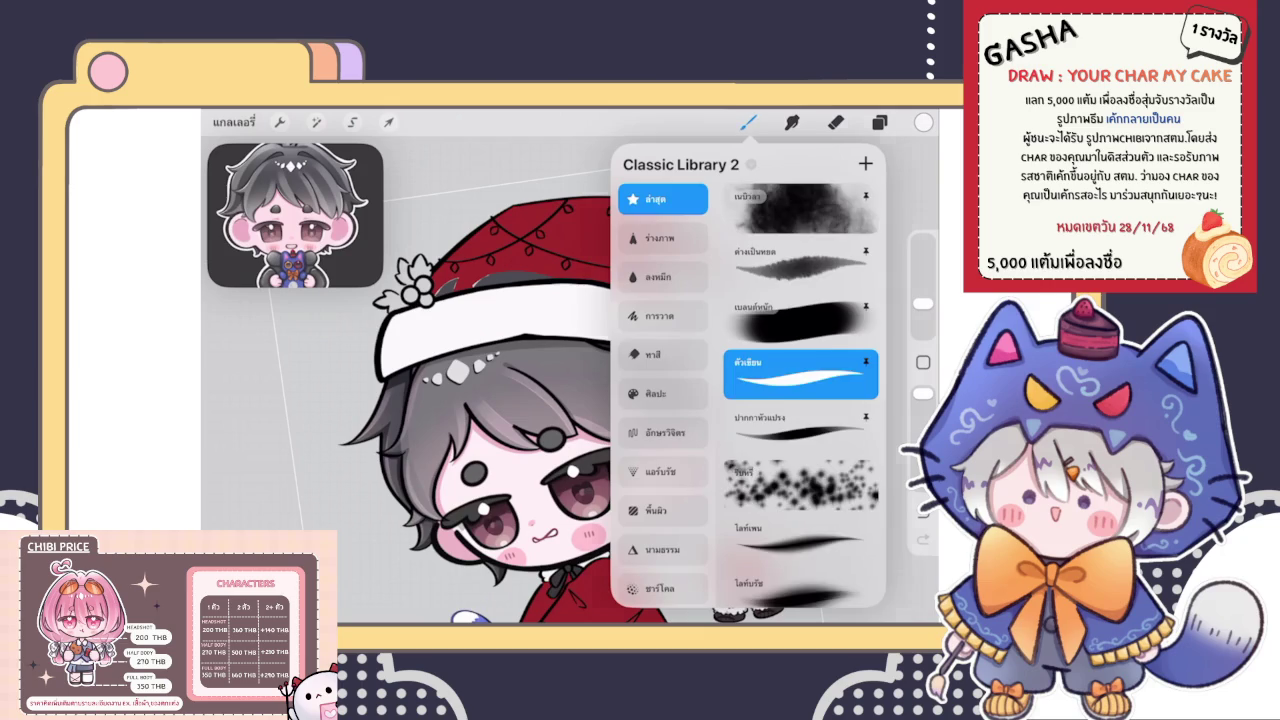
Sample the hat's red and paint over the grey gaps along the hat's lower edge
scroll(429, 202, up, 2)
scroll(429, 202, up, 2)
scroll(429, 202, up, 3)
scroll(429, 202, up, 2)
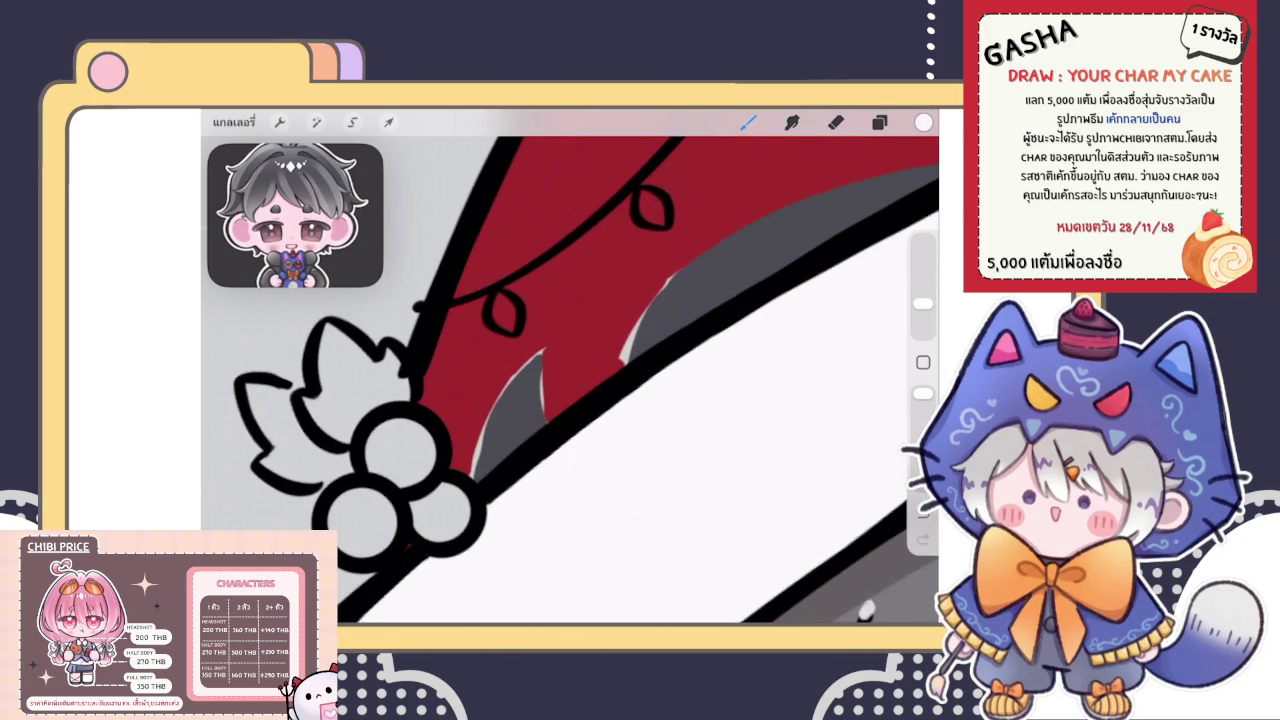
drag(563, 333, 599, 333)
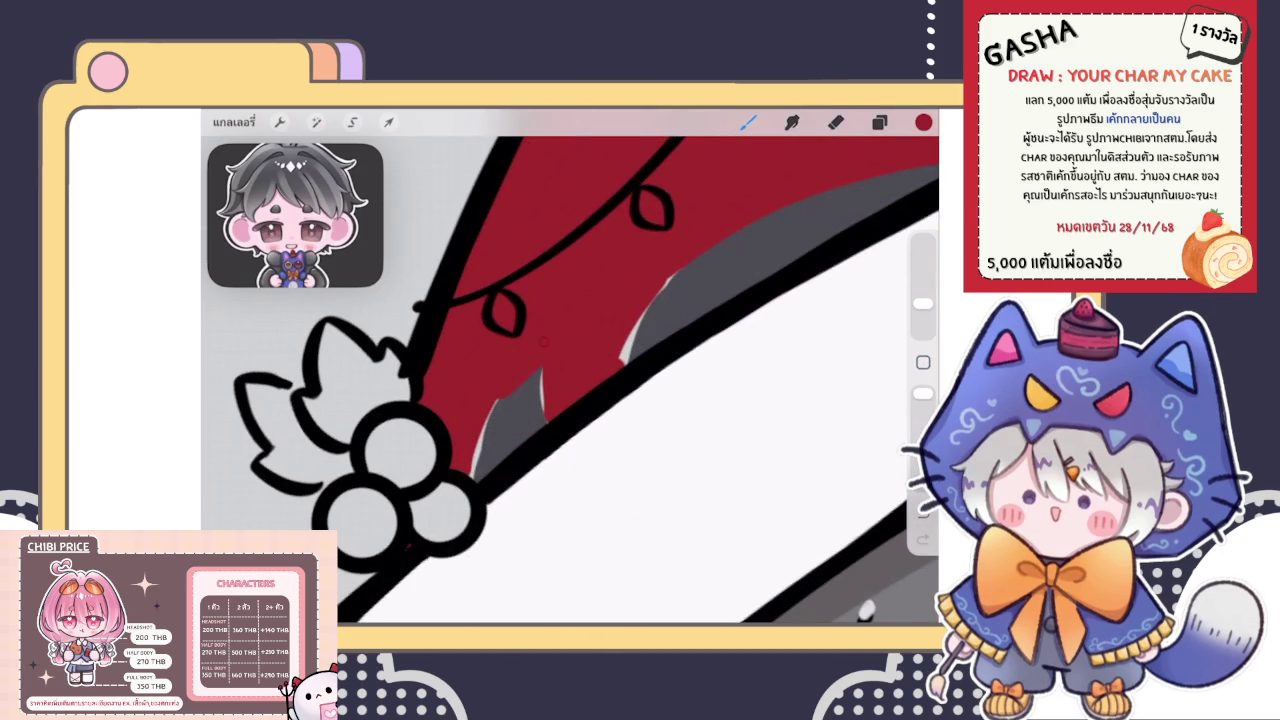
drag(473, 470, 535, 385)
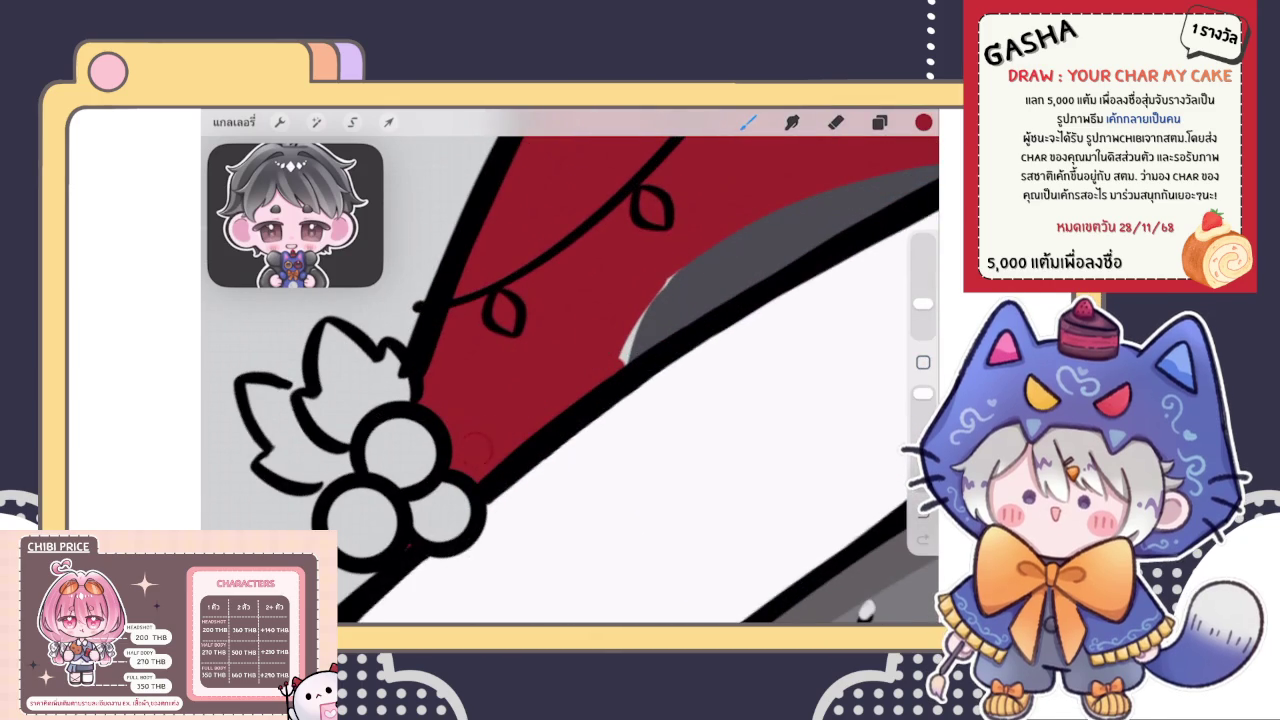
drag(622, 362, 797, 203)
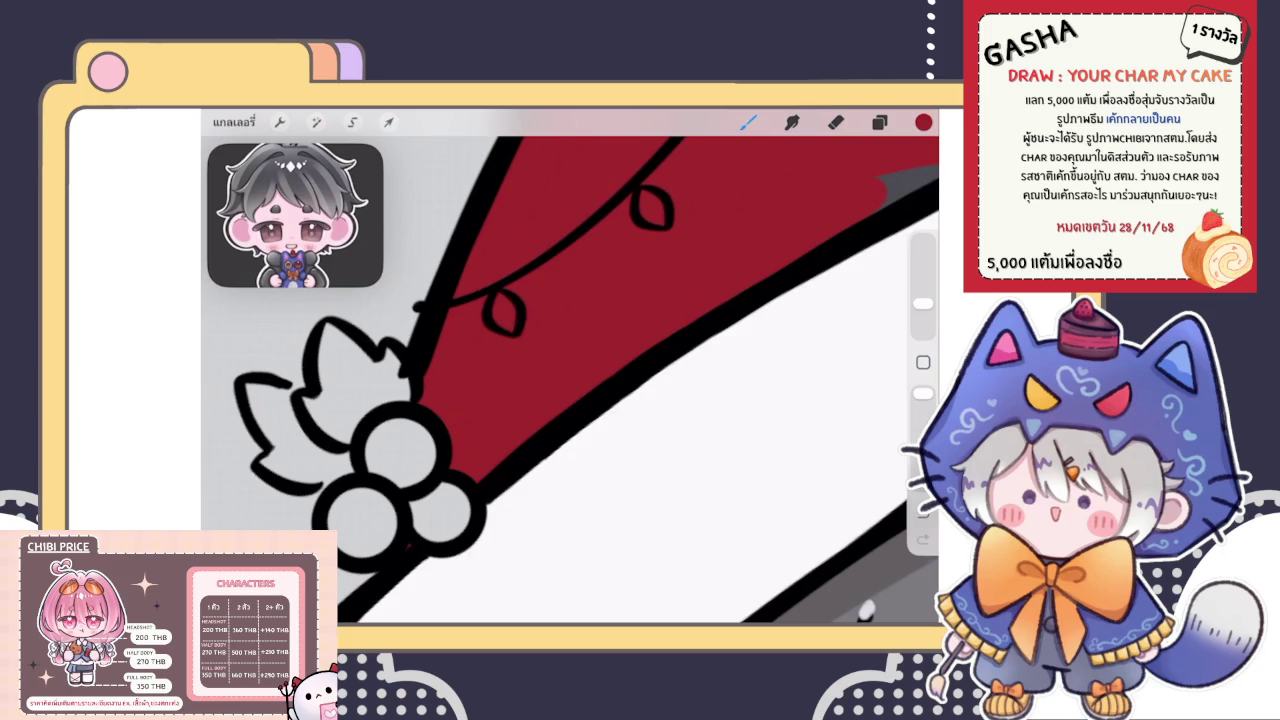
Zoom out to check the solid red hat, then bring up the layer list
scroll(570, 370, down, 3)
scroll(570, 370, up, 3)
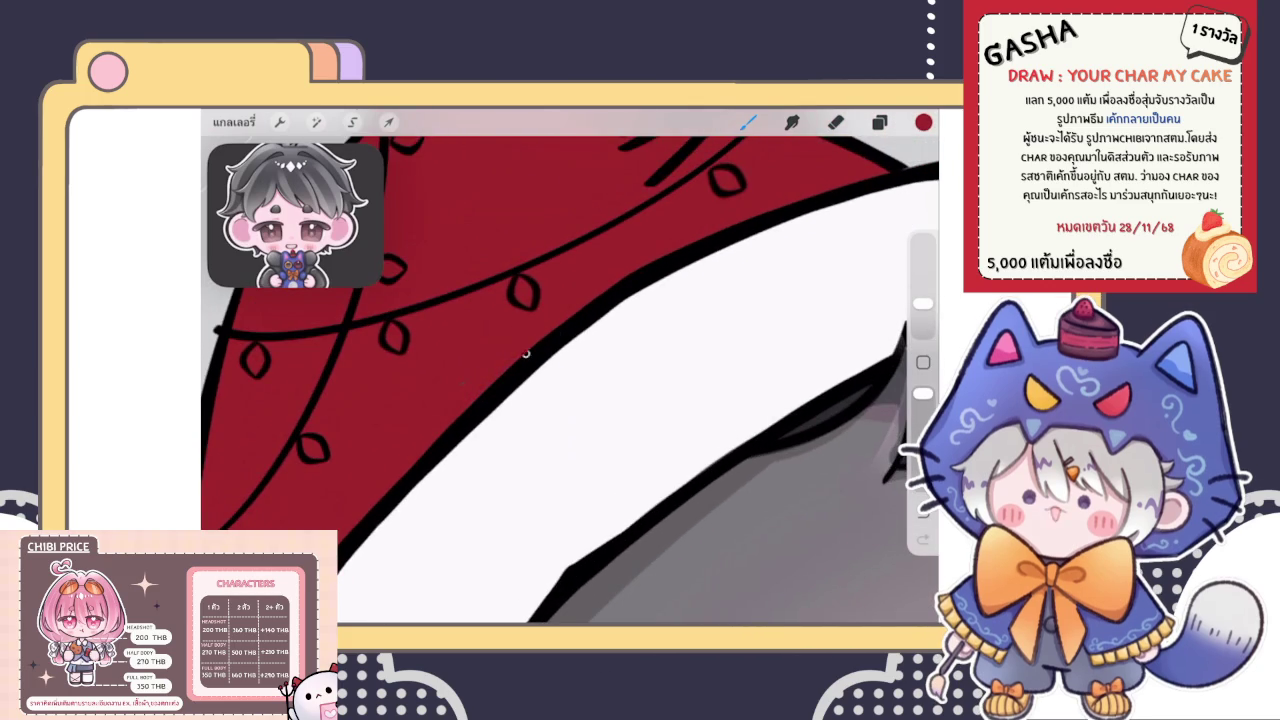
scroll(570, 370, down, 3)
scroll(570, 370, down, 2)
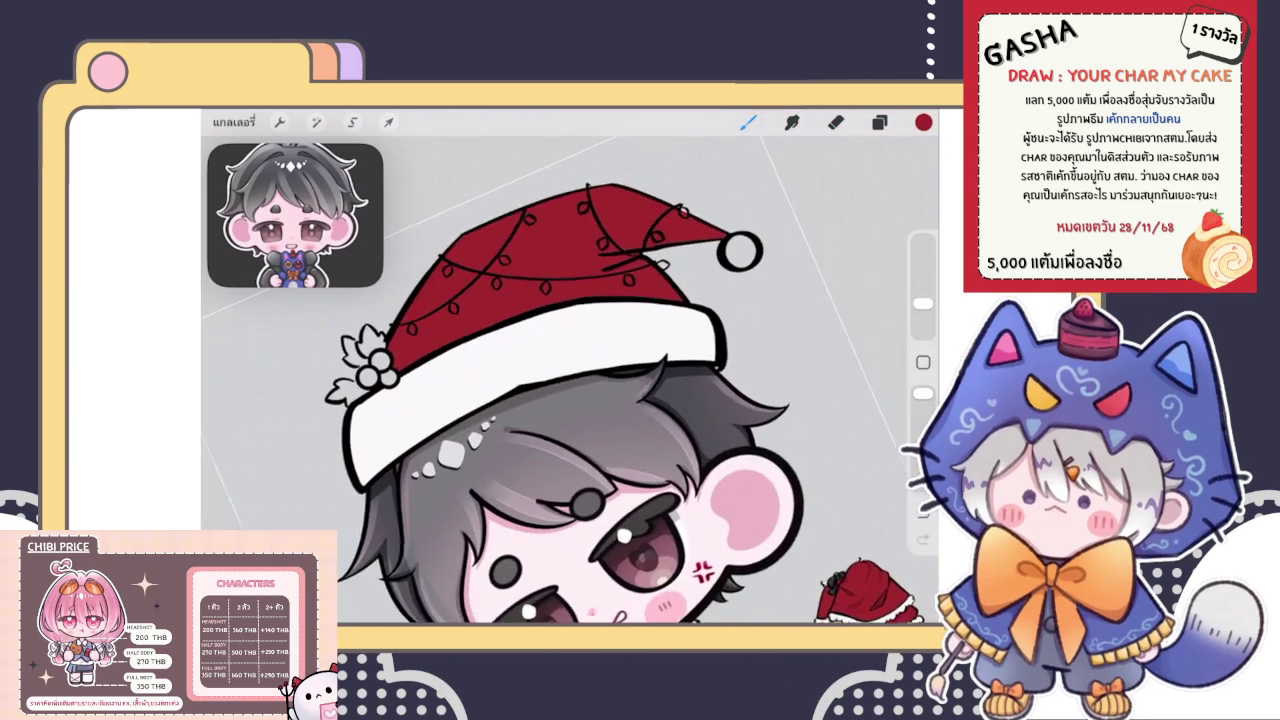
scroll(570, 370, down, 1)
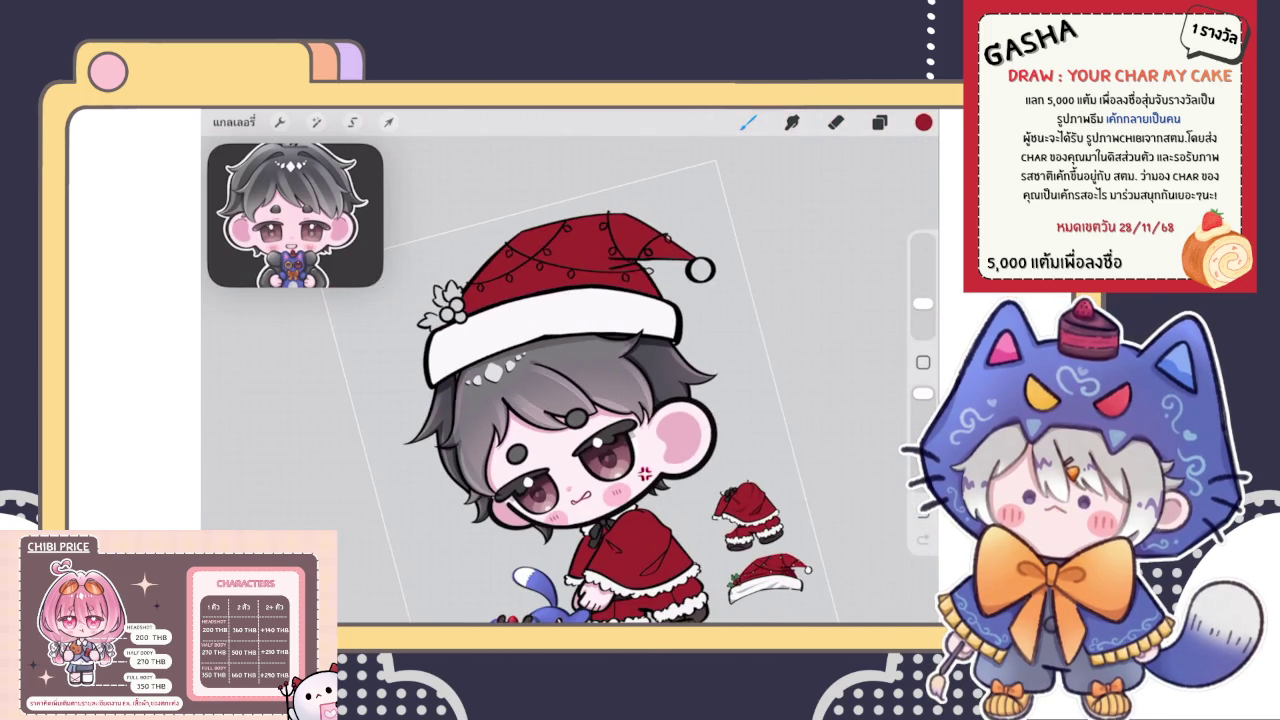
scroll(570, 370, up, 3)
click(879, 122)
Select the white brim layer and switch to the Brush
click(779, 435)
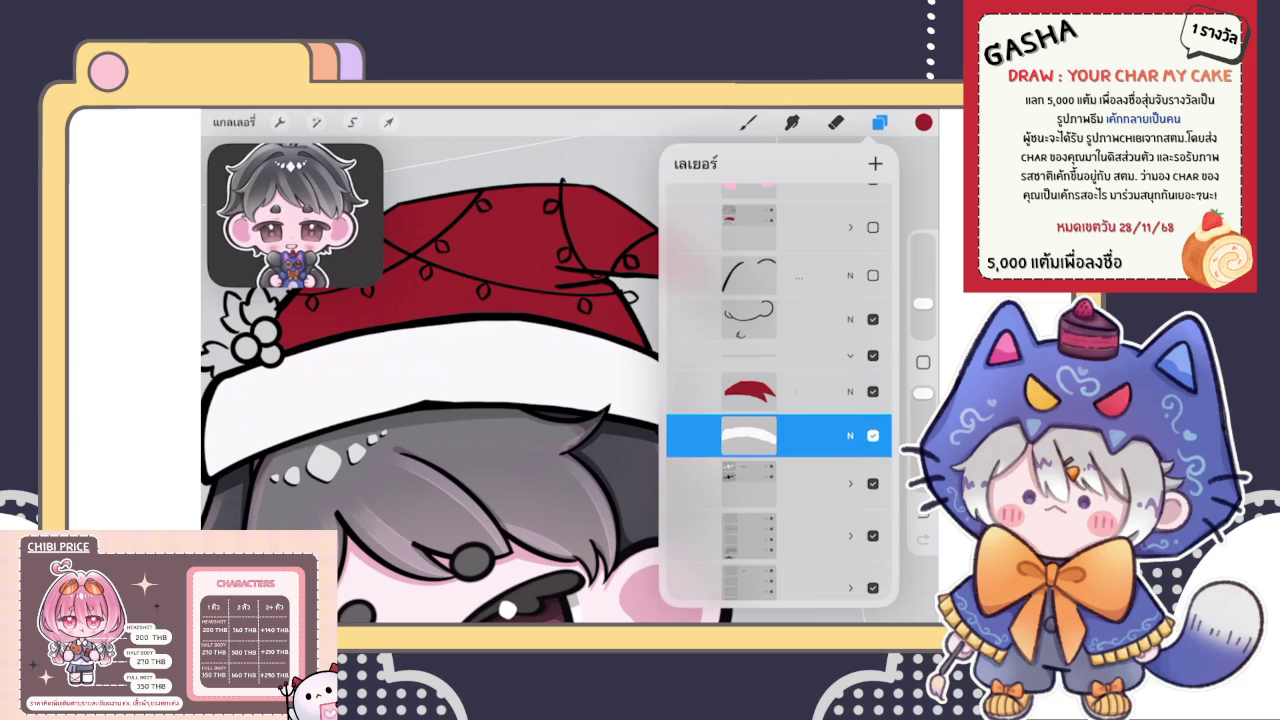
click(748, 122)
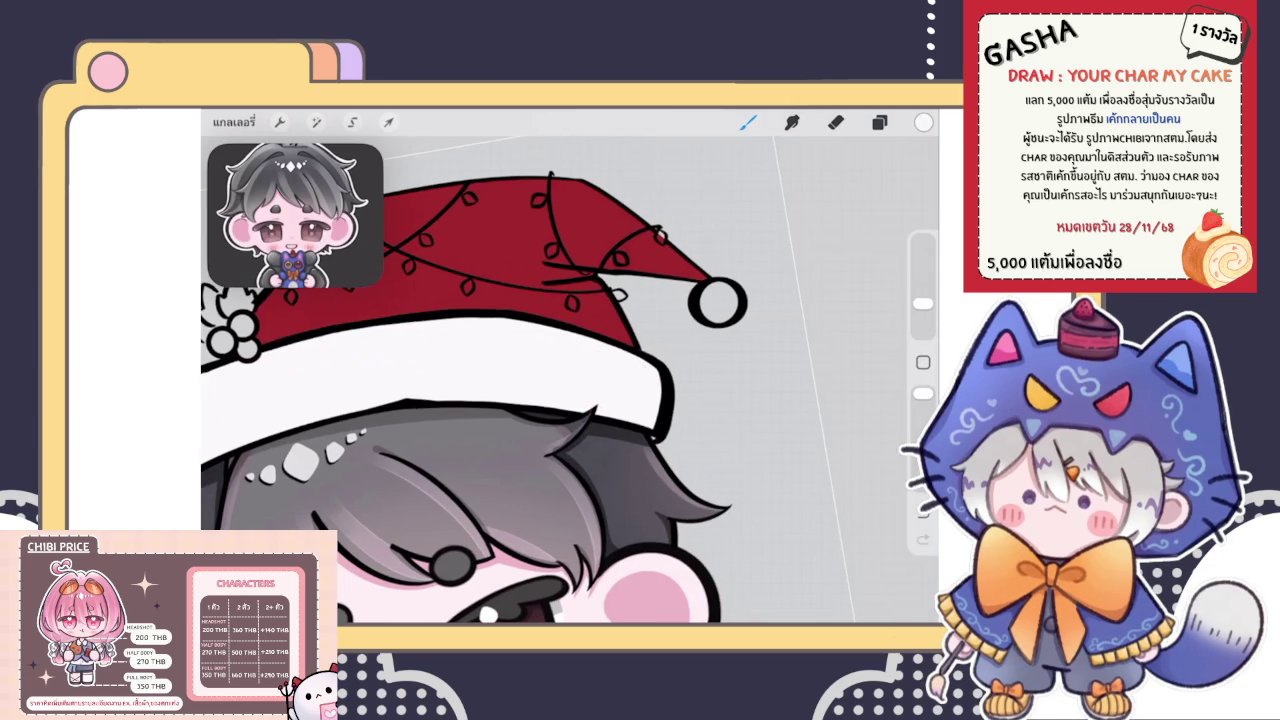
scroll(570, 370, up, 1)
scroll(570, 370, up, 2)
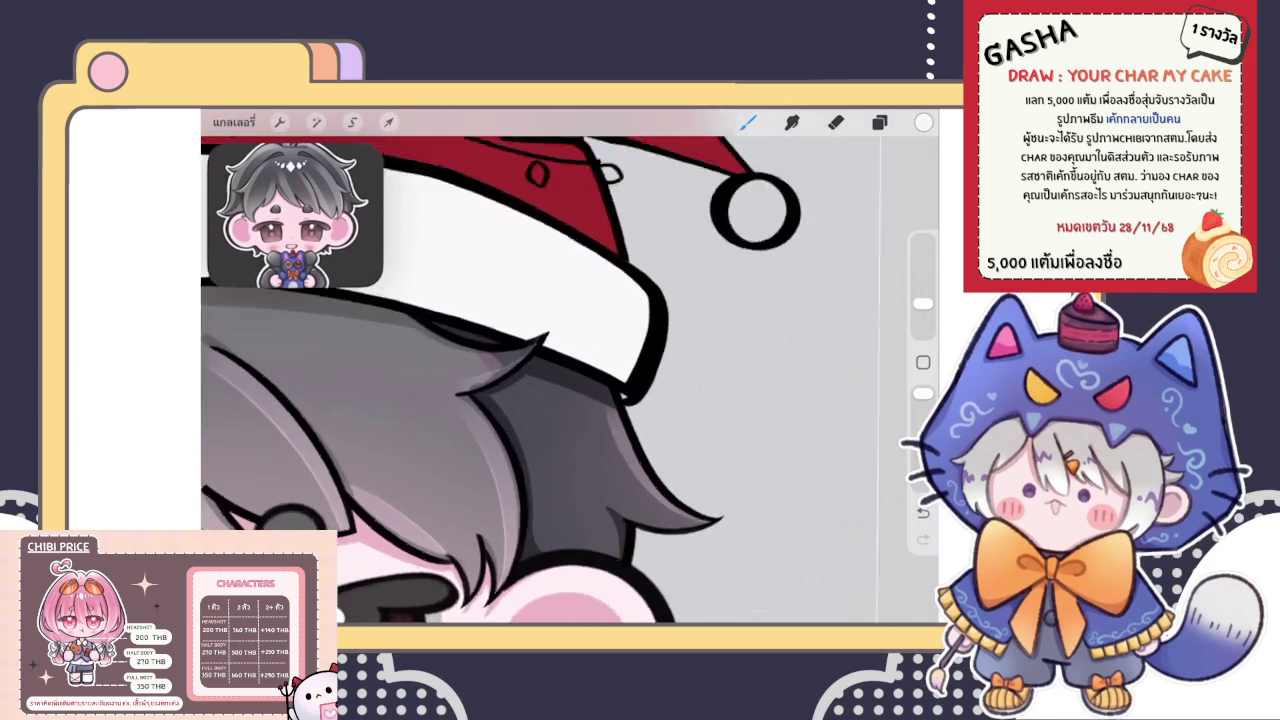
scroll(570, 370, up, 2)
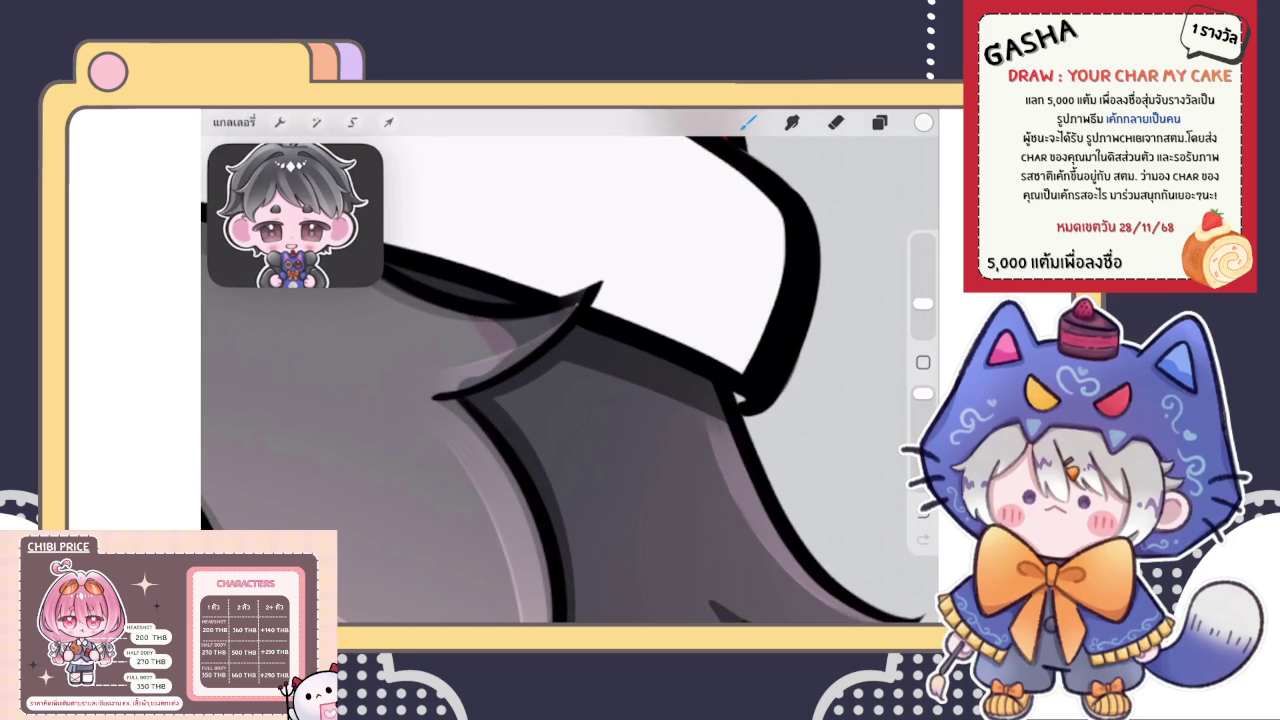
scroll(565, 366, down, 3)
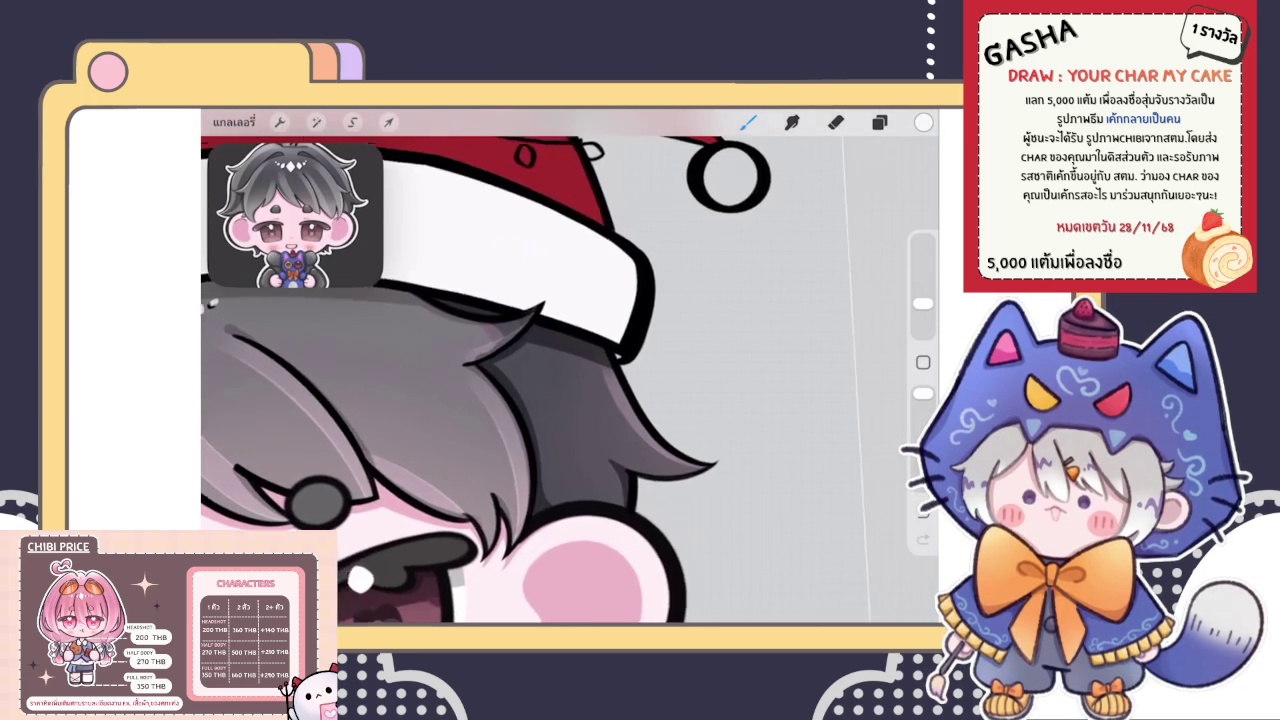
Raise the hair layer's opacity to full so the hair looks darker
click(879, 122)
scroll(779, 390, down, 5)
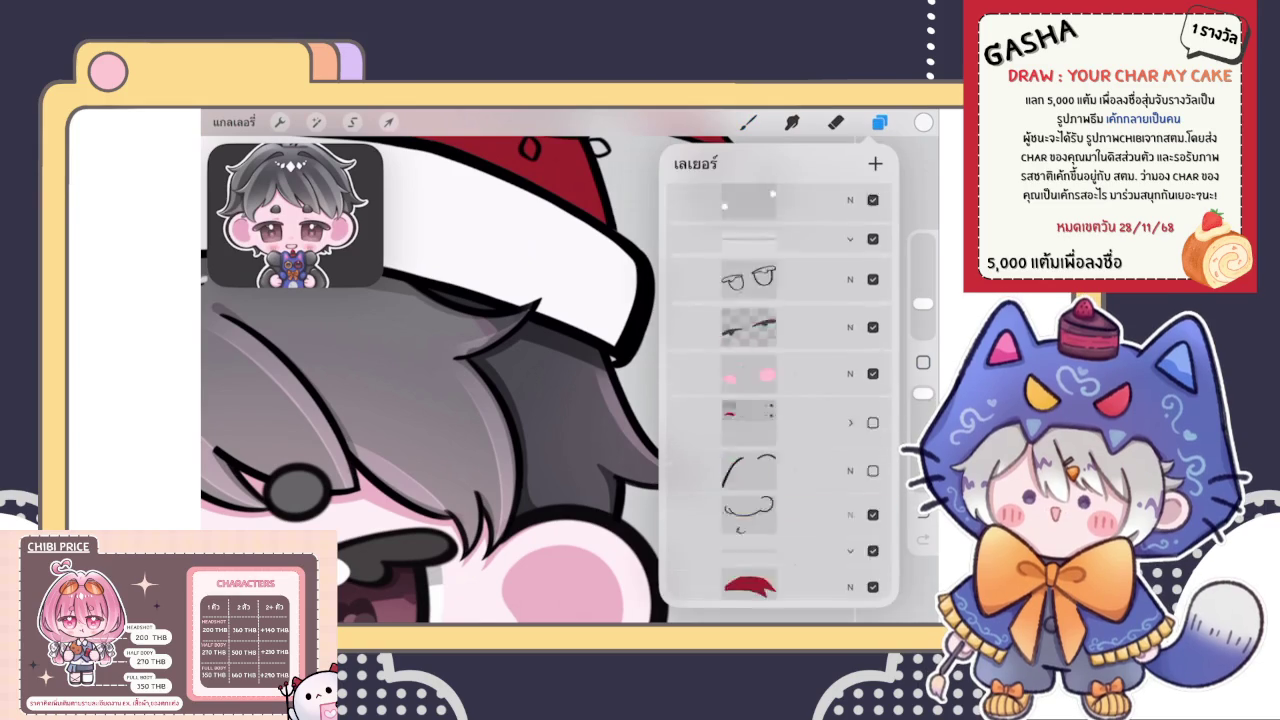
scroll(779, 390, up, 5)
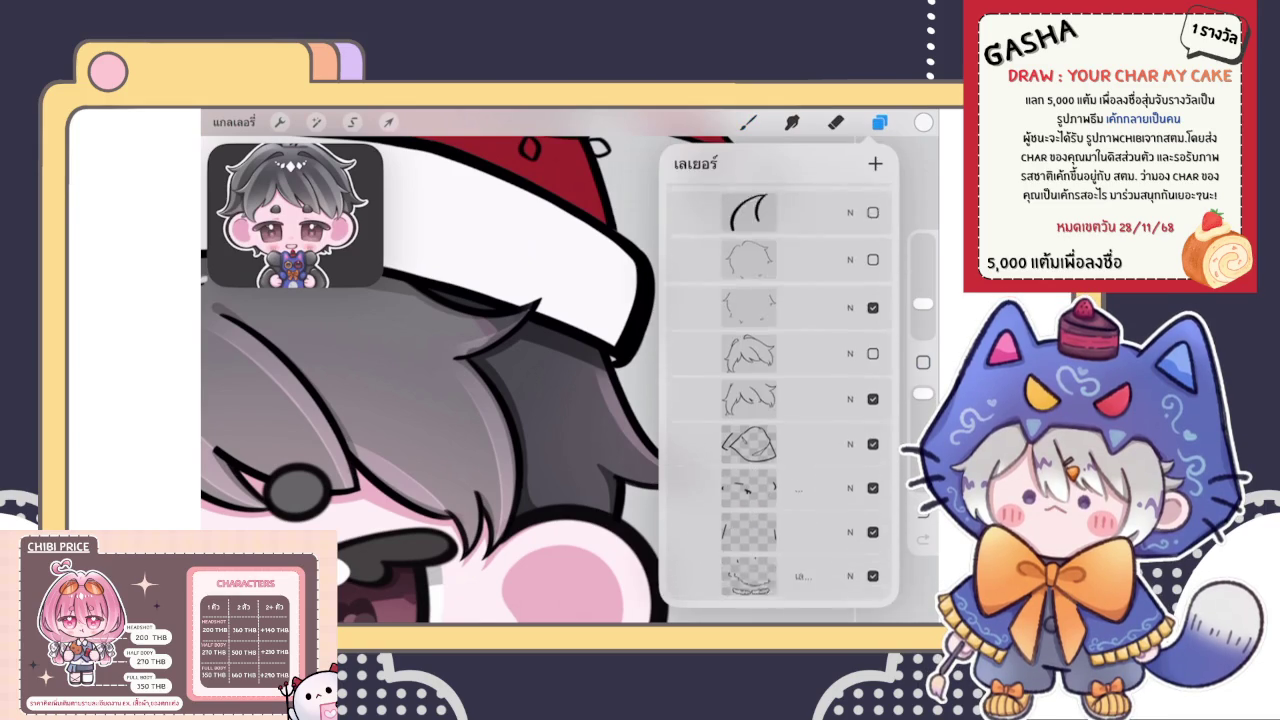
scroll(779, 390, up, 5)
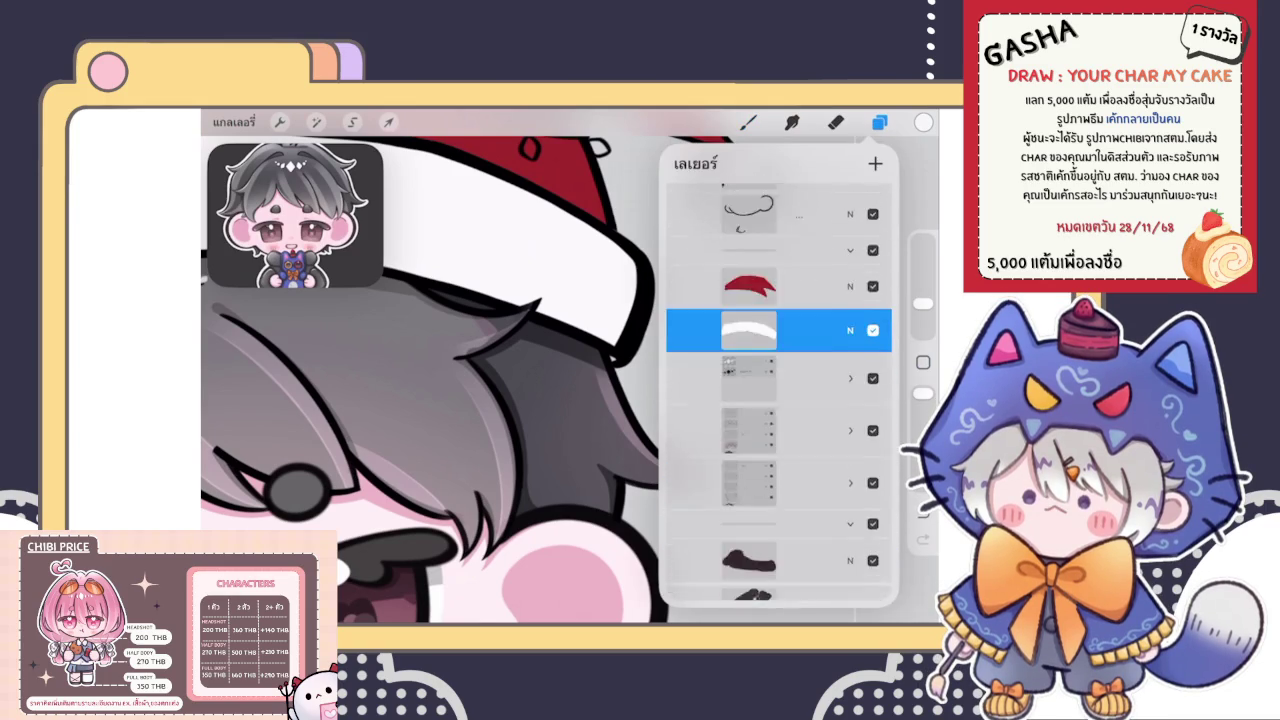
scroll(779, 390, up, 2)
scroll(779, 390, up, 1)
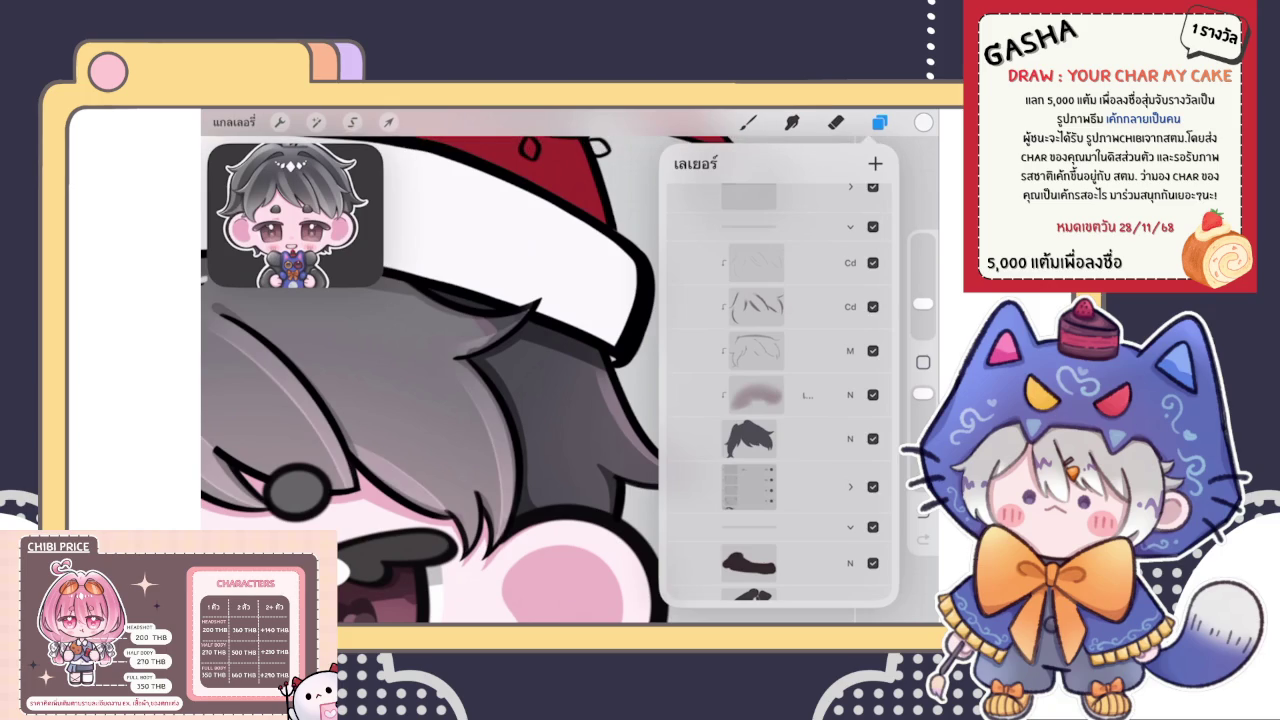
click(749, 438)
click(850, 438)
drag(850, 355, 880, 355)
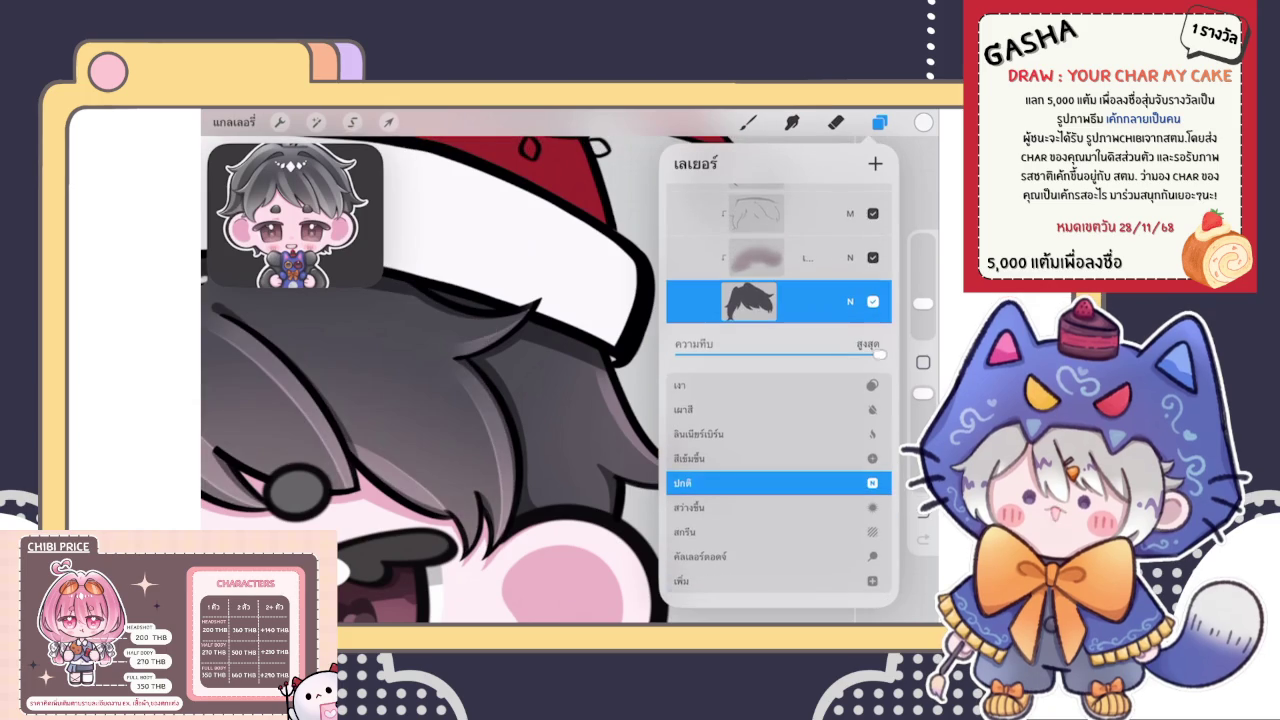
click(850, 301)
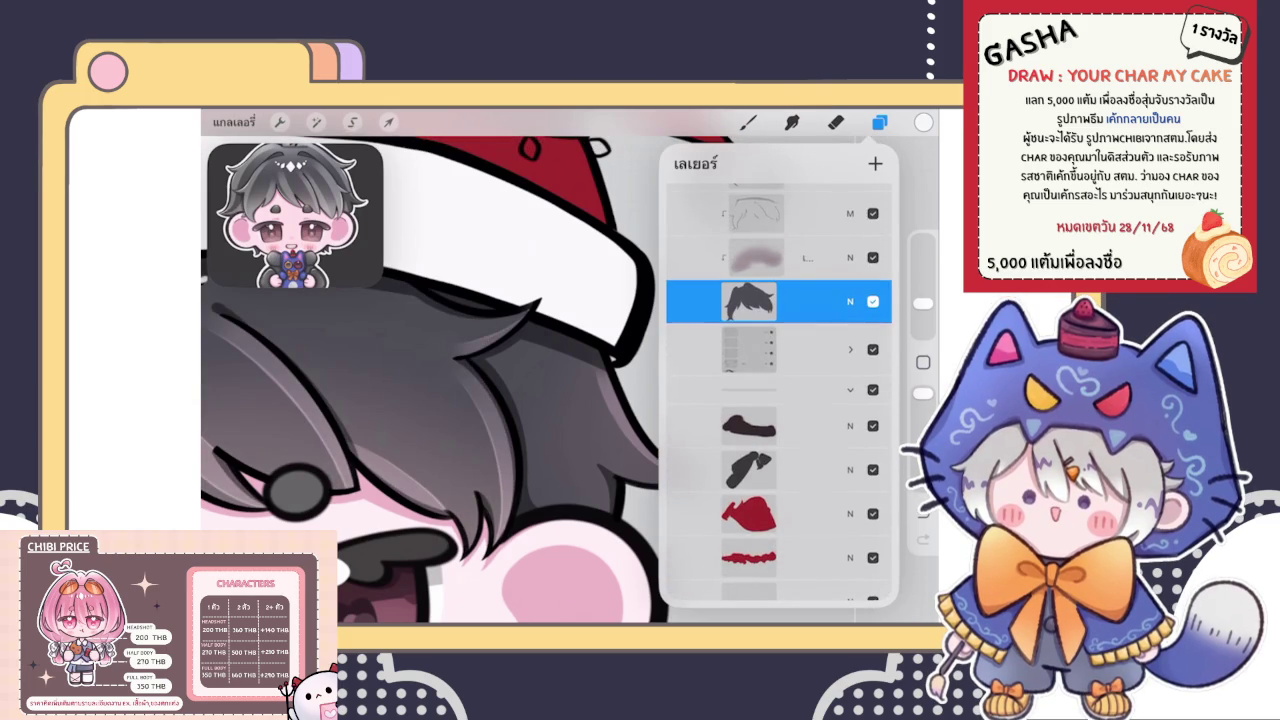
Select the white hat-brim layer and switch to the Eraser
scroll(779, 392, down, 5)
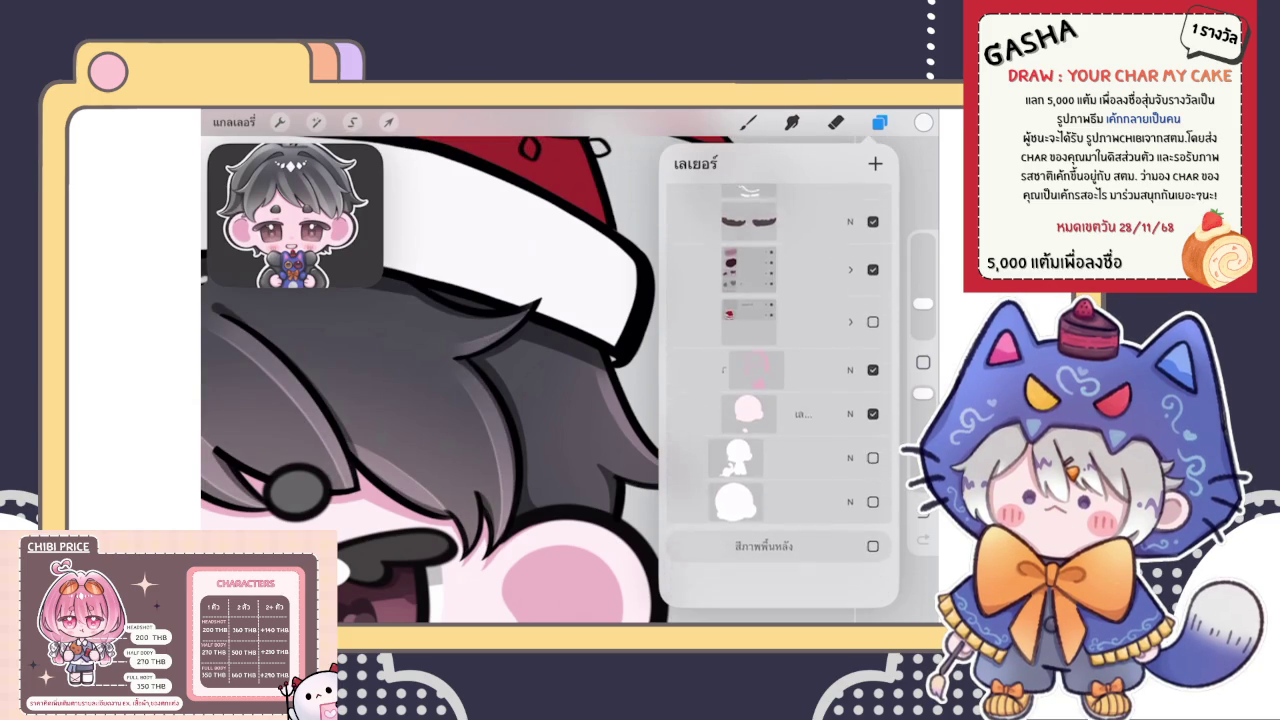
scroll(779, 392, up, 6)
scroll(779, 392, up, 5)
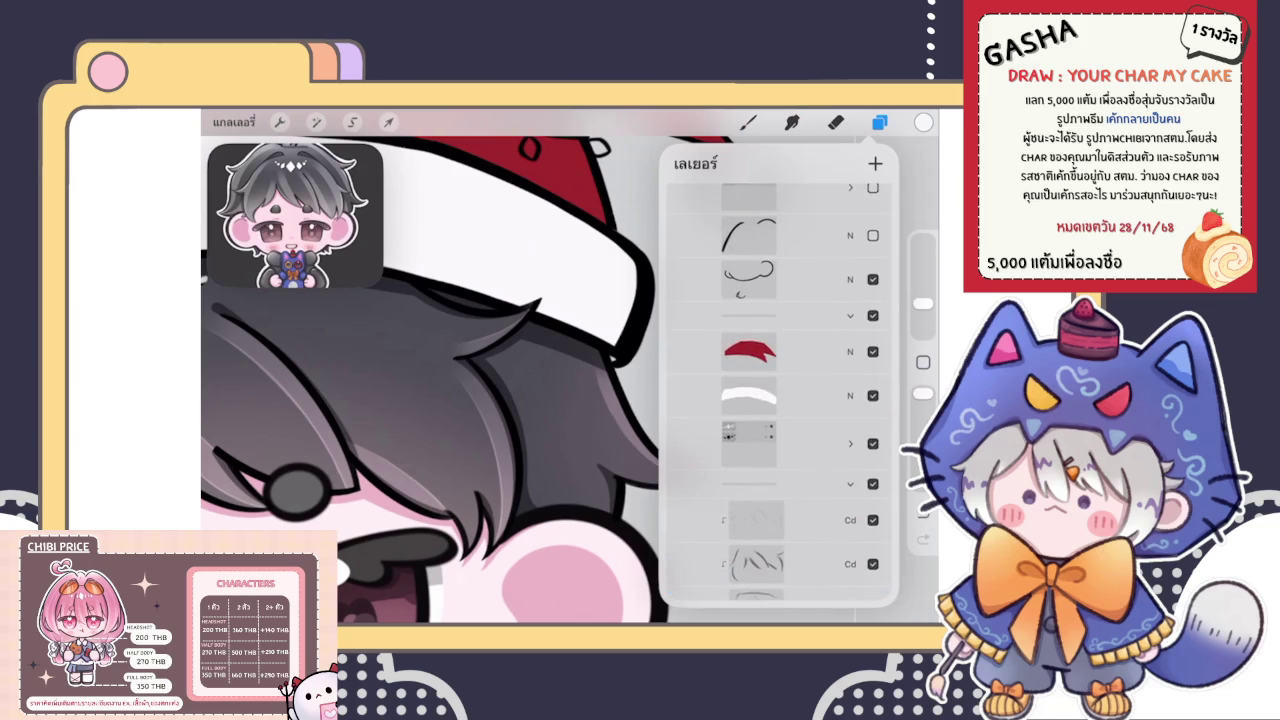
click(779, 396)
click(749, 396)
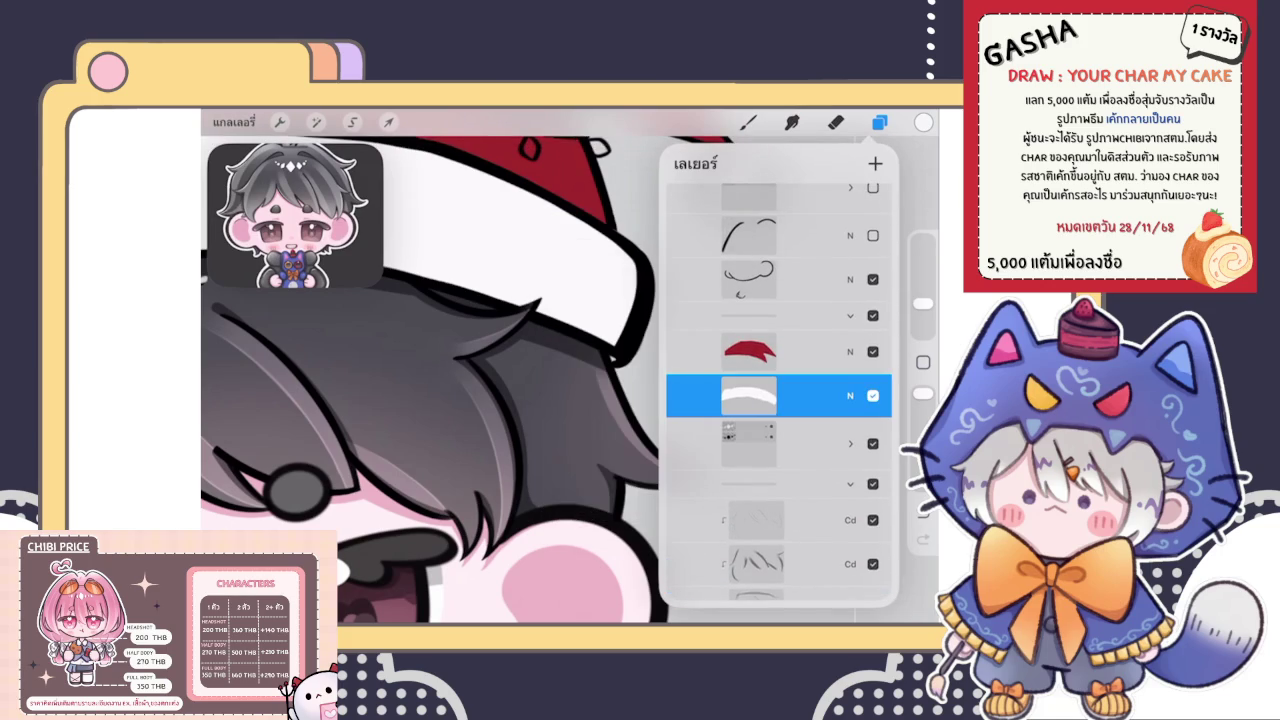
click(835, 121)
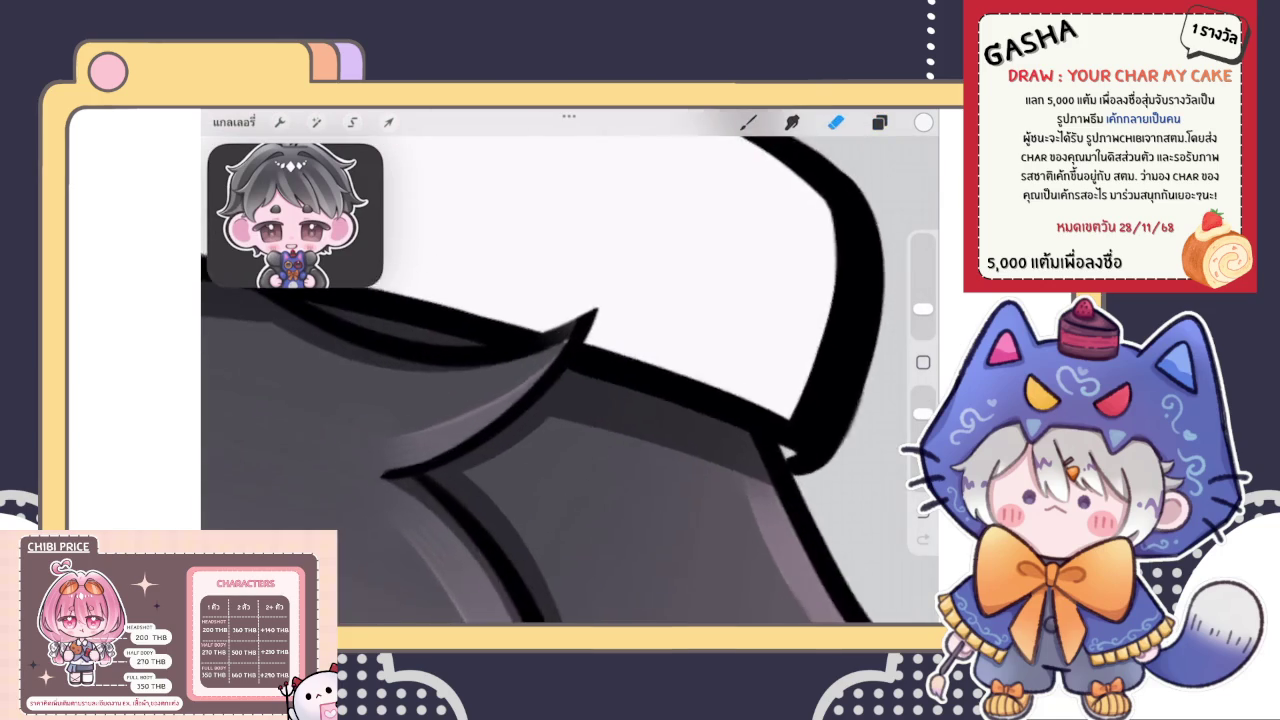
Make the eraser slightly smaller, zoom out to review the character, and show the layers again
scroll(560, 400, up, 5)
drag(922, 309, 922, 324)
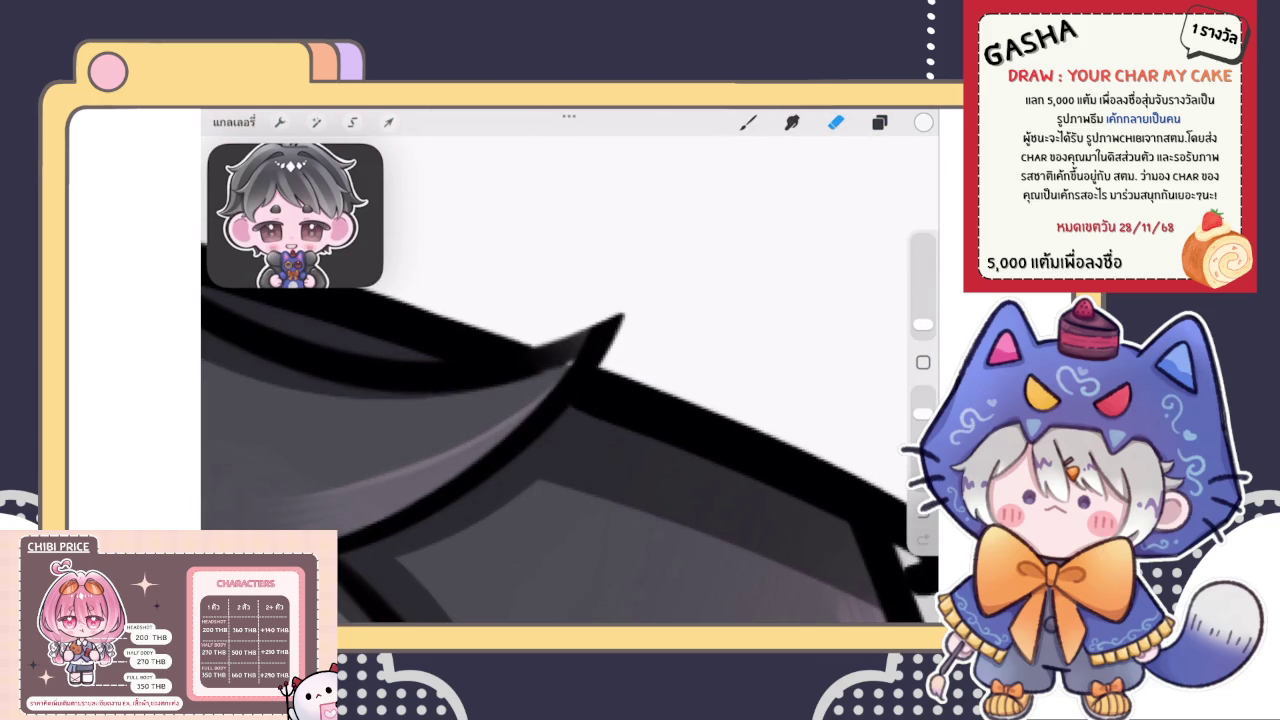
scroll(570, 380, down, 3)
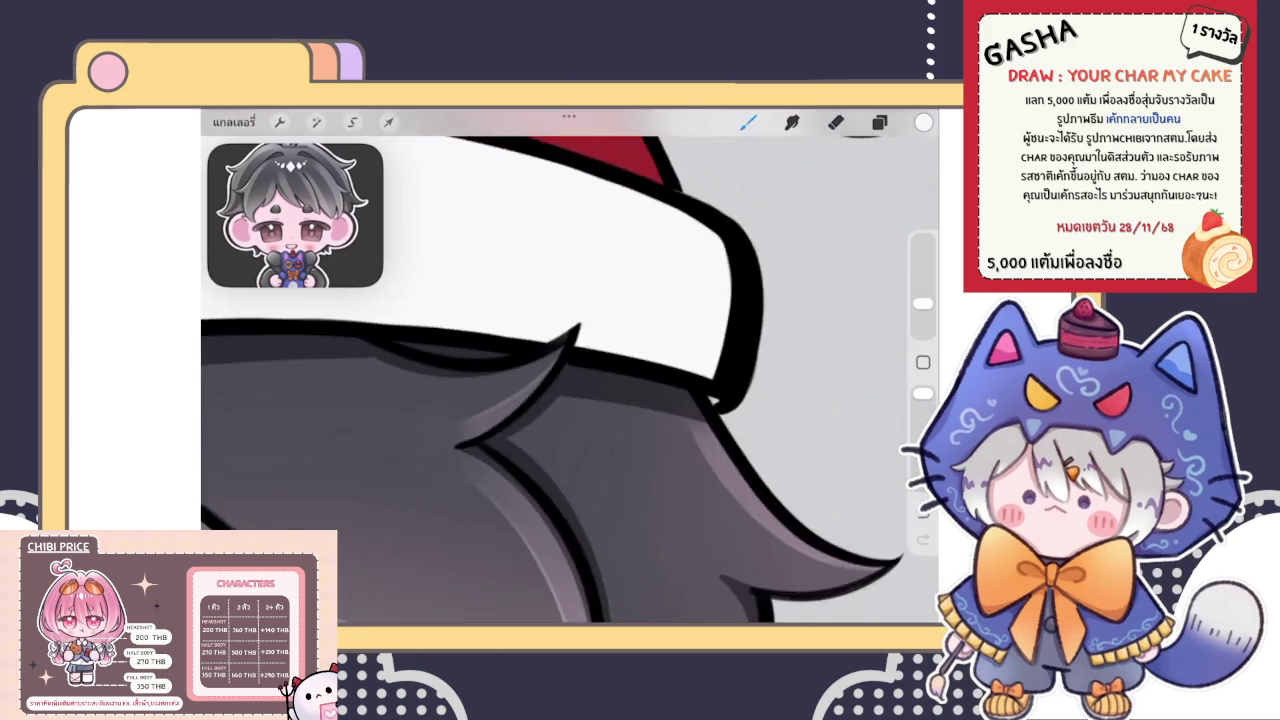
scroll(570, 380, down, 3)
scroll(570, 380, down, 2)
scroll(490, 400, up, 2)
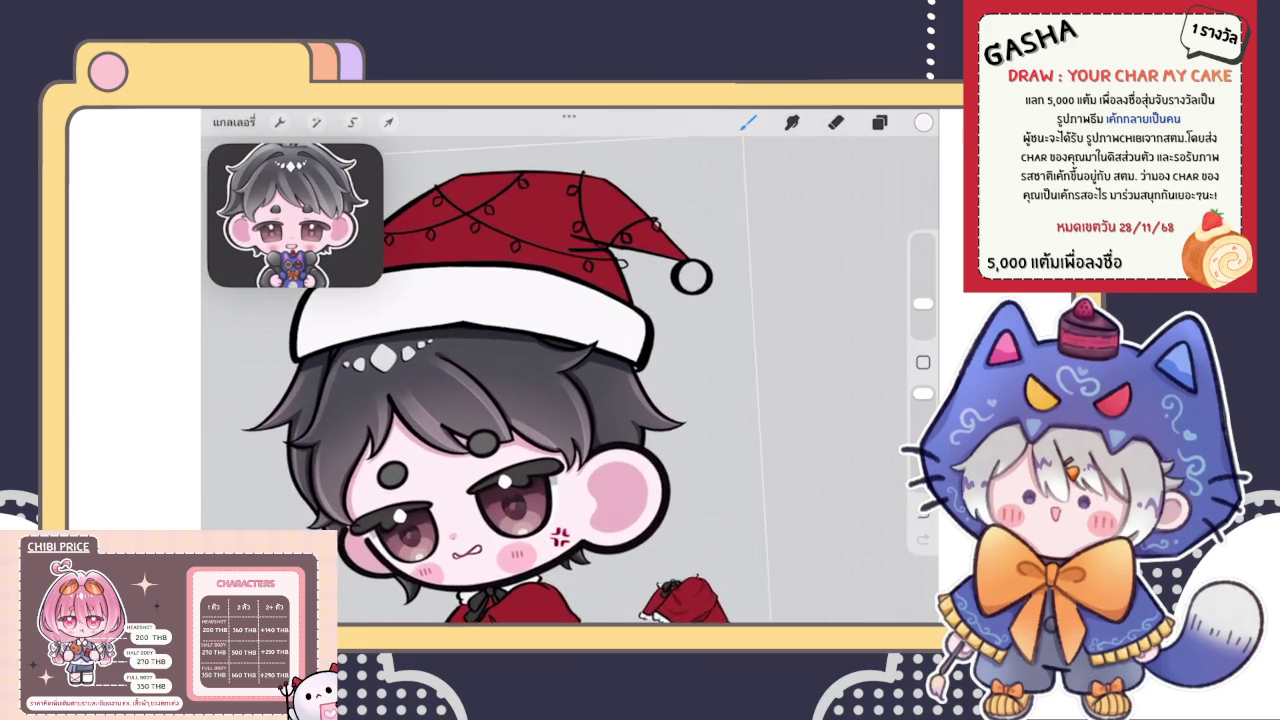
scroll(490, 400, up, 2)
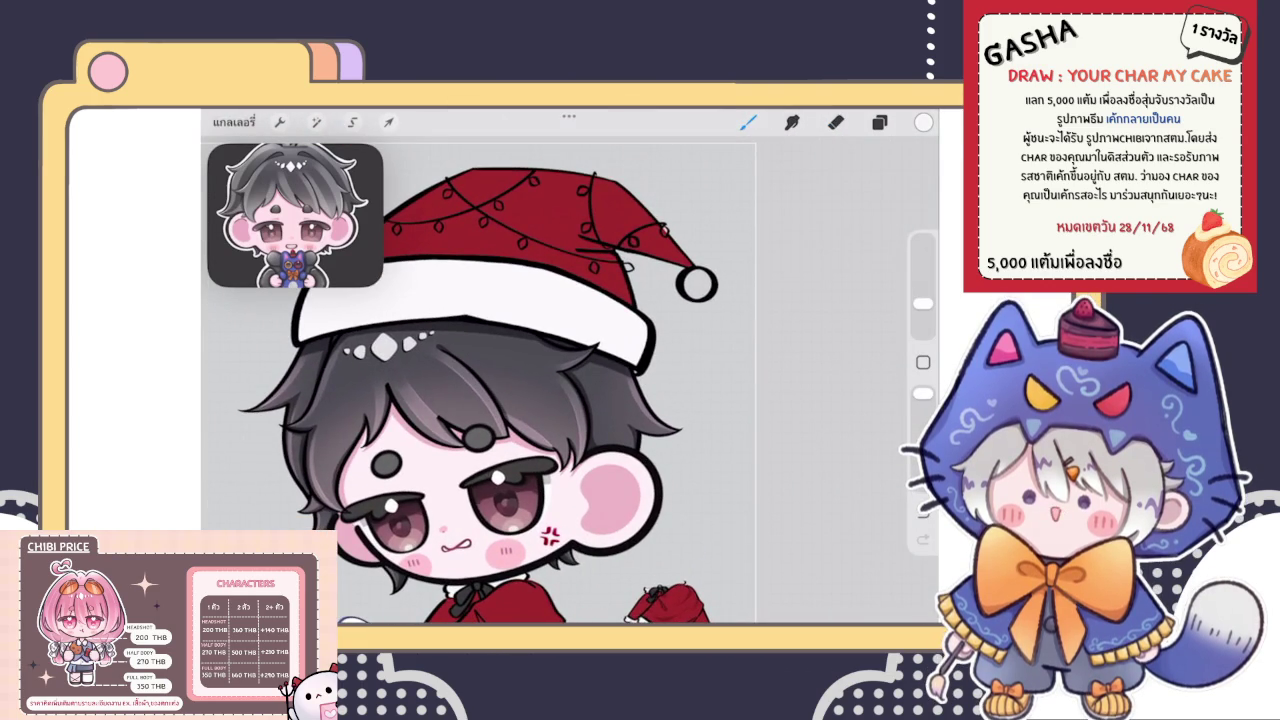
click(879, 122)
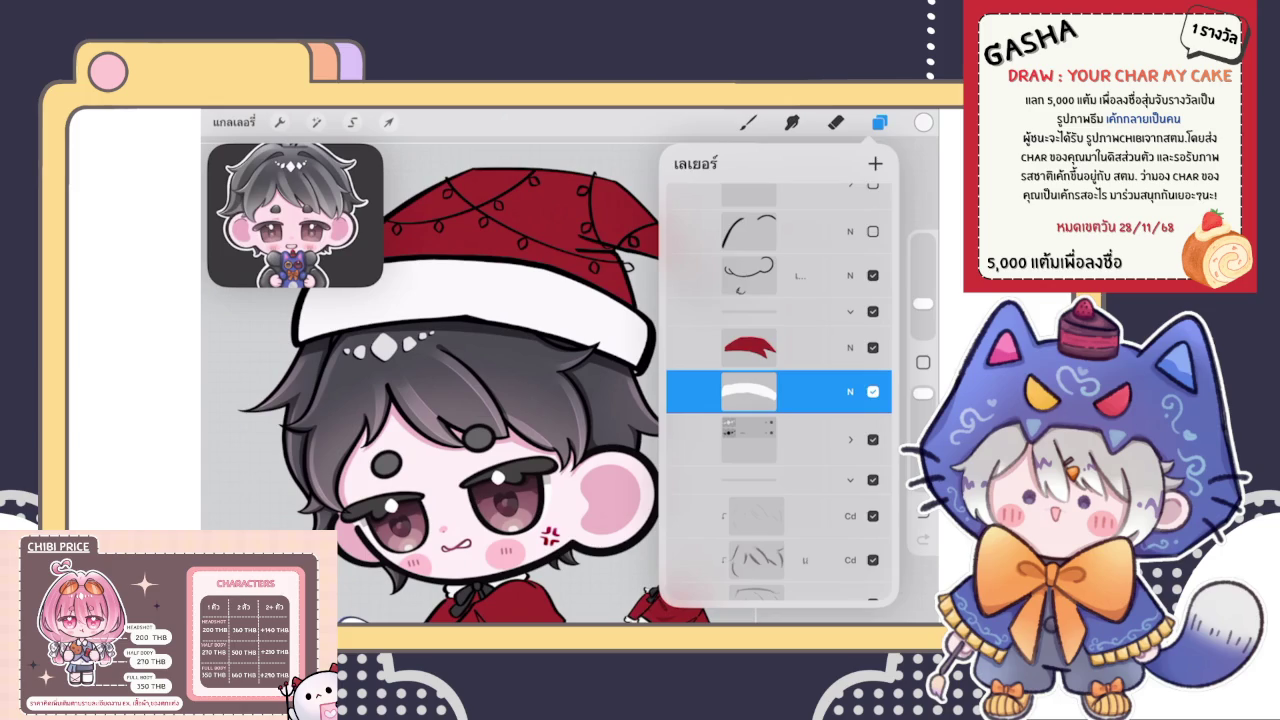
Add a new empty layer above the red hat layer
click(879, 122)
drag(480, 470, 390, 370)
click(879, 122)
click(748, 347)
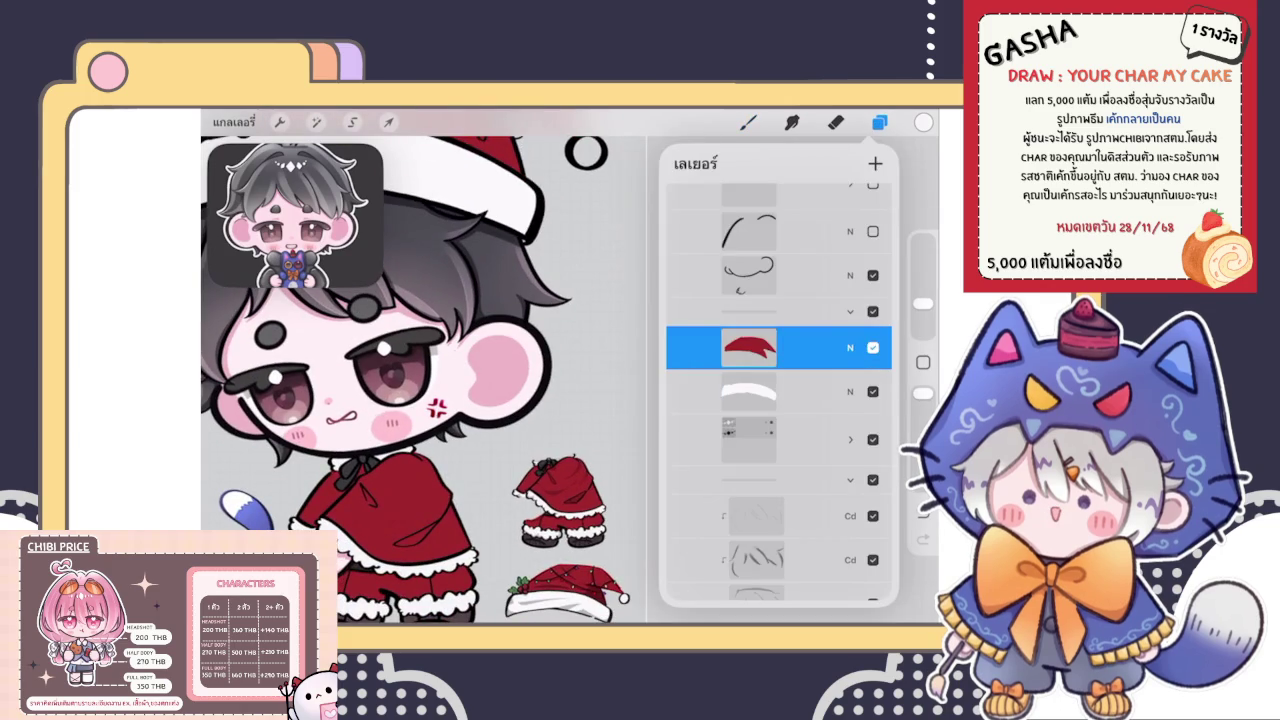
click(875, 163)
On the white hat layer, paint the pompom's inside white
click(748, 435)
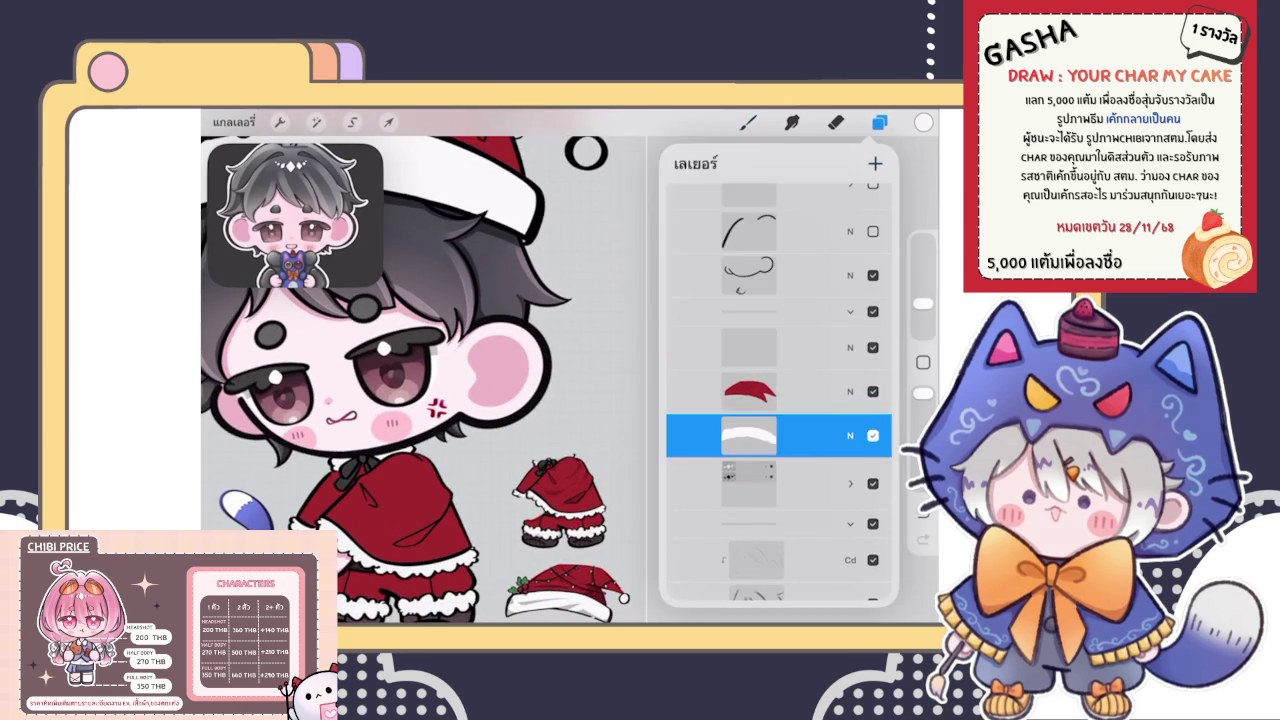
click(879, 122)
click(748, 122)
scroll(585, 160, up, 5)
mouse_move(590, 300)
mouse_down()
mouse_move(640, 280)
mouse_move(633, 258)
mouse_up()
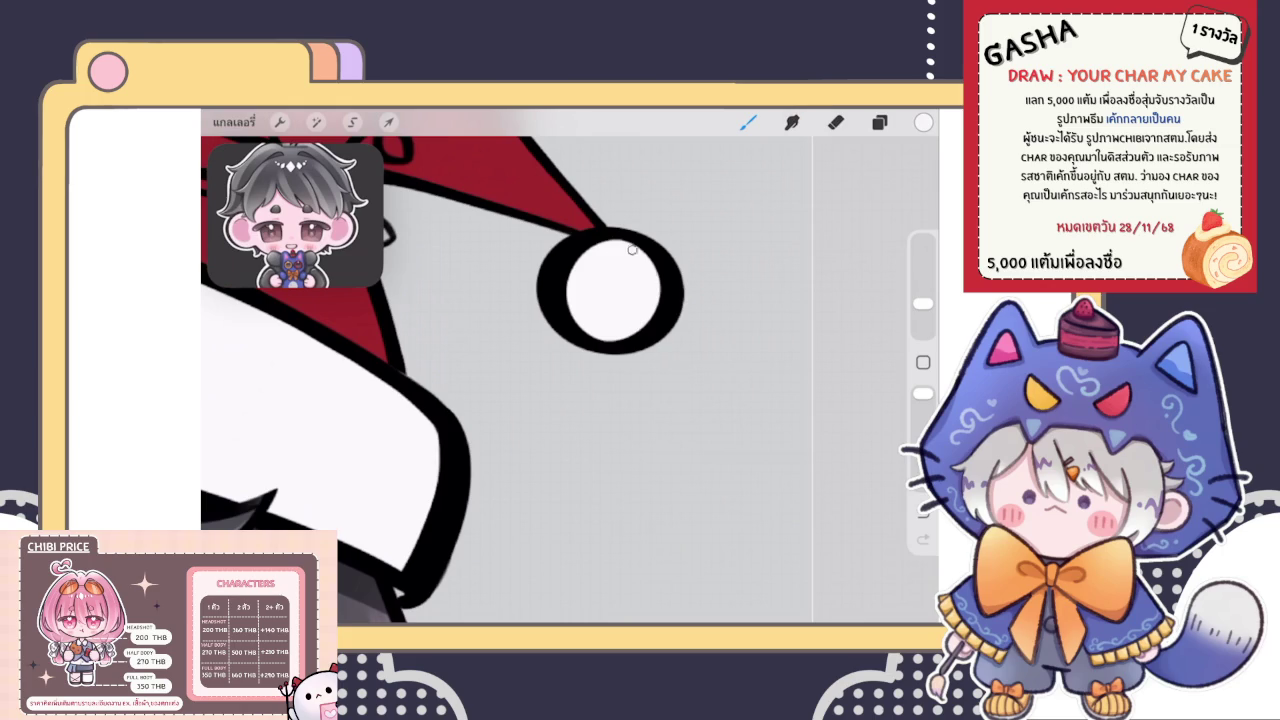
Select another layer to paint on and sample the holly green from the reference hat
click(879, 122)
click(879, 122)
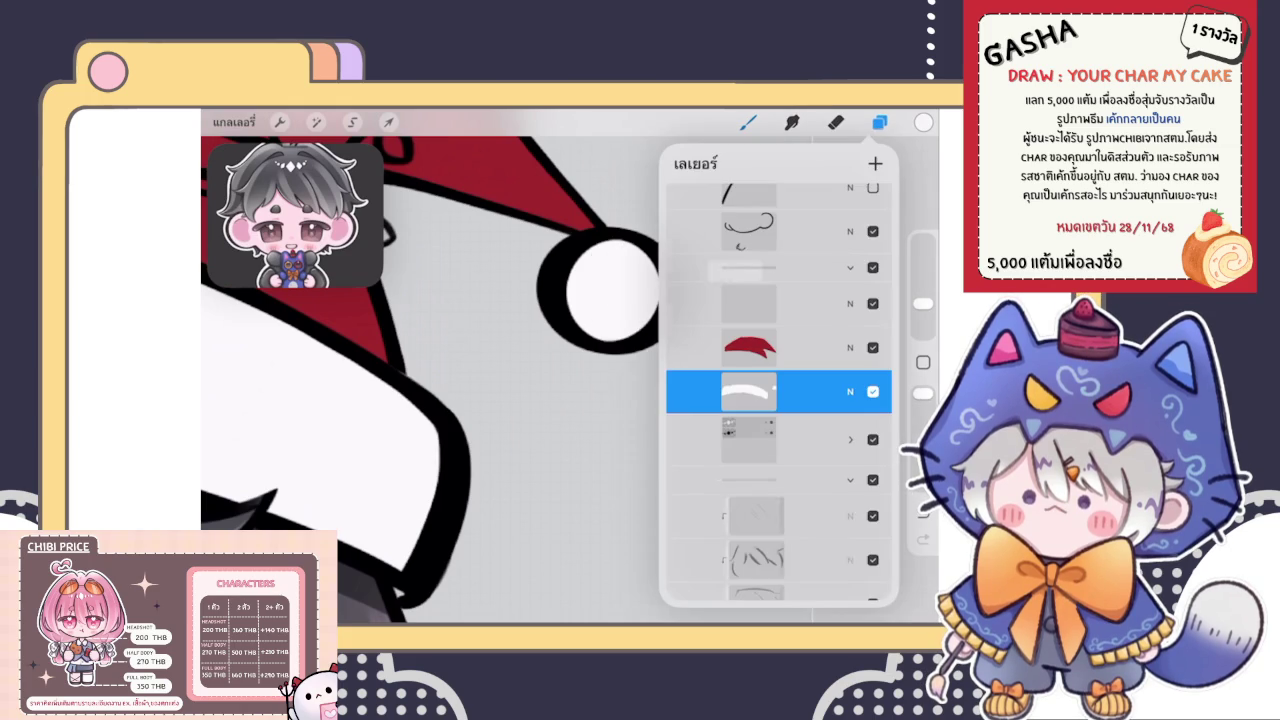
click(749, 304)
click(748, 122)
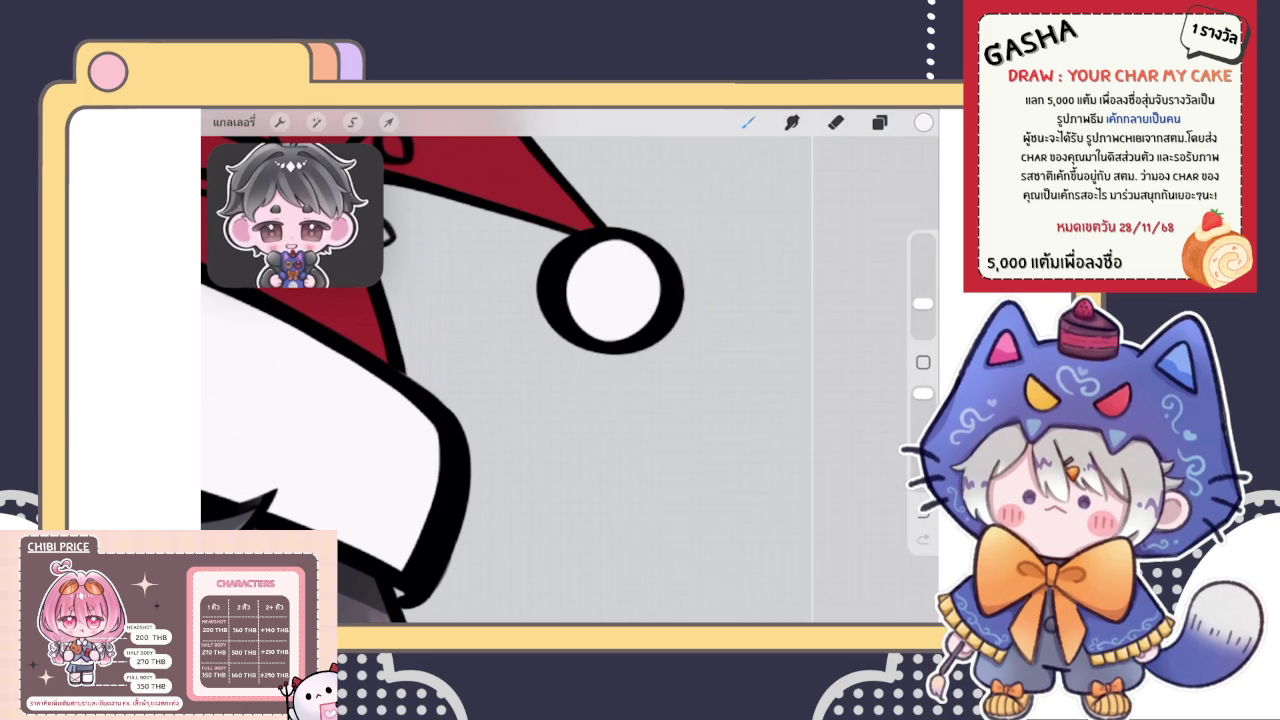
scroll(430, 380, down, 3)
scroll(440, 380, down, 3)
scroll(440, 380, down, 5)
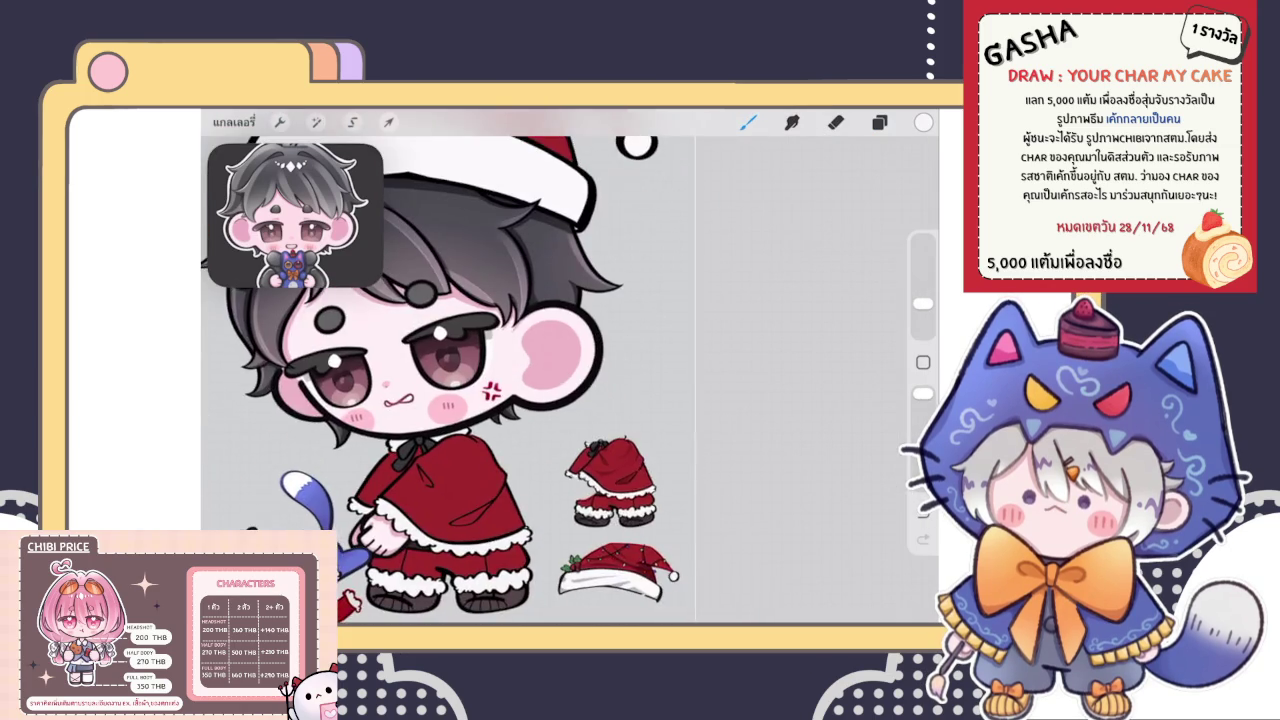
scroll(440, 380, down, 5)
scroll(440, 380, up, 3)
scroll(620, 420, up, 3)
scroll(620, 420, up, 3)
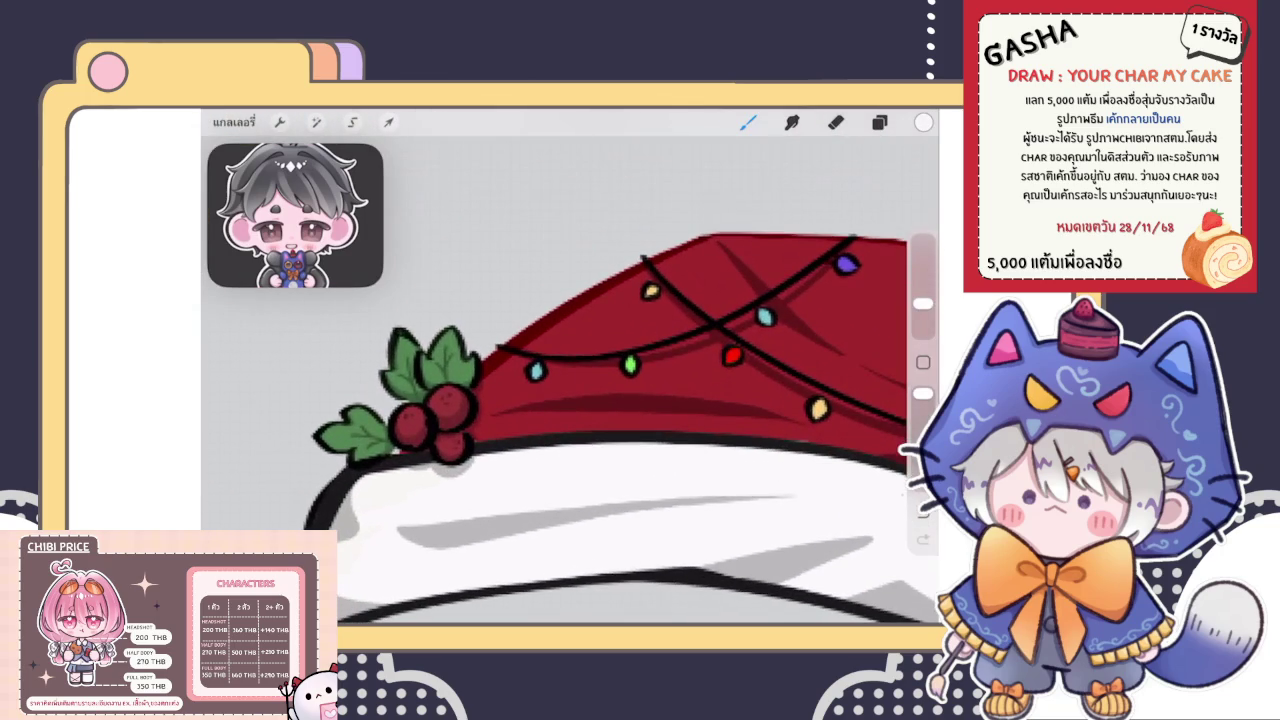
click(456, 374)
scroll(570, 380, down, 5)
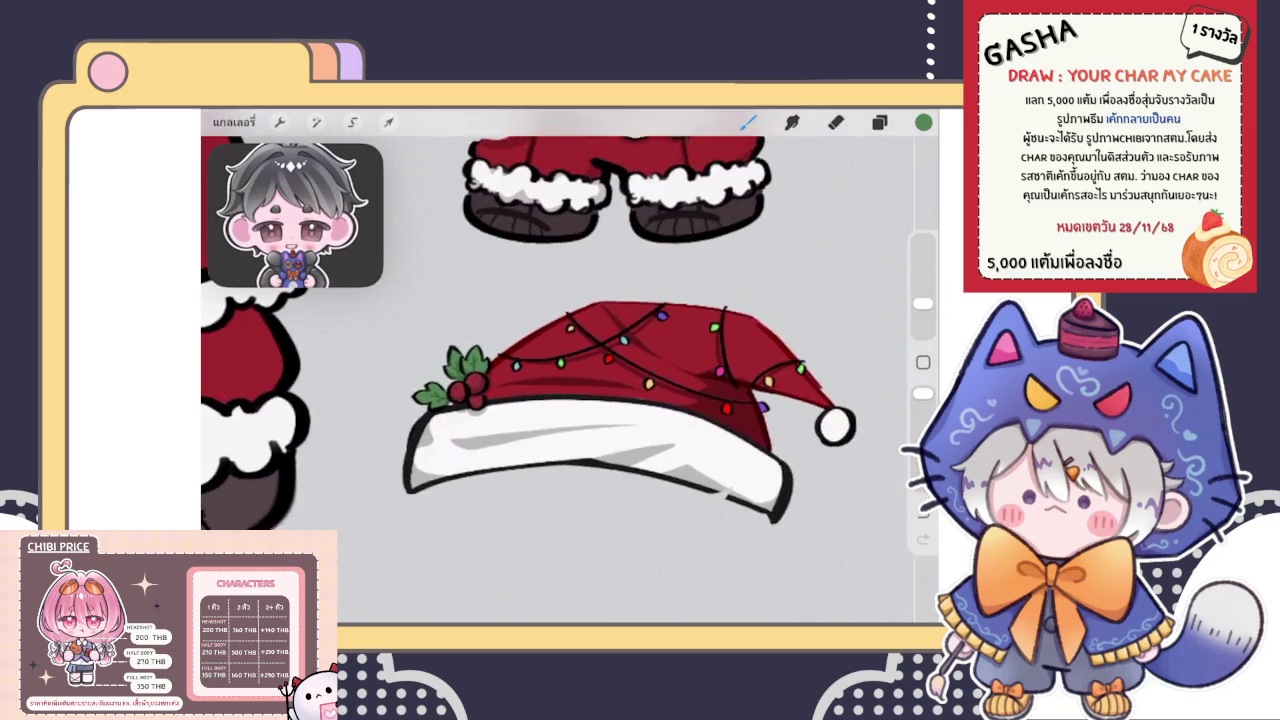
drag(430, 300, 560, 330)
scroll(570, 380, up, 3)
Paint green along the edges of both holly leaves
scroll(570, 380, up, 3)
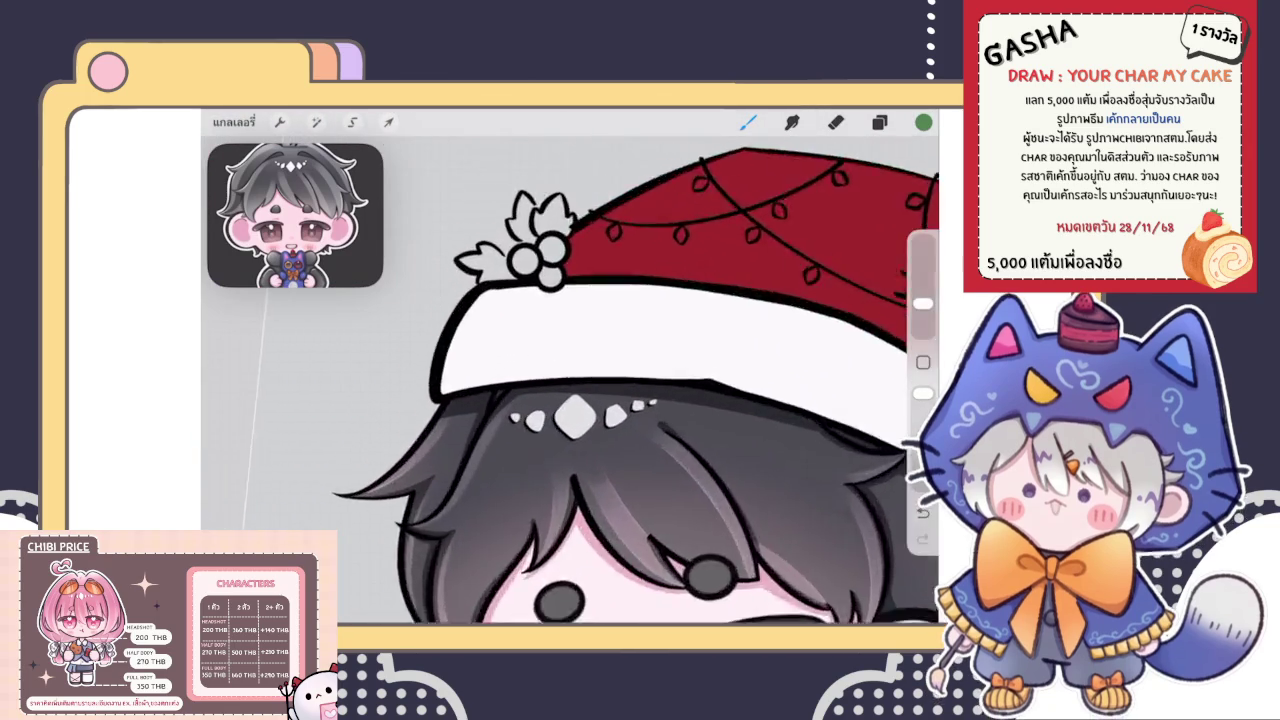
scroll(570, 380, up, 3)
scroll(570, 380, up, 2)
click(879, 121)
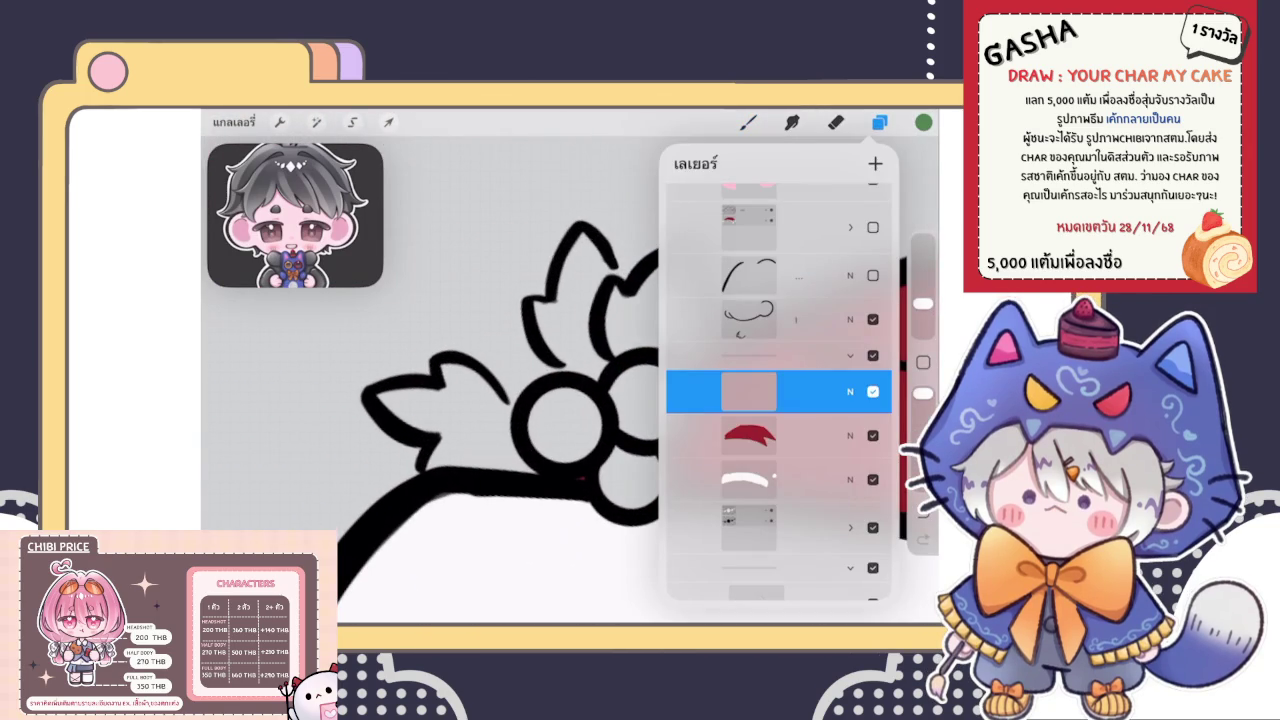
click(747, 121)
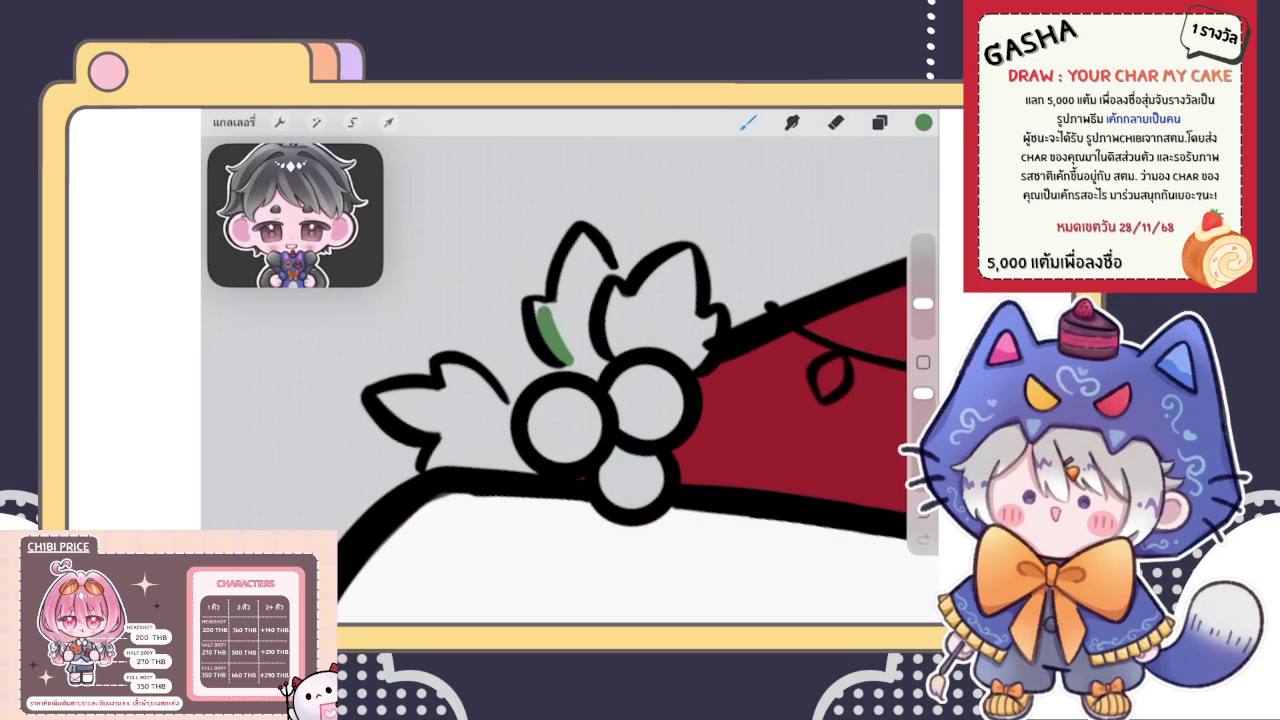
click(879, 121)
scroll(570, 380, up, 2)
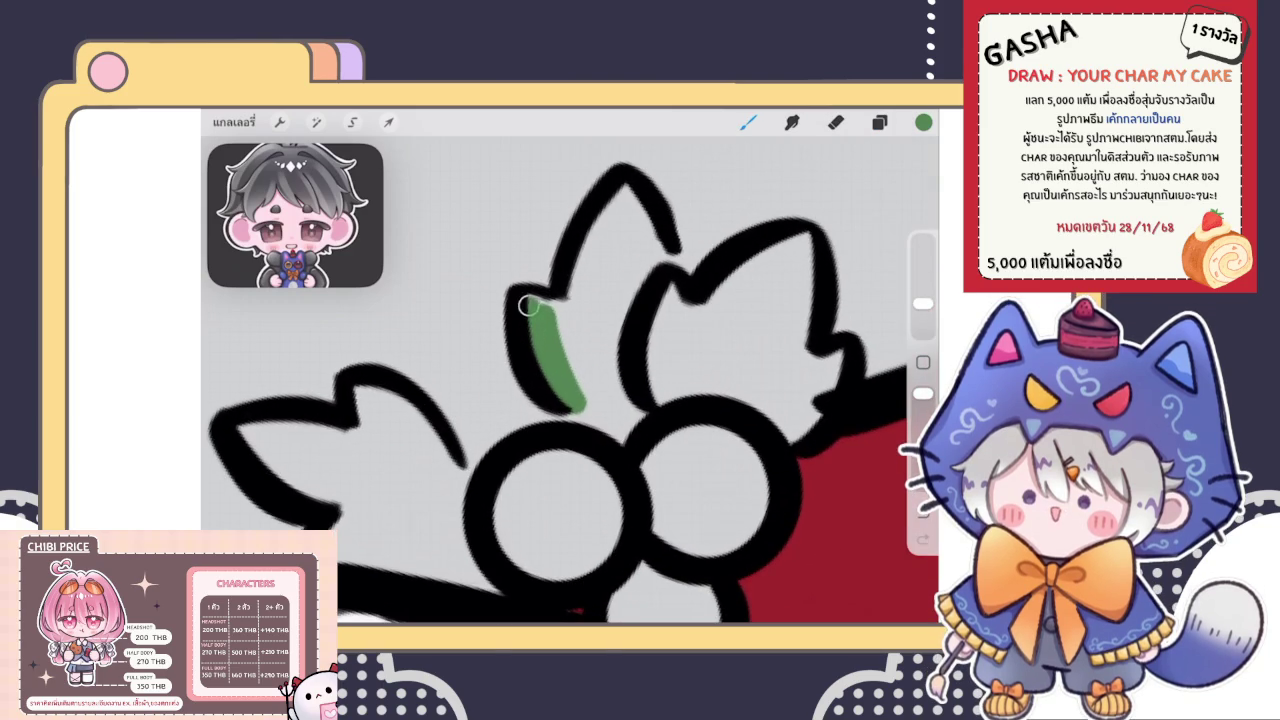
drag(549, 305, 596, 238)
mouse_move(628, 198)
mouse_down()
mouse_move(650, 232)
mouse_move(638, 361)
mouse_up()
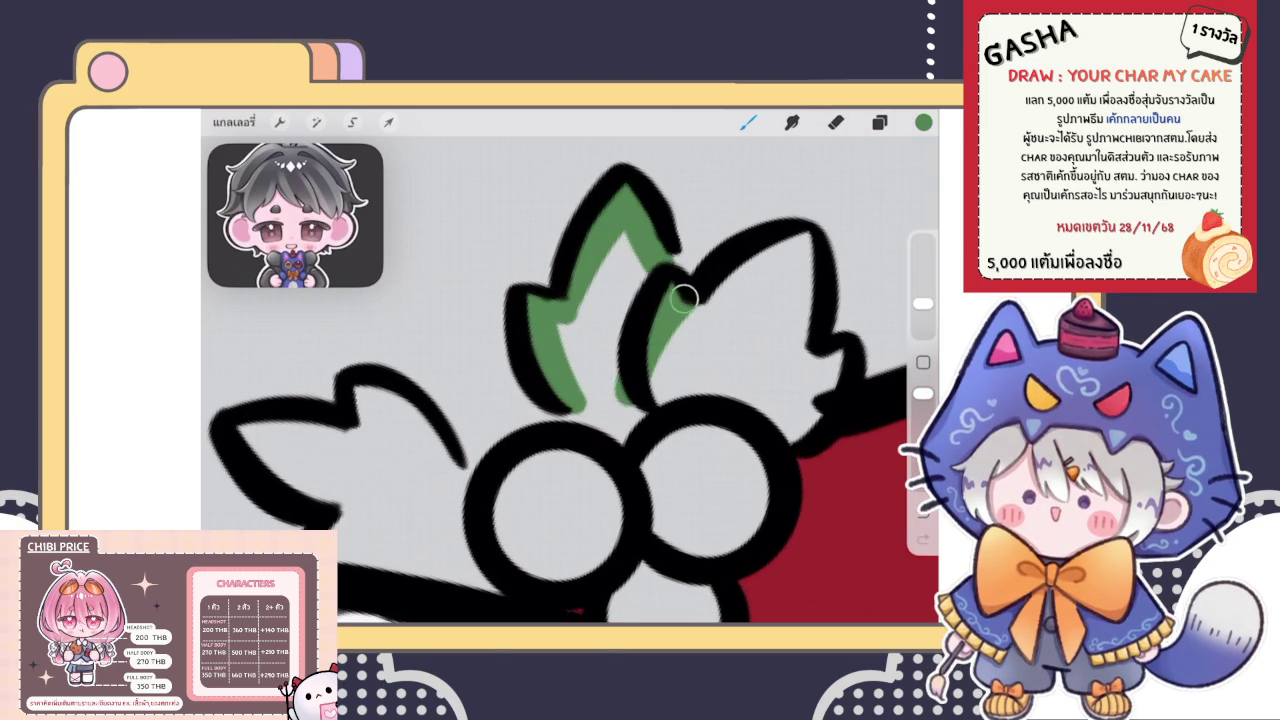
mouse_move(684, 297)
mouse_down()
mouse_move(780, 242)
mouse_move(812, 300)
mouse_move(798, 435)
mouse_move(666, 378)
mouse_move(598, 410)
mouse_up()
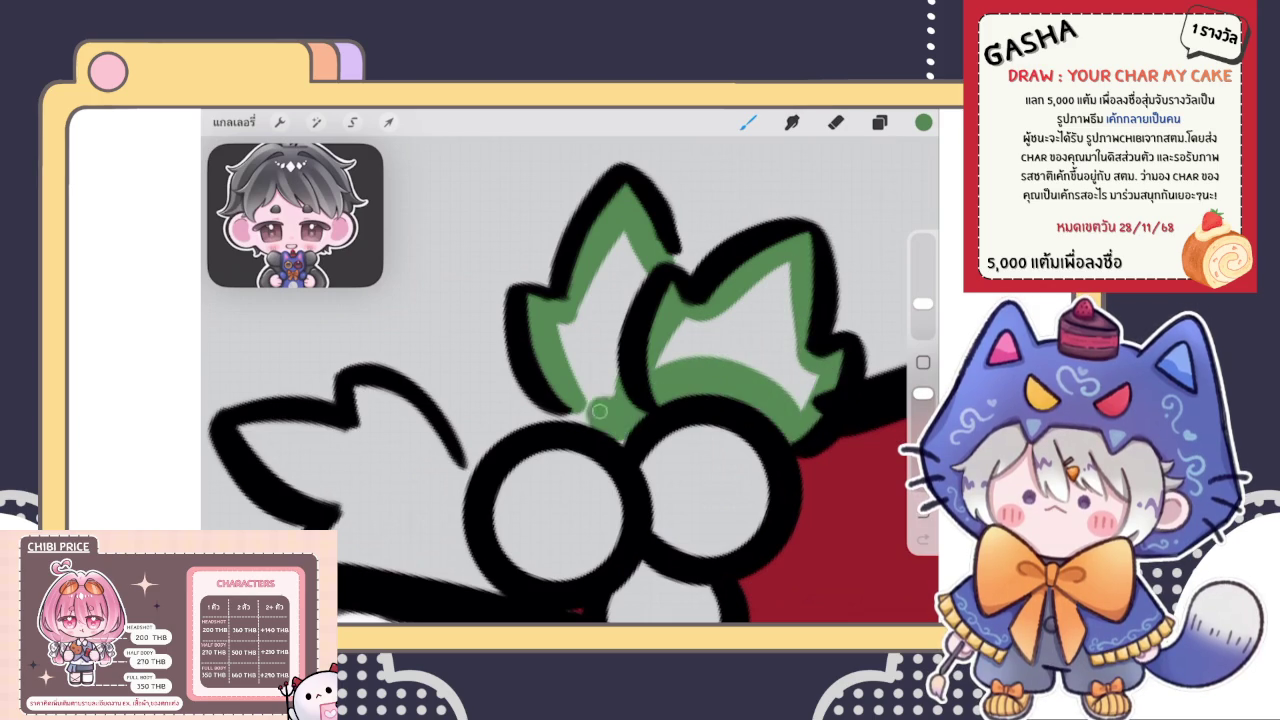
ColorDrop green into the right leaf and fill the left leaf's remaining gap
drag(923, 122, 735, 315)
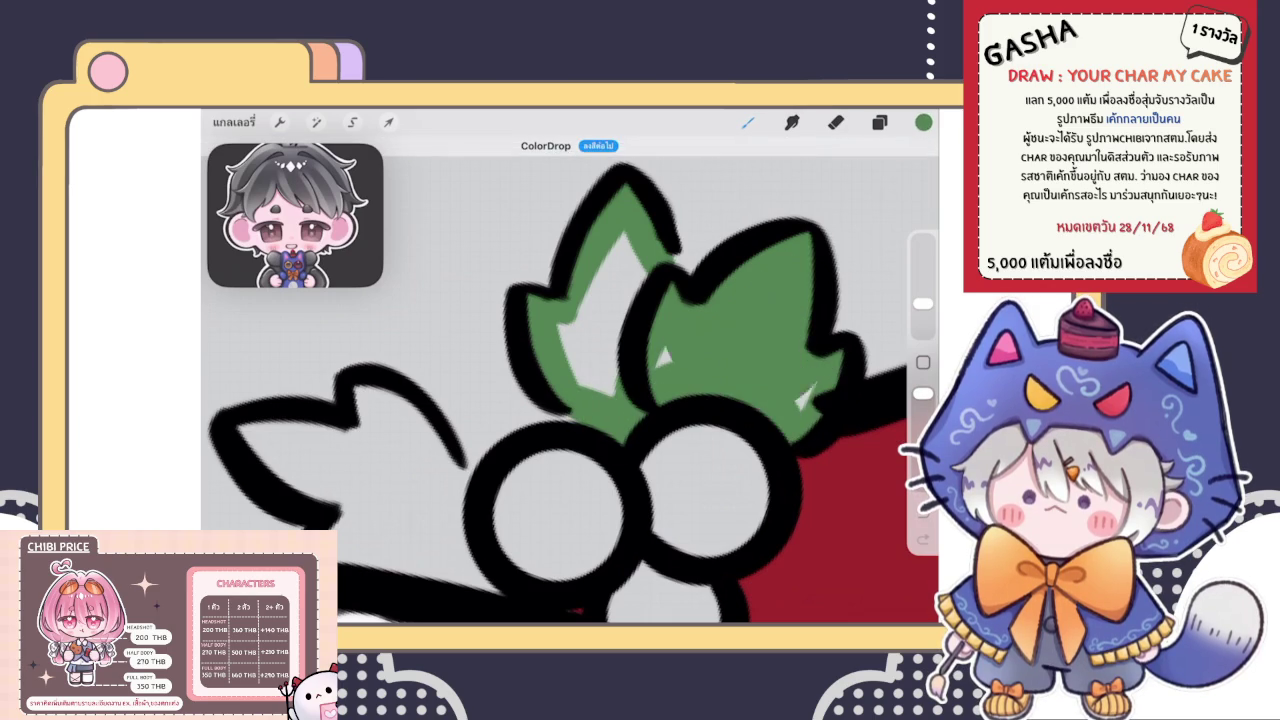
click(590, 330)
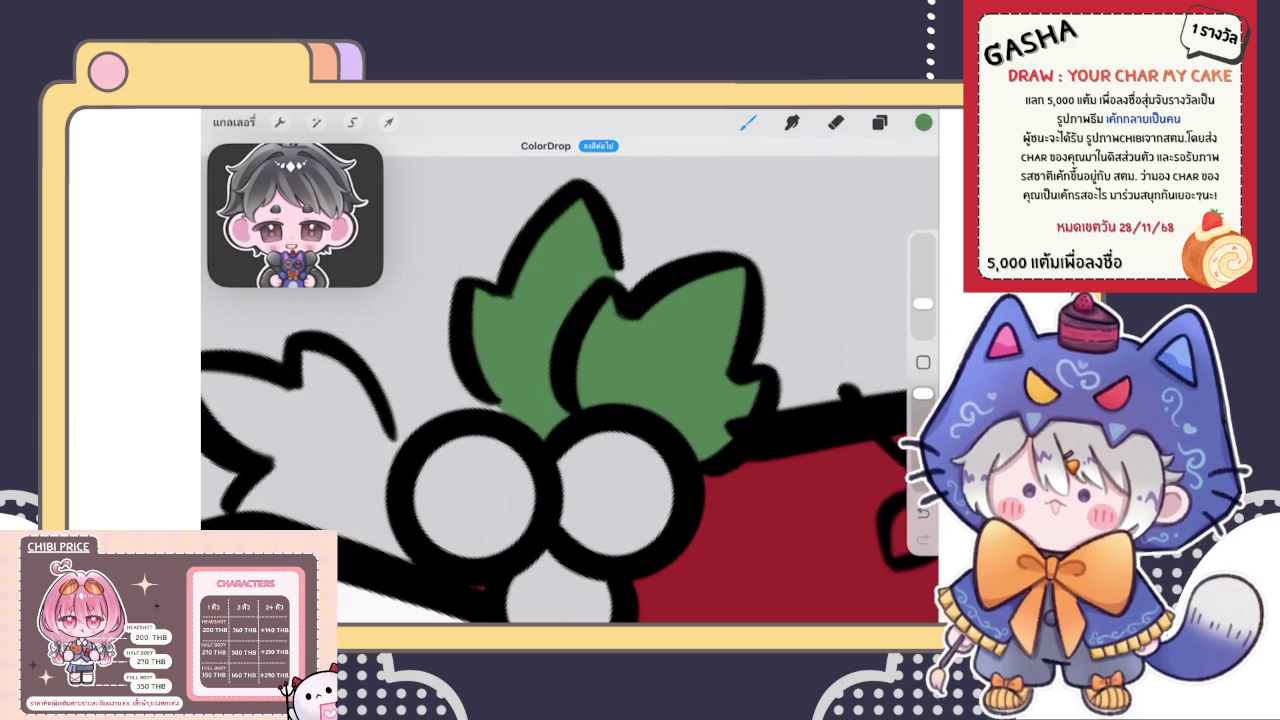
scroll(570, 380, down, 3)
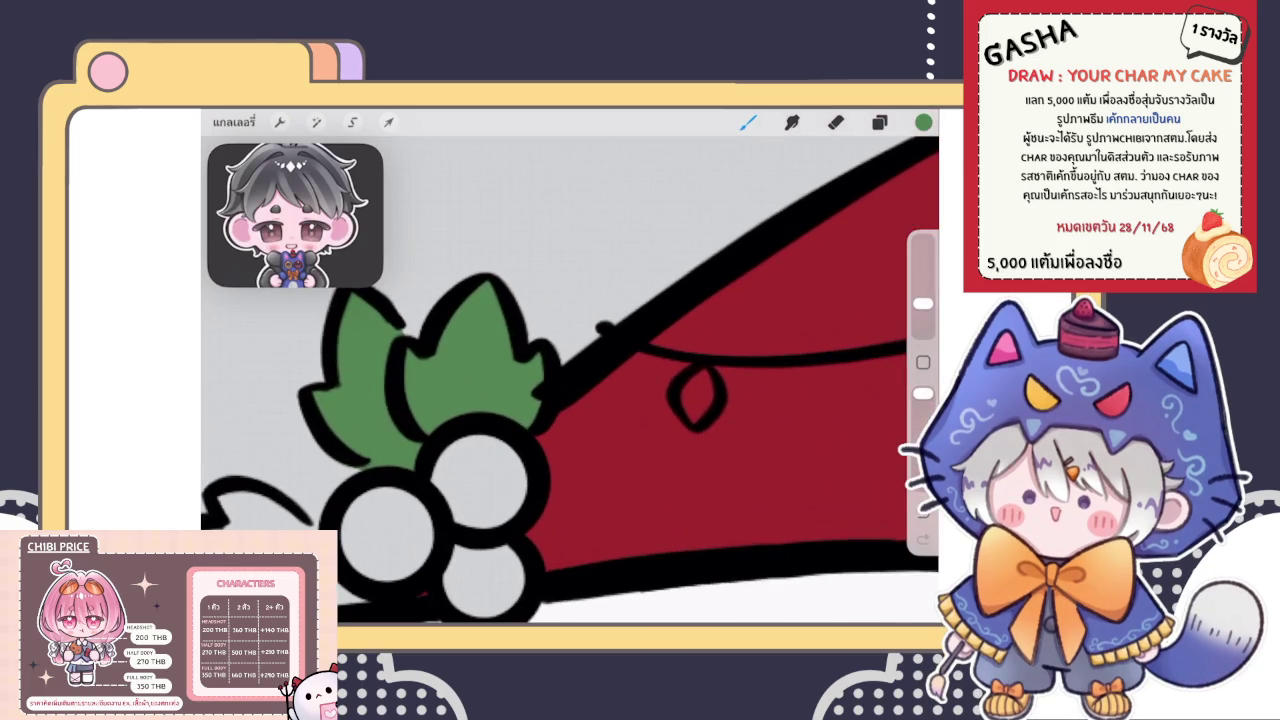
scroll(570, 380, up, 2)
scroll(570, 380, up, 2)
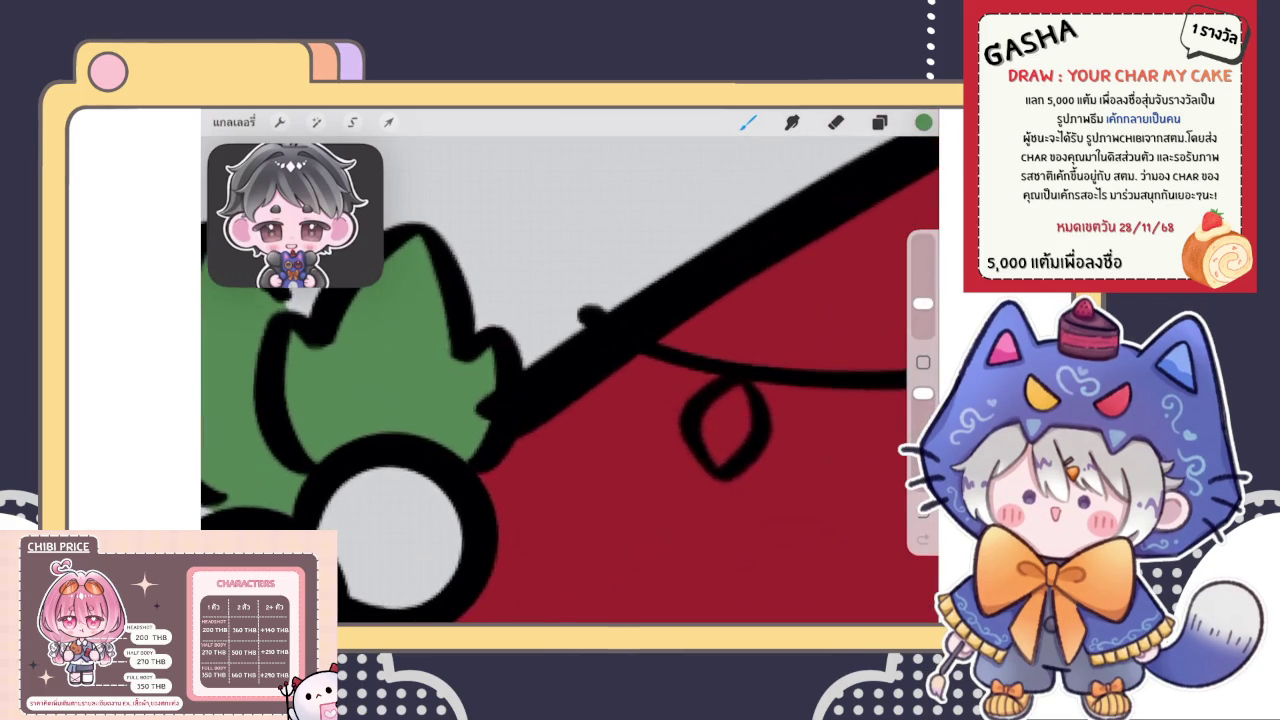
click(879, 122)
scroll(778, 400, down, 3)
Pick a layer group and another layer in the stack, then switch to the Eraser
scroll(778, 400, down, 3)
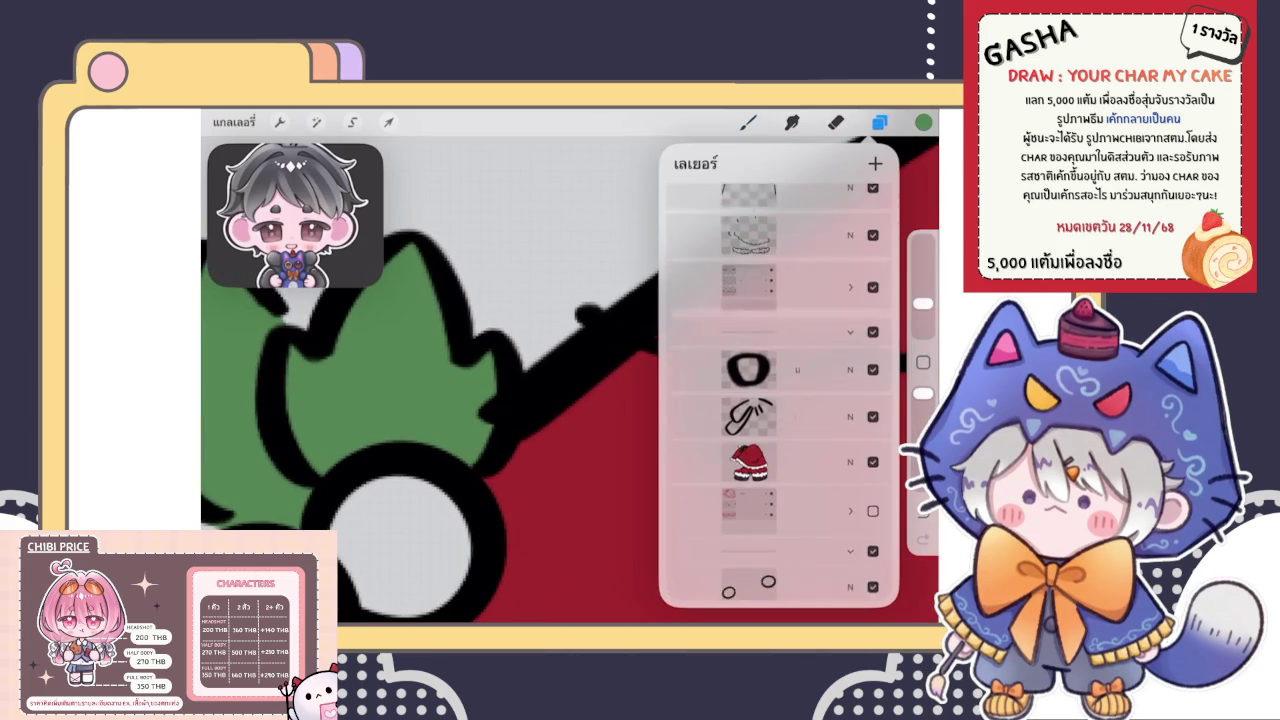
scroll(778, 400, down, 2)
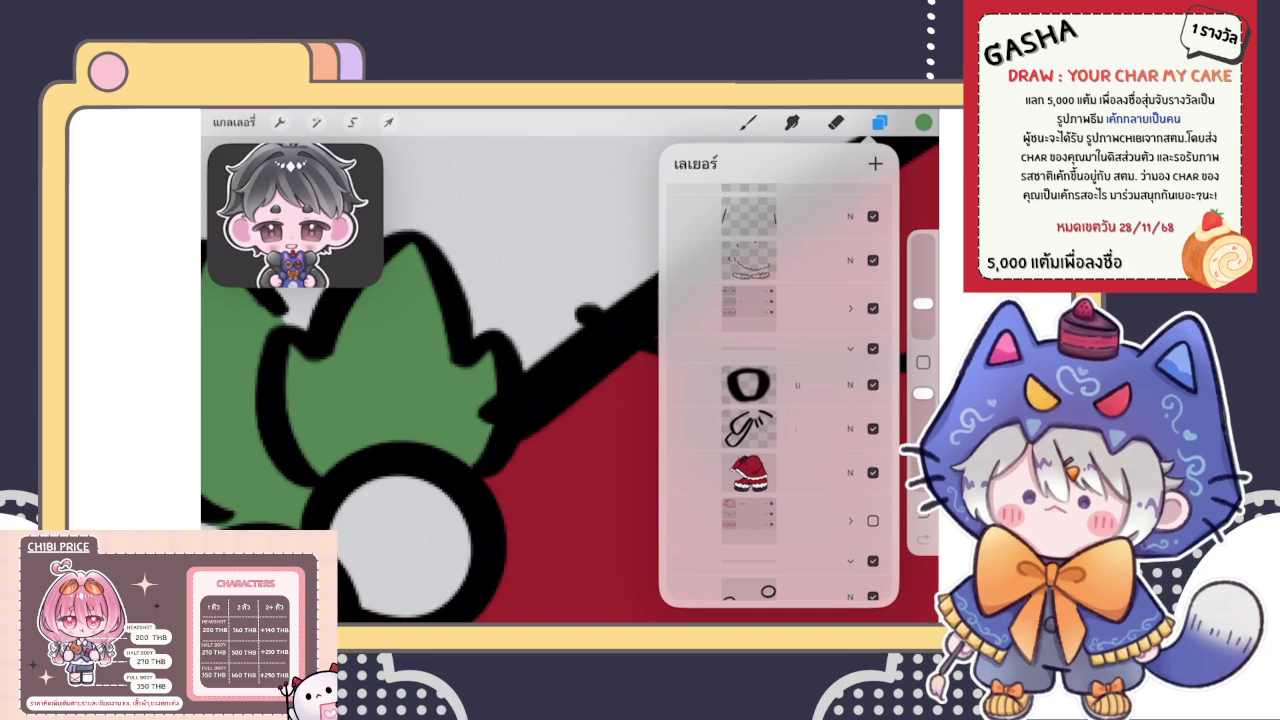
scroll(778, 400, down, 5)
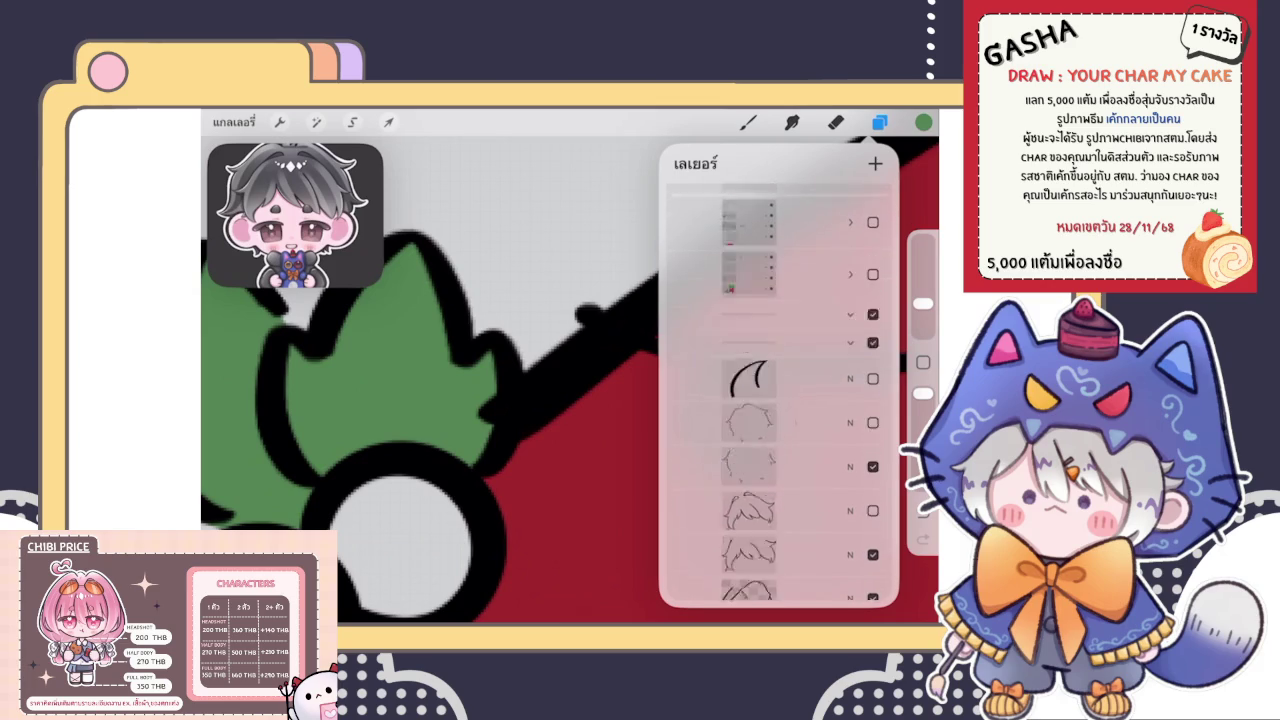
scroll(778, 400, up, 2)
click(760, 284)
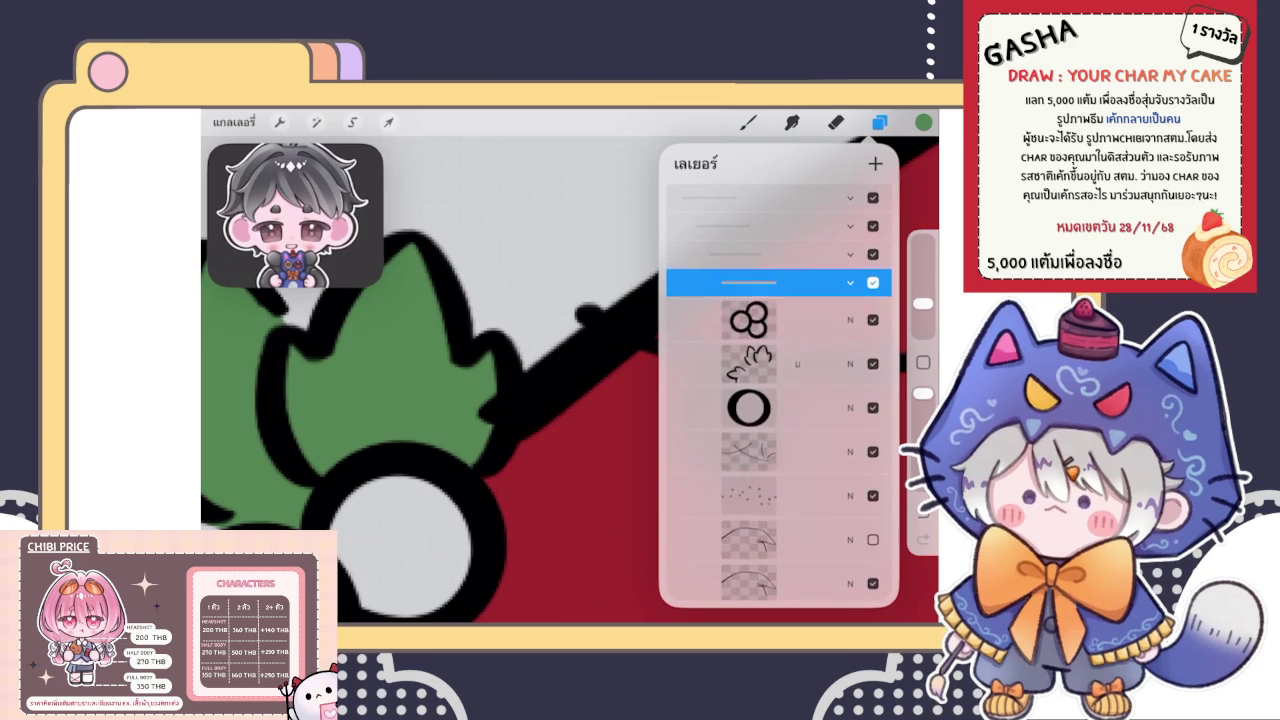
scroll(778, 400, down, 3)
click(778, 437)
click(836, 121)
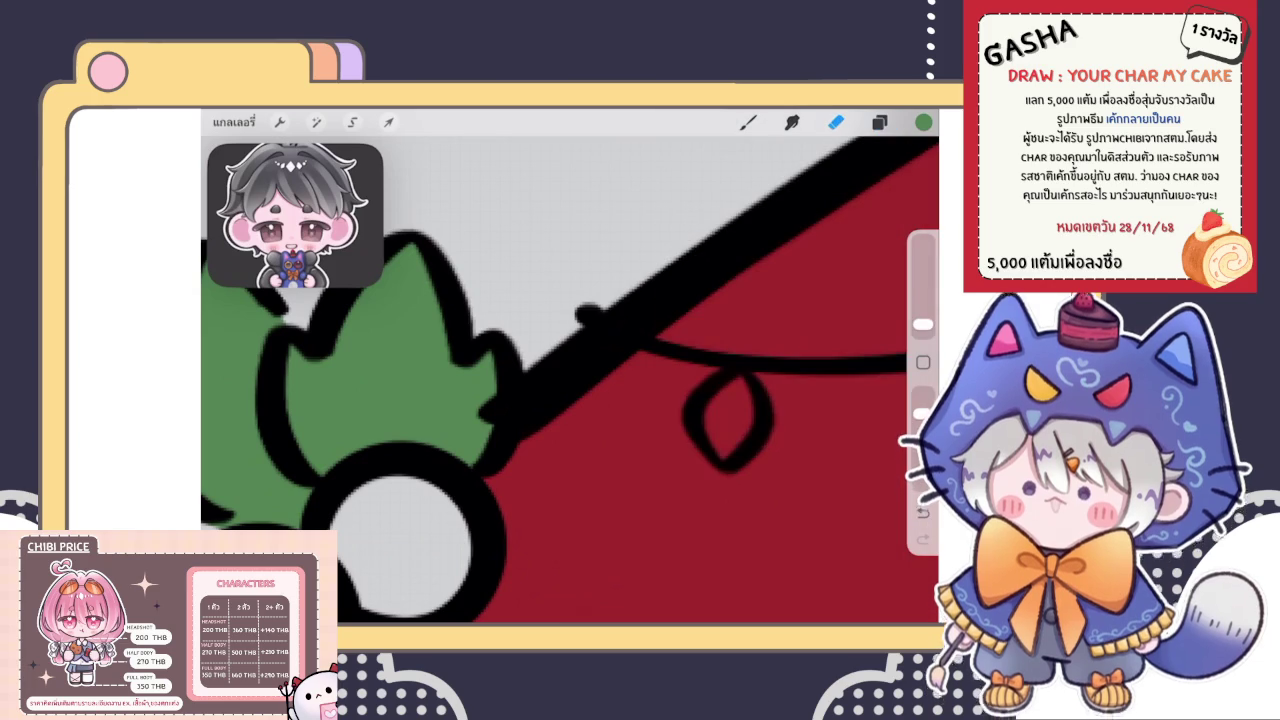
Select the green holly leaf layer and switch back to the Brush
click(879, 121)
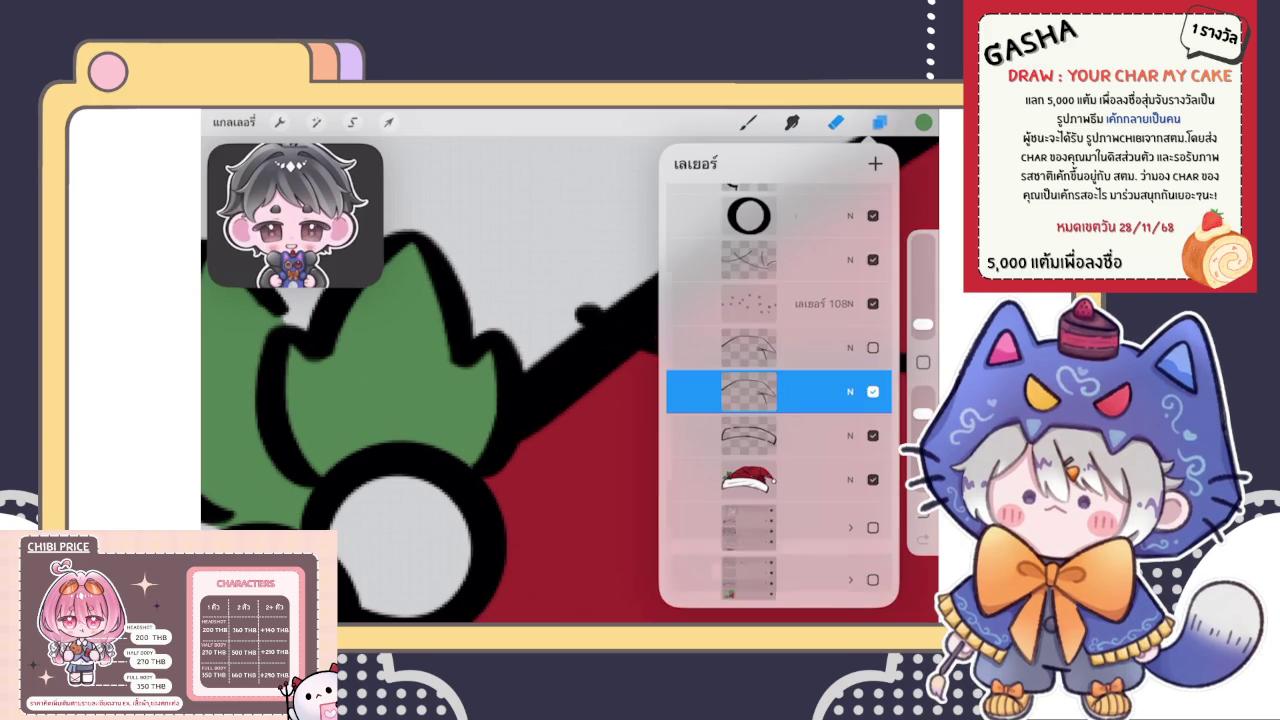
scroll(778, 400, up, 3)
scroll(778, 400, up, 2)
scroll(778, 400, down, 3)
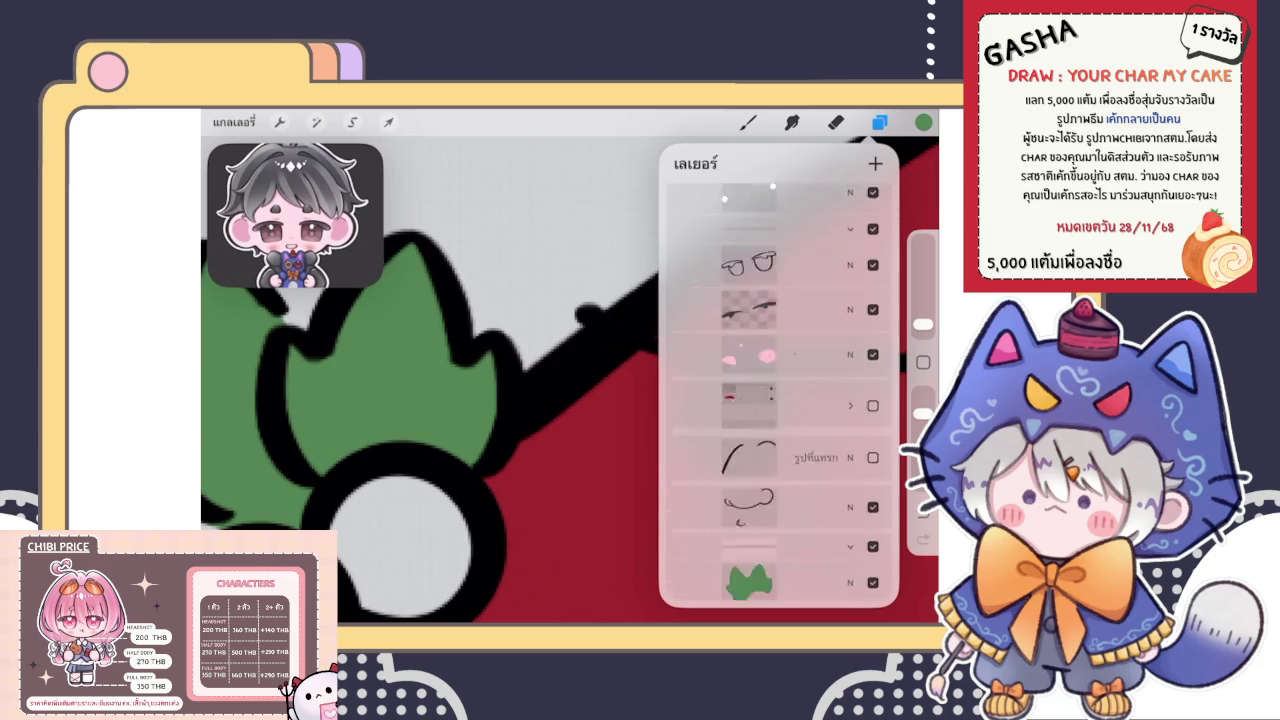
scroll(778, 400, down, 2)
click(751, 271)
click(879, 121)
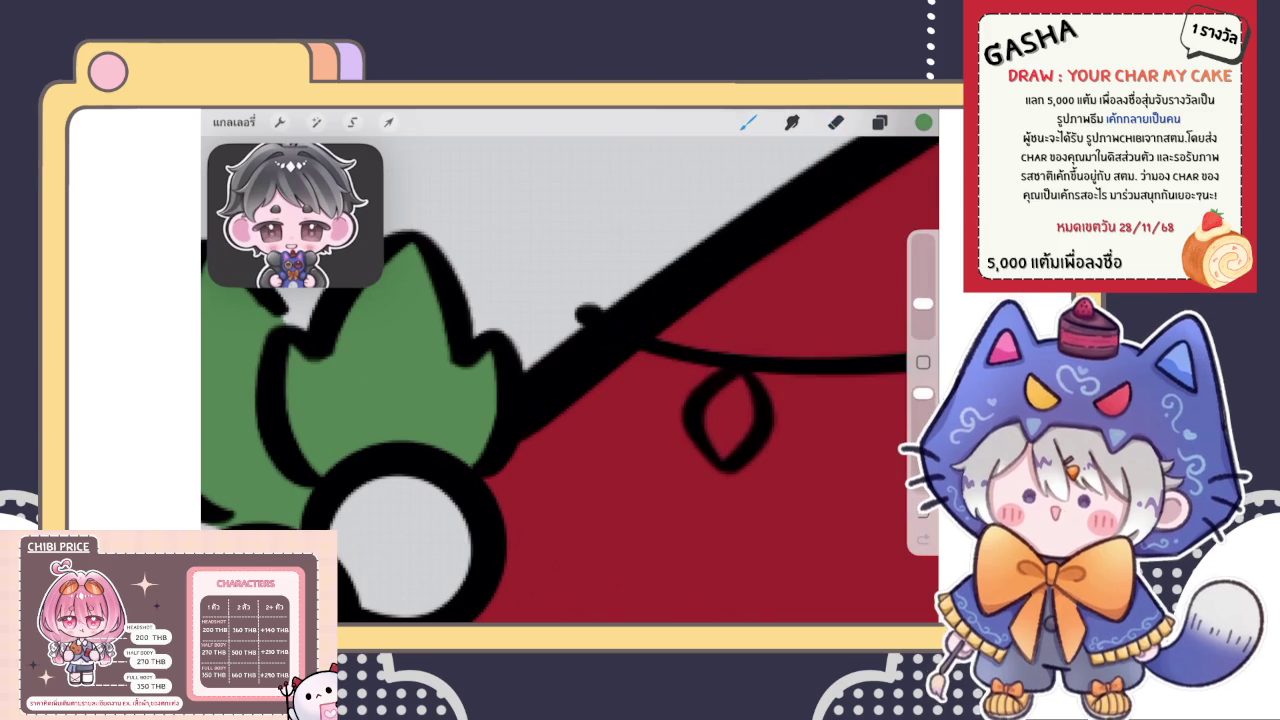
scroll(570, 380, down, 3)
key(b)
scroll(570, 380, up, 3)
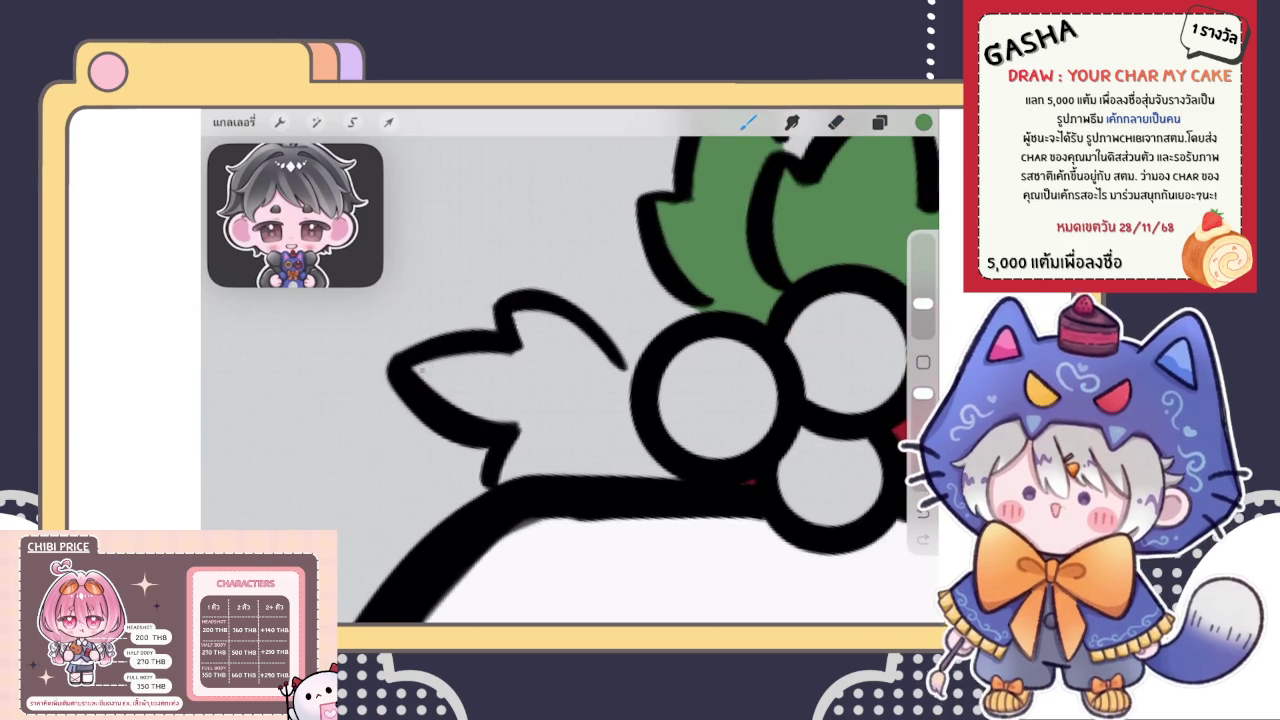
Paint the left holly leaf's grey interior solid green
mouse_move(418, 370)
mouse_down()
mouse_move(622, 466)
mouse_move(606, 395)
mouse_up()
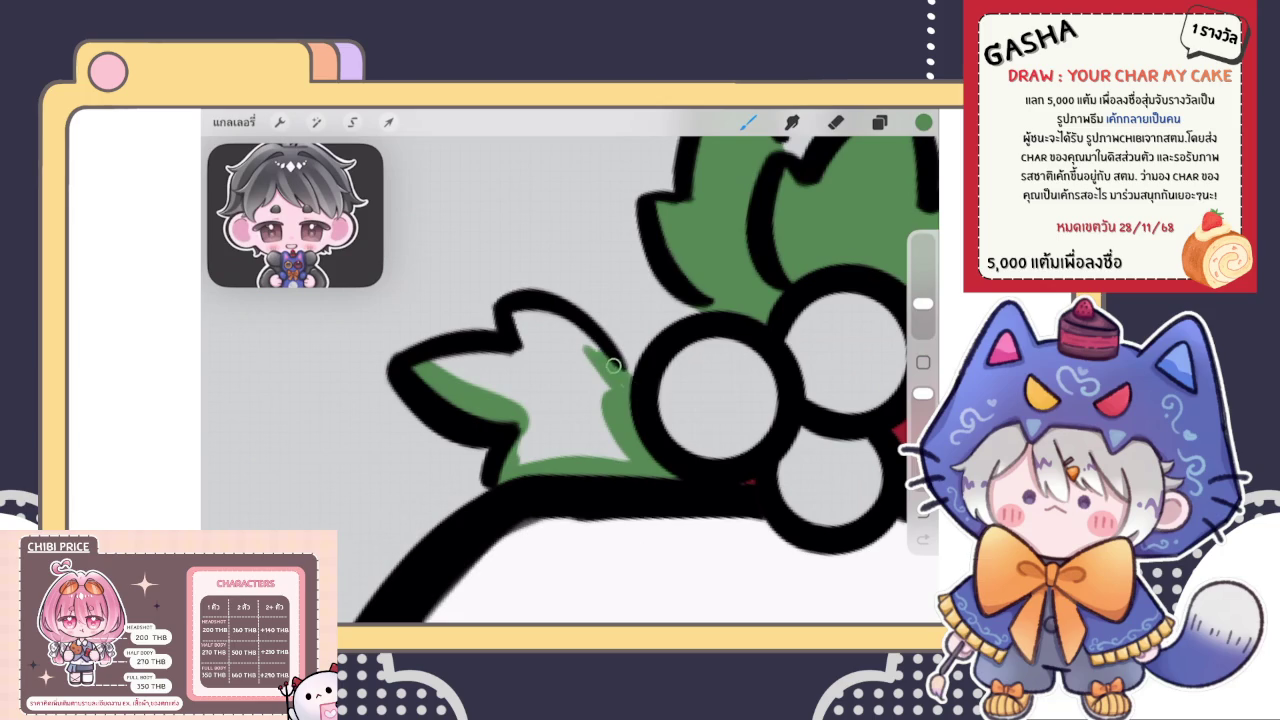
drag(529, 319, 431, 372)
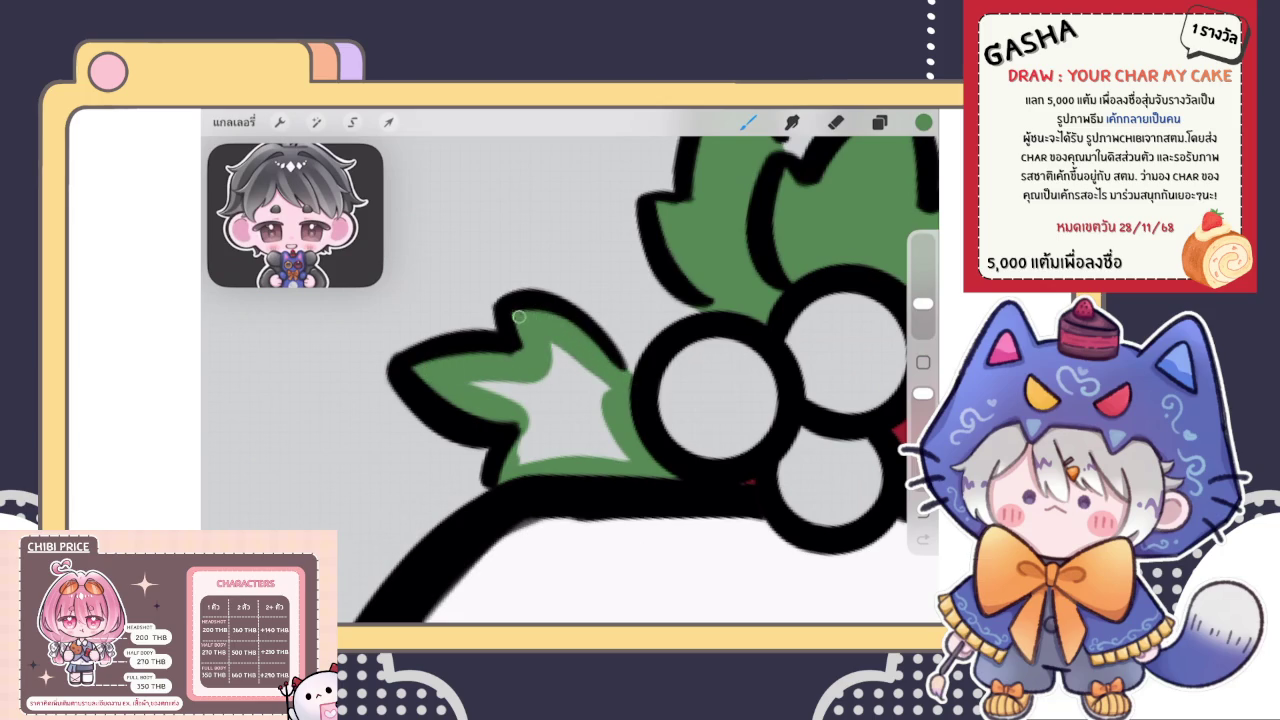
mouse_move(519, 317)
mouse_down()
mouse_move(595, 405)
mouse_move(465, 390)
mouse_move(522, 455)
mouse_up()
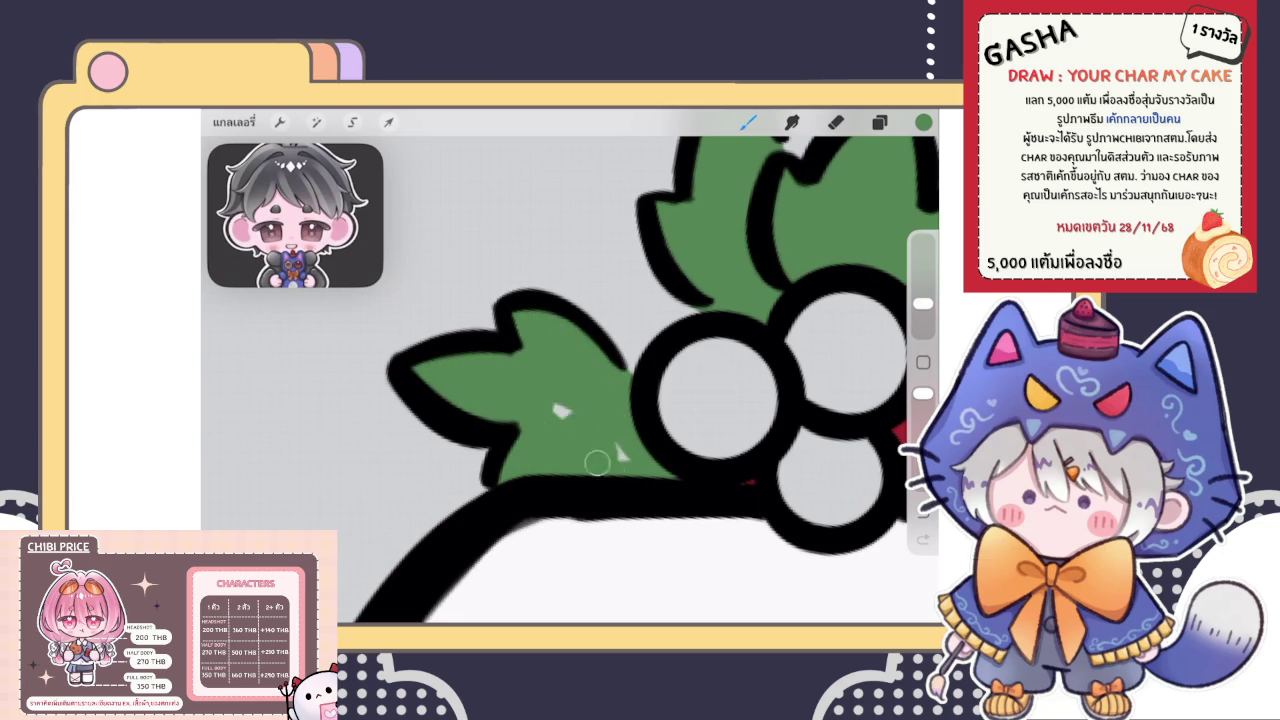
scroll(640, 400, down, 5)
scroll(640, 400, down, 3)
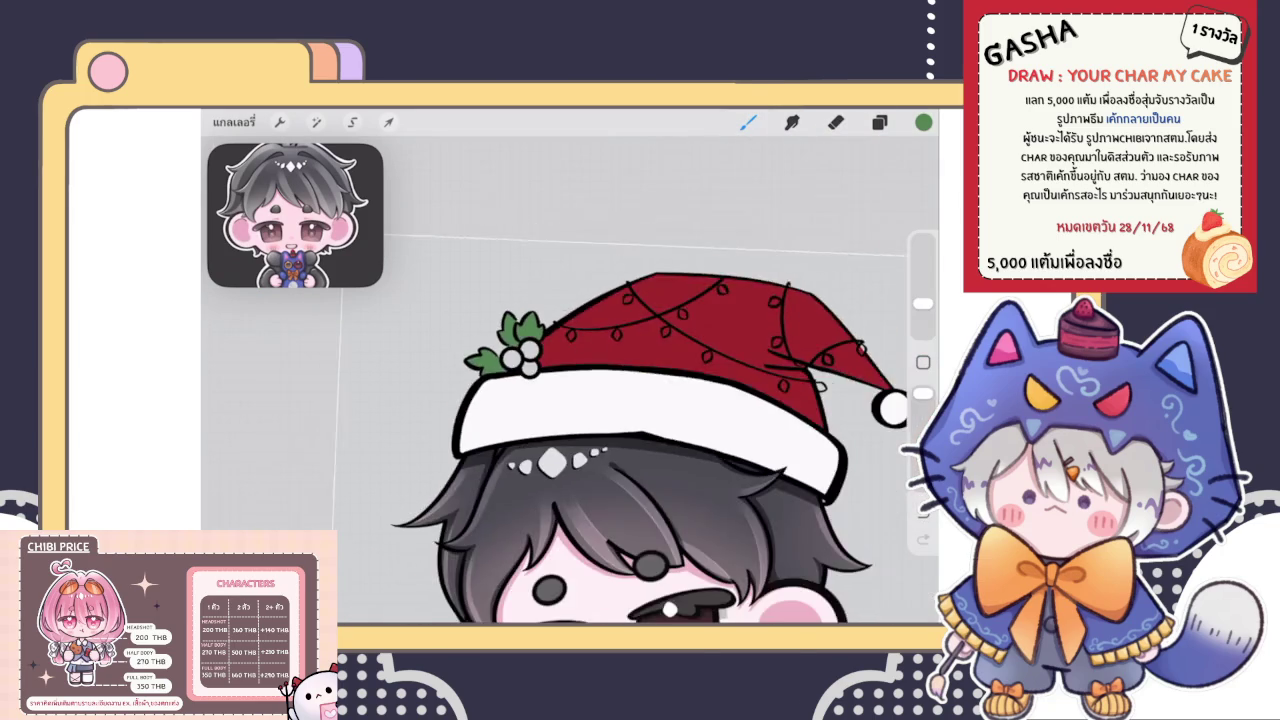
scroll(570, 380, up, 3)
scroll(570, 380, down, 5)
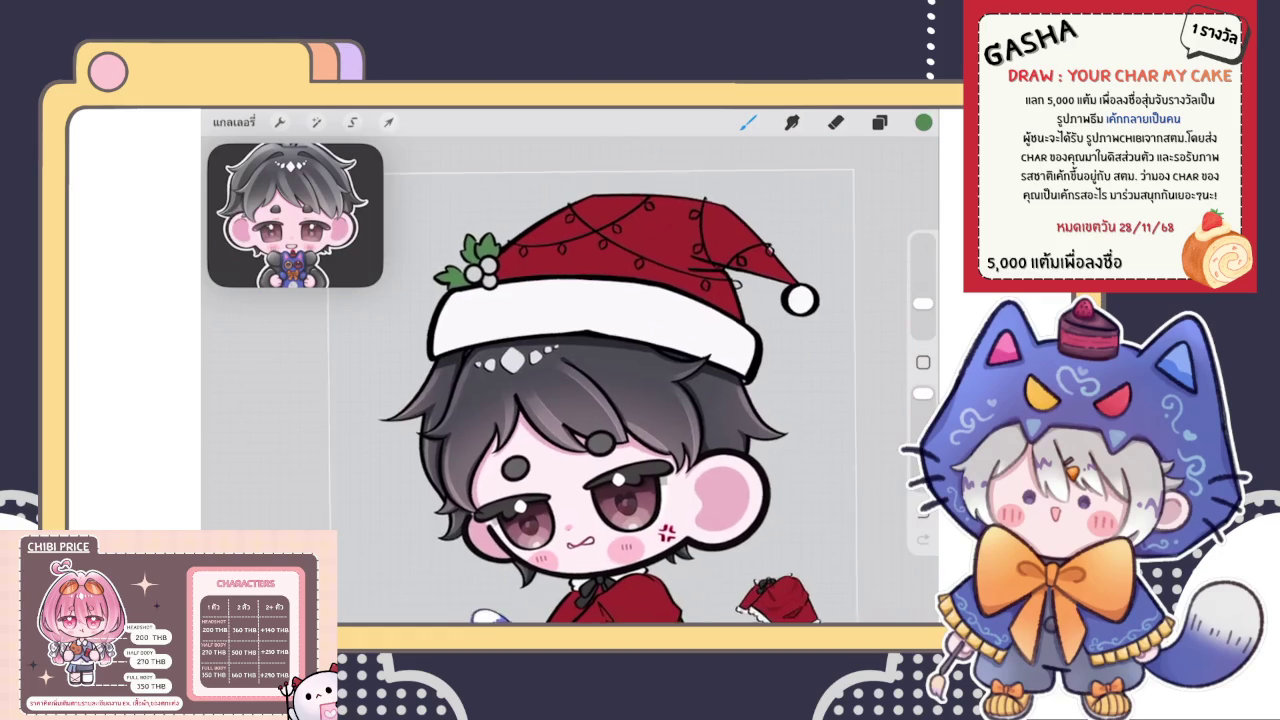
scroll(570, 380, down, 5)
scroll(570, 380, down, 3)
scroll(620, 480, up, 5)
scroll(620, 480, up, 5)
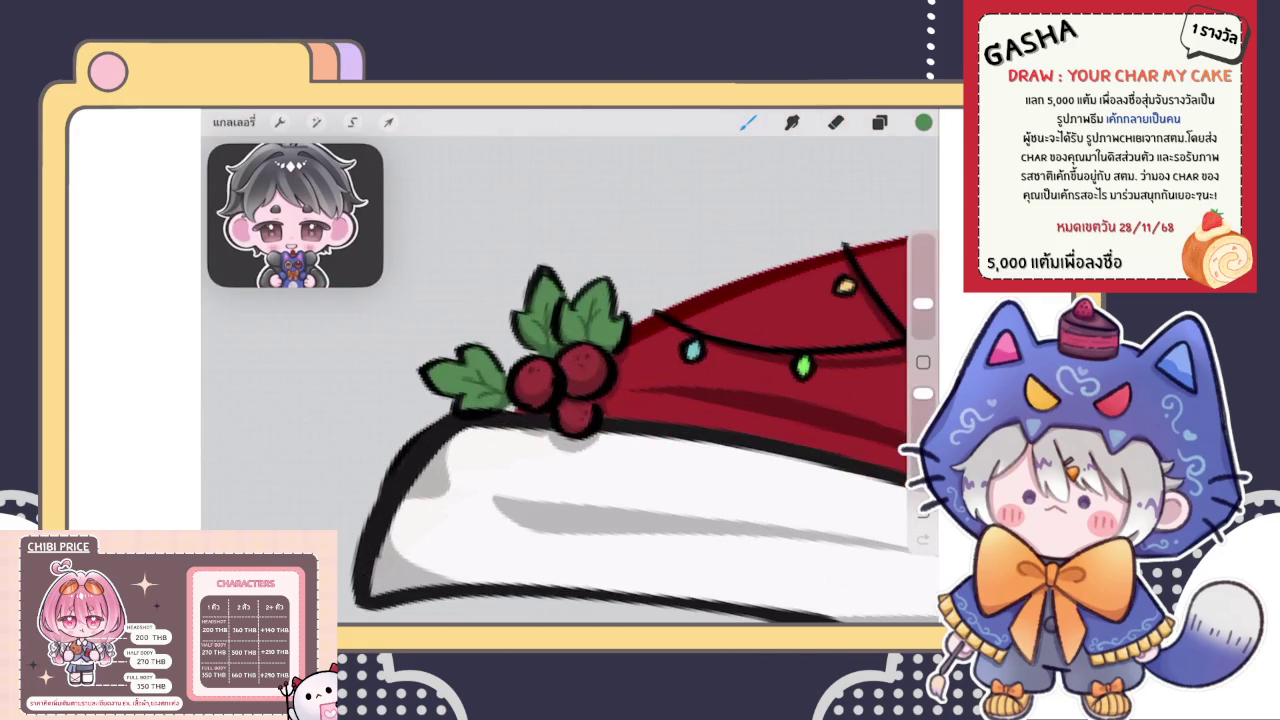
Zoom out to review the three green leaves and show the layers
scroll(643, 453, down, 3)
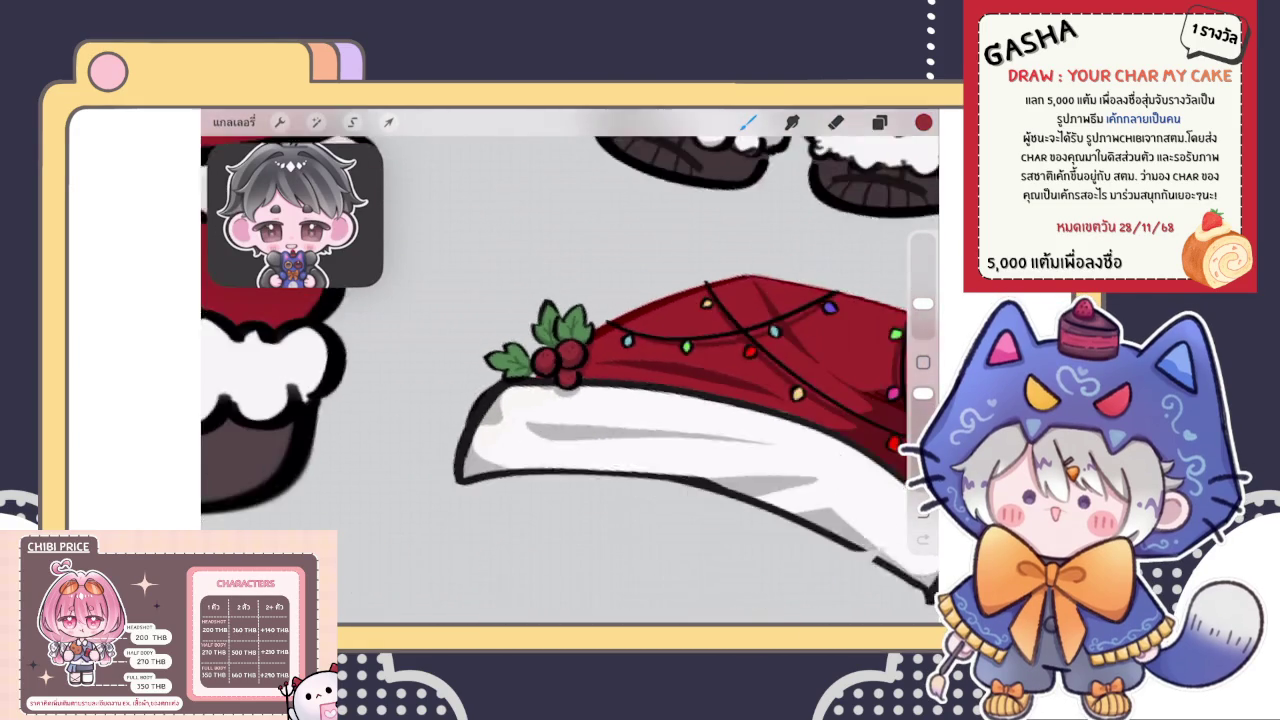
scroll(600, 400, down, 3)
scroll(600, 400, down, 2)
scroll(450, 330, up, 1)
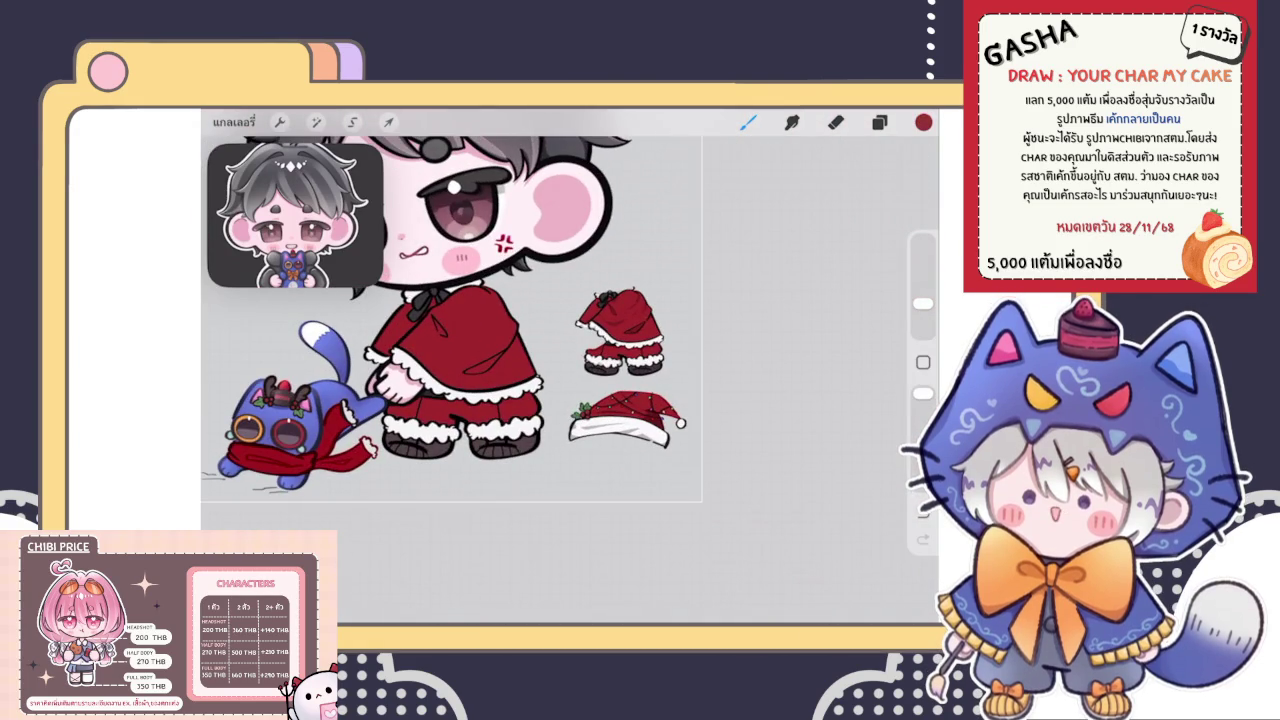
scroll(450, 300, up, 2)
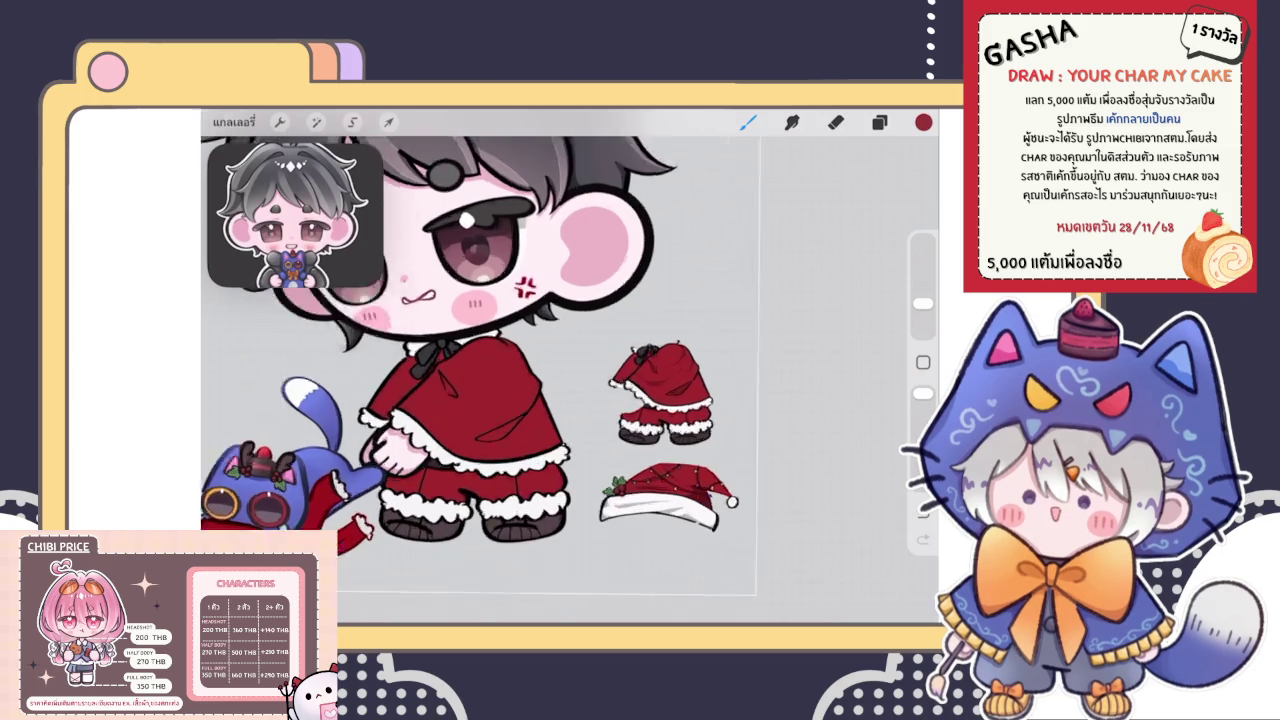
scroll(450, 300, up, 3)
click(879, 121)
scroll(570, 370, down, 1)
scroll(570, 370, up, 3)
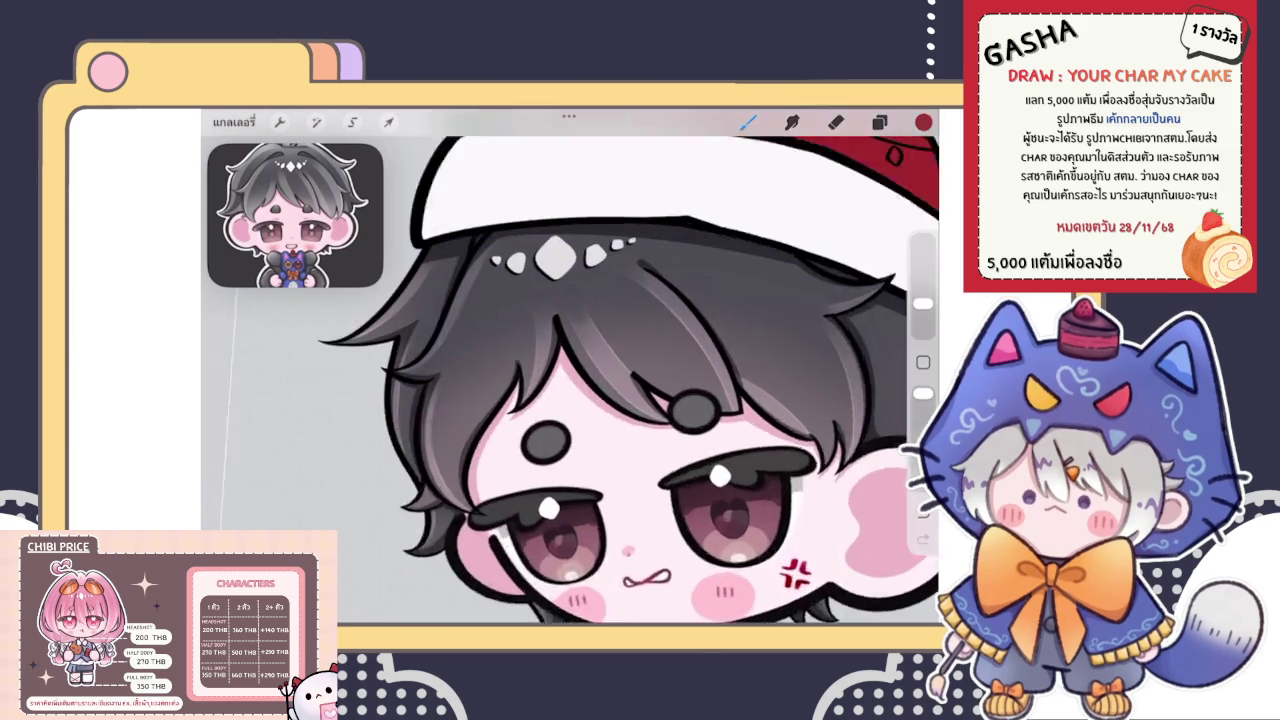
scroll(570, 300, up, 2)
scroll(570, 300, up, 2)
scroll(560, 250, up, 2)
Fill the left, upper and lower holly berries on the hat sprig with red
scroll(560, 250, up, 2)
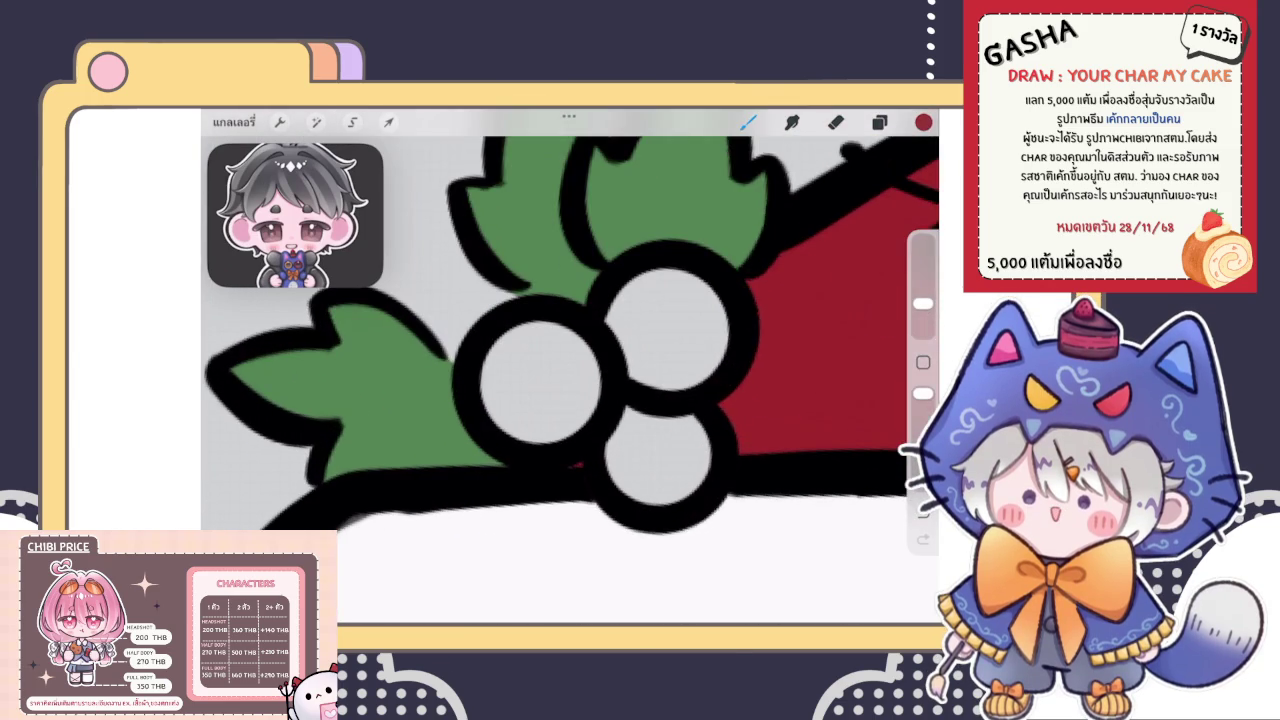
click(879, 121)
click(748, 121)
drag(560, 345, 545, 430)
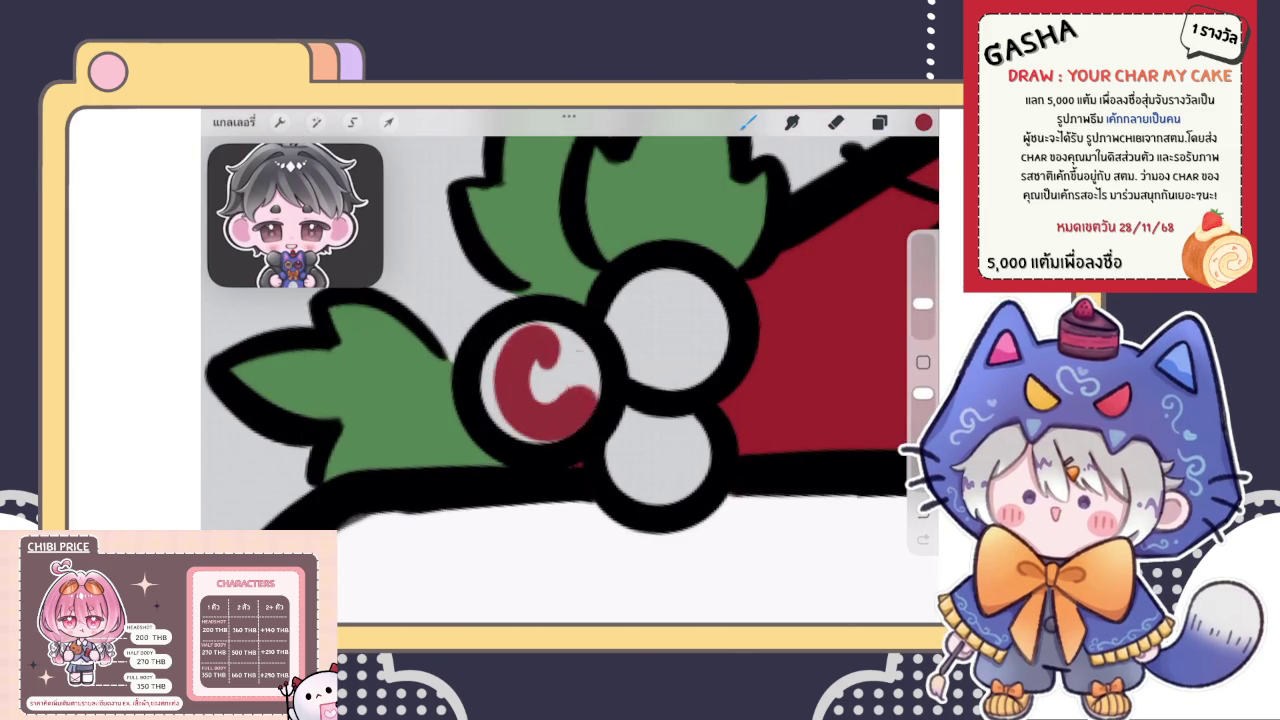
drag(500, 350, 520, 420)
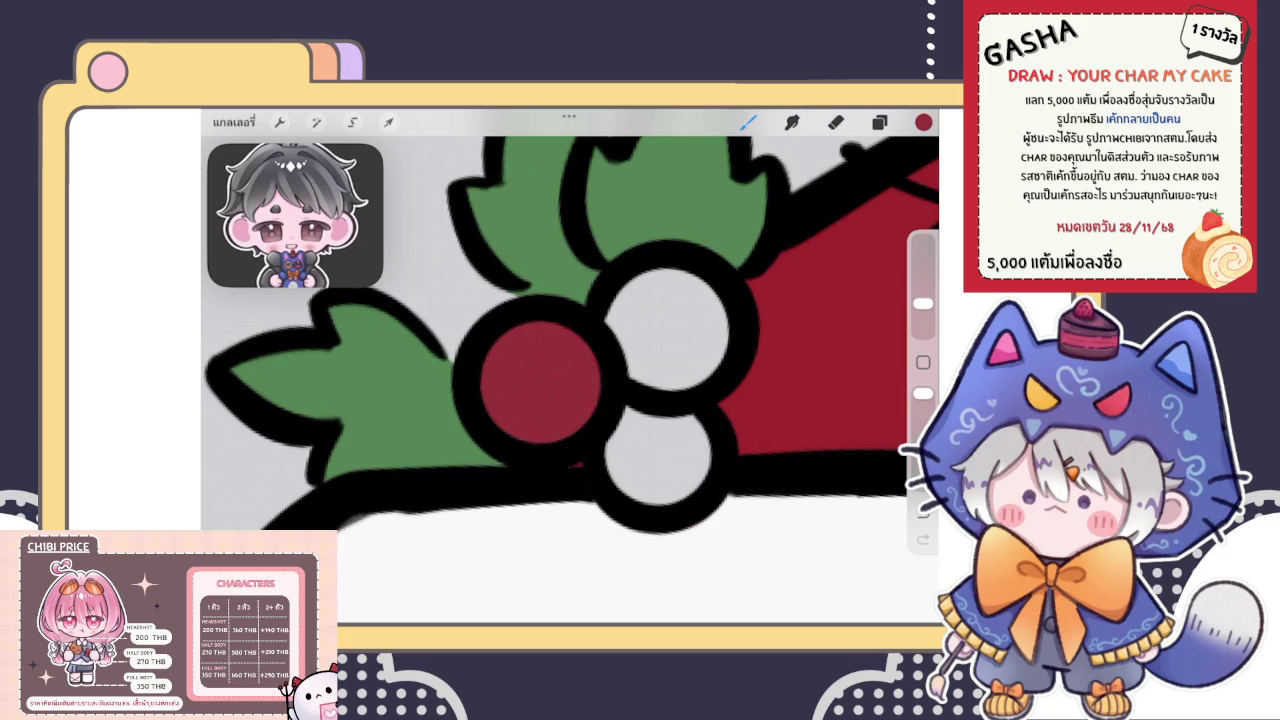
drag(630, 285, 705, 370)
drag(640, 310, 685, 350)
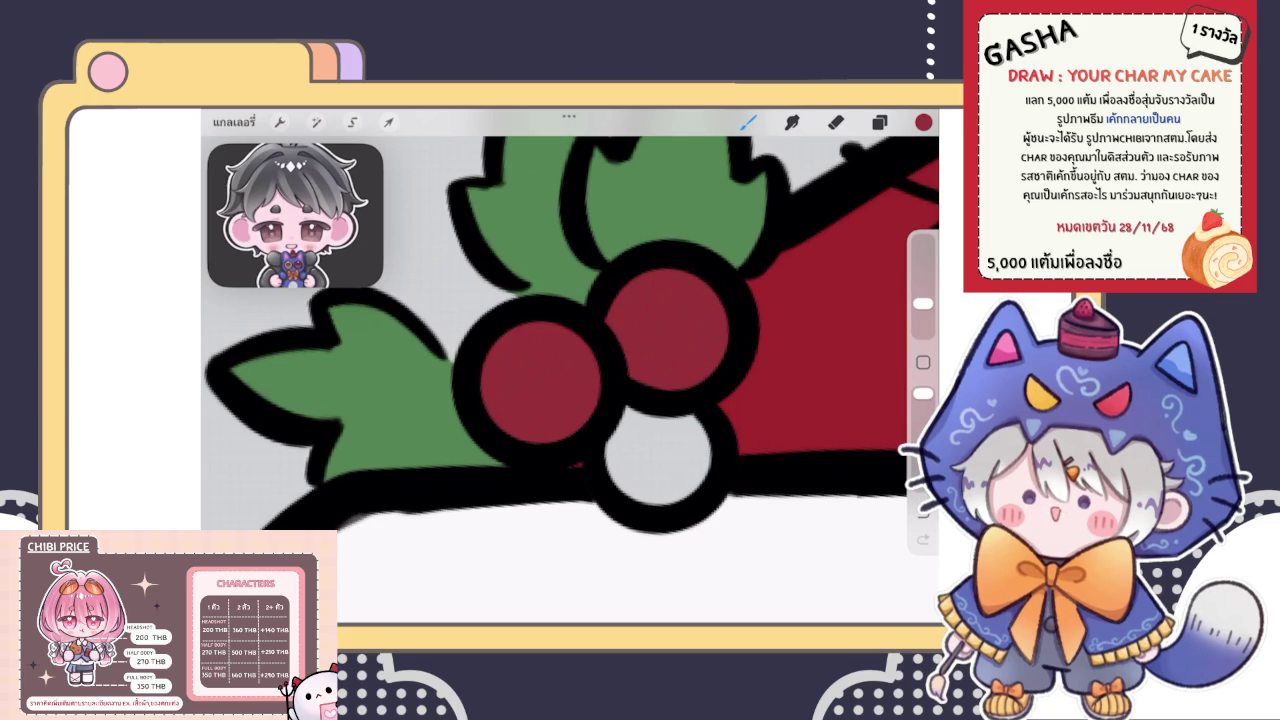
drag(640, 405, 655, 480)
drag(645, 430, 673, 507)
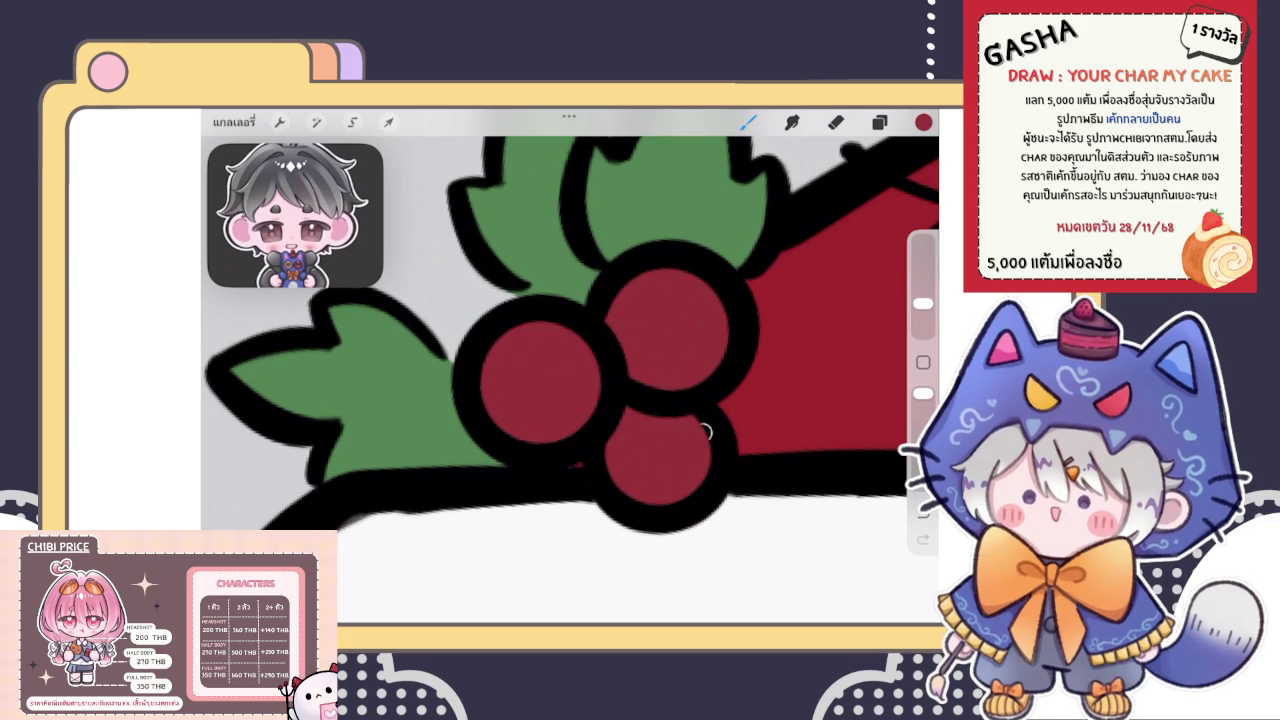
scroll(570, 350, down, 5)
scroll(570, 350, up, 3)
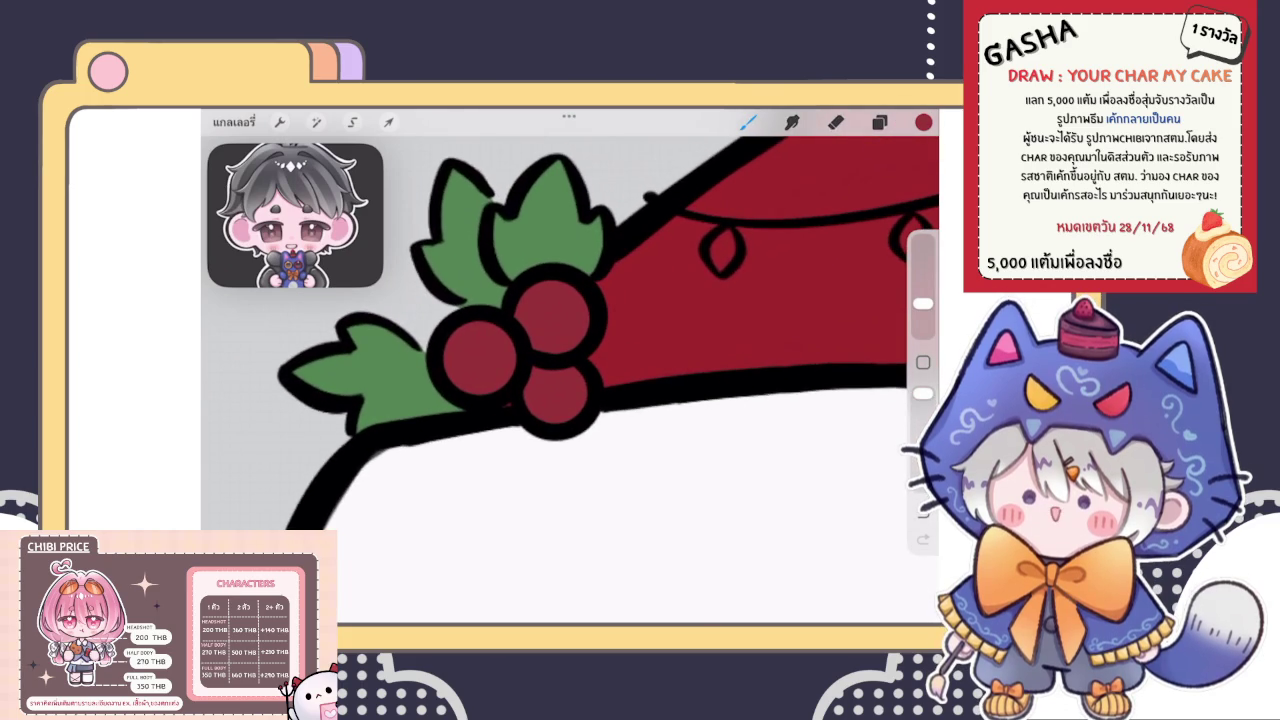
Check the red used for the berries in the Colours panel
click(923, 122)
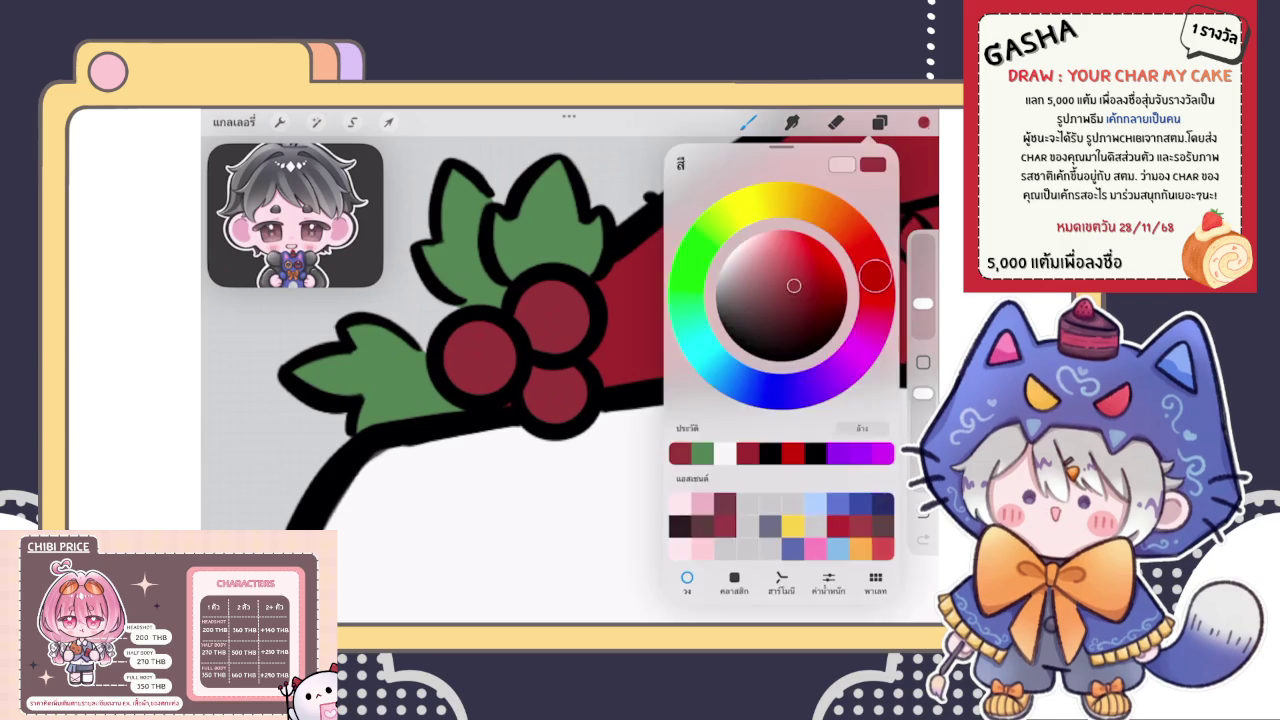
scroll(570, 370, down, 3)
scroll(570, 380, down, 5)
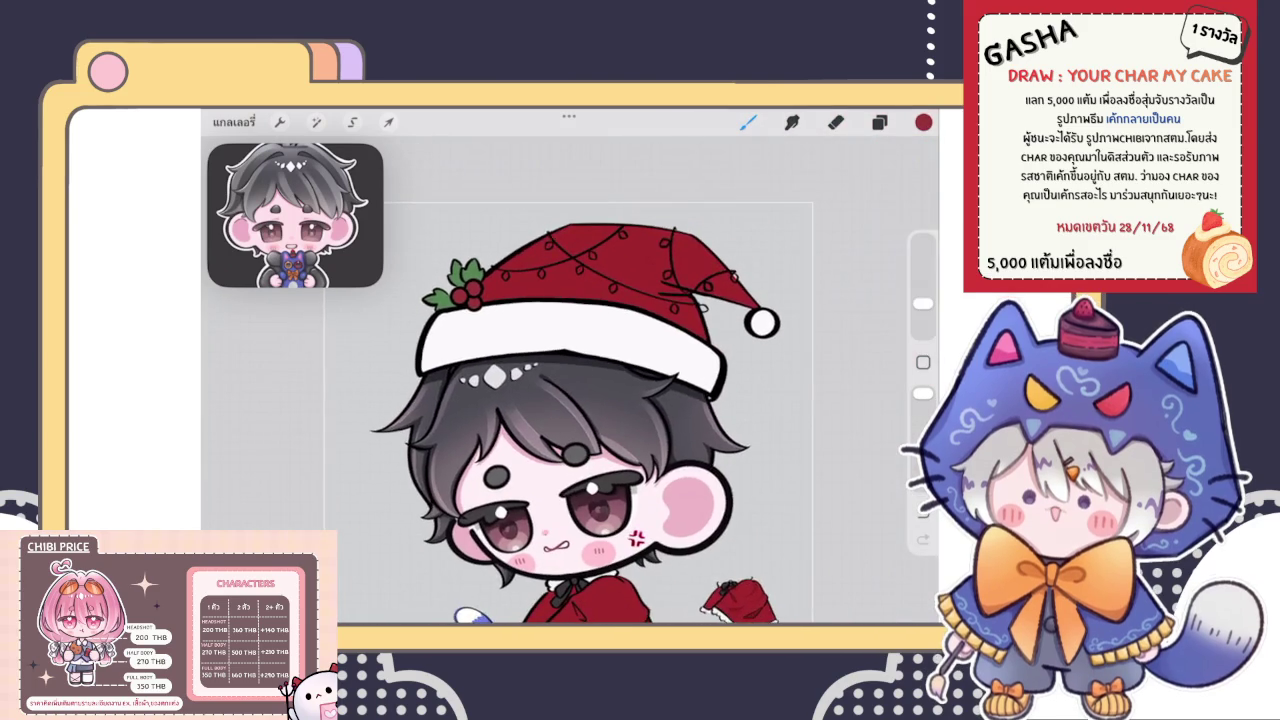
scroll(570, 380, down, 2)
scroll(570, 380, up, 1)
scroll(700, 525, up, 3)
scroll(700, 525, up, 3)
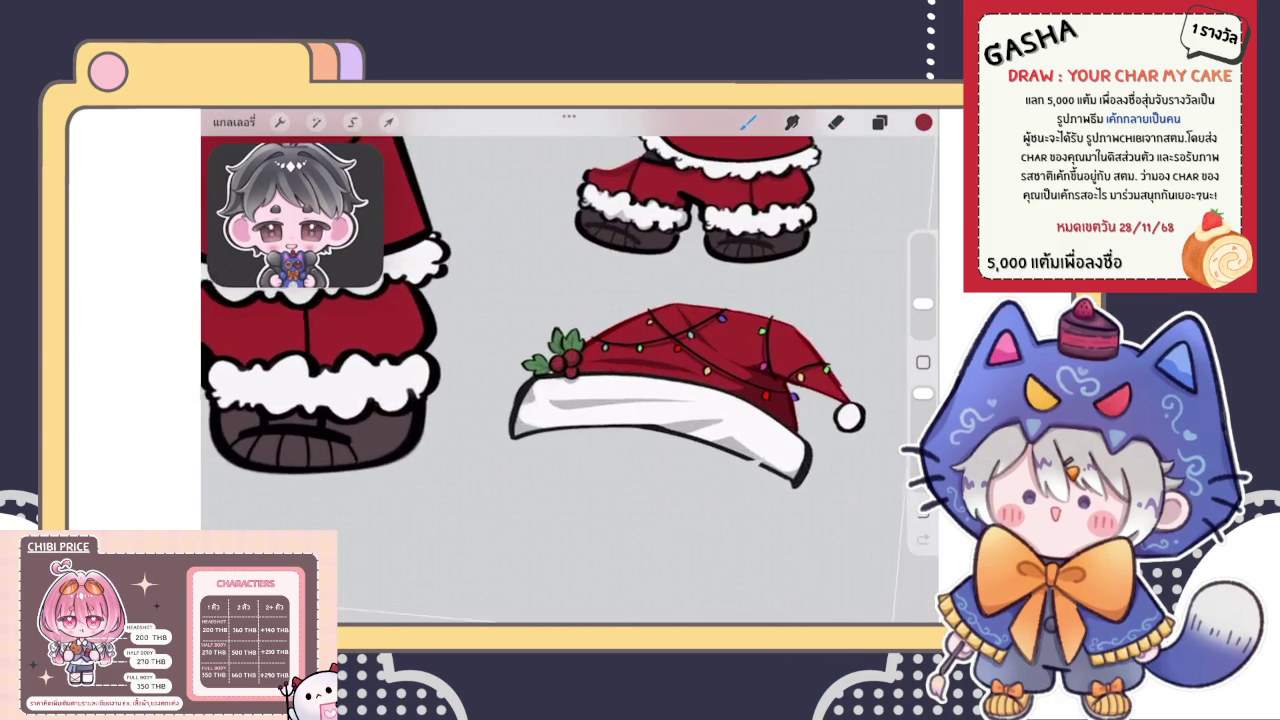
scroll(700, 525, up, 1)
scroll(570, 370, down, 2)
scroll(570, 370, down, 3)
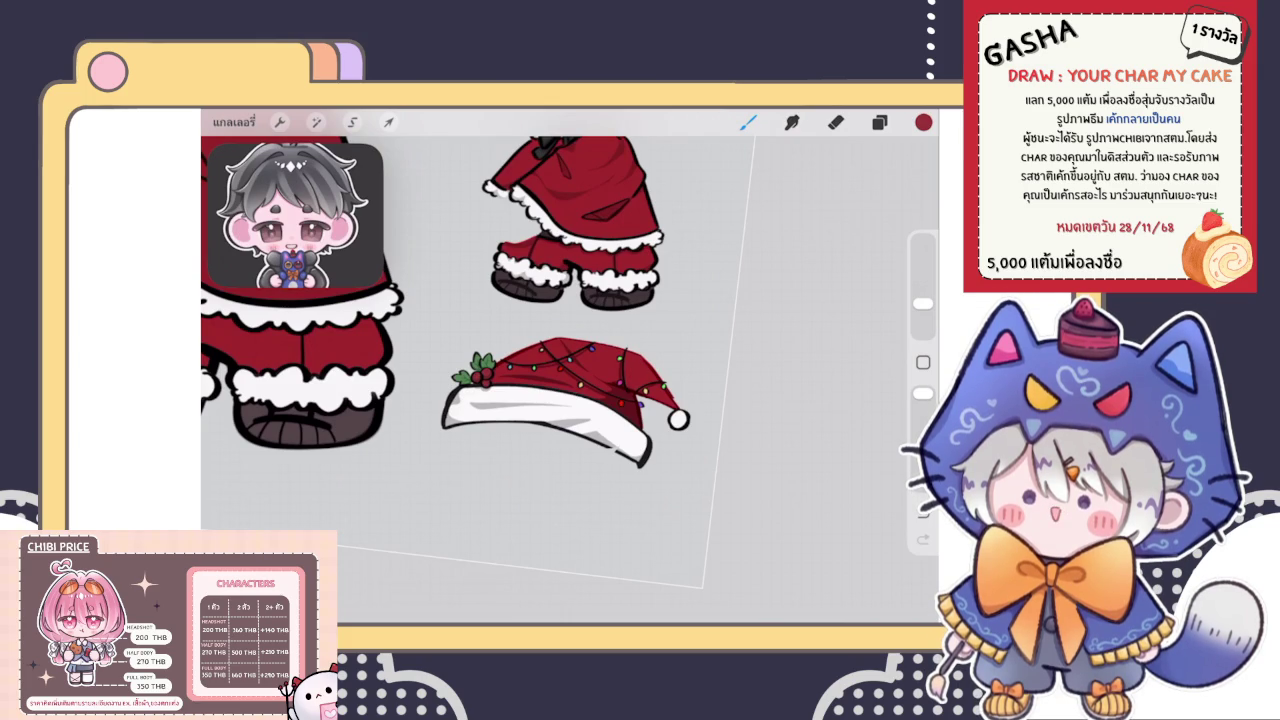
Check the layers, then zoom in close on the Santa hat's string lights
click(879, 122)
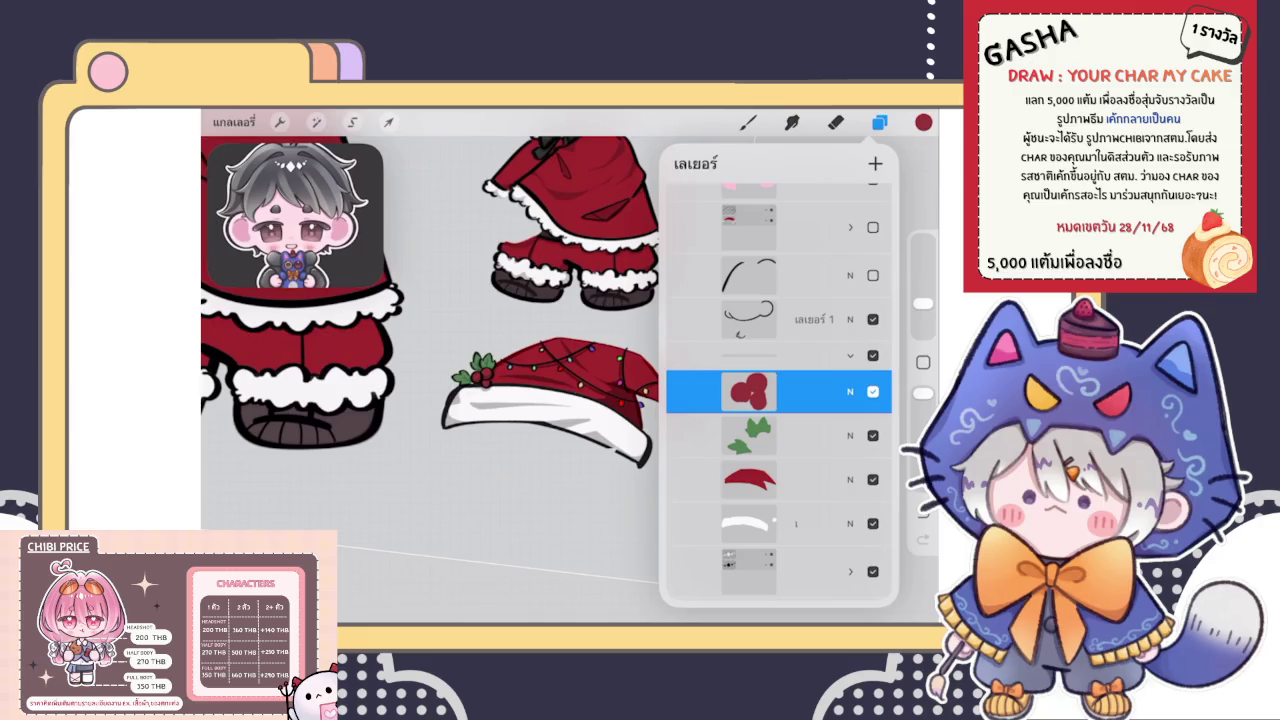
click(879, 122)
scroll(620, 380, up, 3)
scroll(620, 380, up, 3)
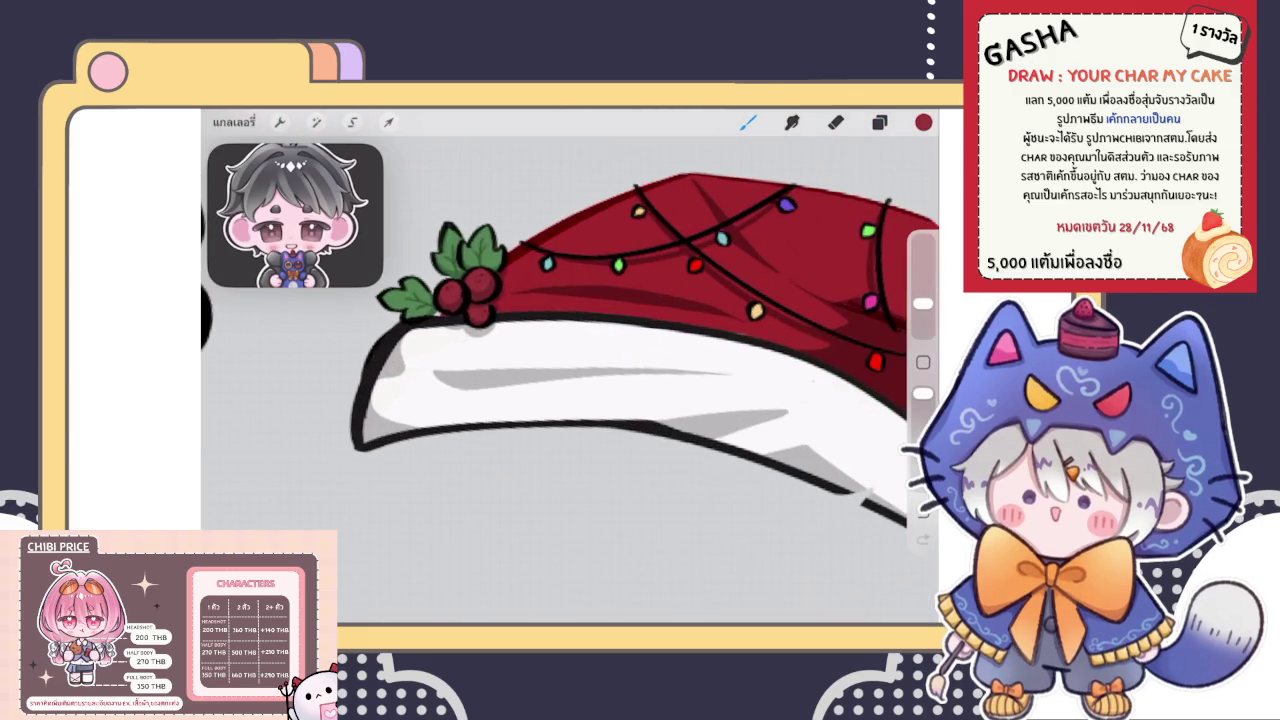
scroll(570, 370, down, 3)
scroll(570, 370, up, 3)
scroll(570, 396, up, 3)
scroll(570, 396, up, 3)
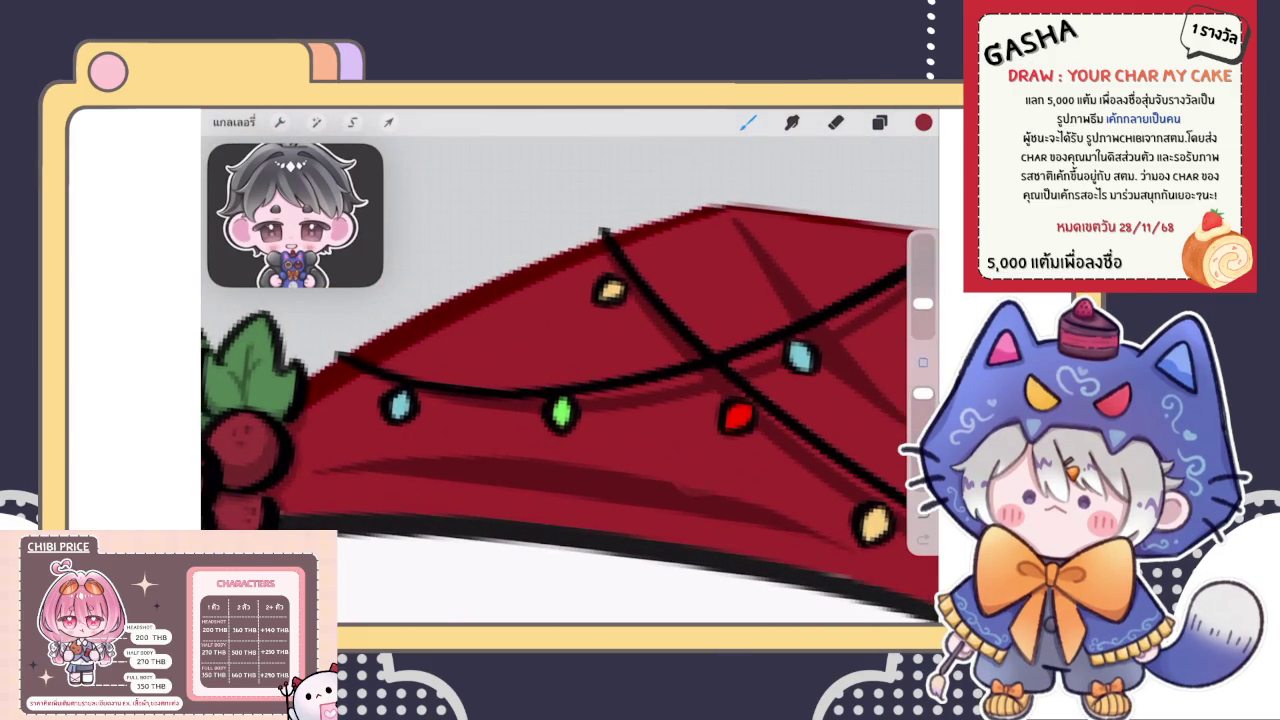
Eyedrop the cyan of a hat bulb as the paint colour and zoom back out
click(398, 405)
scroll(570, 380, down, 3)
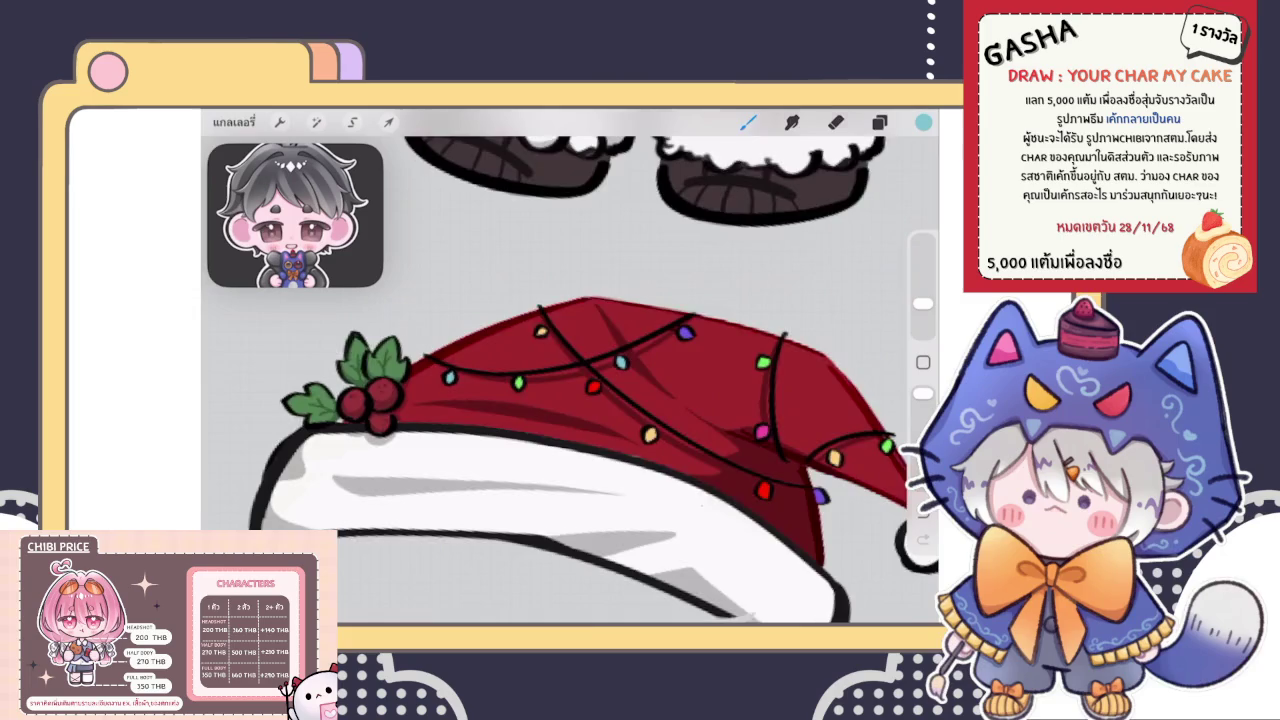
scroll(570, 380, down, 3)
scroll(570, 380, up, 3)
scroll(570, 380, up, 3)
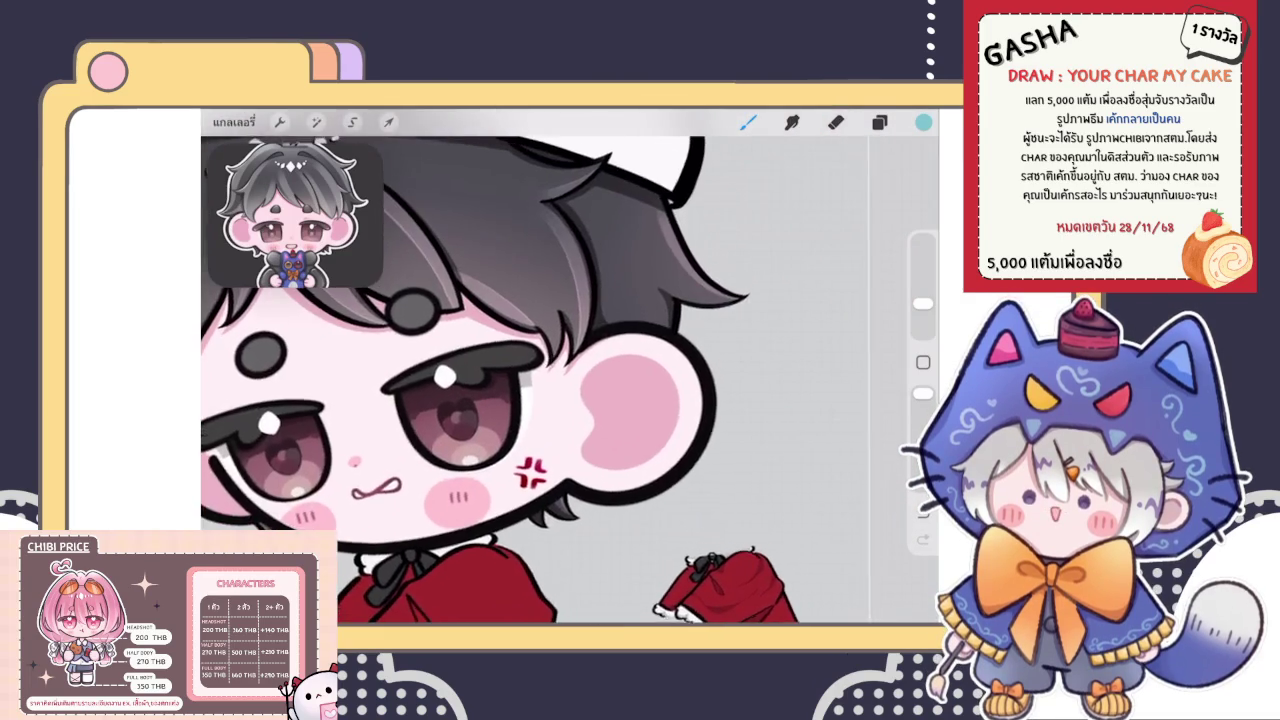
scroll(570, 380, down, 3)
scroll(570, 380, down, 2)
scroll(570, 380, down, 3)
scroll(570, 380, down, 1)
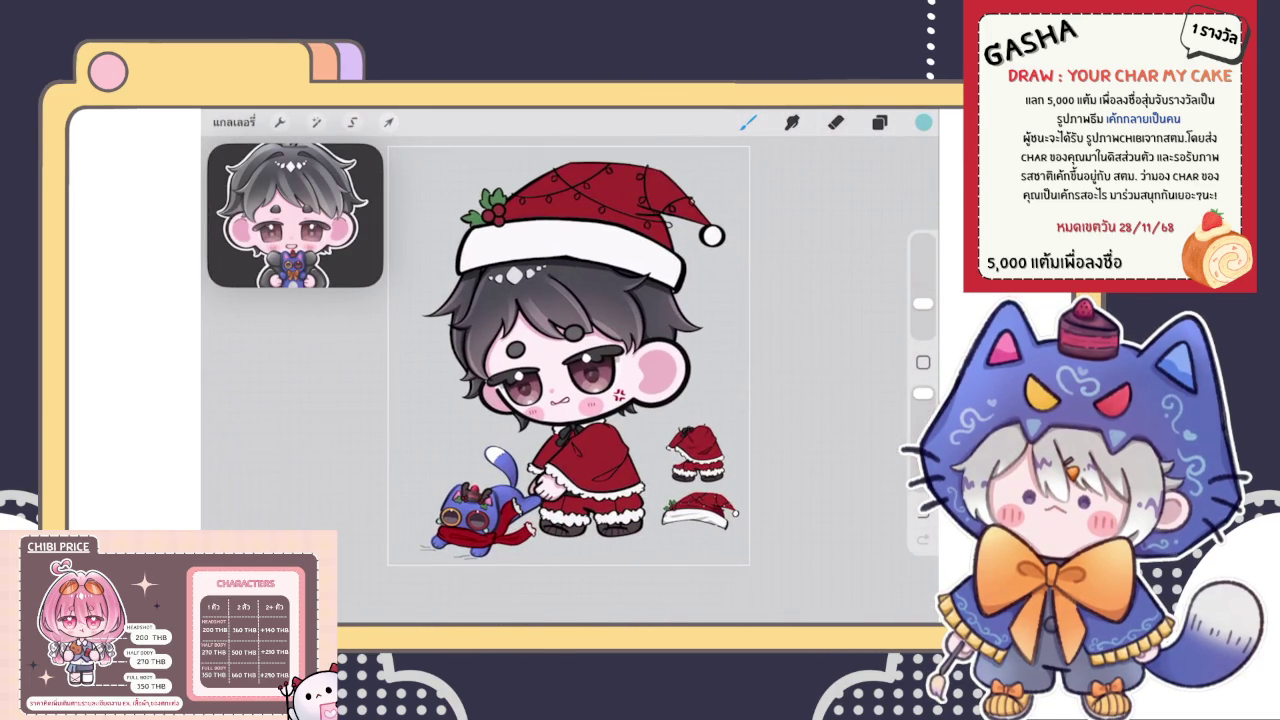
click(879, 122)
Select the small spare Santa hat layer and drag the hat to the head's upper left
scroll(778, 390, down, 5)
scroll(778, 390, down, 5)
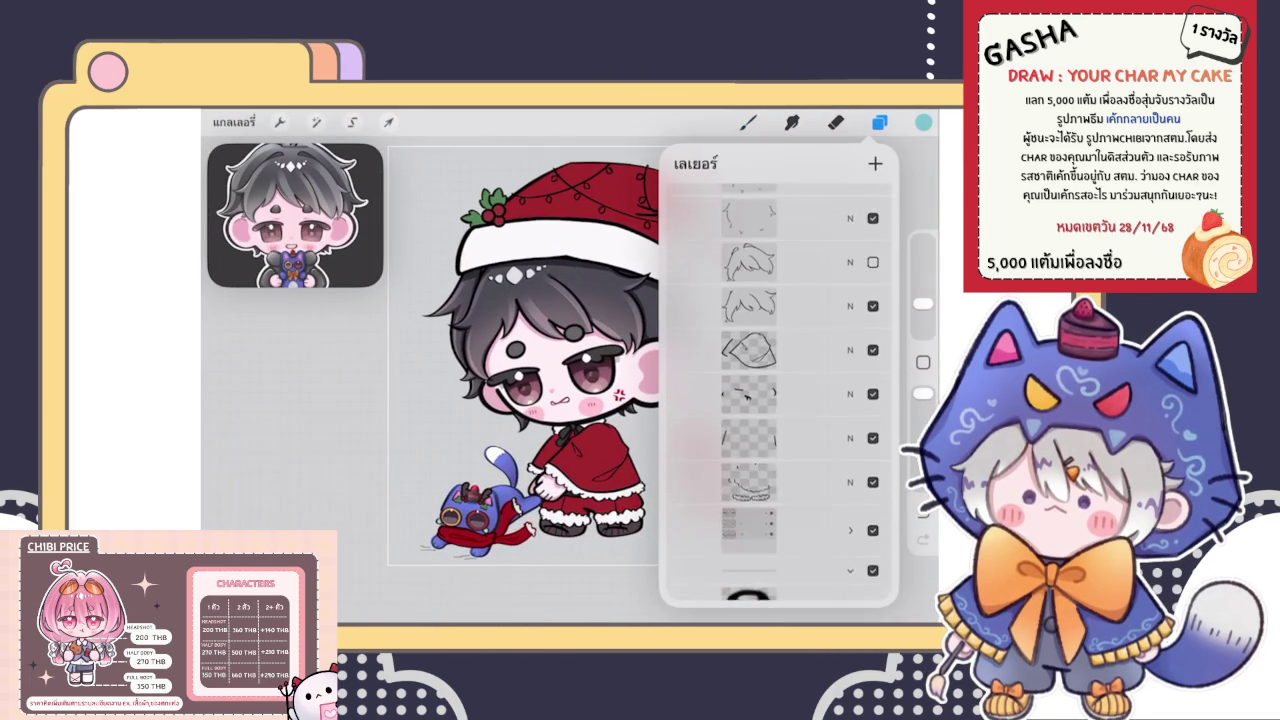
scroll(778, 390, up, 5)
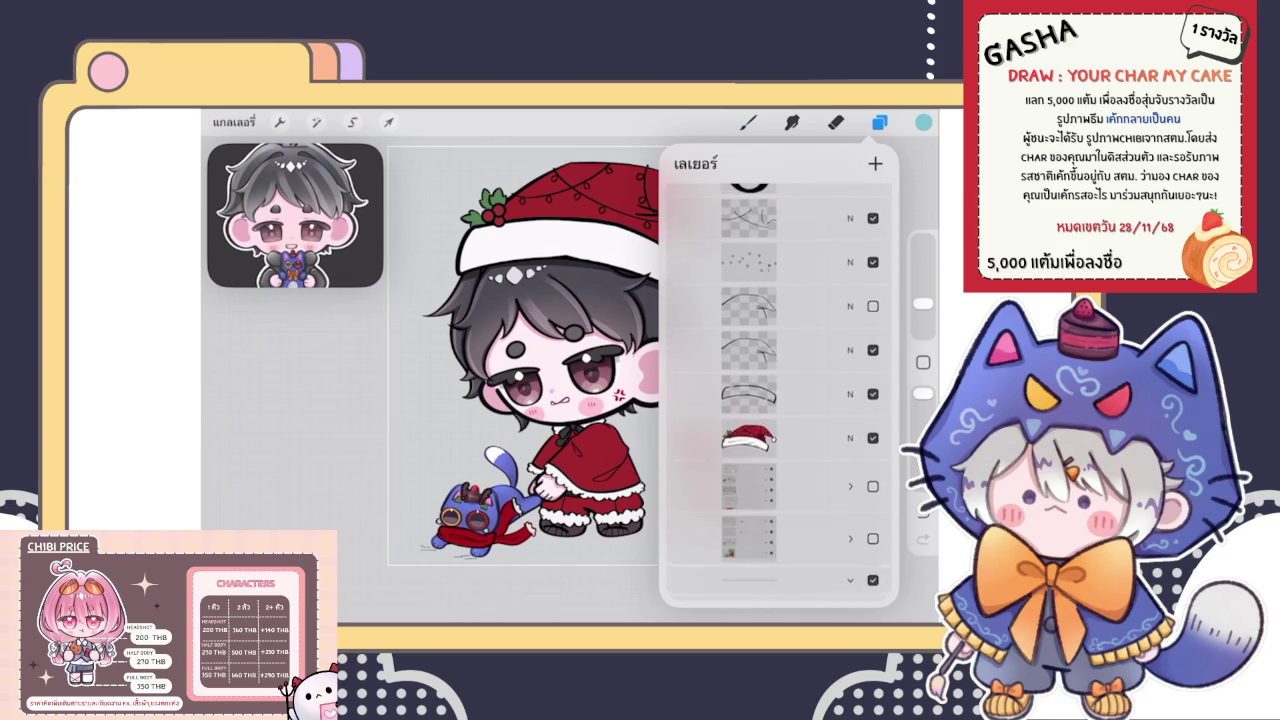
click(778, 440)
click(388, 121)
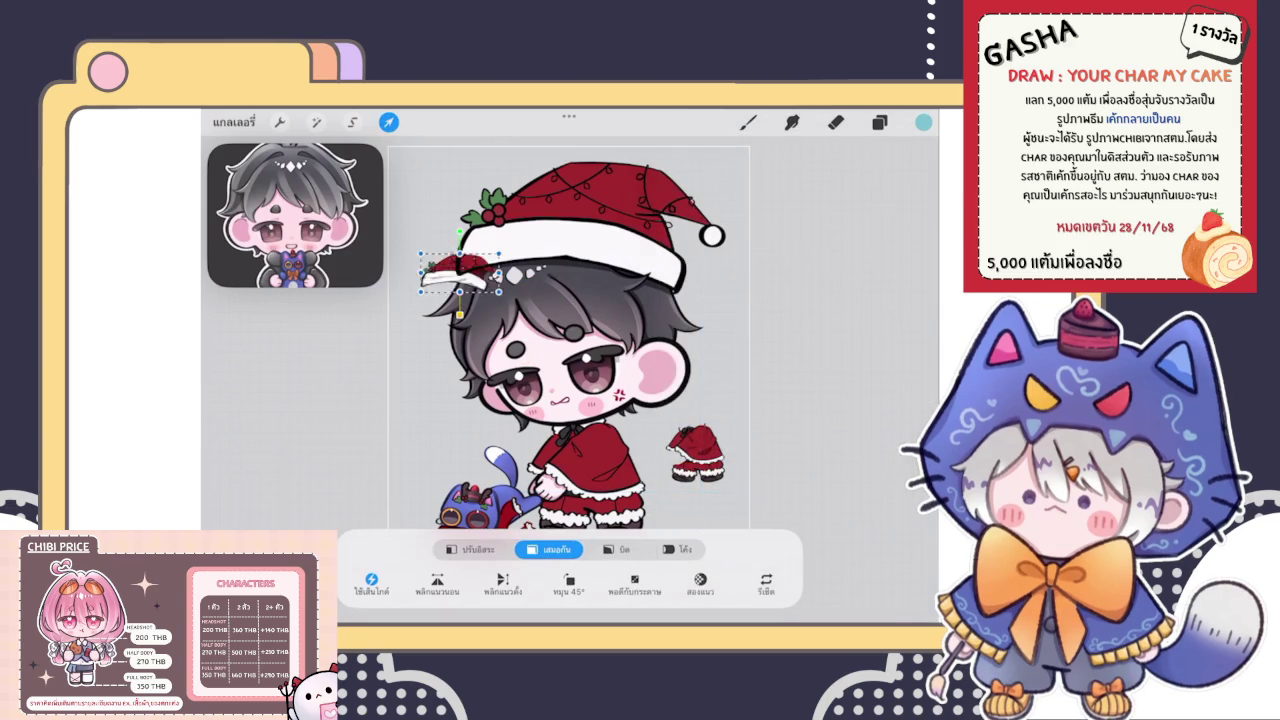
mouse_move(560, 250)
mouse_down()
mouse_move(432, 268)
mouse_move(437, 312)
mouse_up()
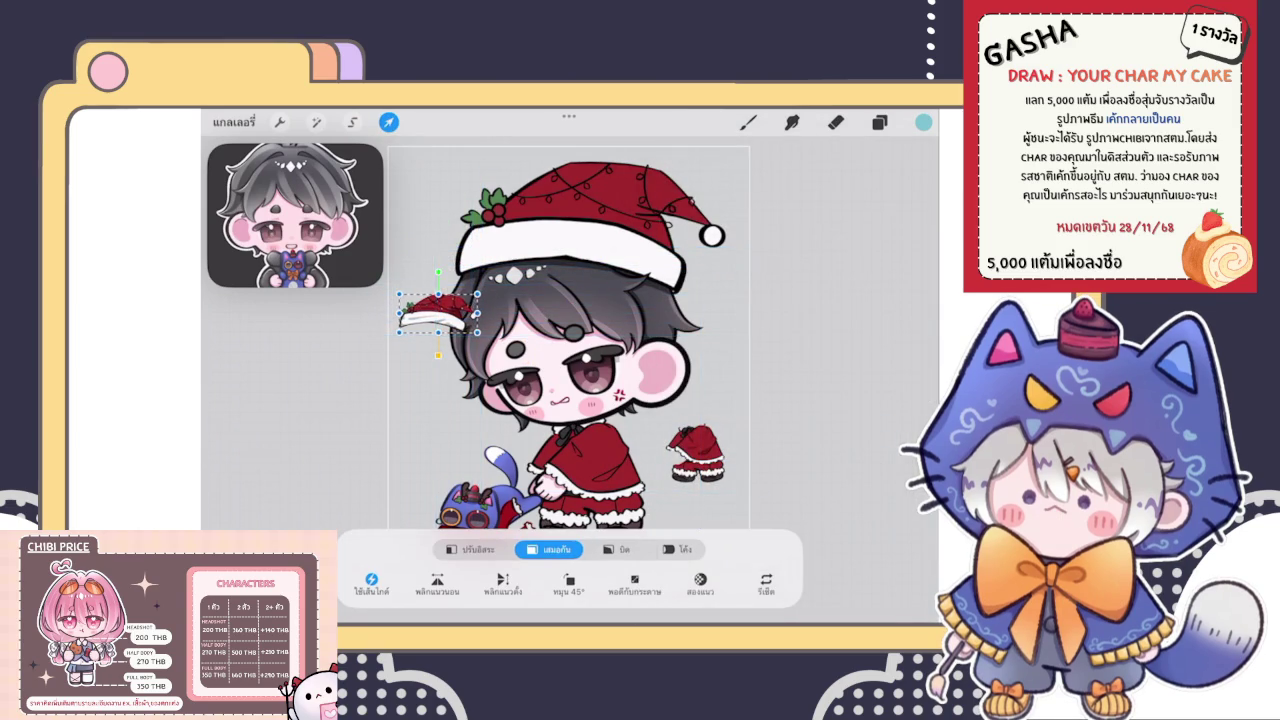
click(879, 121)
Leave the layer list and zoom back in on the hat to resume painting
scroll(778, 400, down, 1)
scroll(778, 400, up, 10)
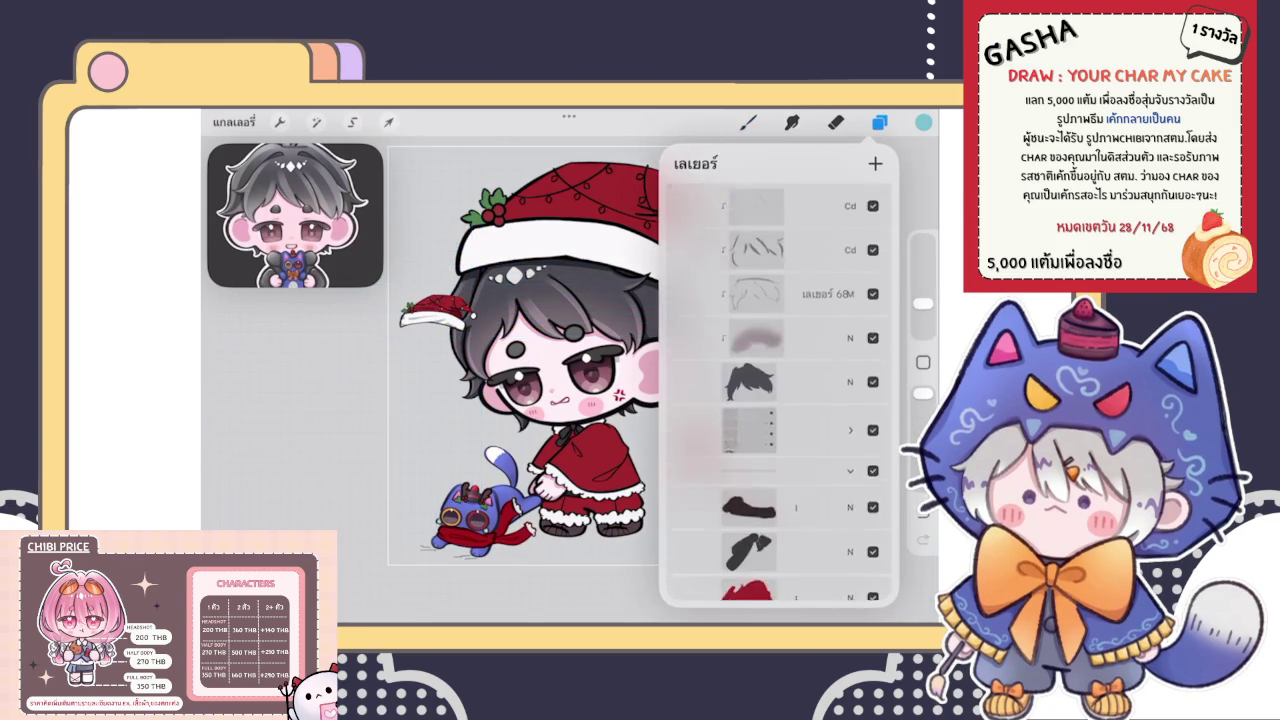
scroll(778, 400, down, 10)
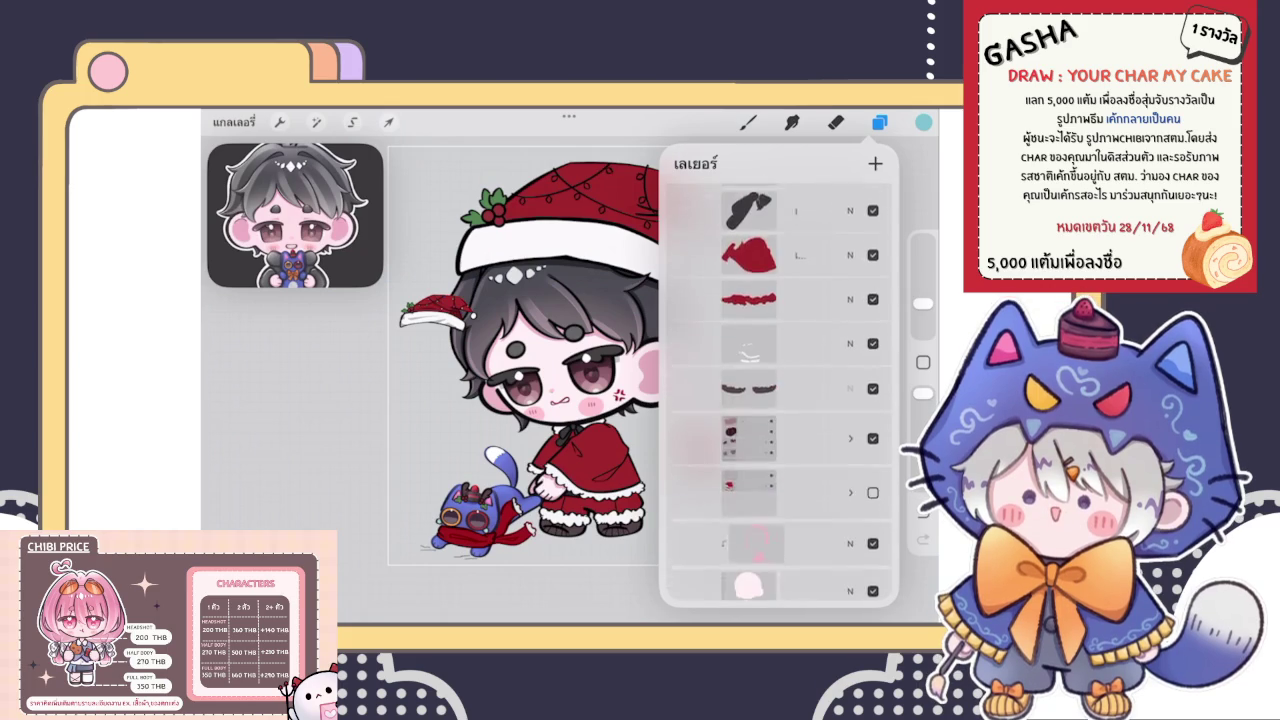
scroll(778, 400, up, 3)
scroll(778, 400, up, 3)
scroll(778, 400, up, 2)
scroll(778, 400, up, 2)
click(747, 122)
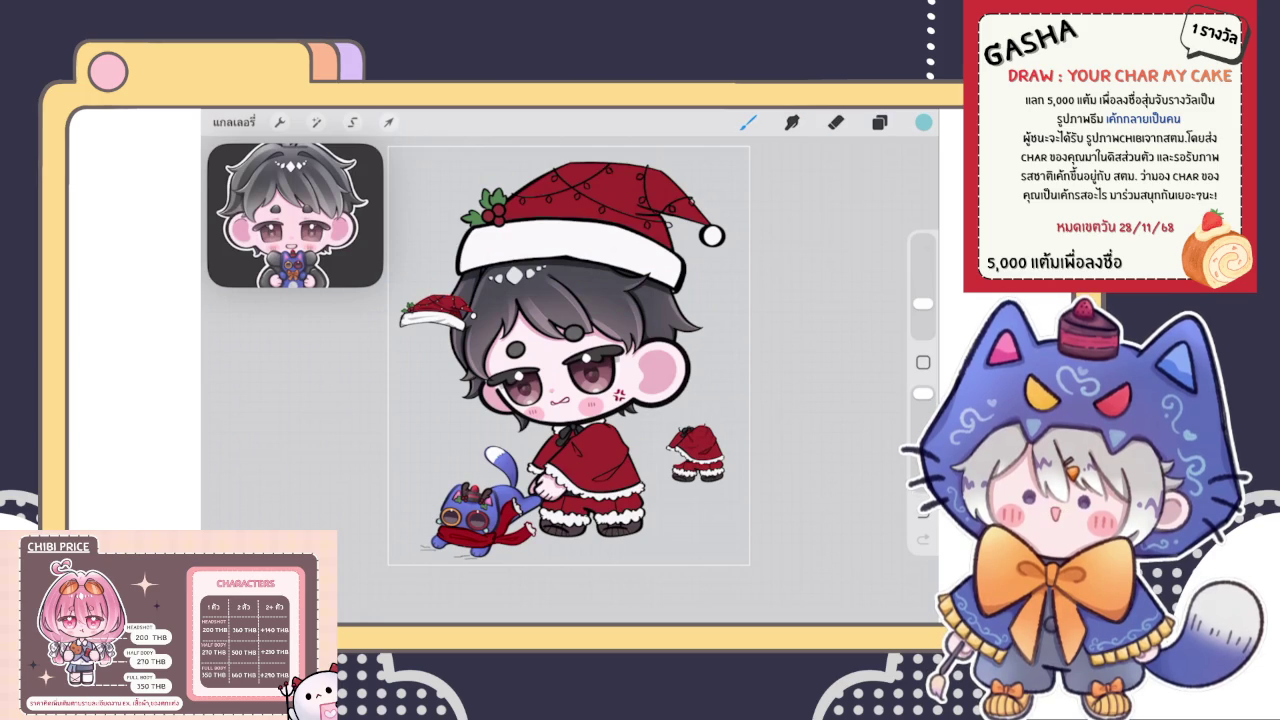
click(879, 121)
Fill two empty bulbs on the big Santa hat with cyan
scroll(440, 276, up, 5)
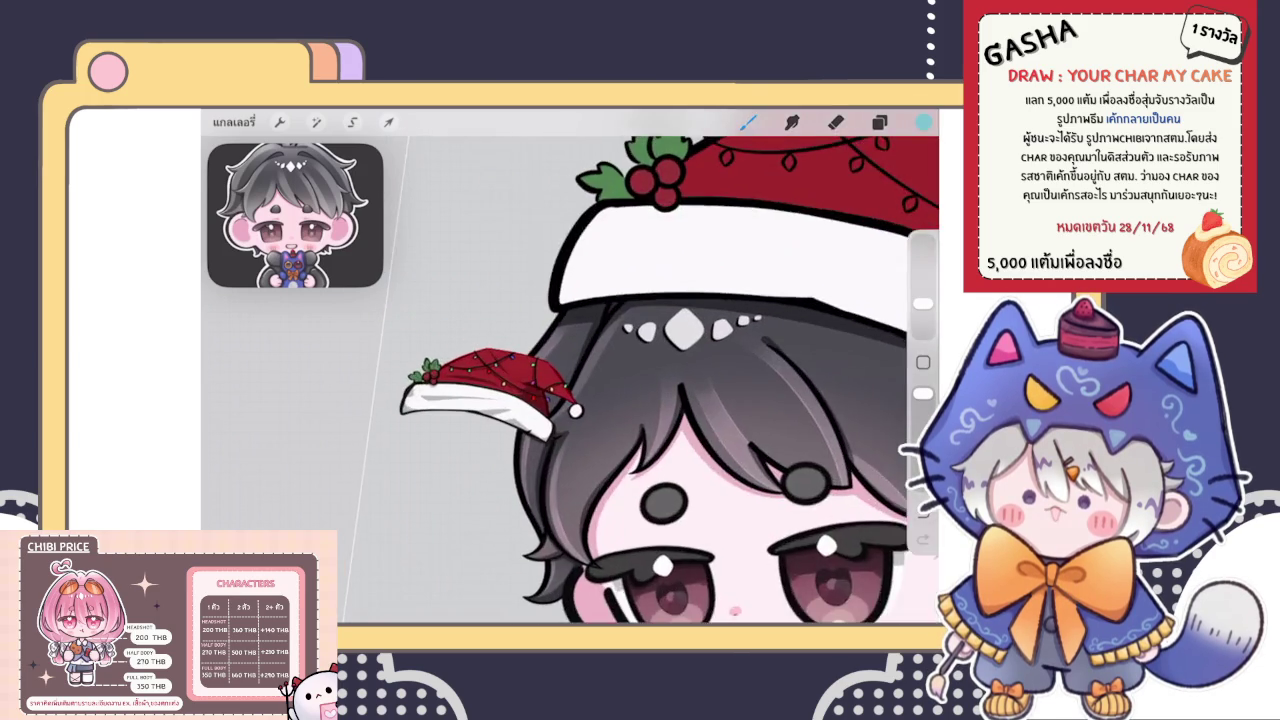
scroll(570, 370, up, 5)
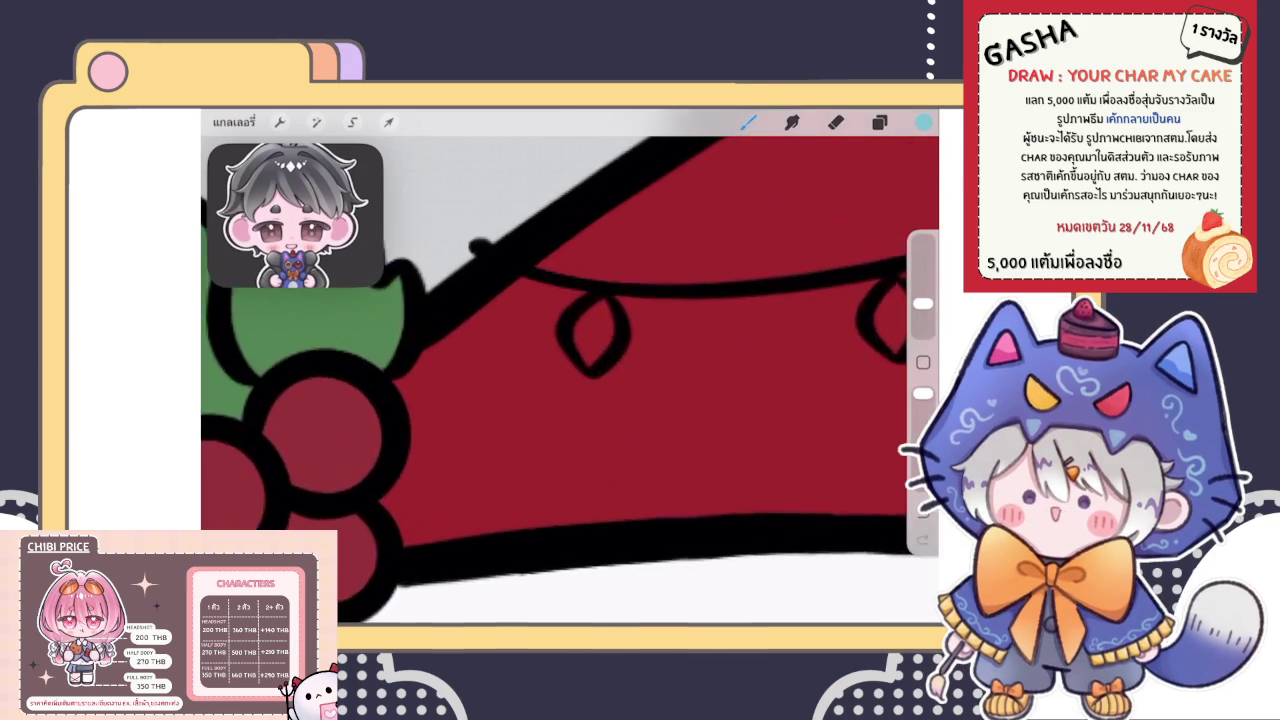
drag(569, 326, 572, 377)
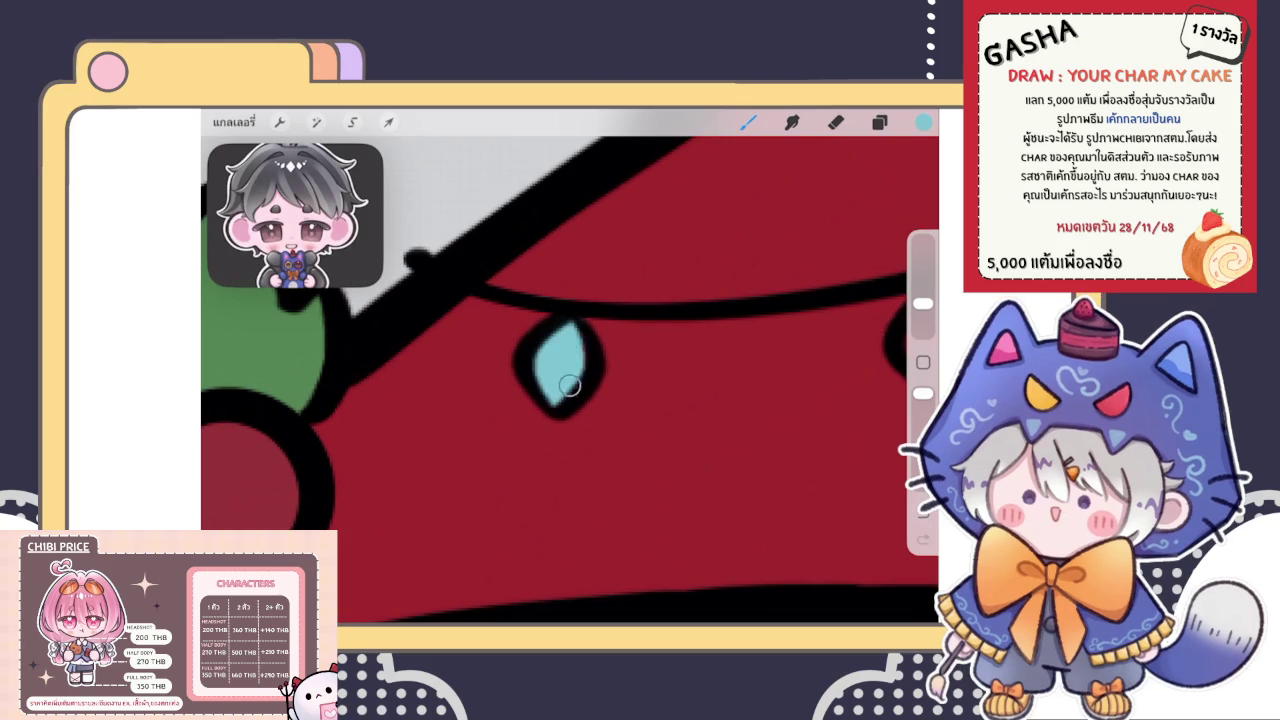
scroll(570, 366, down, 5)
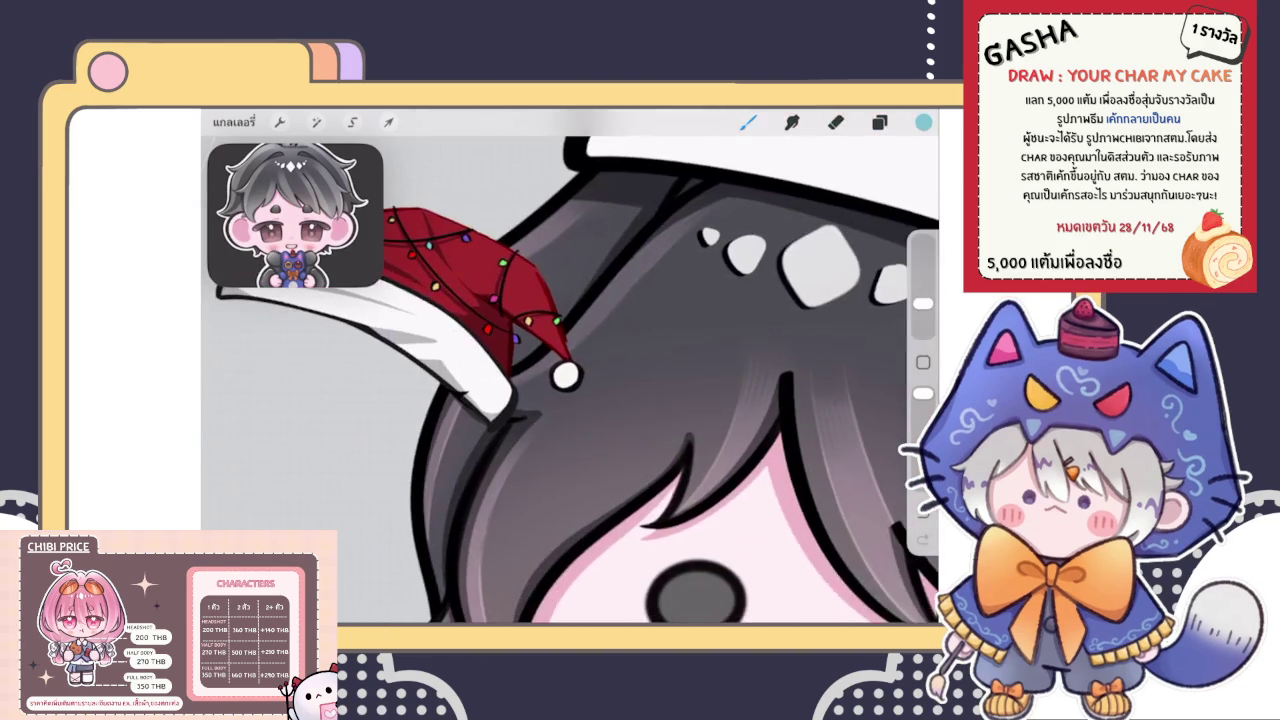
scroll(560, 400, up, 3)
scroll(560, 400, up, 2)
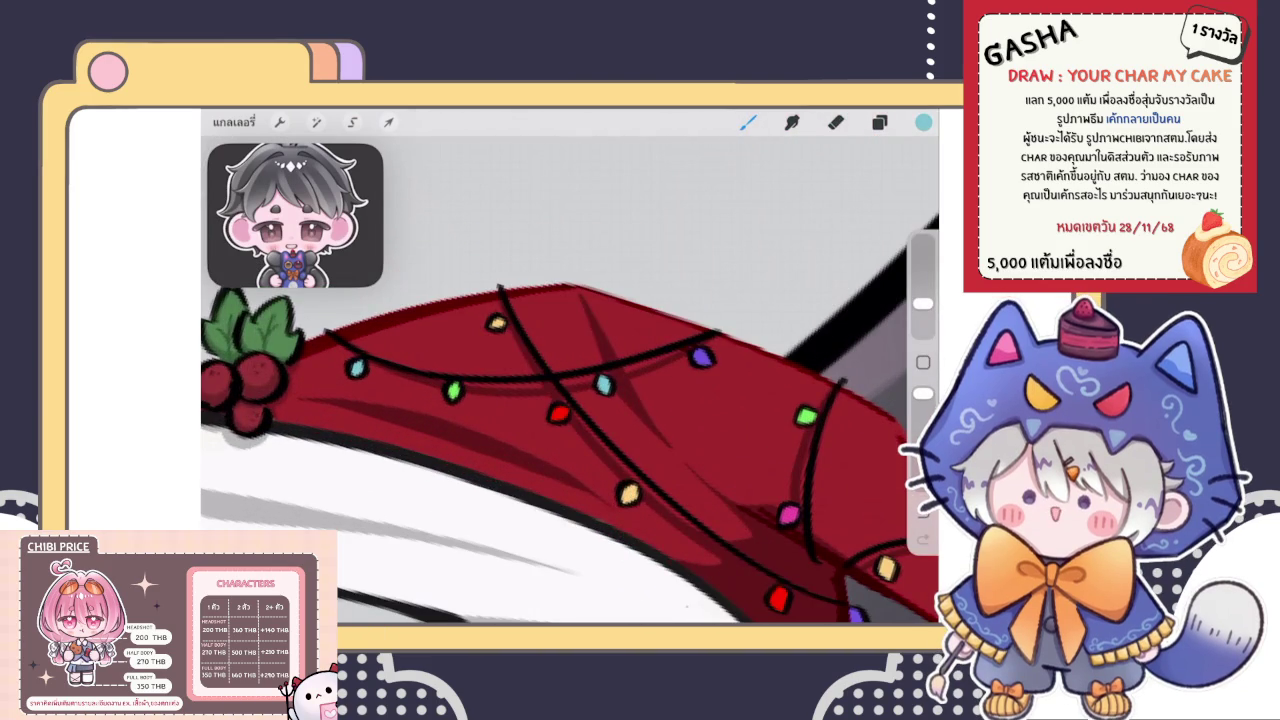
scroll(570, 366, down, 5)
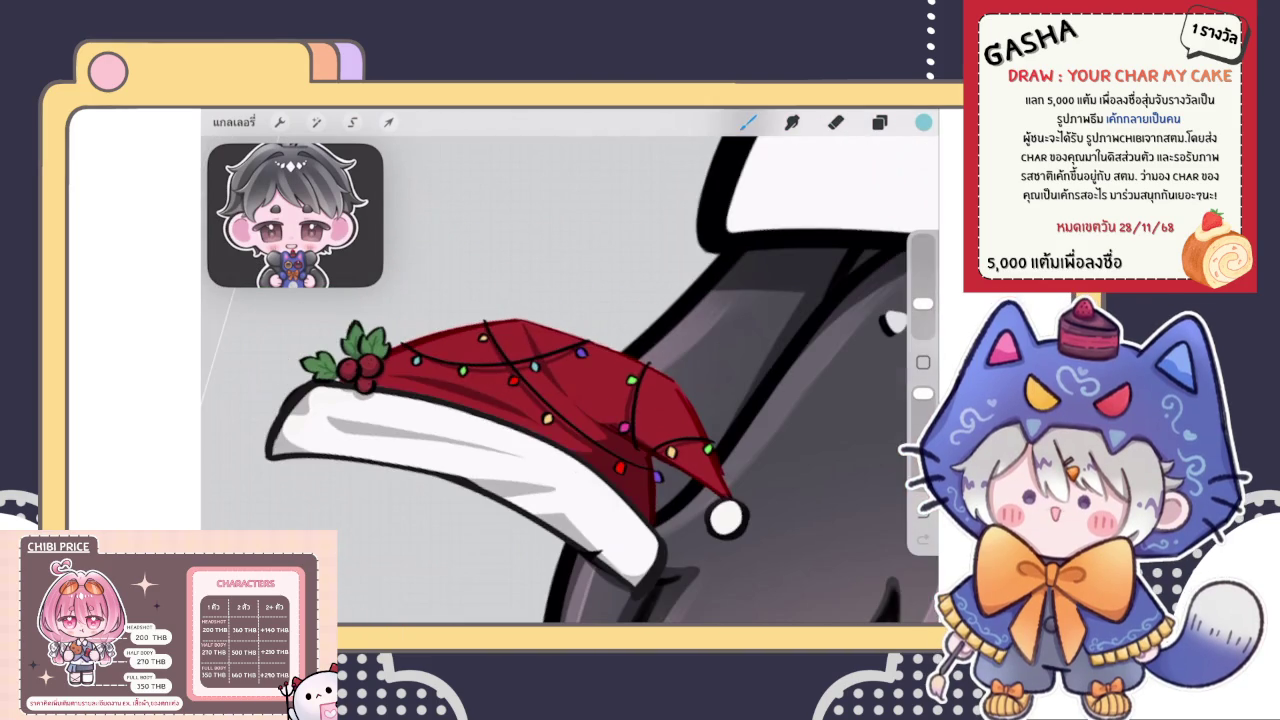
scroll(570, 366, down, 3)
scroll(570, 366, up, 3)
scroll(570, 366, up, 3)
scroll(570, 366, up, 3)
drag(603, 362, 620, 404)
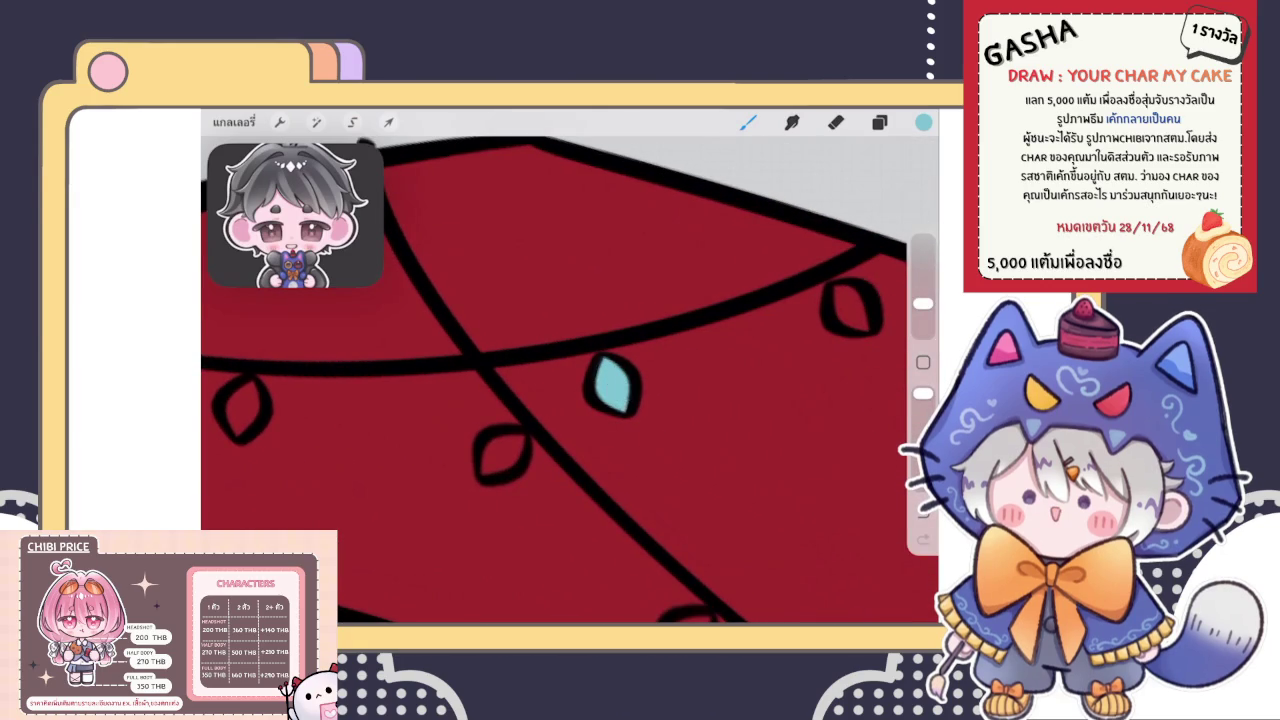
Sample the green of a bulb on the small spare hat
scroll(570, 380, down, 3)
scroll(570, 380, down, 2)
scroll(570, 380, up, 2)
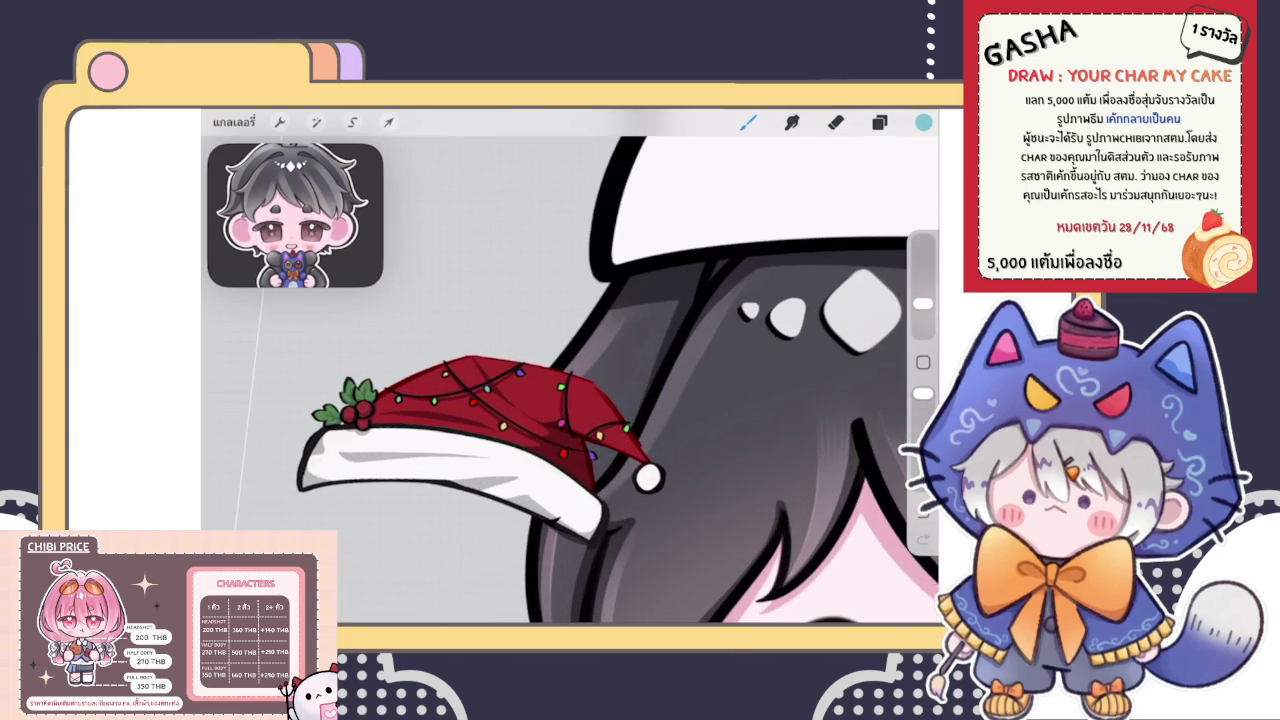
scroll(570, 380, down, 3)
scroll(570, 380, up, 2)
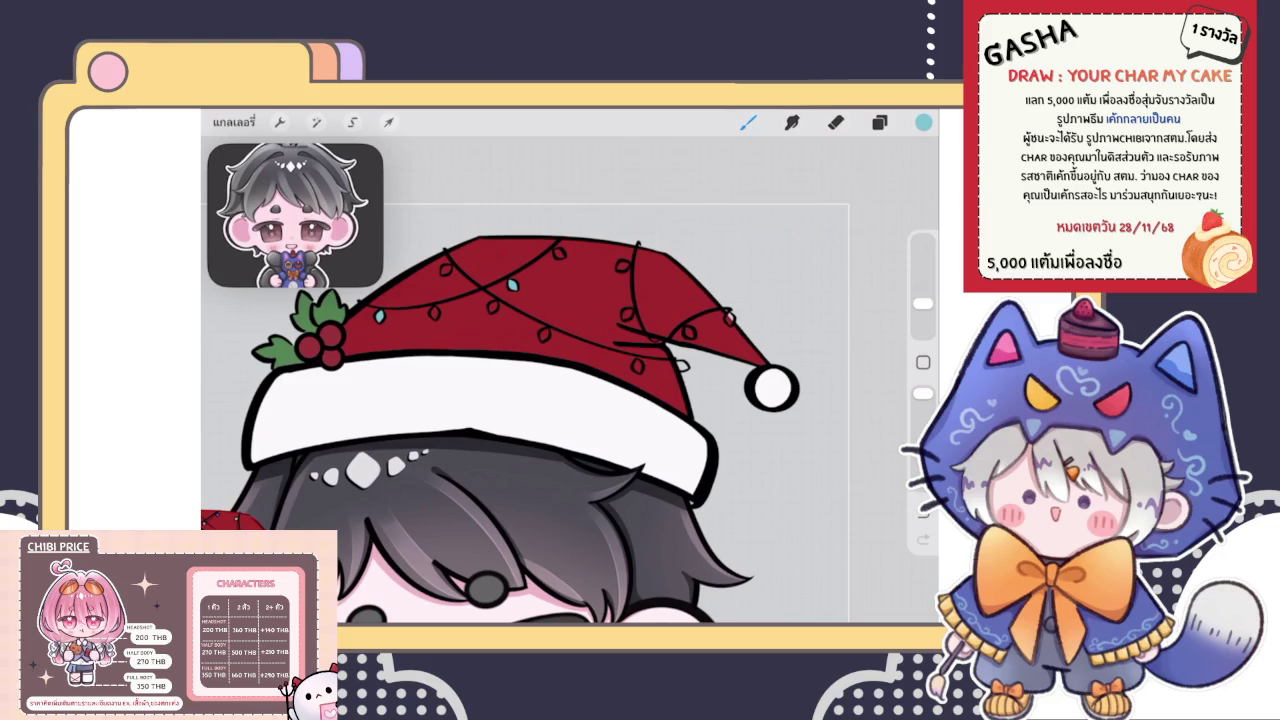
scroll(570, 380, up, 2)
scroll(570, 380, up, 3)
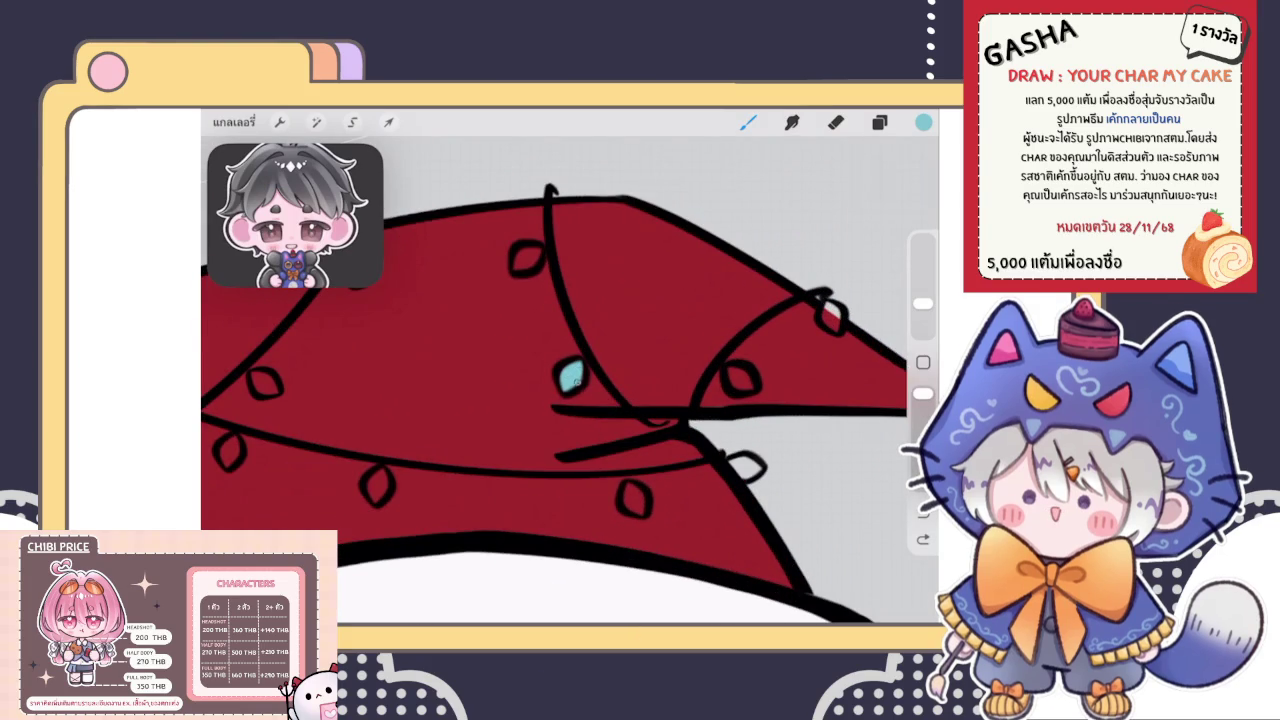
scroll(570, 380, down, 3)
scroll(570, 380, up, 2)
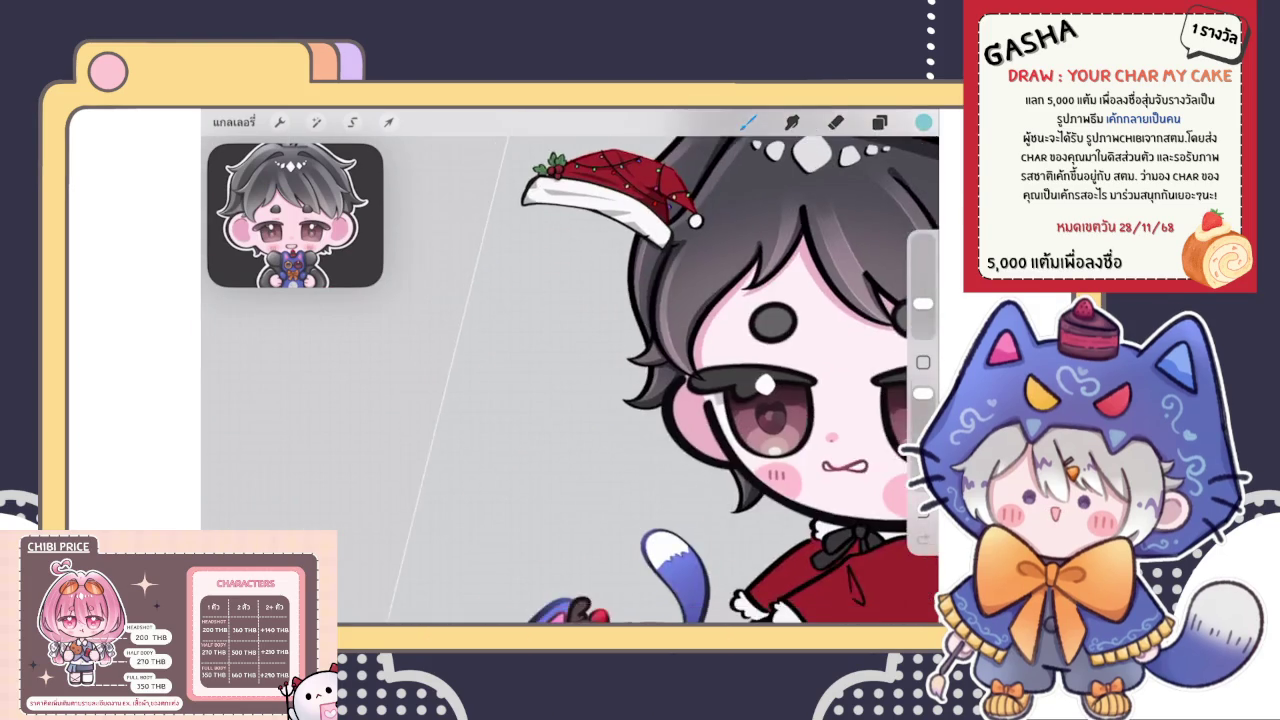
scroll(550, 300, up, 3)
scroll(550, 300, up, 3)
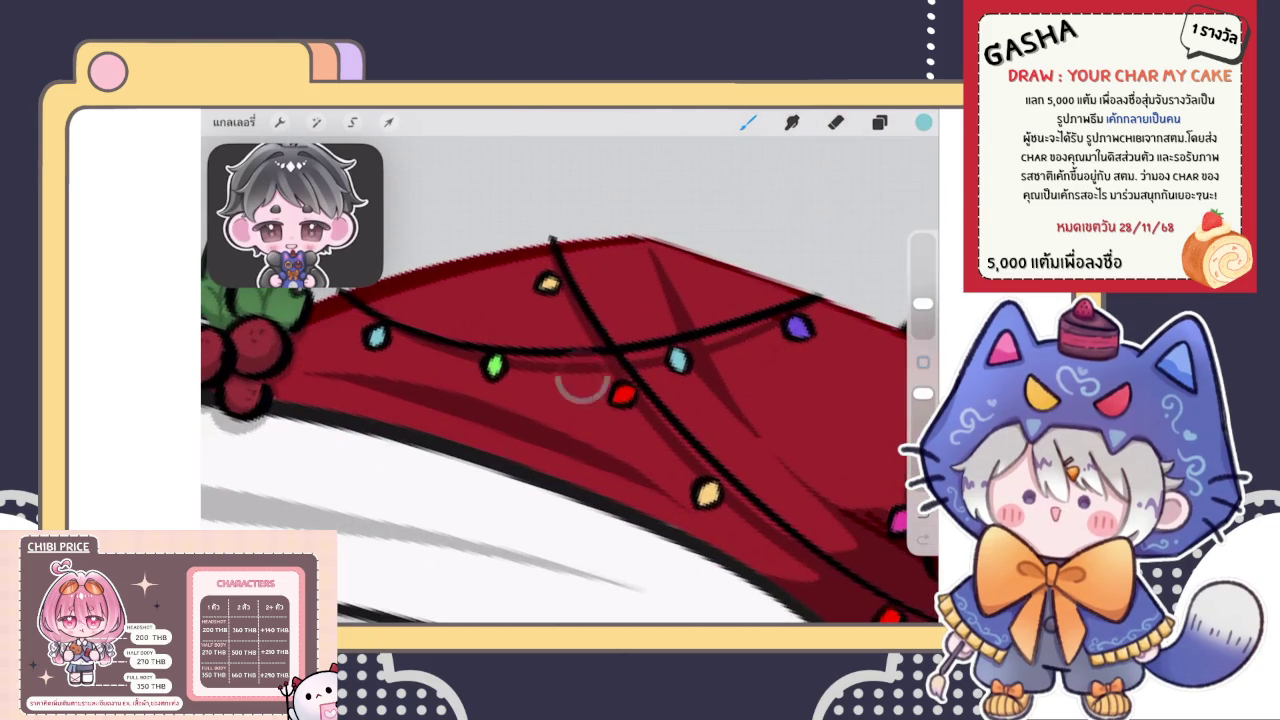
drag(584, 374, 493, 366)
scroll(570, 380, down, 5)
scroll(570, 380, up, 3)
scroll(570, 380, up, 3)
Paint another empty big-hat bulb green, then sample the hat fabric's red
drag(552, 388, 545, 415)
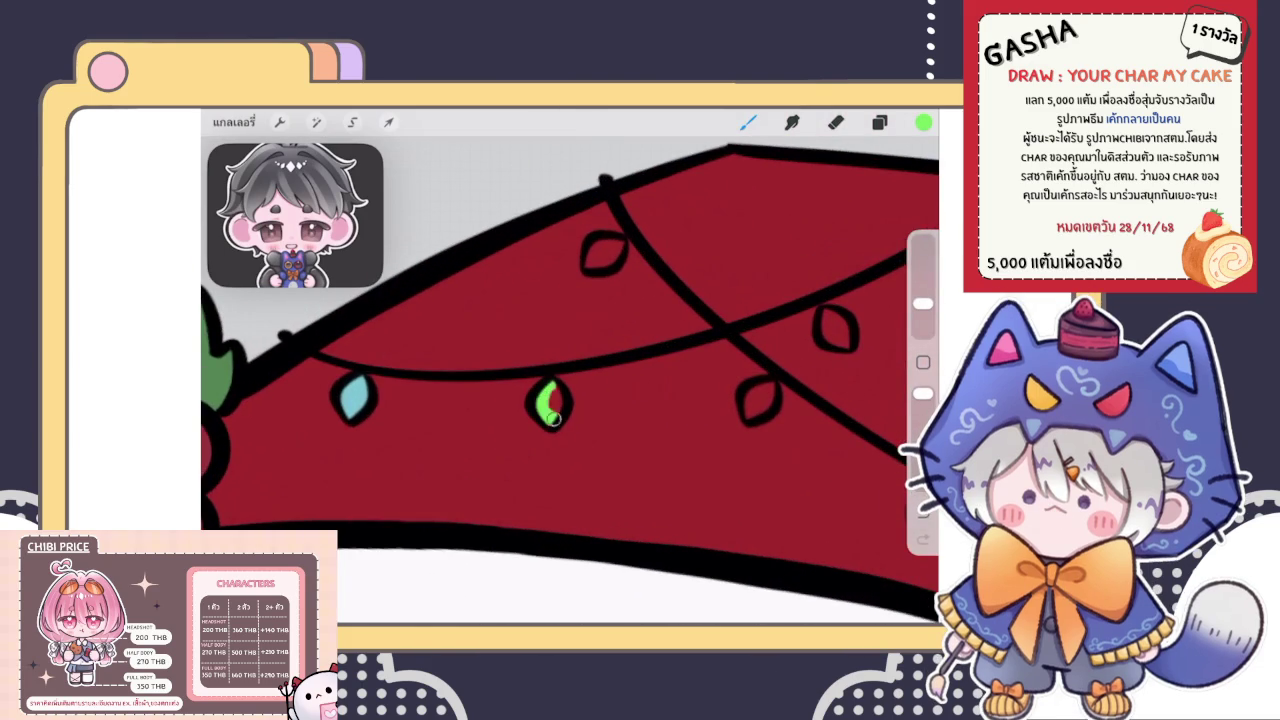
scroll(570, 380, down, 5)
scroll(570, 380, down, 1)
scroll(570, 380, down, 2)
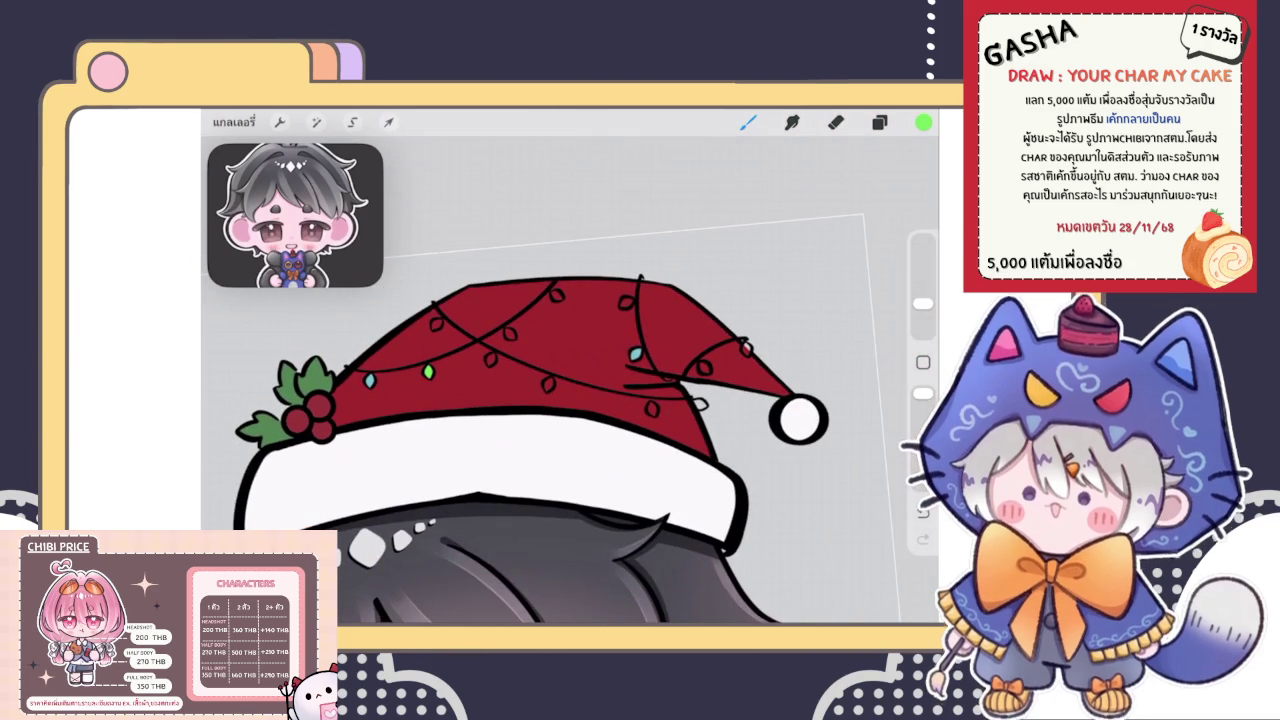
scroll(650, 380, up, 2)
scroll(650, 380, up, 2)
scroll(650, 380, up, 1)
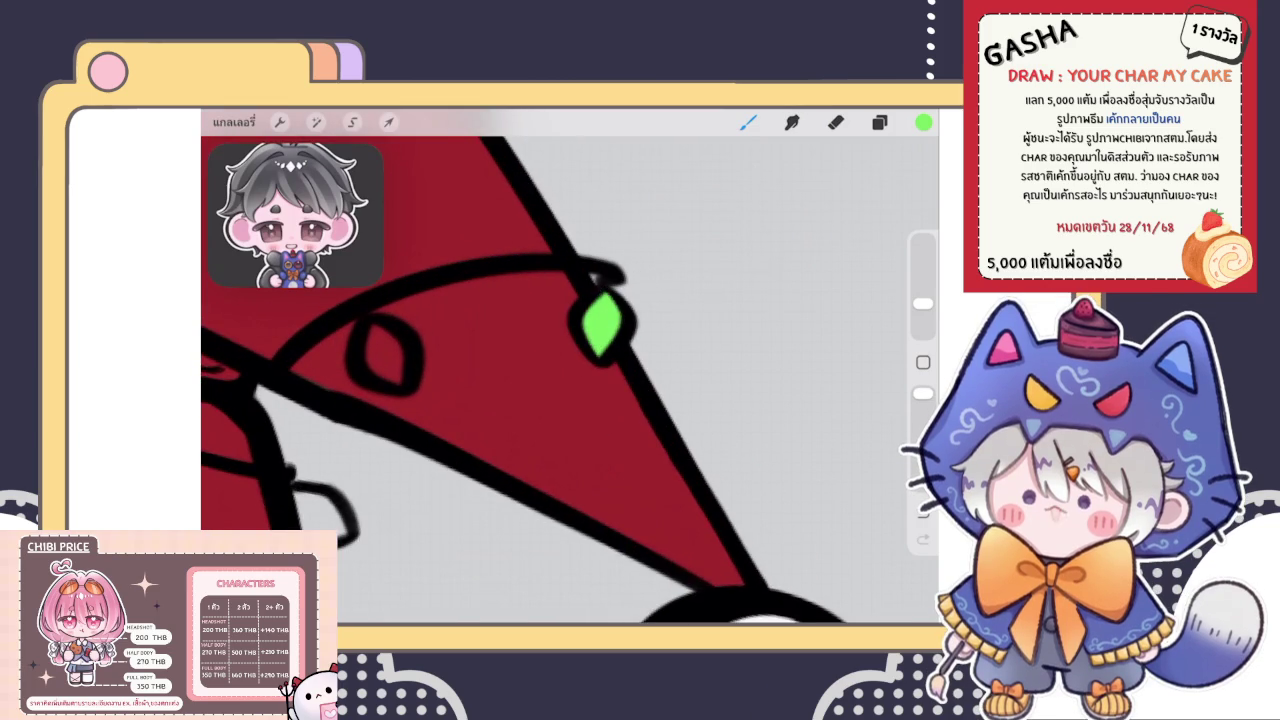
scroll(570, 380, down, 3)
scroll(570, 380, down, 2)
scroll(570, 380, down, 1)
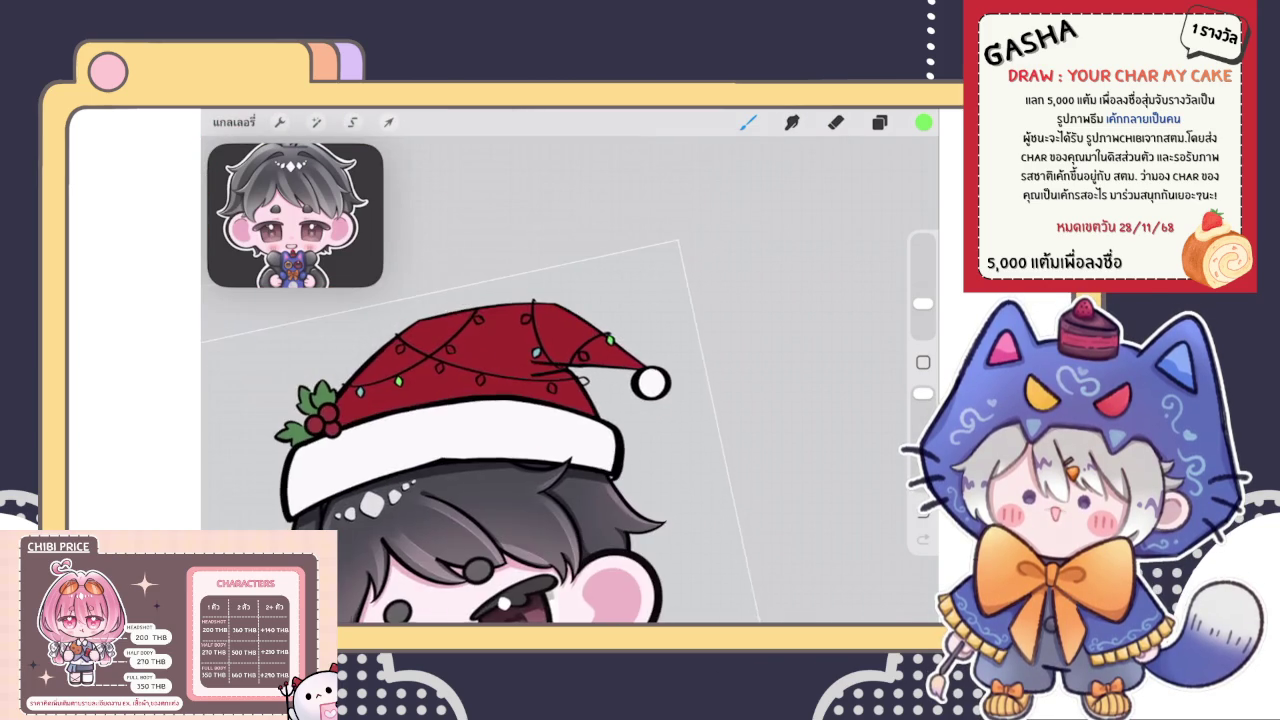
scroll(570, 380, up, 1)
scroll(570, 380, down, 3)
scroll(570, 380, up, 4)
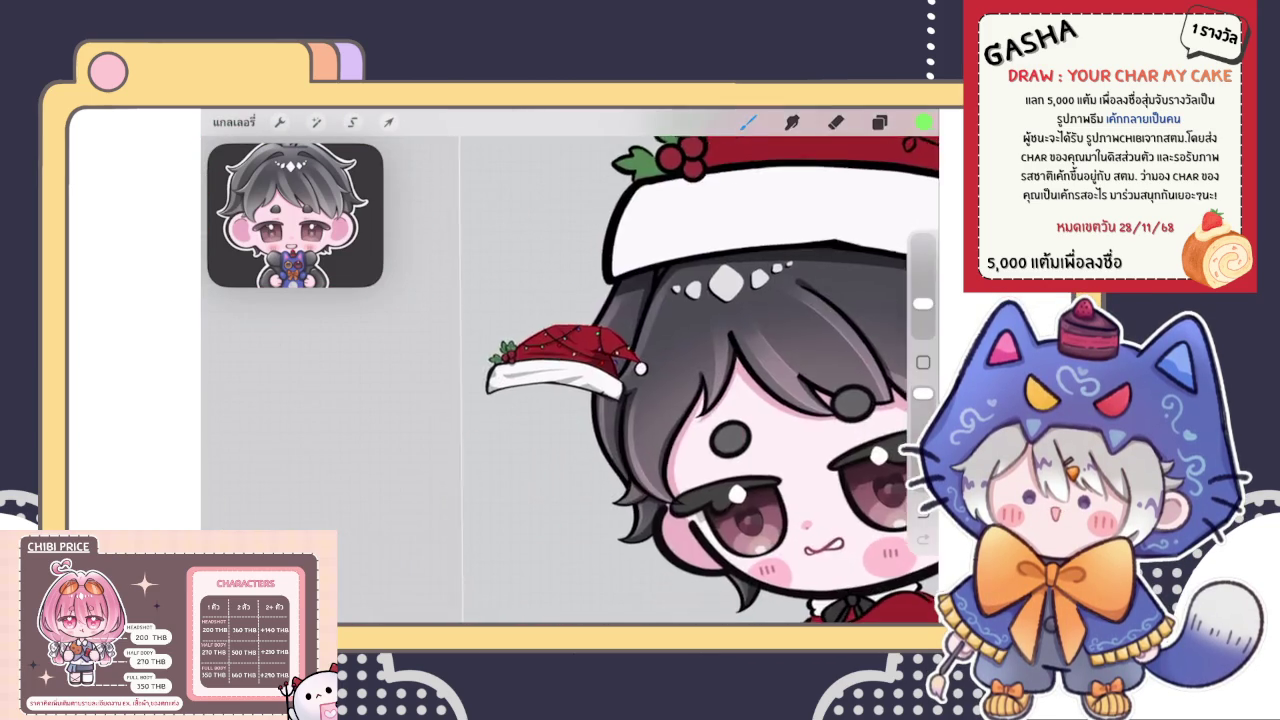
scroll(565, 360, up, 2)
scroll(565, 360, up, 2)
scroll(565, 360, up, 2)
scroll(565, 360, up, 1)
scroll(570, 380, down, 1)
click(605, 348)
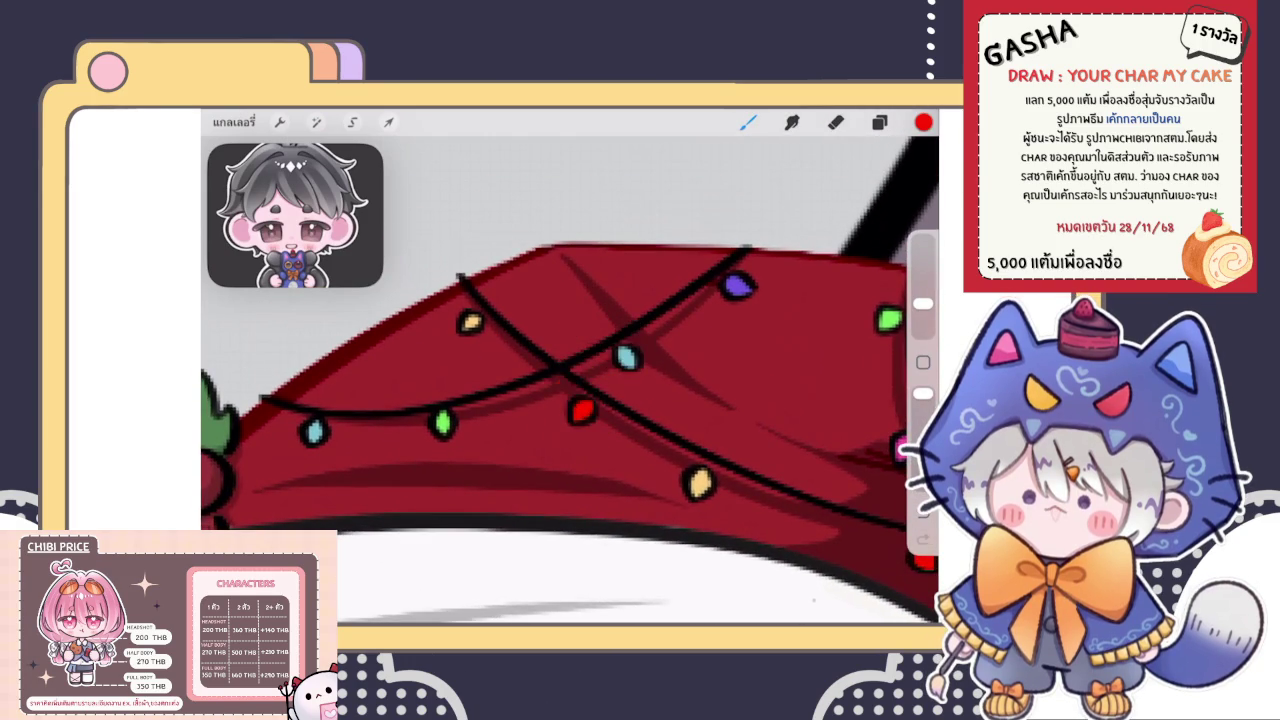
Undo the yellow fill on the wrong bulb and fill an empty hat bulb pale yellow
scroll(570, 380, down, 3)
scroll(570, 380, up, 2)
scroll(570, 380, up, 2)
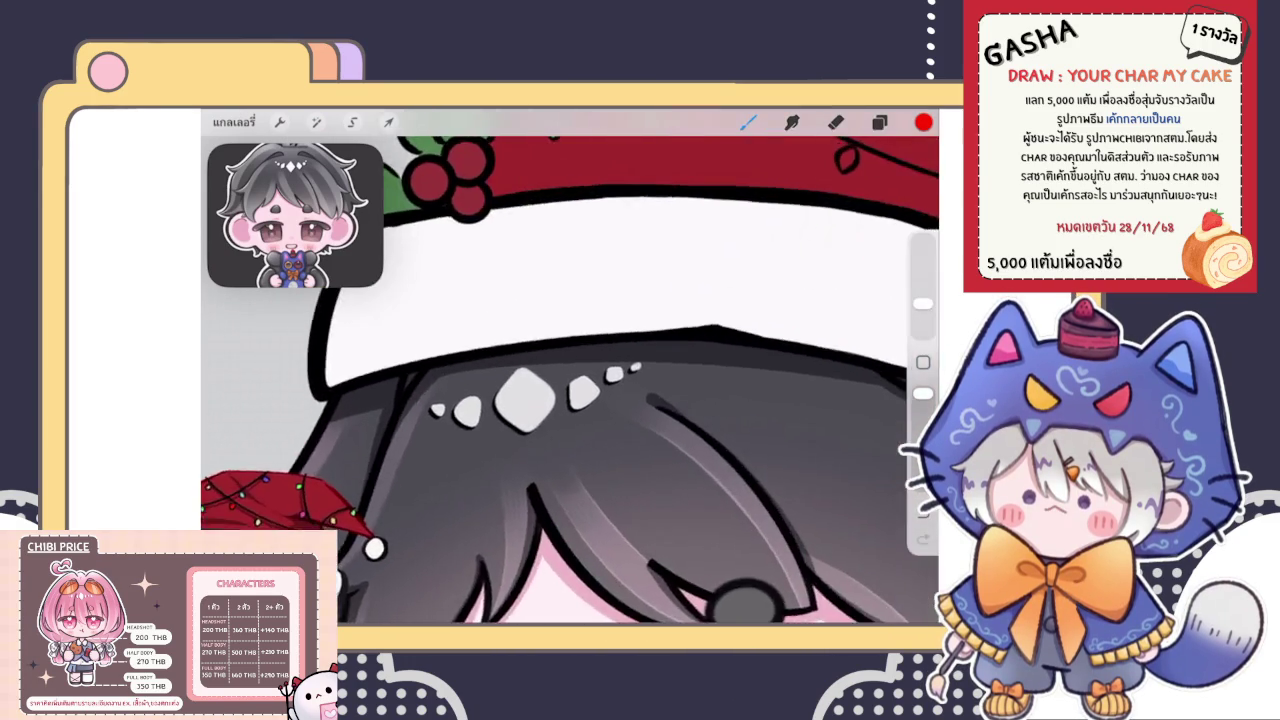
scroll(570, 380, down, 2)
scroll(570, 380, up, 2)
scroll(570, 380, up, 2)
scroll(570, 380, up, 2)
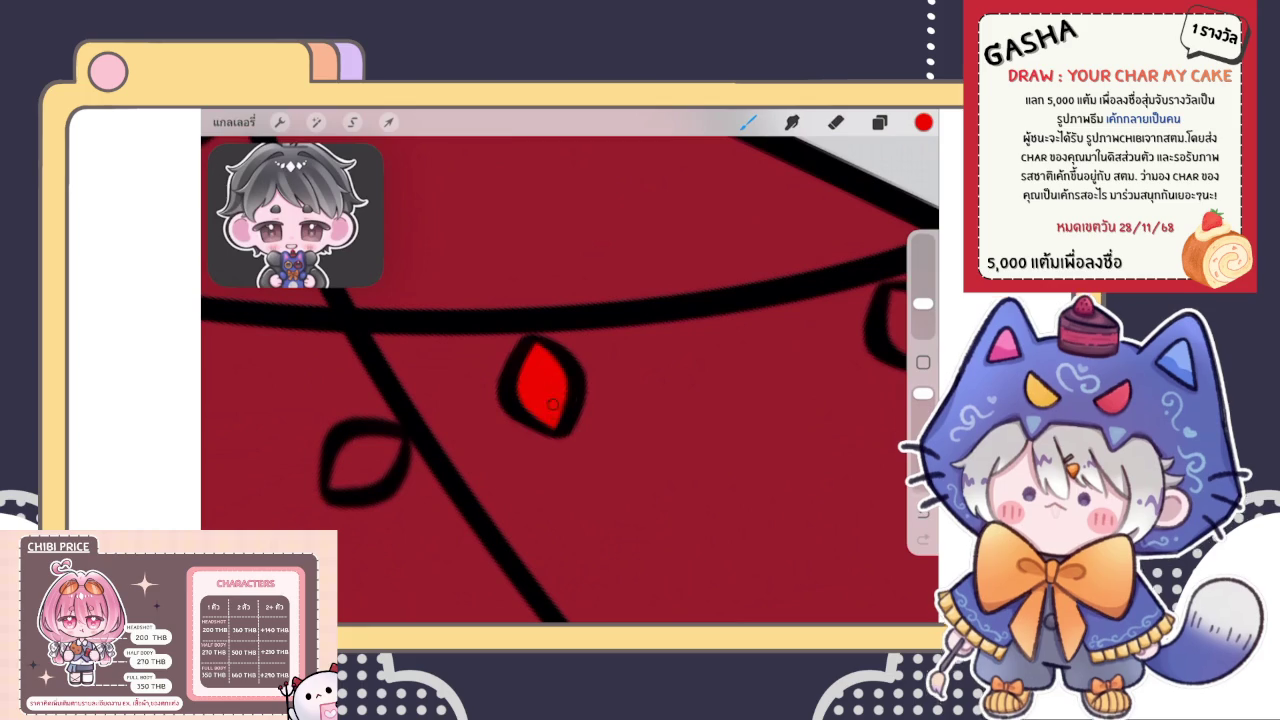
scroll(570, 380, down, 1)
scroll(570, 380, down, 2)
scroll(570, 380, down, 2)
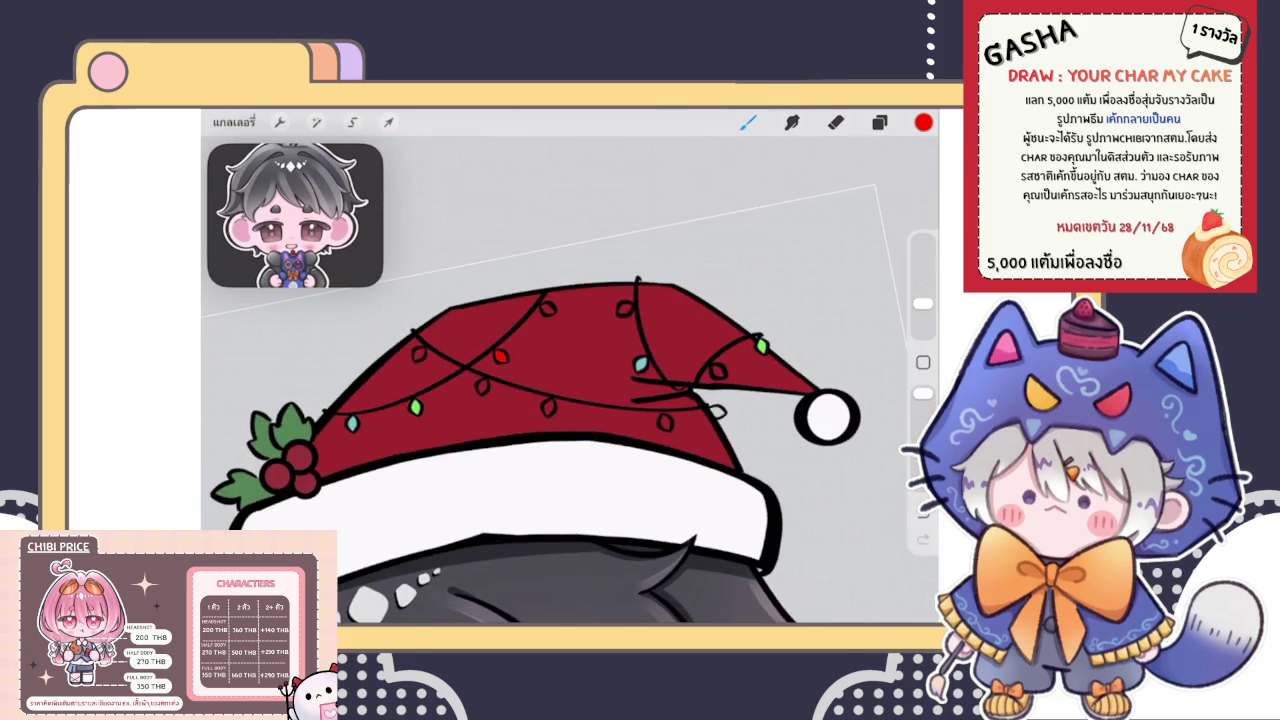
scroll(570, 380, down, 1)
scroll(570, 380, up, 1)
scroll(570, 380, up, 2)
scroll(570, 380, up, 2)
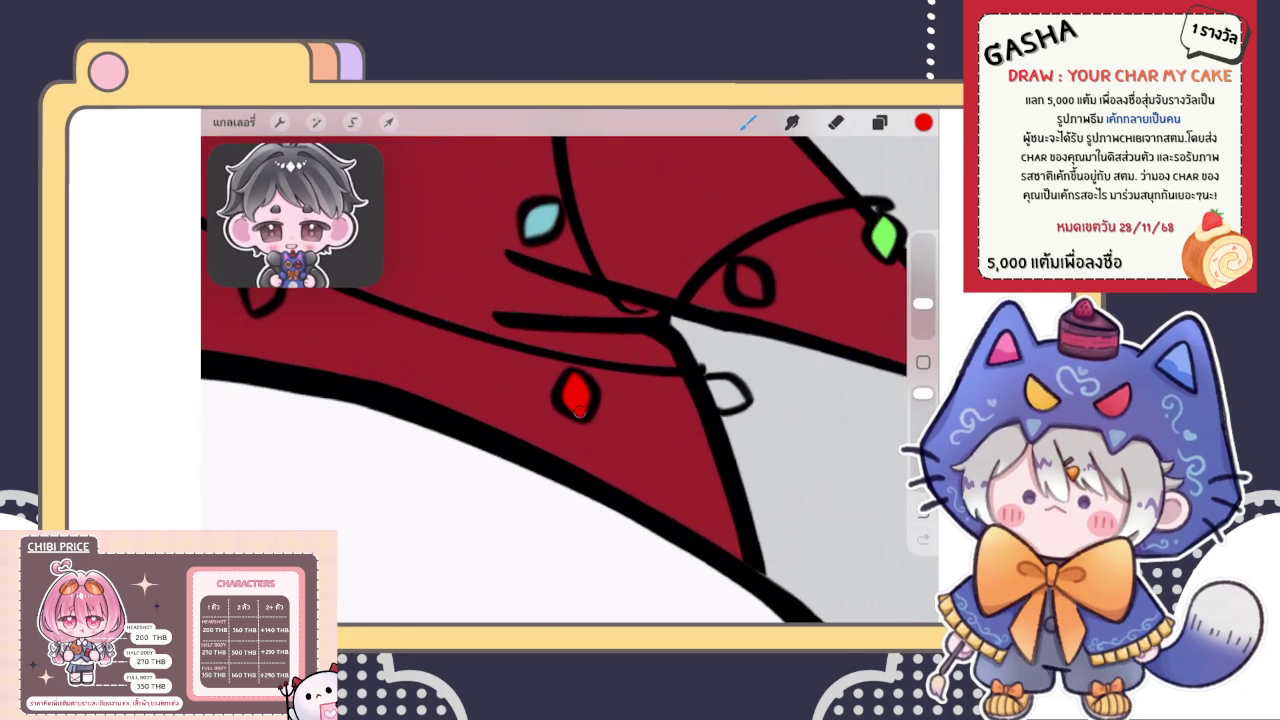
scroll(570, 380, down, 2)
scroll(570, 380, down, 2)
scroll(570, 380, down, 2)
scroll(570, 380, down, 1)
scroll(570, 380, up, 3)
scroll(570, 380, up, 2)
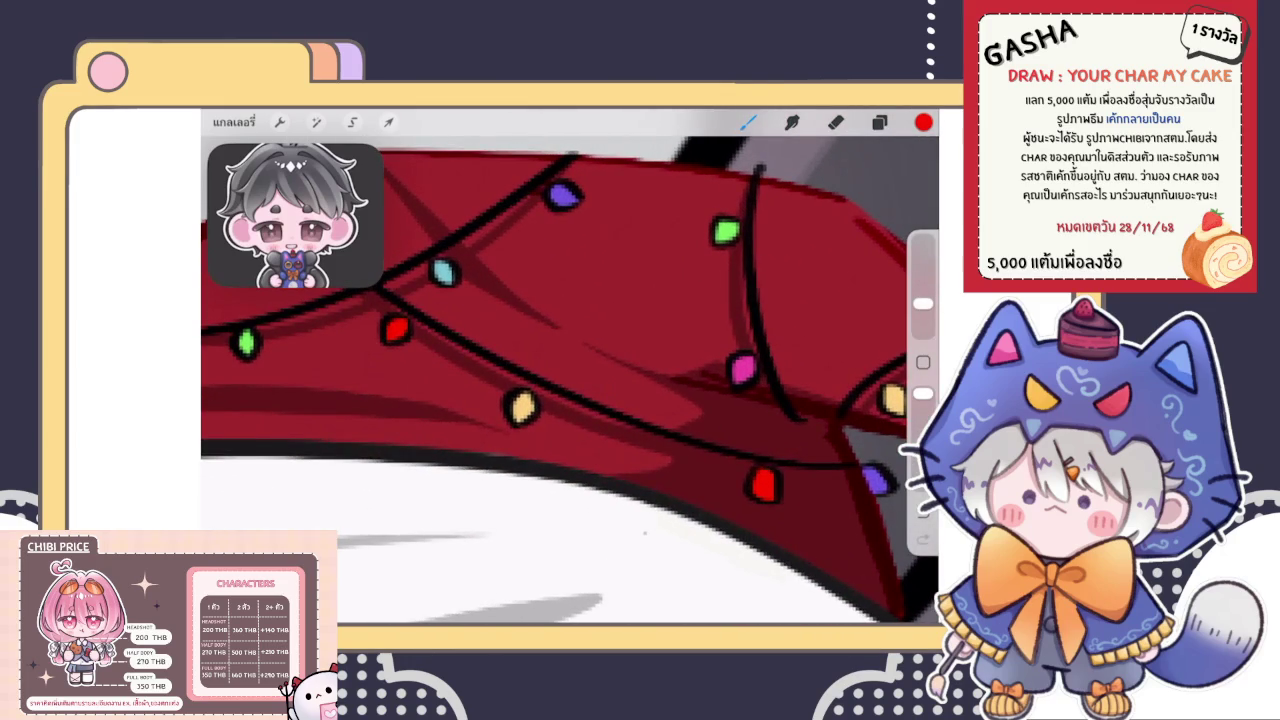
scroll(583, 395, down, 1)
scroll(583, 395, down, 2)
scroll(583, 395, down, 1)
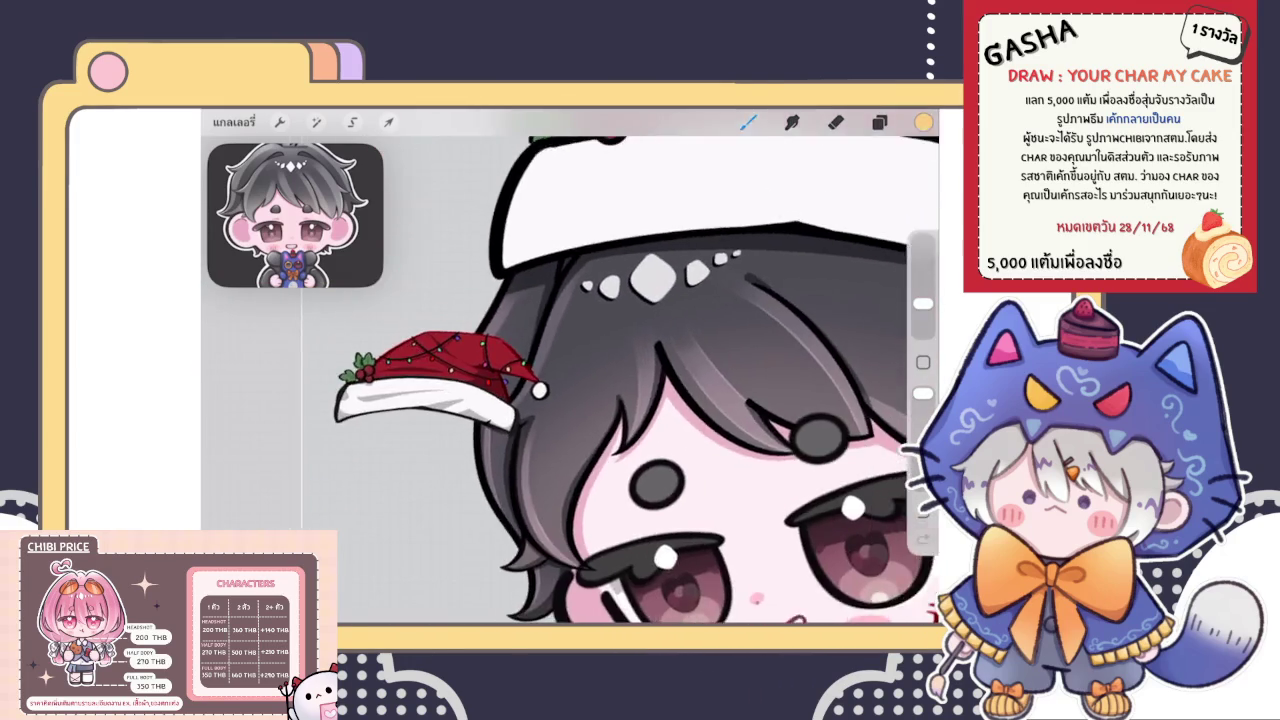
scroll(583, 395, up, 1)
scroll(570, 380, up, 1)
scroll(570, 380, up, 2)
scroll(570, 380, up, 1)
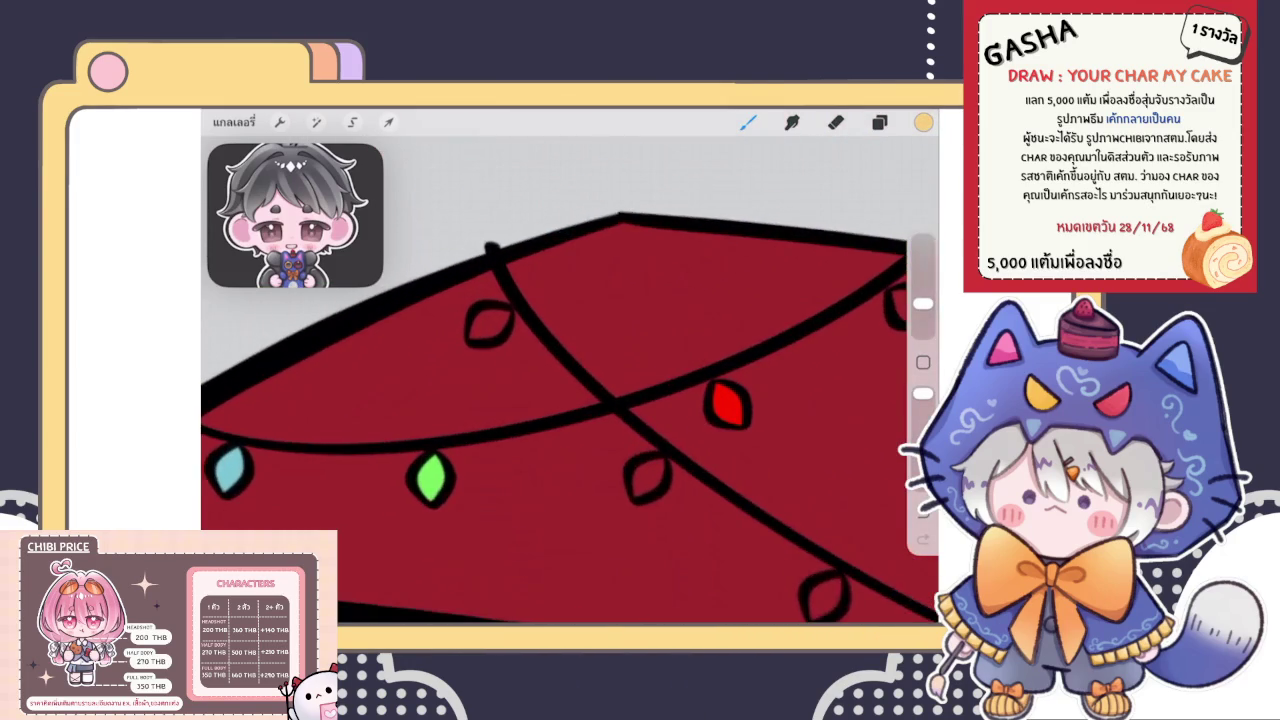
scroll(570, 380, up, 1)
scroll(570, 380, up, 1)
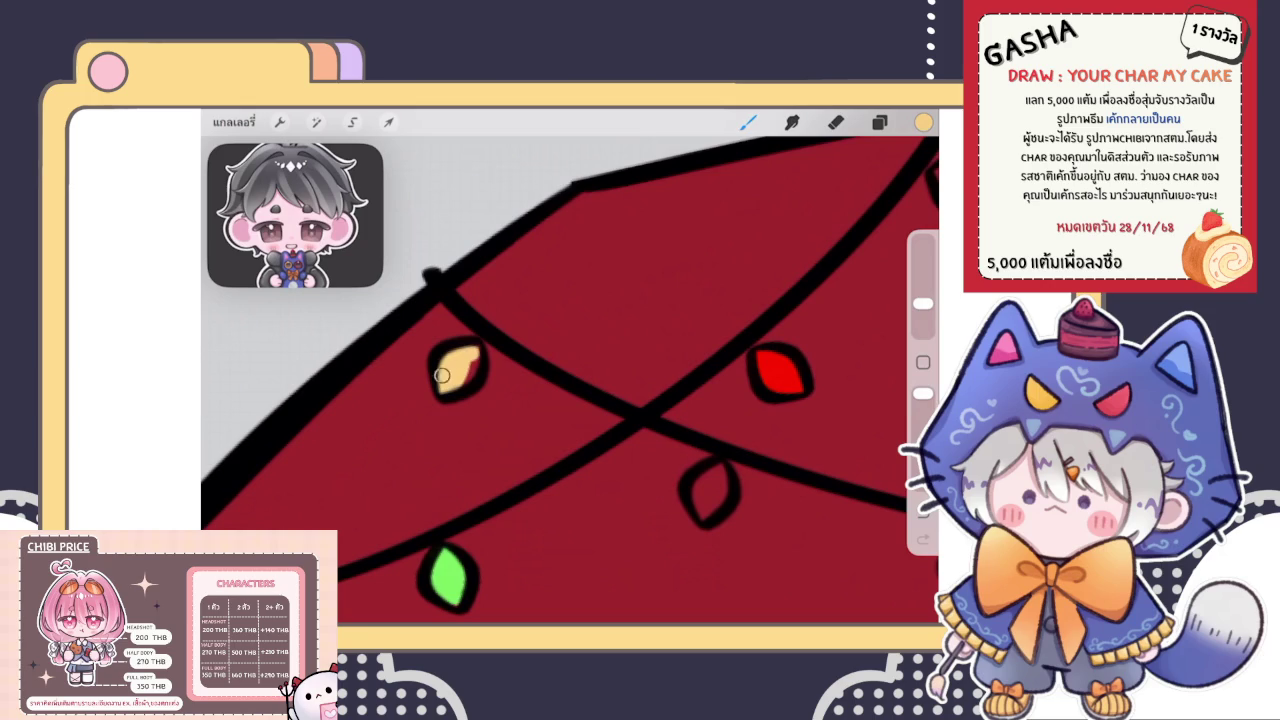
scroll(476, 355, down, 1)
scroll(476, 355, down, 2)
scroll(476, 355, down, 1)
scroll(680, 380, up, 2)
scroll(680, 380, up, 2)
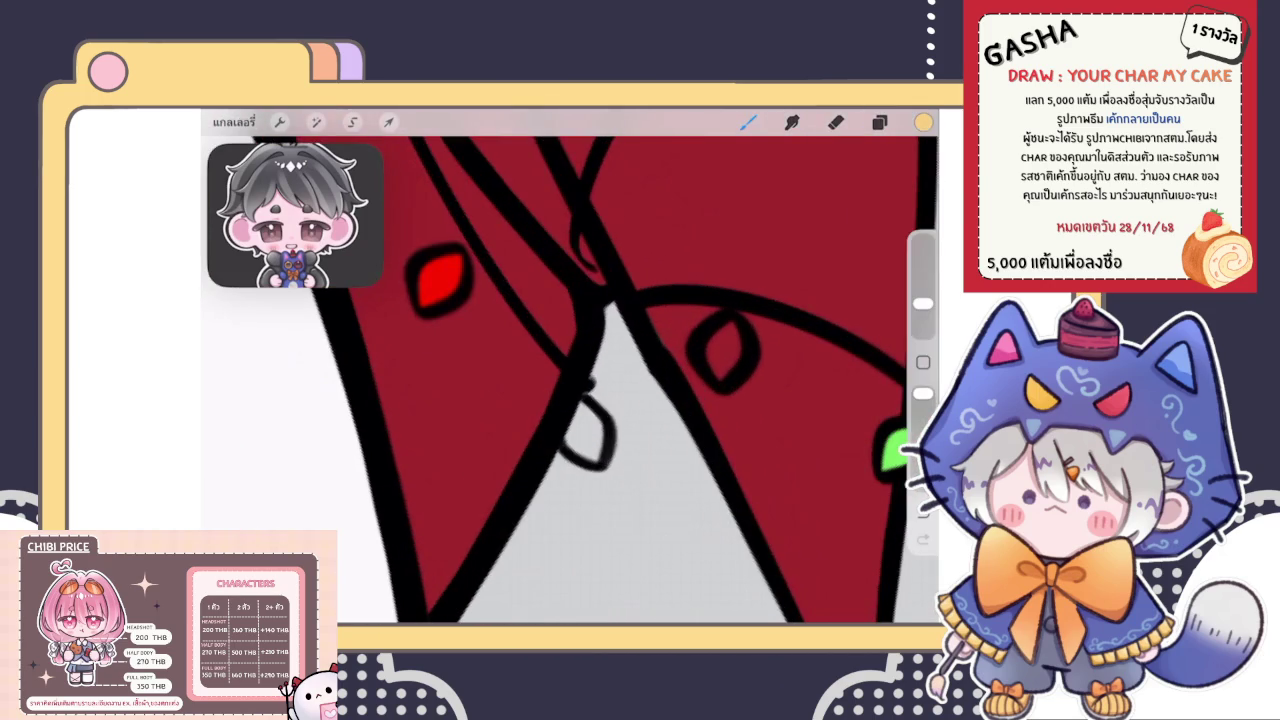
key(ctrl+z)
click(732, 321)
Sample purple from the small hat's light and paint an empty bulb solid purple
scroll(600, 380, down, 2)
scroll(600, 380, down, 3)
scroll(600, 380, down, 3)
scroll(600, 380, down, 2)
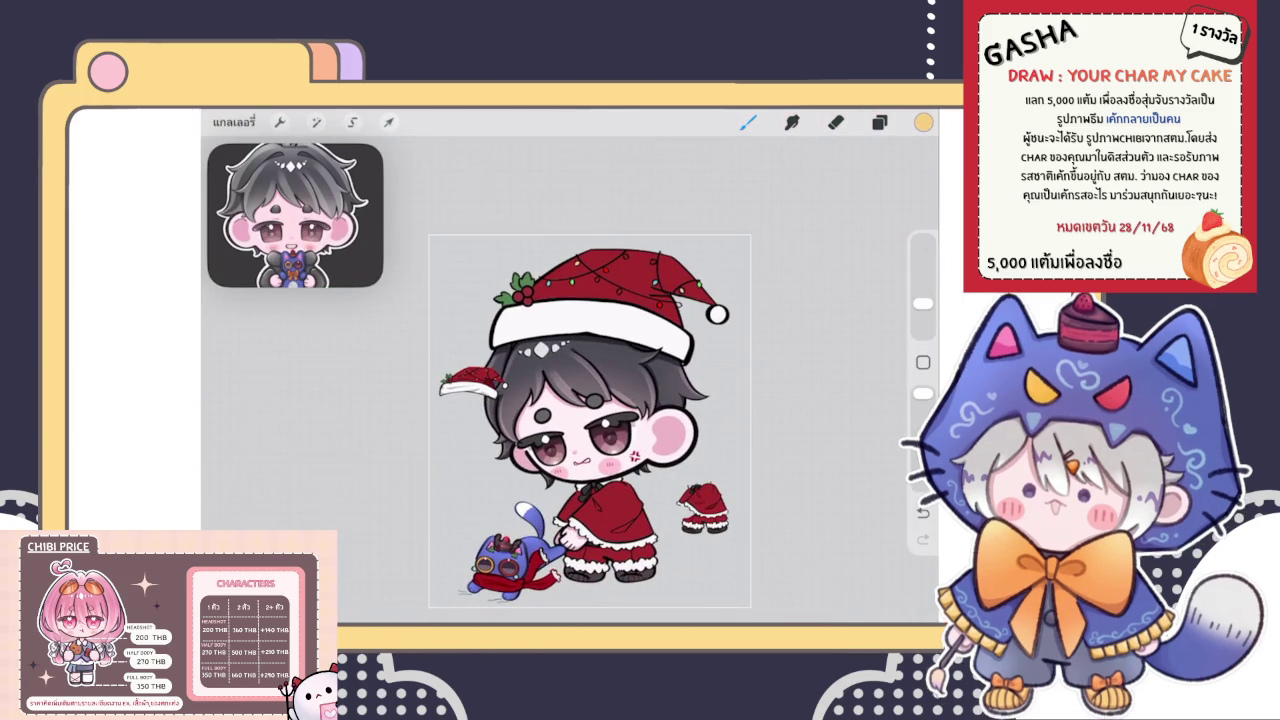
scroll(620, 400, up, 1)
scroll(650, 400, up, 2)
scroll(700, 400, up, 3)
scroll(640, 260, up, 2)
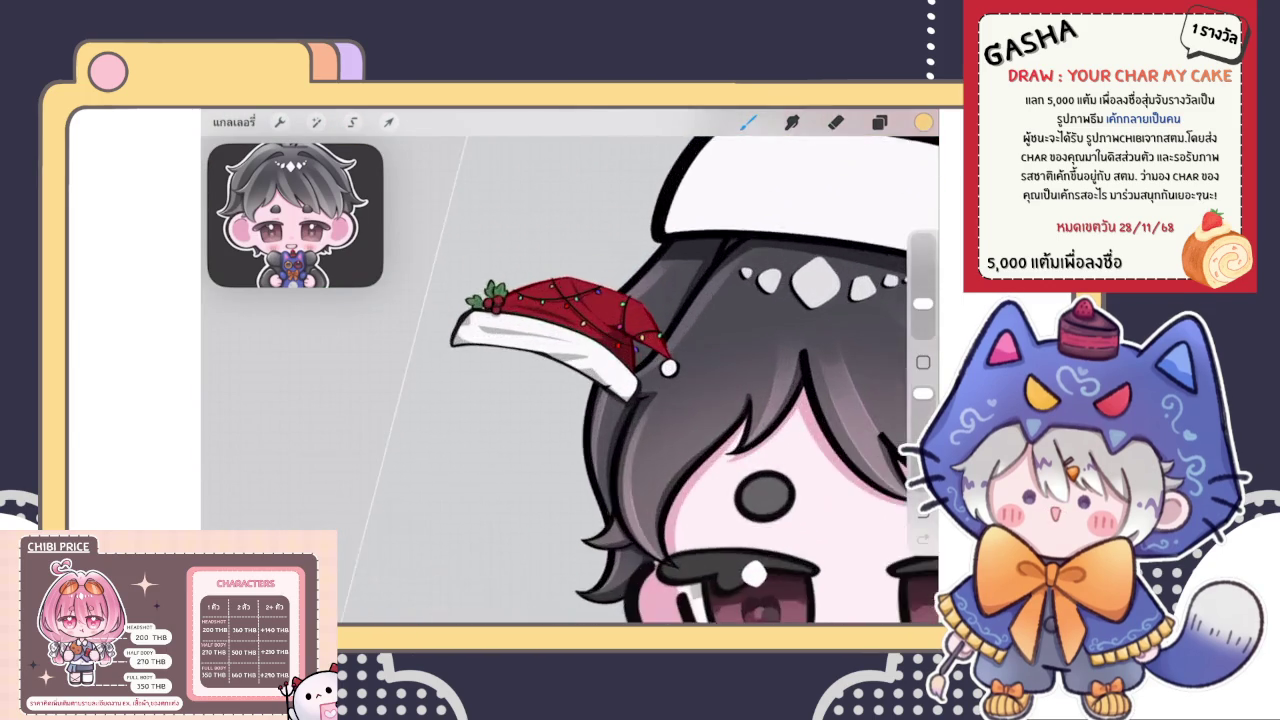
scroll(640, 260, up, 3)
scroll(640, 260, up, 3)
scroll(640, 260, up, 2)
drag(729, 337, 571, 423)
scroll(570, 380, down, 3)
scroll(570, 380, down, 2)
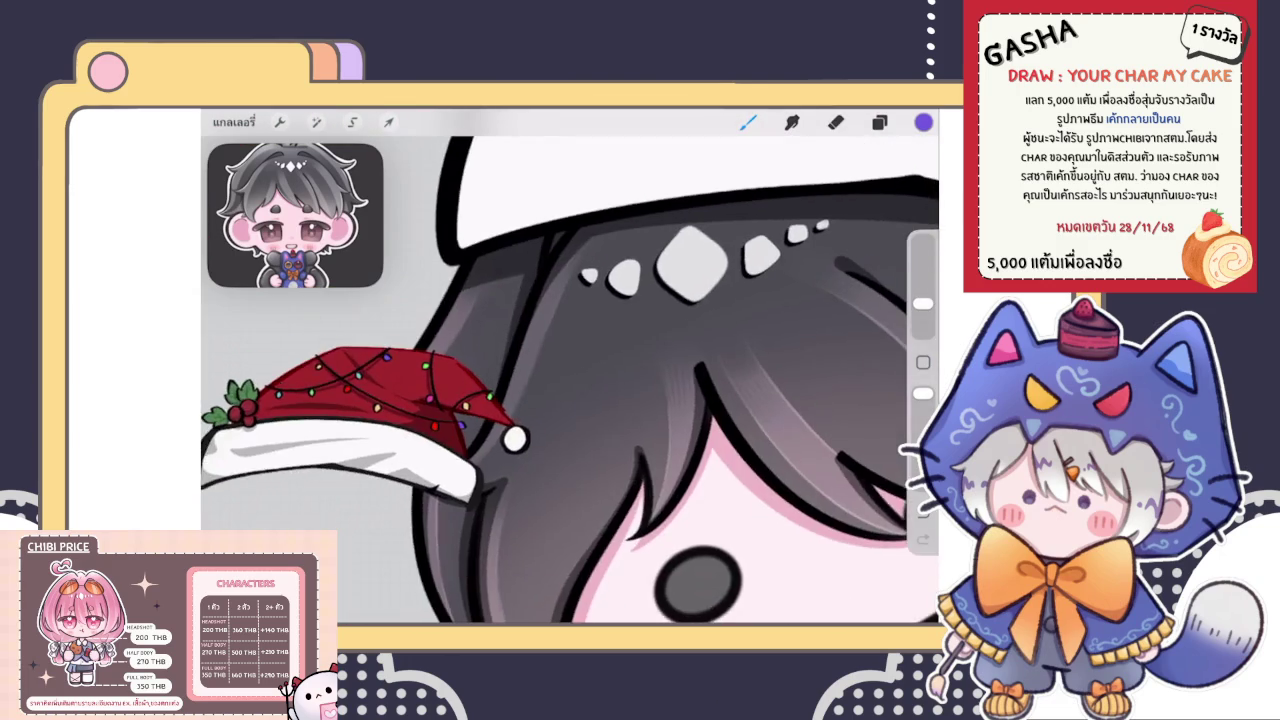
scroll(570, 370, down, 2)
scroll(570, 370, up, 2)
scroll(570, 370, up, 2)
scroll(570, 370, down, 1)
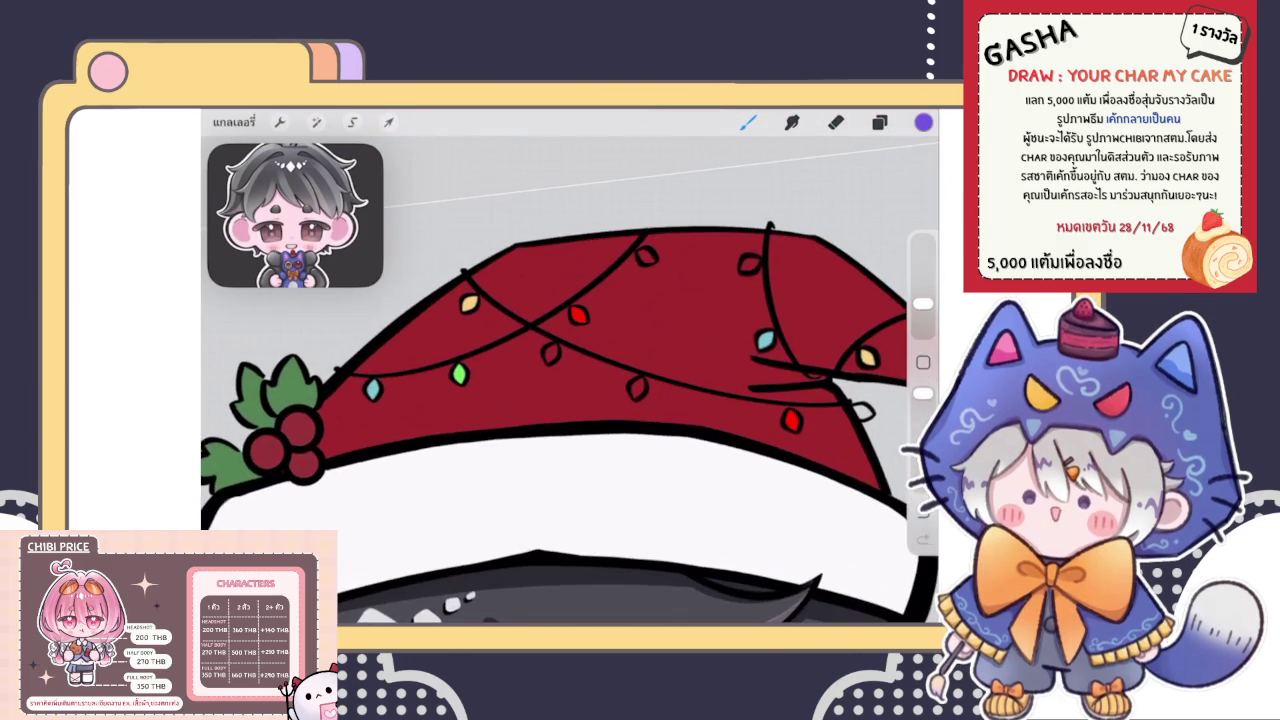
scroll(700, 380, up, 2)
scroll(700, 380, up, 2)
scroll(700, 380, up, 2)
scroll(587, 423, up, 2)
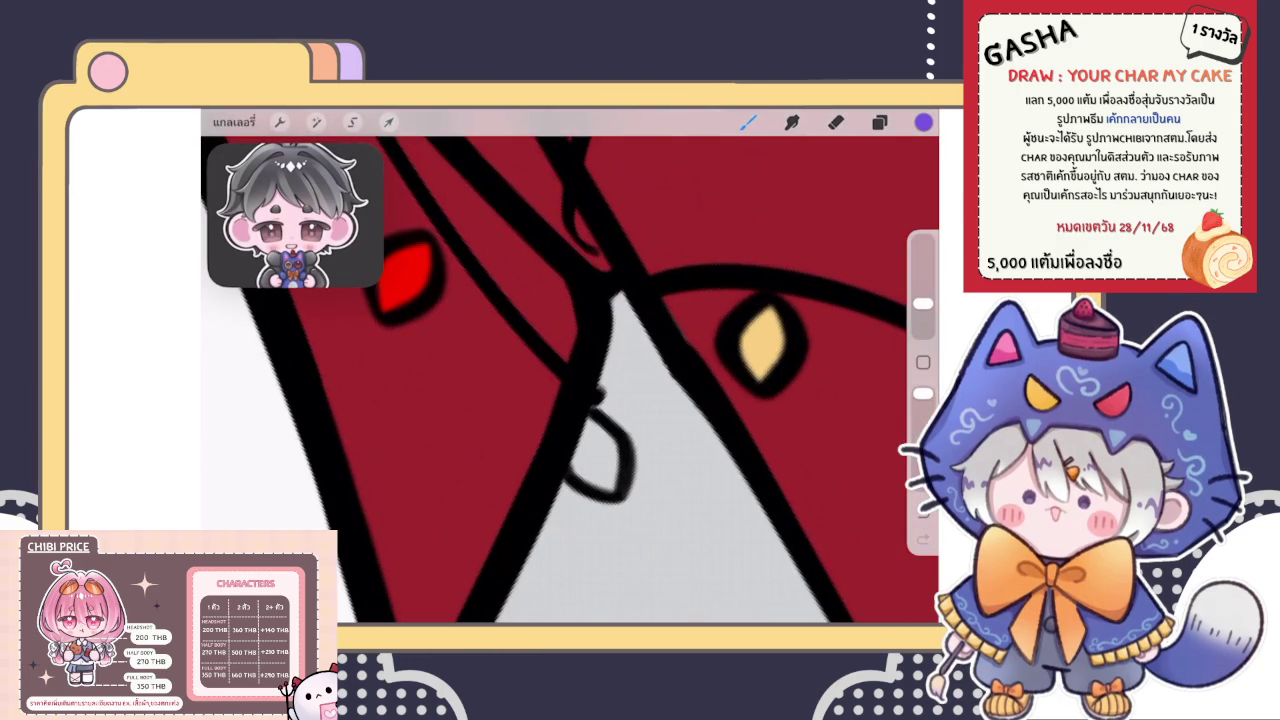
drag(612, 483, 612, 466)
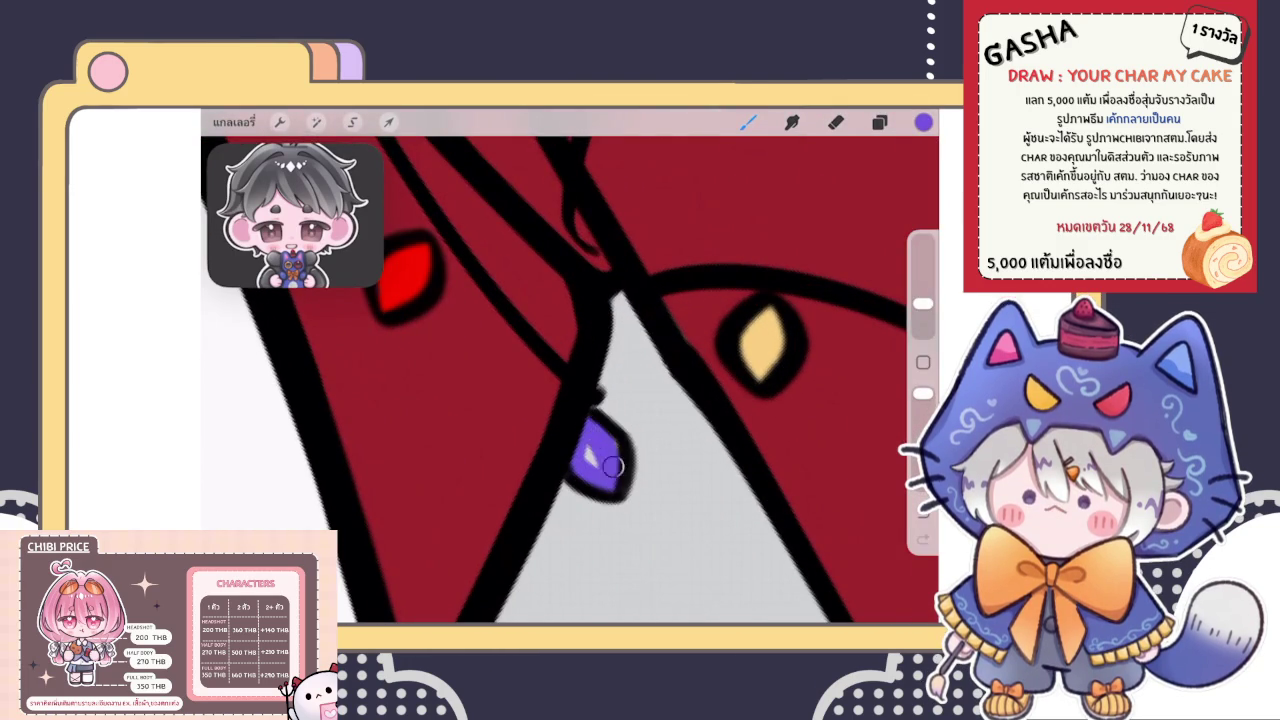
Sample magenta from one of the hat's lights
scroll(570, 370, down, 3)
scroll(570, 370, down, 3)
scroll(570, 370, down, 1)
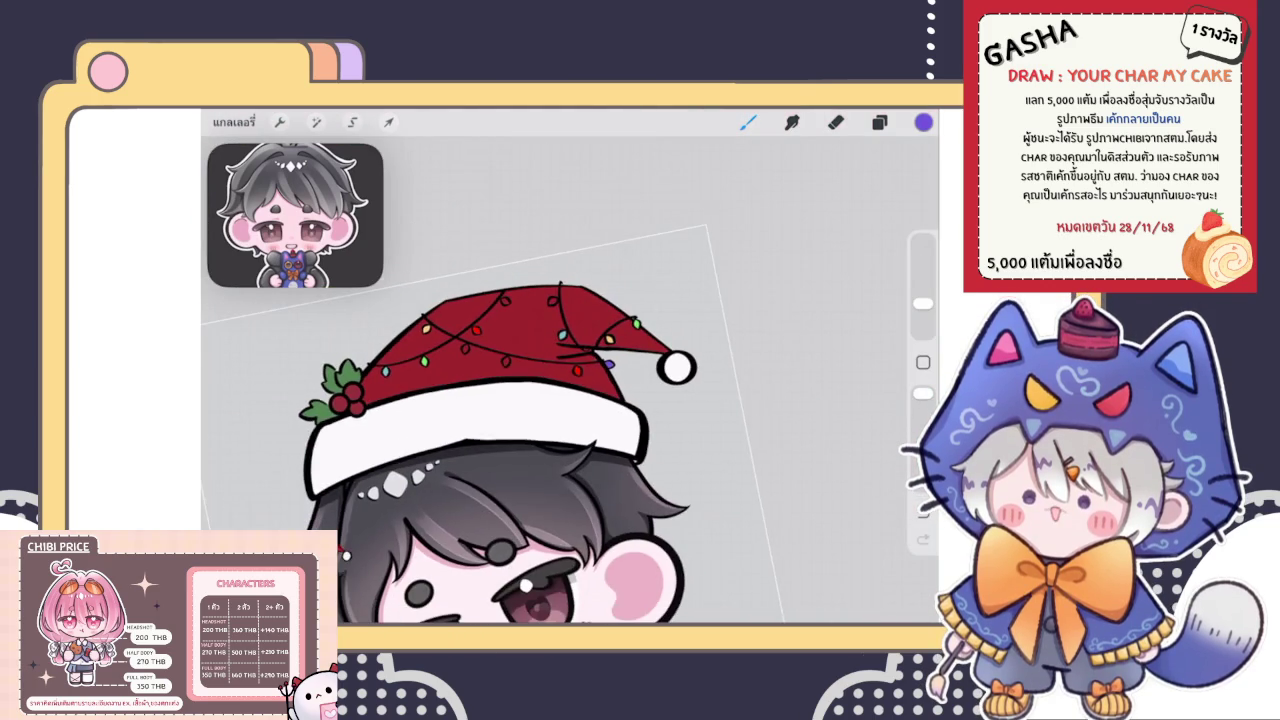
scroll(470, 340, up, 2)
scroll(470, 340, up, 3)
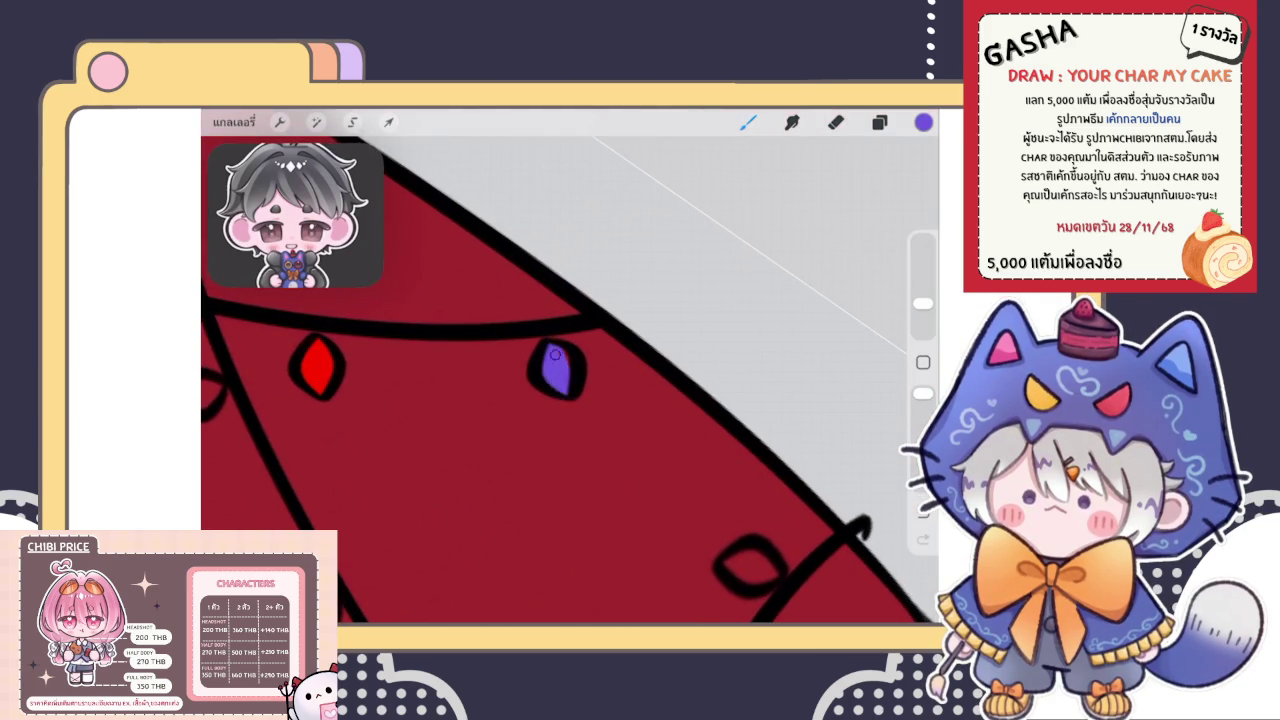
scroll(570, 370, down, 2)
scroll(570, 370, down, 3)
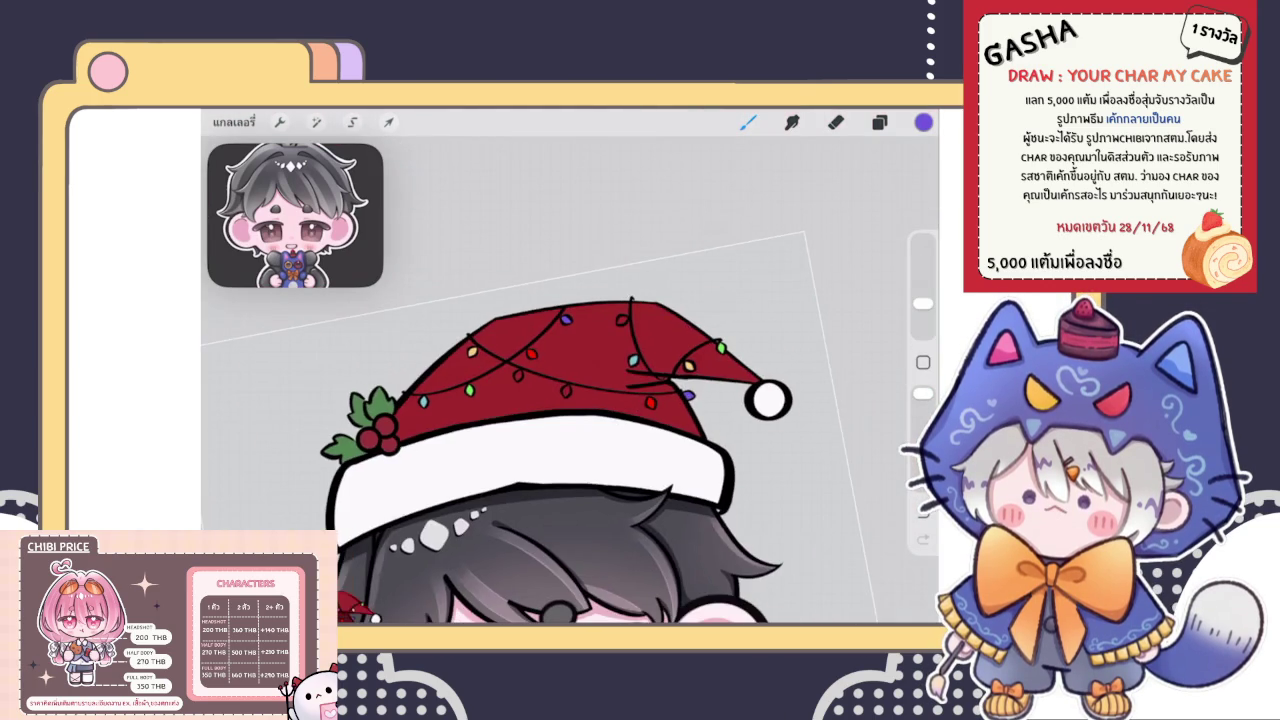
scroll(580, 420, up, 1)
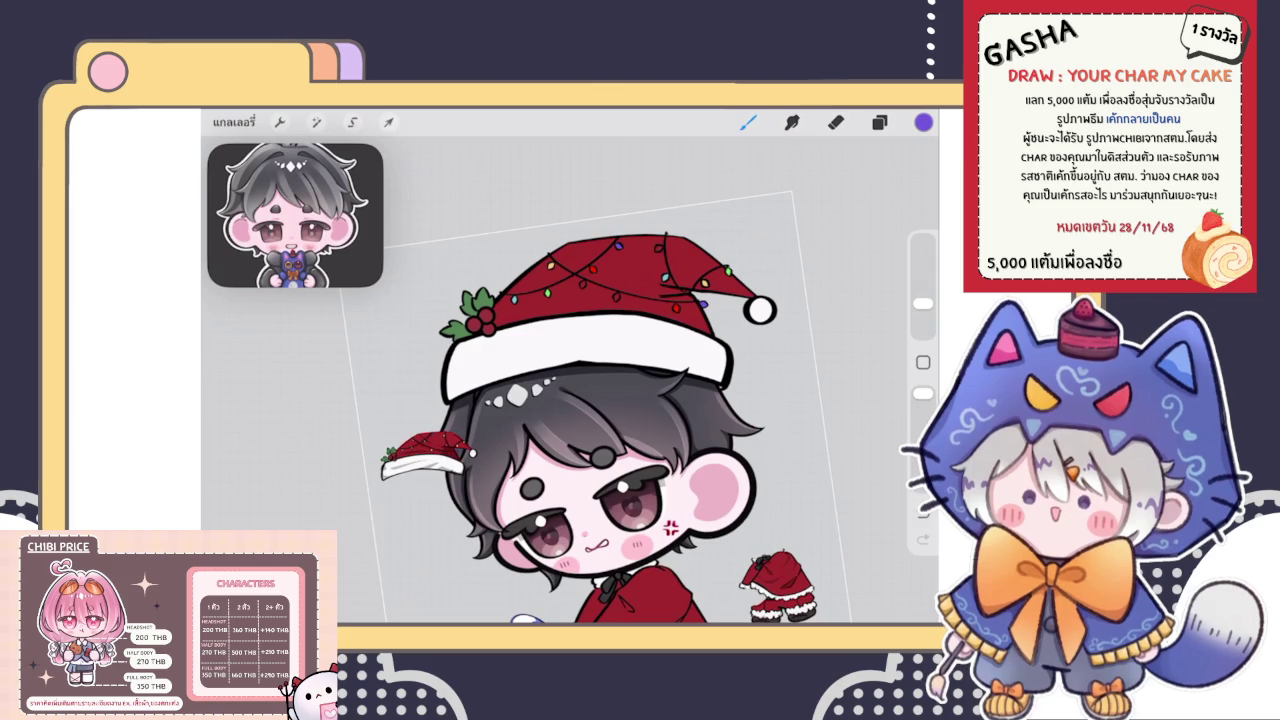
scroll(620, 400, up, 2)
scroll(620, 400, up, 3)
scroll(620, 400, up, 3)
scroll(600, 420, up, 2)
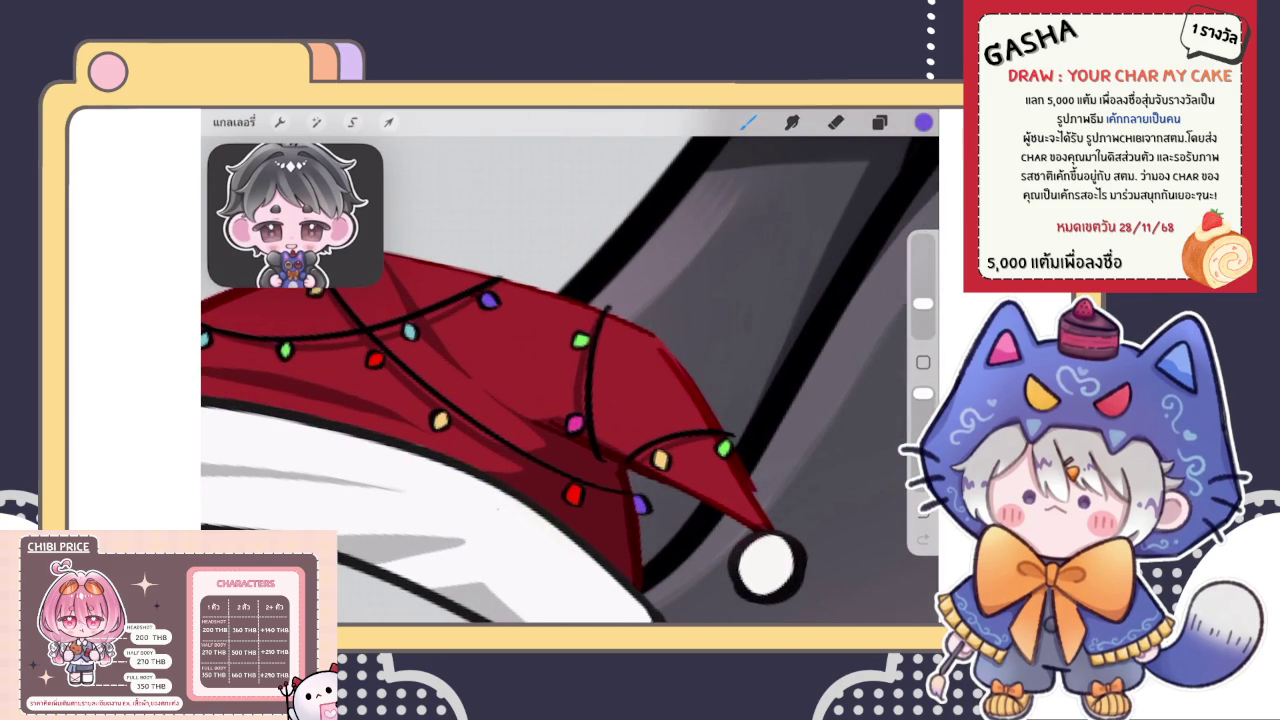
click(574, 424)
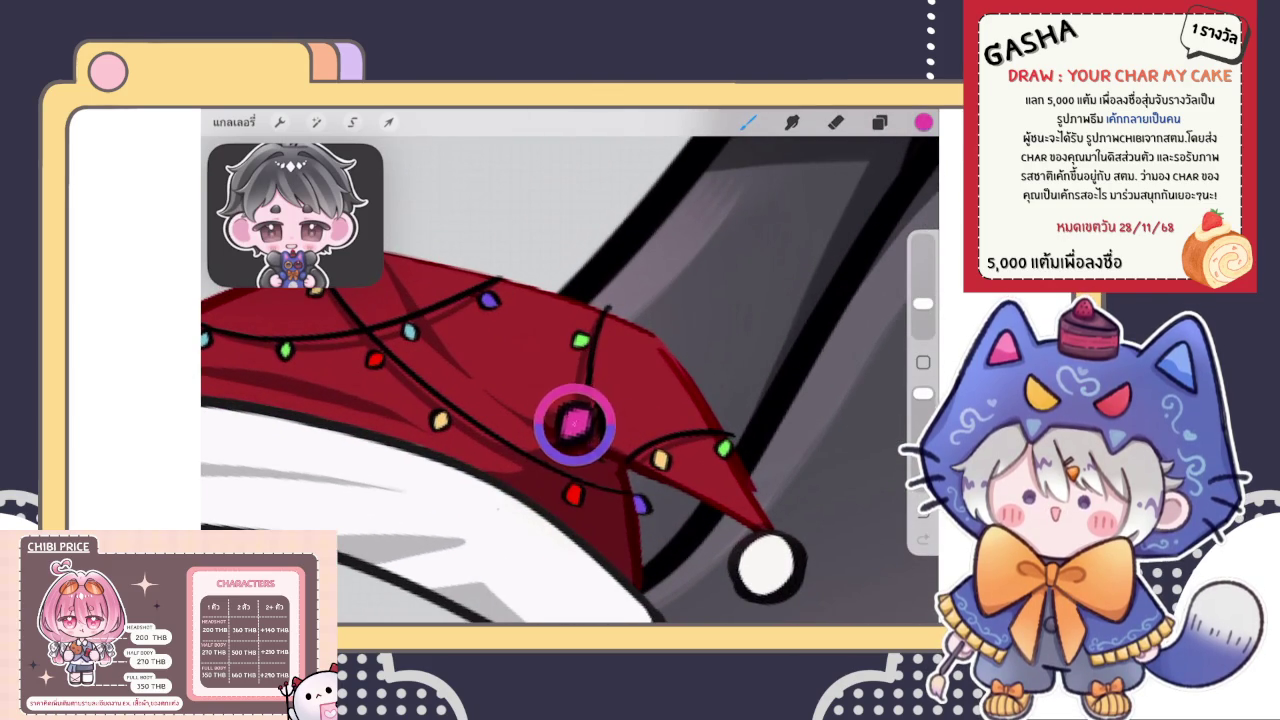
Undo the misplaced magenta fill and fill two other empty bulbs with magenta
scroll(600, 420, down, 1)
scroll(570, 400, down, 2)
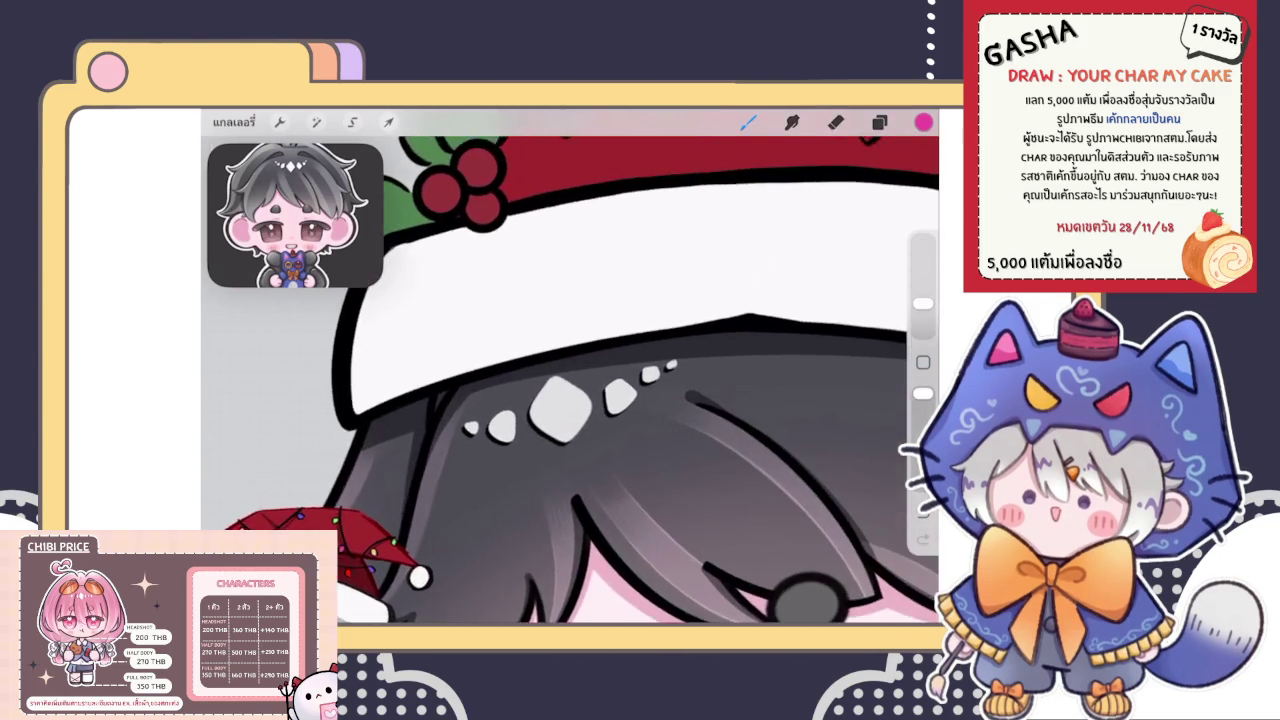
scroll(560, 400, up, 5)
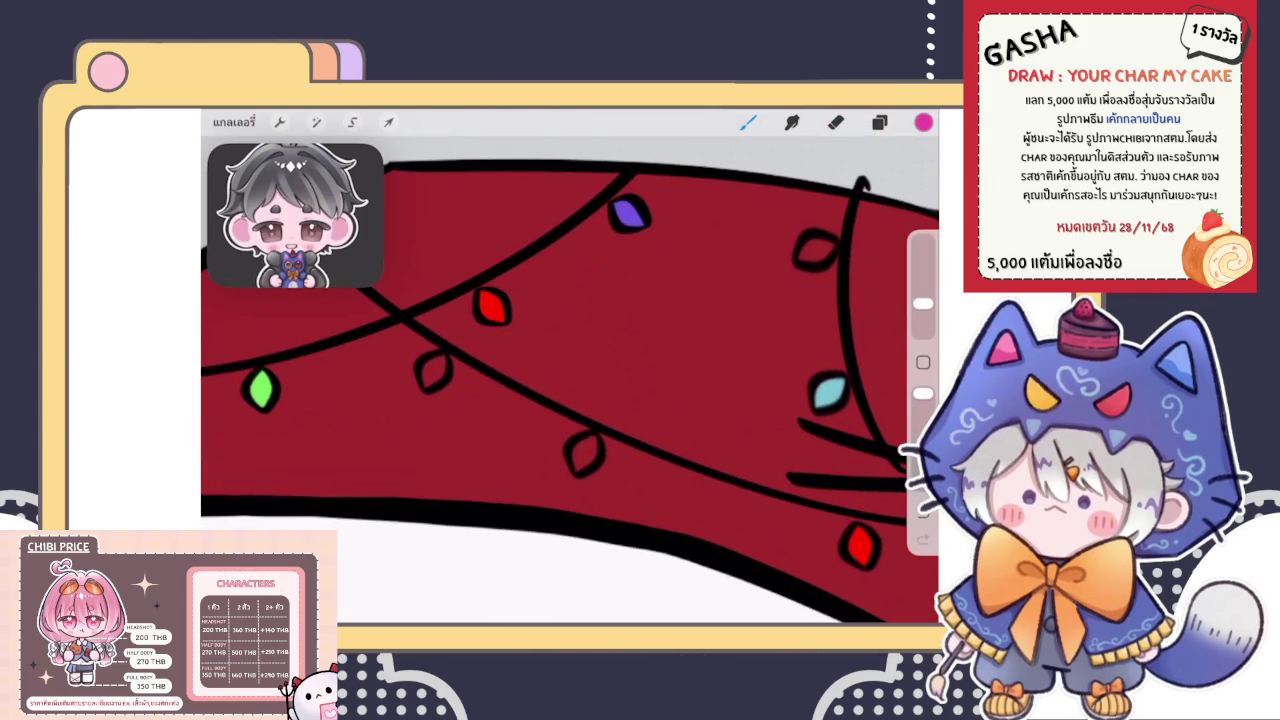
key(ctrl+z)
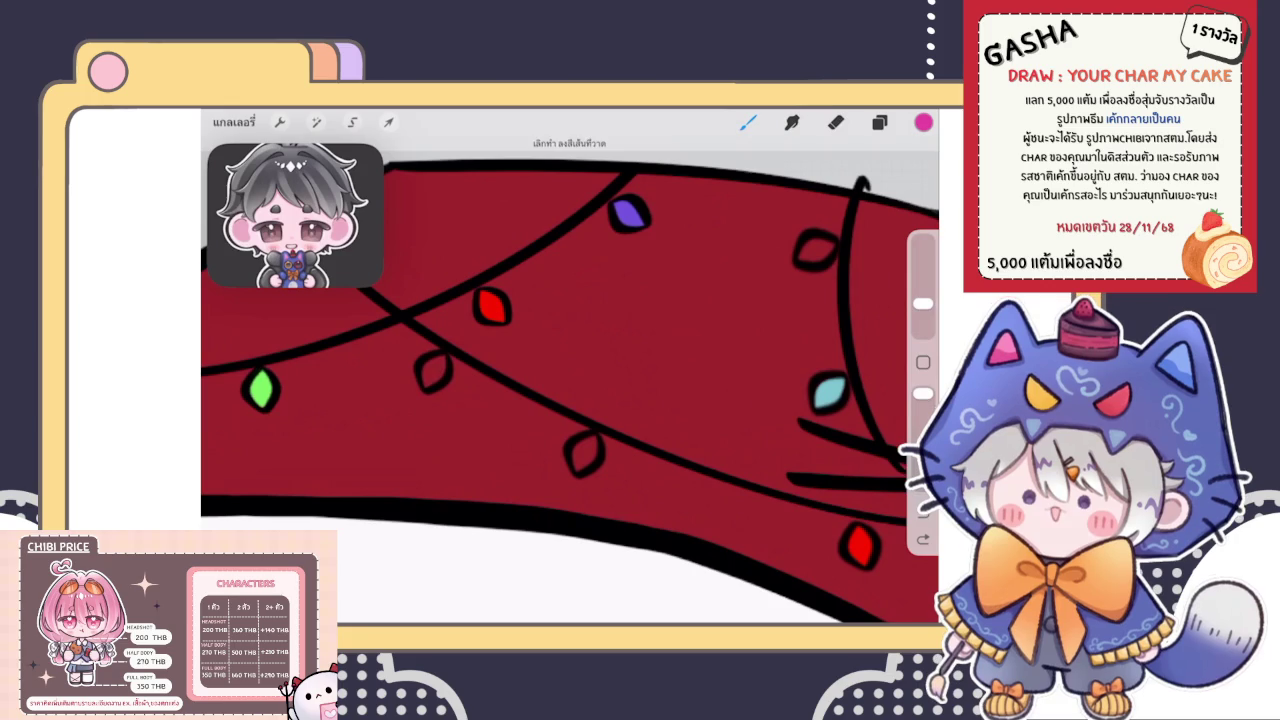
drag(923, 122, 433, 370)
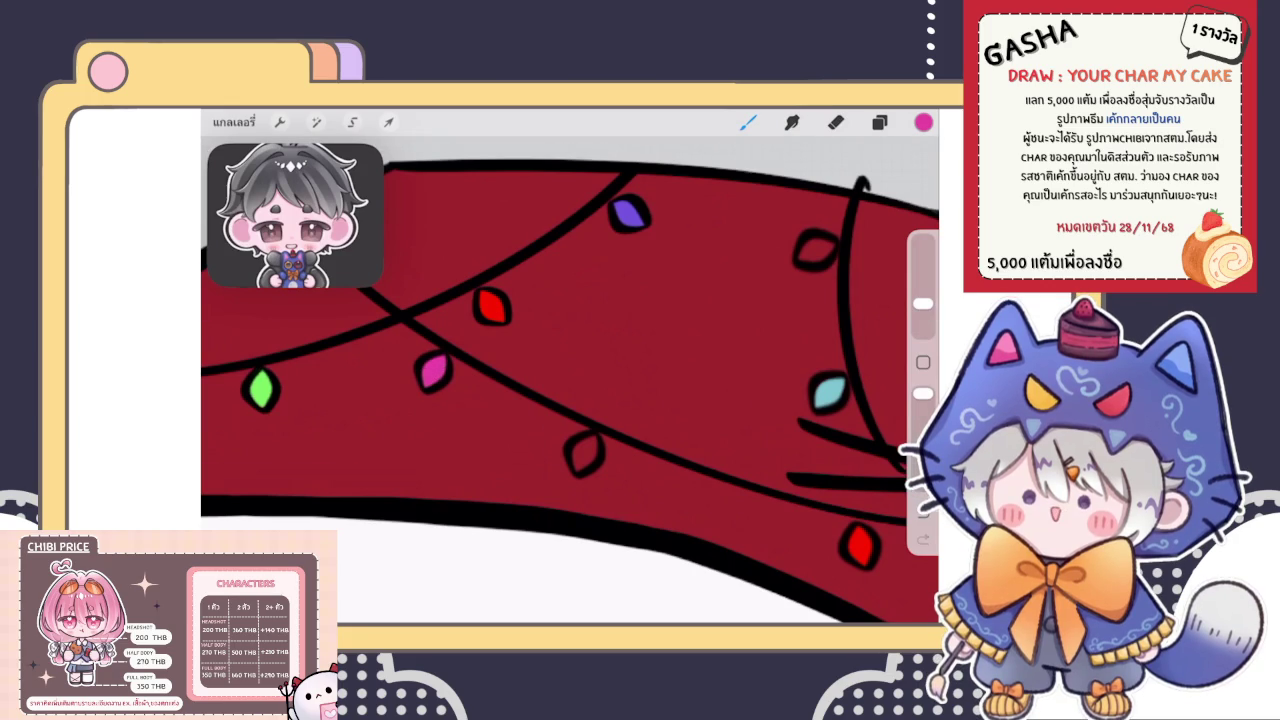
scroll(570, 390, down, 5)
scroll(570, 390, up, 2)
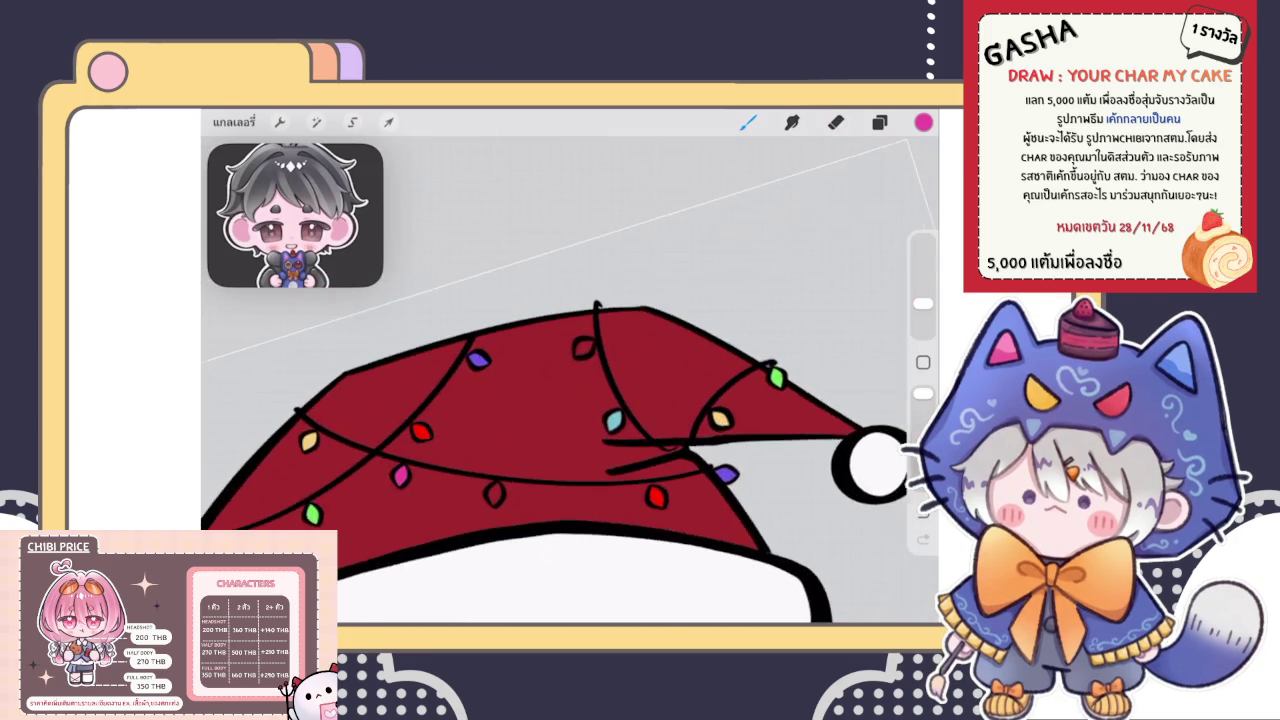
scroll(570, 390, up, 2)
scroll(570, 390, up, 2)
drag(565, 314, 560, 325)
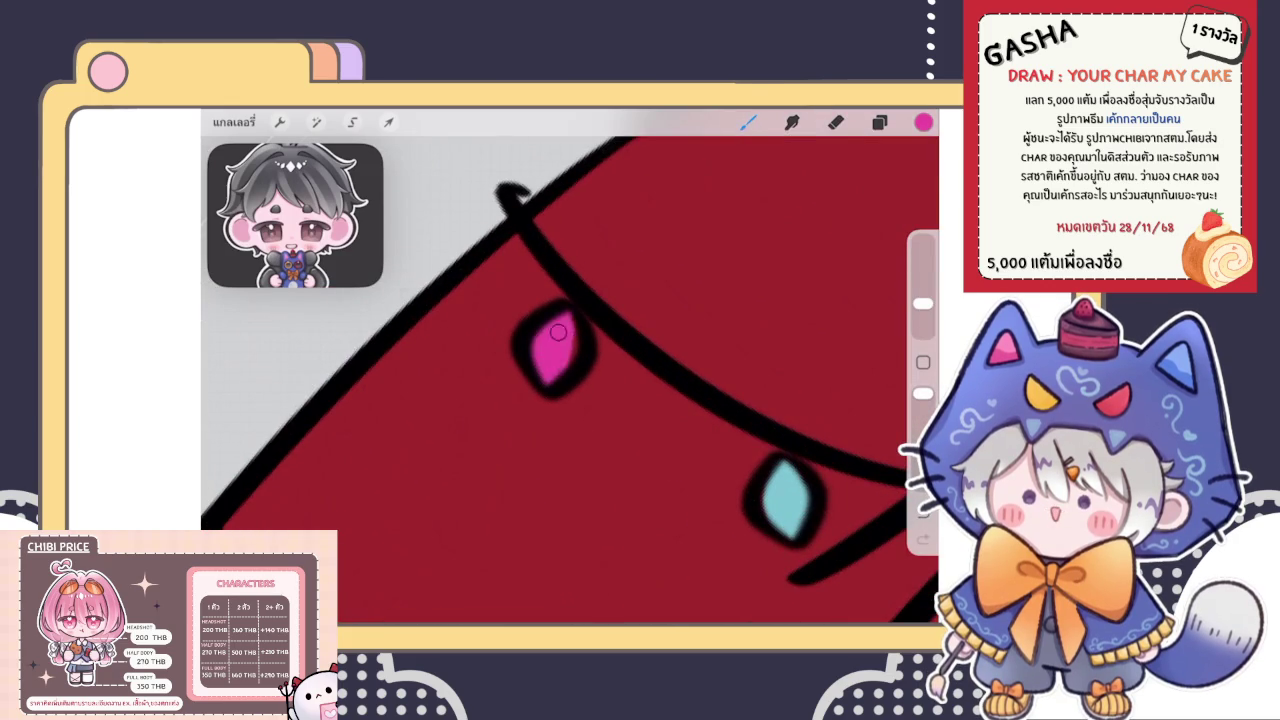
Review the multicoloured hat lights across the canvas and switch to the eraser
scroll(570, 390, down, 5)
scroll(570, 390, up, 5)
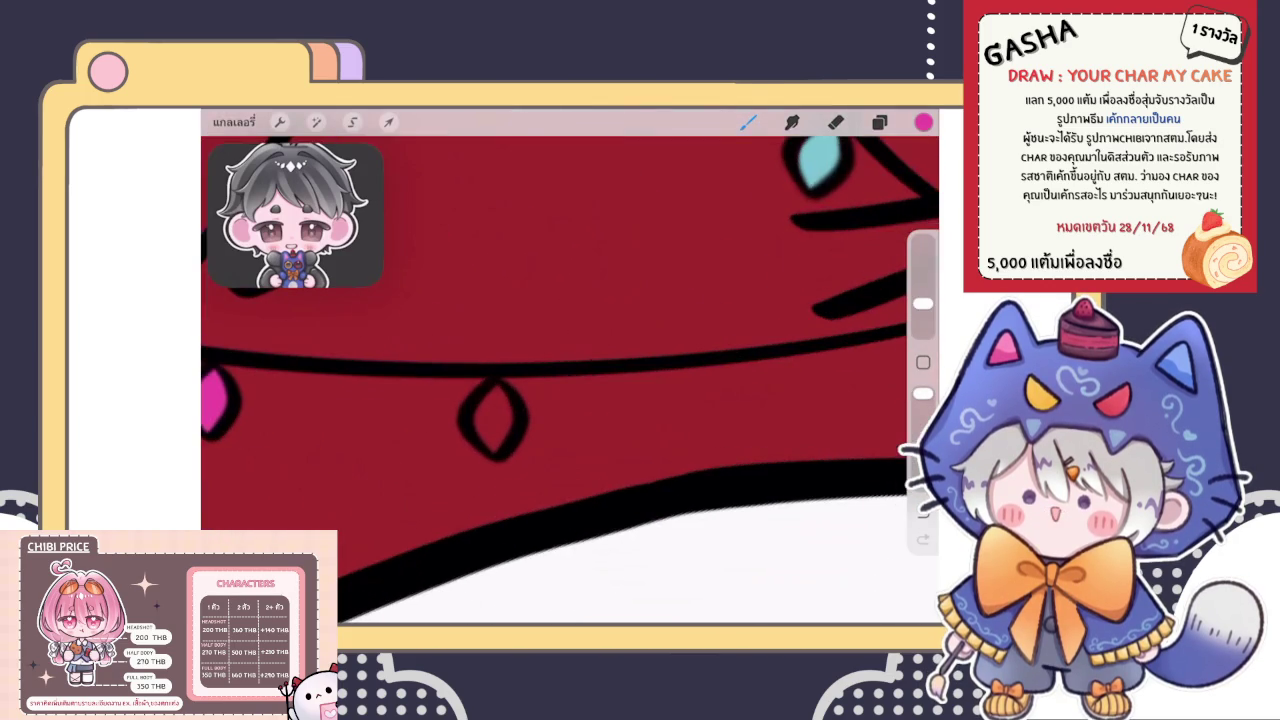
click(923, 122)
click(923, 122)
click(748, 122)
scroll(570, 380, down, 5)
scroll(570, 380, down, 5)
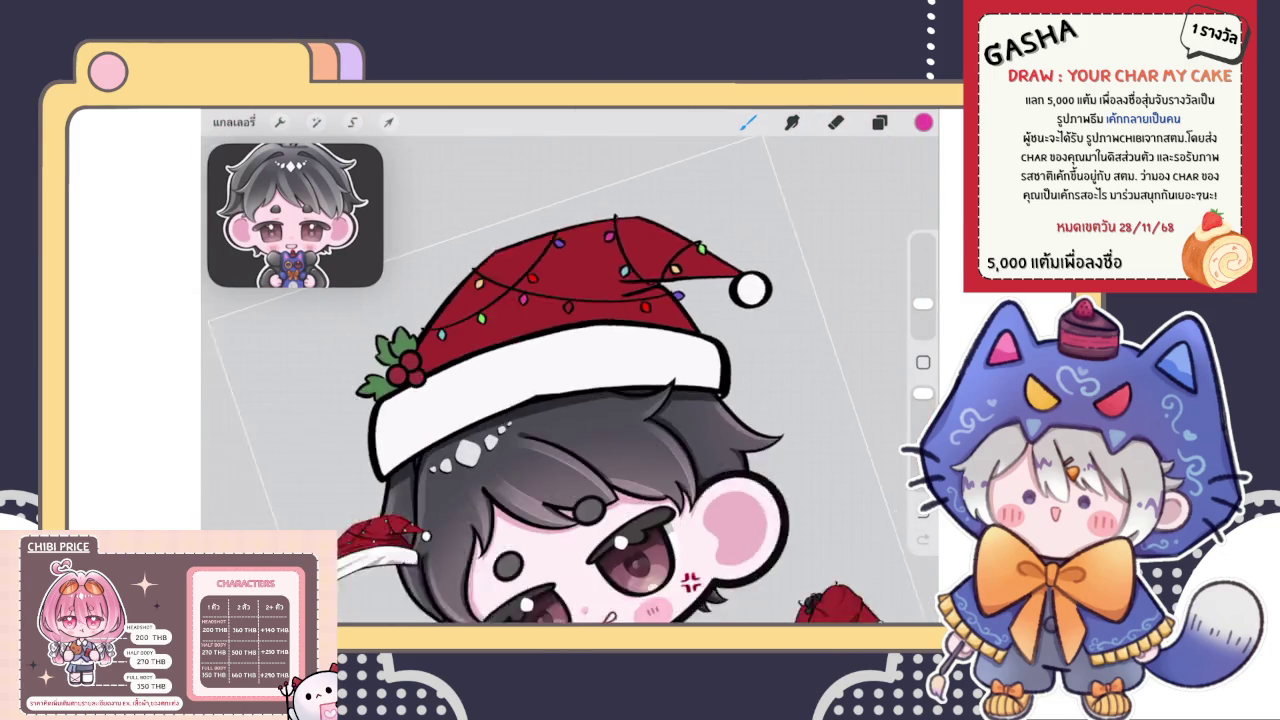
scroll(570, 380, up, 8)
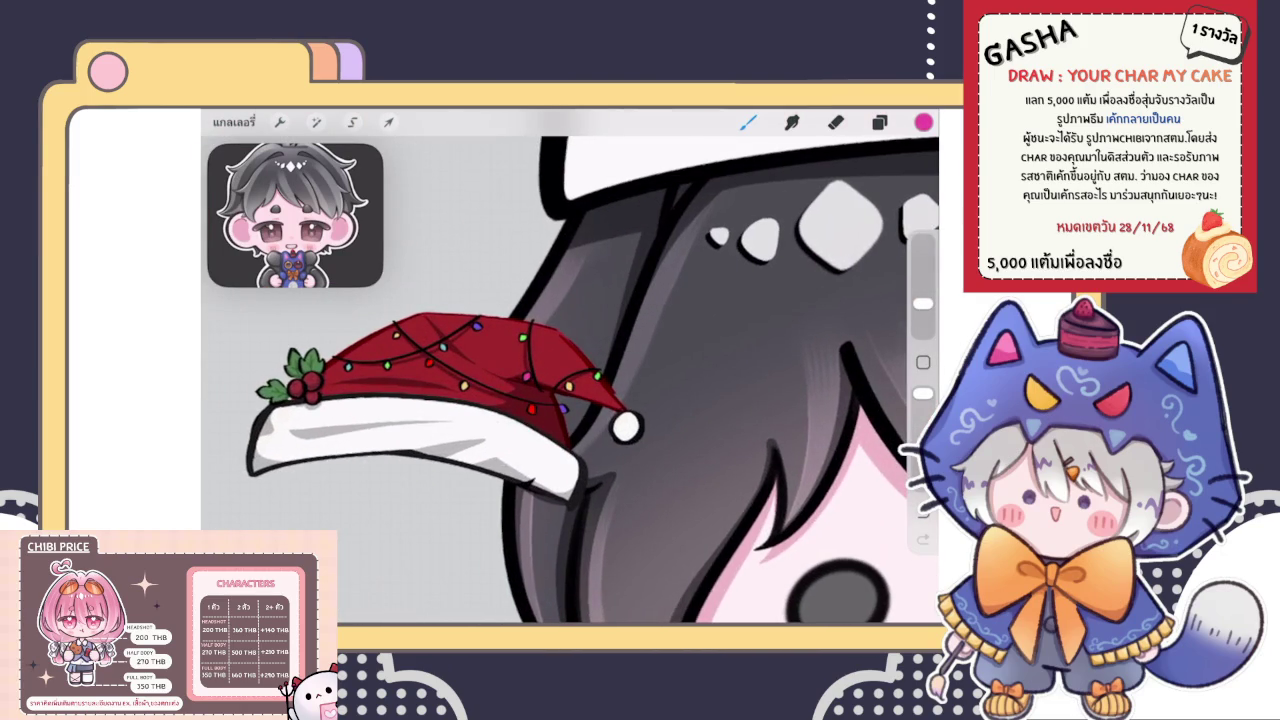
scroll(570, 380, right, 1)
scroll(570, 380, right, 1)
scroll(570, 380, down, 5)
scroll(570, 380, down, 2)
scroll(580, 380, up, 5)
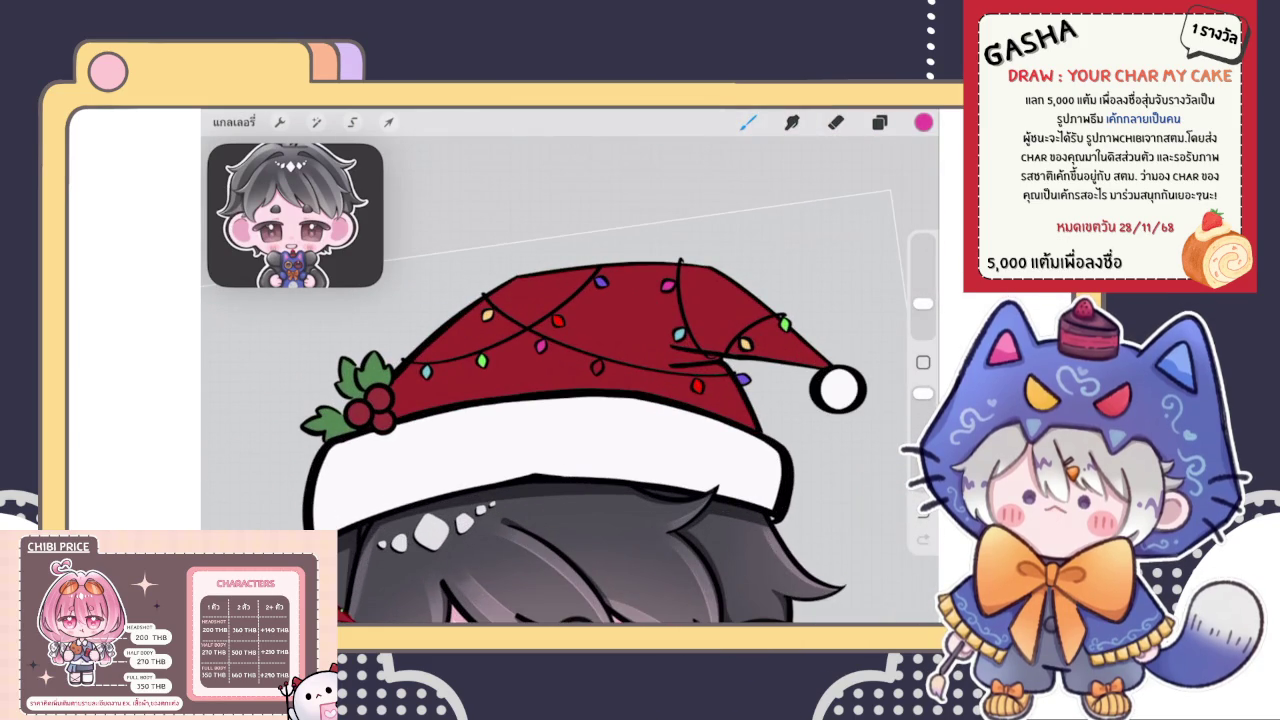
scroll(570, 380, up, 3)
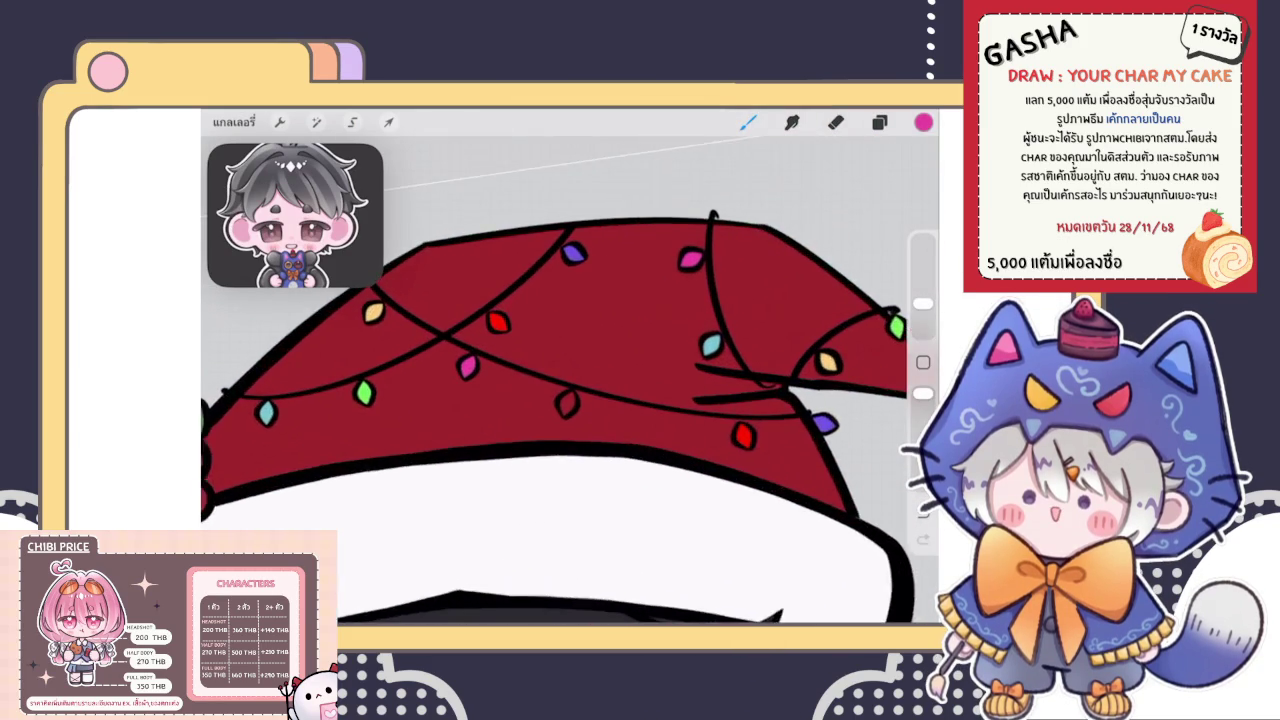
scroll(570, 380, up, 3)
scroll(530, 400, up, 5)
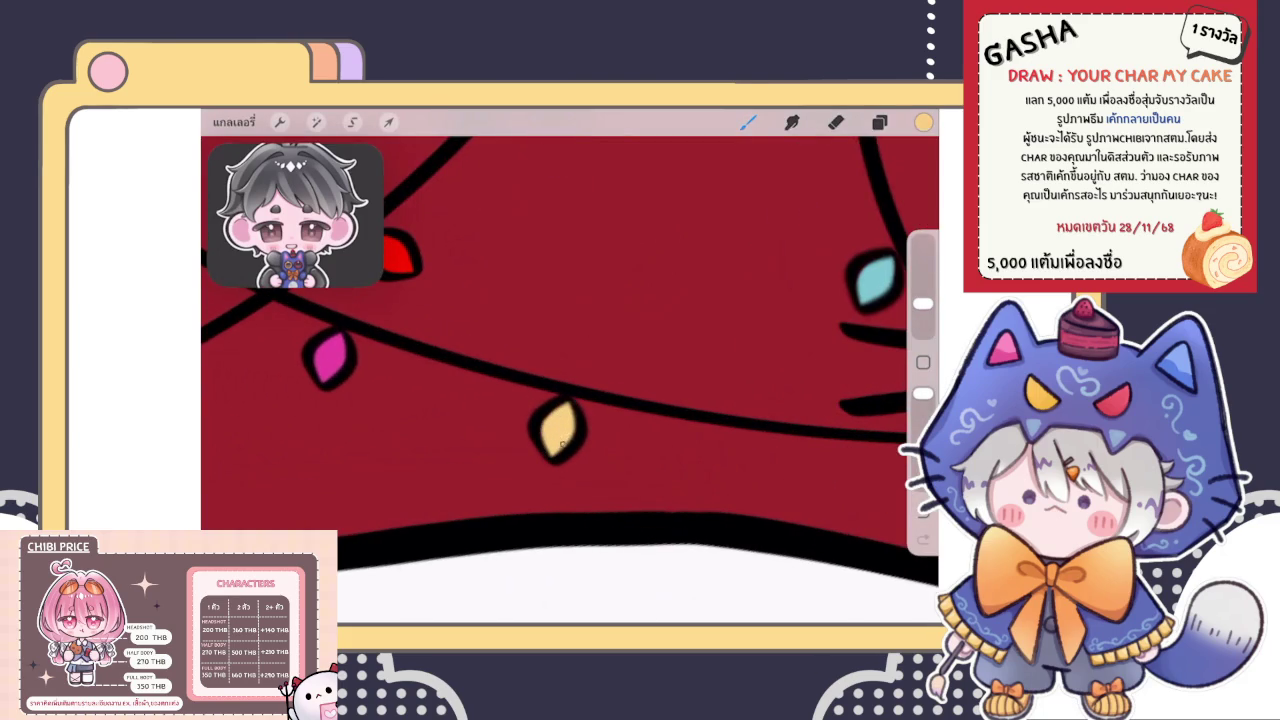
scroll(570, 380, down, 5)
scroll(570, 380, down, 3)
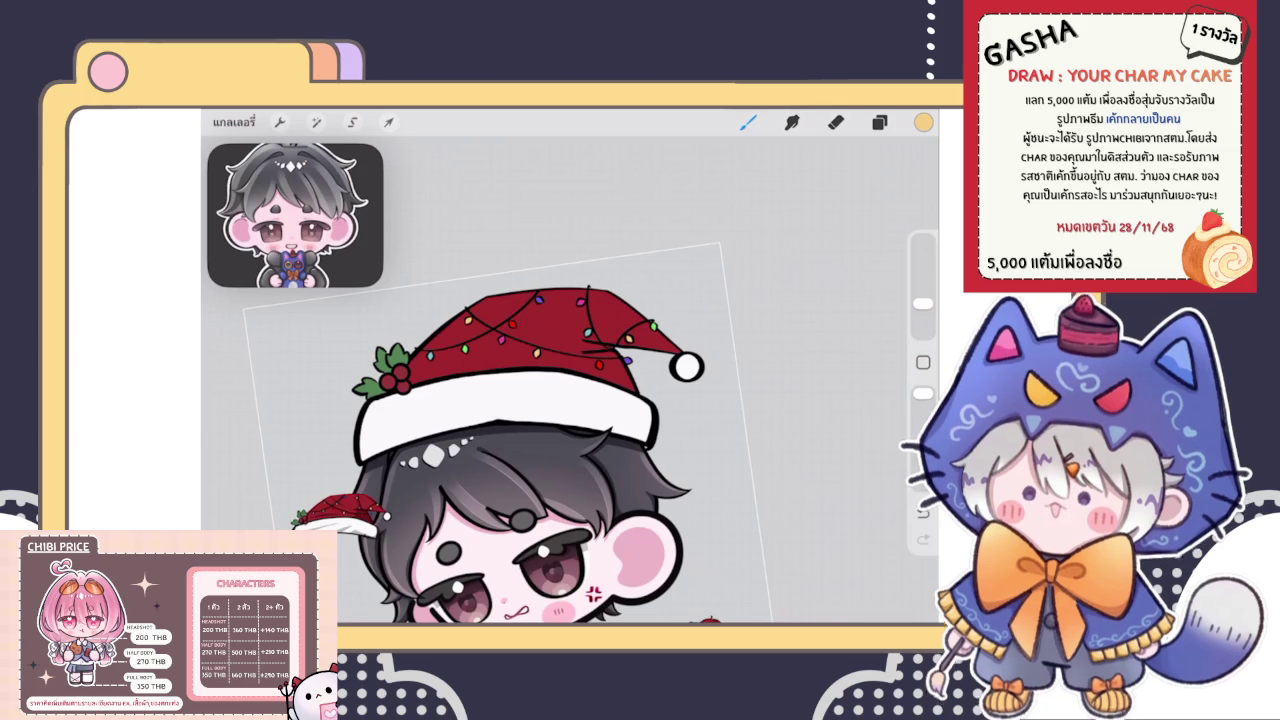
key(e)
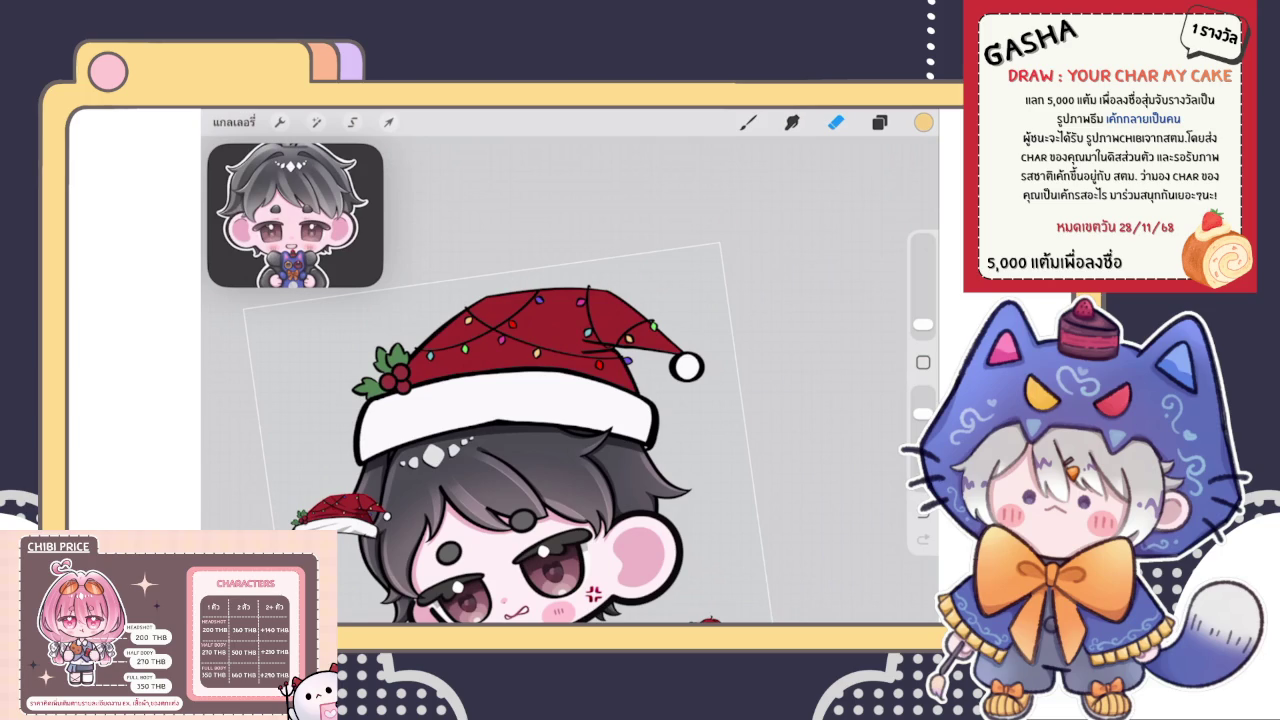
scroll(545, 410, down, 3)
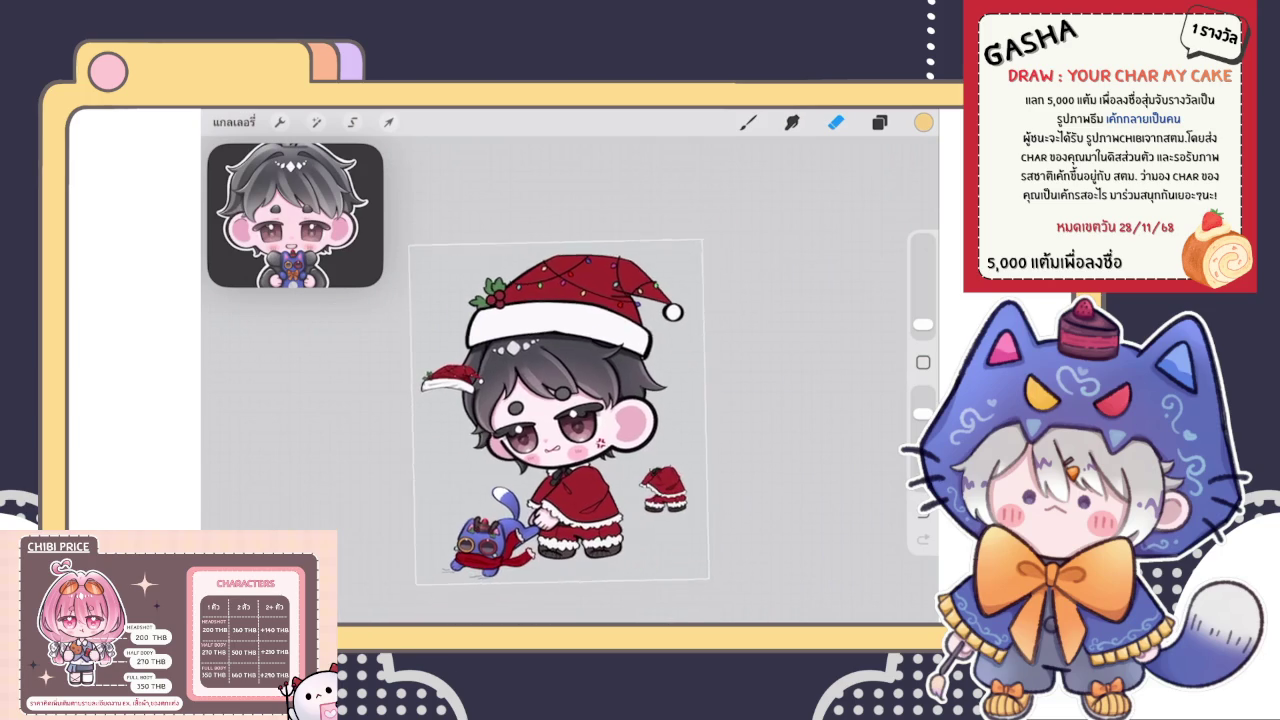
click(879, 121)
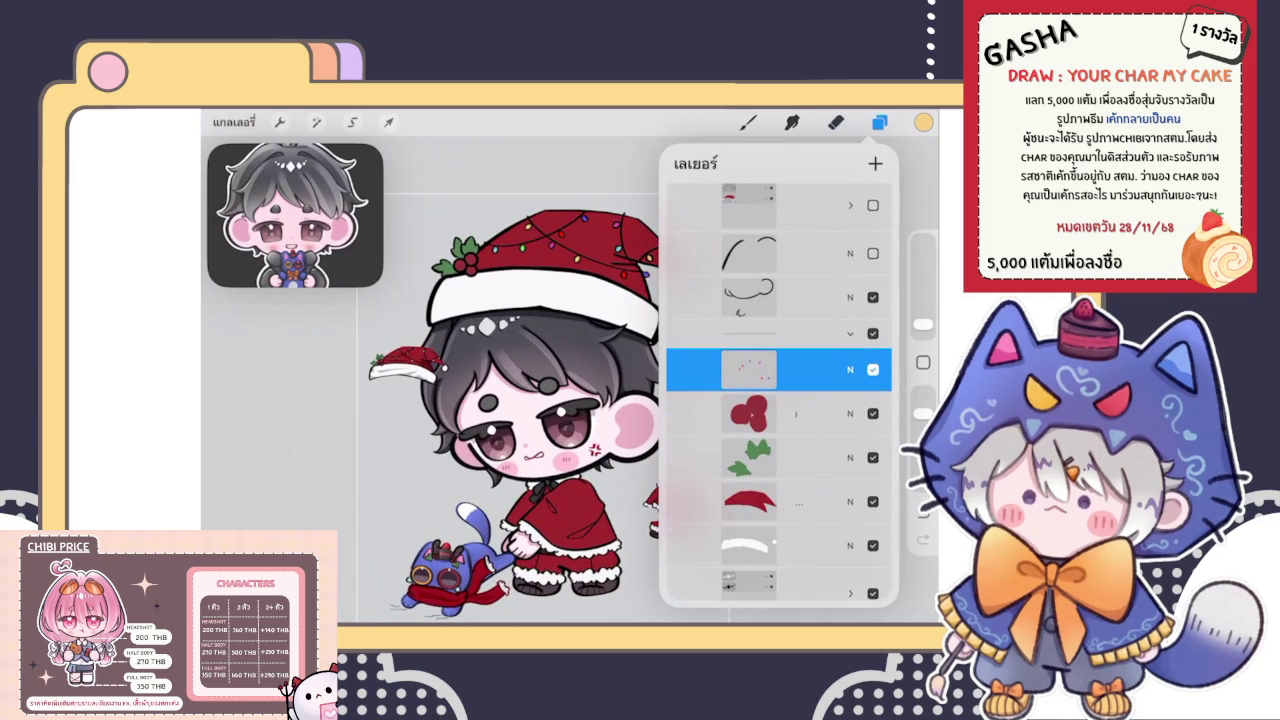
Close the Layers panel and return to erasing on the canvas
scroll(778, 390, down, 5)
scroll(778, 390, down, 3)
scroll(778, 390, down, 2)
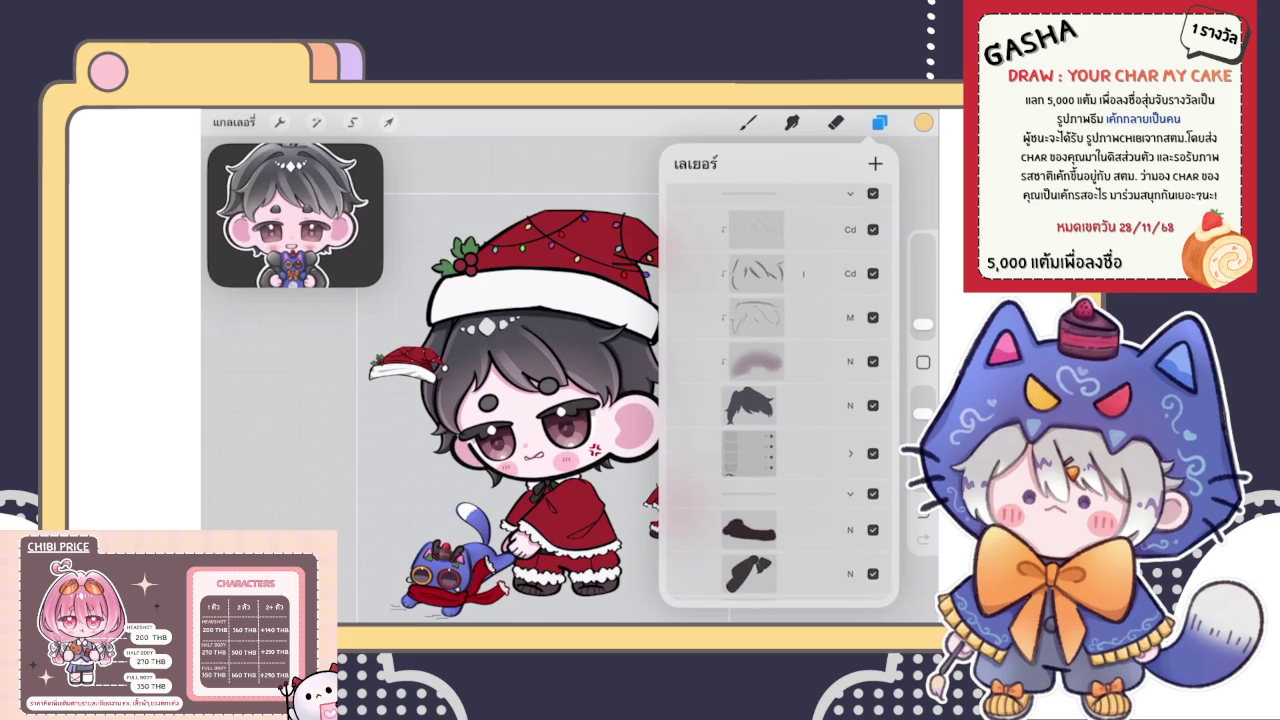
click(835, 122)
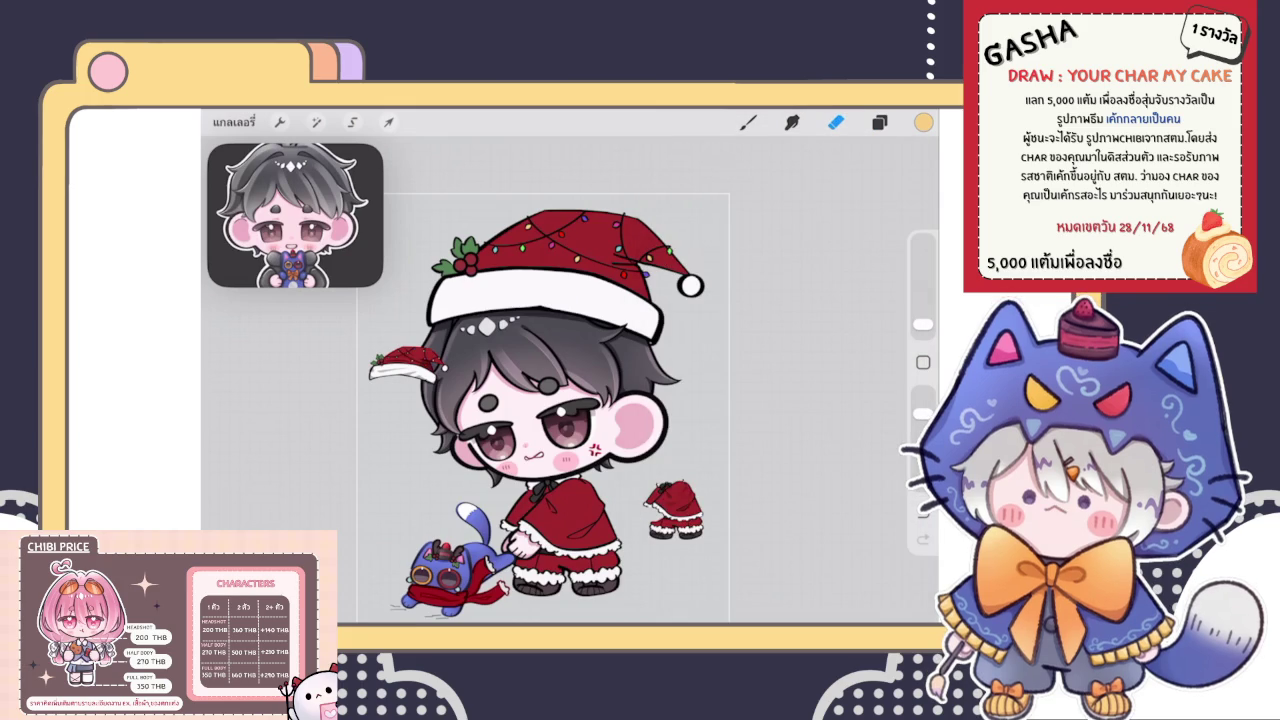
scroll(540, 400, down, 2)
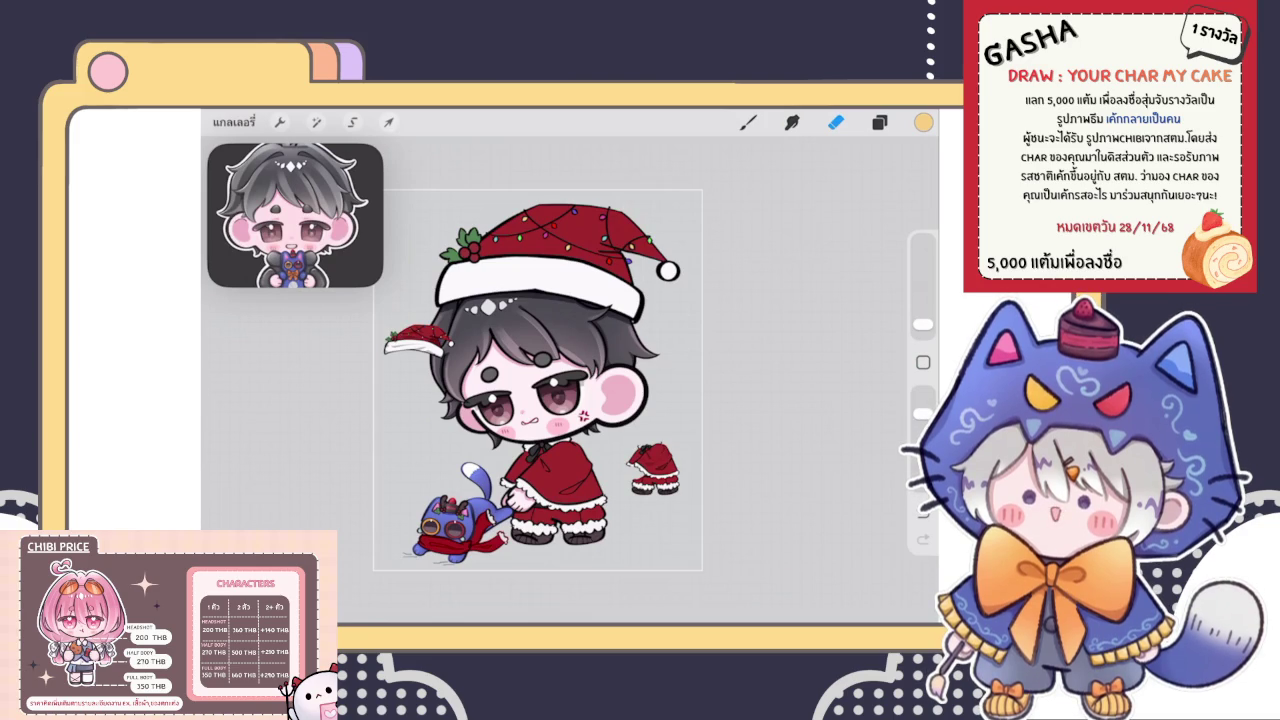
Group the dots, berries, holly, red hat and brim layers, toggling the group's visibility to check
click(879, 122)
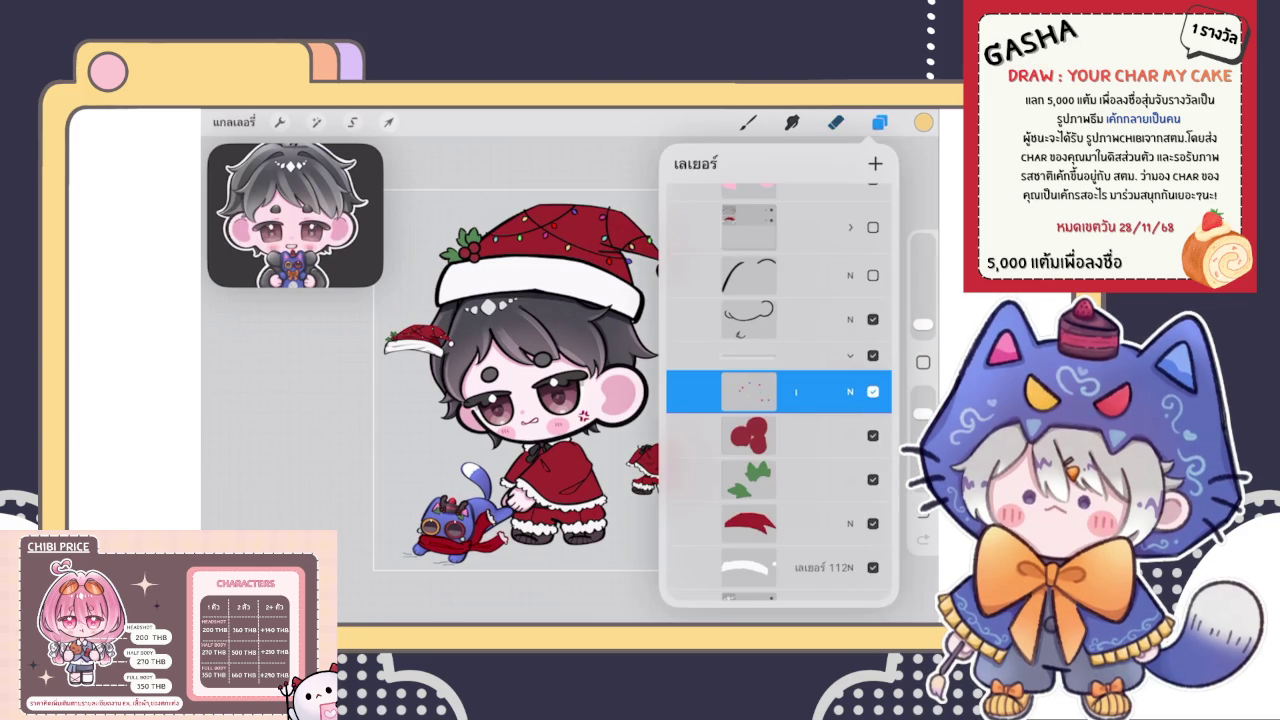
click(780, 355)
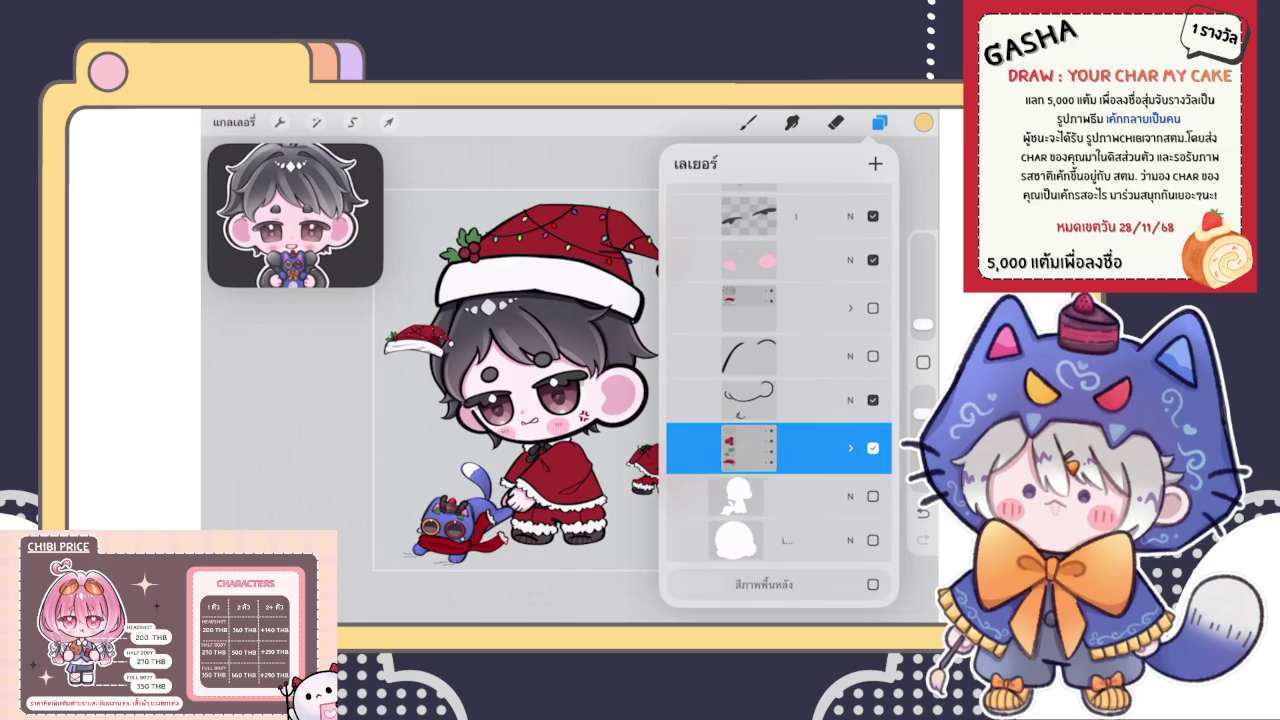
click(780, 269)
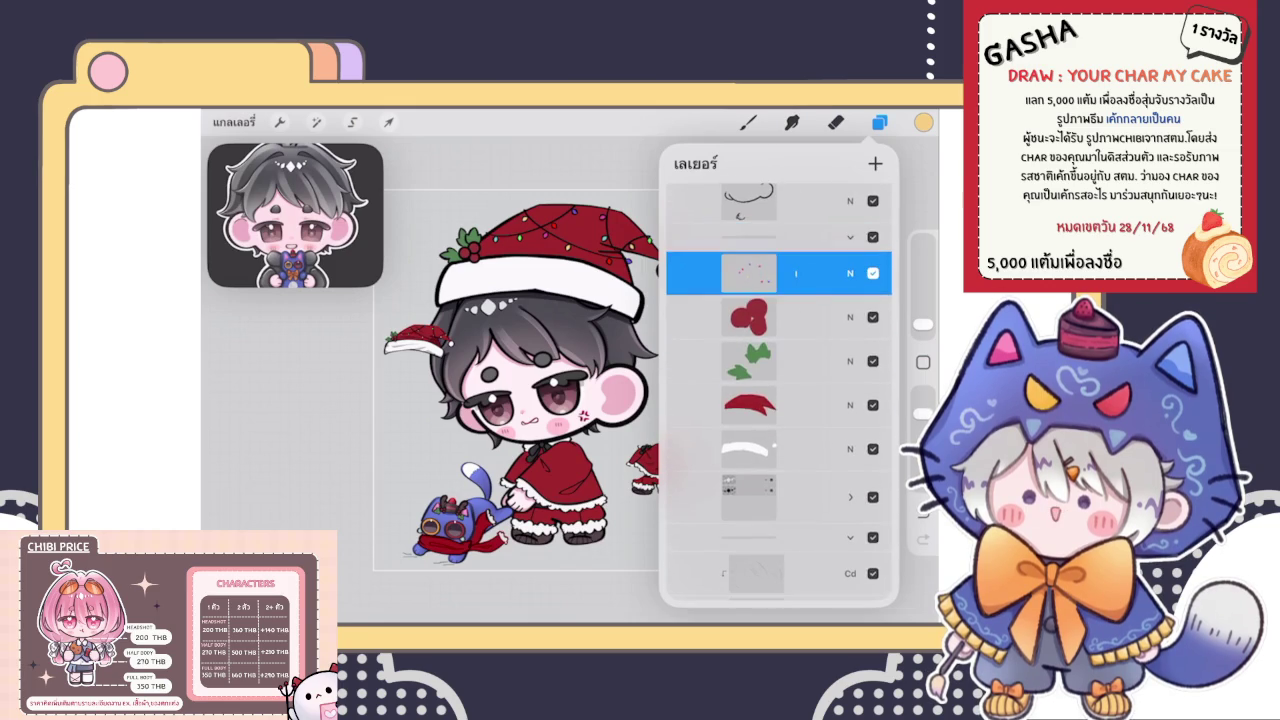
drag(720, 313, 820, 313)
drag(720, 357, 820, 357)
drag(720, 401, 820, 401)
drag(720, 445, 820, 445)
click(875, 163)
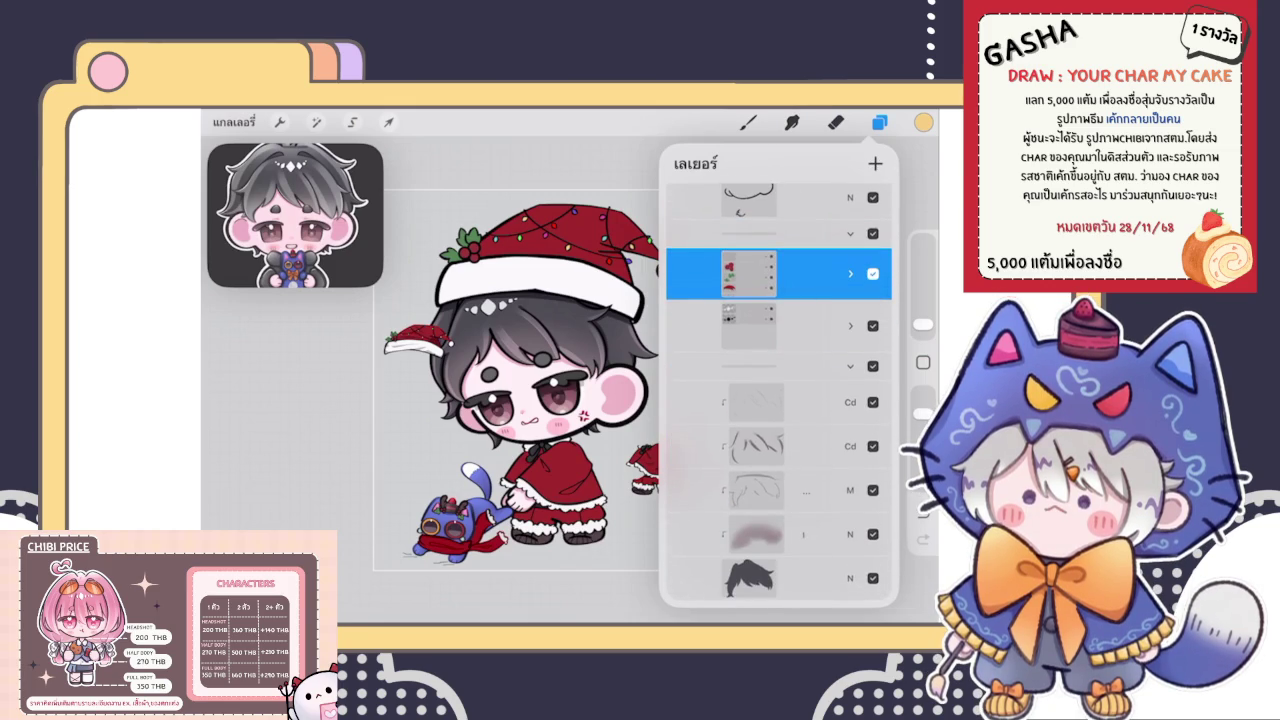
click(872, 273)
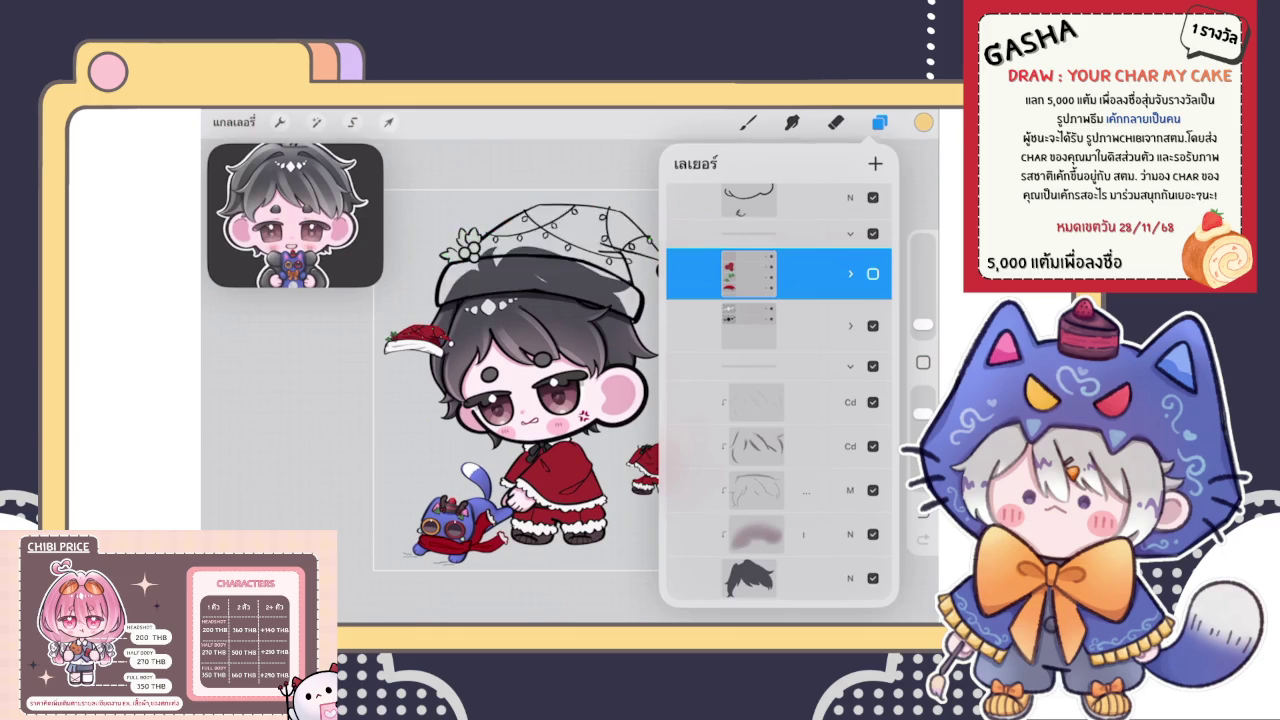
click(872, 273)
click(872, 273)
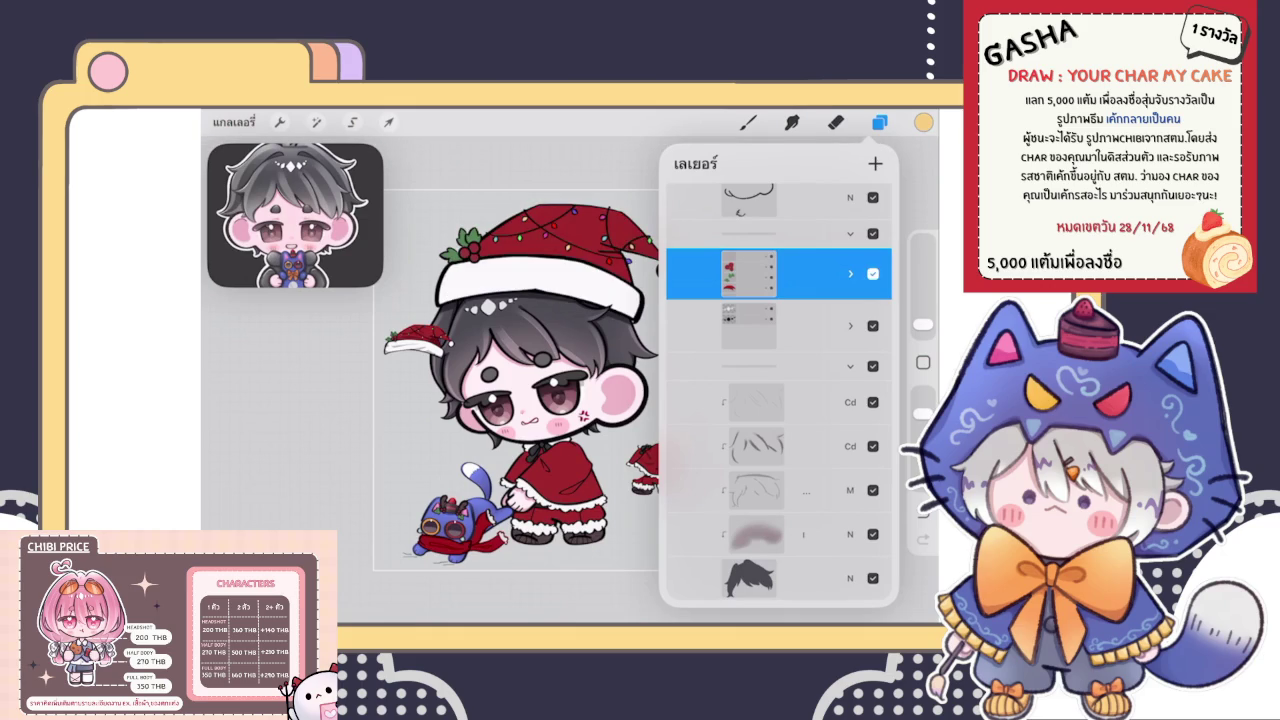
Transform the small Santa hat layer to make it larger and tilted beside the head
scroll(778, 390, down, 5)
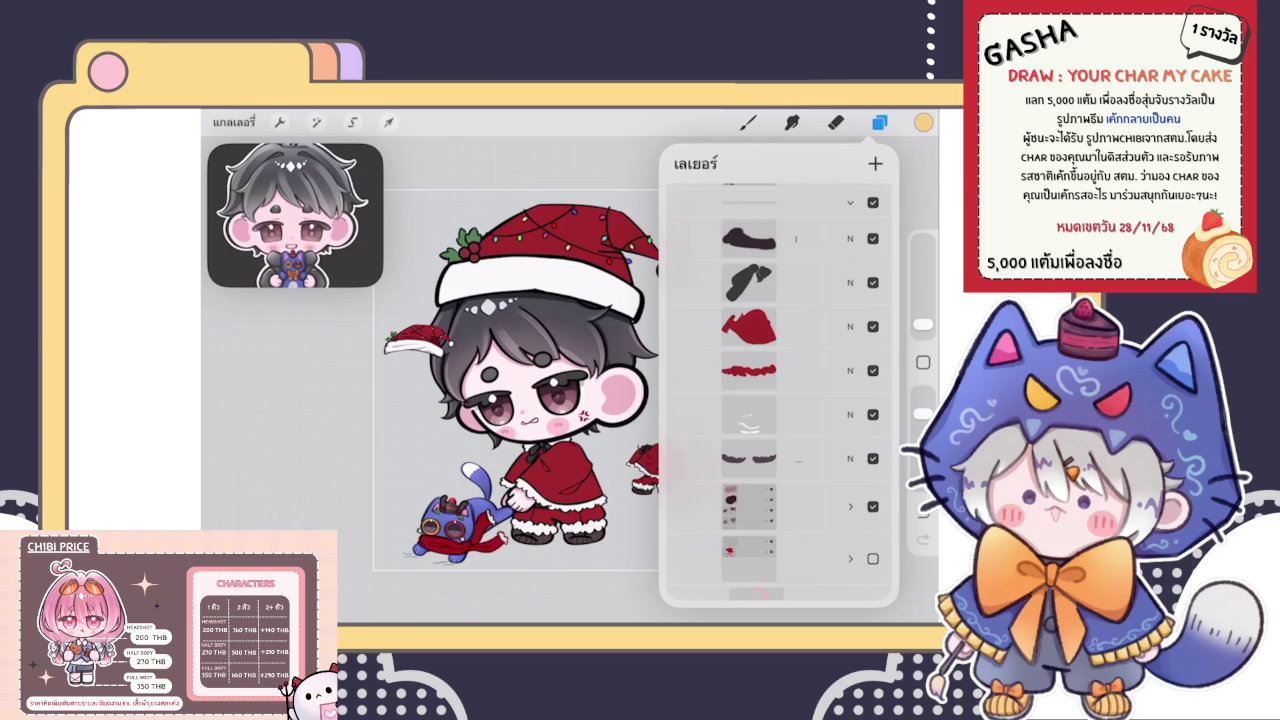
scroll(778, 390, down, 4)
scroll(778, 390, up, 5)
scroll(778, 390, up, 3)
scroll(778, 390, up, 1)
scroll(778, 390, up, 3)
scroll(778, 390, up, 2)
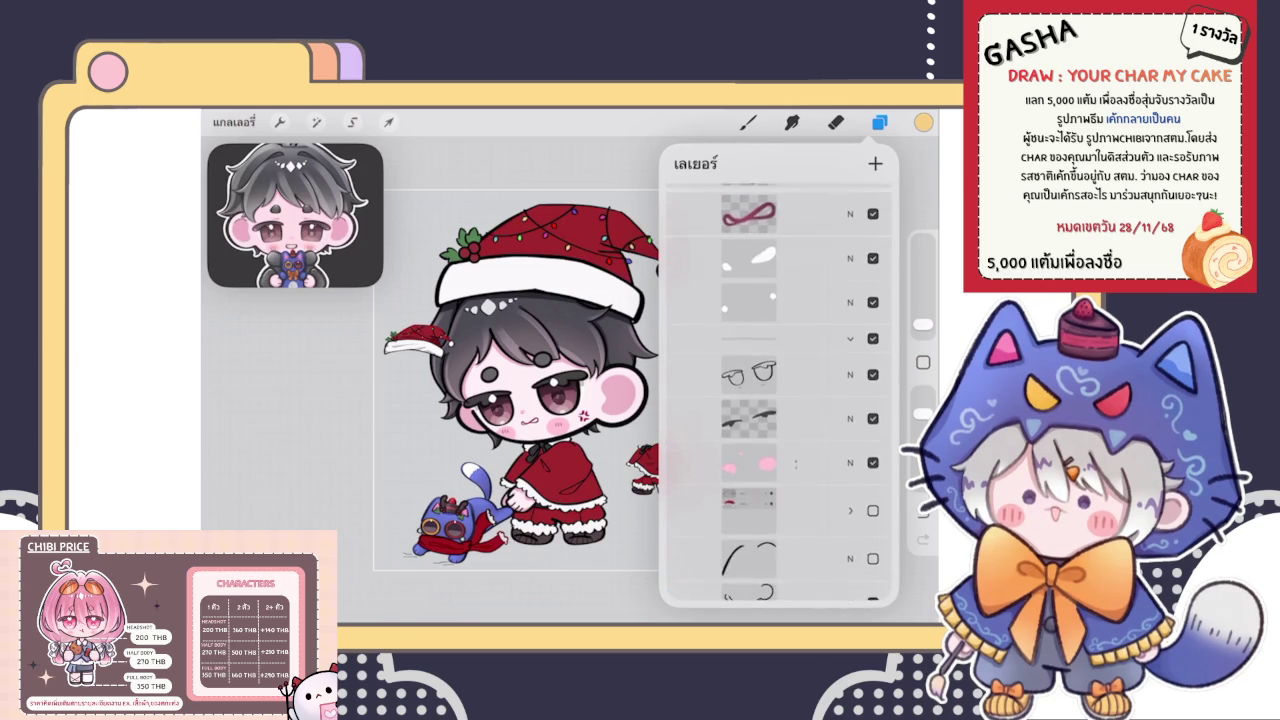
scroll(778, 390, up, 2)
scroll(778, 390, up, 2)
scroll(778, 390, up, 1)
scroll(778, 390, up, 2)
scroll(778, 390, up, 2)
scroll(778, 390, up, 2)
scroll(778, 390, up, 2)
scroll(778, 390, up, 2)
scroll(778, 390, up, 1)
click(778, 323)
click(879, 122)
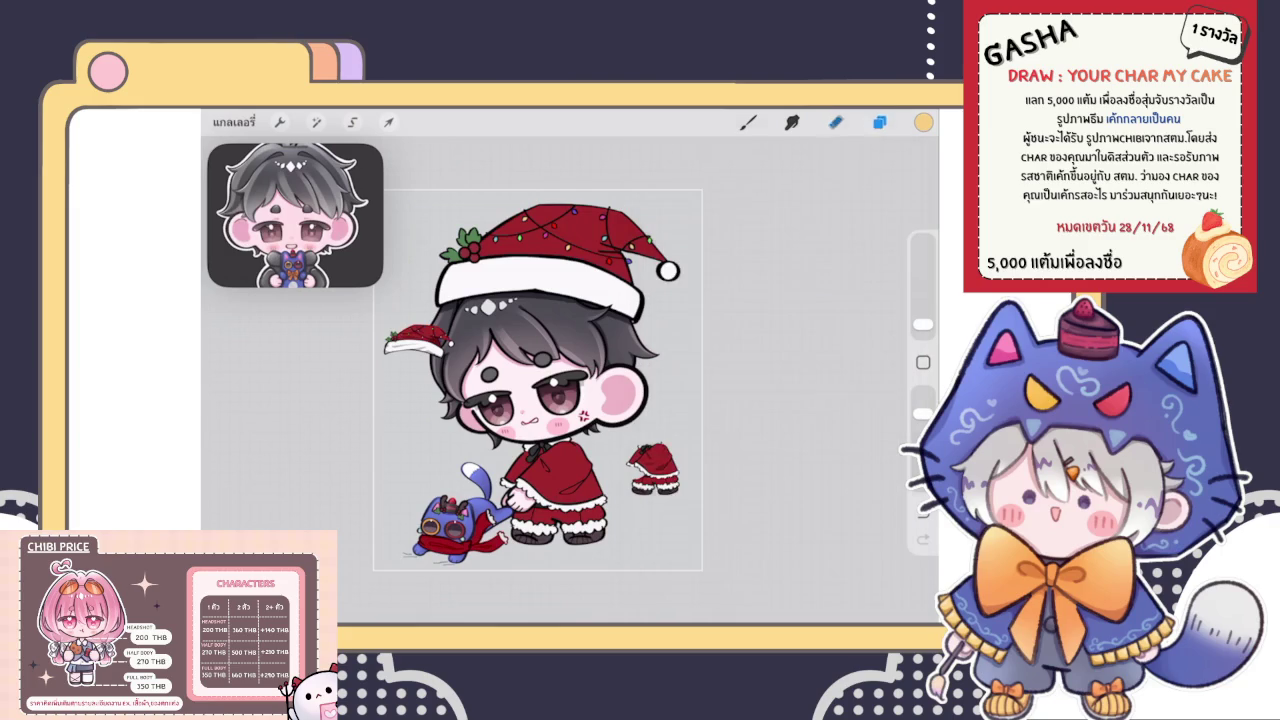
scroll(400, 320, up, 5)
click(388, 122)
mouse_move(543, 377)
mouse_down()
mouse_move(565, 370)
mouse_move(598, 388)
mouse_up()
click(748, 122)
scroll(600, 400, down, 5)
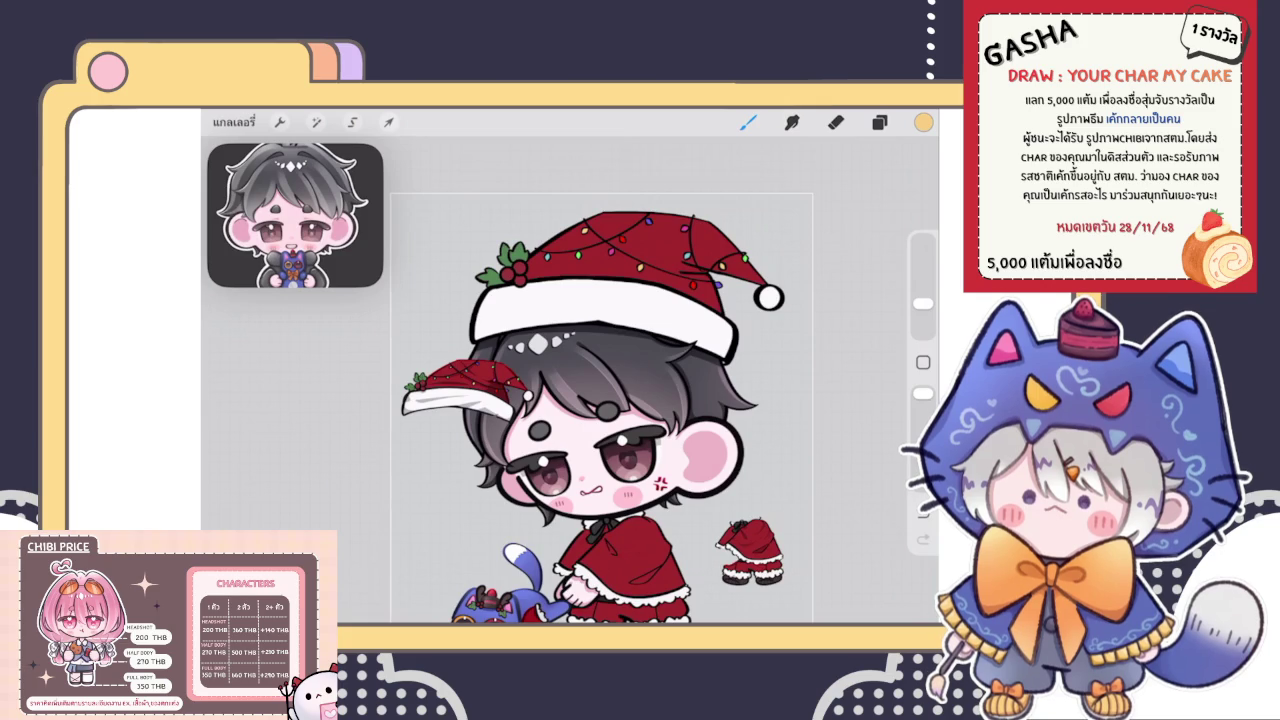
Select the white hat brim layer in the Layers list
click(879, 121)
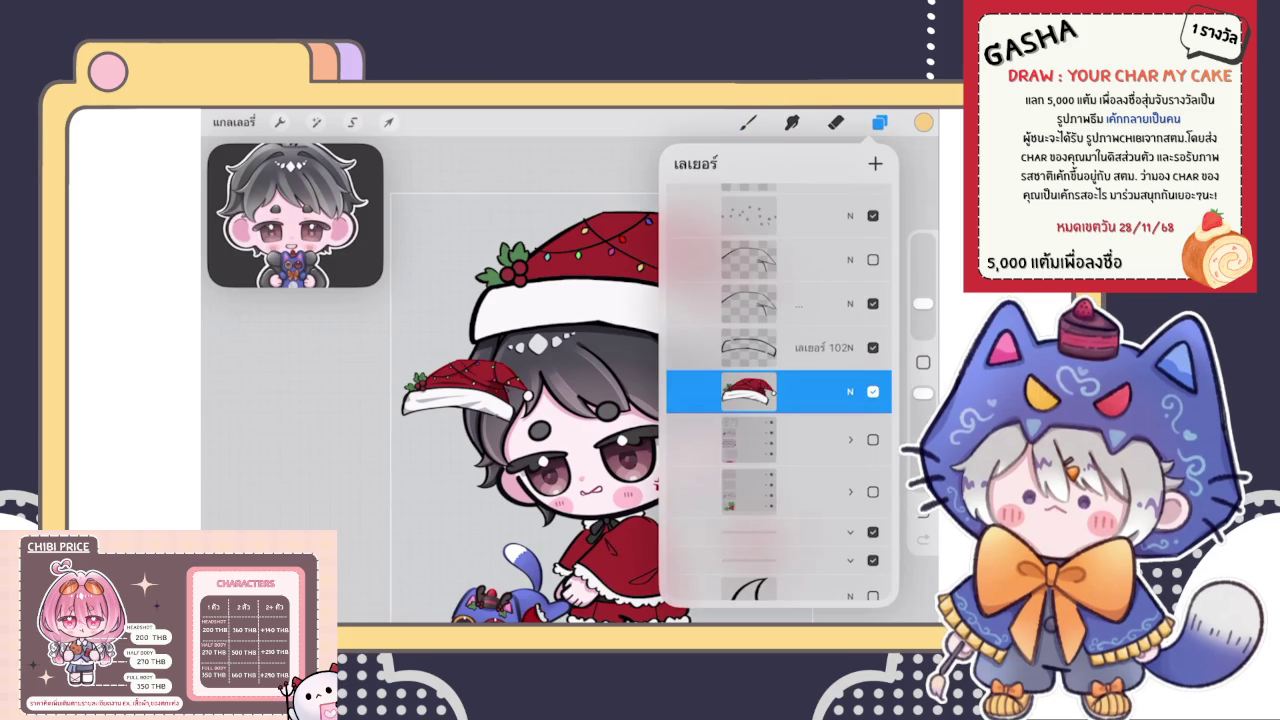
scroll(779, 400, up, 2)
scroll(779, 400, up, 1)
scroll(779, 400, up, 3)
scroll(779, 400, down, 2)
scroll(779, 400, down, 3)
scroll(779, 400, down, 3)
scroll(779, 400, down, 2)
scroll(779, 400, up, 3)
scroll(779, 400, up, 3)
scroll(779, 400, up, 3)
scroll(779, 400, up, 2)
scroll(779, 400, up, 3)
scroll(779, 400, up, 2)
click(800, 540)
Add a new layer above the brim and make it a Clipping Mask on the brim
click(875, 163)
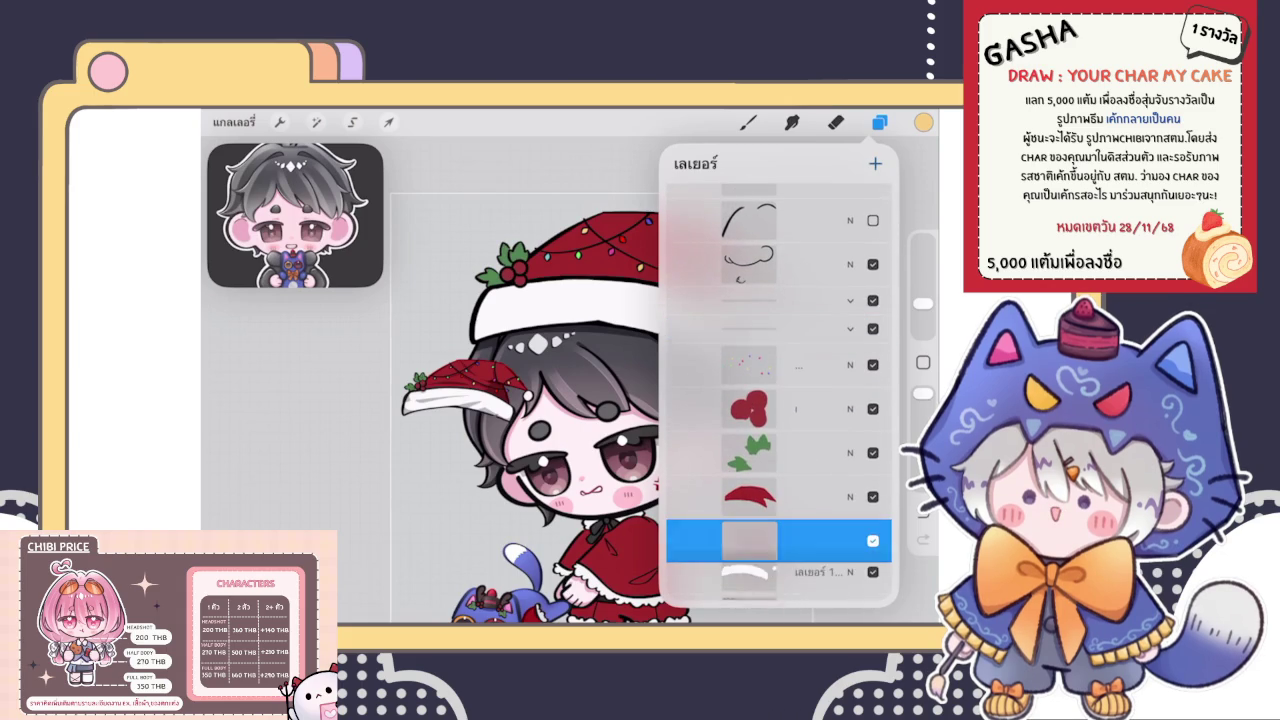
click(749, 540)
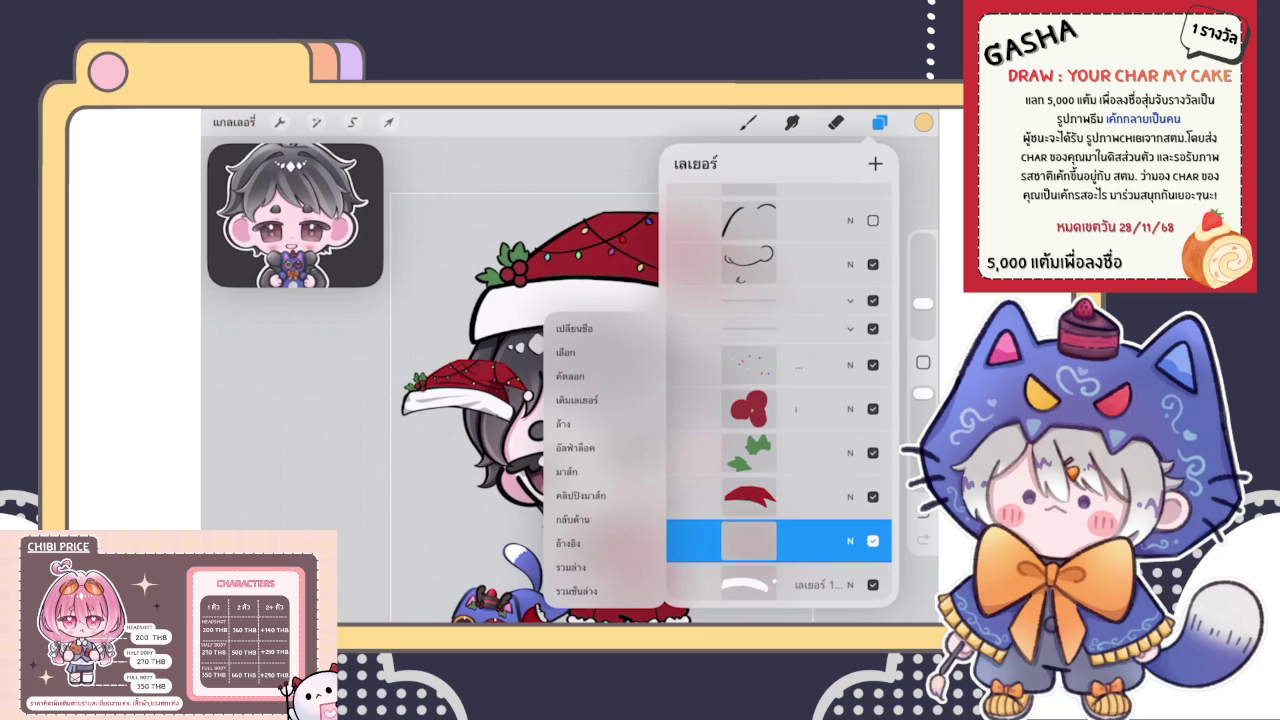
click(749, 540)
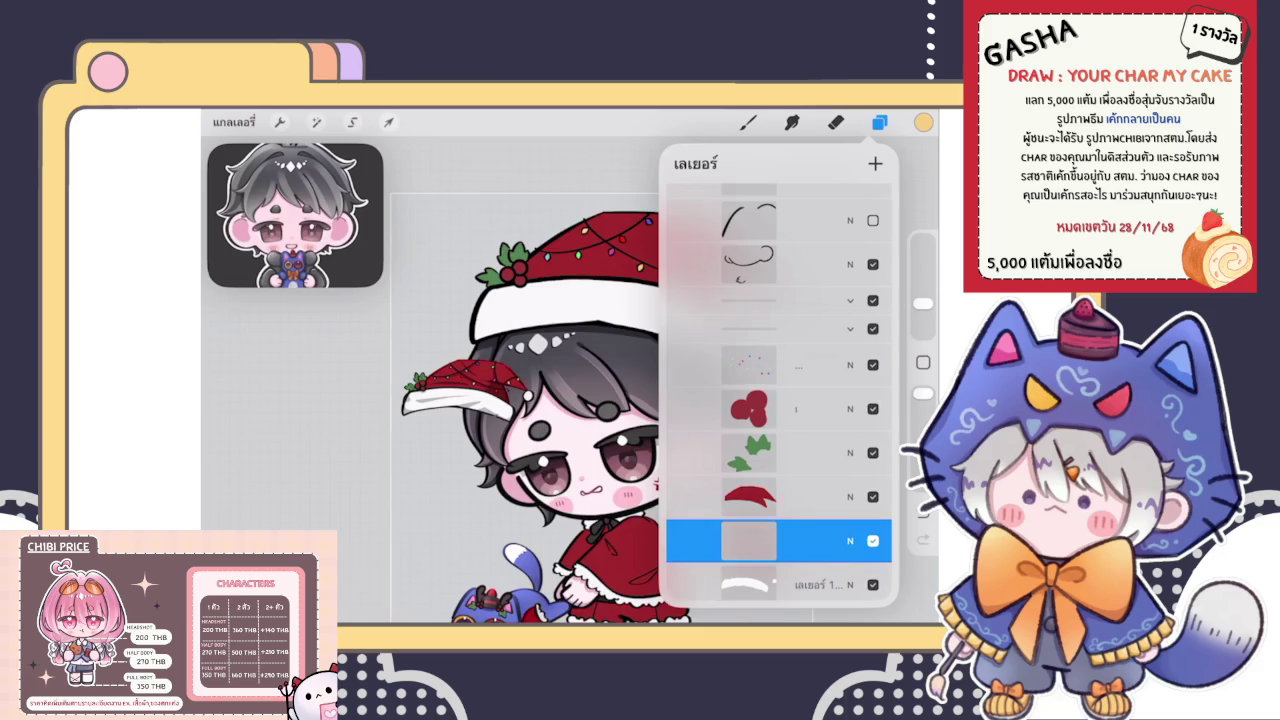
click(749, 540)
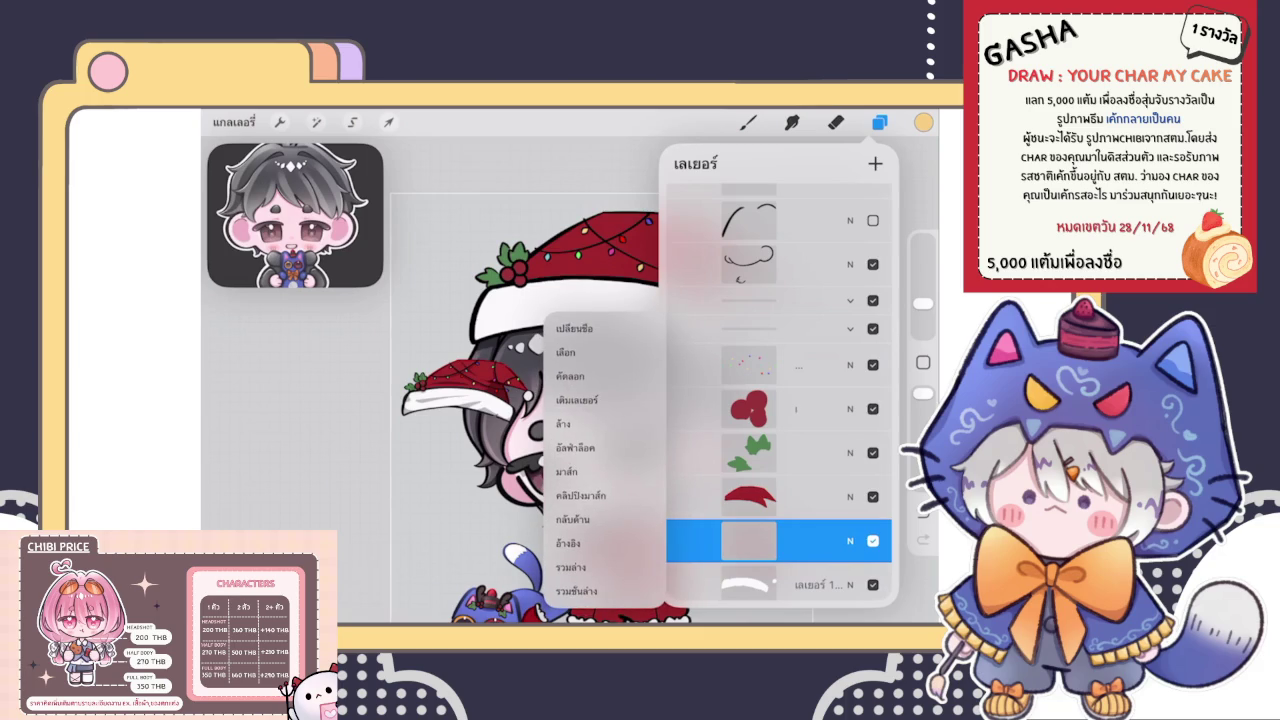
click(749, 540)
click(748, 122)
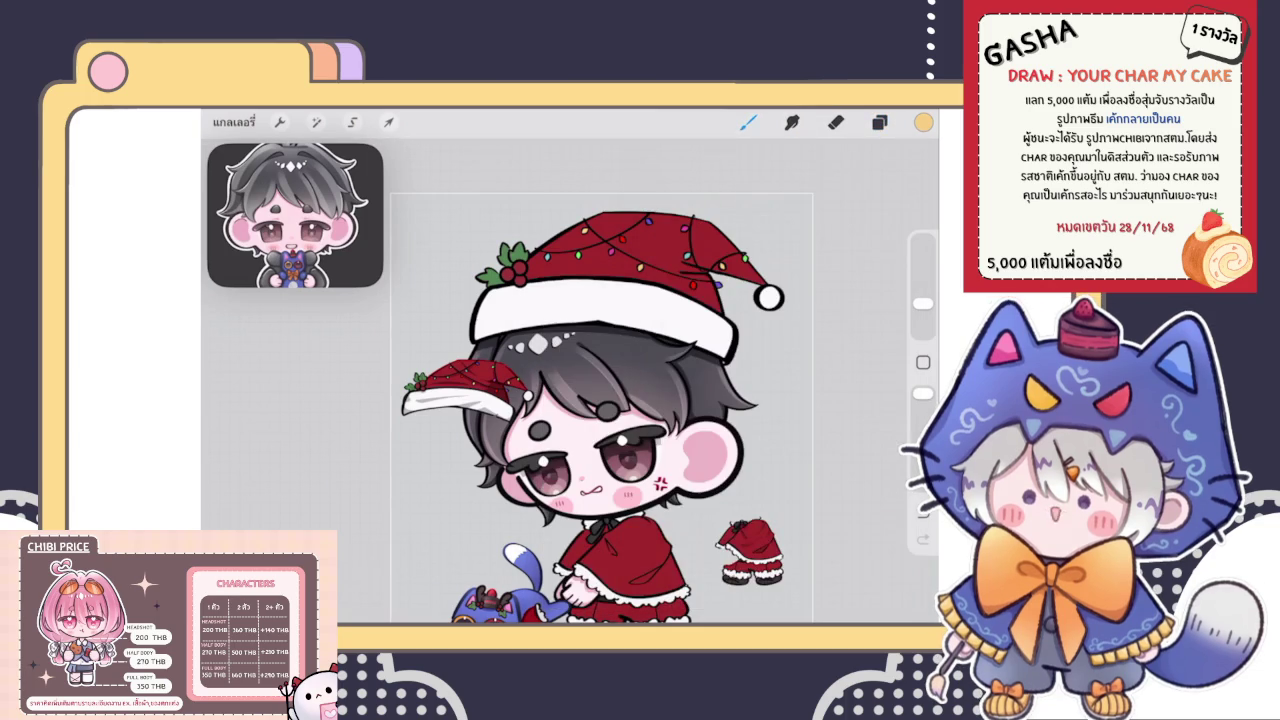
Pick a grey shading colour and check the new clipped layer's blend mode
click(923, 122)
click(879, 122)
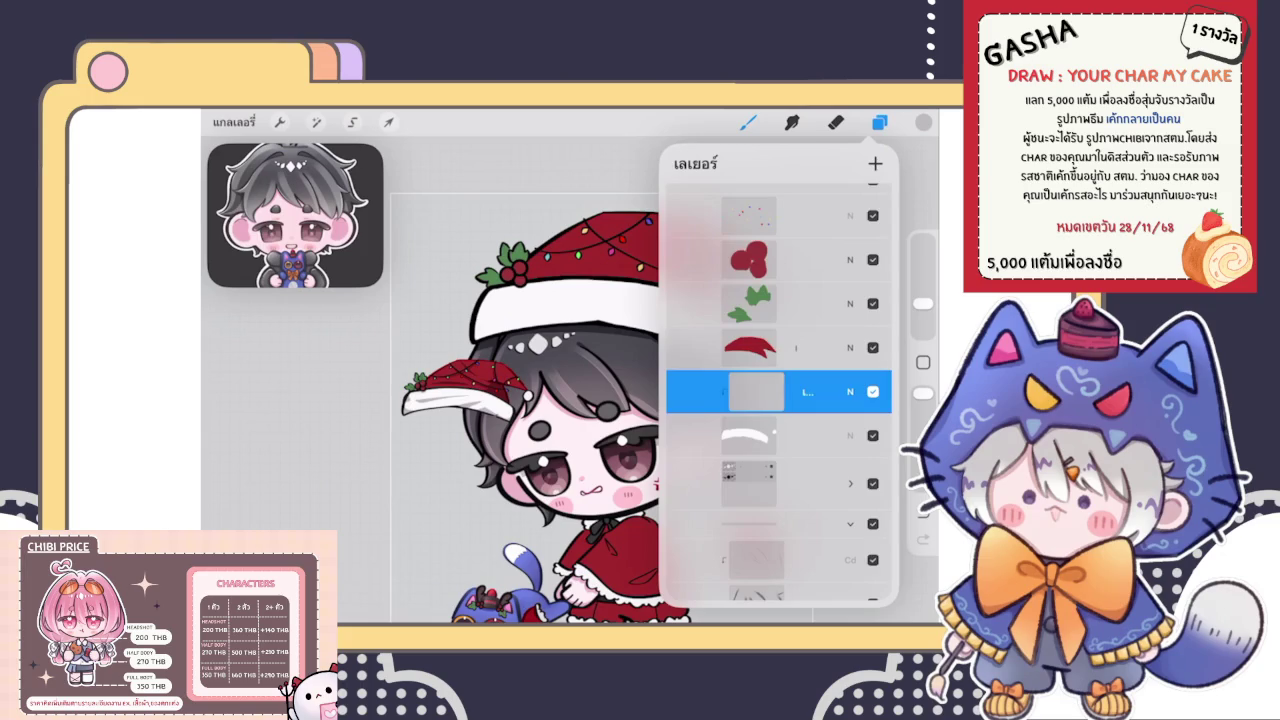
click(850, 311)
click(850, 311)
click(879, 122)
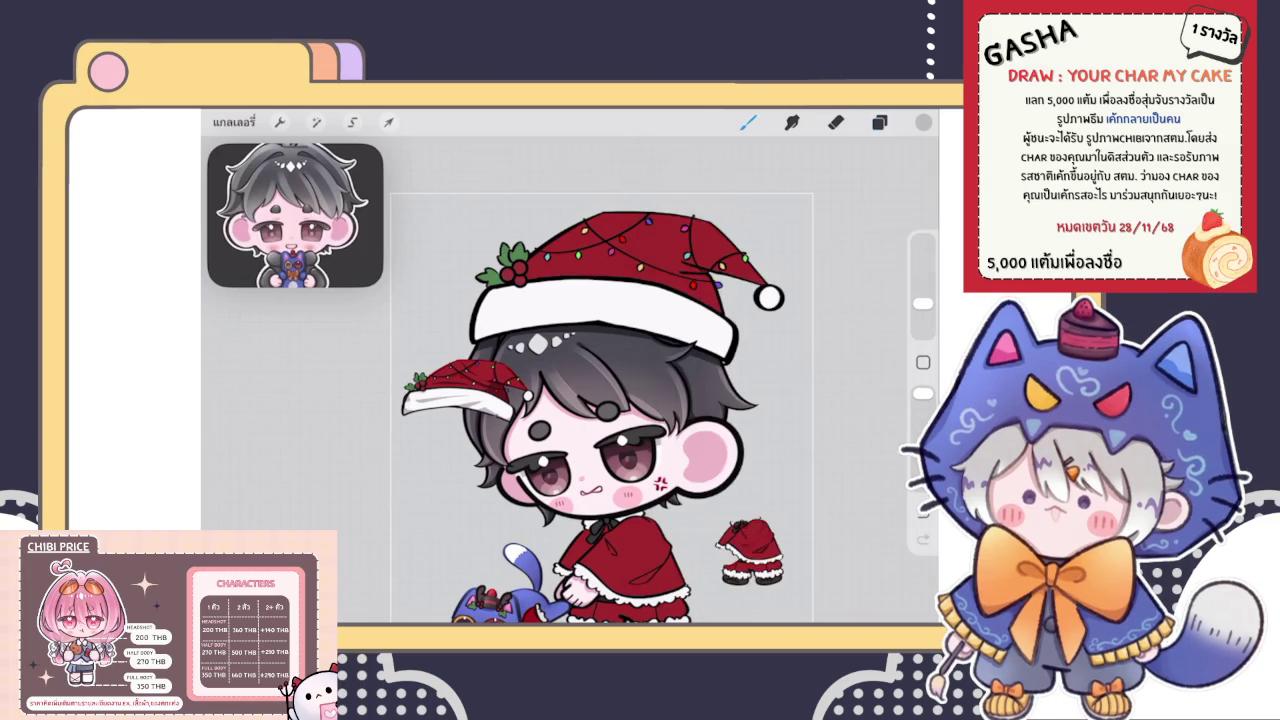
scroll(640, 380, up, 5)
scroll(620, 380, up, 3)
scroll(620, 380, up, 3)
scroll(620, 380, down, 2)
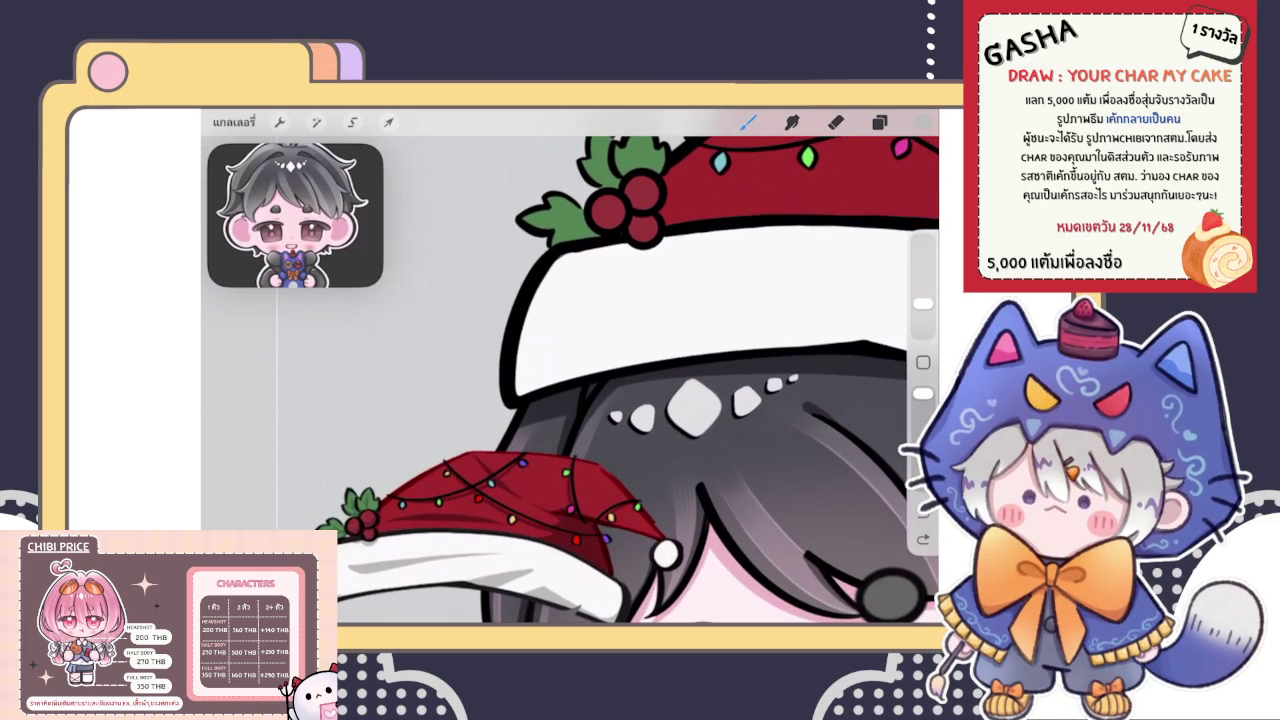
drag(552, 264, 518, 396)
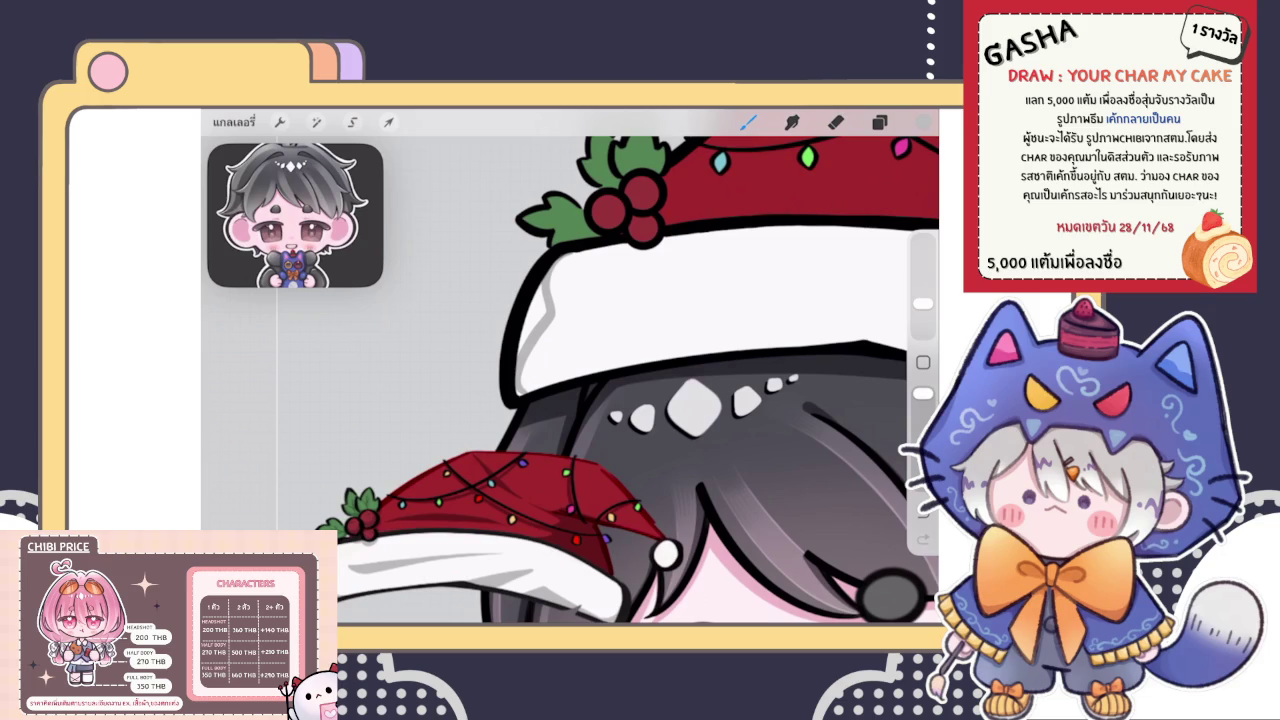
key(ctrl+z)
mouse_move(556, 262)
mouse_down()
mouse_move(526, 330)
mouse_move(538, 326)
mouse_up()
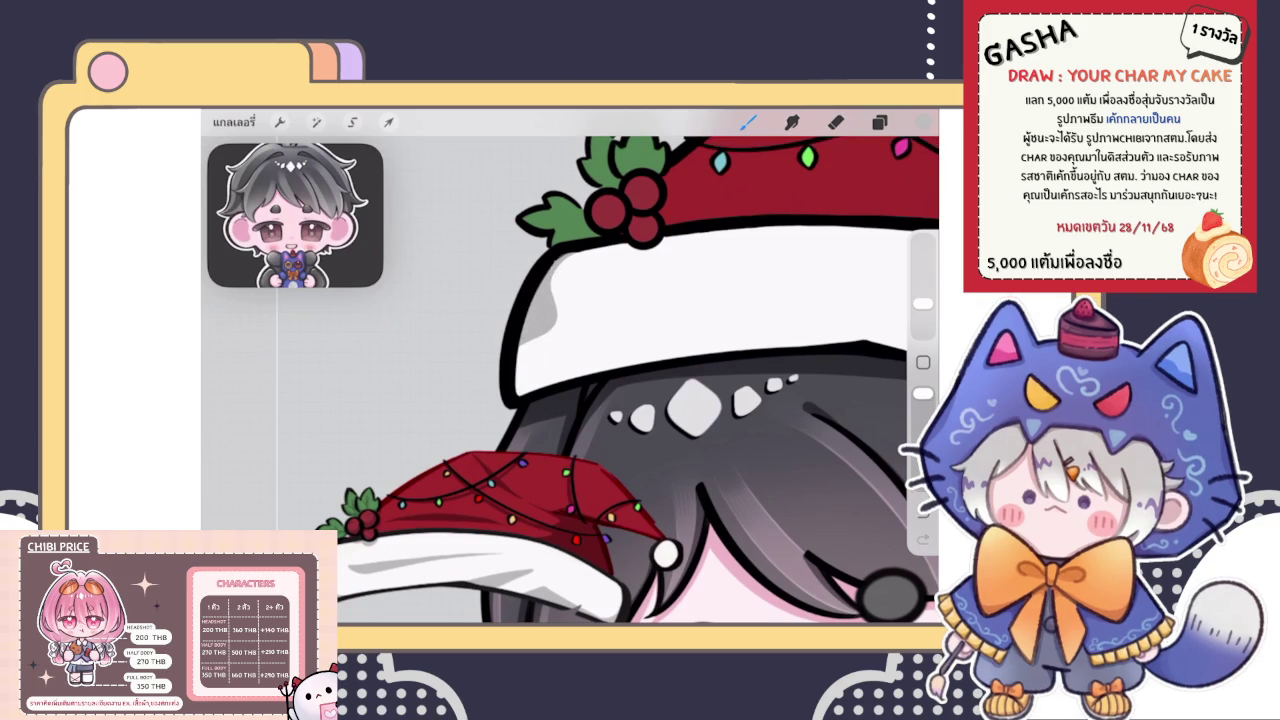
Lighten part of the brim's grey shading with the Eraser
drag(620, 420, 630, 385)
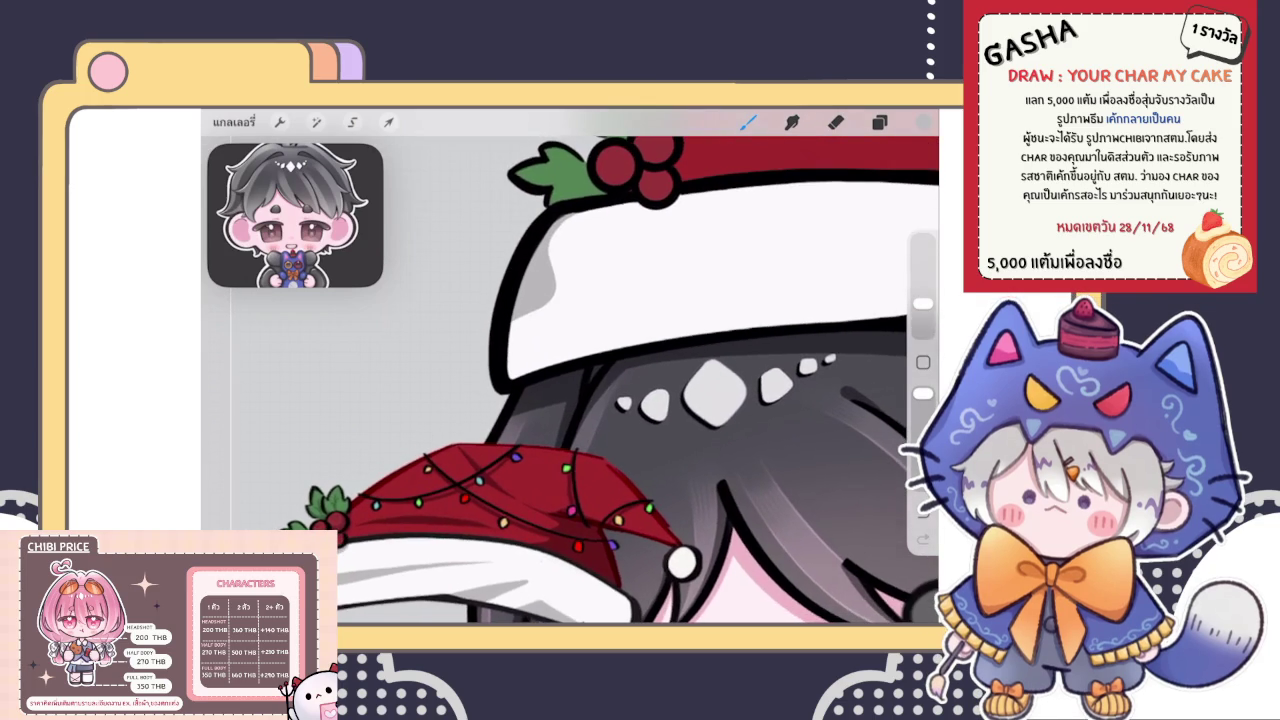
click(836, 121)
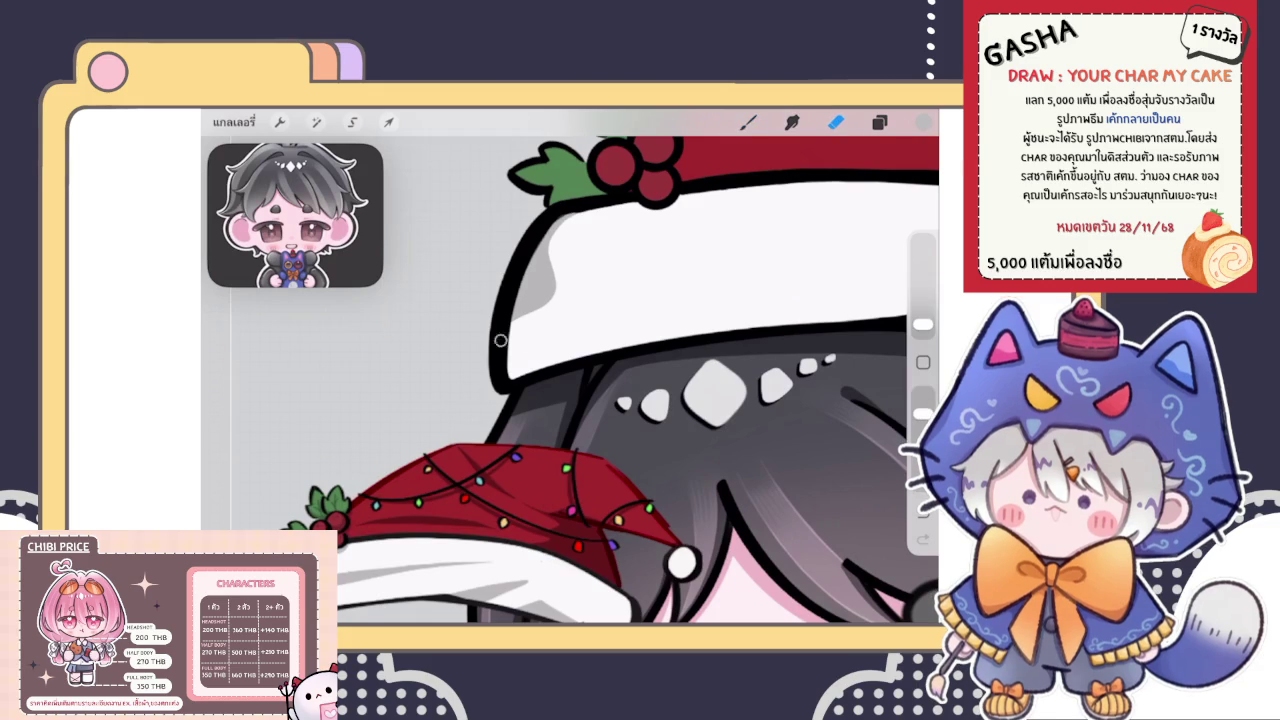
drag(563, 302, 530, 308)
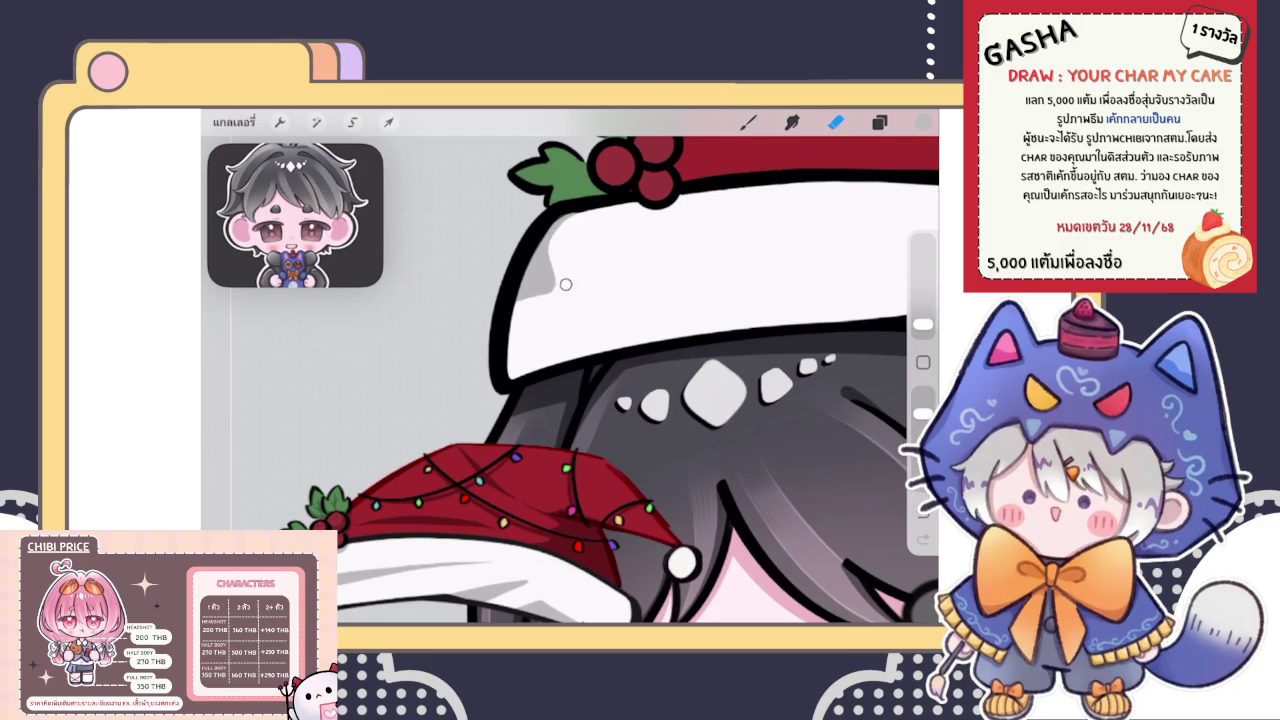
Brush darker grey along the brim's lower-left edge and a grey crease stroke across it
key(b)
scroll(640, 380, down, 3)
scroll(620, 370, up, 2)
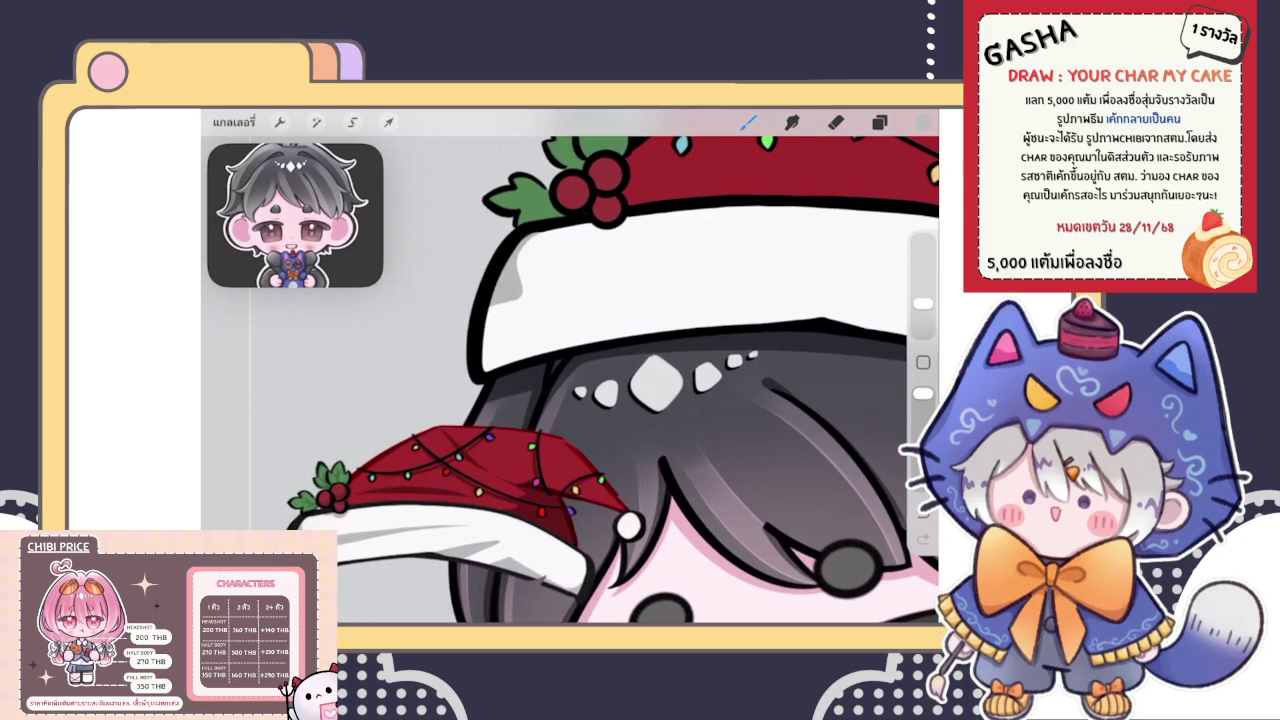
drag(486, 342, 492, 368)
drag(488, 312, 500, 362)
scroll(613, 366, down, 3)
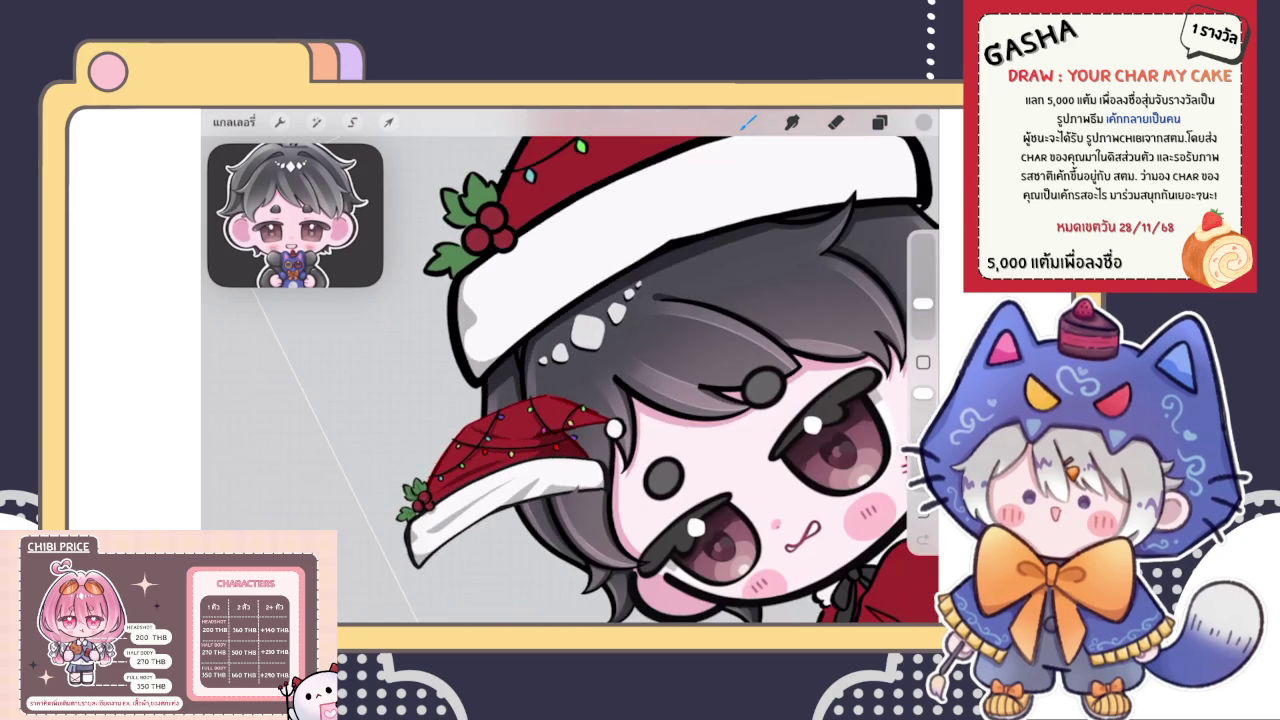
scroll(570, 366, down, 3)
scroll(570, 366, up, 5)
scroll(570, 366, up, 2)
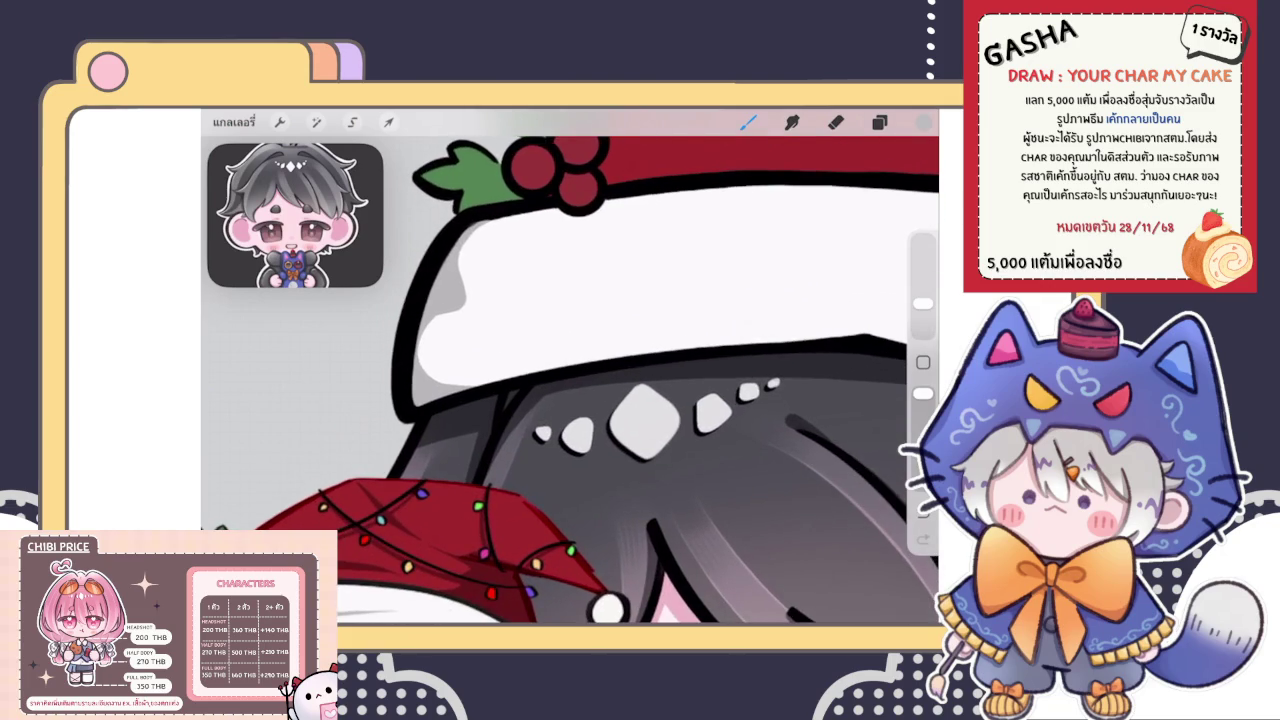
scroll(577, 380, down, 2)
mouse_move(500, 283)
mouse_down()
mouse_move(508, 302)
mouse_move(668, 265)
mouse_up()
scroll(570, 380, down, 2)
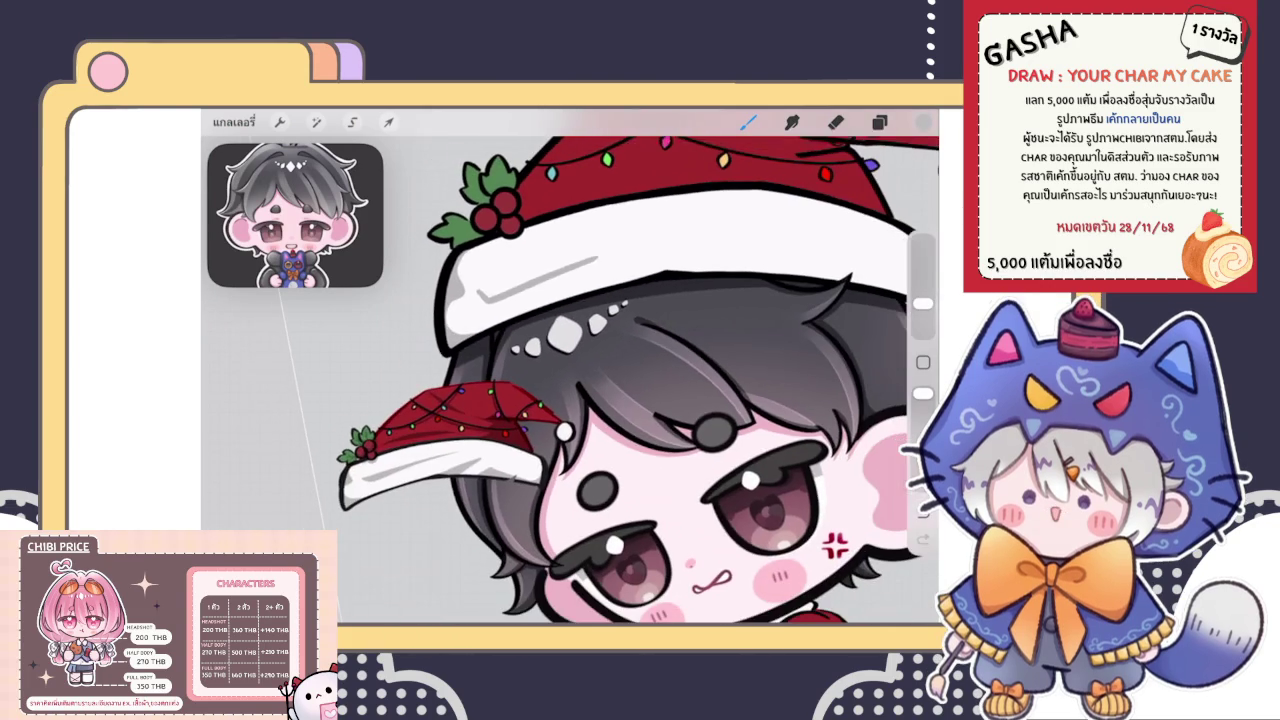
scroll(570, 380, up, 3)
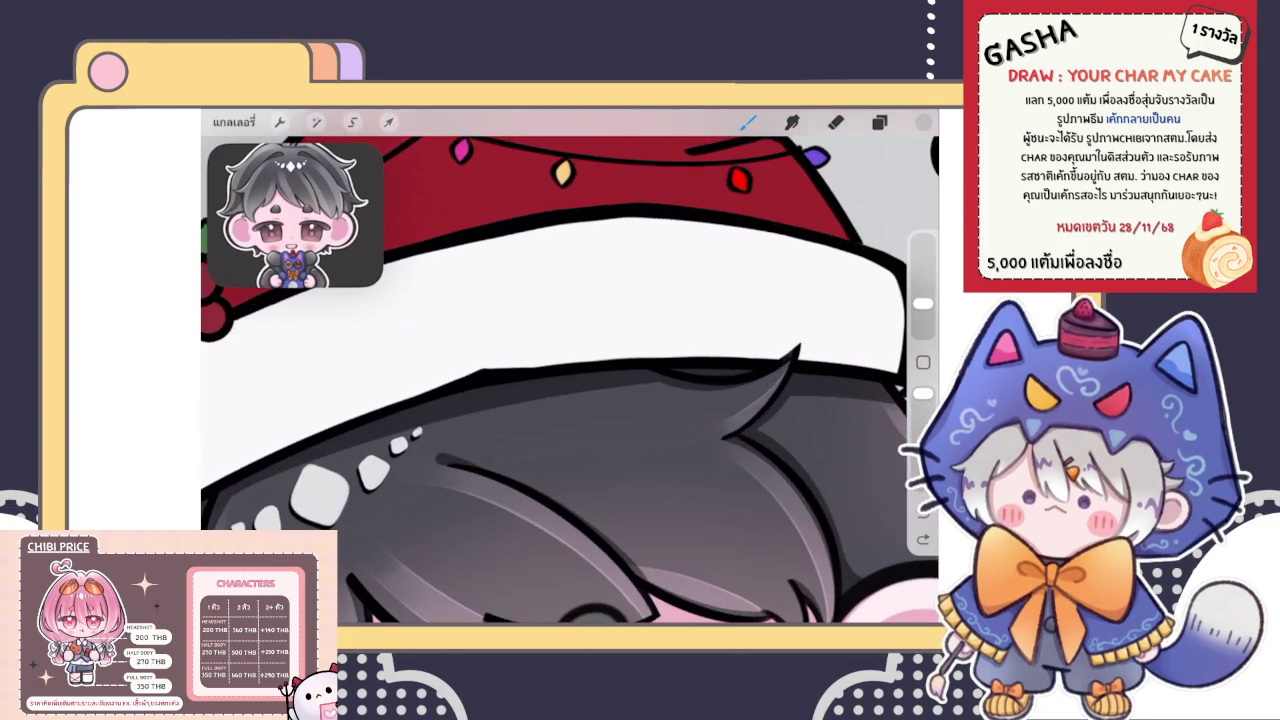
Brush a grey V-shaped shadow onto the white brim
mouse_move(485, 367)
mouse_down()
mouse_move(624, 285)
mouse_move(575, 362)
mouse_move(645, 272)
mouse_move(528, 370)
mouse_up()
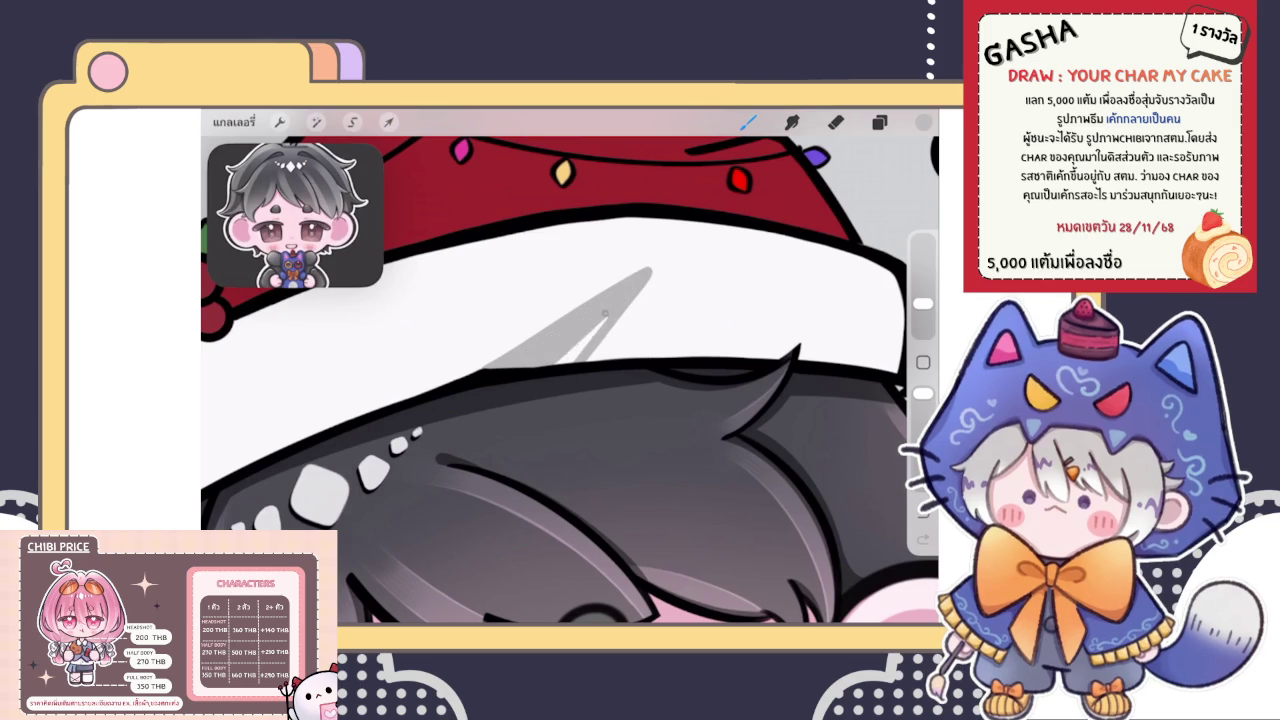
scroll(570, 380, down, 3)
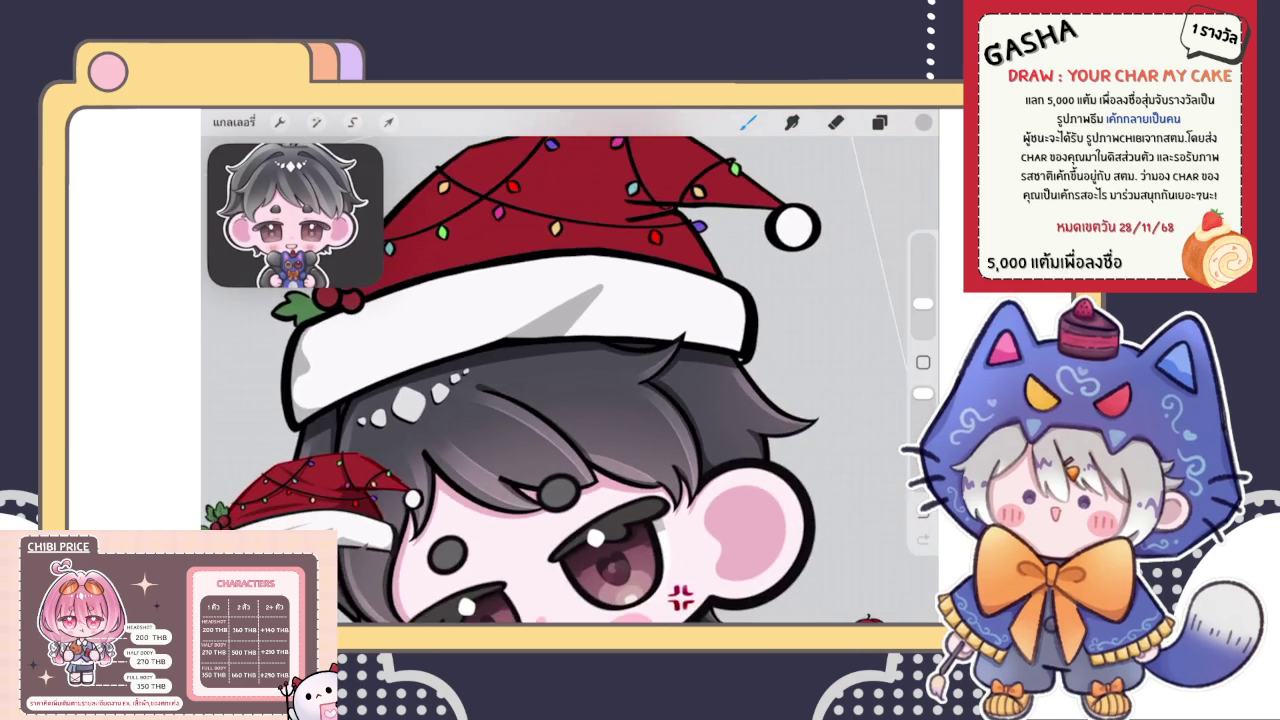
scroll(570, 380, down, 3)
scroll(555, 380, down, 2)
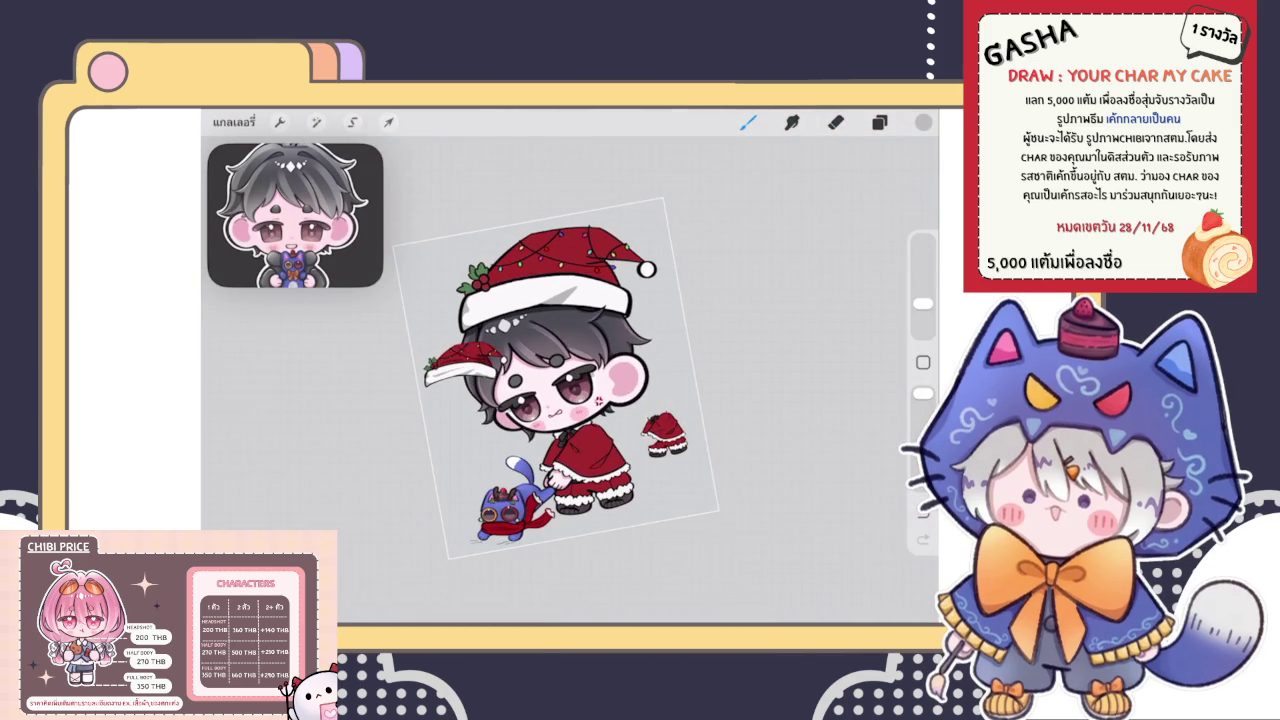
scroll(570, 396, up, 3)
scroll(570, 380, up, 5)
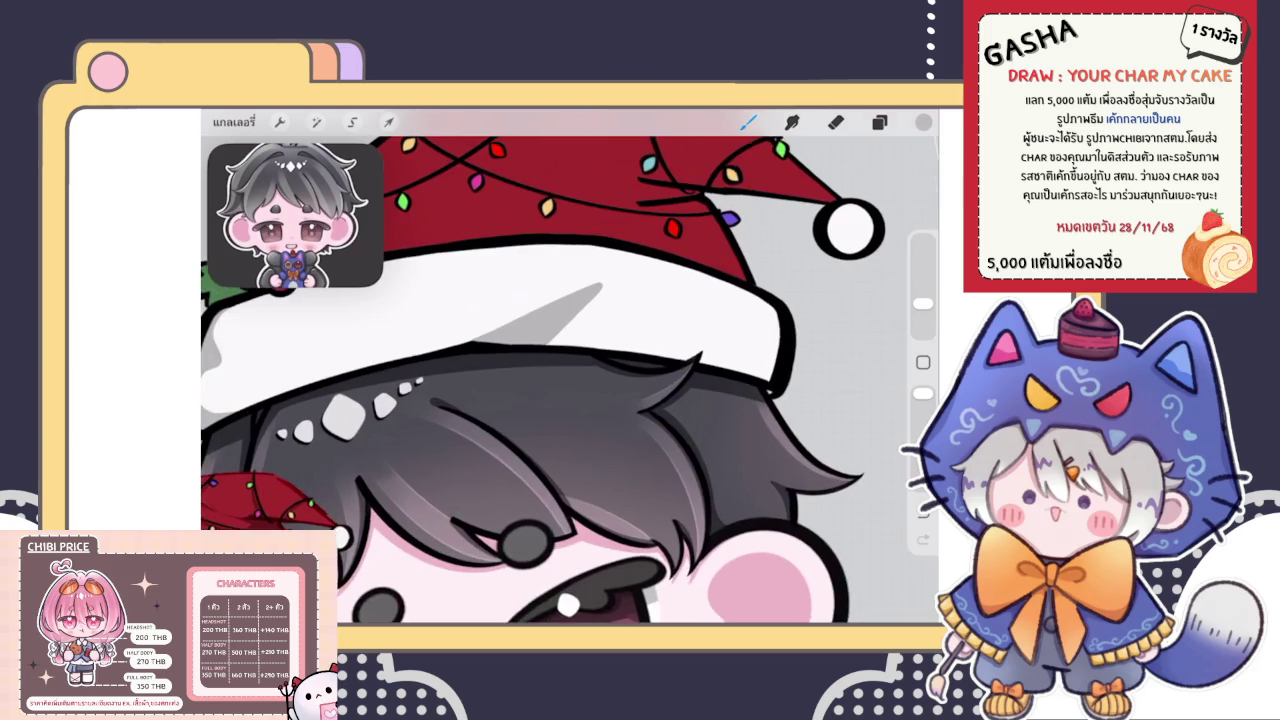
scroll(570, 380, up, 3)
Lasso the shadow and Warp it into a longer, thinner fold following the brim
click(352, 122)
mouse_move(637, 271)
mouse_down()
mouse_move(437, 372)
mouse_move(650, 405)
mouse_move(637, 271)
mouse_up()
click(389, 122)
click(677, 549)
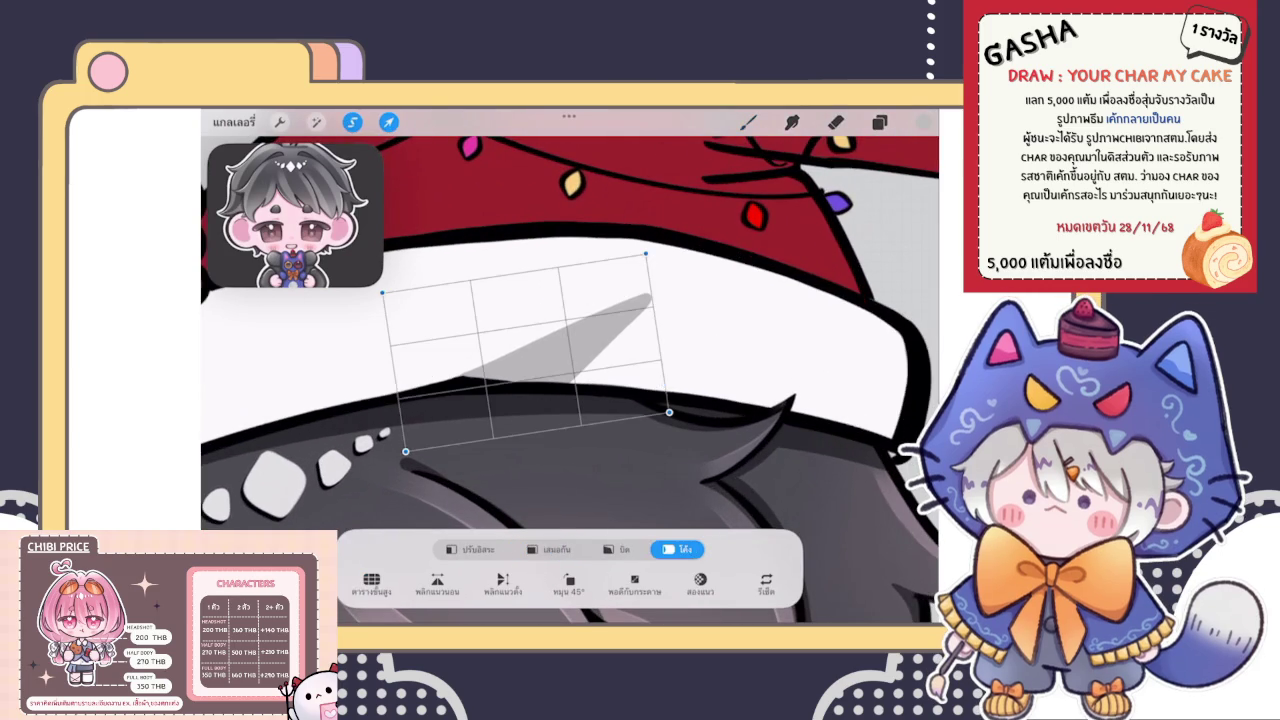
drag(646, 253, 661, 241)
drag(640, 330, 628, 332)
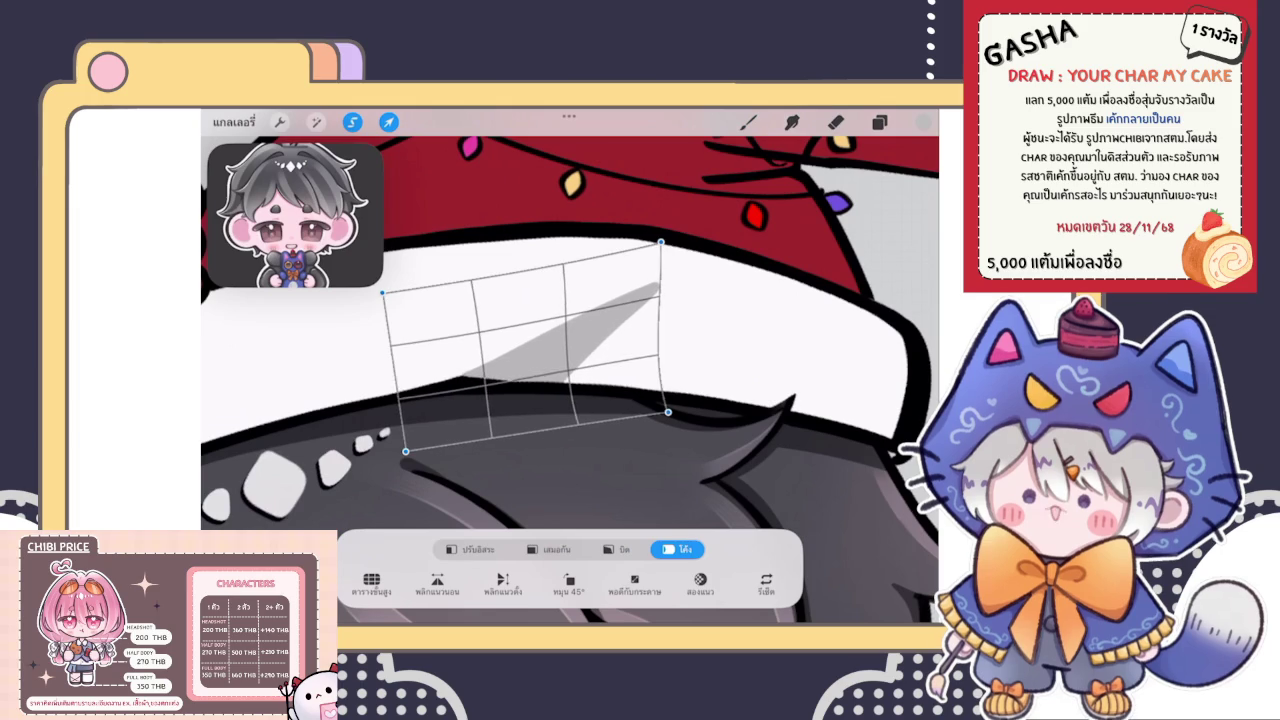
drag(520, 345, 560, 320)
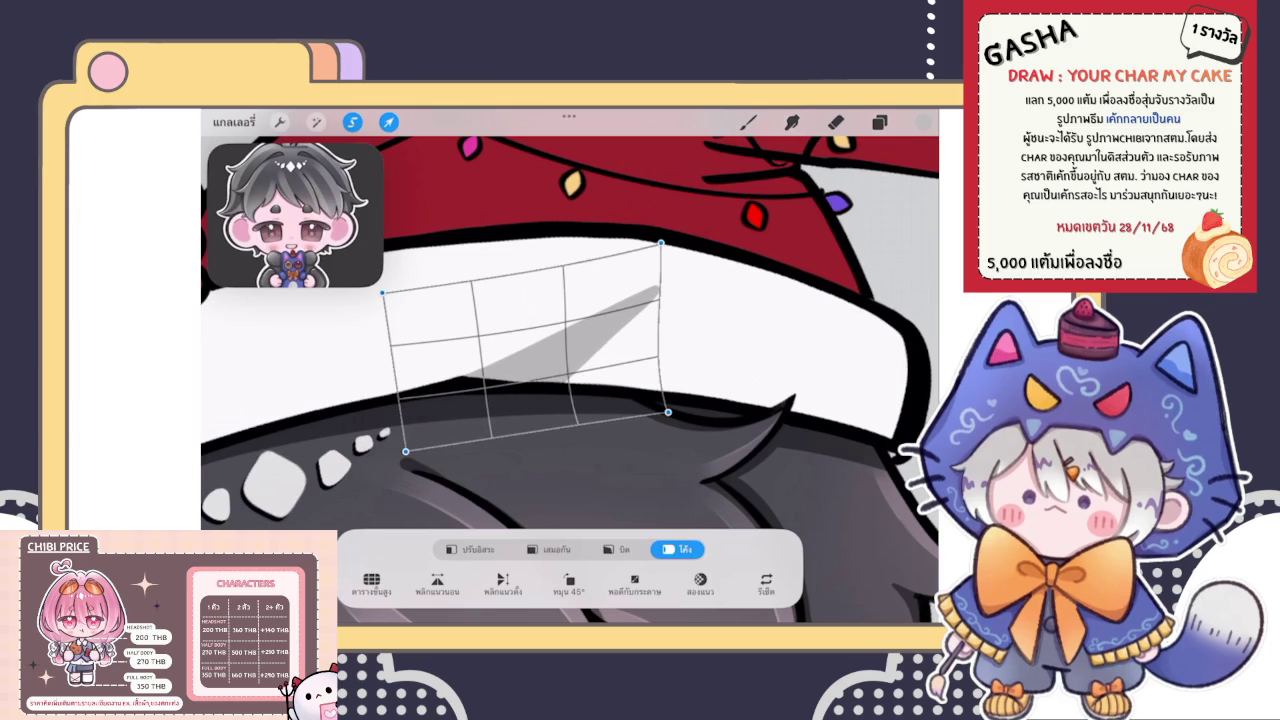
click(748, 121)
scroll(570, 370, down, 5)
scroll(570, 370, up, 5)
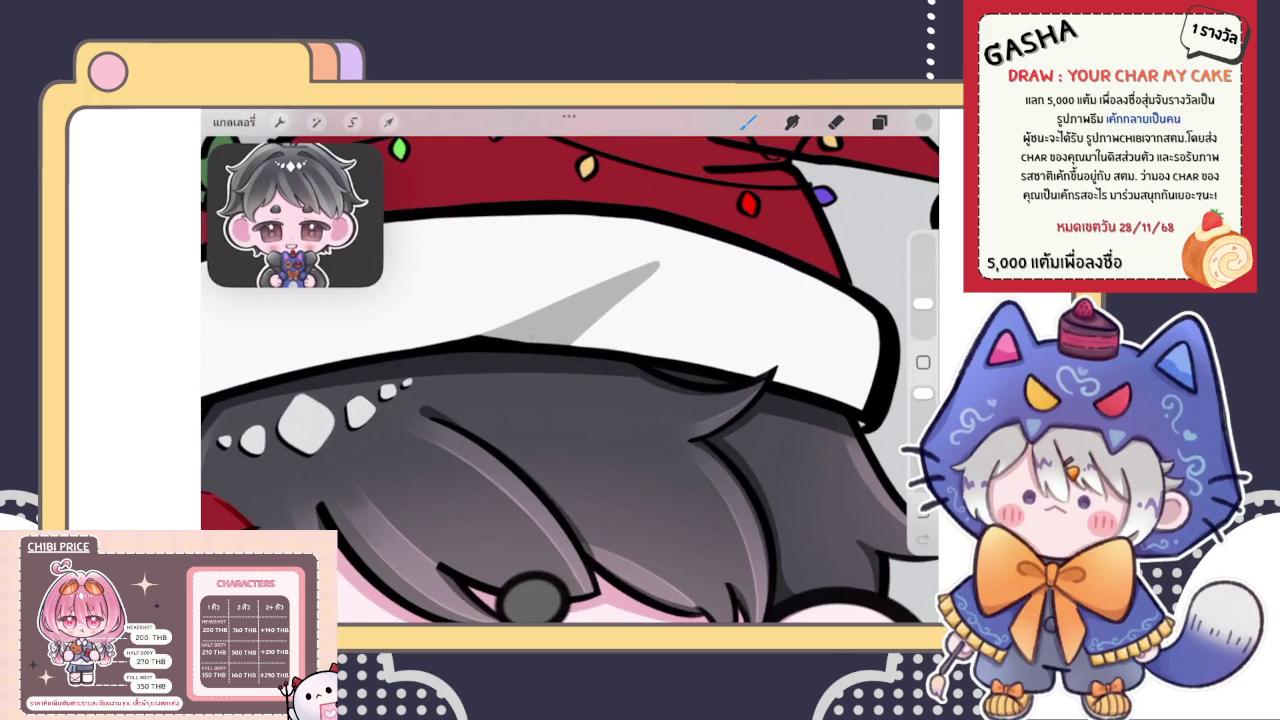
Outline a grey shadow area higher on the brim and fill it with grey
scroll(570, 370, down, 5)
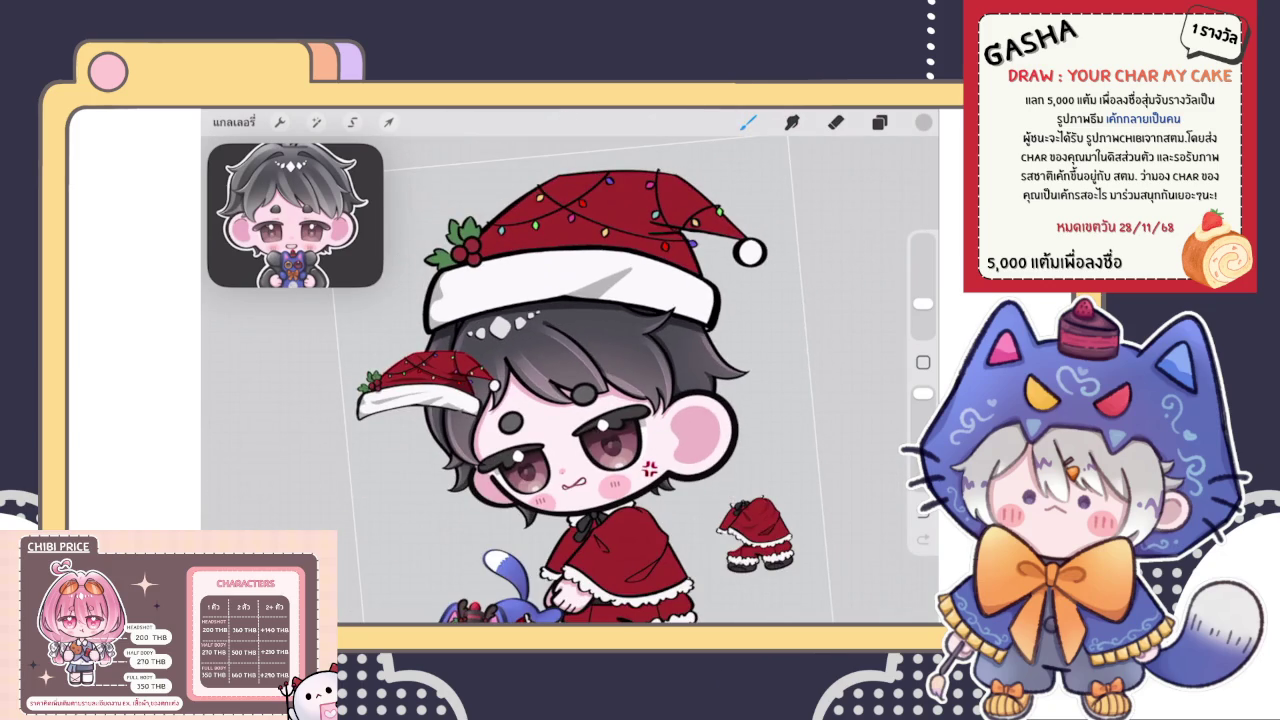
scroll(570, 330, up, 1)
scroll(570, 330, up, 3)
scroll(570, 330, up, 2)
drag(538, 338, 680, 358)
scroll(570, 370, up, 2)
key(ctrl+z)
drag(478, 438, 690, 382)
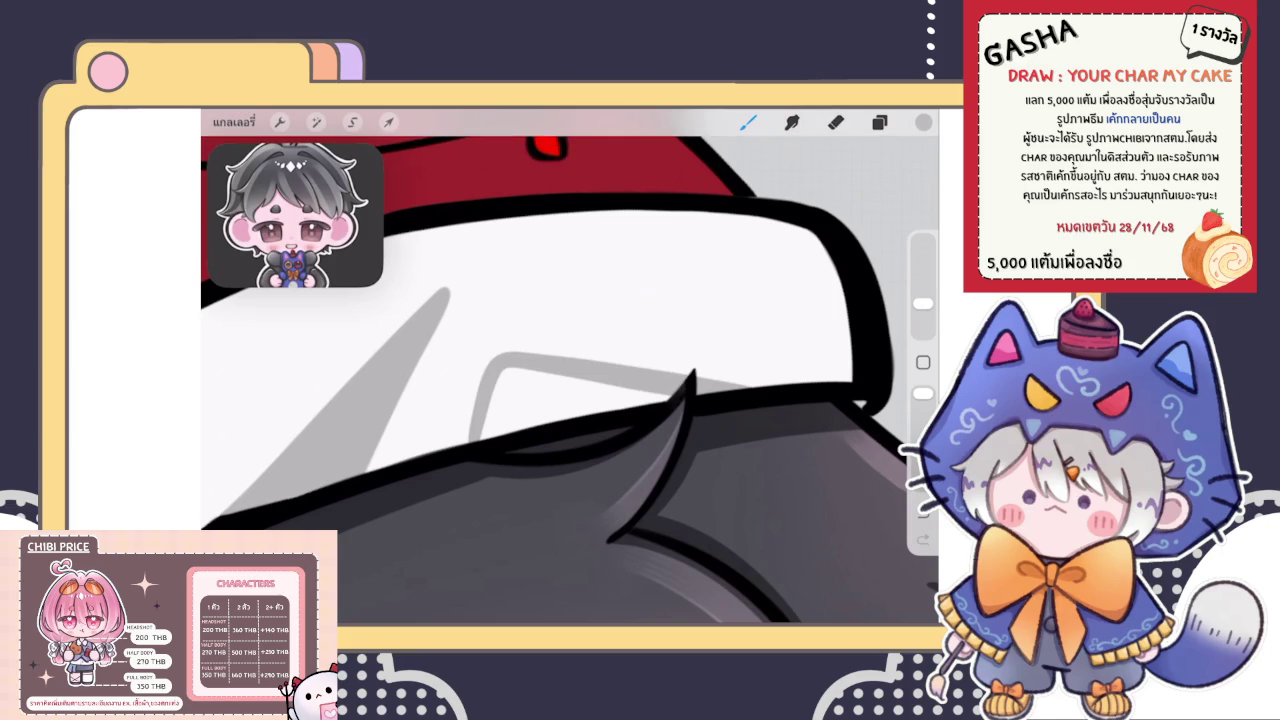
drag(572, 372, 482, 438)
mouse_move(530, 366)
mouse_down()
mouse_move(502, 428)
mouse_move(540, 368)
mouse_move(654, 390)
mouse_move(500, 428)
mouse_up()
drag(590, 410, 622, 394)
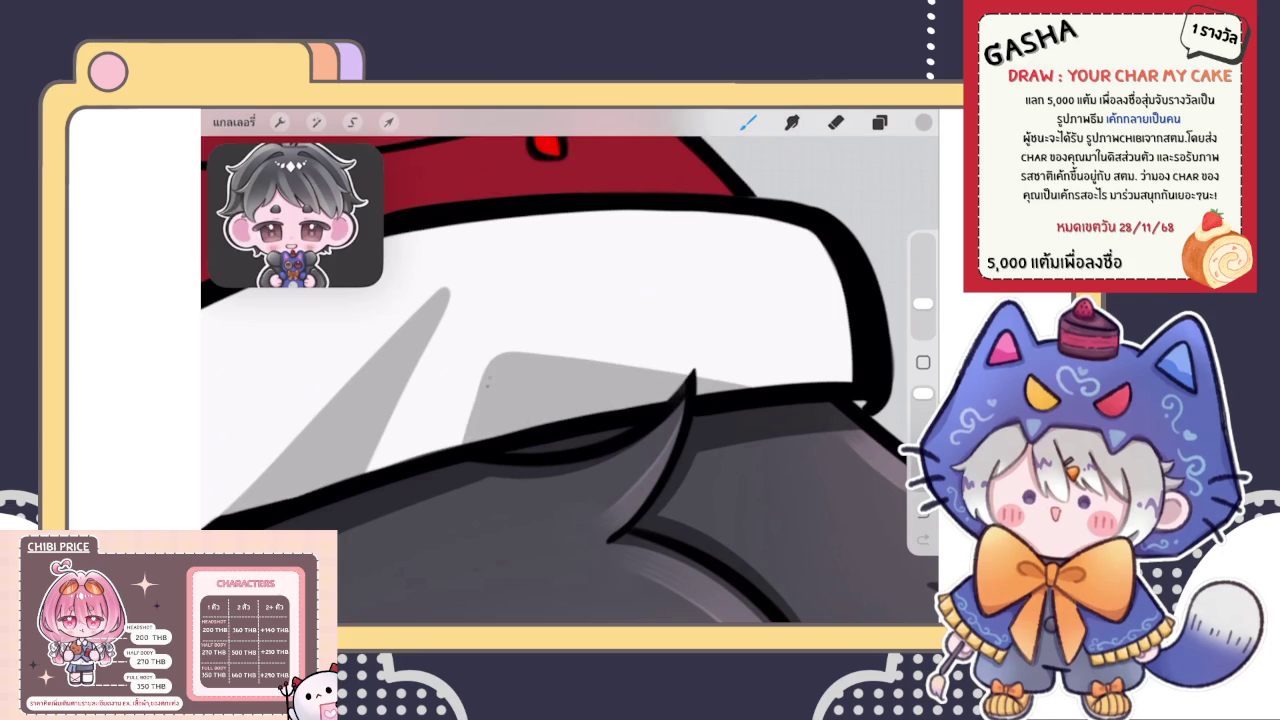
Thicken the inner edge of the brim's black outline
scroll(570, 380, down, 3)
scroll(570, 380, down, 2)
scroll(570, 380, down, 2)
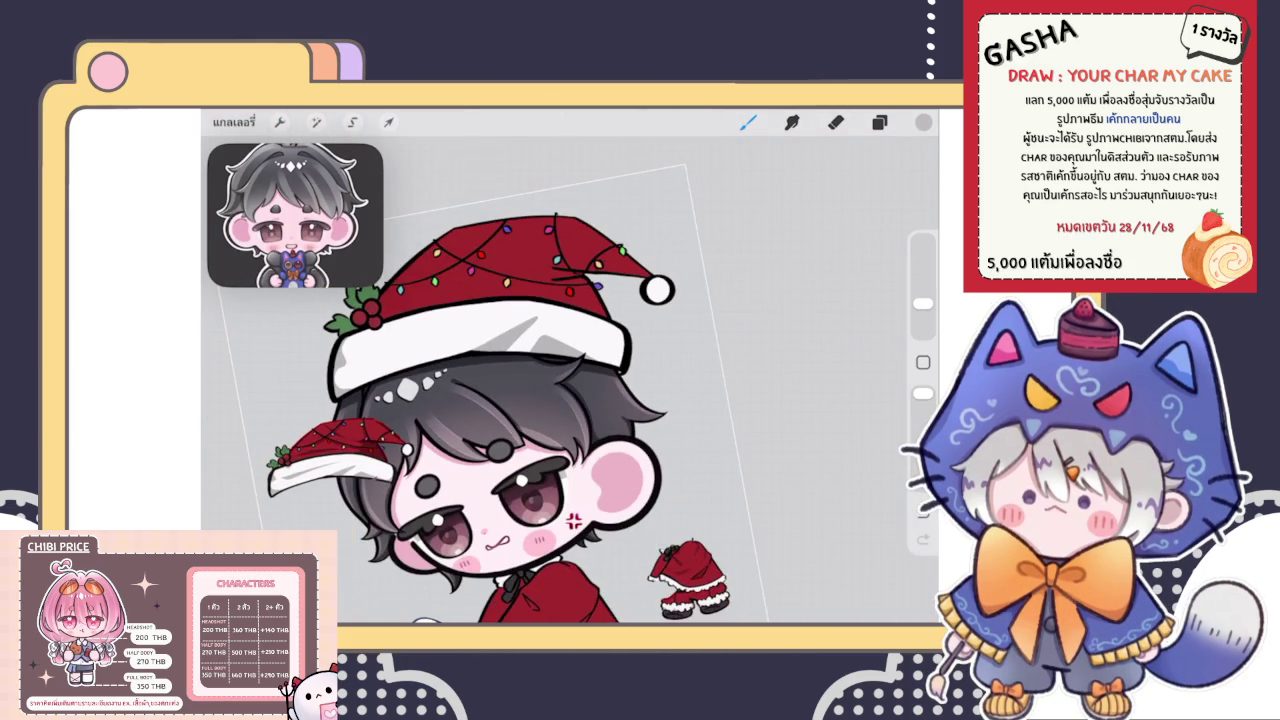
scroll(480, 380, up, 3)
scroll(480, 380, up, 3)
scroll(480, 380, up, 2)
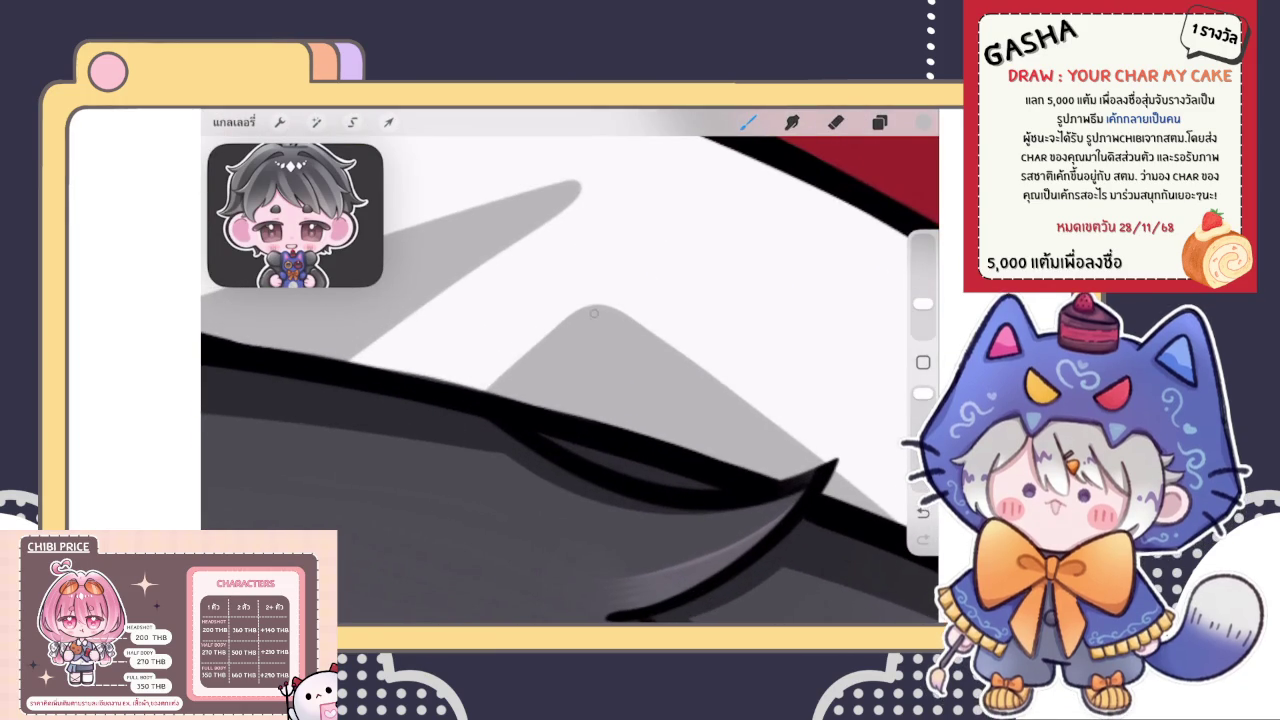
scroll(570, 380, down, 3)
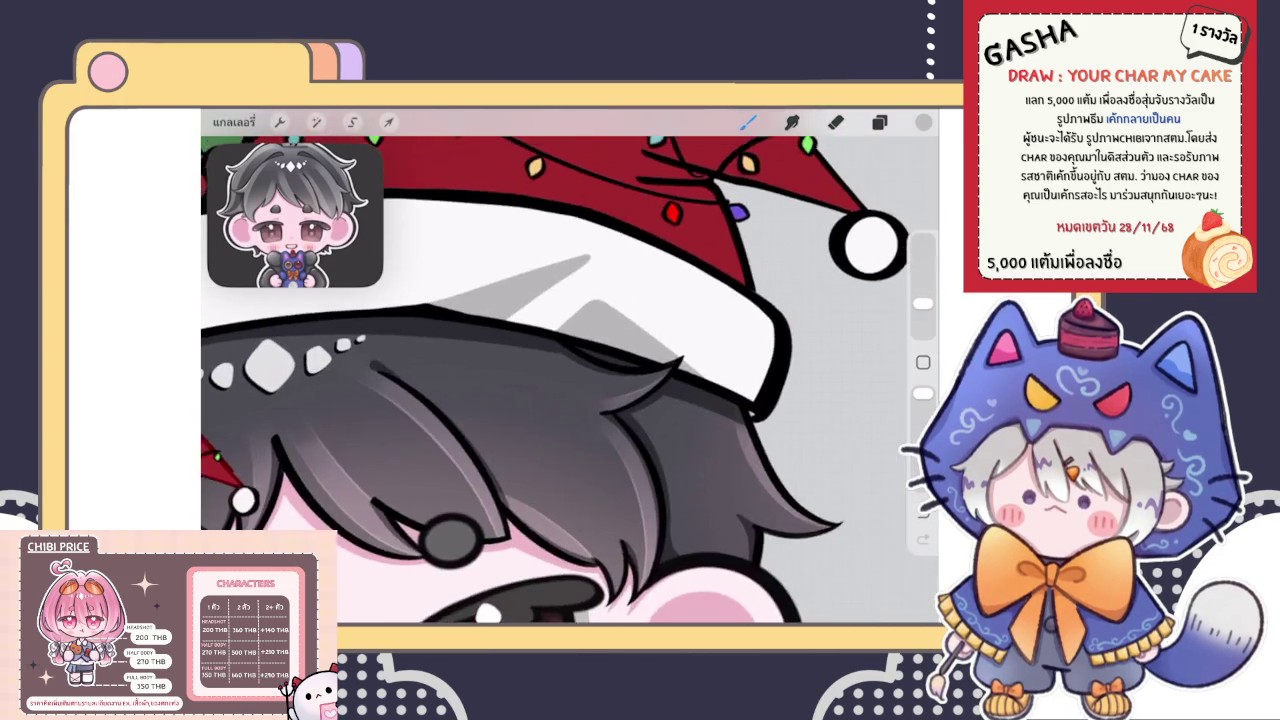
scroll(570, 380, down, 2)
scroll(580, 392, up, 3)
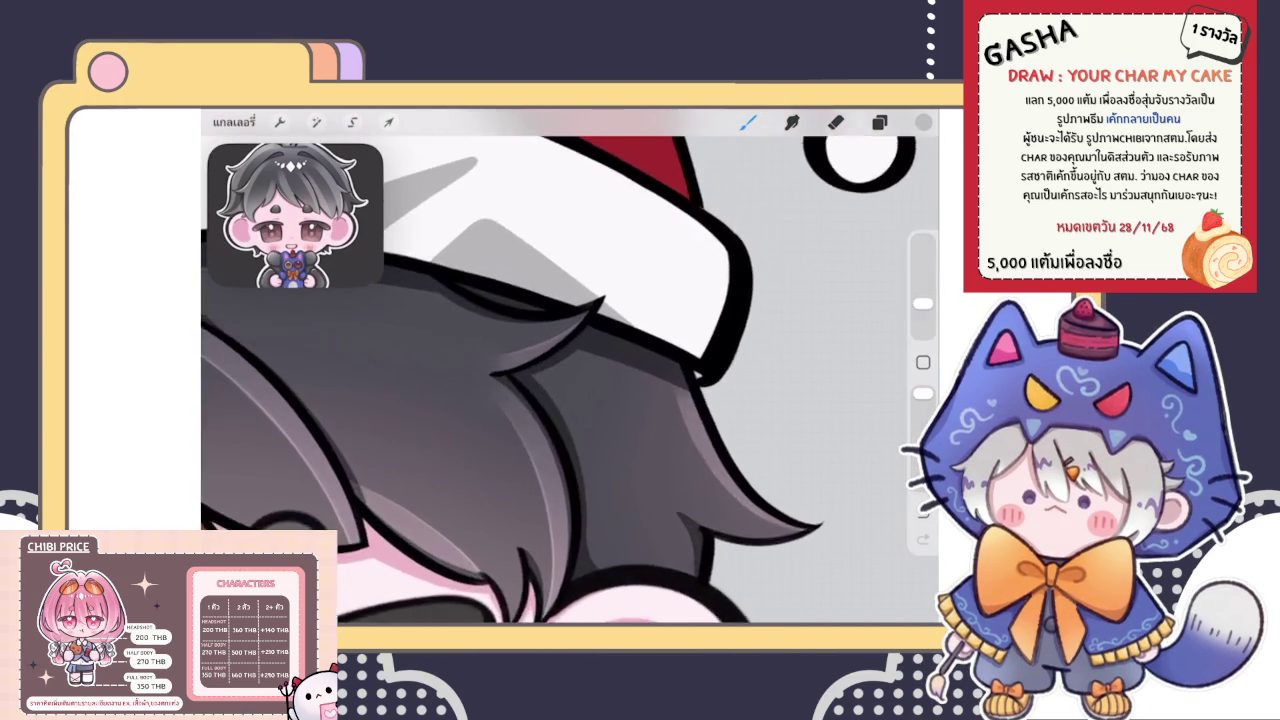
scroll(580, 392, up, 3)
scroll(580, 392, up, 2)
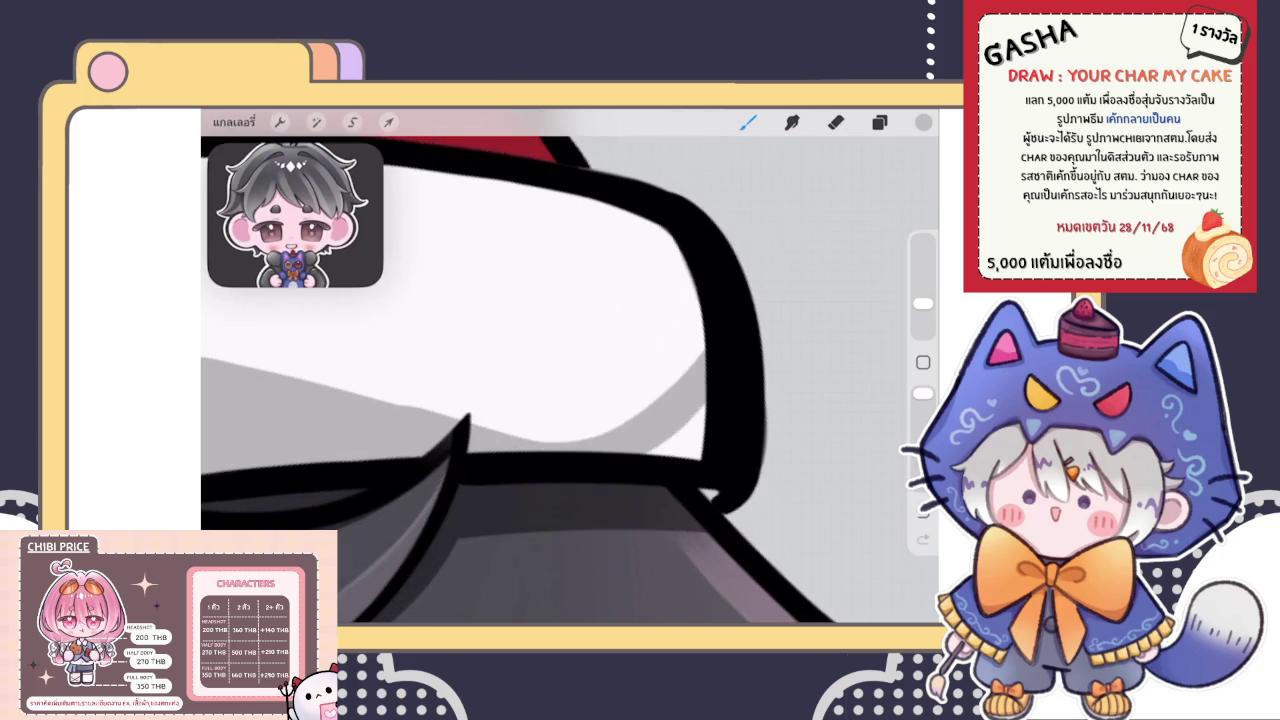
drag(705, 405, 660, 455)
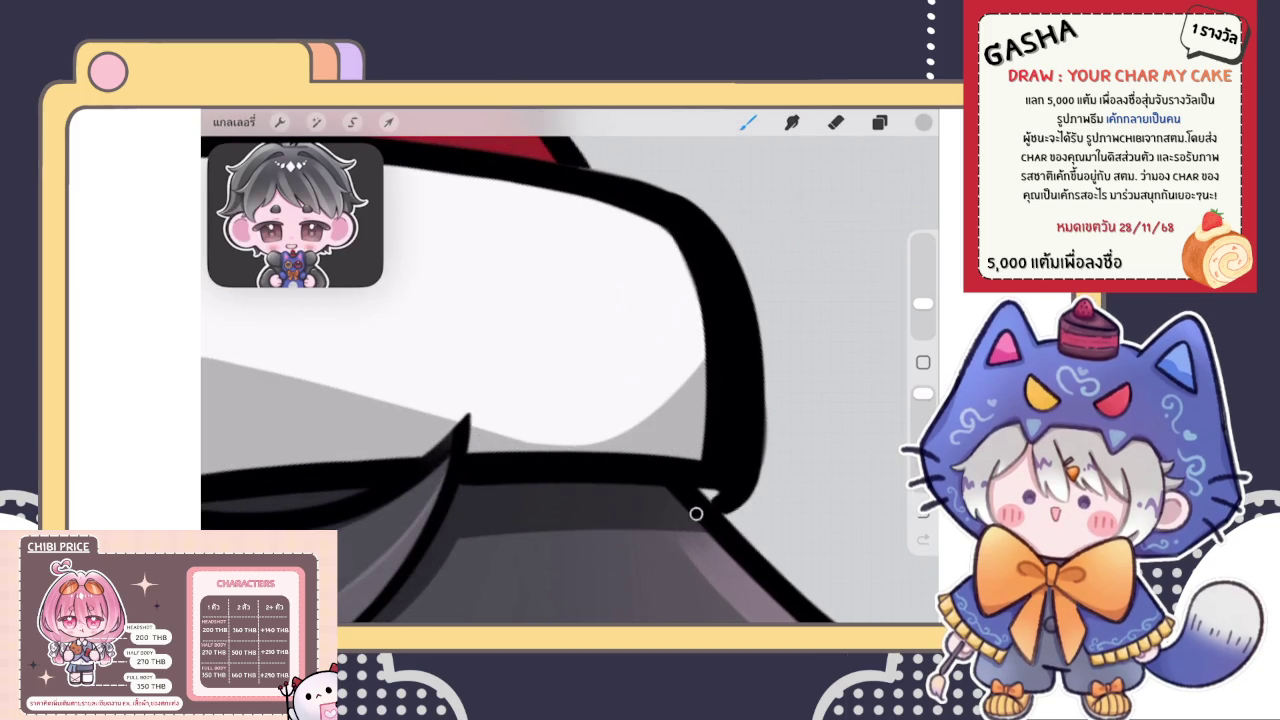
drag(700, 302, 705, 356)
Erase stray grey overspill along the brim's left edge
scroll(570, 365, down, 2)
scroll(570, 365, down, 2)
scroll(570, 365, down, 2)
scroll(570, 365, down, 1)
scroll(570, 365, up, 3)
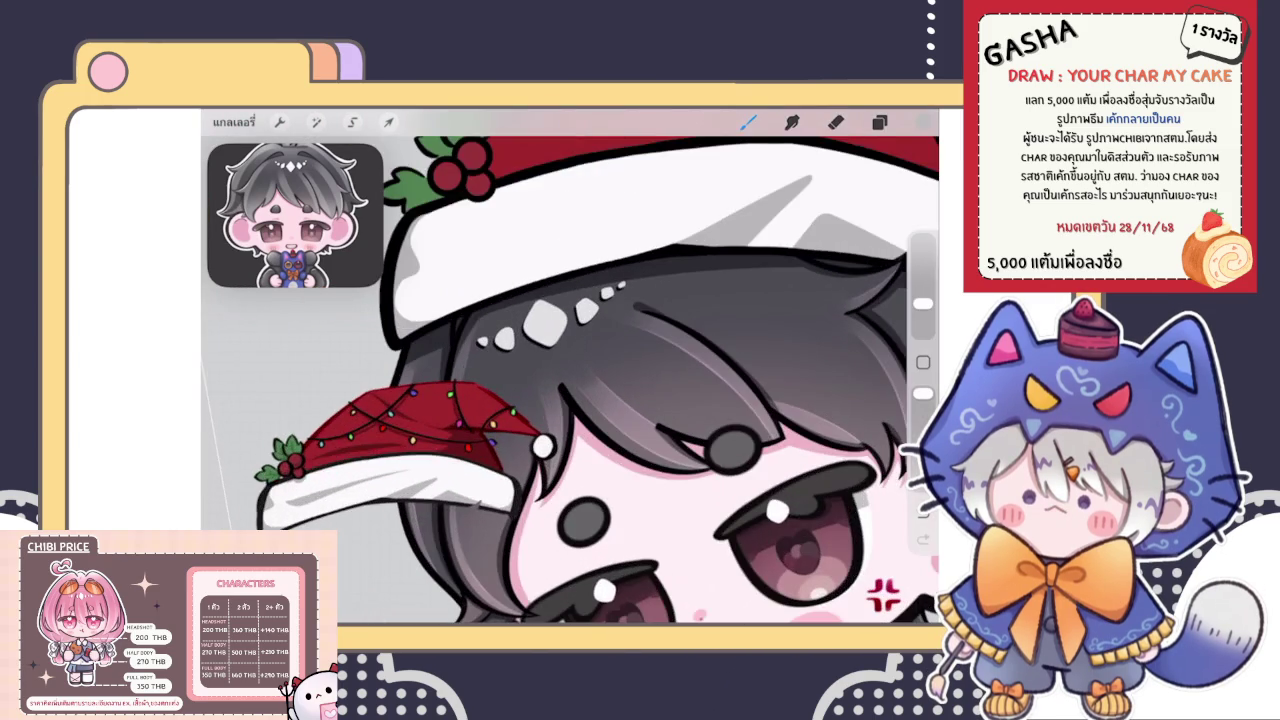
scroll(570, 365, down, 2)
scroll(570, 365, up, 1)
scroll(570, 365, up, 2)
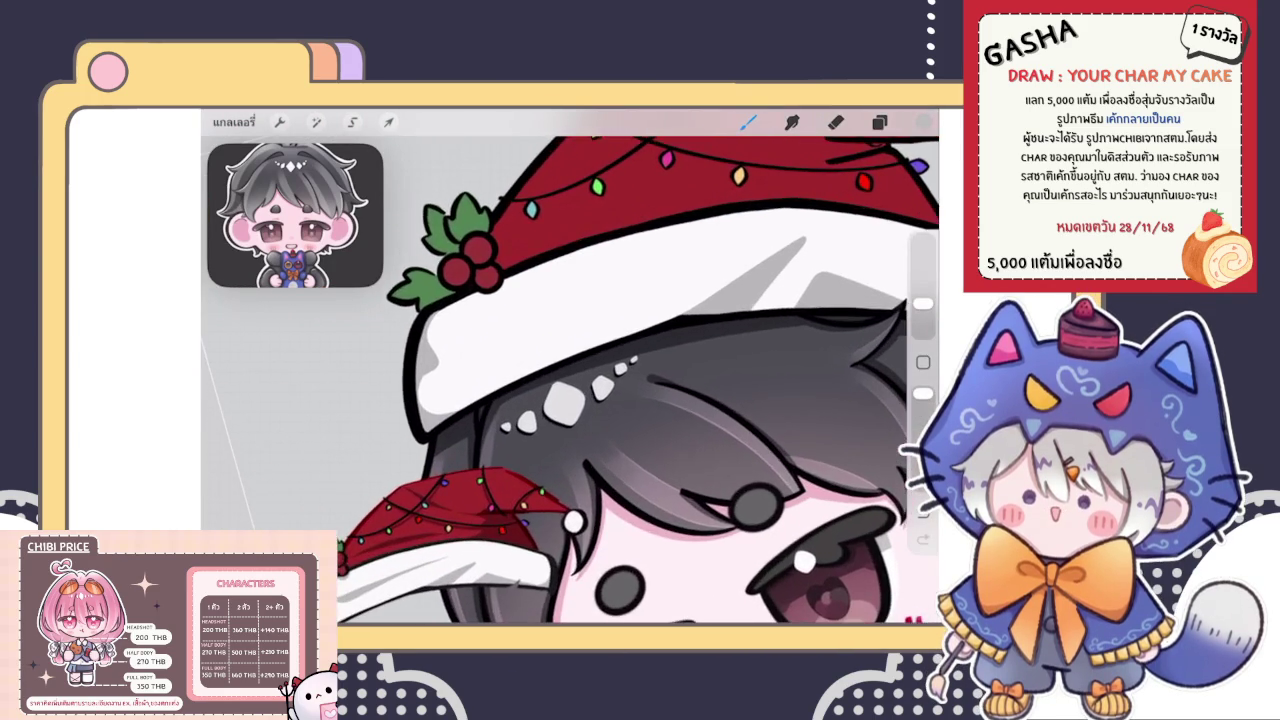
scroll(570, 365, up, 1)
scroll(570, 365, up, 1)
scroll(570, 365, up, 1)
scroll(570, 365, up, 1)
key(e)
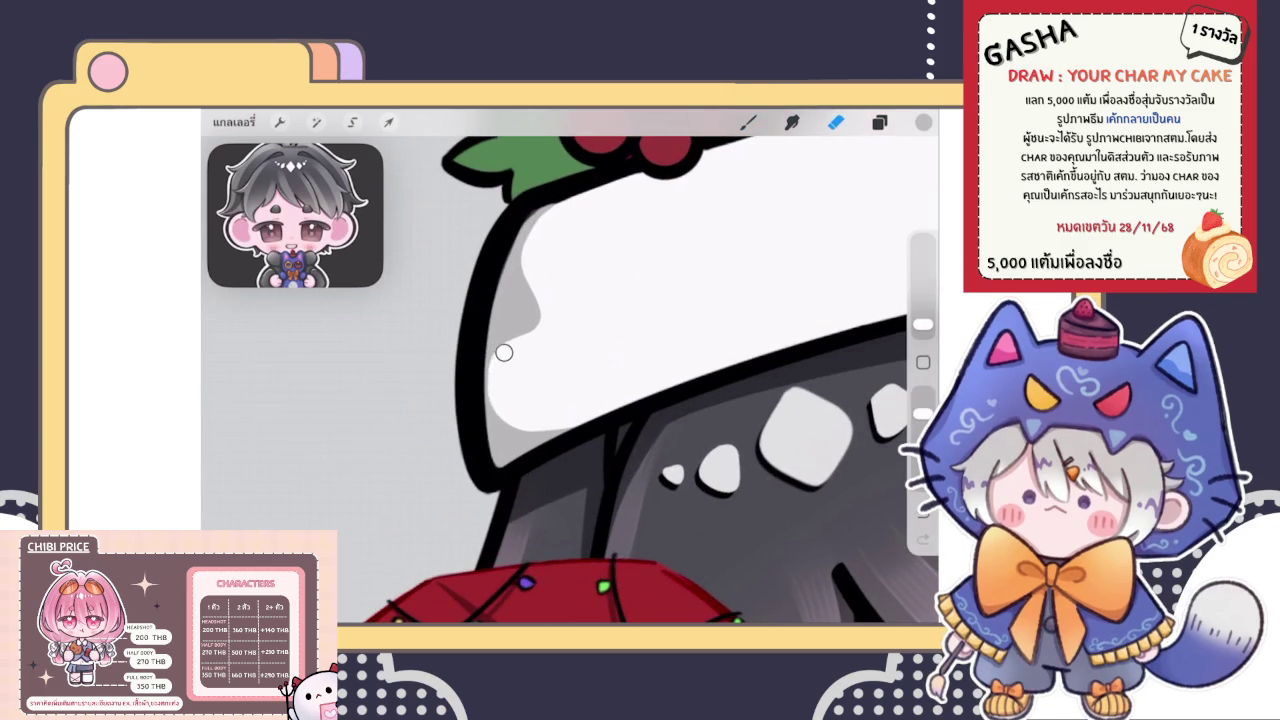
key(b)
scroll(570, 370, down, 3)
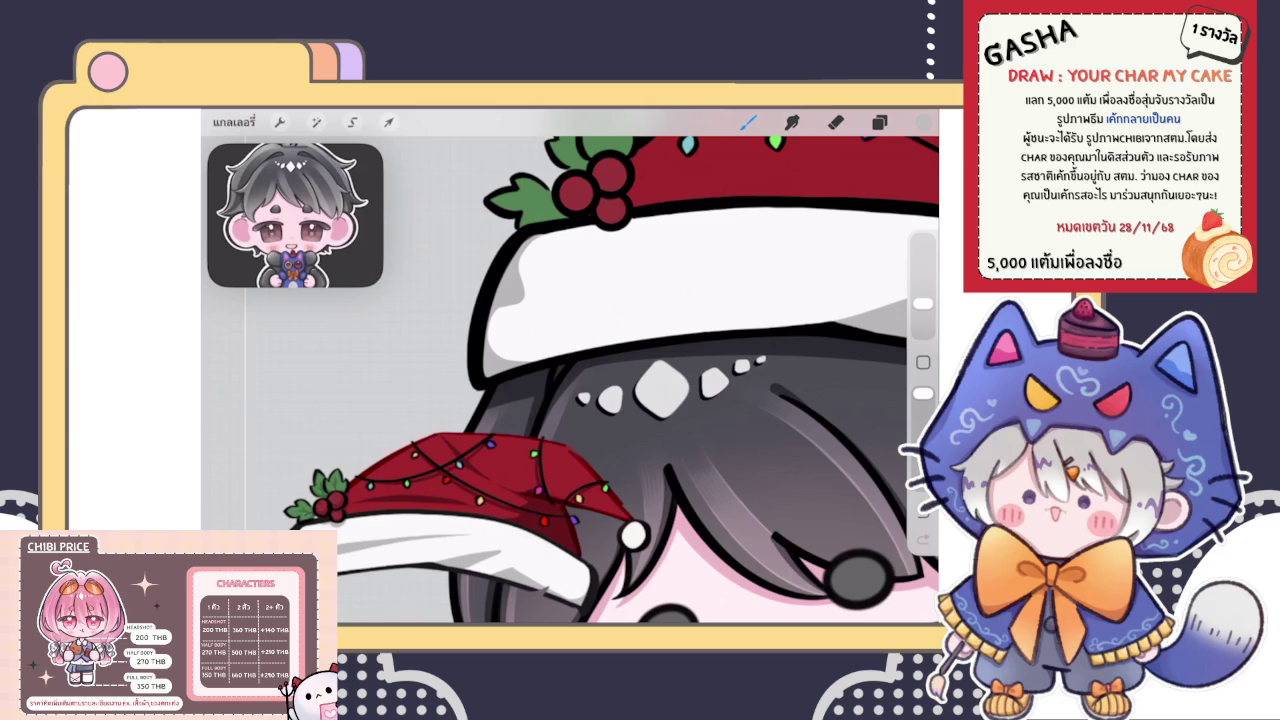
scroll(520, 200, up, 3)
scroll(520, 200, up, 2)
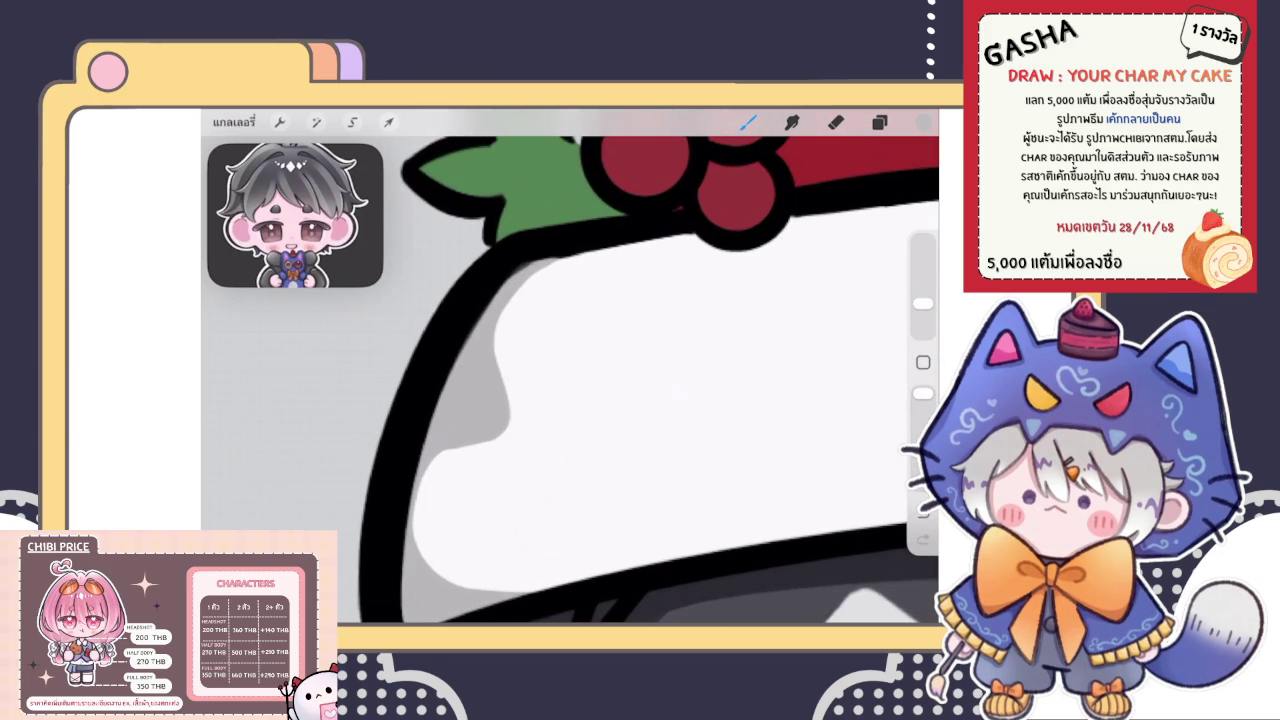
key(e)
drag(512, 308, 520, 371)
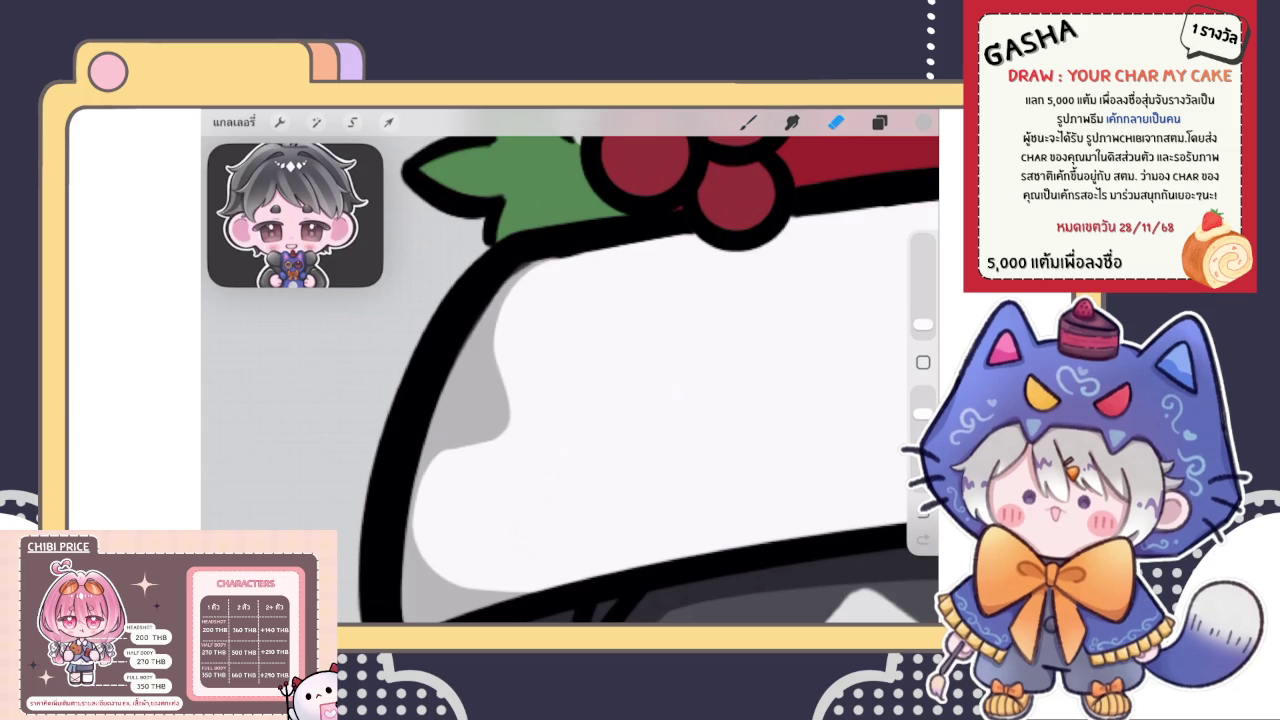
scroll(640, 380, down, 3)
scroll(640, 380, up, 2)
scroll(620, 380, down, 3)
scroll(620, 380, up, 3)
scroll(620, 380, up, 3)
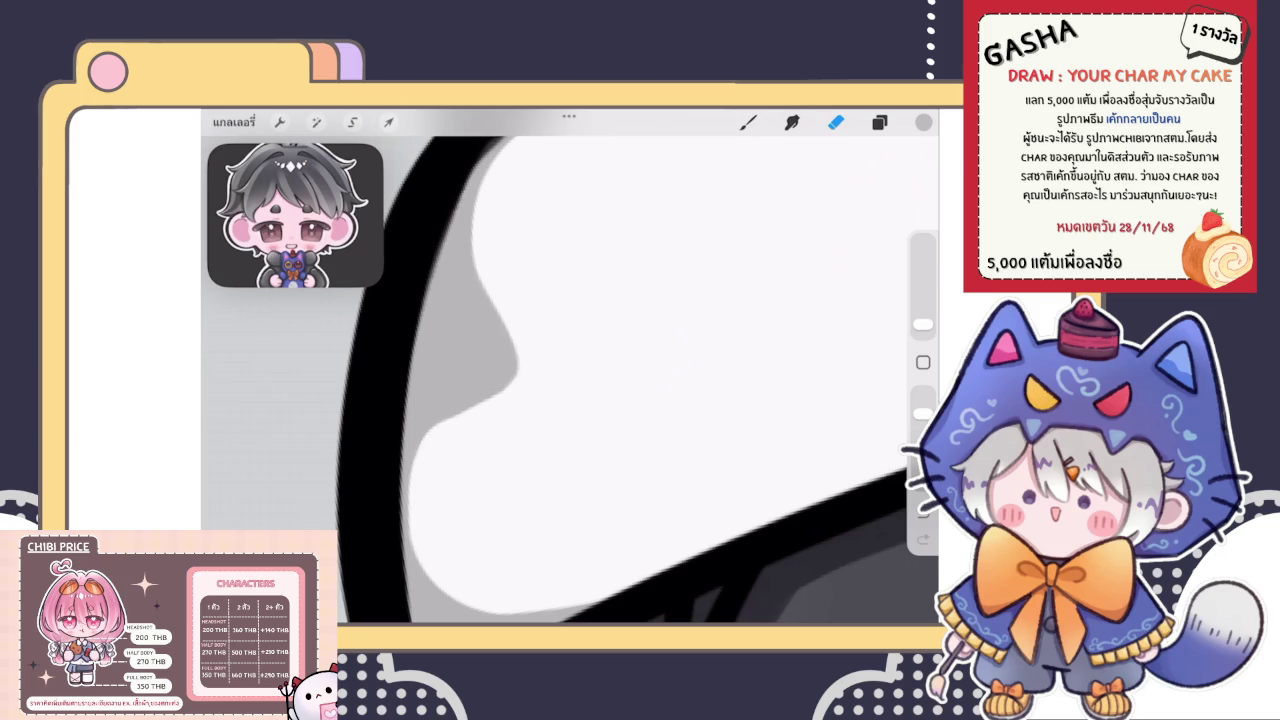
scroll(620, 380, down, 5)
Paint a grey streak across the white brim and thicken its left tip
click(747, 122)
scroll(522, 312, up, 5)
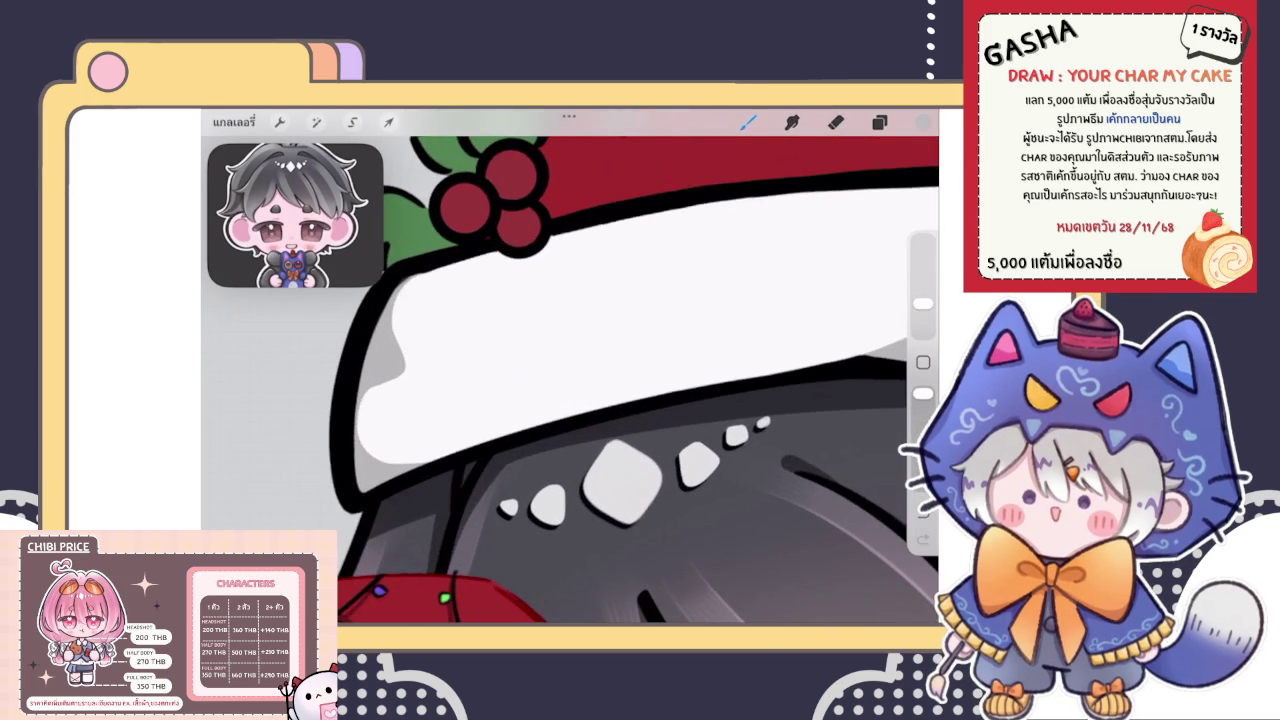
drag(448, 362, 785, 275)
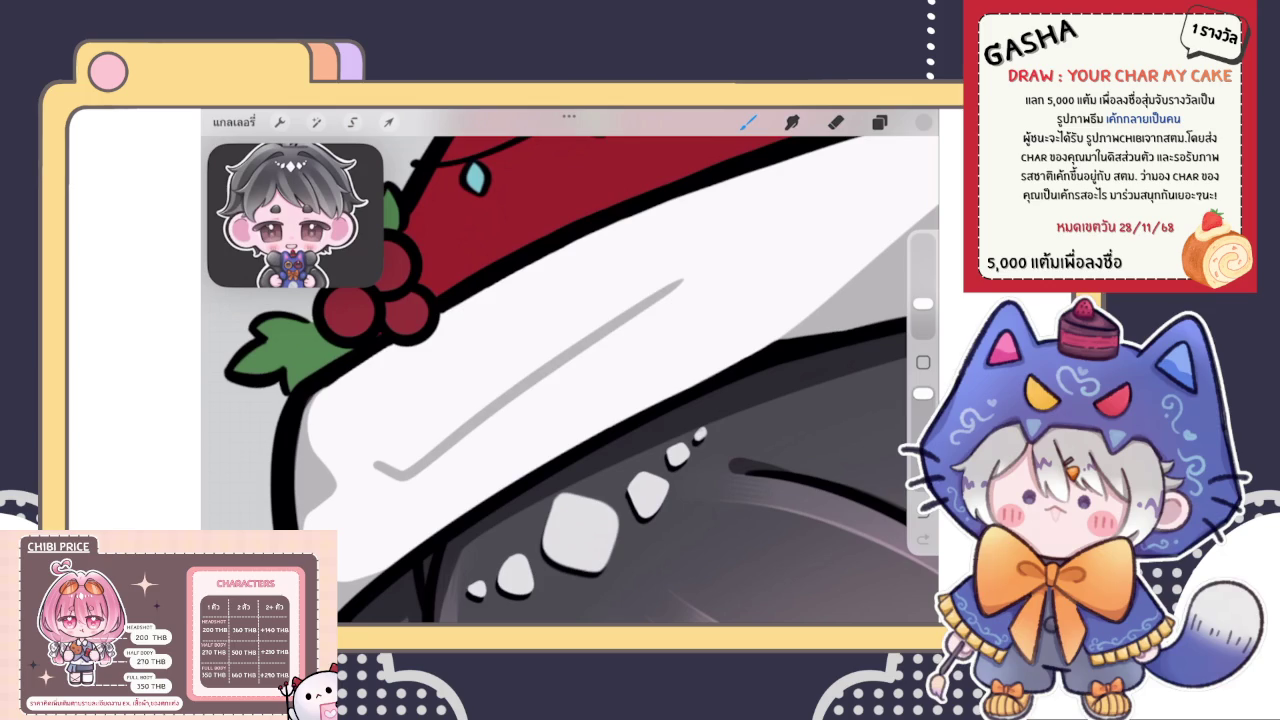
drag(440, 420, 755, 235)
key(ctrl+z)
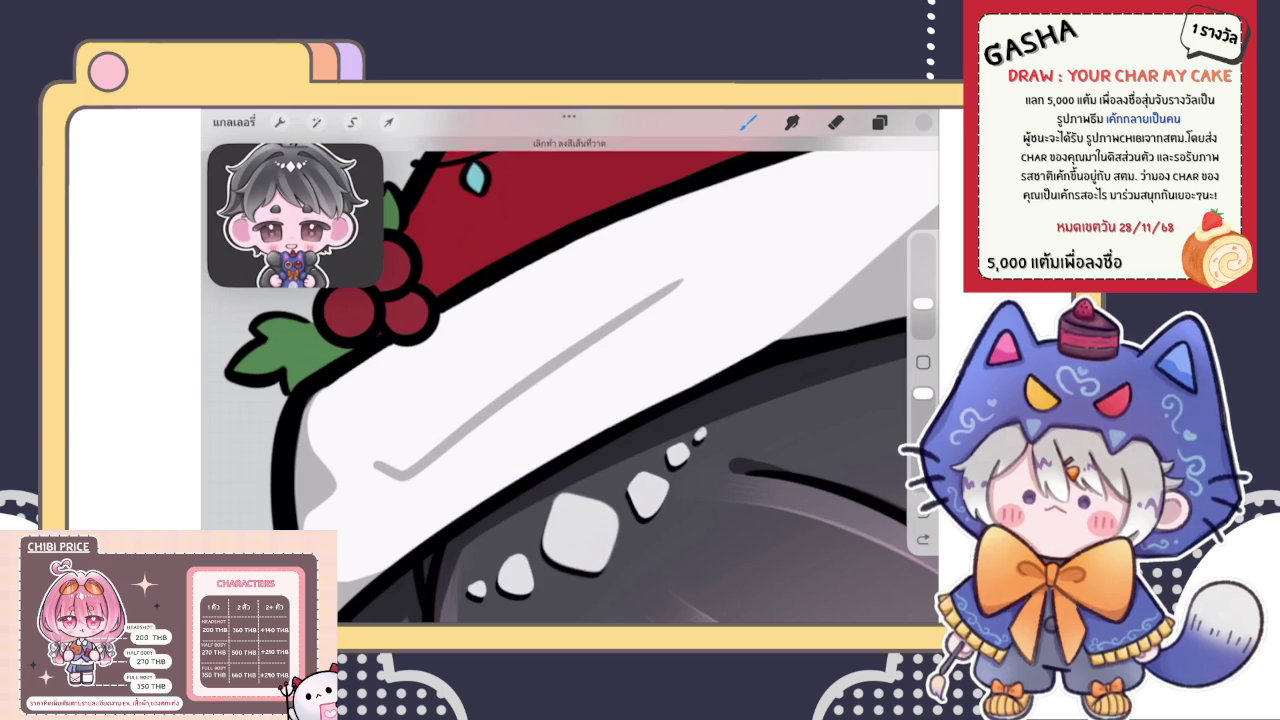
drag(435, 430, 755, 242)
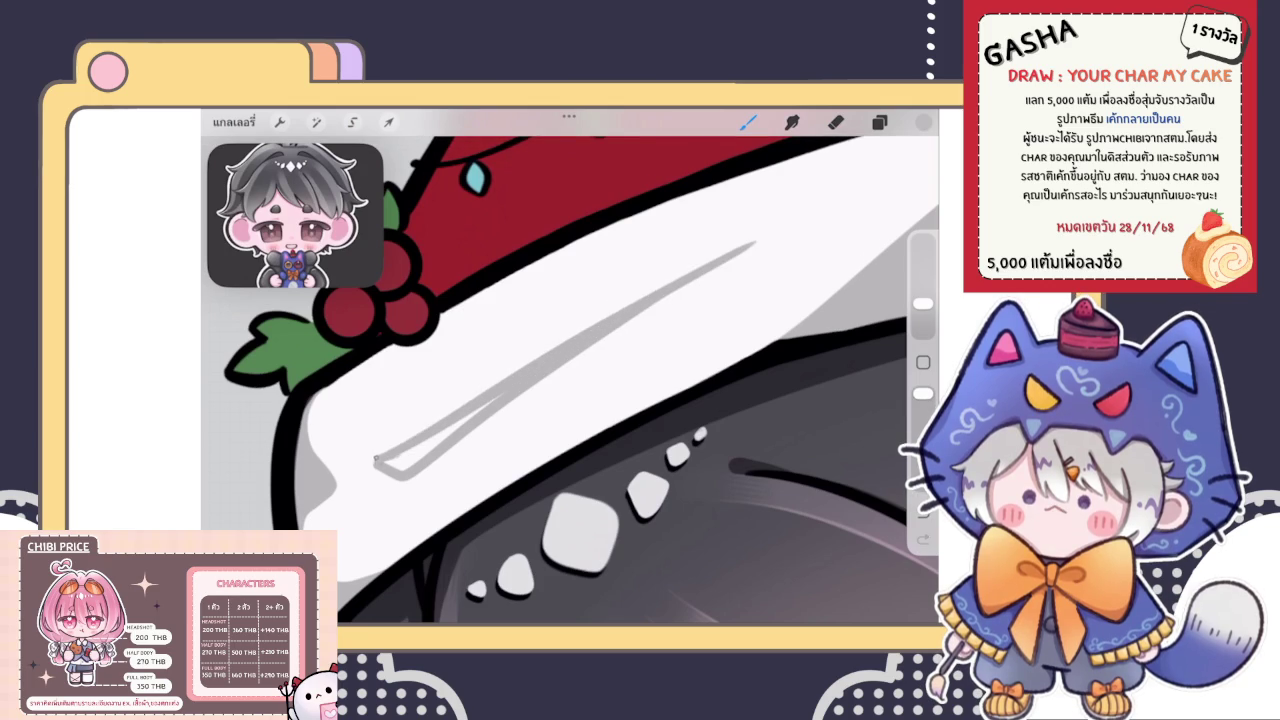
drag(387, 469, 426, 450)
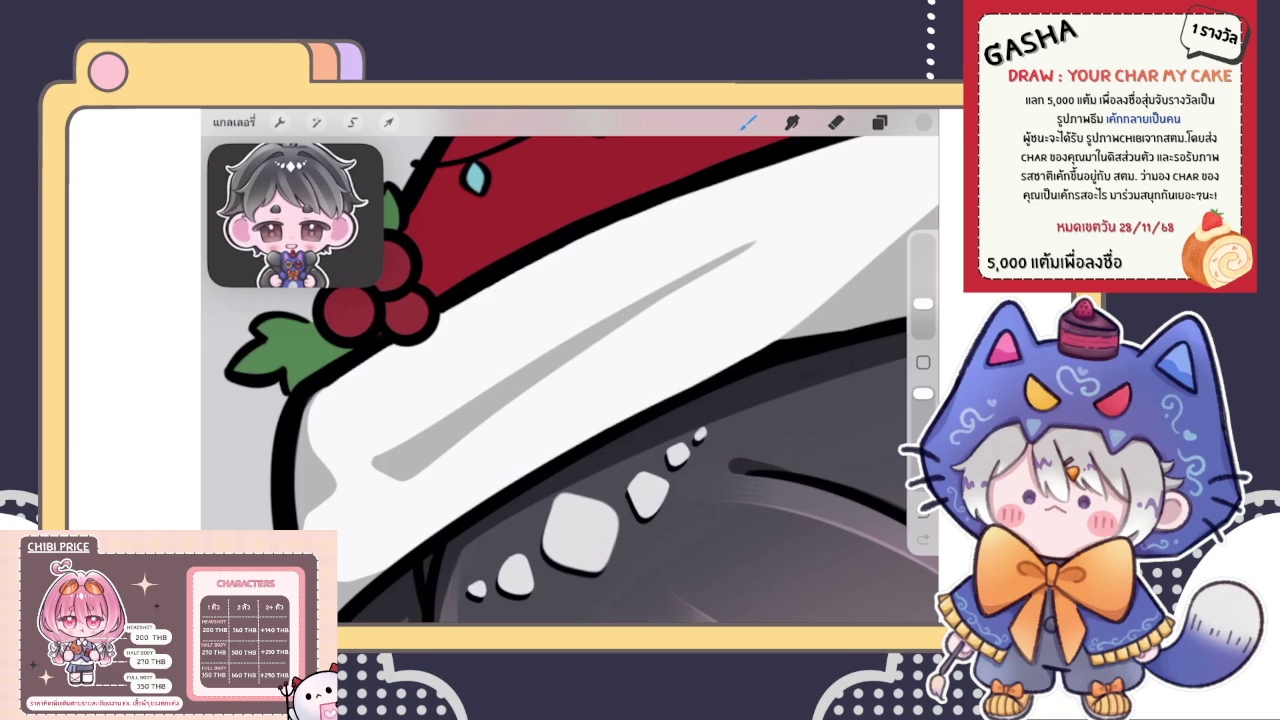
scroll(570, 370, down, 5)
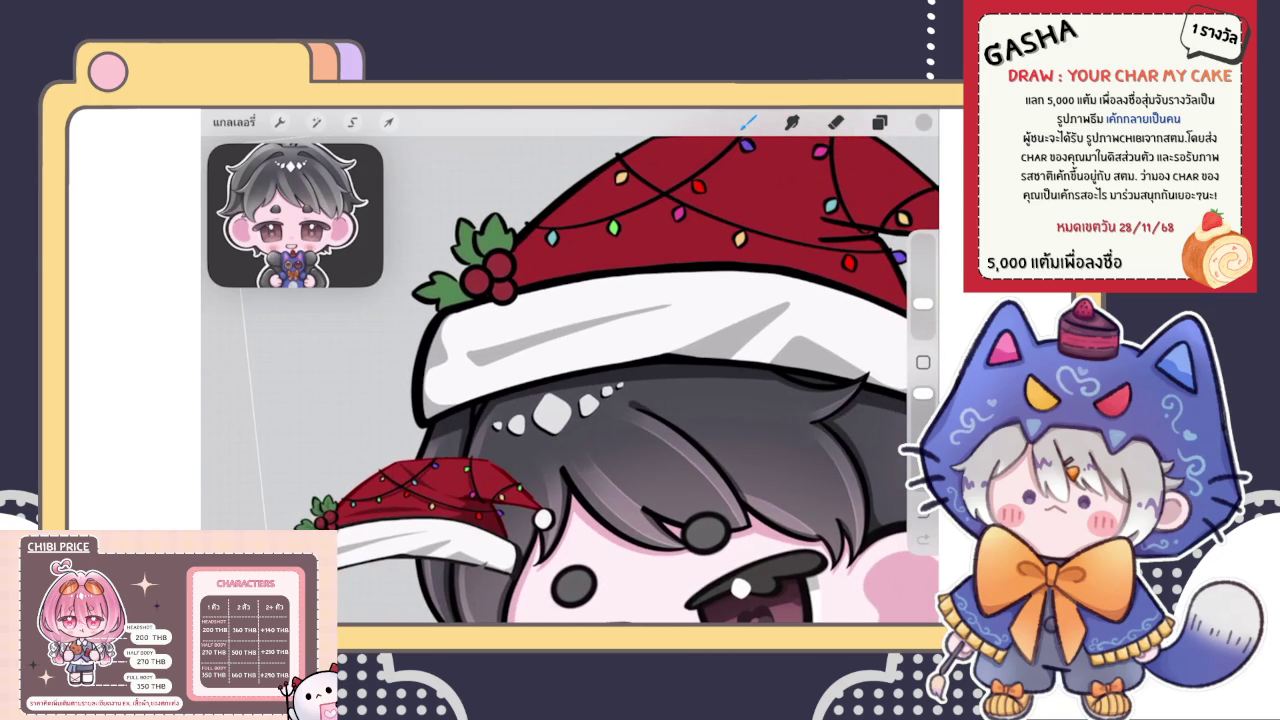
scroll(487, 350, up, 5)
Erase the grey streak's right tip to shorten it and lighten a small brim spot
click(836, 122)
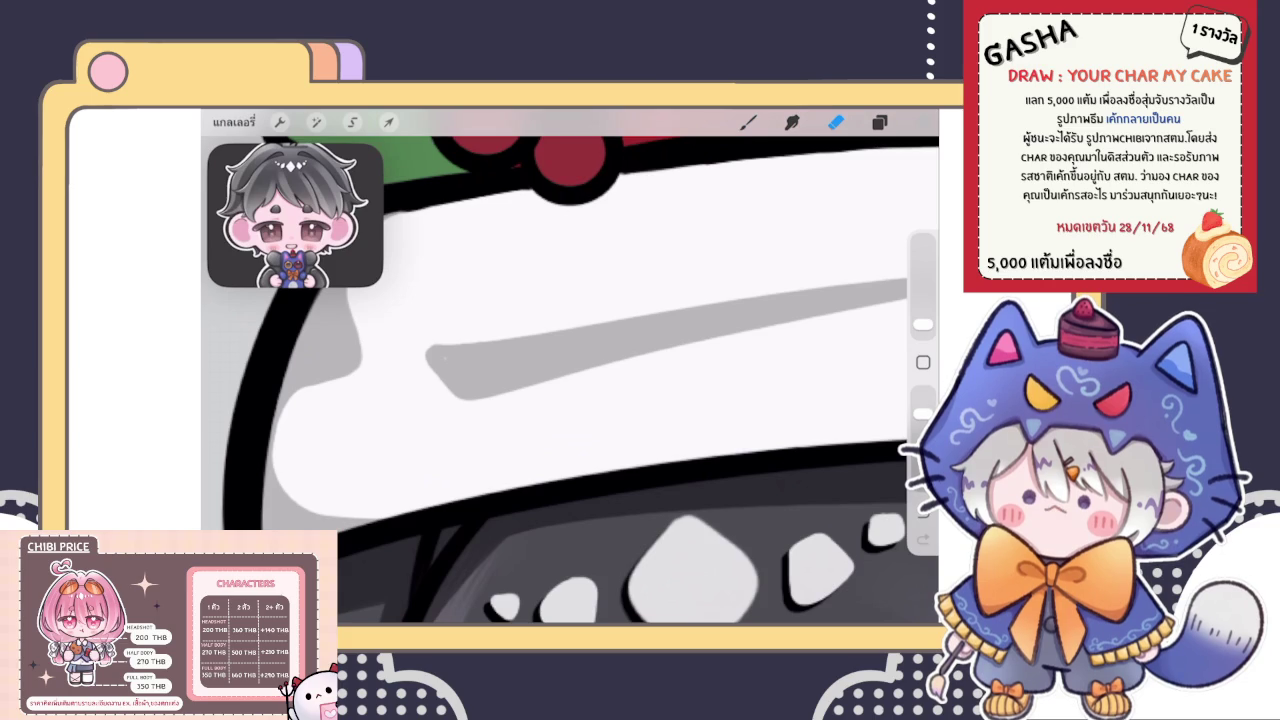
click(748, 121)
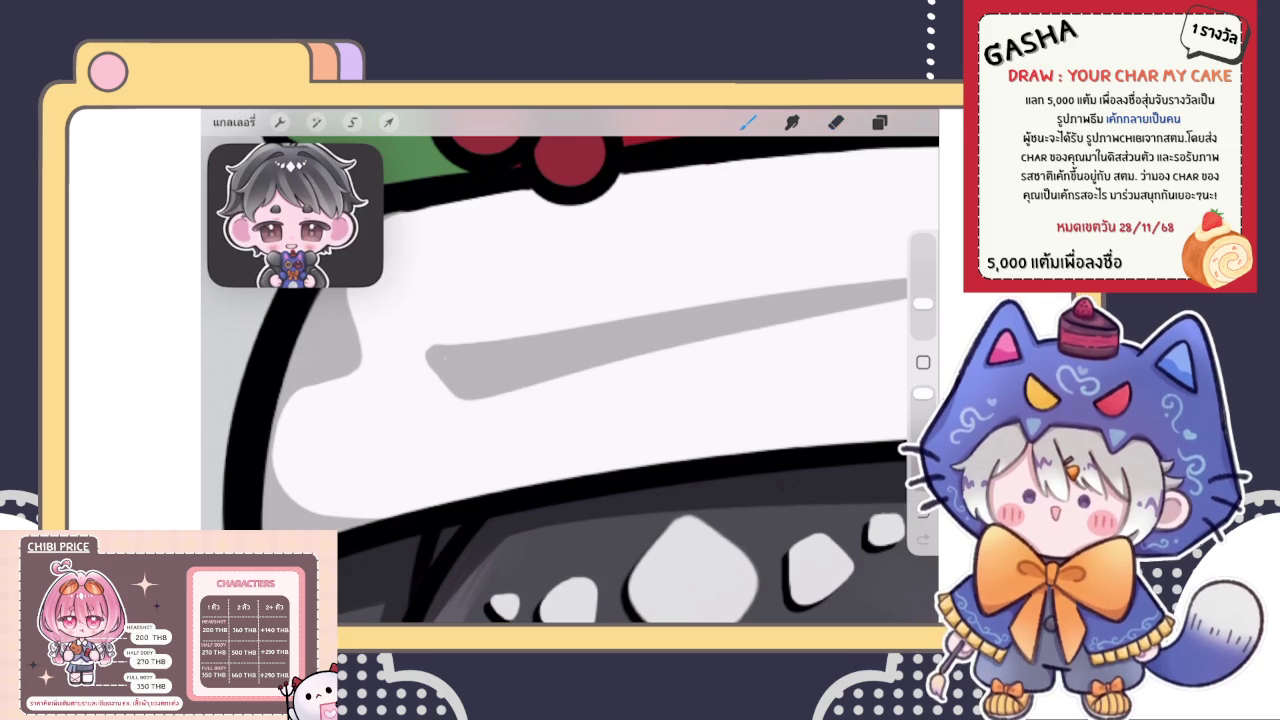
click(836, 121)
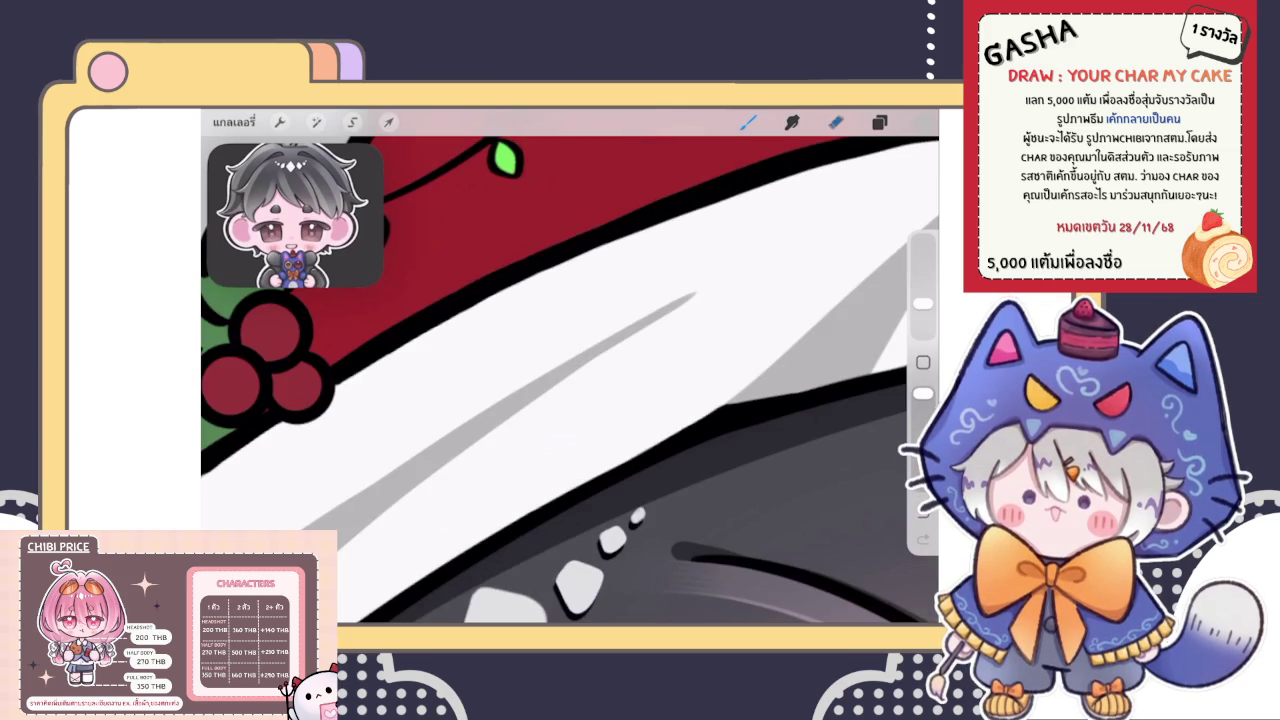
drag(694, 296, 640, 330)
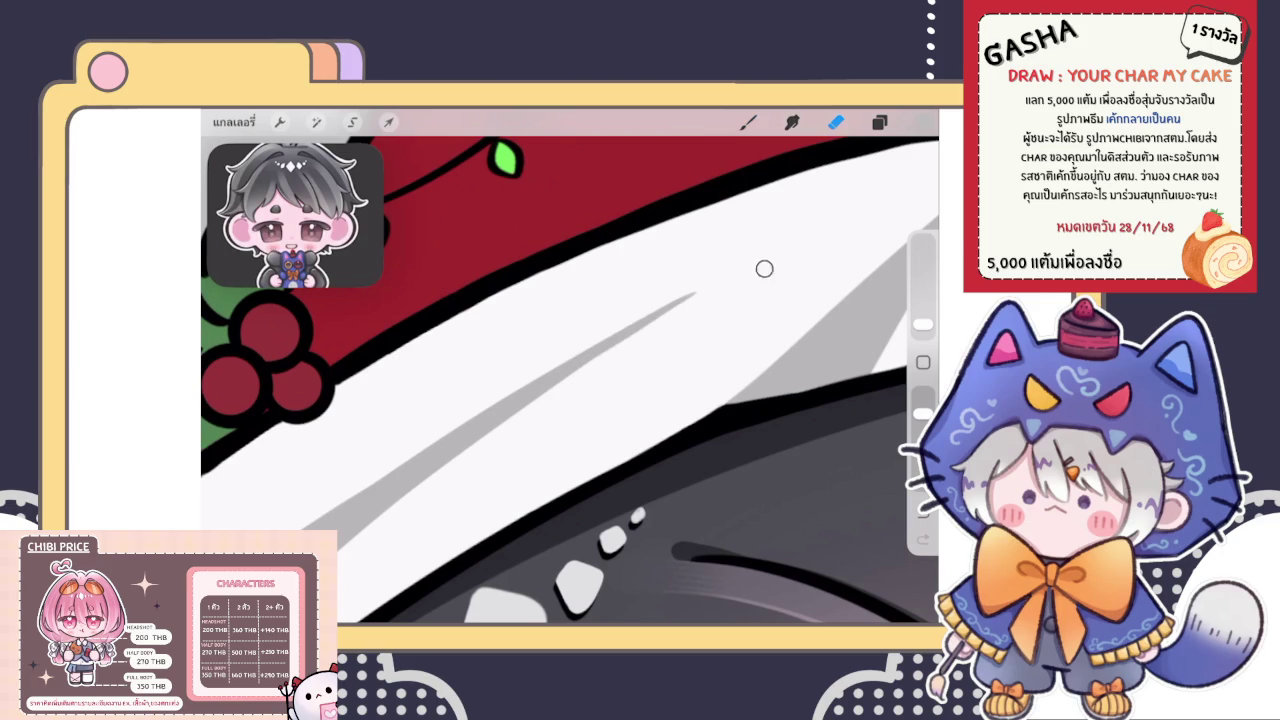
mouse_move(690, 296)
mouse_down()
mouse_move(576, 370)
mouse_move(660, 314)
mouse_up()
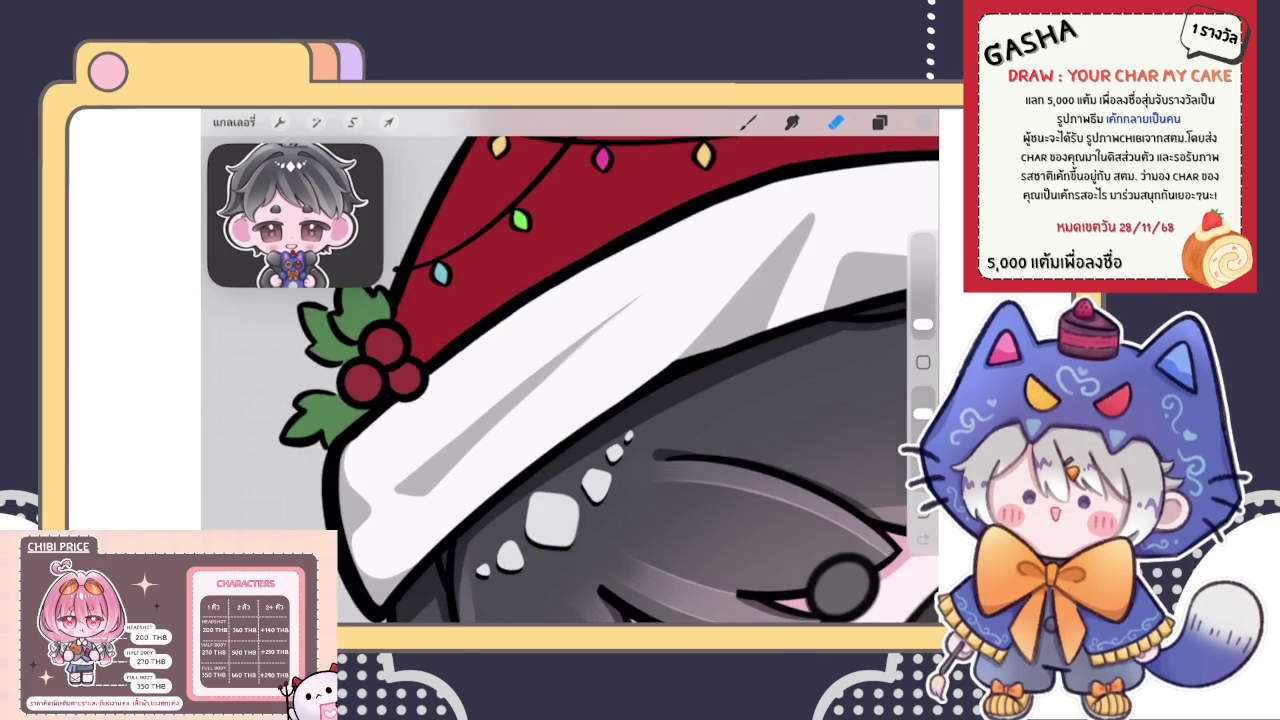
key(ctrl+z)
click(561, 386)
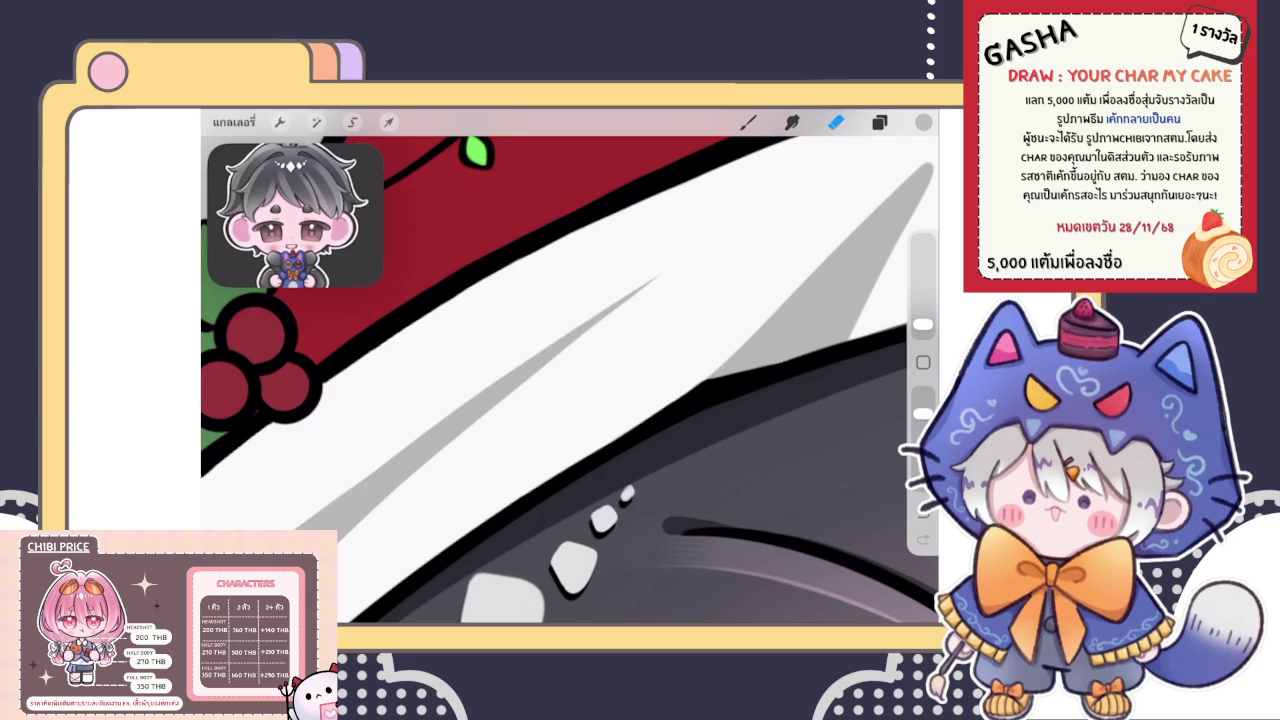
Zoom and rotate the canvas so the brim strokes run diagonally
scroll(570, 366, down, 5)
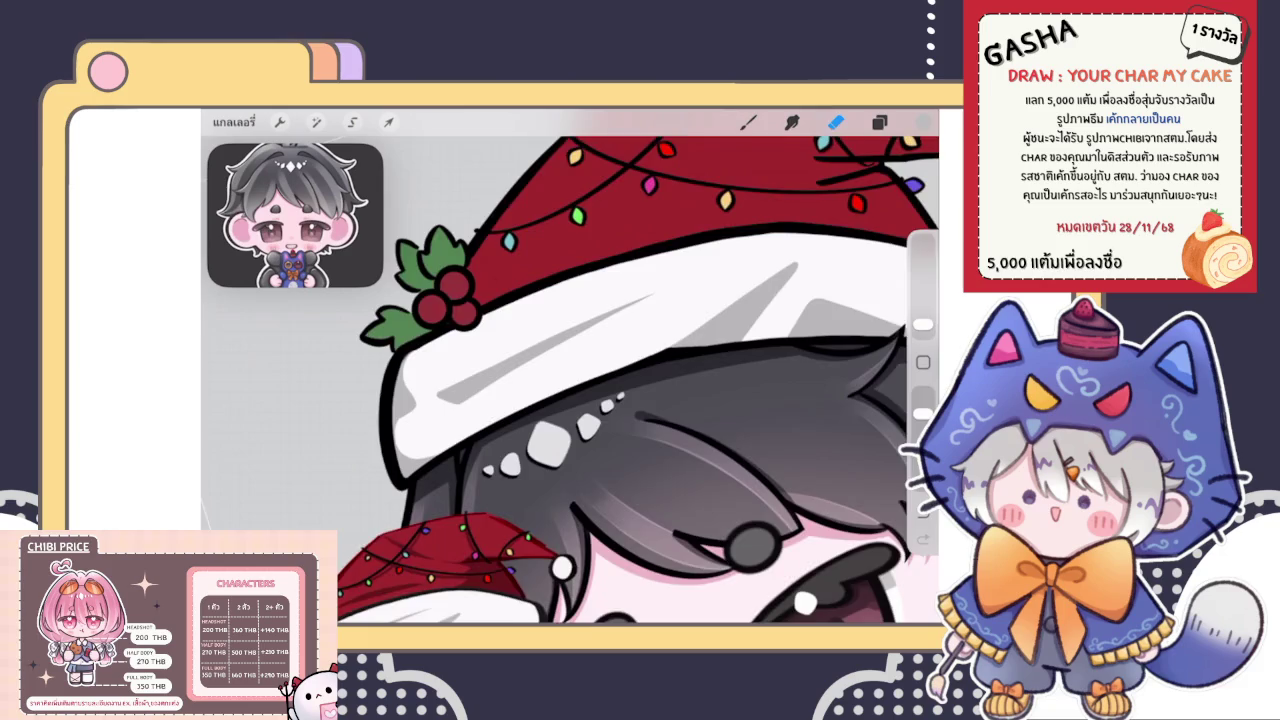
scroll(638, 366, down, 5)
scroll(625, 400, down, 5)
scroll(625, 400, up, 6)
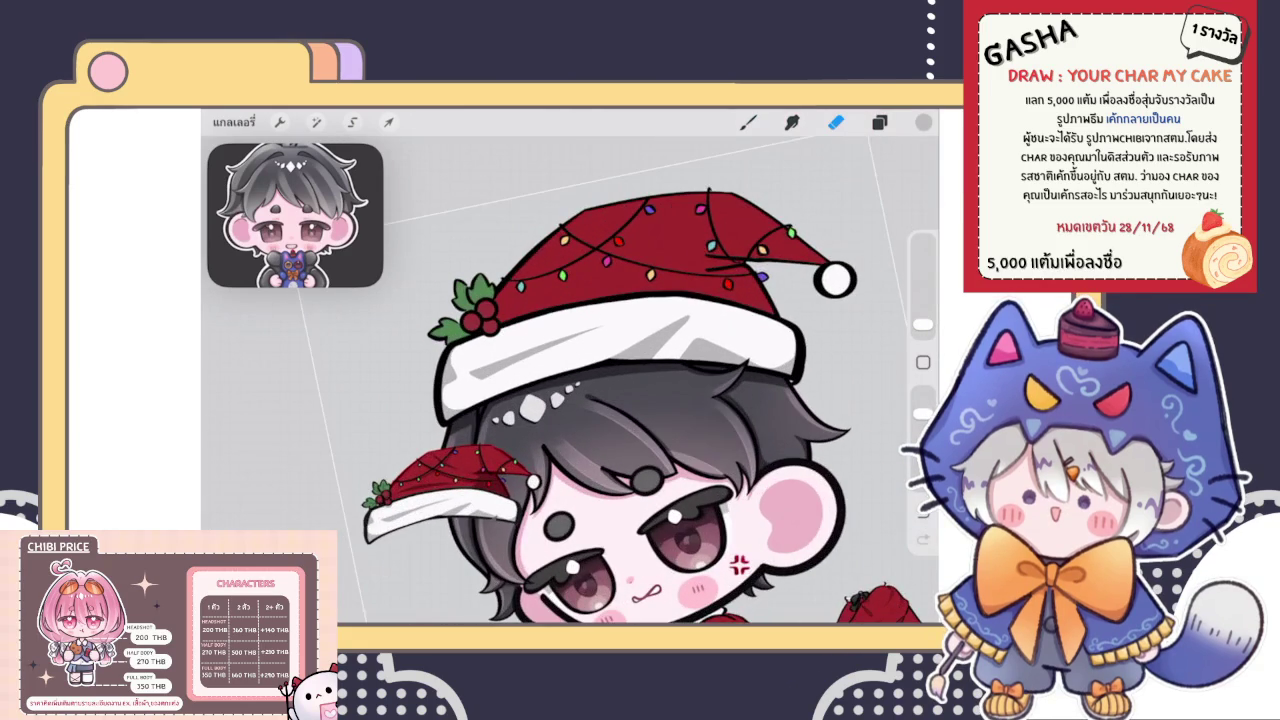
scroll(620, 360, up, 3)
scroll(620, 360, up, 3)
scroll(620, 360, up, 3)
scroll(620, 360, up, 3)
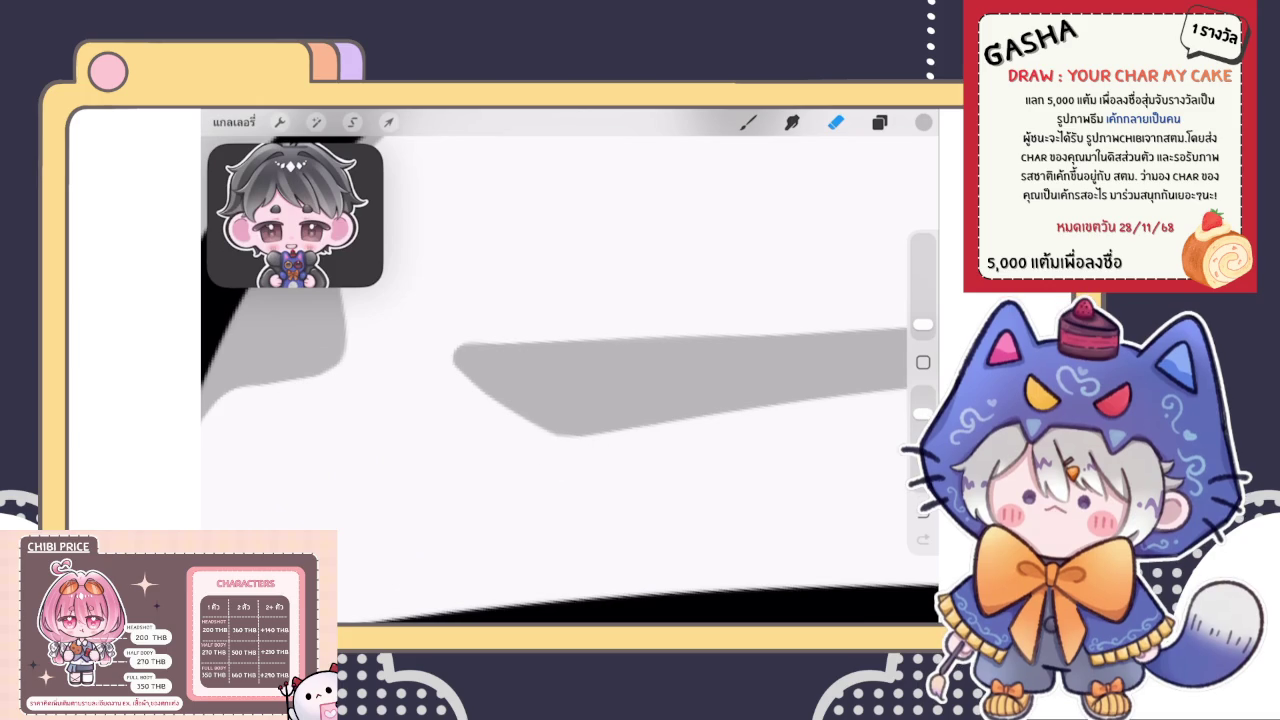
drag(560, 400, 548, 428)
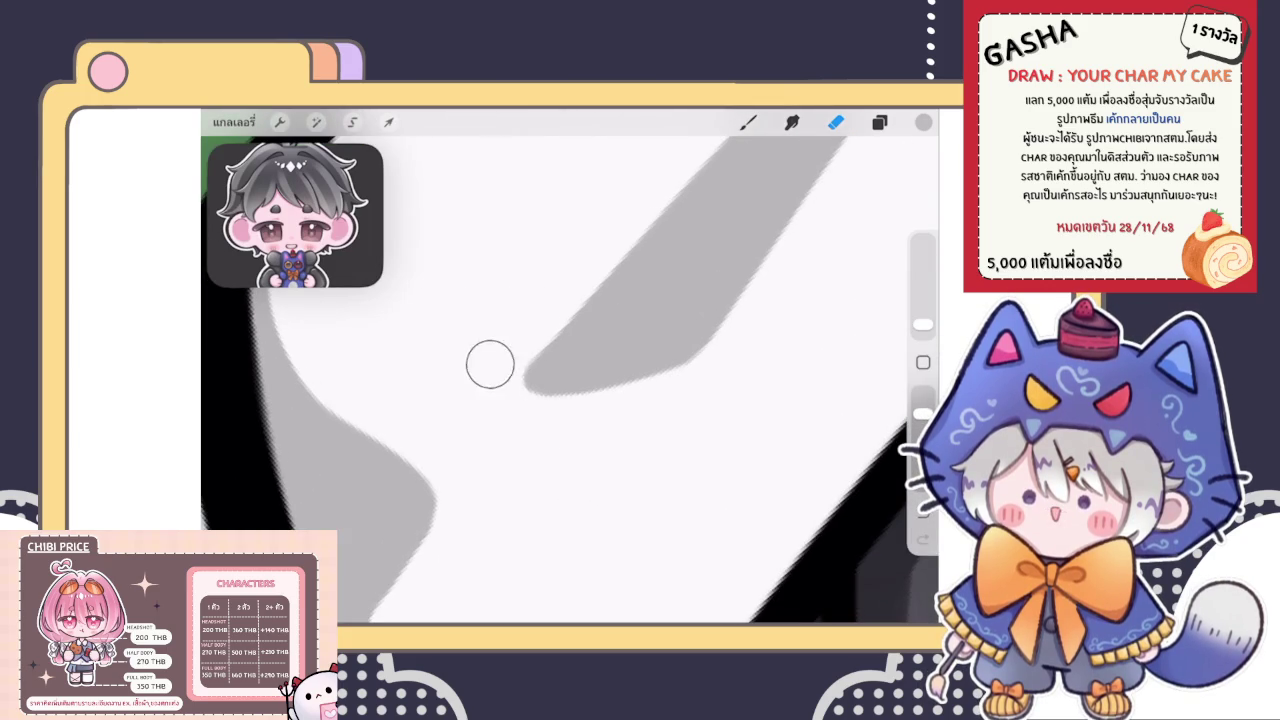
scroll(570, 366, down, 3)
scroll(570, 366, down, 3)
scroll(570, 366, down, 2)
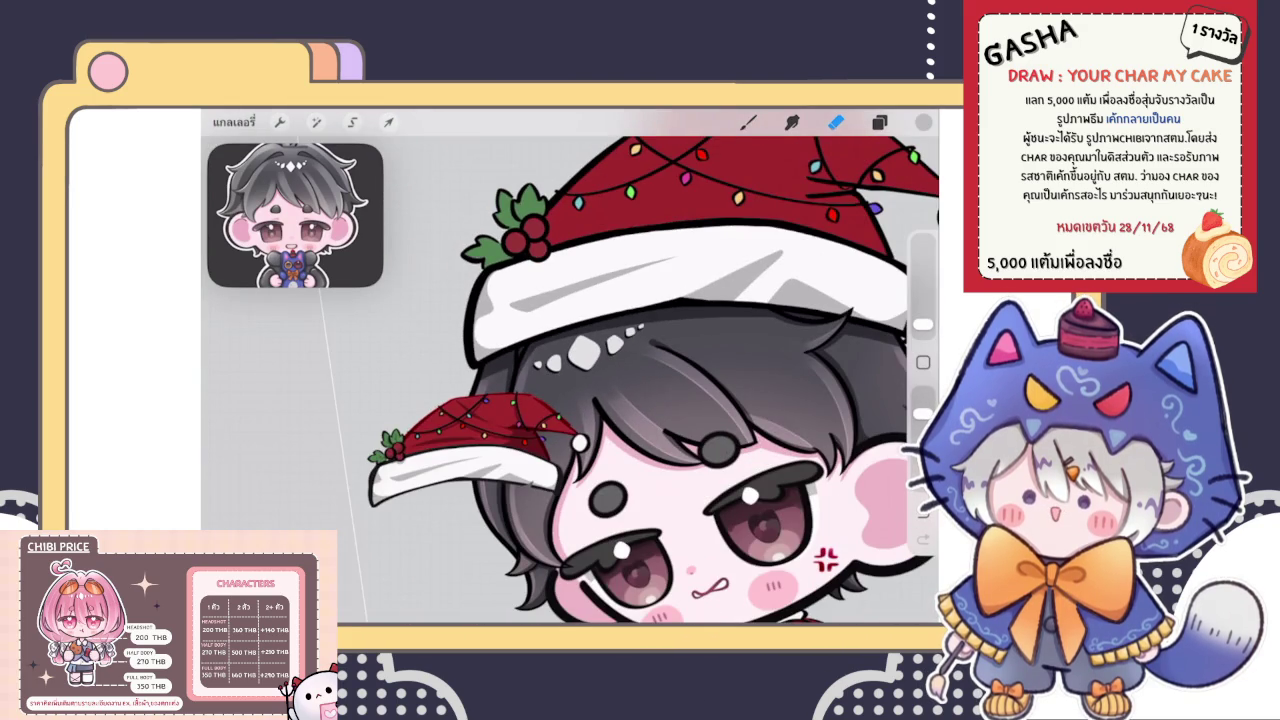
scroll(653, 366, down, 3)
scroll(653, 366, down, 3)
scroll(618, 392, up, 2)
scroll(618, 392, up, 1)
scroll(628, 386, down, 2)
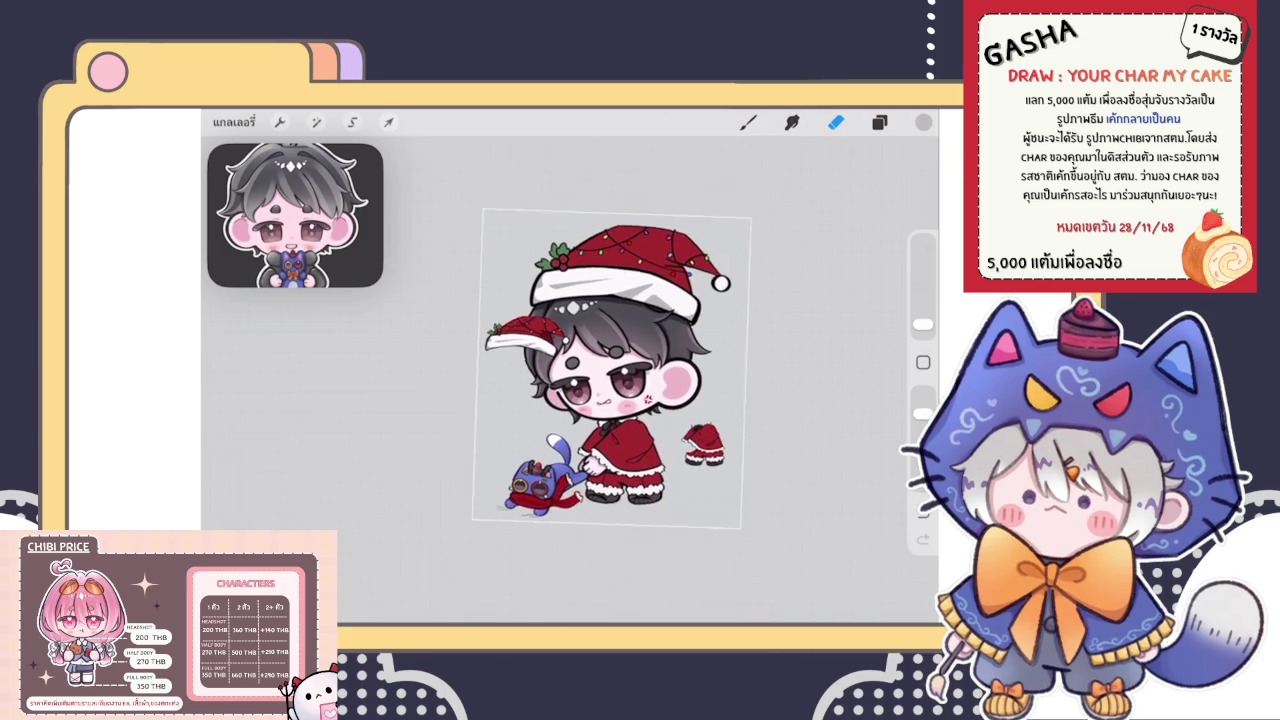
click(879, 121)
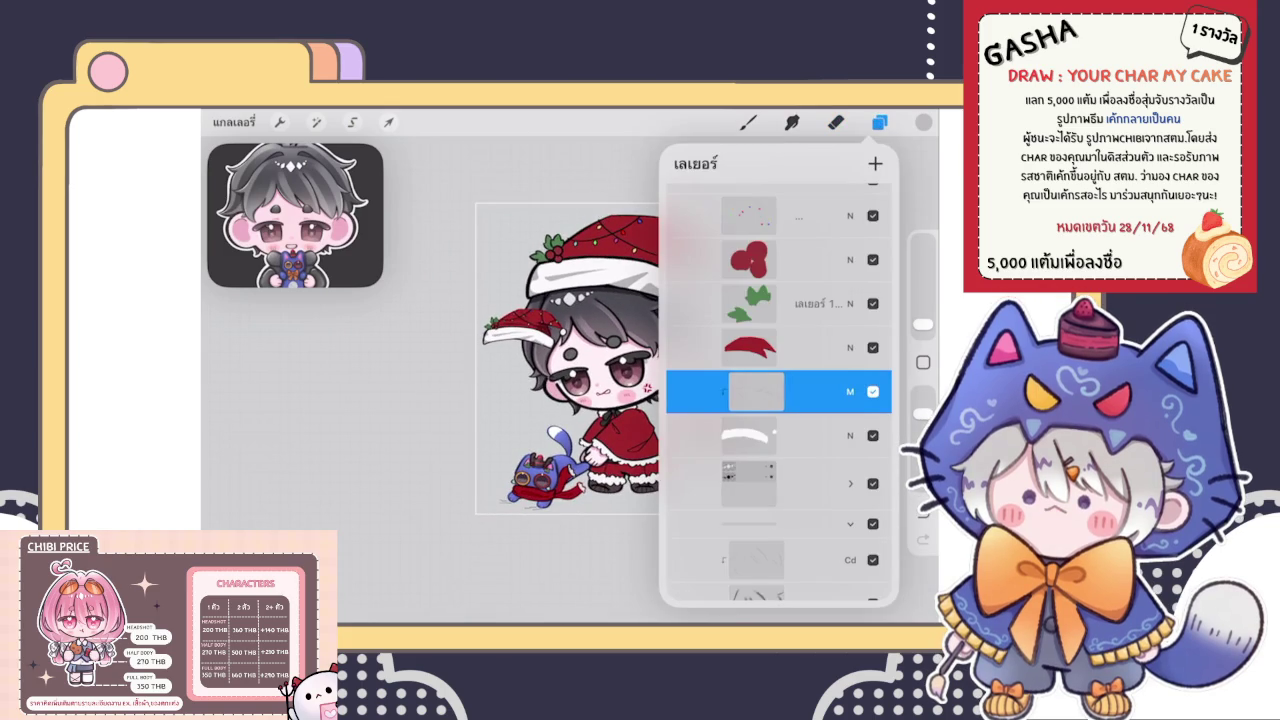
Set the shading layer as a Clipping Mask to the layer below
click(756, 391)
click(600, 380)
click(779, 347)
click(835, 121)
Shade the red hat with a darker stroke beside the holly berries
scroll(660, 380, up, 3)
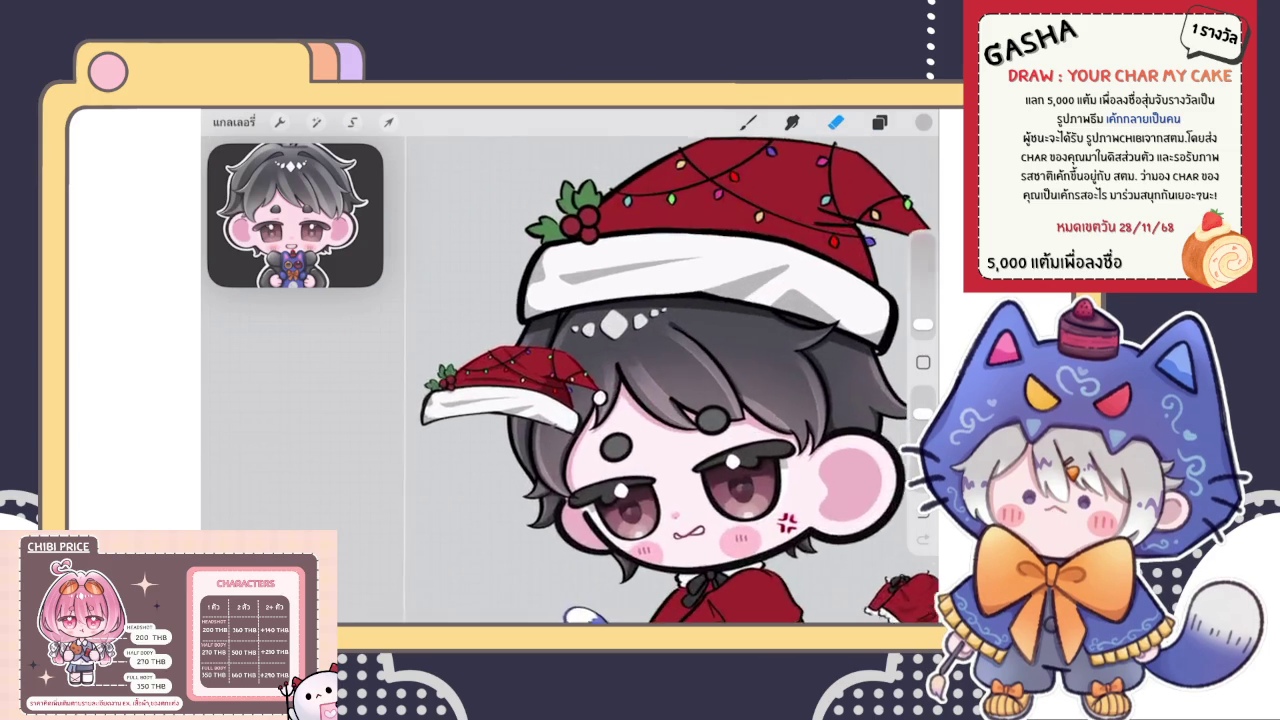
scroll(525, 337, up, 3)
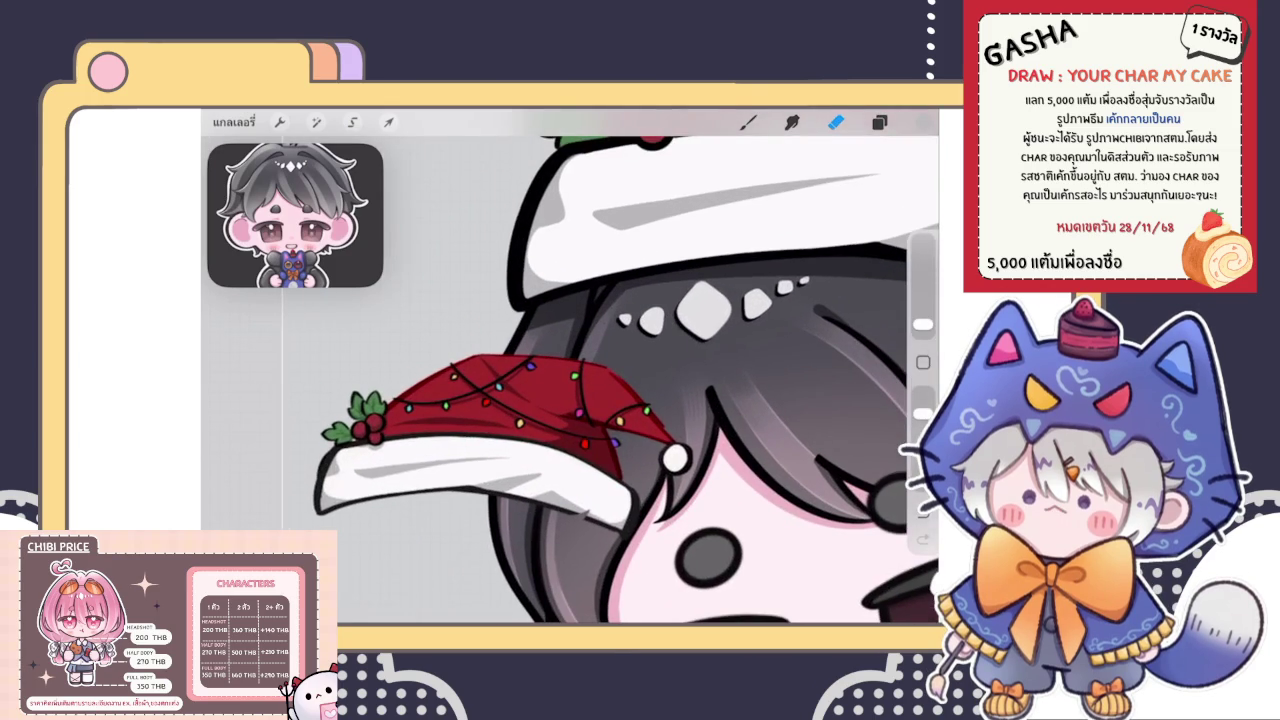
scroll(570, 370, down, 3)
scroll(570, 370, up, 3)
scroll(570, 370, up, 2)
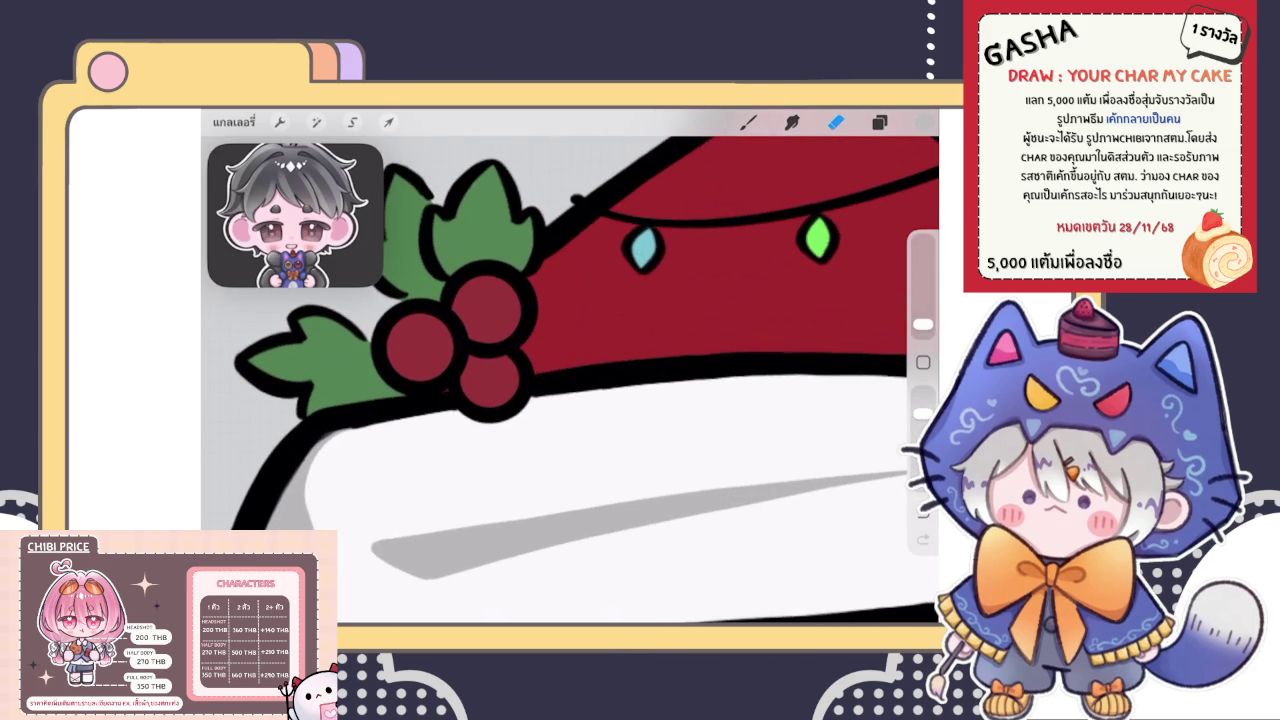
key(b)
mouse_move(545, 284)
mouse_down()
mouse_move(525, 356)
mouse_move(540, 378)
mouse_up()
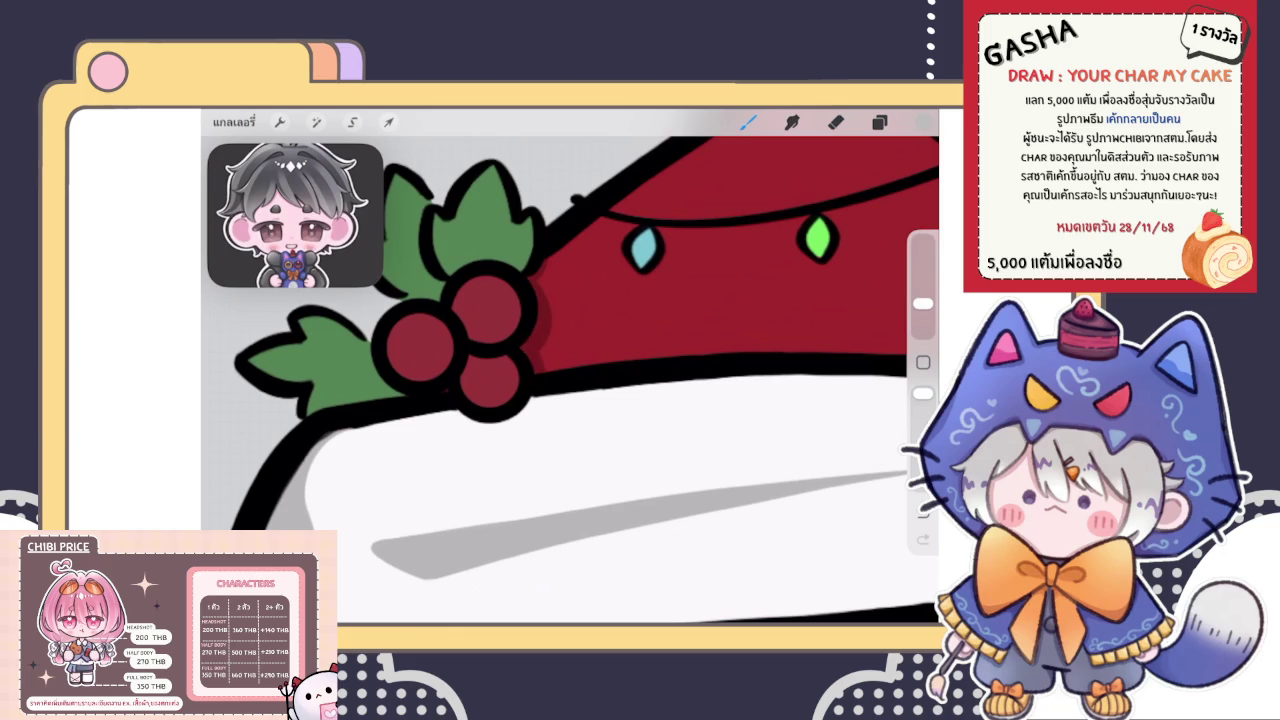
Draw a dark red QuickShape curve along the light string and reshape its middle node
scroll(570, 370, down, 3)
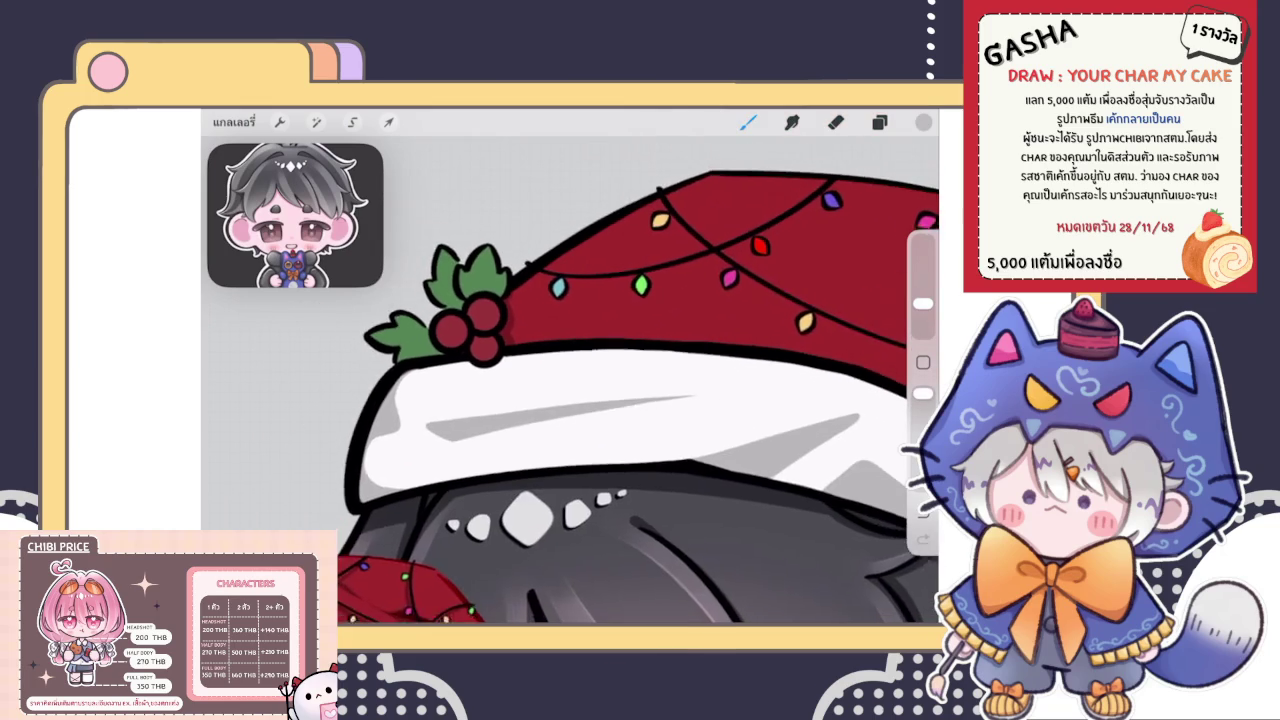
scroll(570, 370, down, 2)
scroll(630, 250, up, 3)
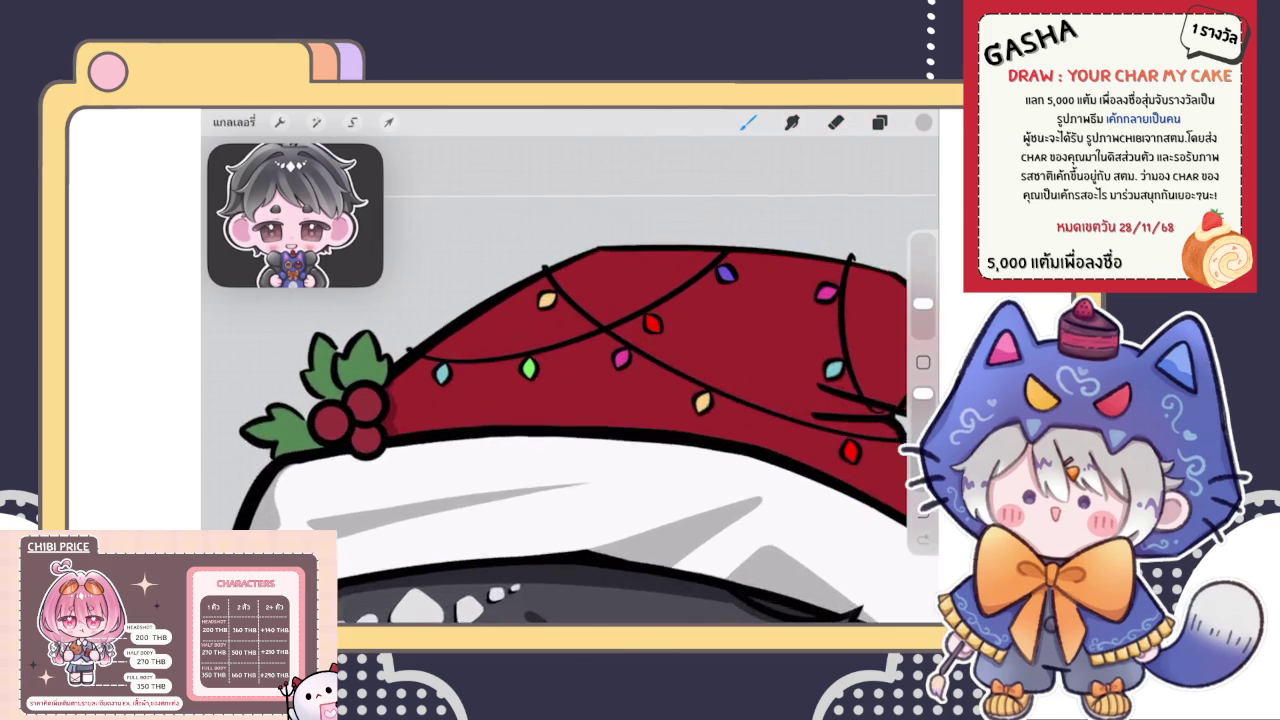
scroll(630, 250, up, 2)
drag(372, 366, 704, 292)
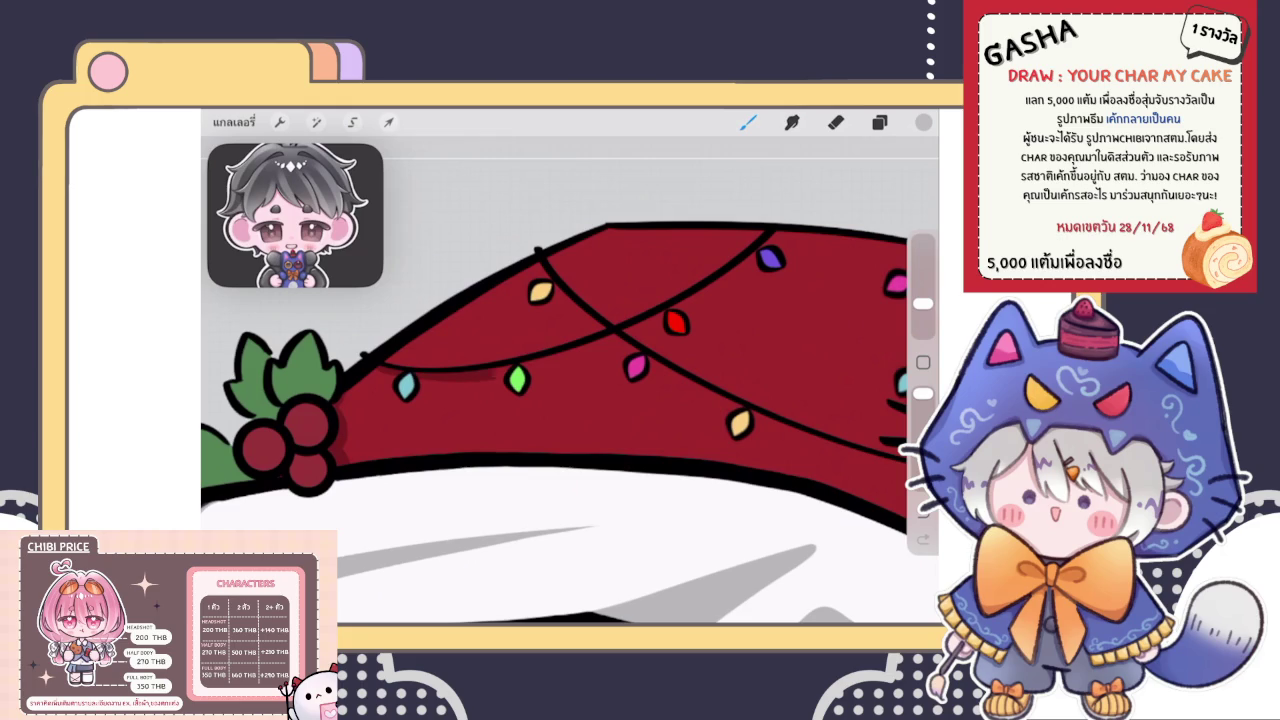
key(ctrl+z)
mouse_move(370, 365)
mouse_down()
mouse_move(404, 372)
mouse_move(748, 282)
mouse_up()
key(ctrl+z)
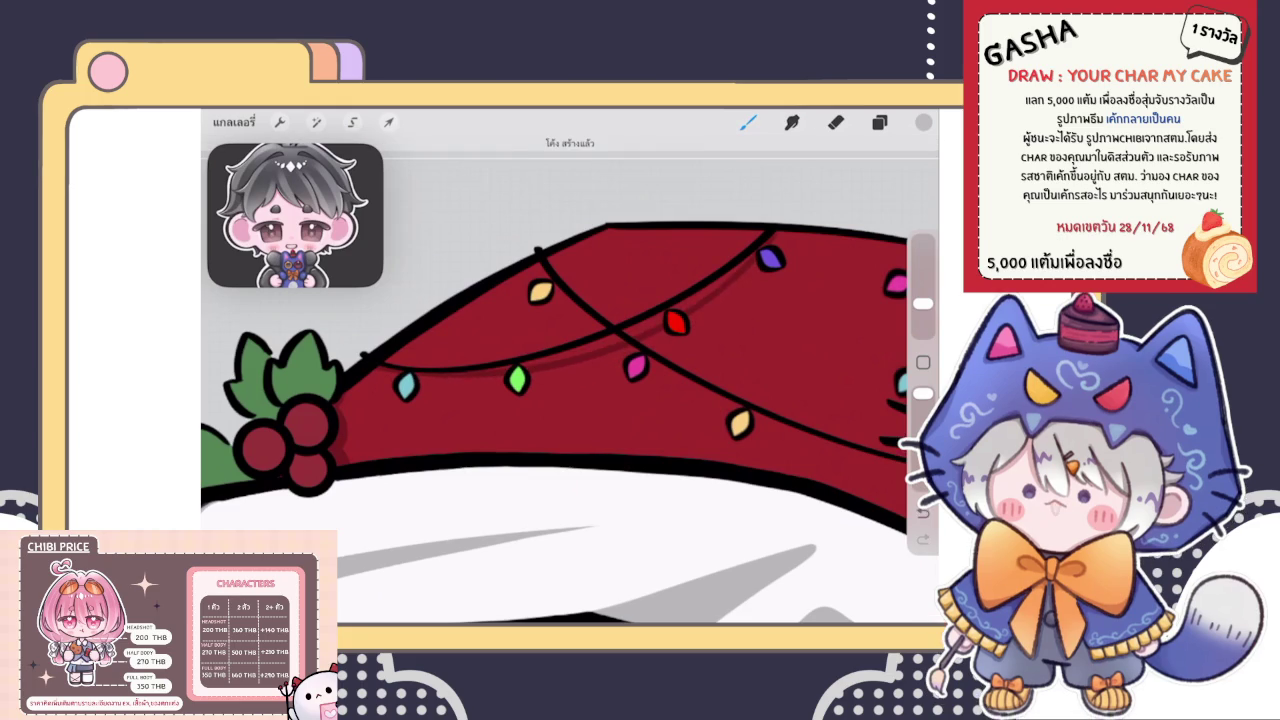
click(575, 145)
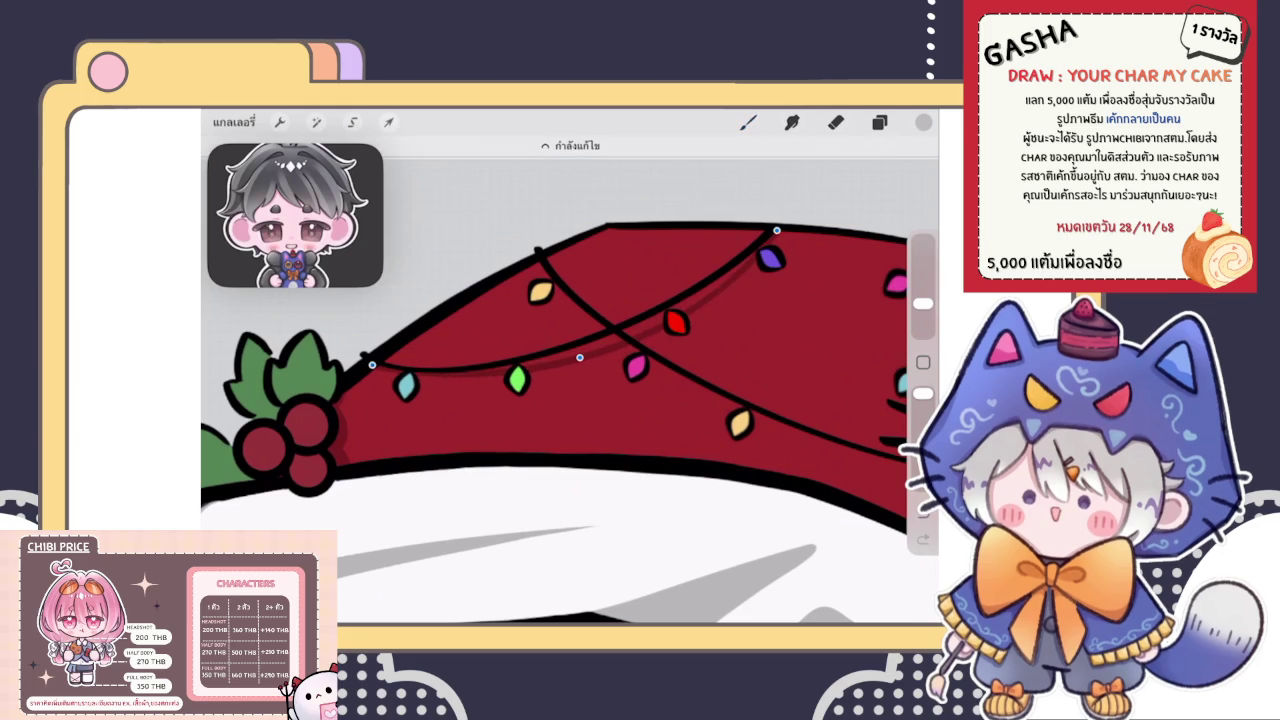
drag(578, 356, 560, 357)
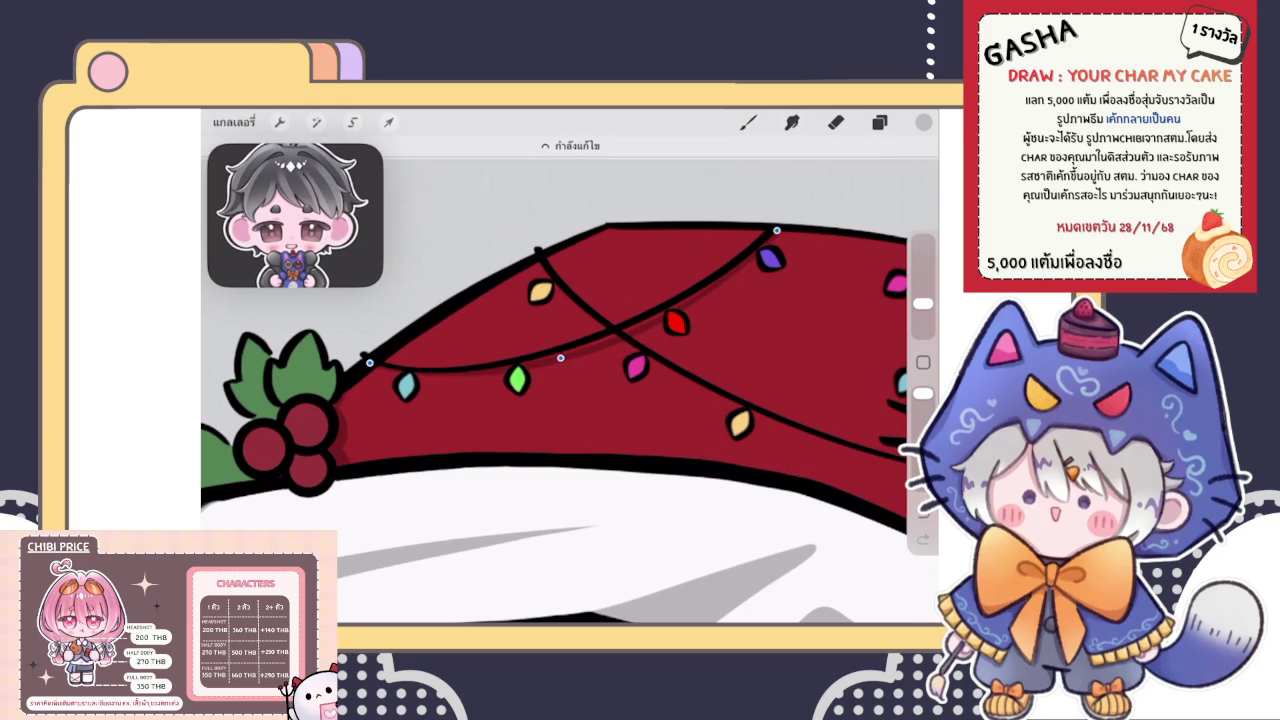
click(748, 122)
scroll(570, 400, down, 5)
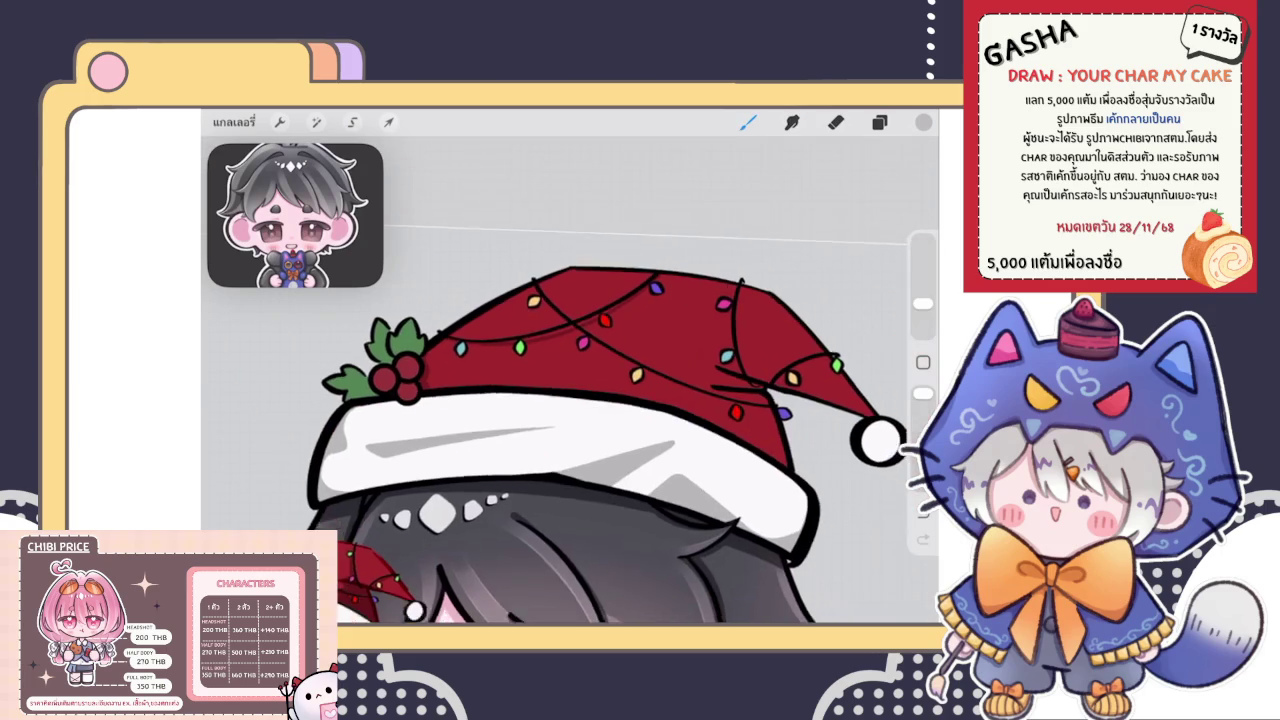
scroll(552, 456, down, 3)
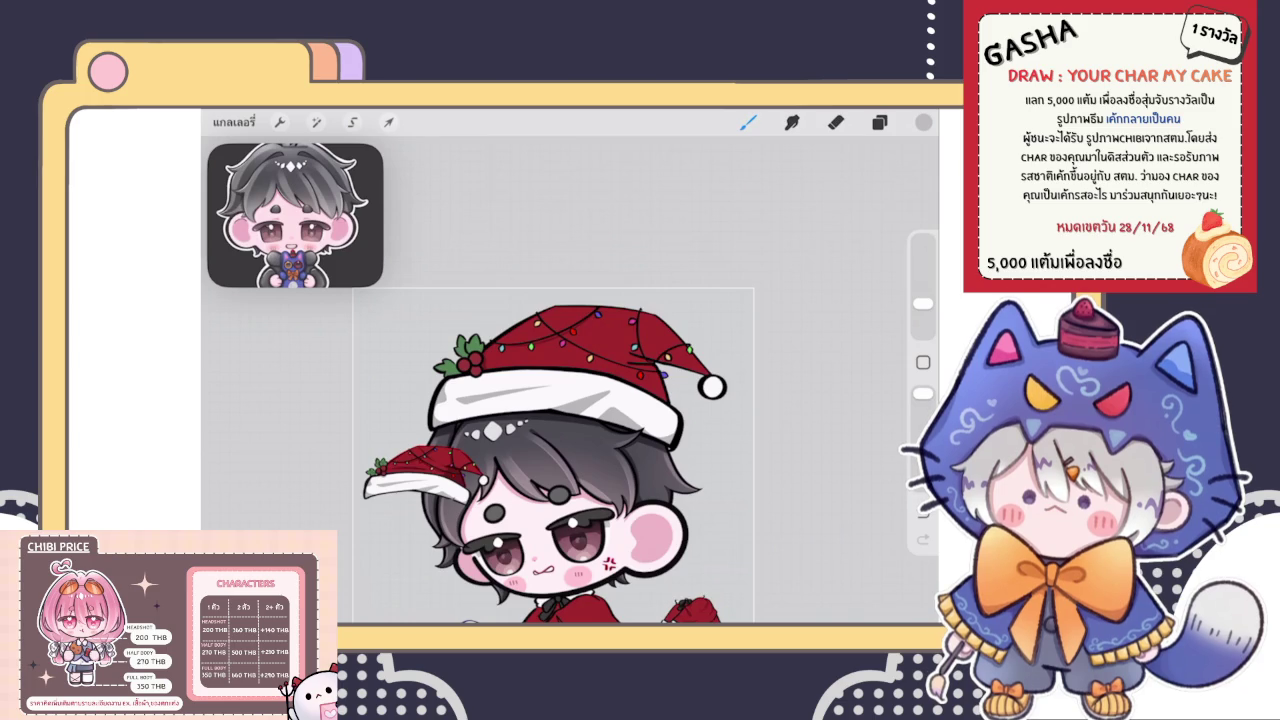
Paint a thin dark red shadow line down the hat's fold
scroll(580, 360, up, 5)
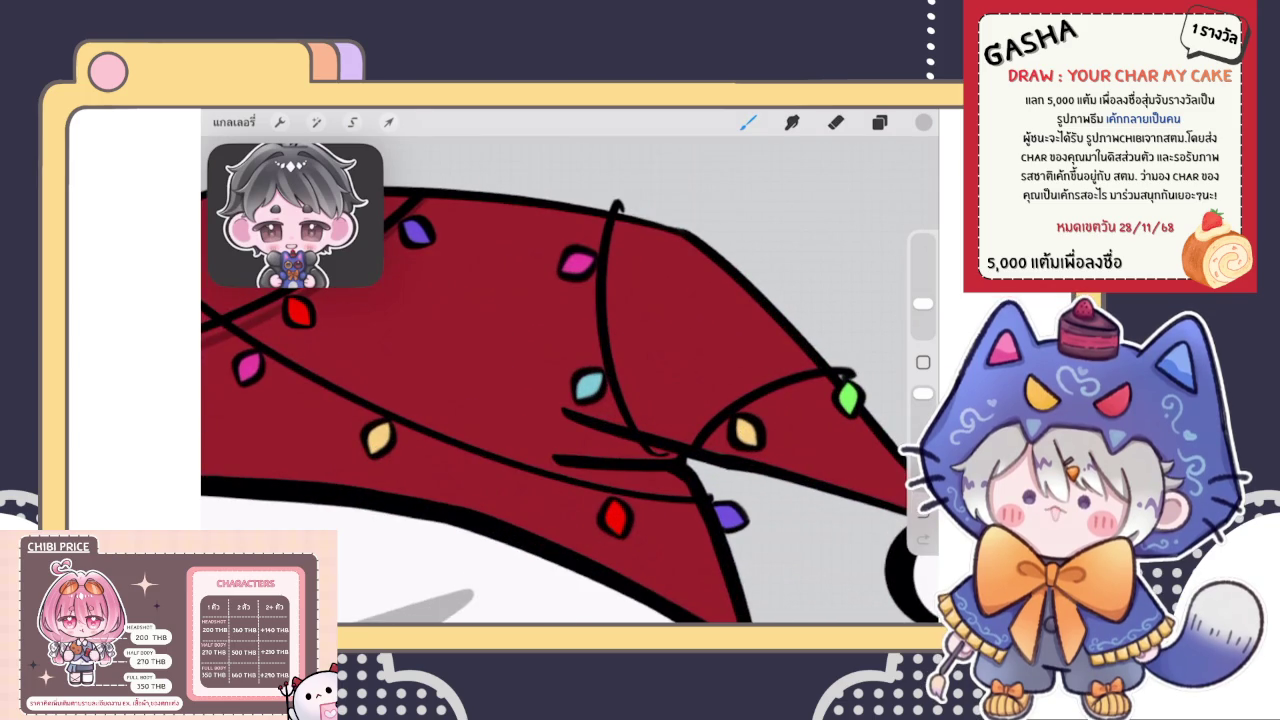
drag(607, 214, 601, 396)
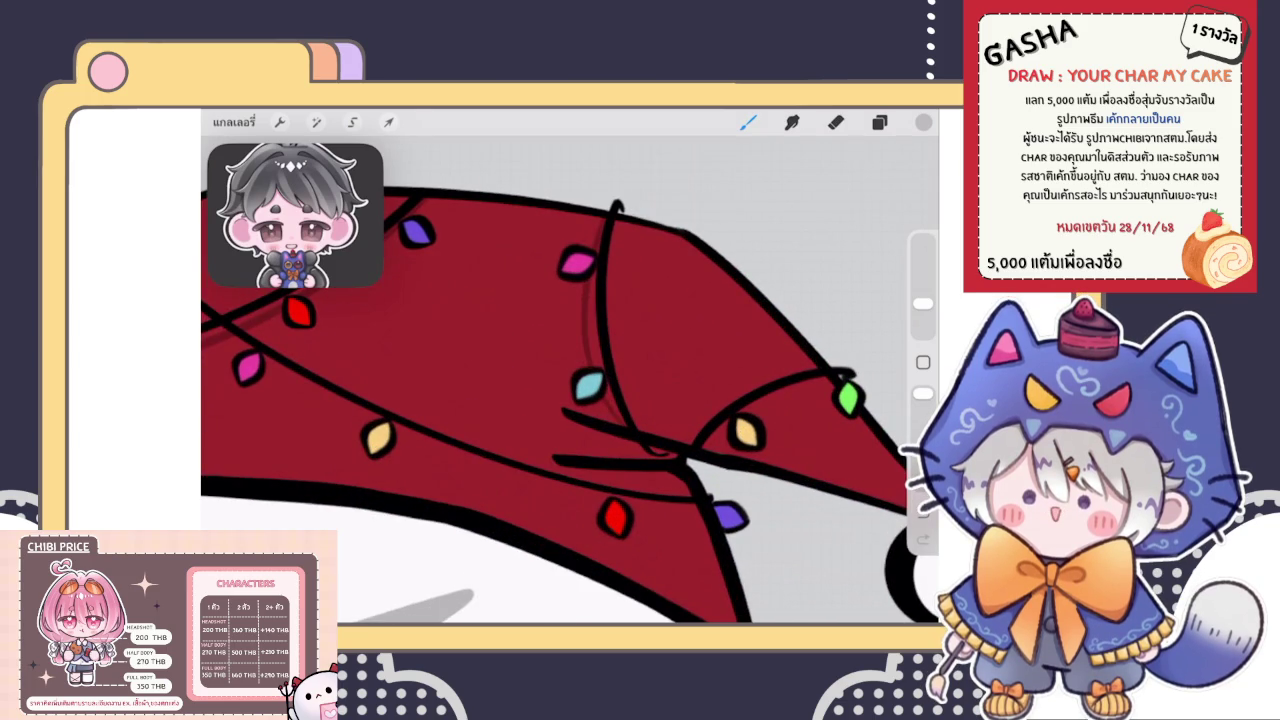
drag(588, 288, 583, 366)
scroll(570, 380, down, 2)
scroll(570, 380, up, 3)
scroll(570, 380, up, 2)
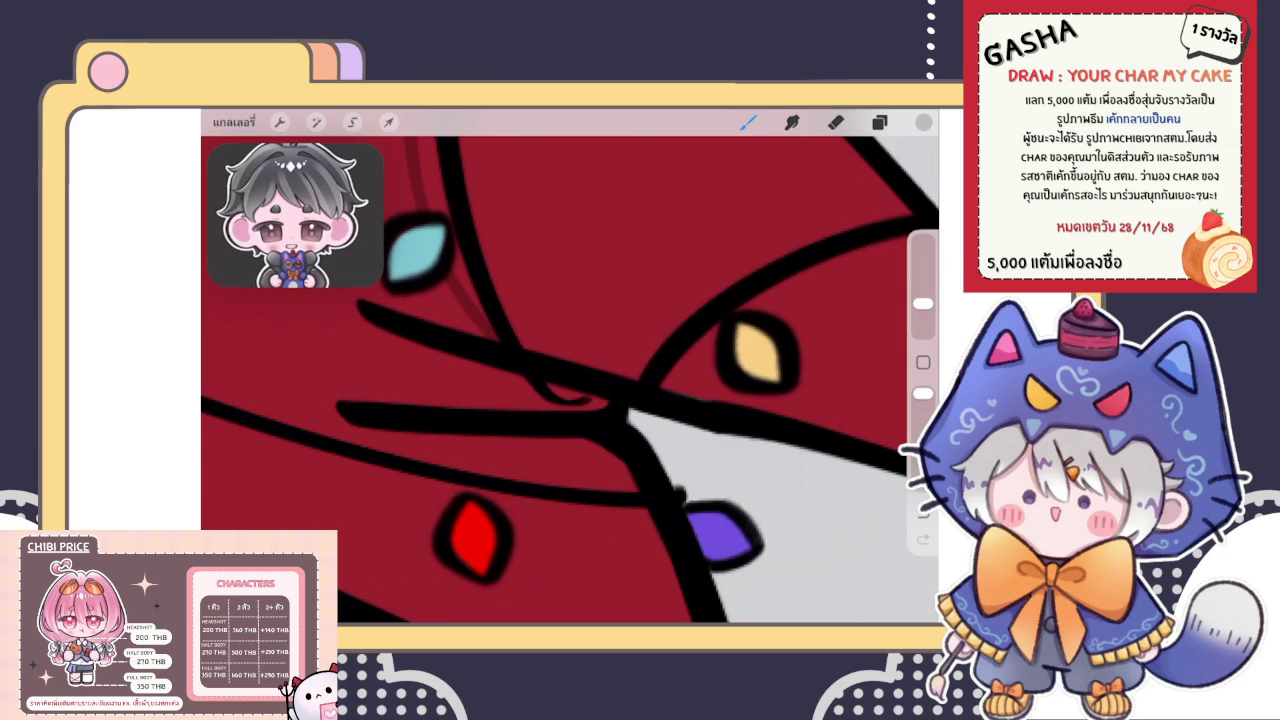
scroll(570, 380, down, 2)
scroll(570, 380, up, 2)
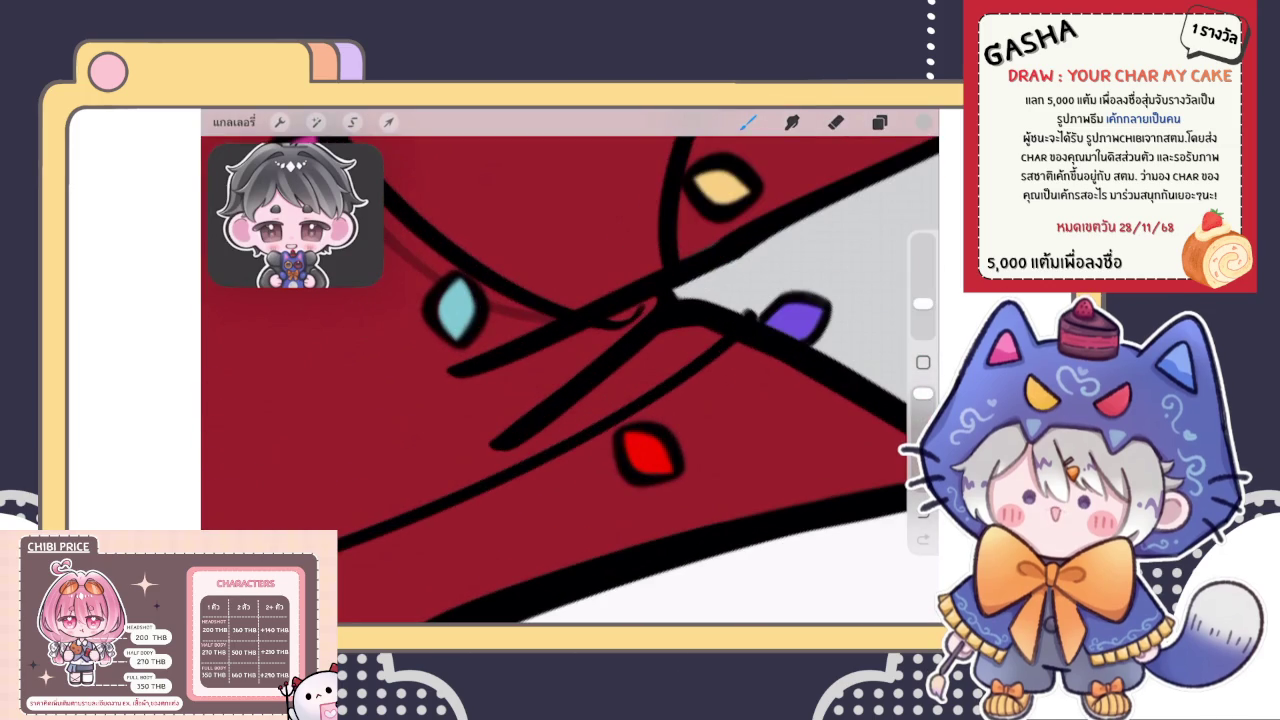
Shade along the light string and extend the shadow down toward the brim
mouse_move(437, 390)
mouse_down()
mouse_move(528, 409)
mouse_move(654, 300)
mouse_move(514, 363)
mouse_move(555, 372)
mouse_up()
drag(640, 318, 668, 290)
scroll(600, 360, up, 3)
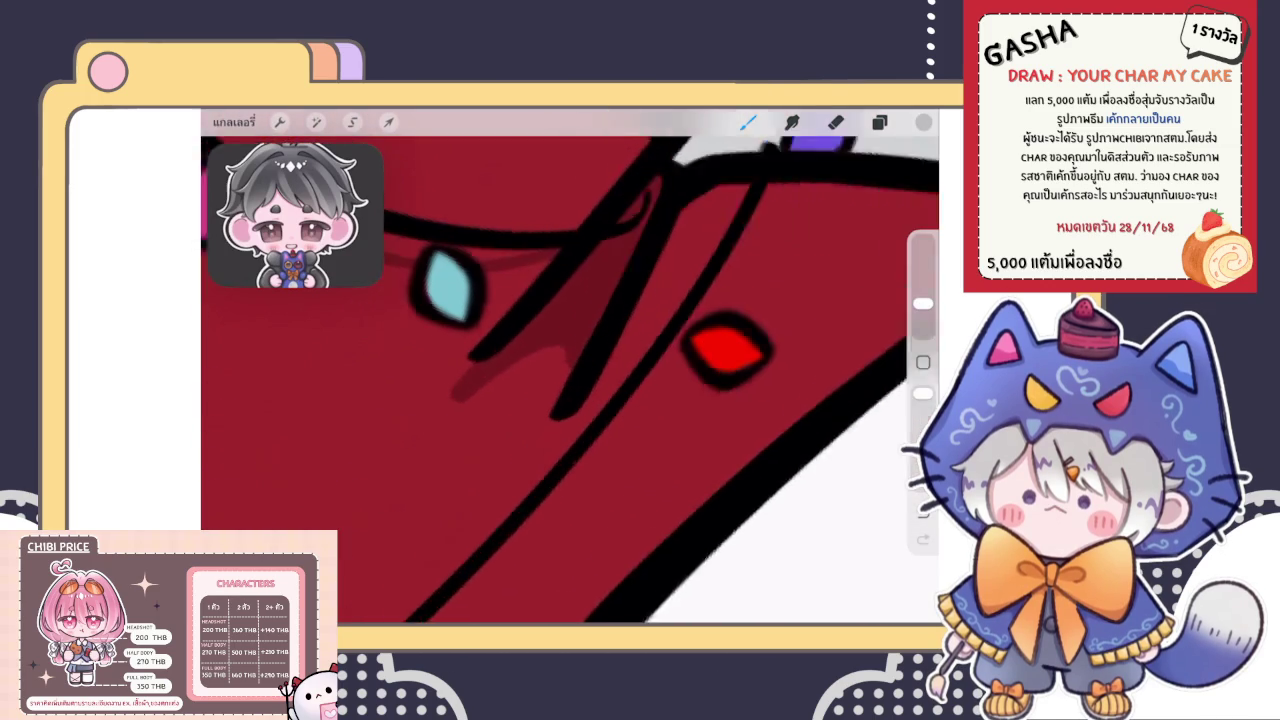
drag(476, 354, 402, 448)
drag(450, 405, 418, 436)
drag(590, 331, 544, 349)
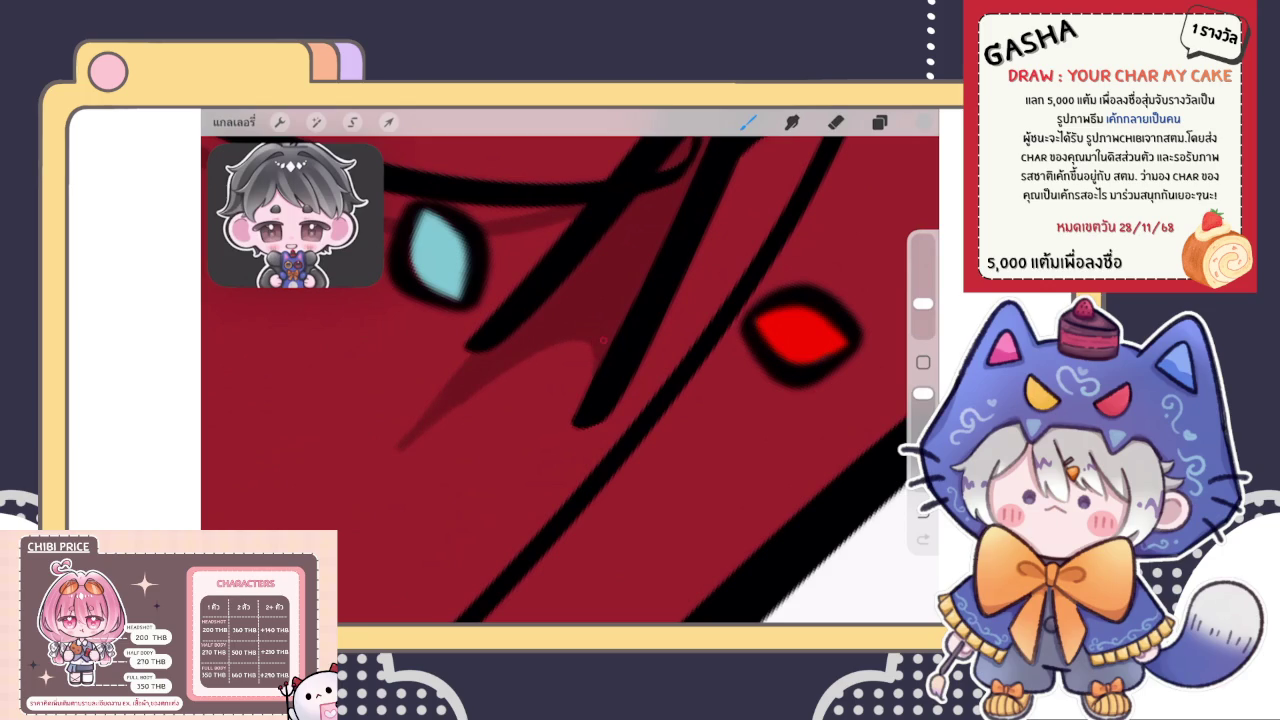
scroll(600, 380, up, 2)
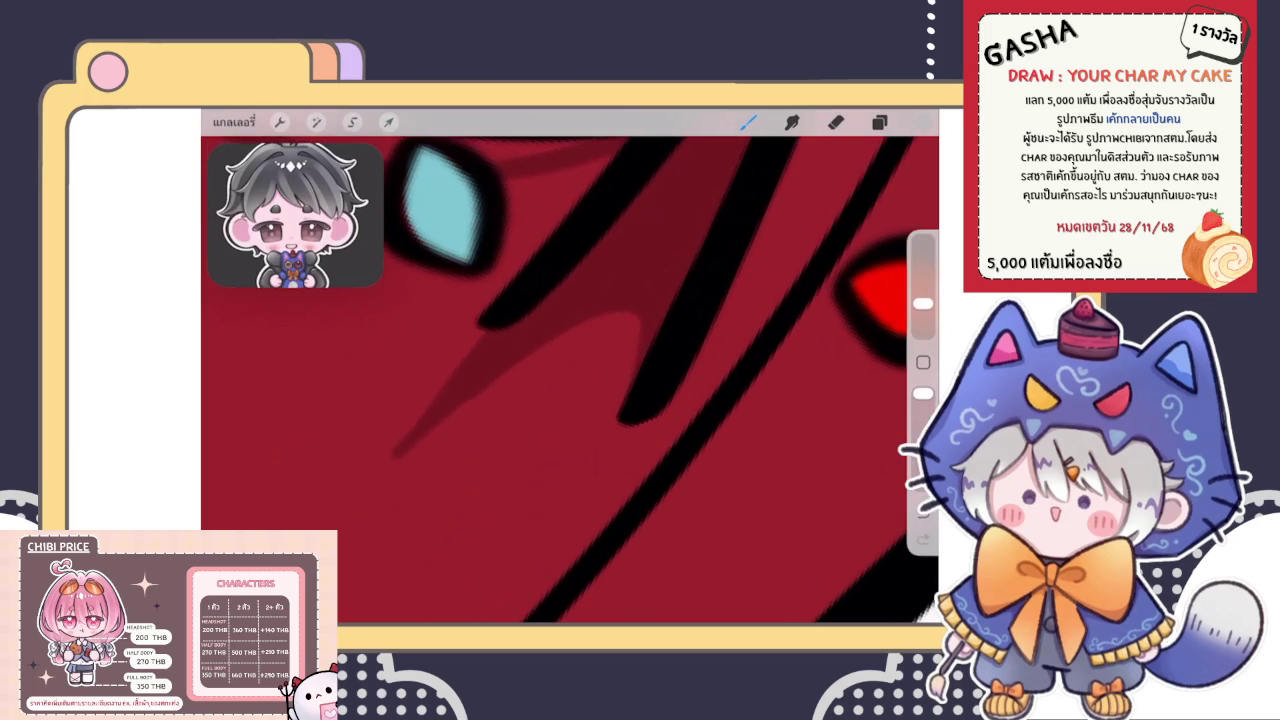
Erase the stray shadow tips and lengthen the faint shadow stroke down-left
key(e)
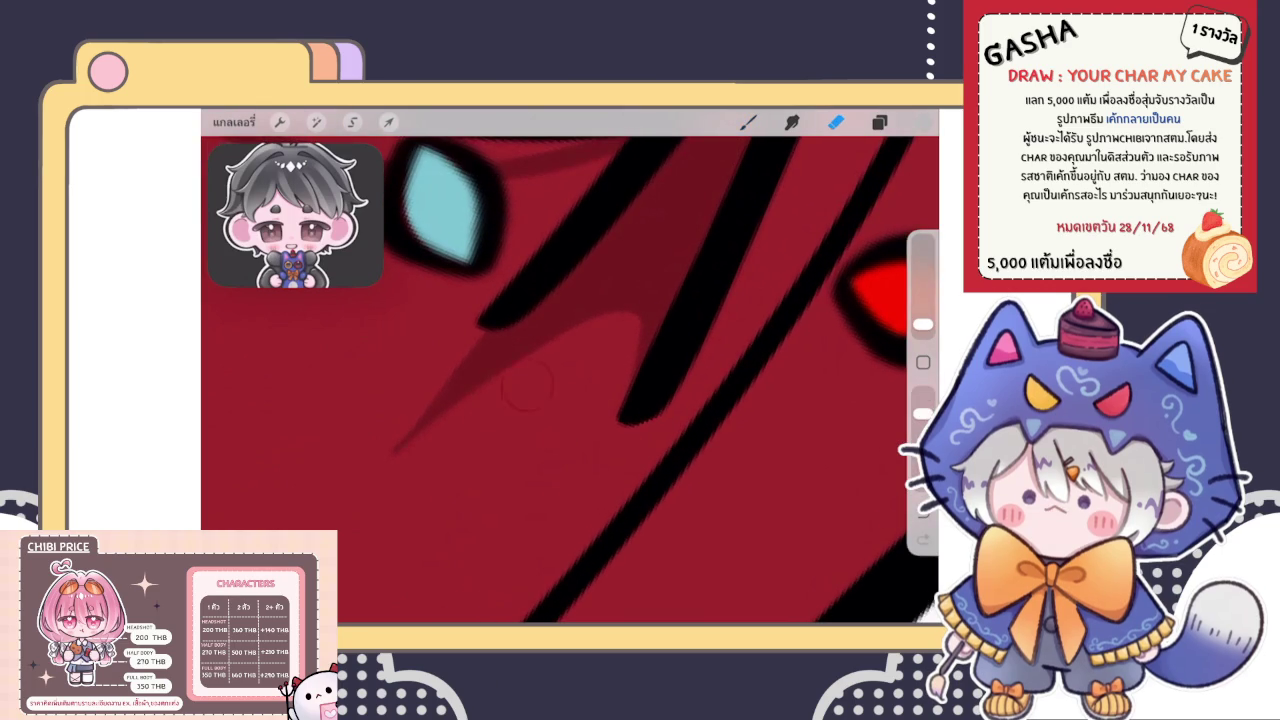
drag(492, 316, 470, 330)
key(b)
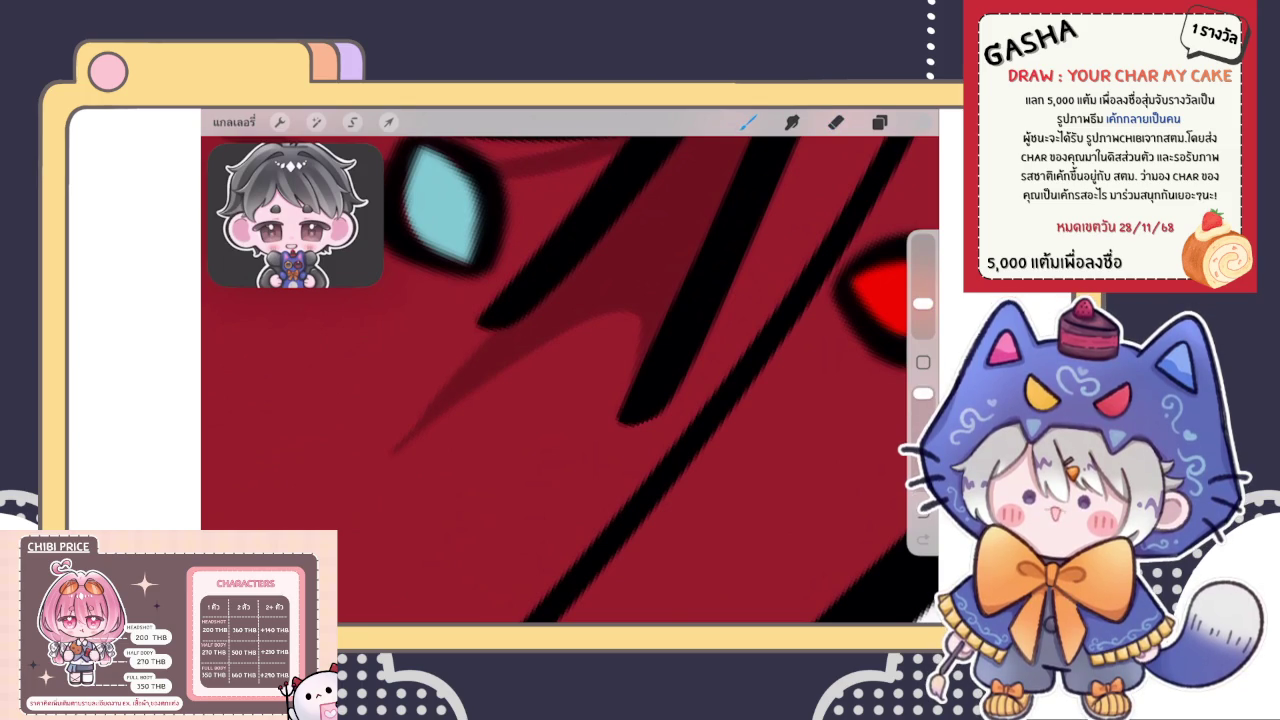
drag(392, 454, 356, 490)
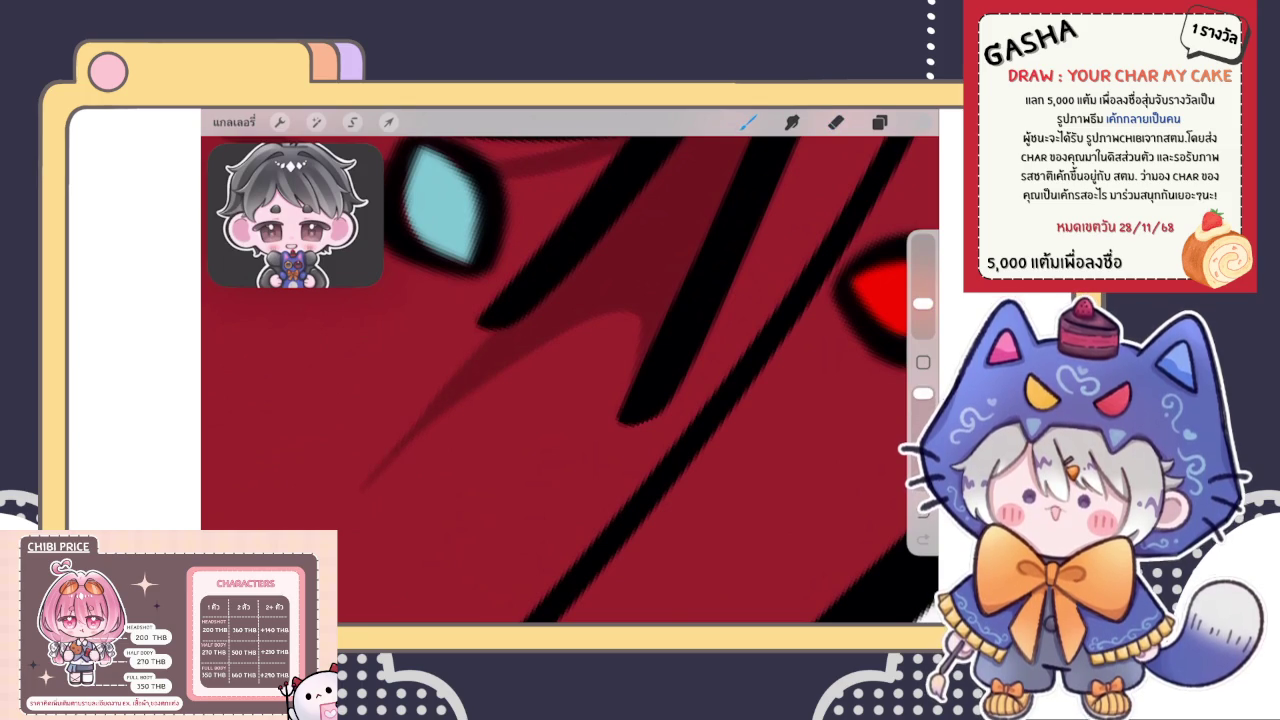
click(836, 122)
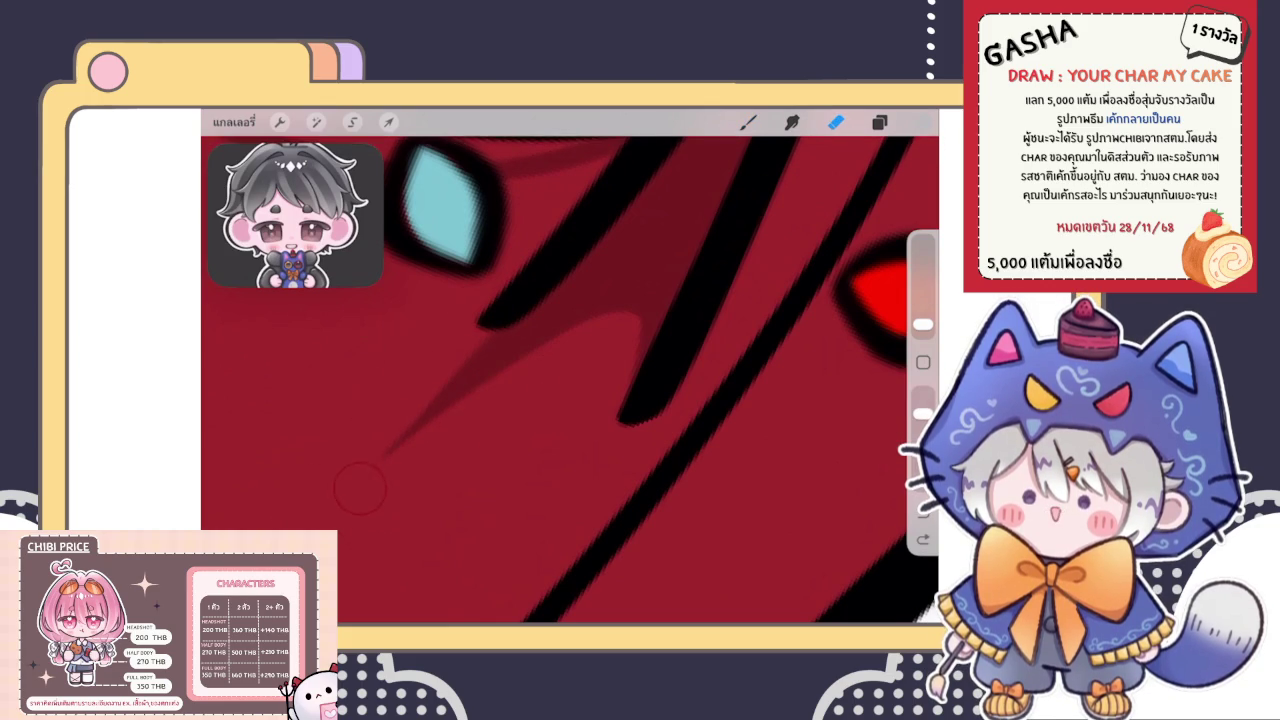
drag(371, 491, 489, 432)
scroll(570, 380, down, 3)
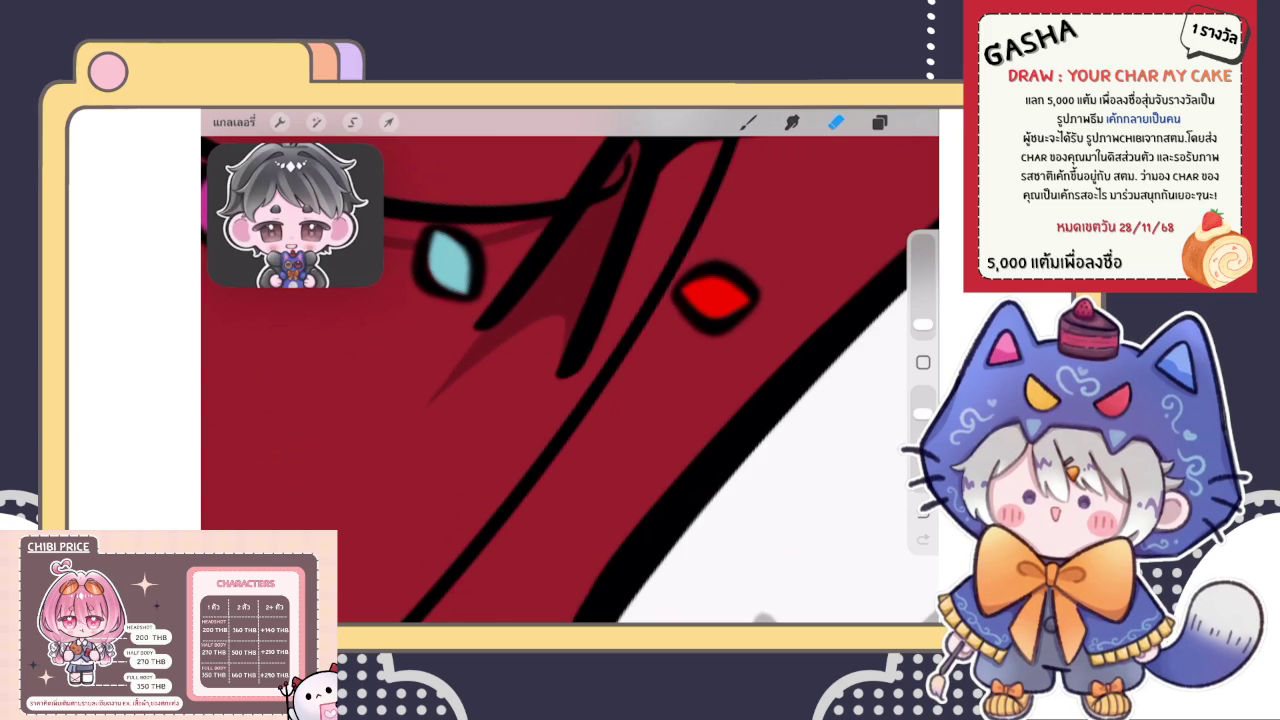
Paint broad dark shading strokes down-left across the red hat
click(748, 122)
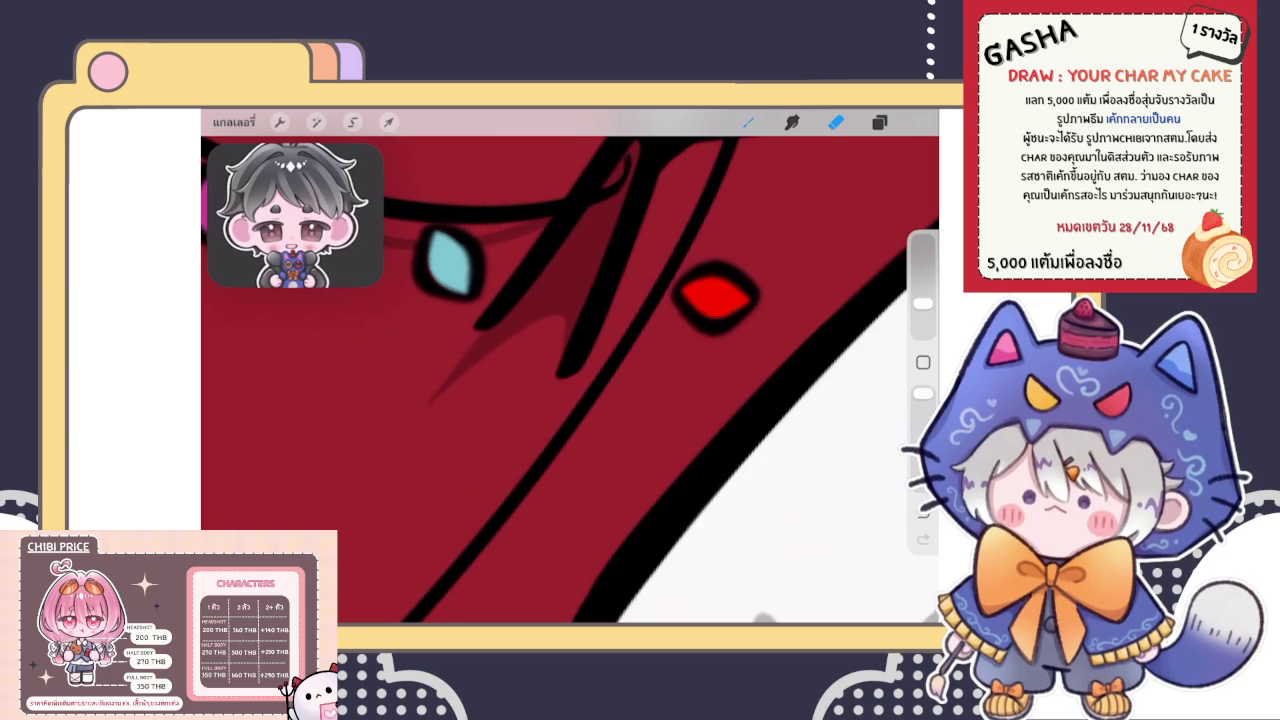
scroll(570, 370, down, 3)
scroll(570, 370, down, 2)
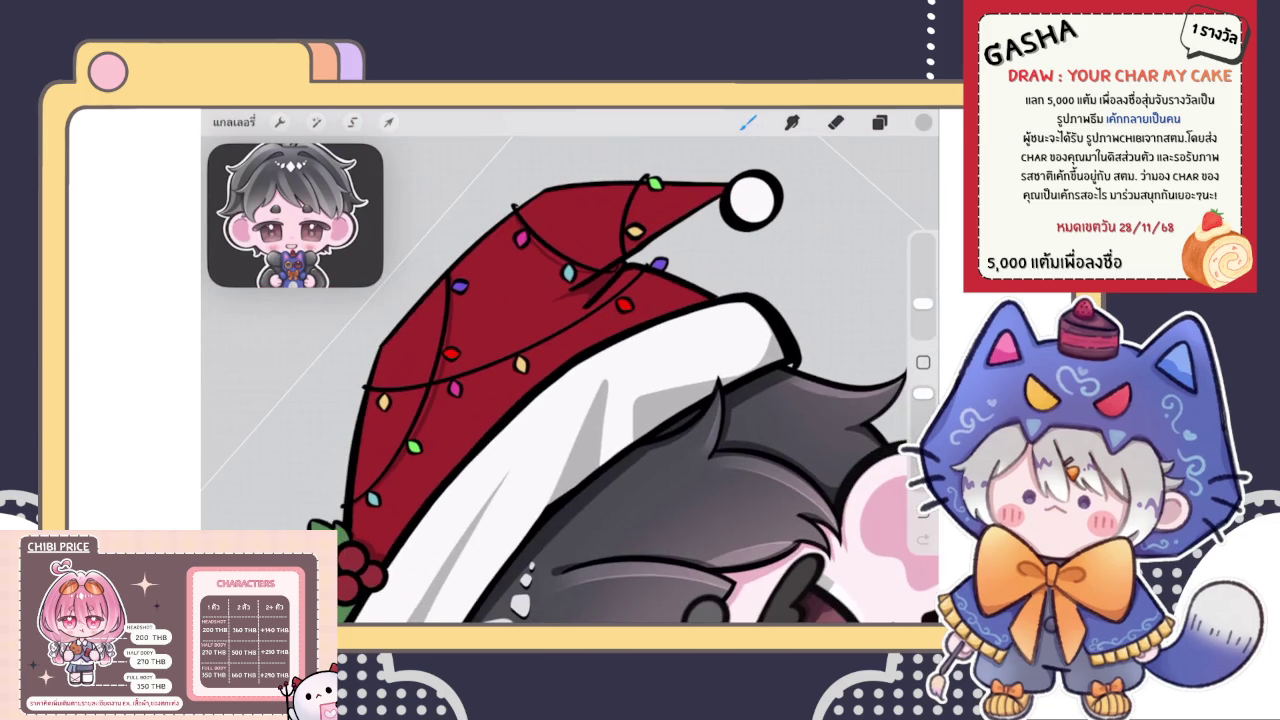
scroll(590, 330, up, 3)
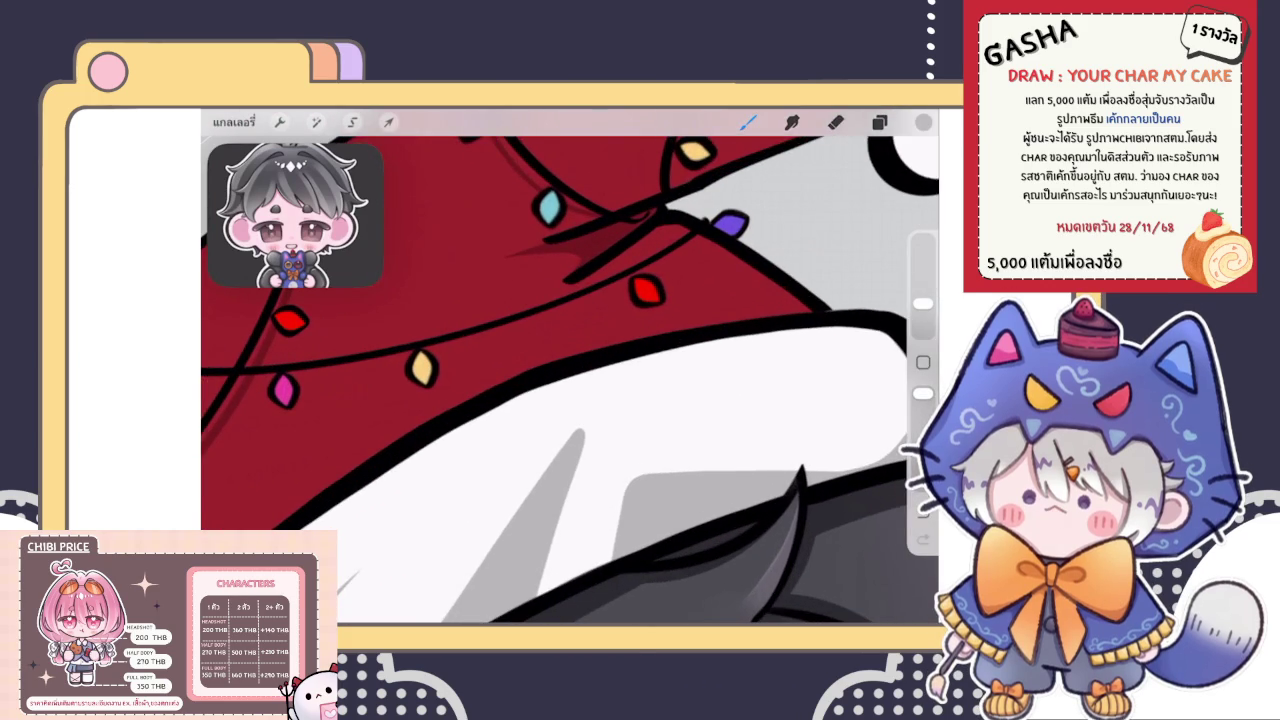
scroll(540, 250, up, 2)
drag(594, 306, 304, 530)
drag(408, 448, 282, 528)
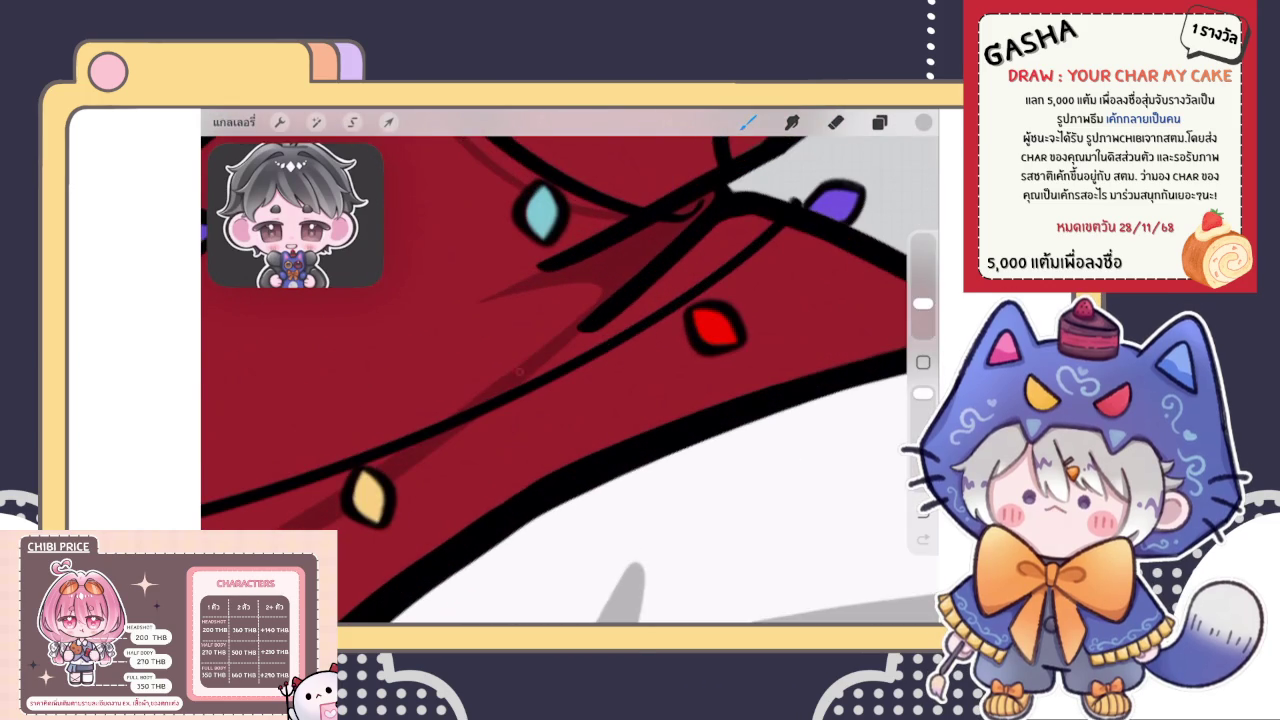
scroll(570, 370, down, 3)
scroll(570, 370, down, 3)
scroll(480, 380, up, 3)
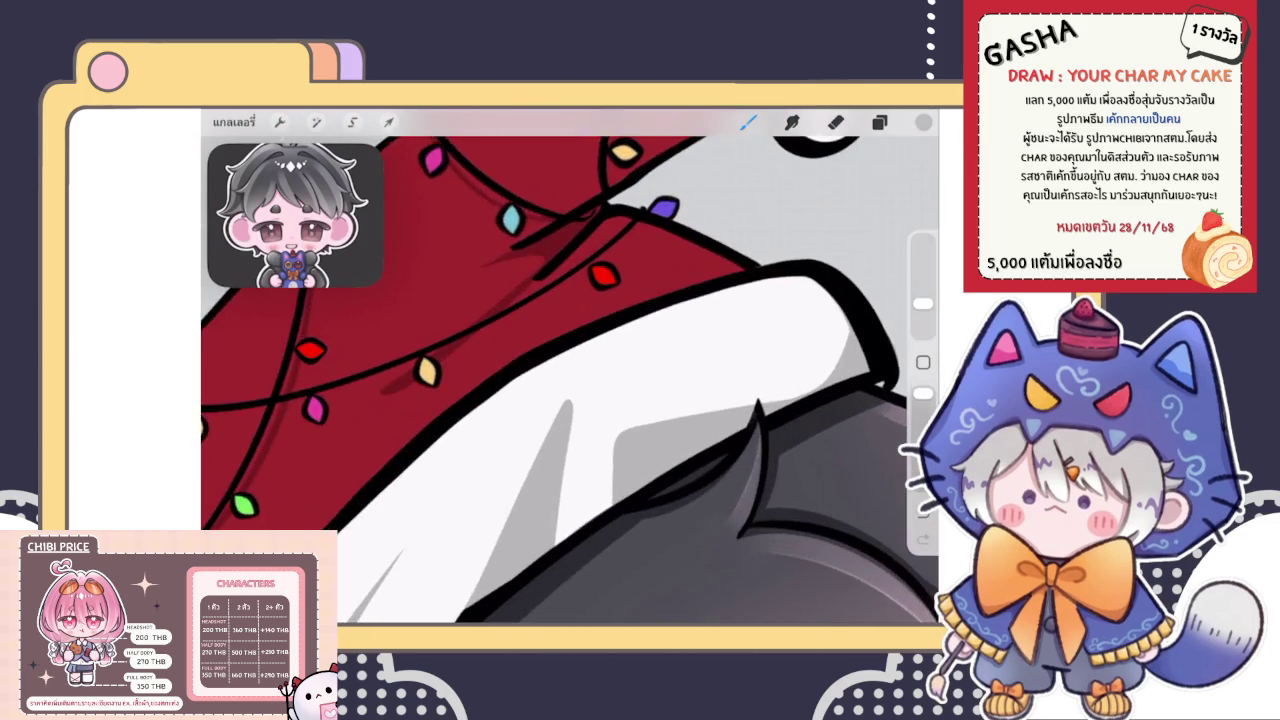
scroll(430, 390, up, 2)
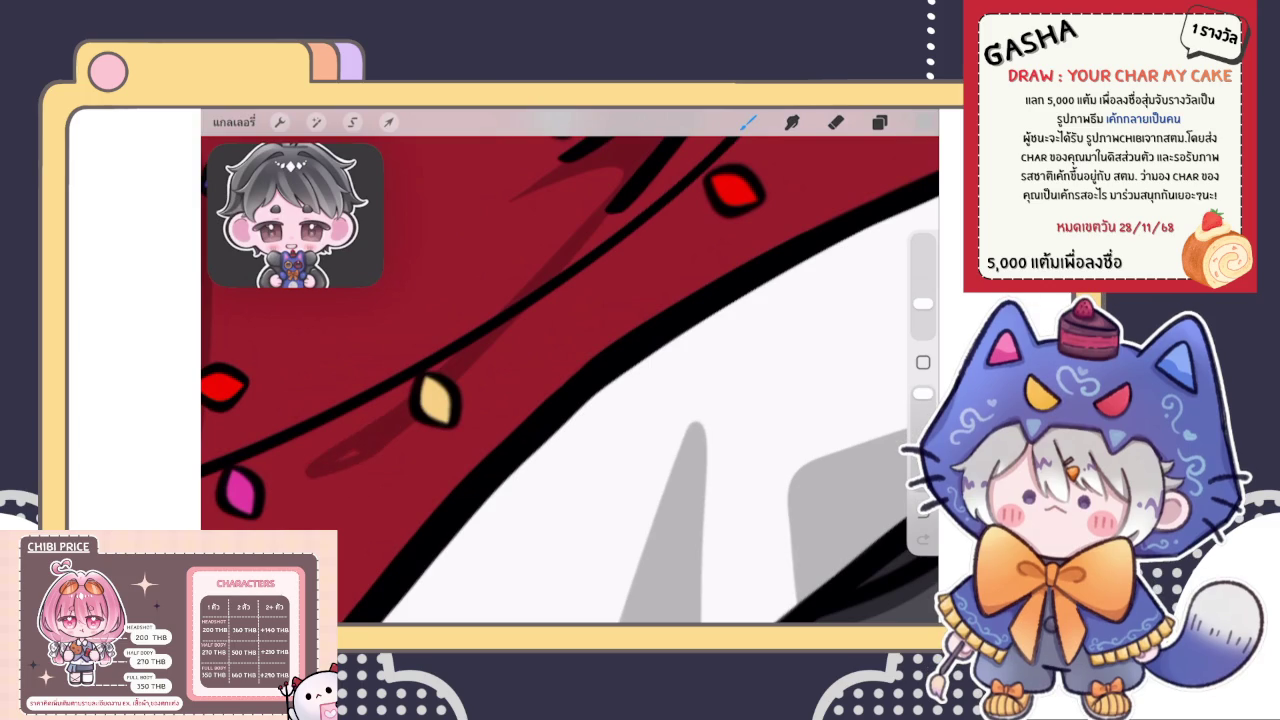
scroll(570, 380, up, 2)
Add an even dark shadow below the yellow bulb running toward the brim
drag(470, 422, 340, 476)
drag(502, 352, 408, 430)
key(ctrl+z)
key(ctrl+z)
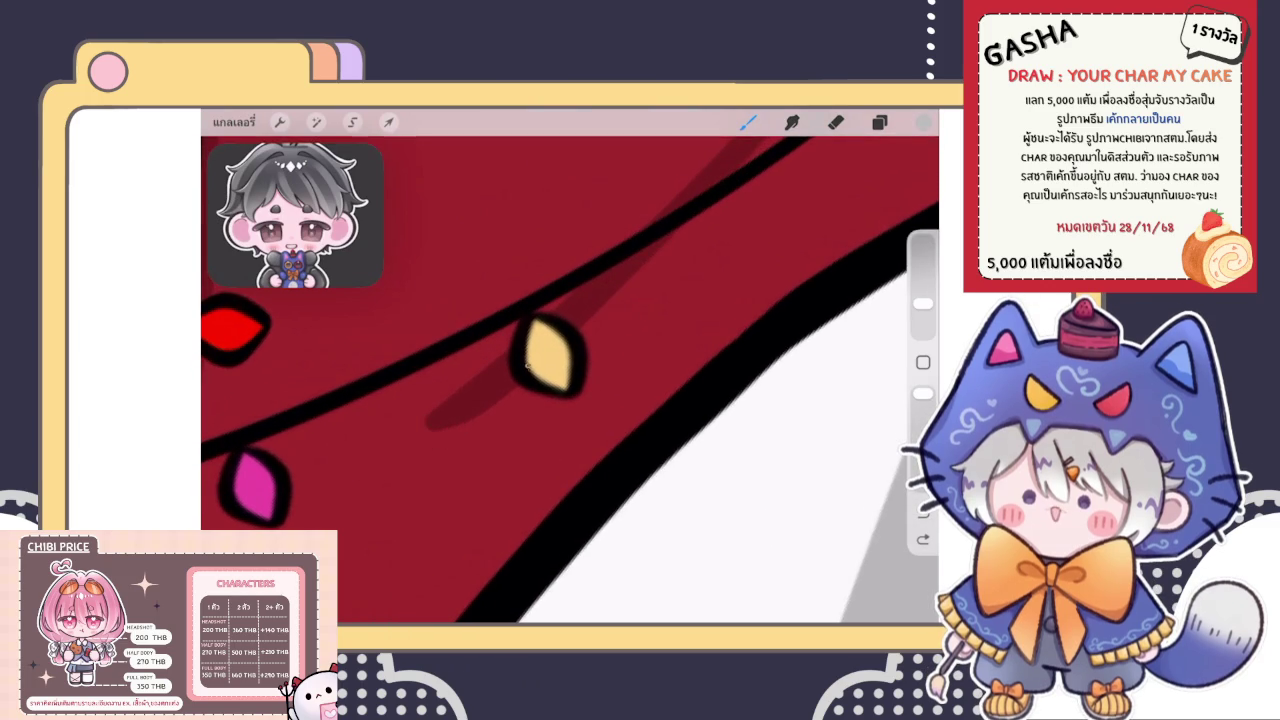
drag(480, 410, 405, 455)
drag(455, 388, 330, 485)
drag(508, 340, 320, 500)
key(ctrl+z)
drag(515, 330, 400, 445)
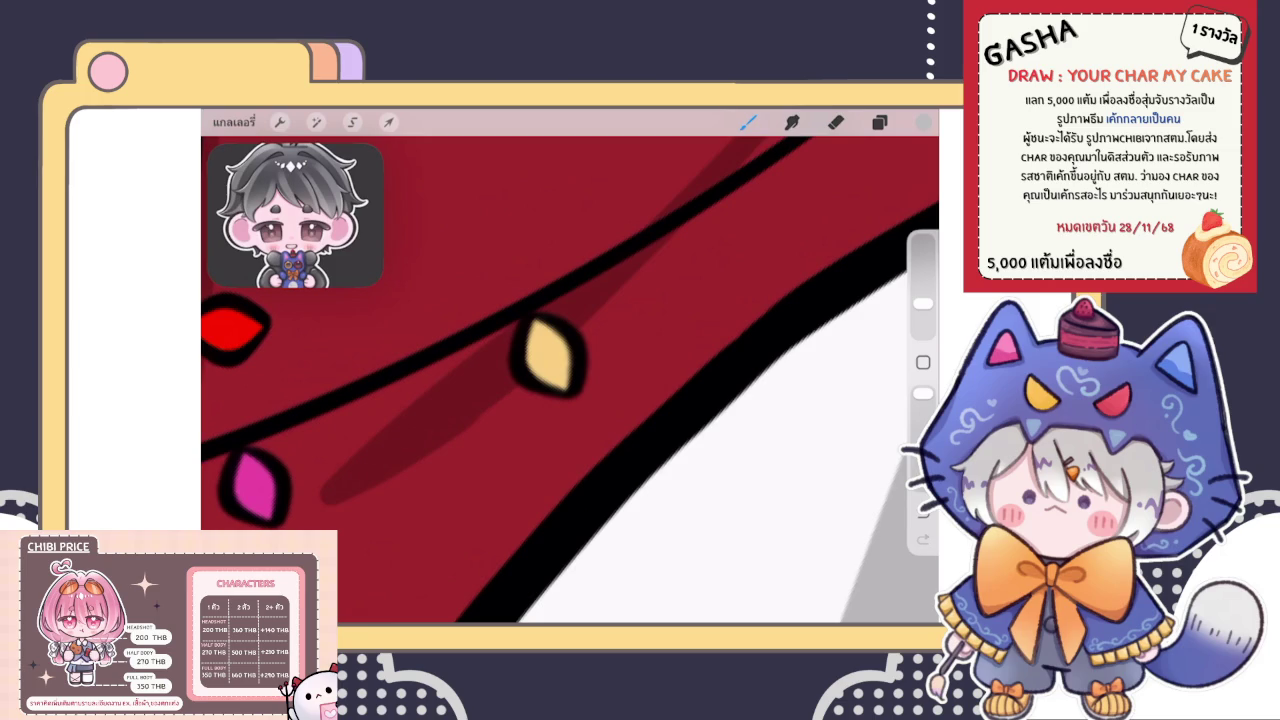
drag(495, 405, 420, 460)
Darken the red hat just above the white brim
scroll(570, 366, down, 10)
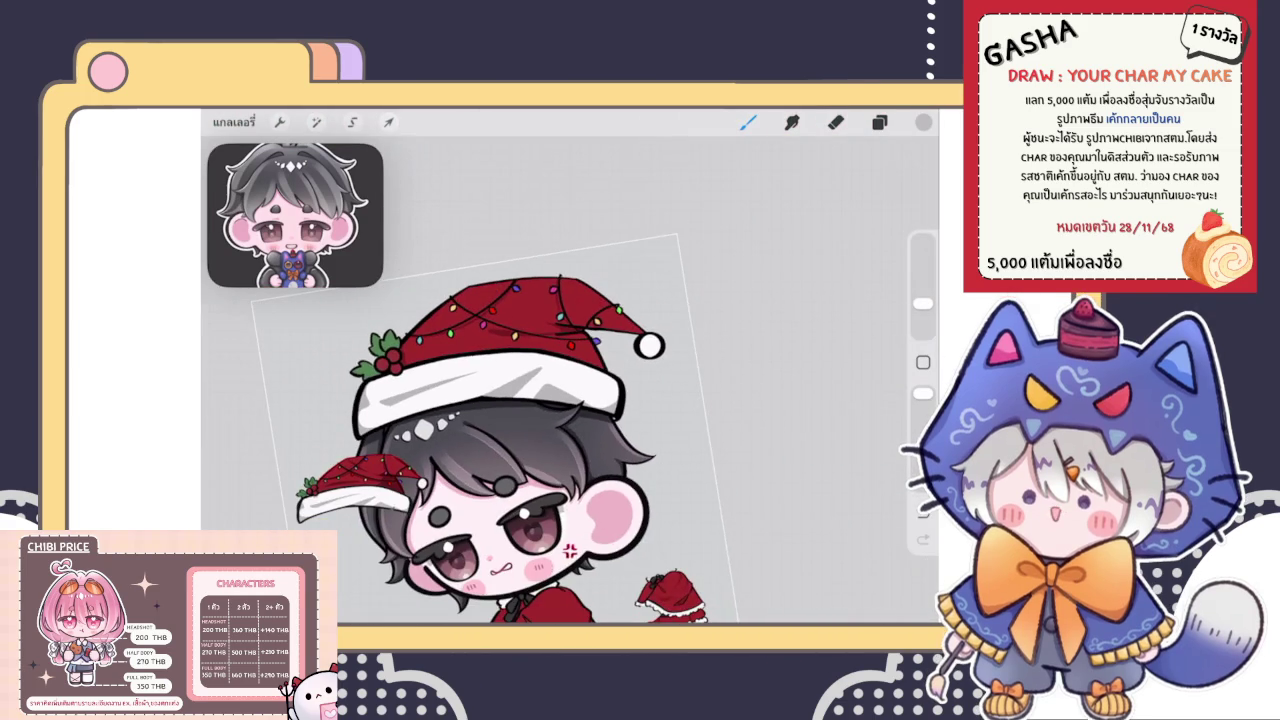
scroll(585, 342, up, 5)
scroll(585, 342, up, 5)
mouse_move(605, 370)
mouse_down()
mouse_move(566, 426)
mouse_move(614, 443)
mouse_up()
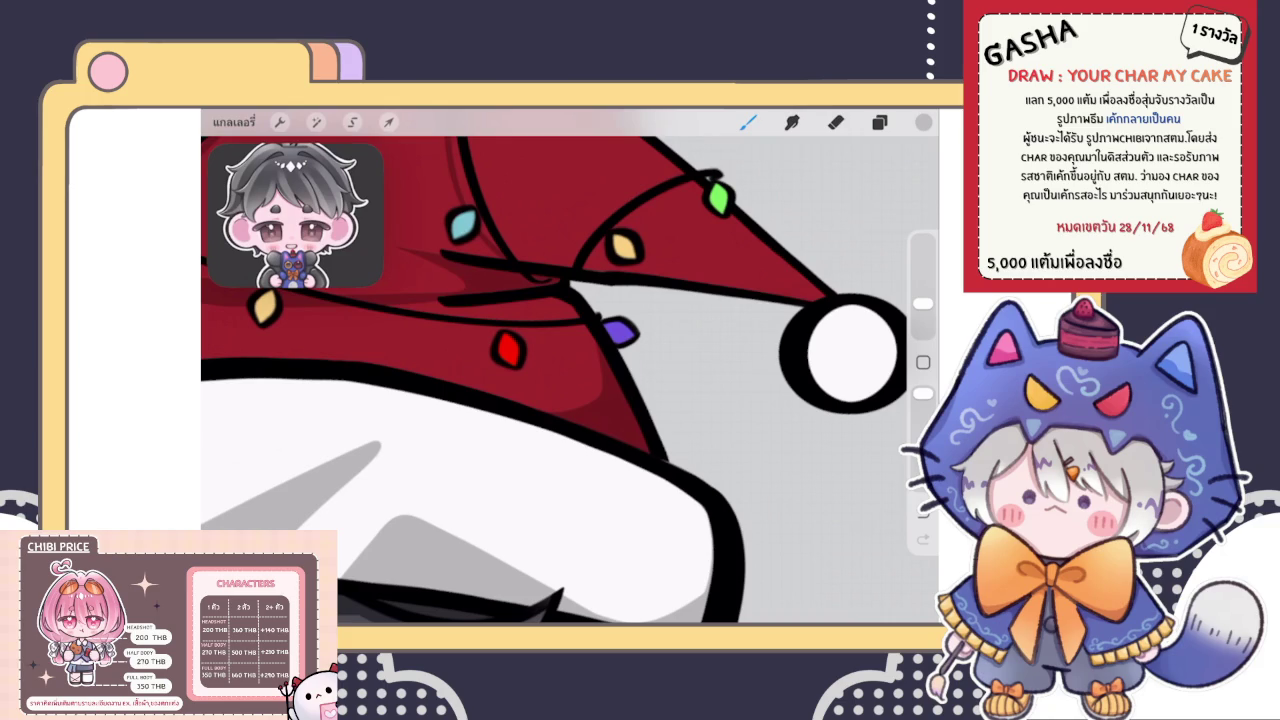
scroll(614, 443, down, 5)
scroll(460, 410, down, 5)
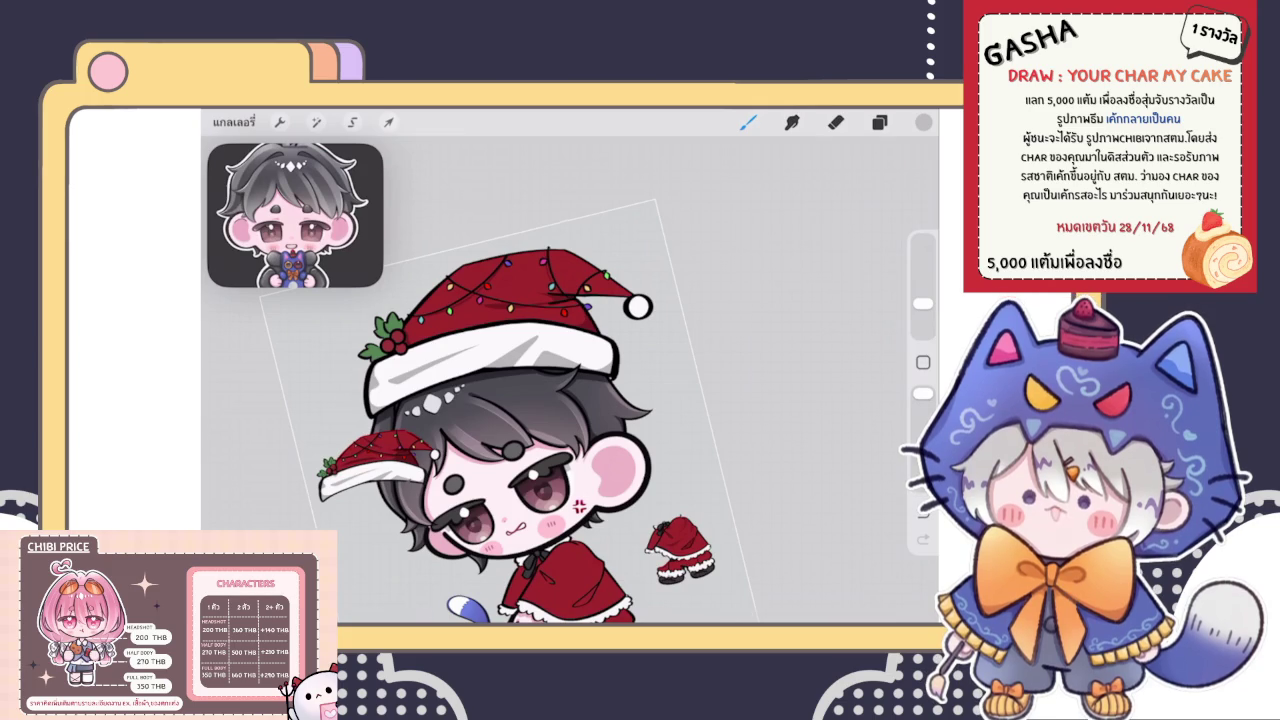
drag(520, 480, 560, 400)
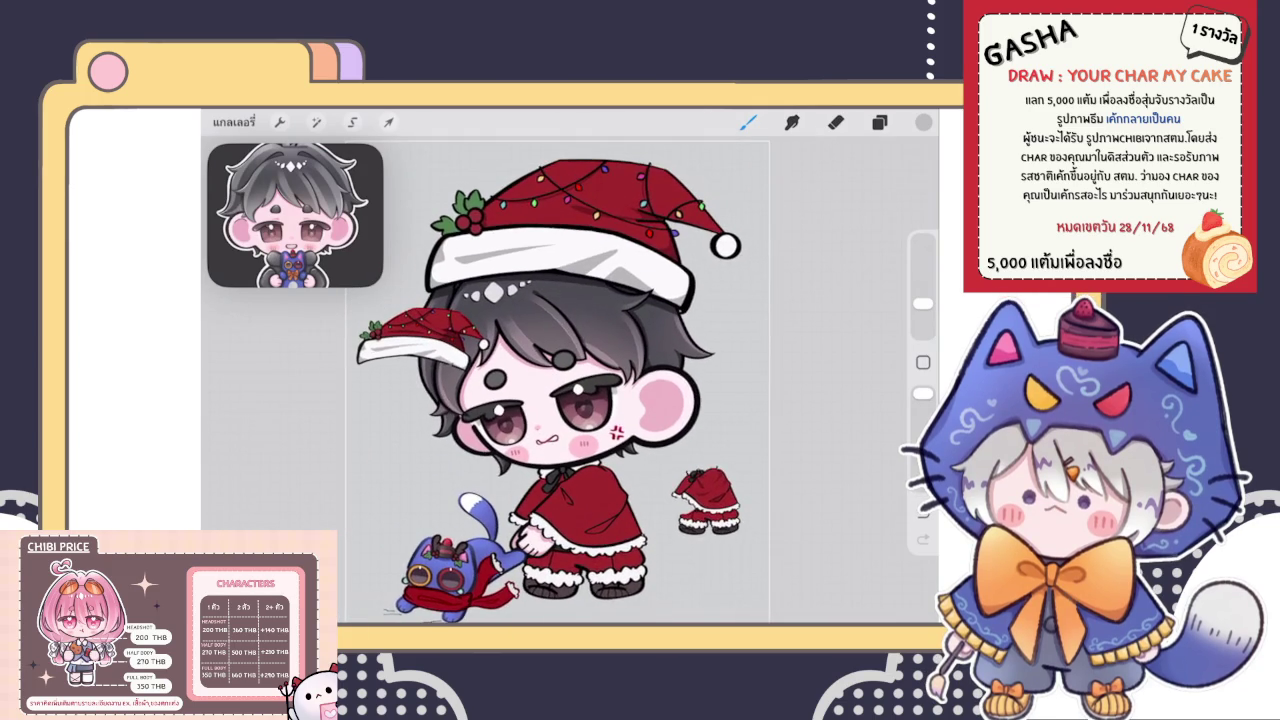
scroll(540, 400, up, 3)
scroll(540, 400, up, 3)
scroll(570, 380, down, 3)
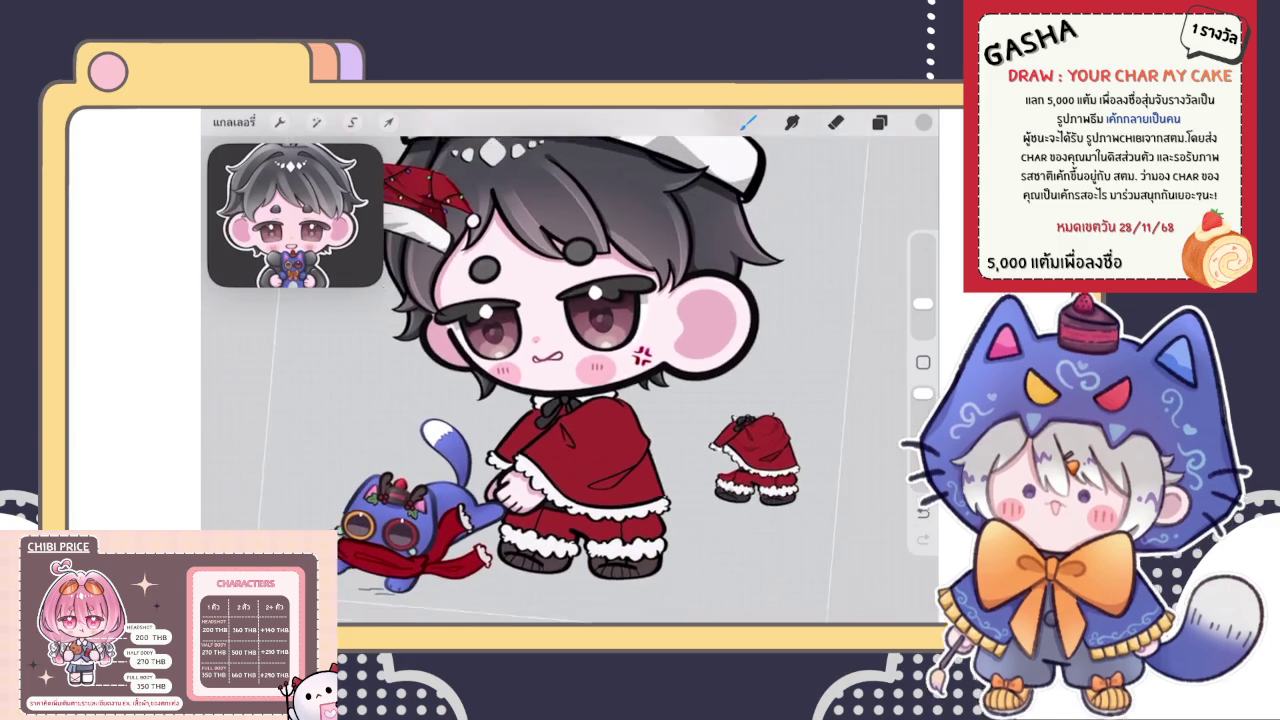
scroll(570, 380, up, 3)
scroll(570, 380, down, 3)
scroll(570, 380, down, 2)
scroll(570, 380, down, 3)
scroll(570, 380, up, 3)
scroll(570, 380, up, 4)
scroll(570, 380, down, 4)
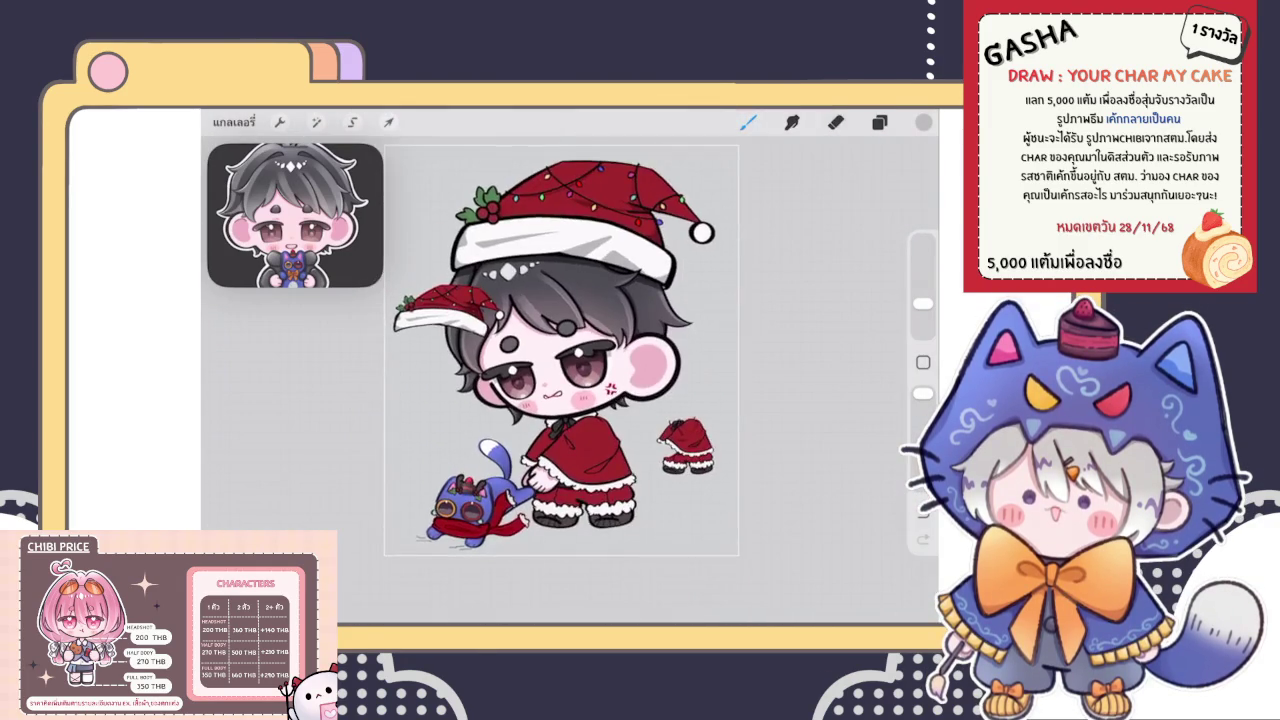